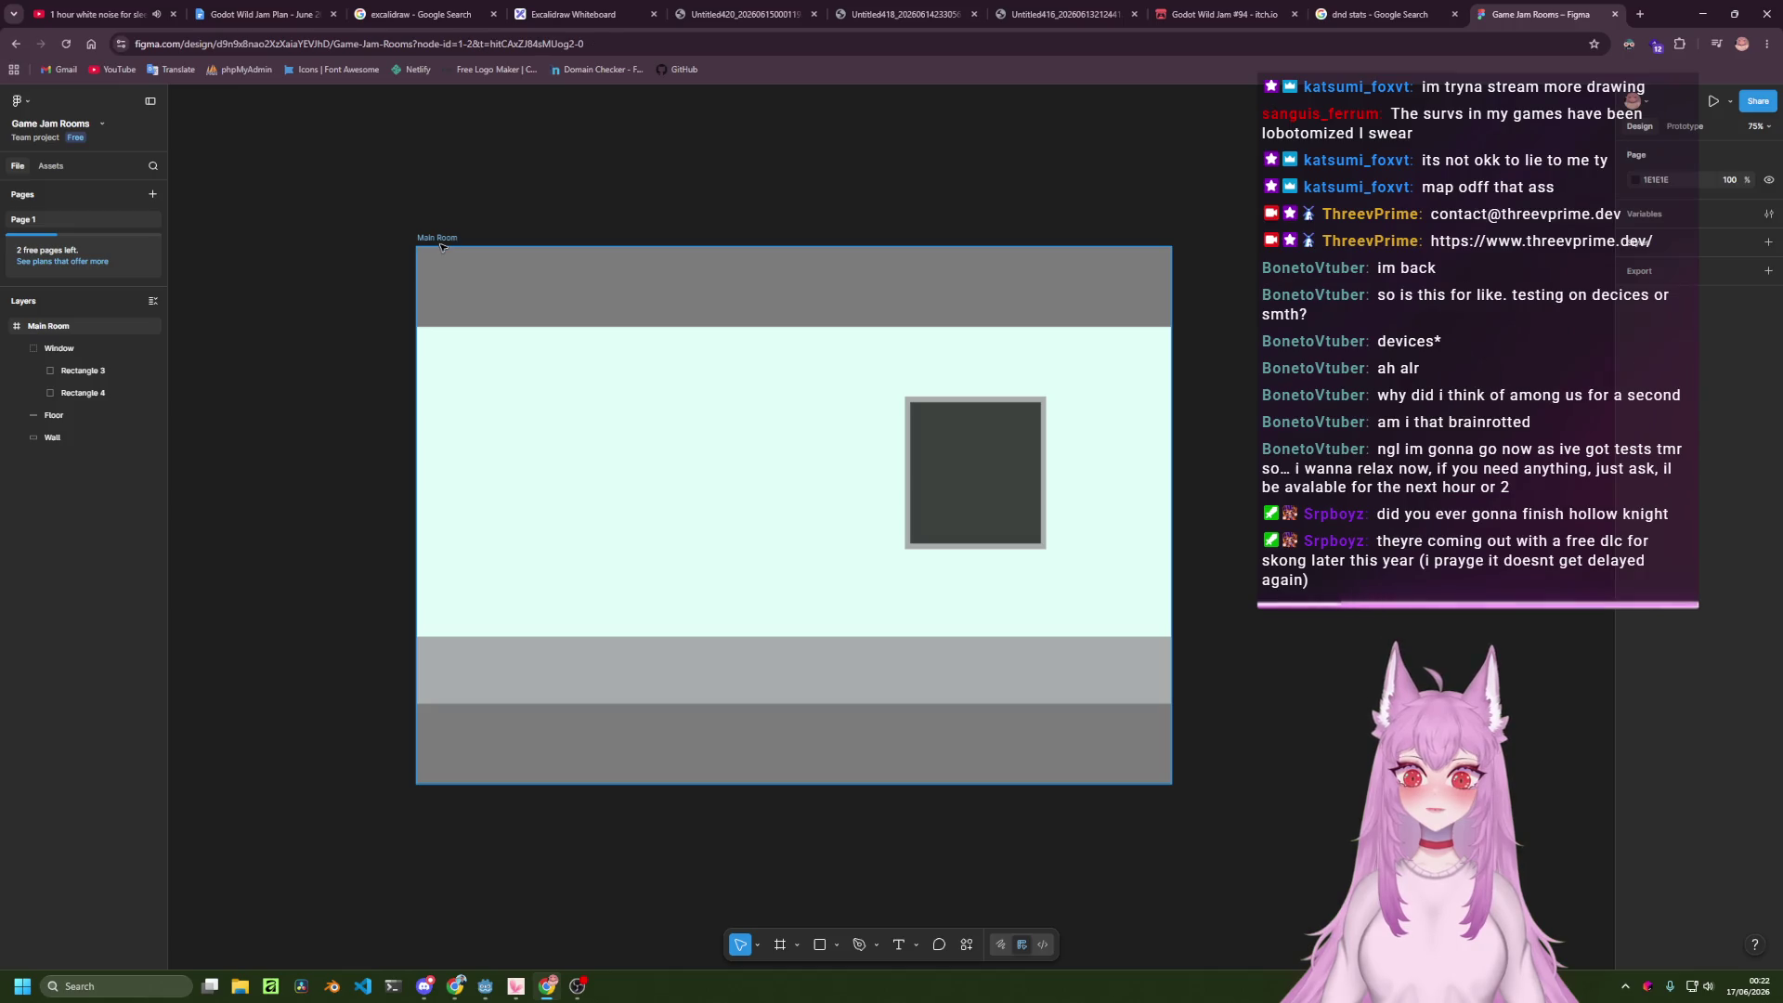
Duplicate Main Room with Ctrl+D, butt the copy against it, and rename it Radioactive Room.
click(471, 249)
key(ctrl+d)
mouse_move(912, 310)
mouse_down()
mouse_move(939, 298)
mouse_move(916, 290)
mouse_move(954, 299)
mouse_up()
double_click(814, 238)
text(Radioactive Room)
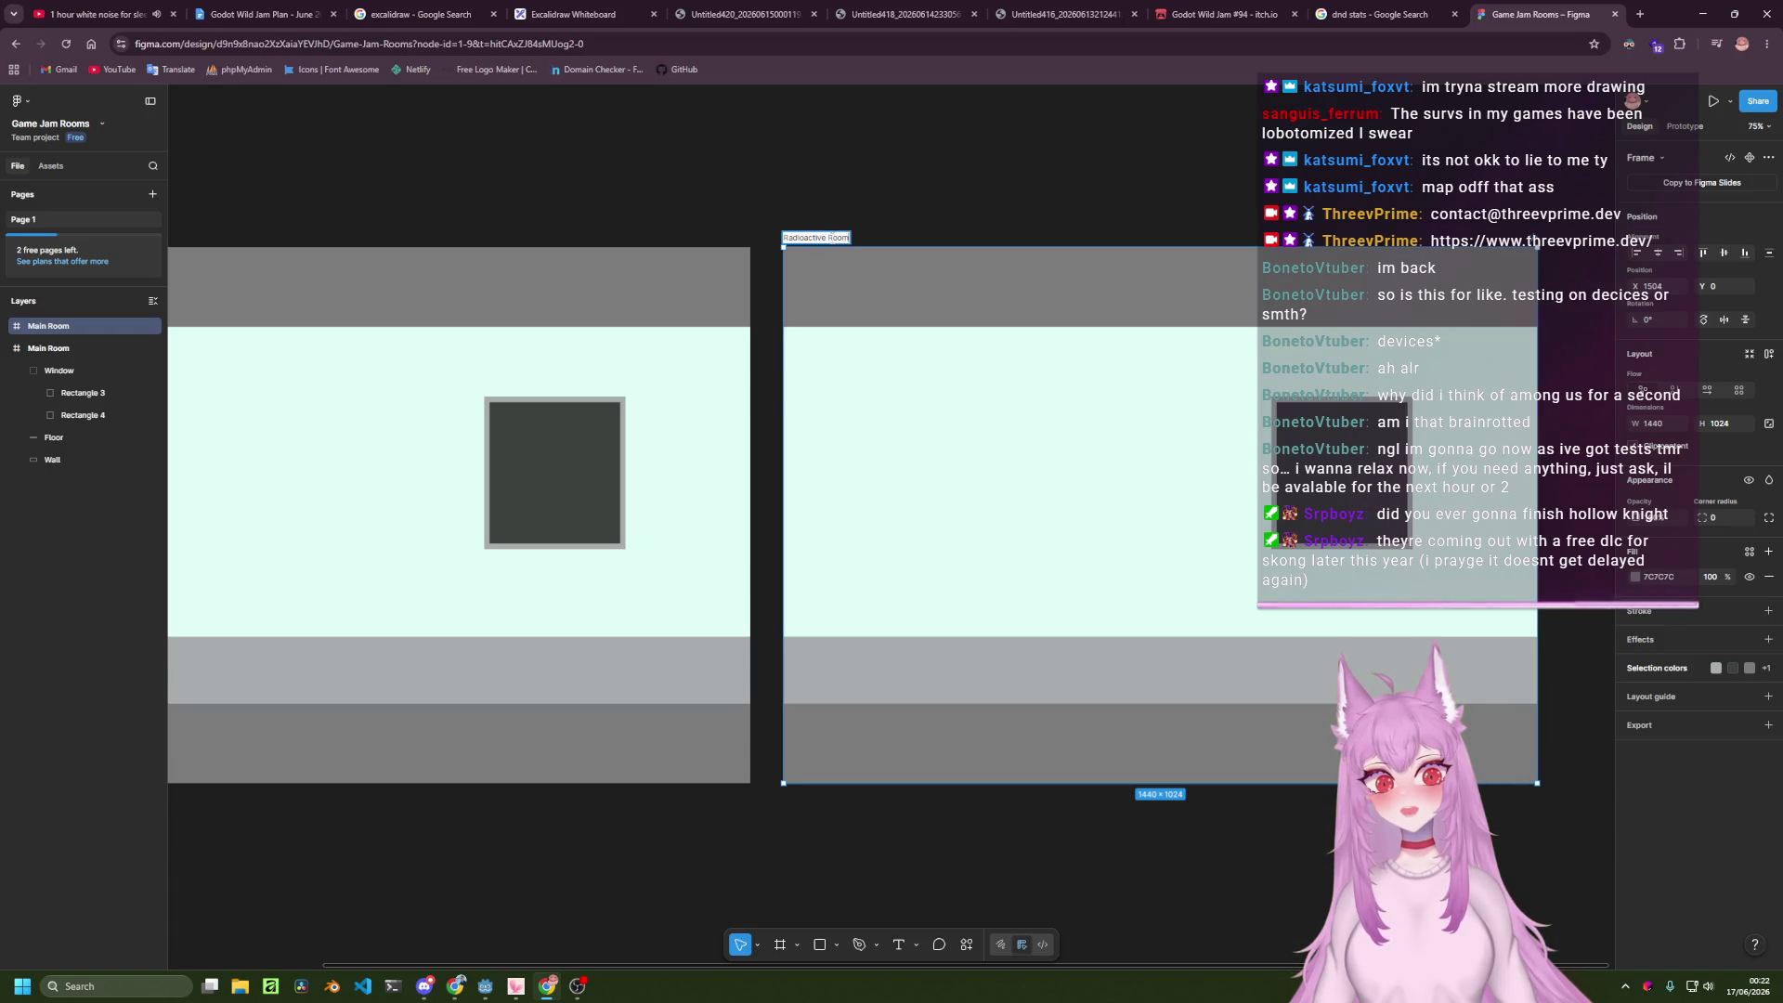
key(Return)
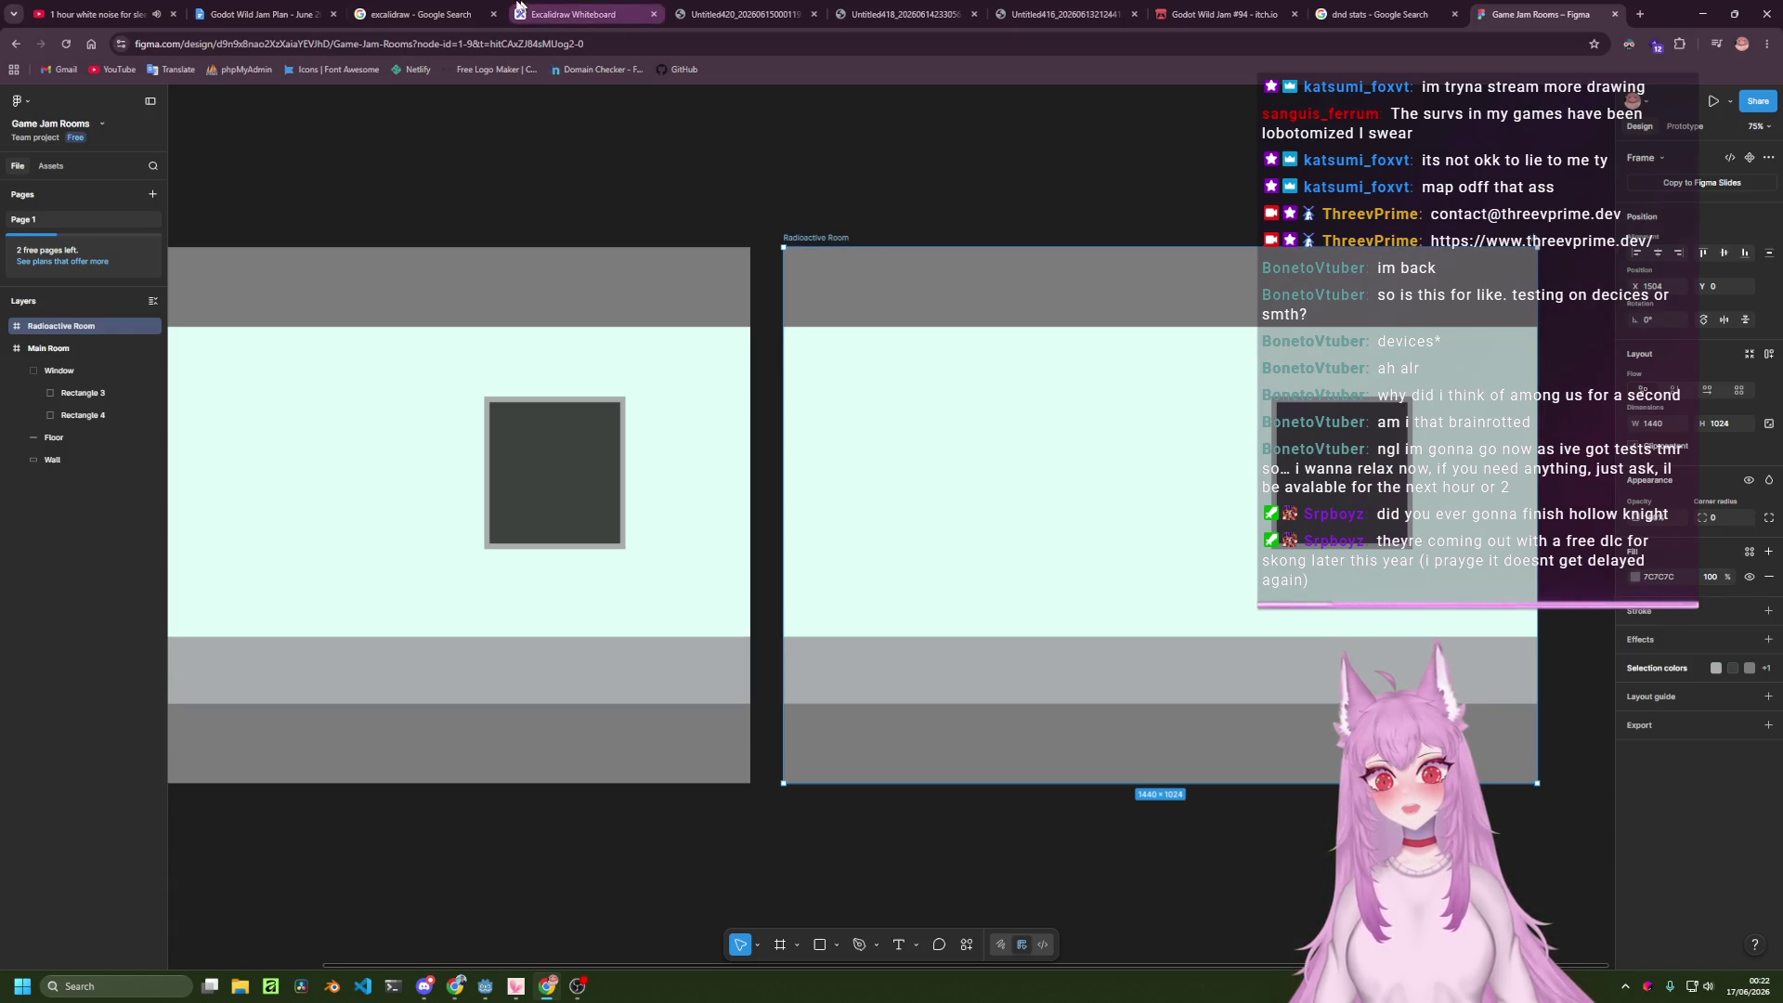
Check the room sketches on the Excalidraw whiteboard, then return to Figma.
click(625, 7)
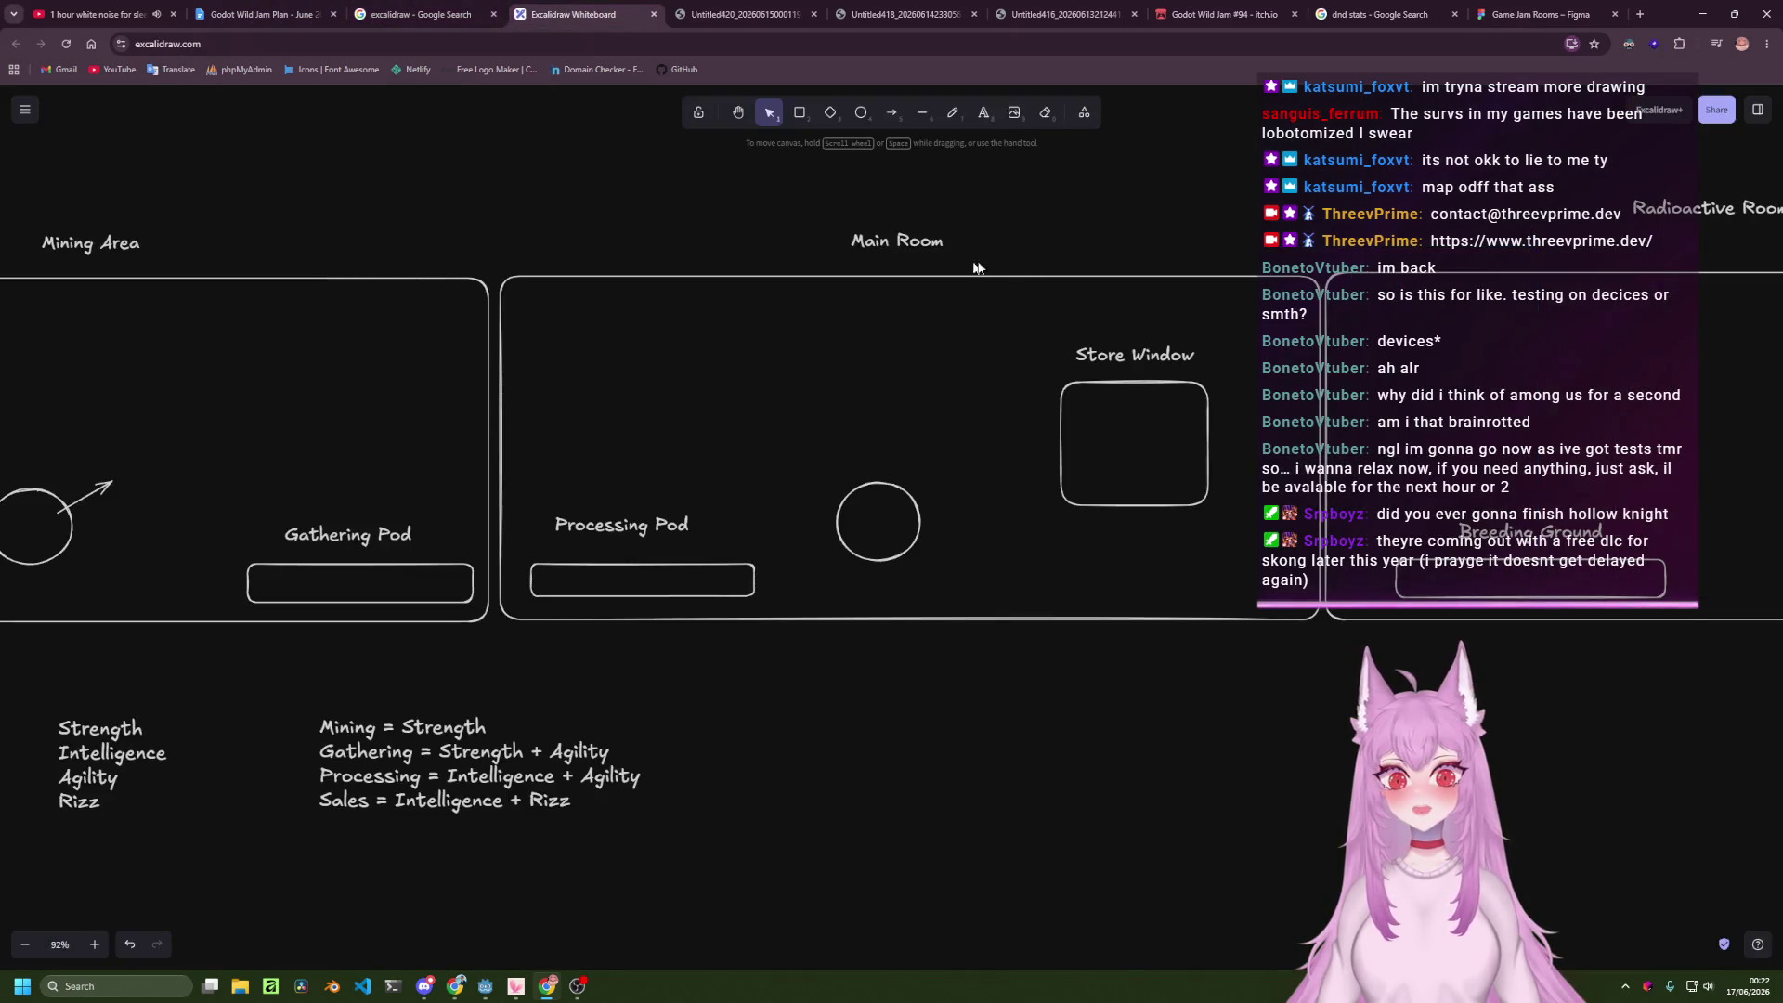
scroll(1466, 260, left, 6)
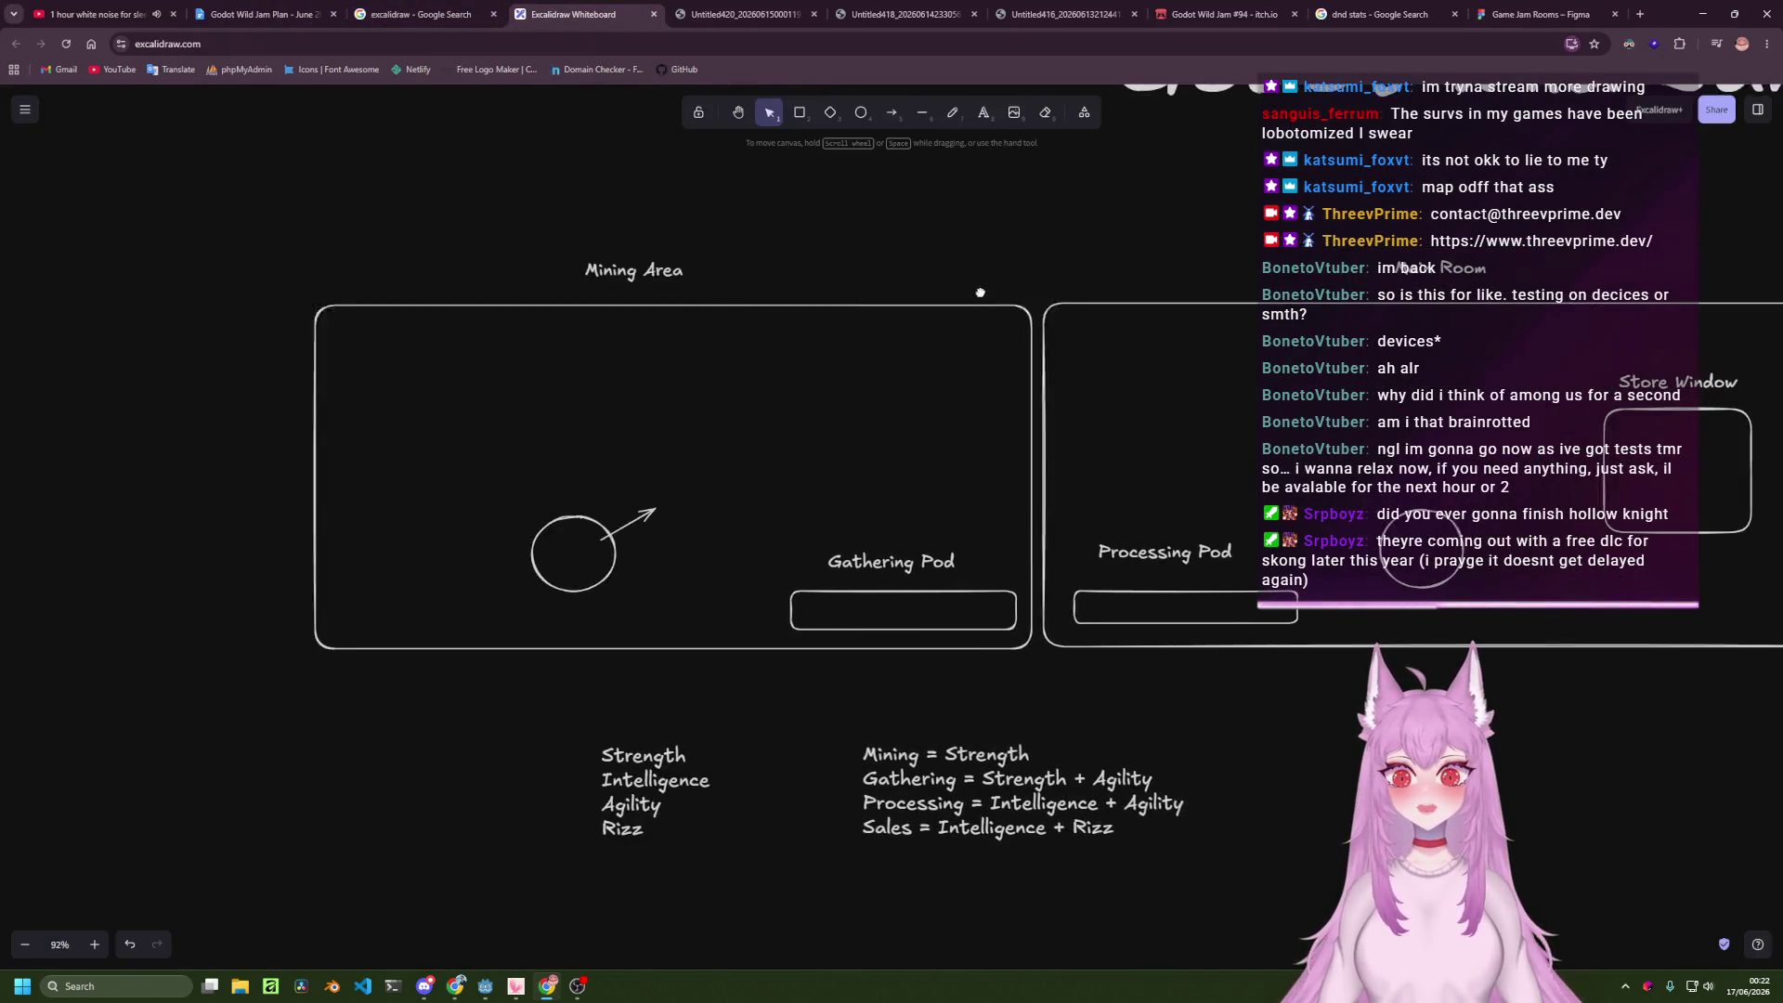
click(1537, 14)
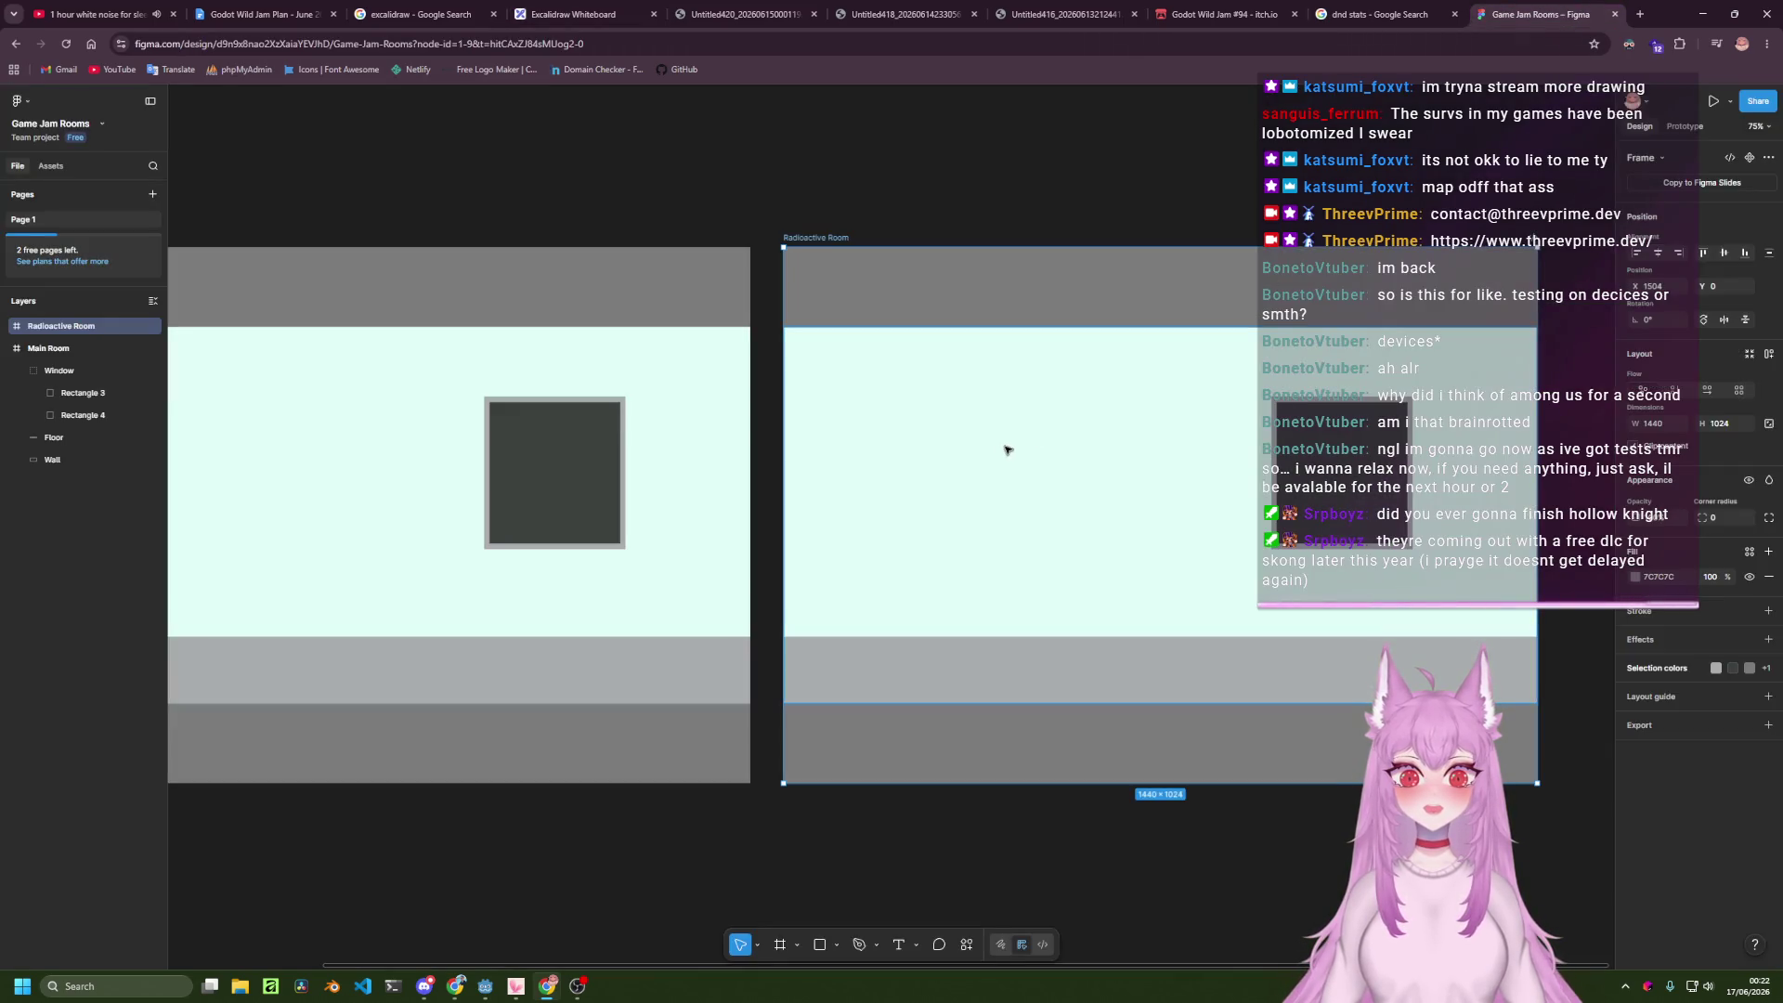
Duplicate Radioactive Room and drag the copy leftward, undoing a misplaced drop.
key(ctrl+d)
scroll(1112, 672, down, 5)
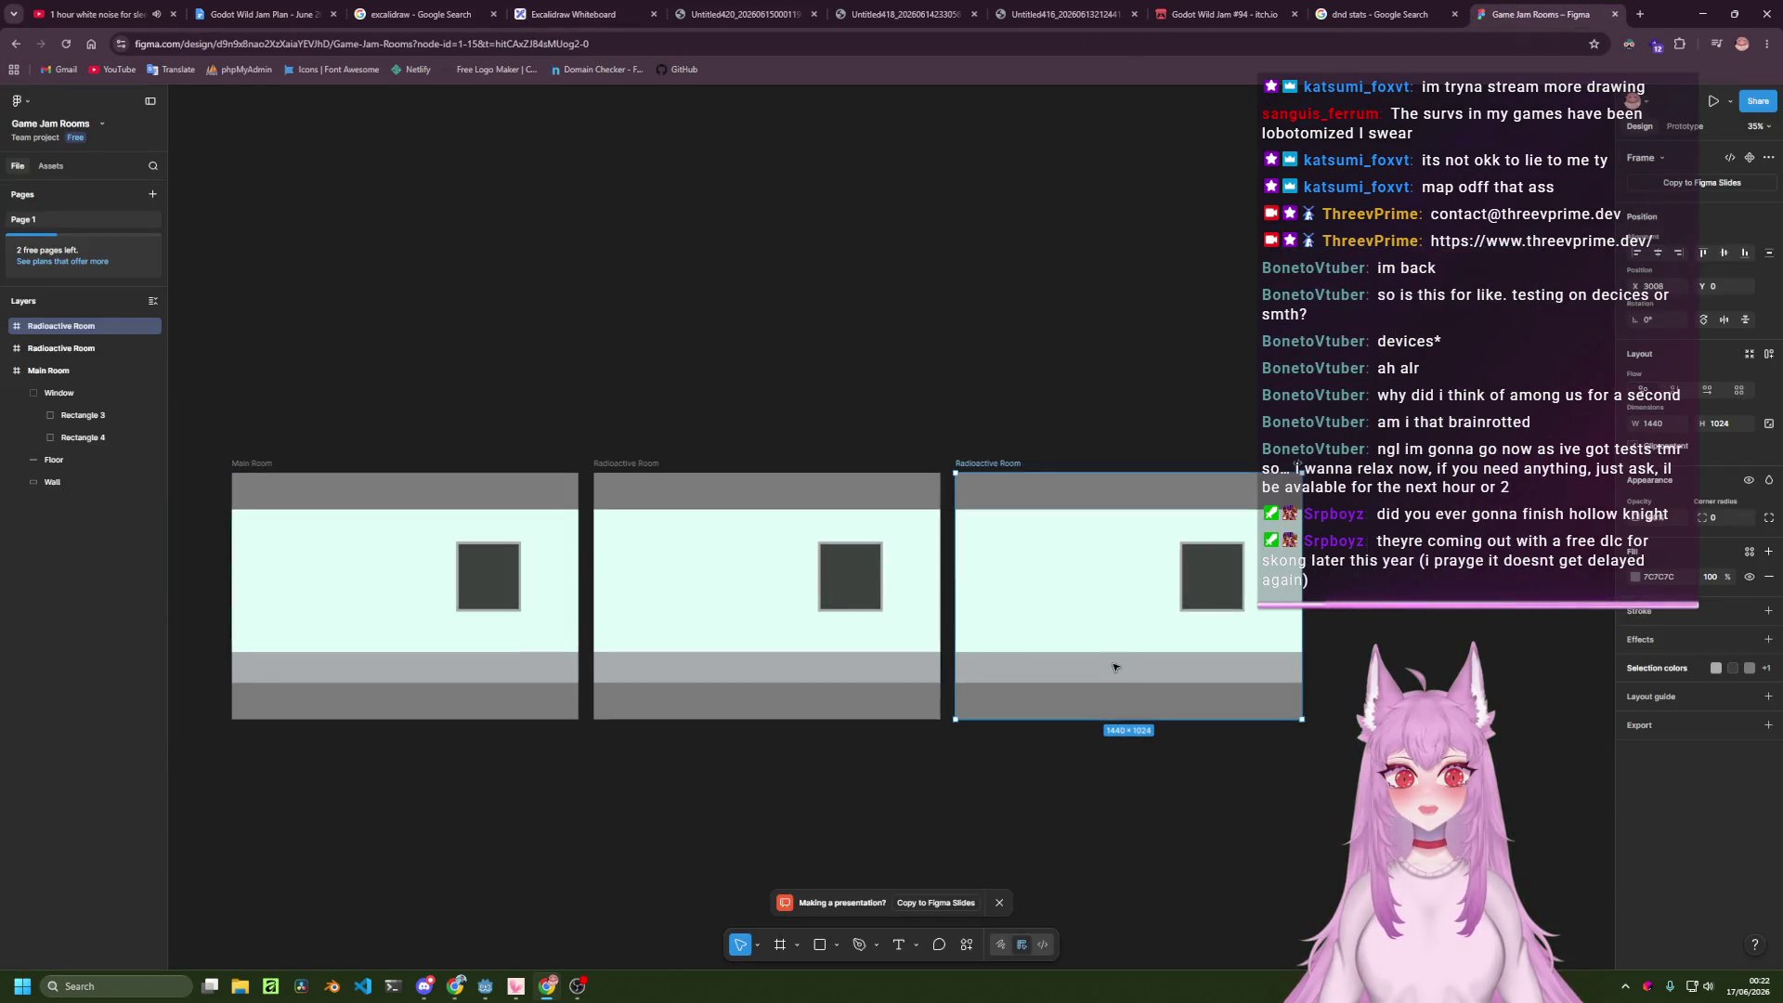
drag(1113, 643, 306, 637)
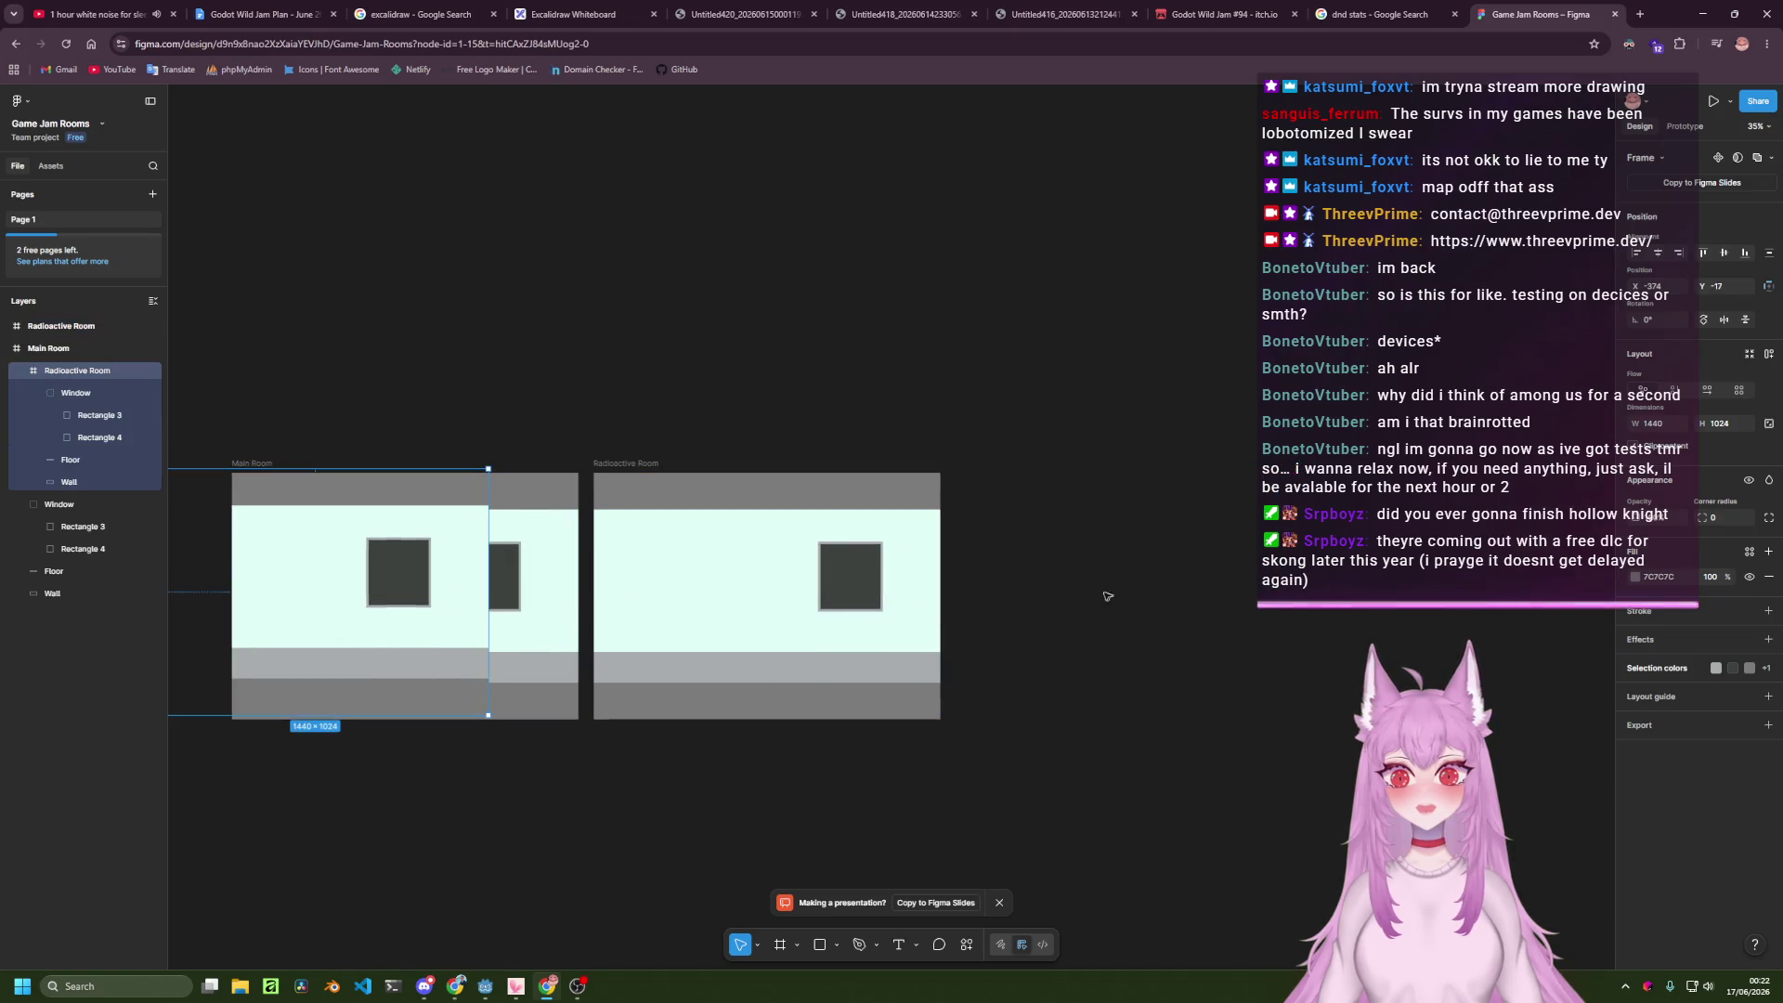
drag(1067, 585, 1343, 584)
mouse_move(685, 556)
mouse_down()
mouse_move(143, 553)
mouse_move(357, 560)
mouse_up()
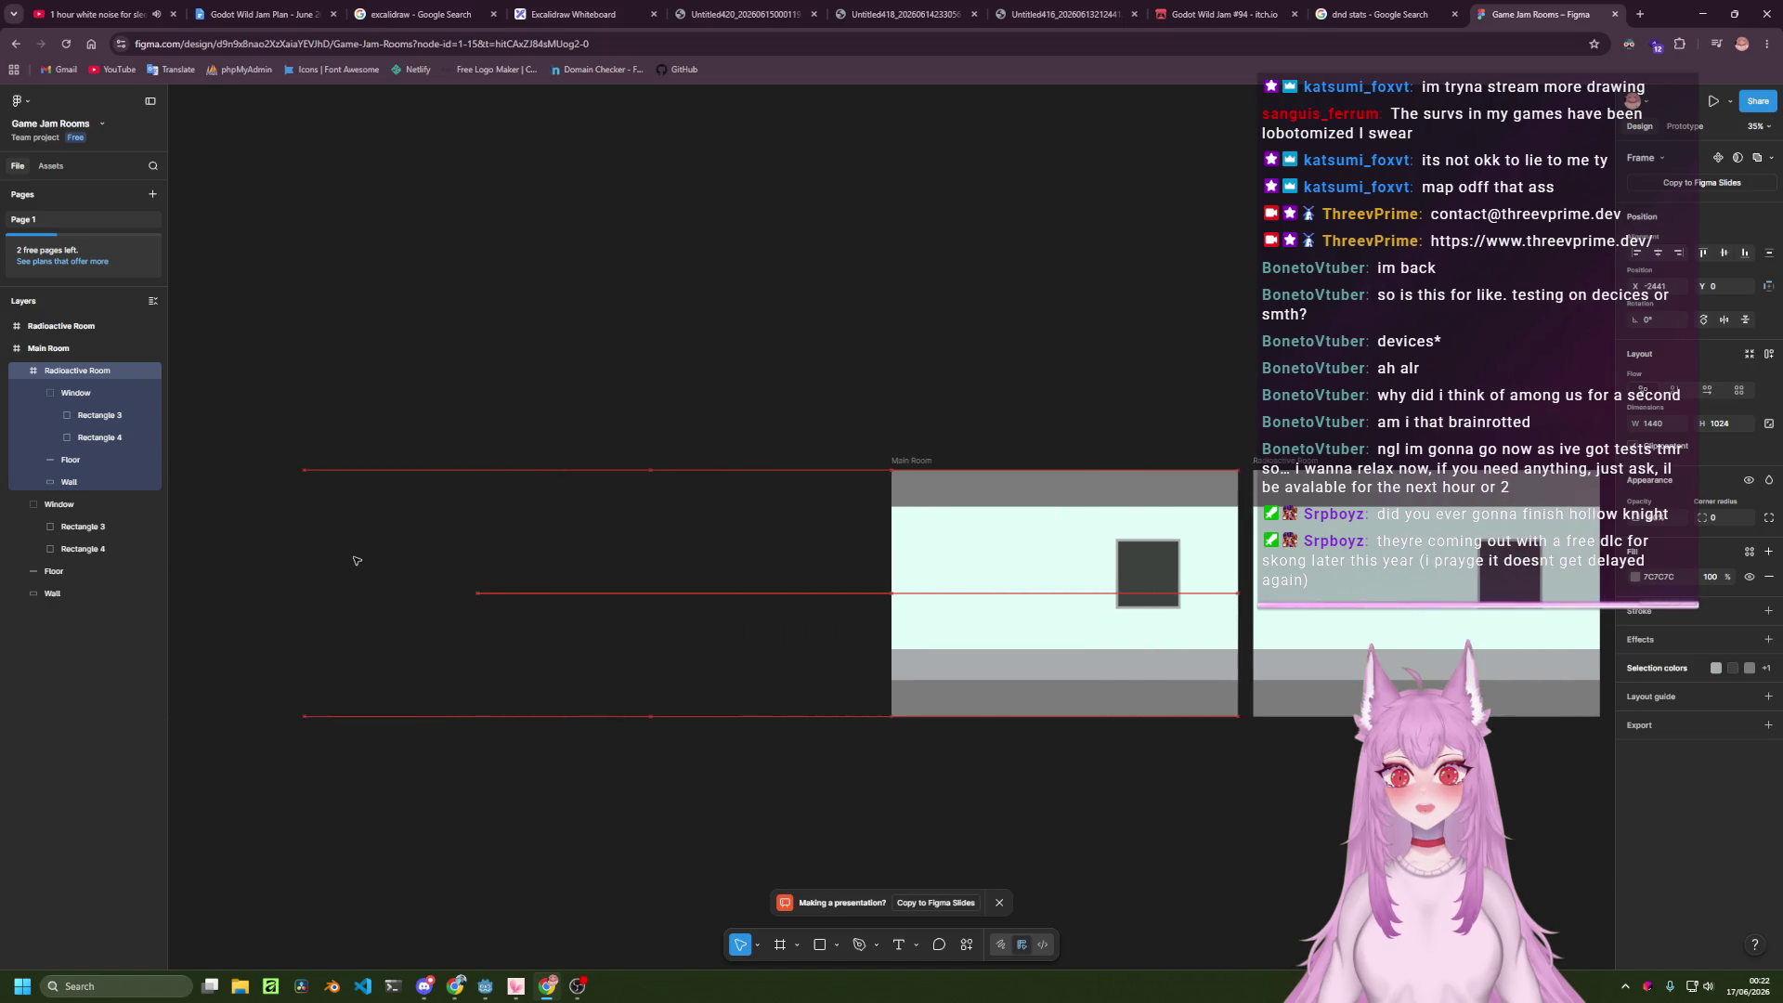
key(ctrl+z)
key(ctrl+z)
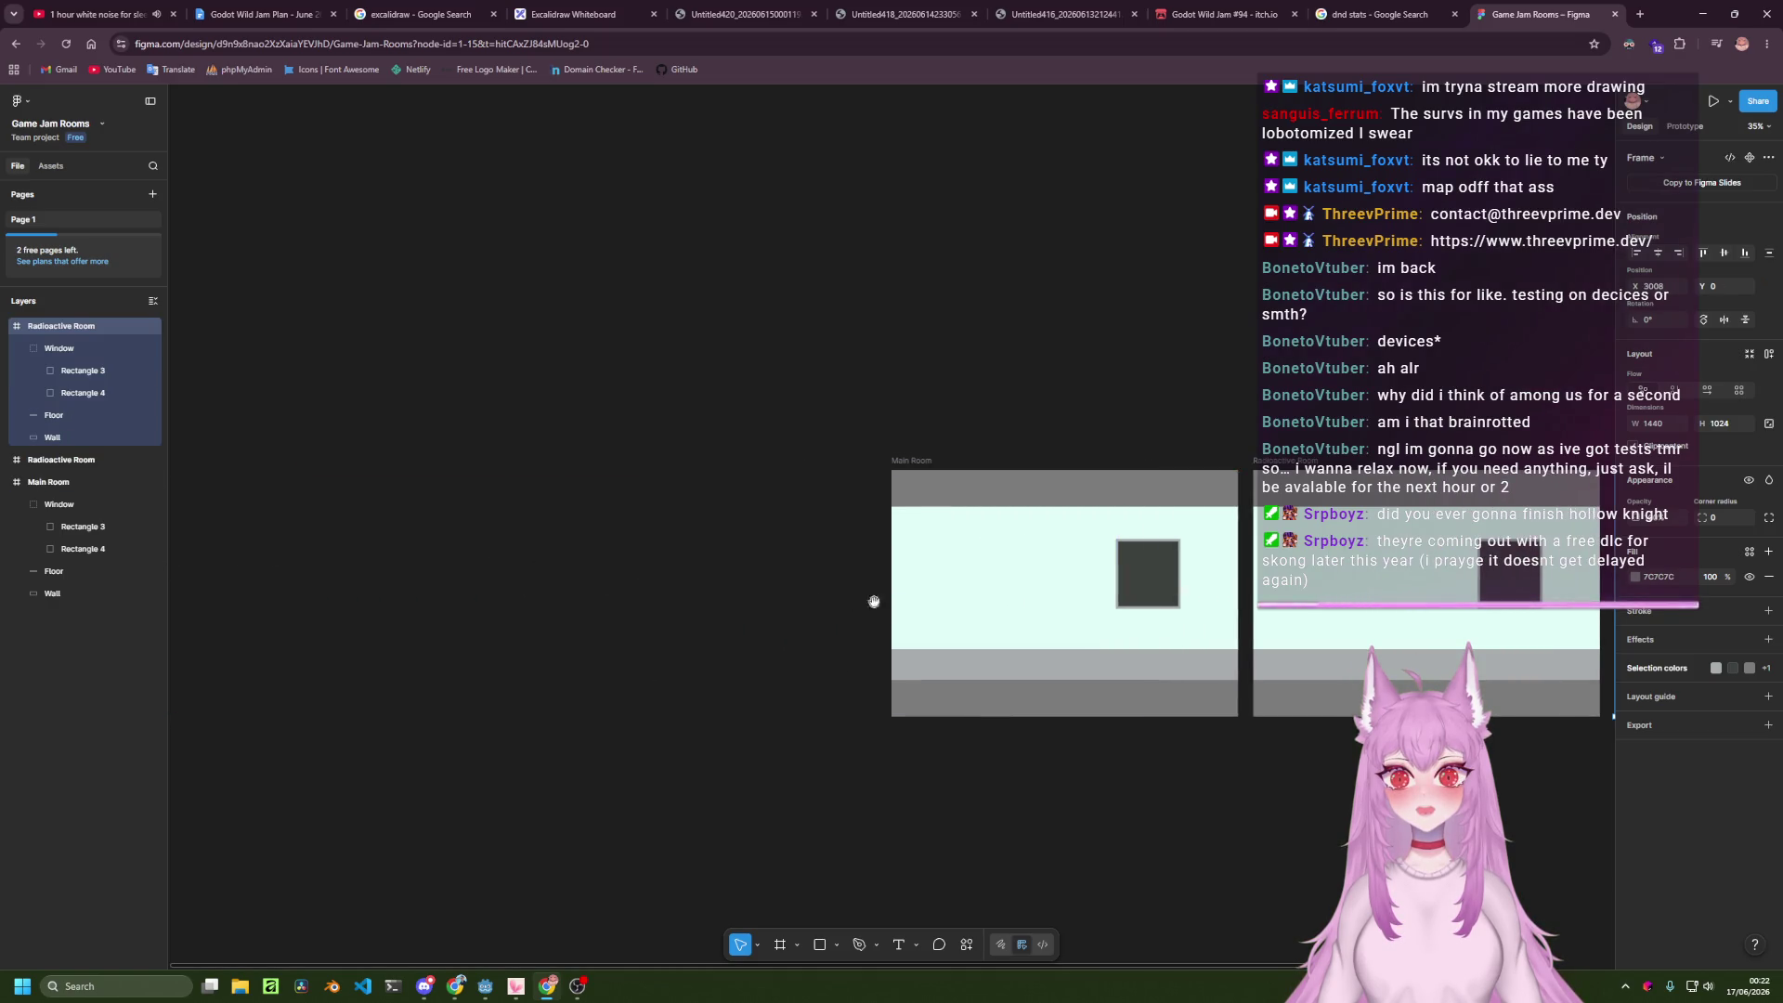
Position the copy left of Main Room, leaving a small gap between them.
drag(873, 602, 233, 617)
scroll(882, 701, down, 3)
mouse_move(1066, 669)
mouse_down()
mouse_move(1066, 609)
mouse_move(721, 417)
mouse_move(386, 600)
mouse_move(479, 699)
mouse_move(507, 698)
mouse_up()
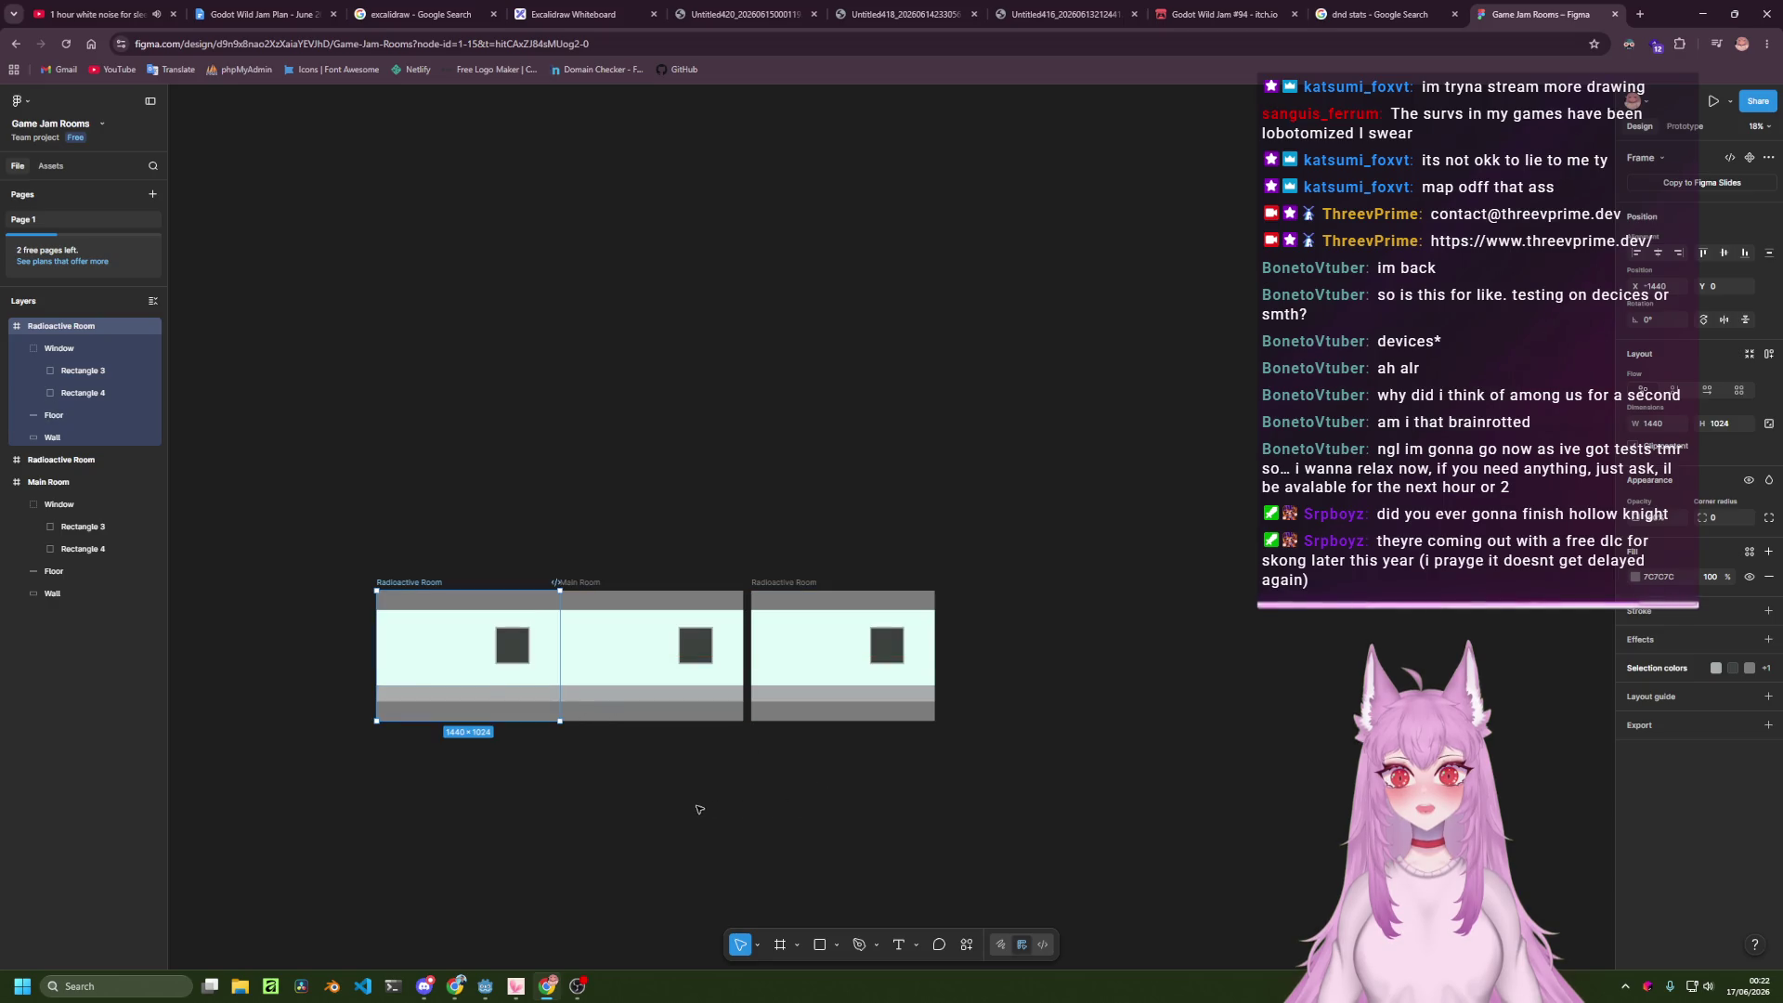
drag(414, 661, 373, 661)
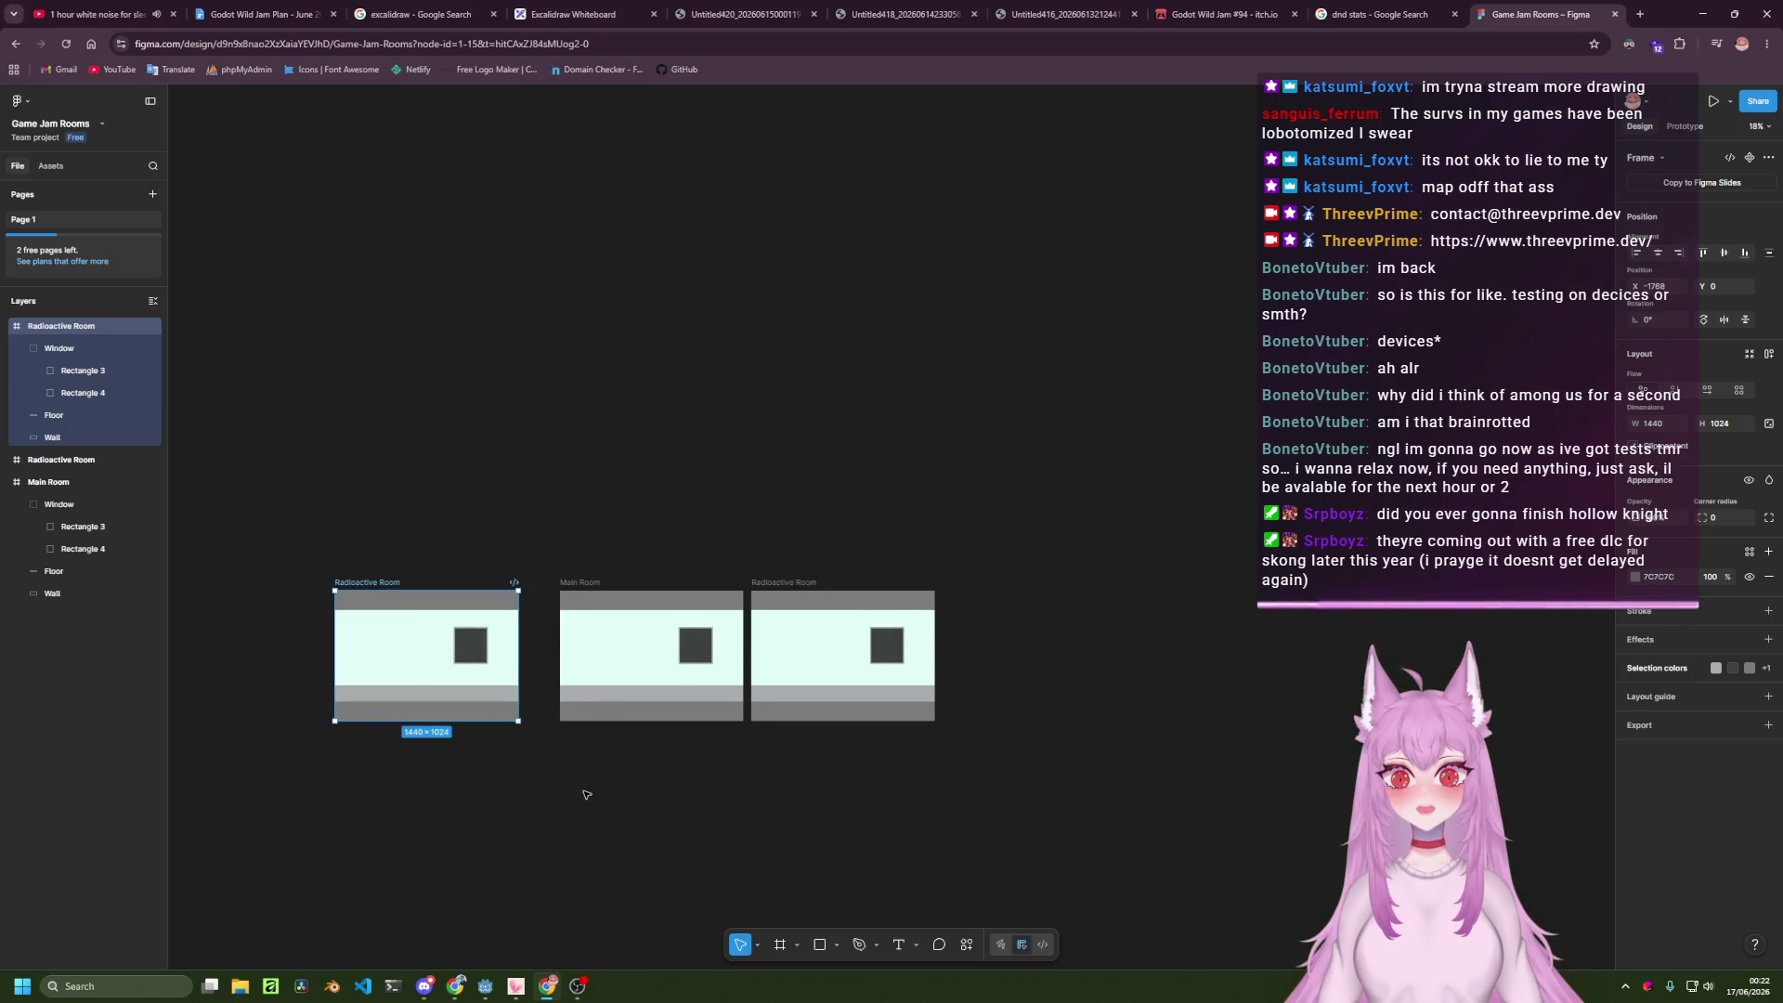
scroll(597, 769, up, 5)
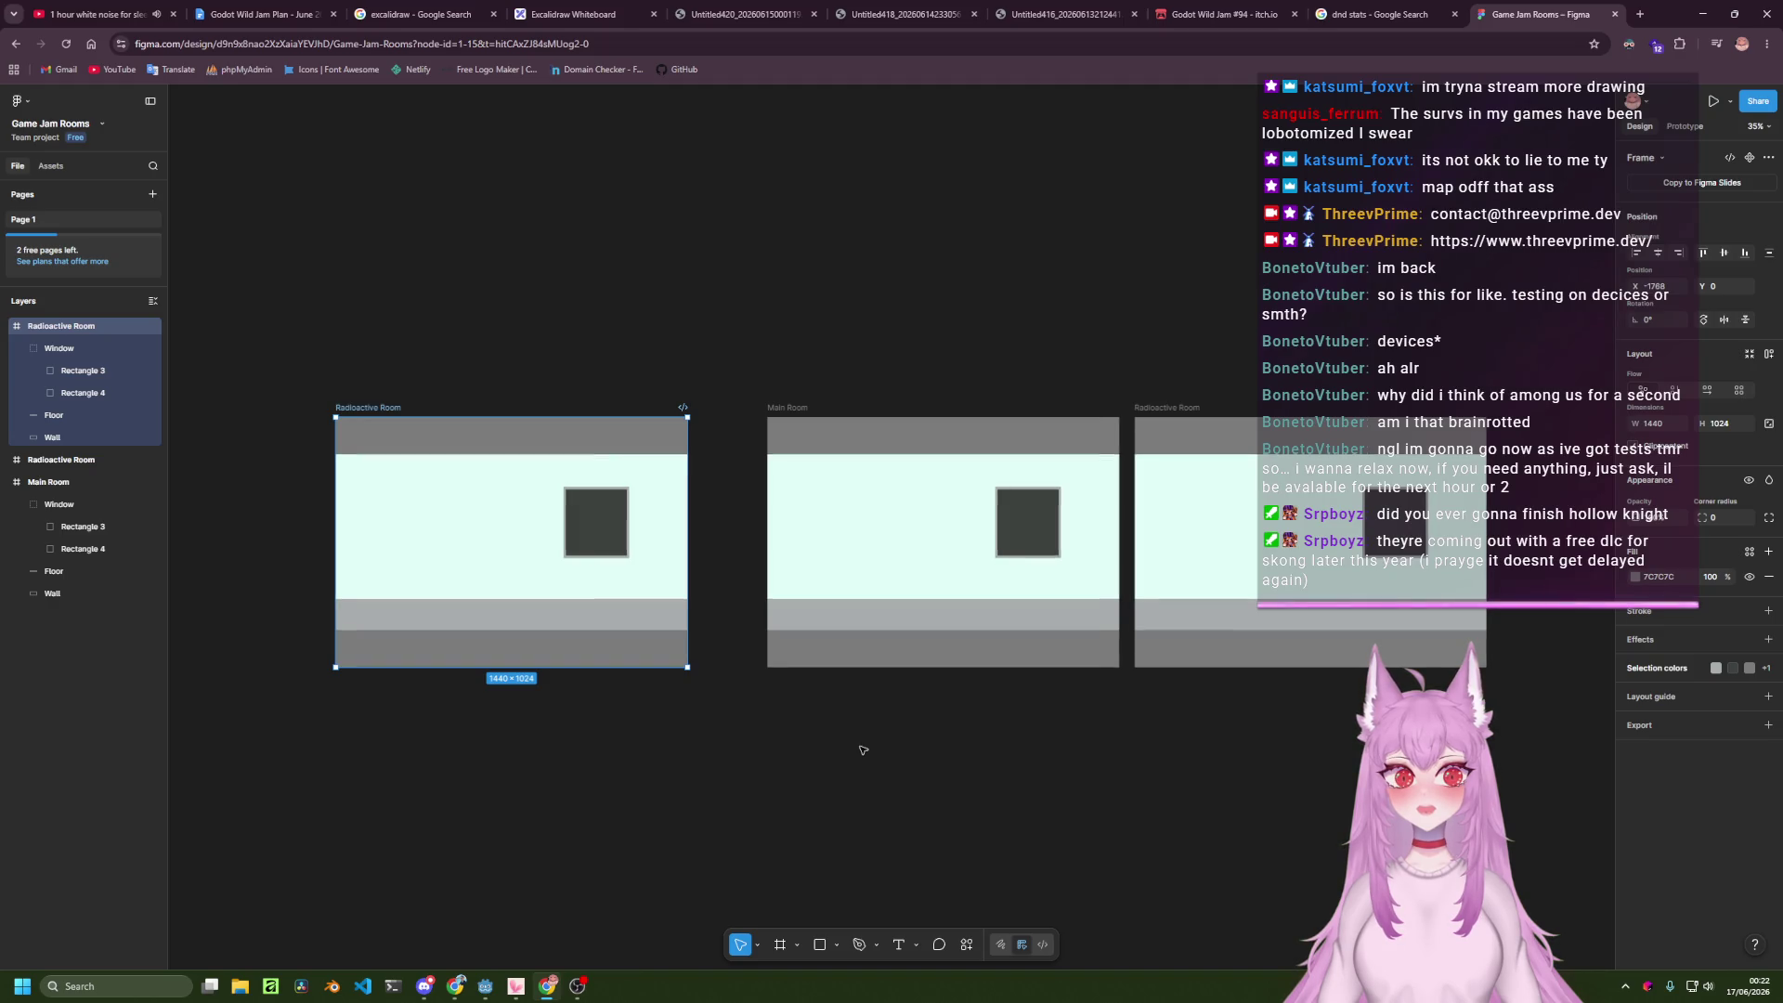
scroll(855, 750, up, 1)
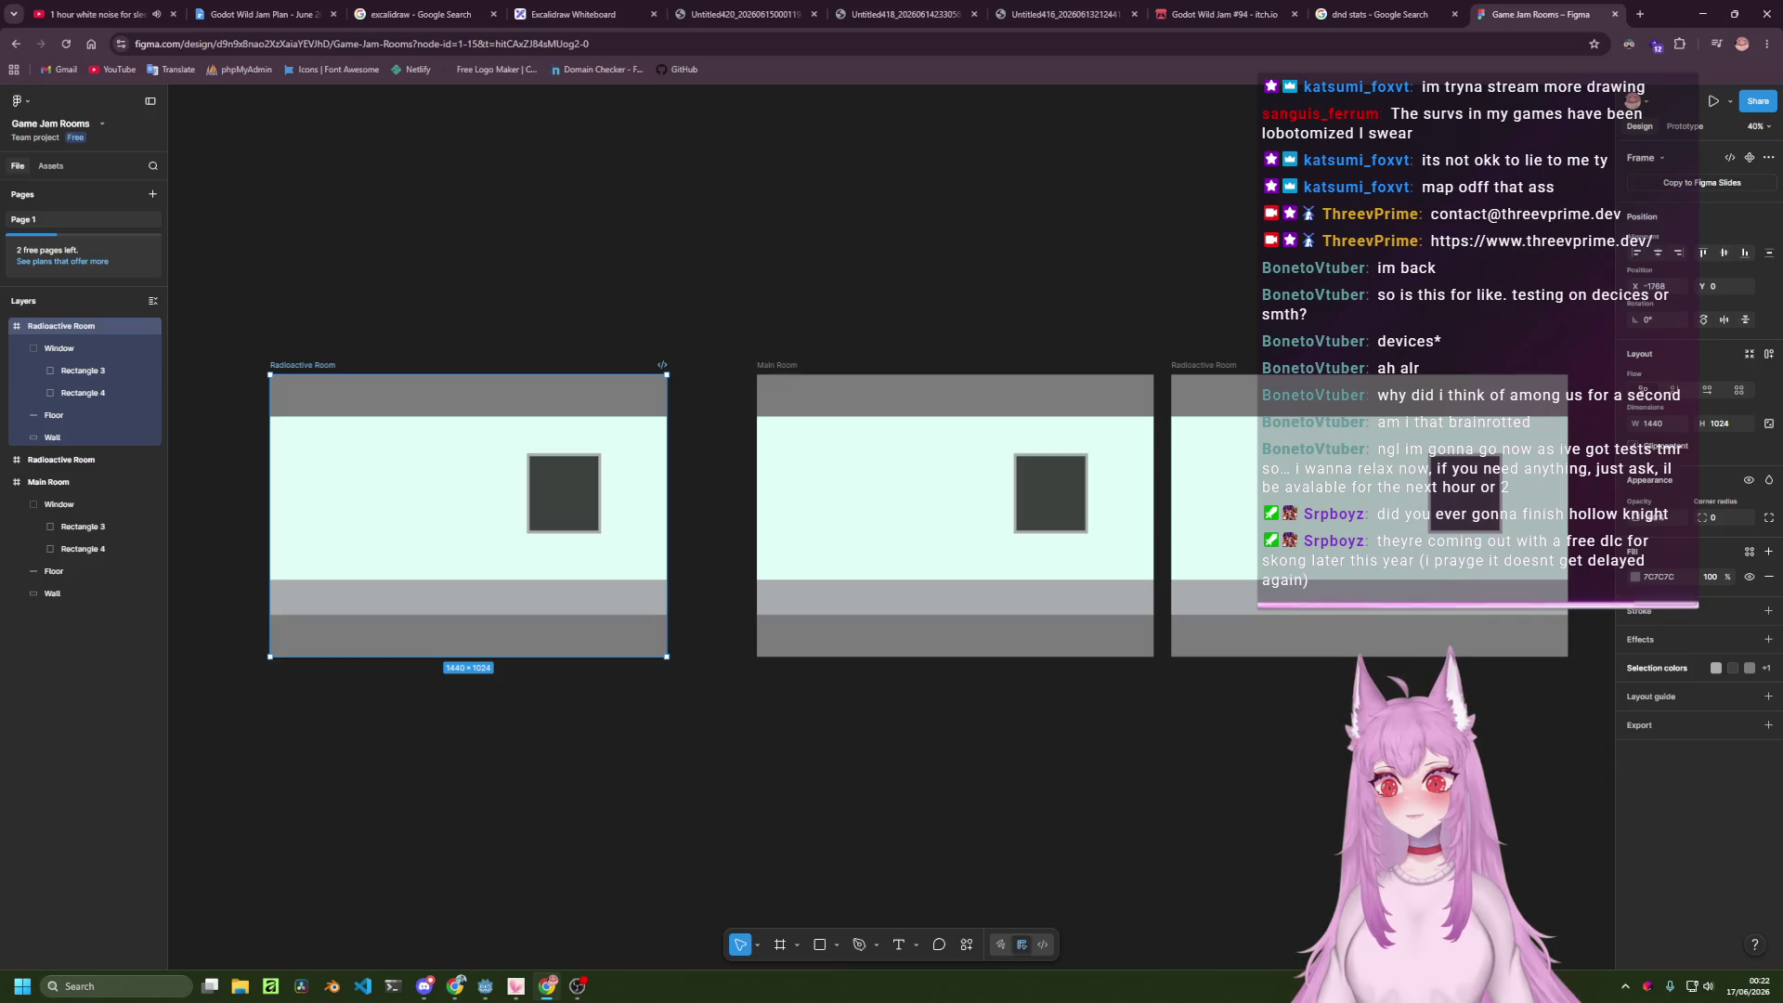
click(728, 561)
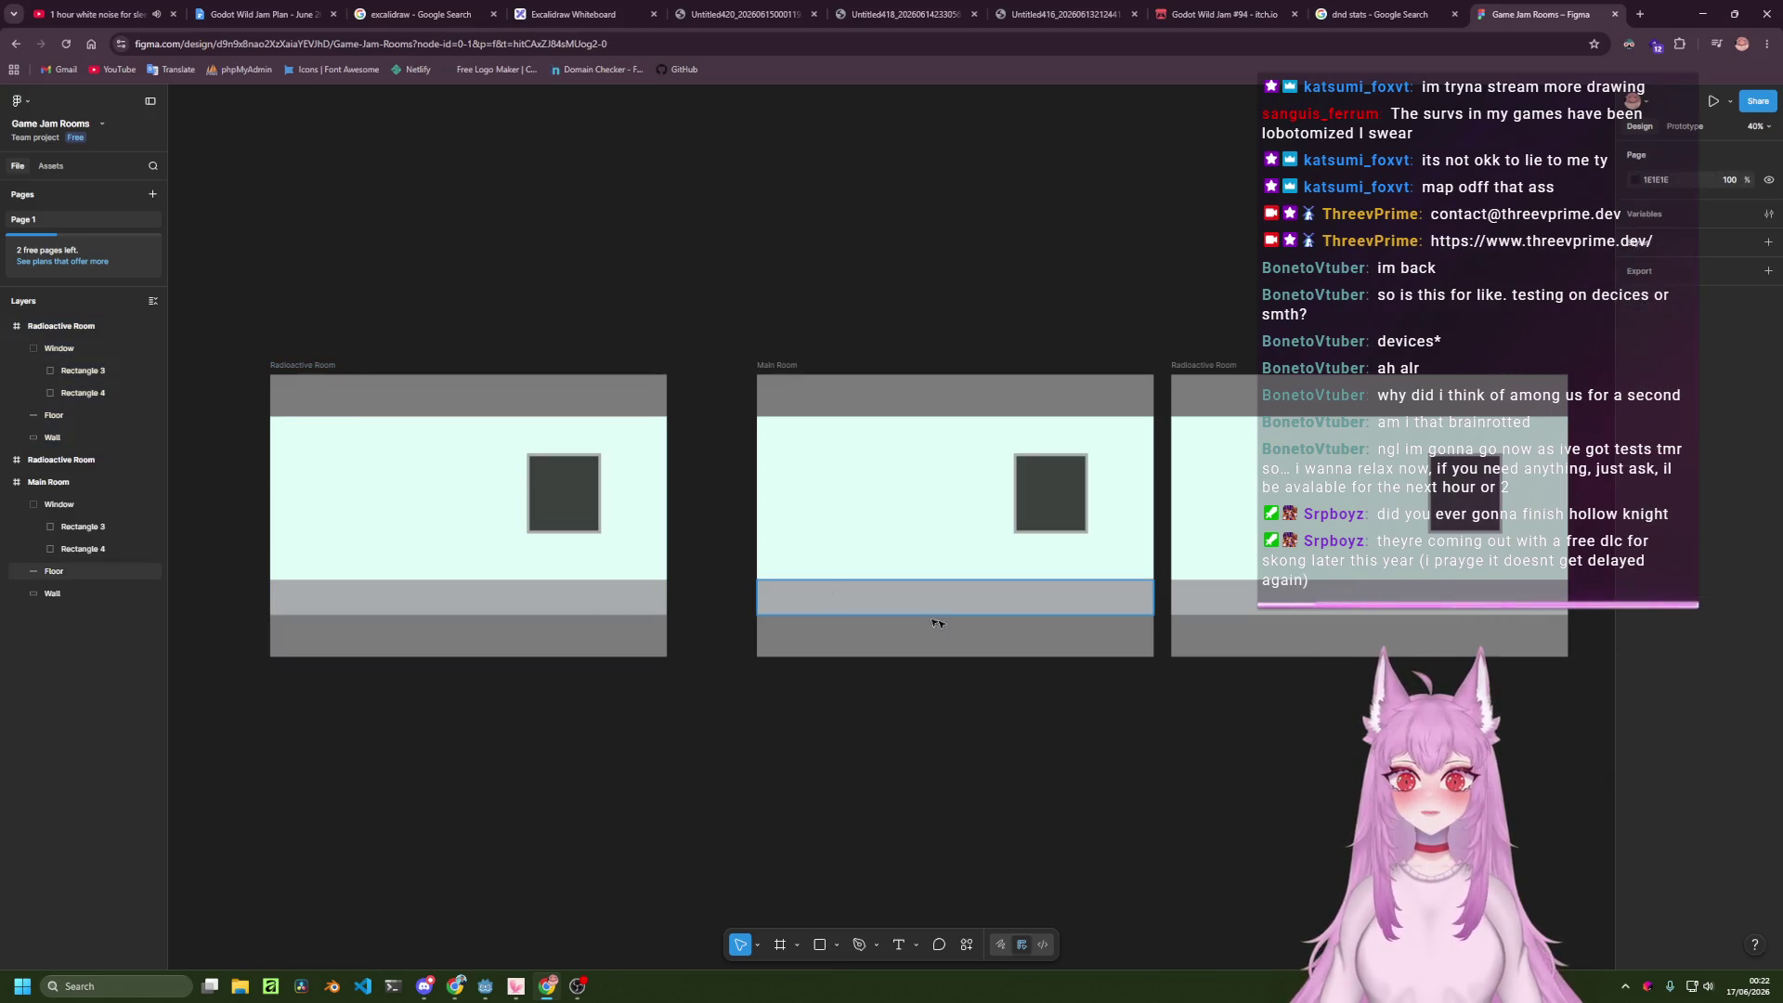
Slide the left Radioactive Room rightward to close most of the gap to Main Room.
scroll(271, 505, right, 3)
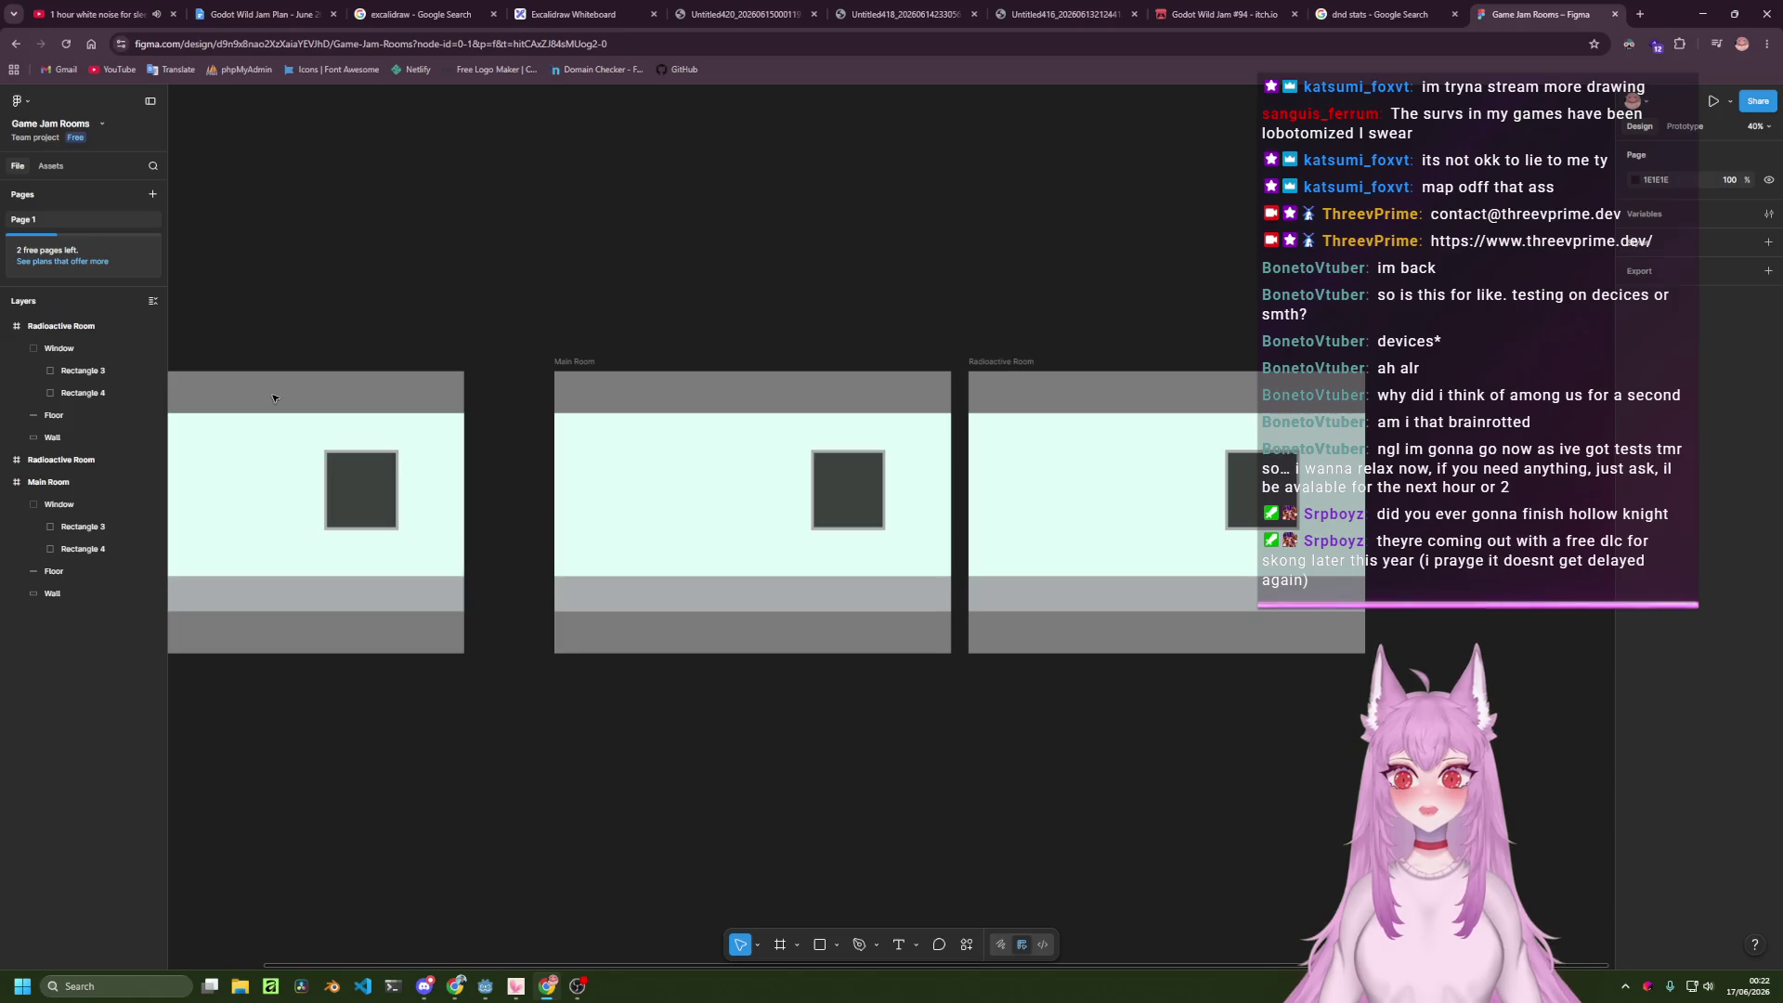
click(316, 406)
drag(316, 406, 390, 403)
click(591, 210)
Draw a tall narrow frame along Main Room's right edge with the Frame tool.
scroll(696, 483, up, 5)
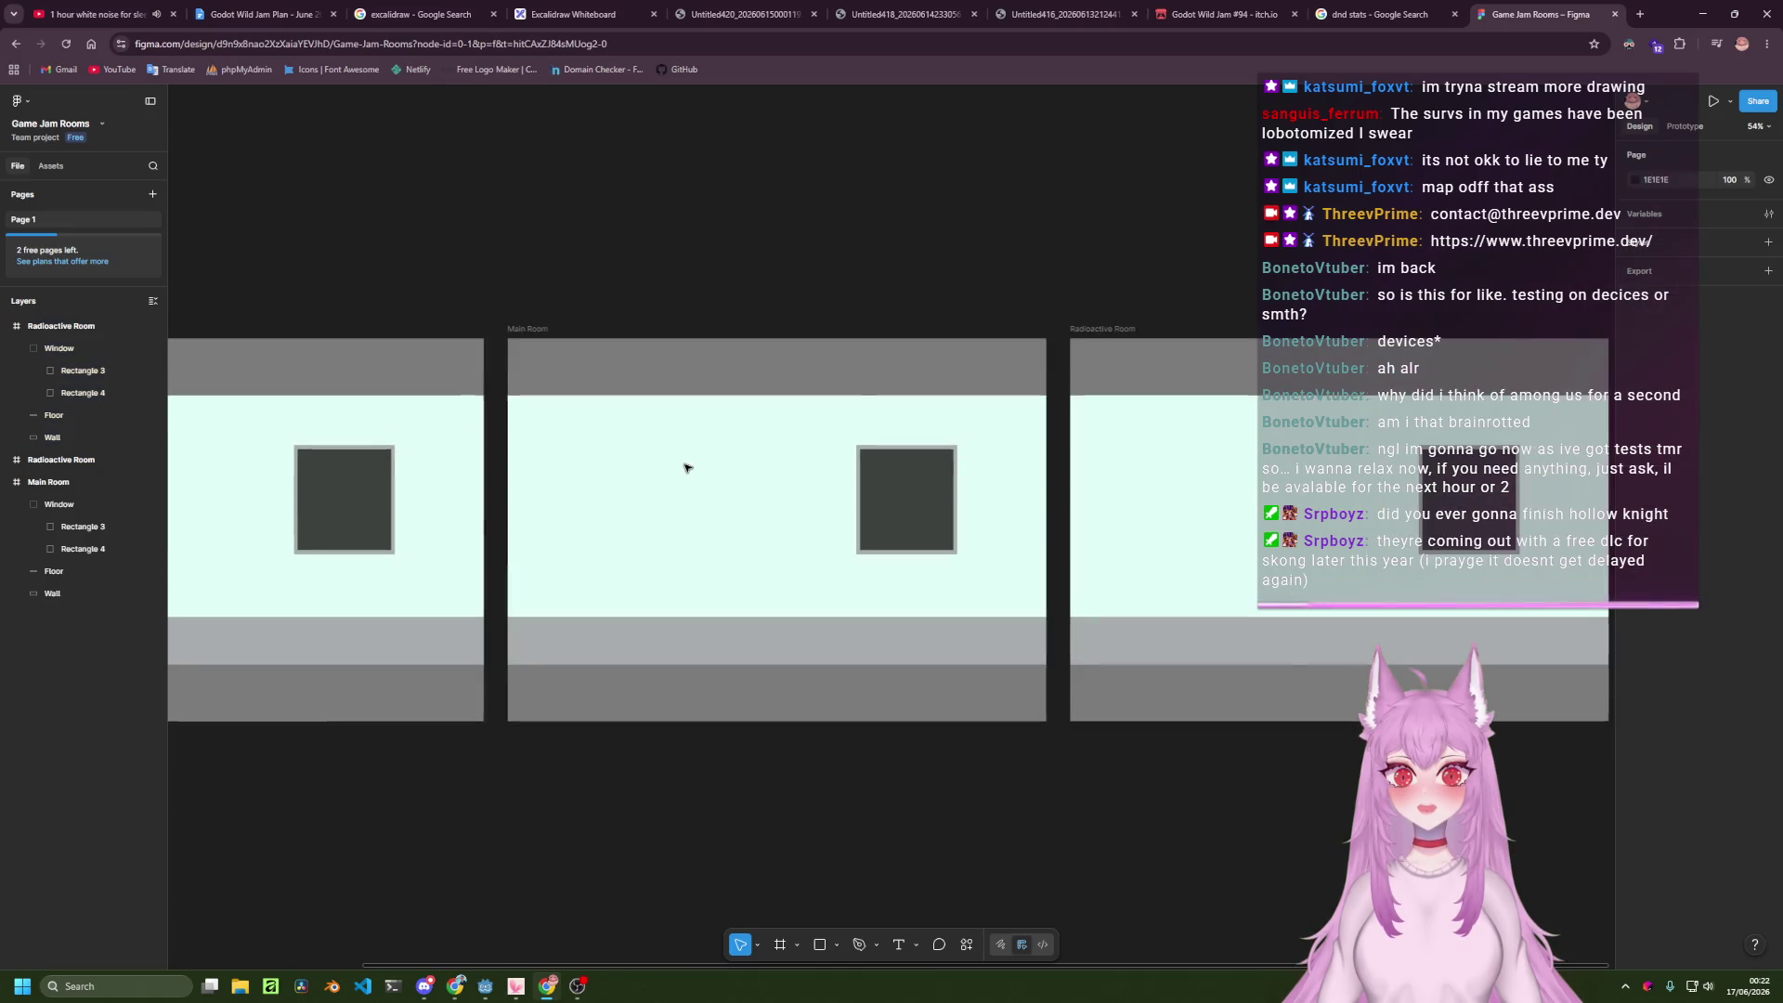
scroll(764, 536, up, 1)
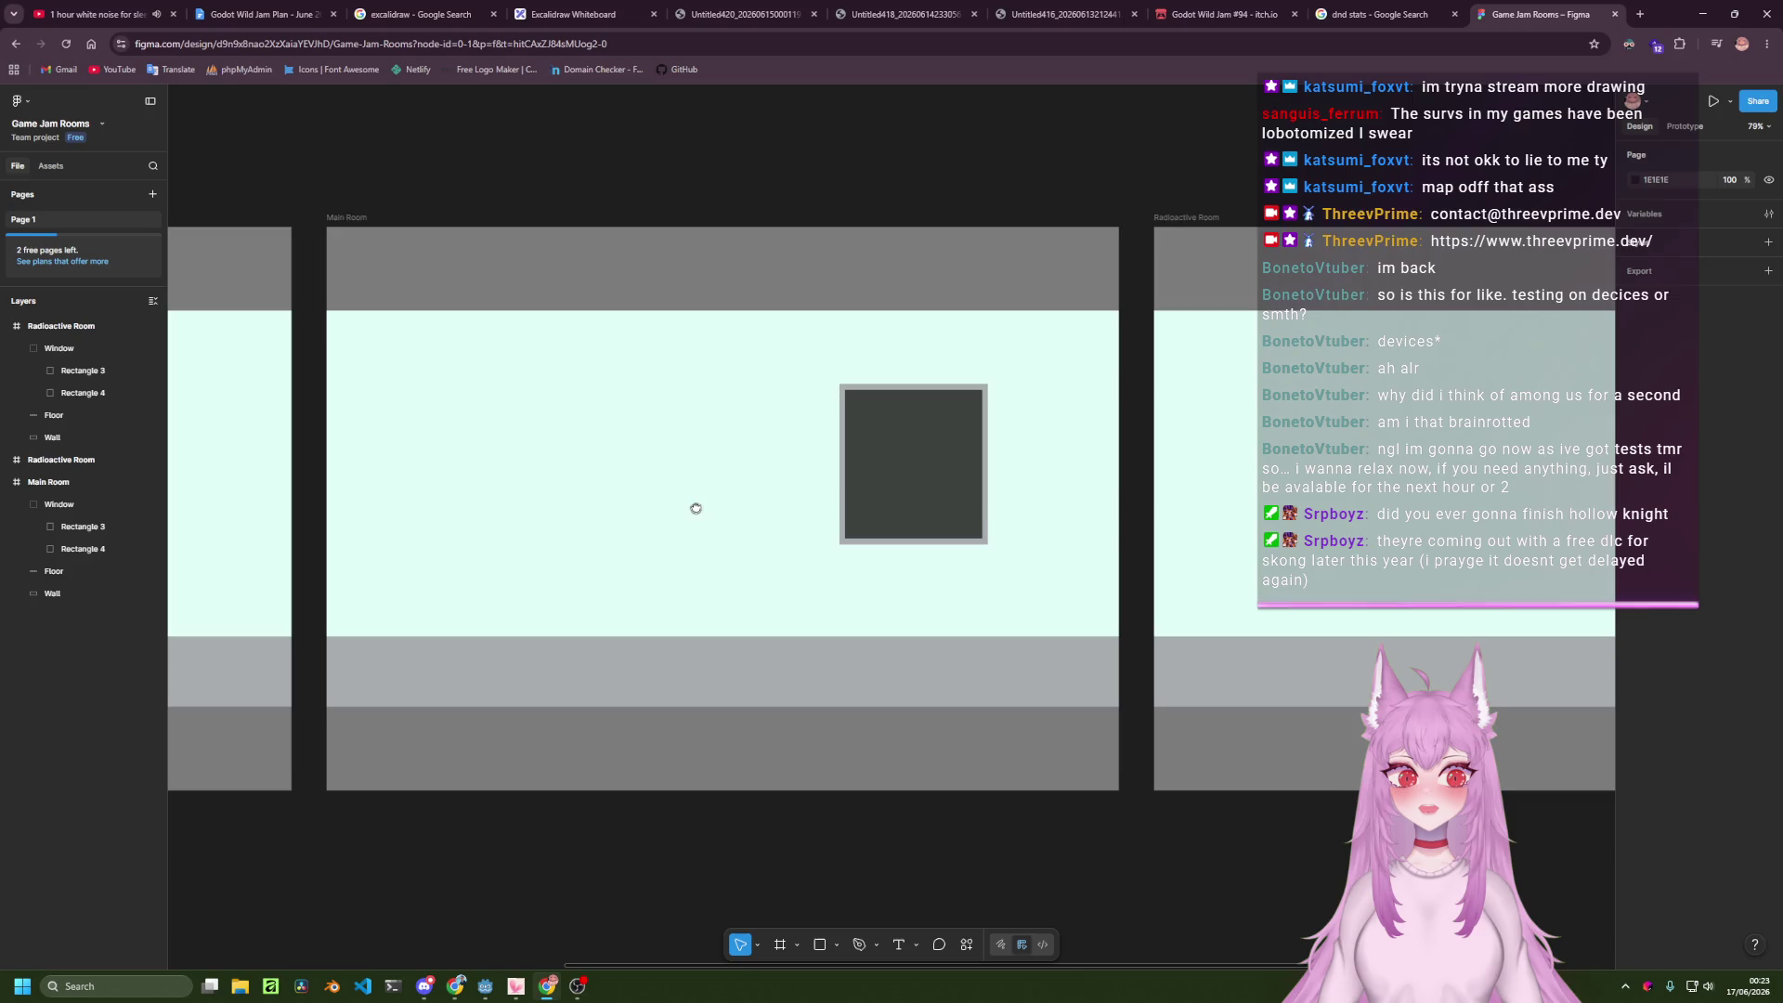
scroll(706, 506, right, 2)
scroll(685, 529, left, 1)
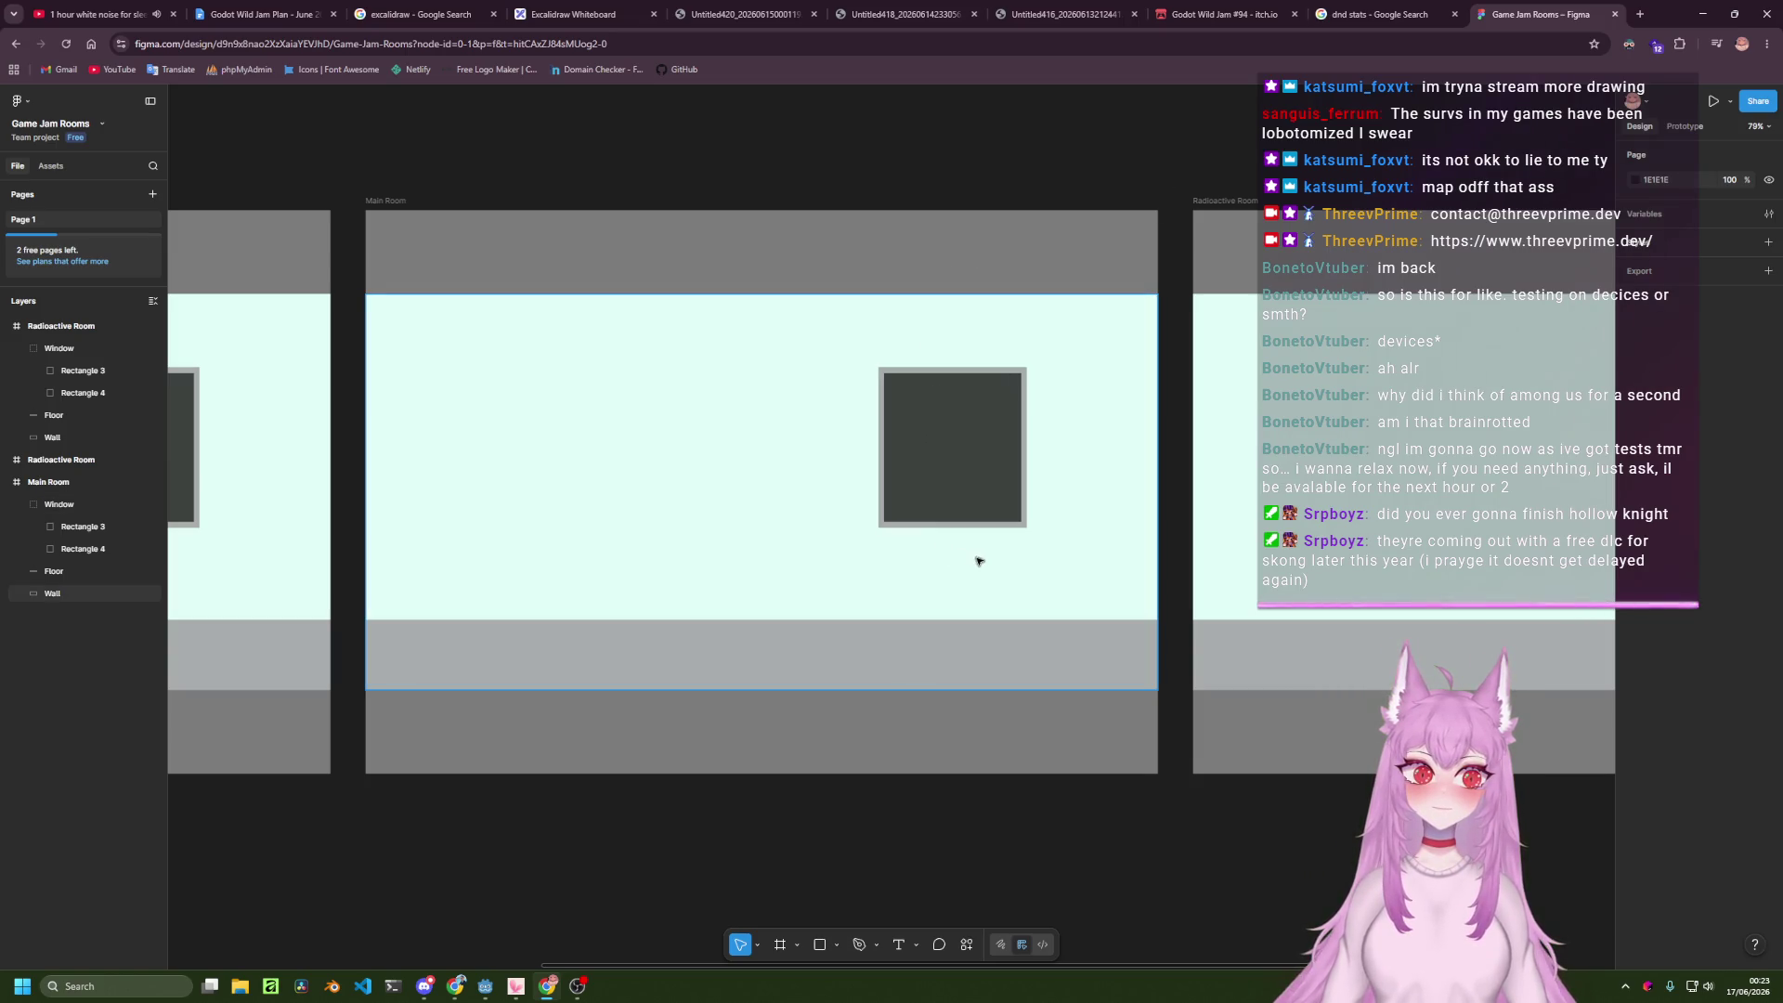
key(f)
mouse_move(1130, 125)
mouse_down()
mouse_move(1191, 186)
mouse_move(1157, 219)
mouse_move(1160, 840)
mouse_up()
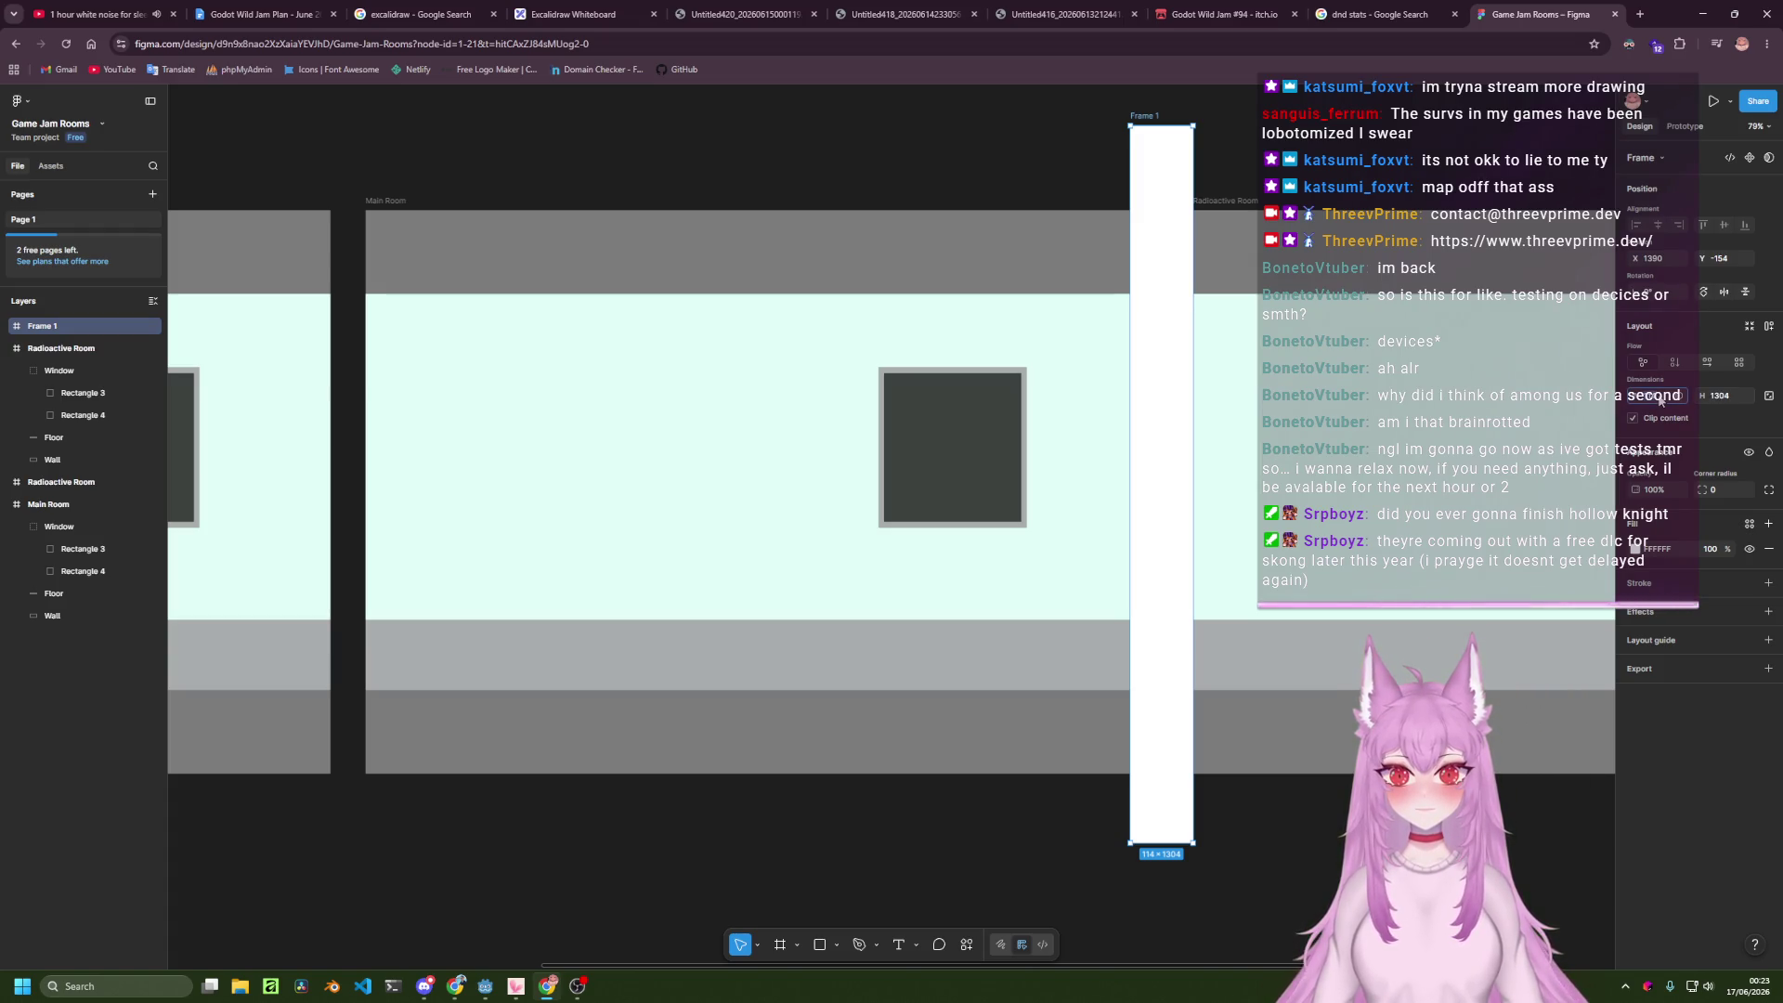
Set the narrow frame's width to 64, align it to Main Room's edge, and name it Doorway.
text(64)
key(Return)
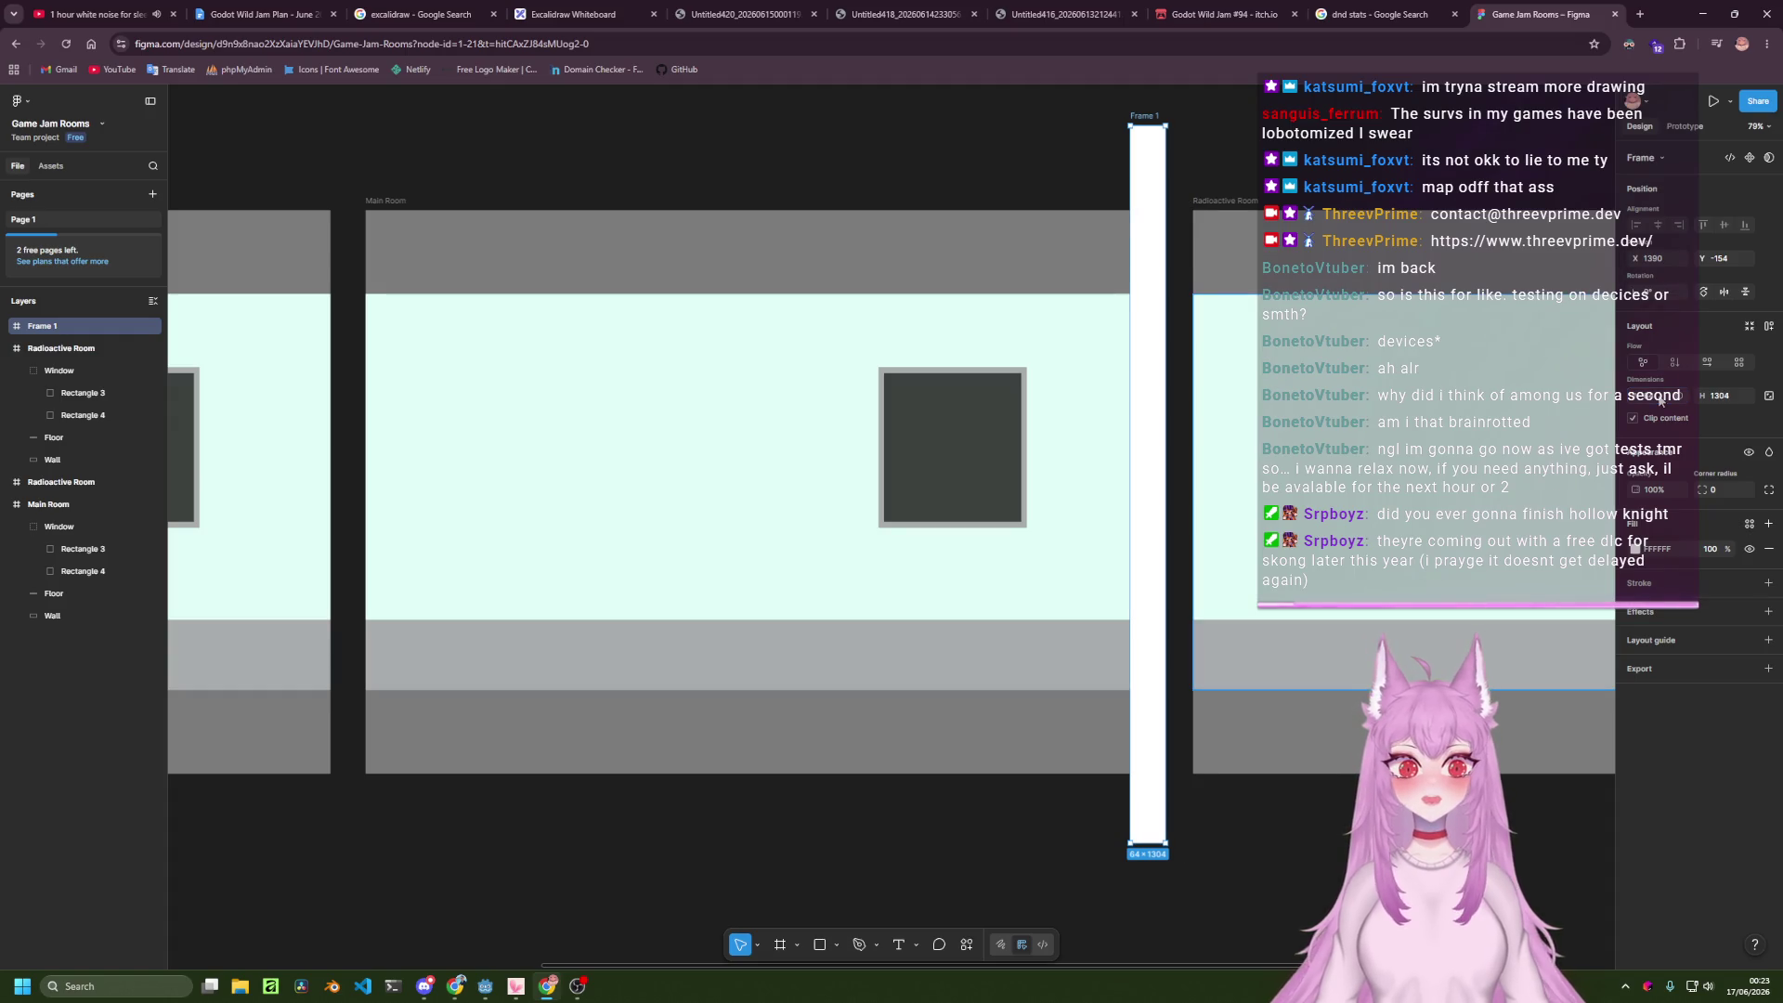
mouse_move(1146, 160)
mouse_down()
mouse_move(1177, 152)
mouse_move(1172, 204)
mouse_move(1175, 167)
mouse_up()
key(Escape)
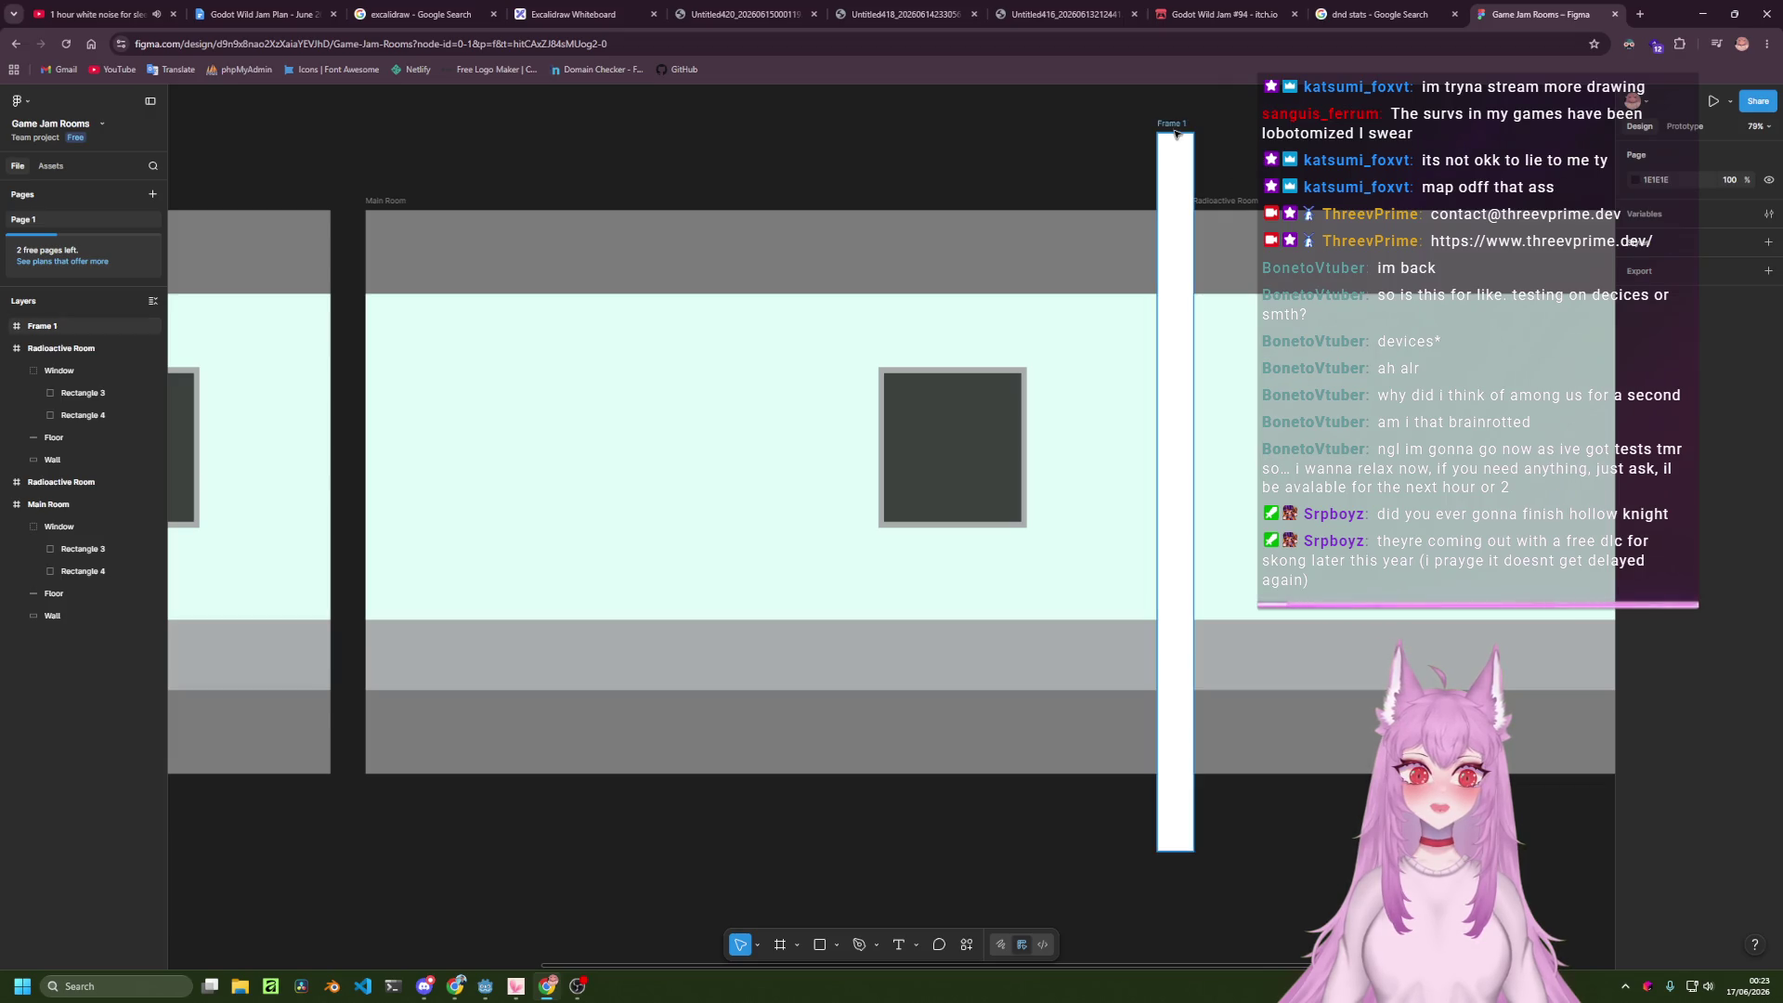
click(1176, 131)
text(Doorway)
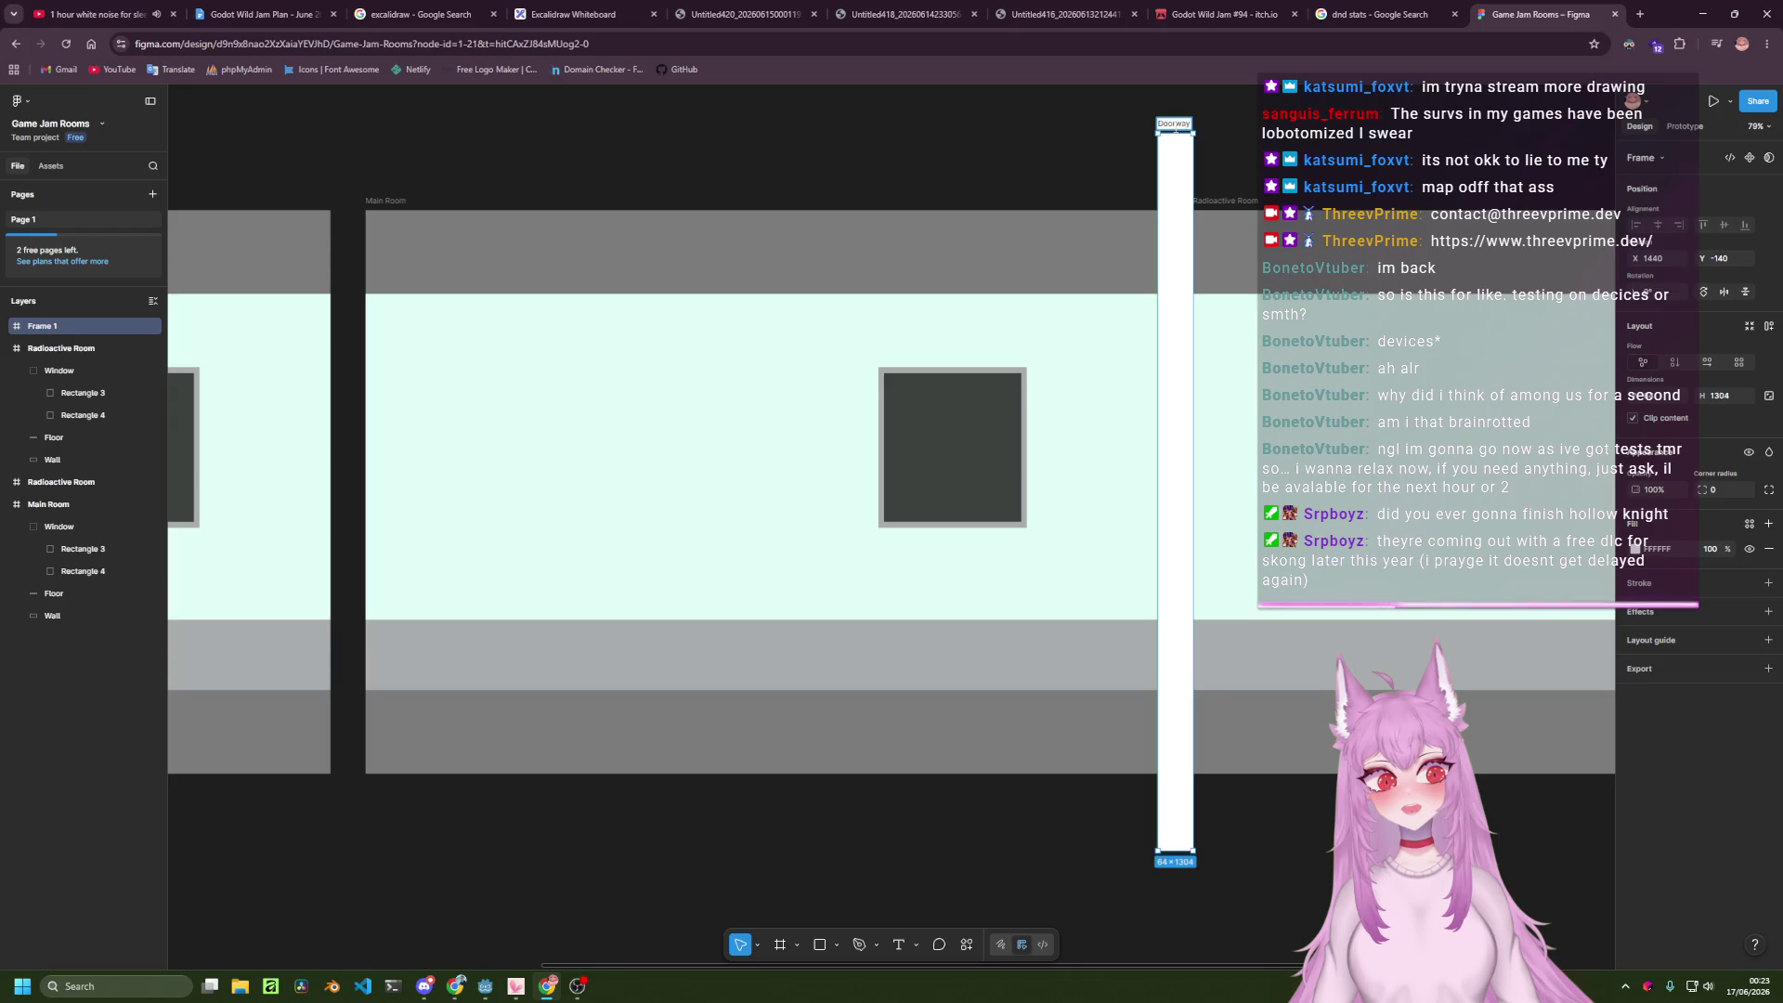
key(Return)
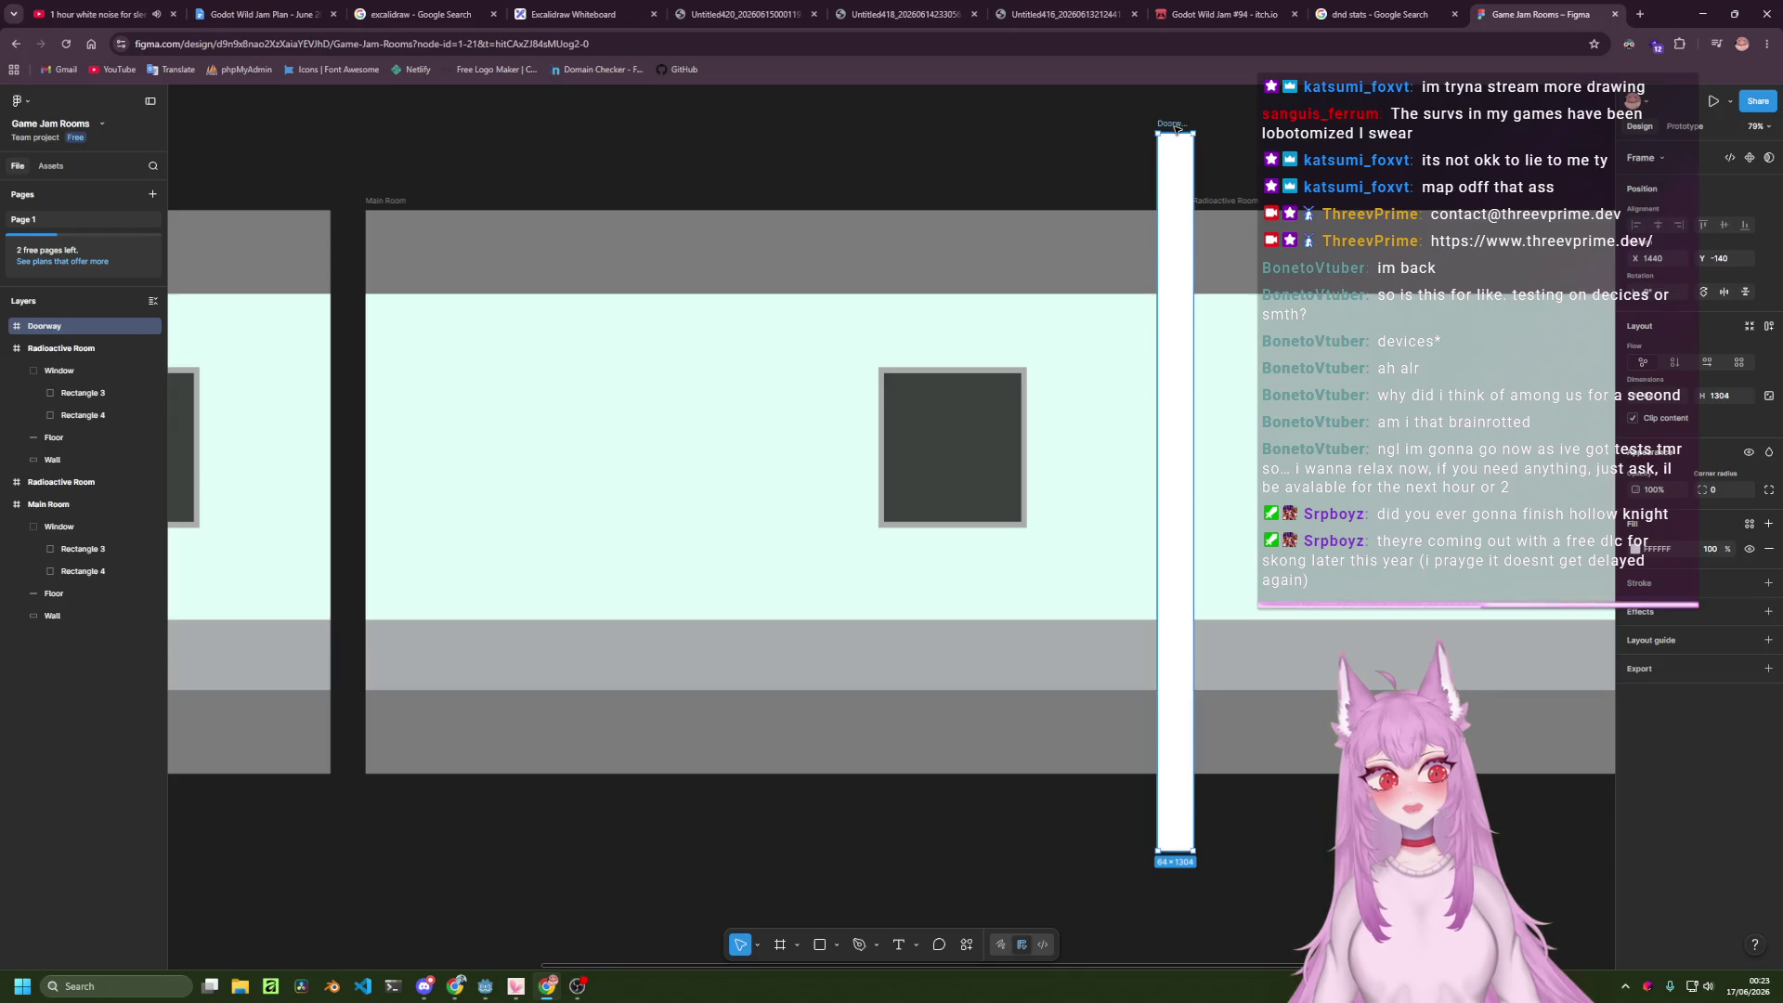
Duplicate the Doorway and place the copy at Main Room's left edge.
key(ctrl+d)
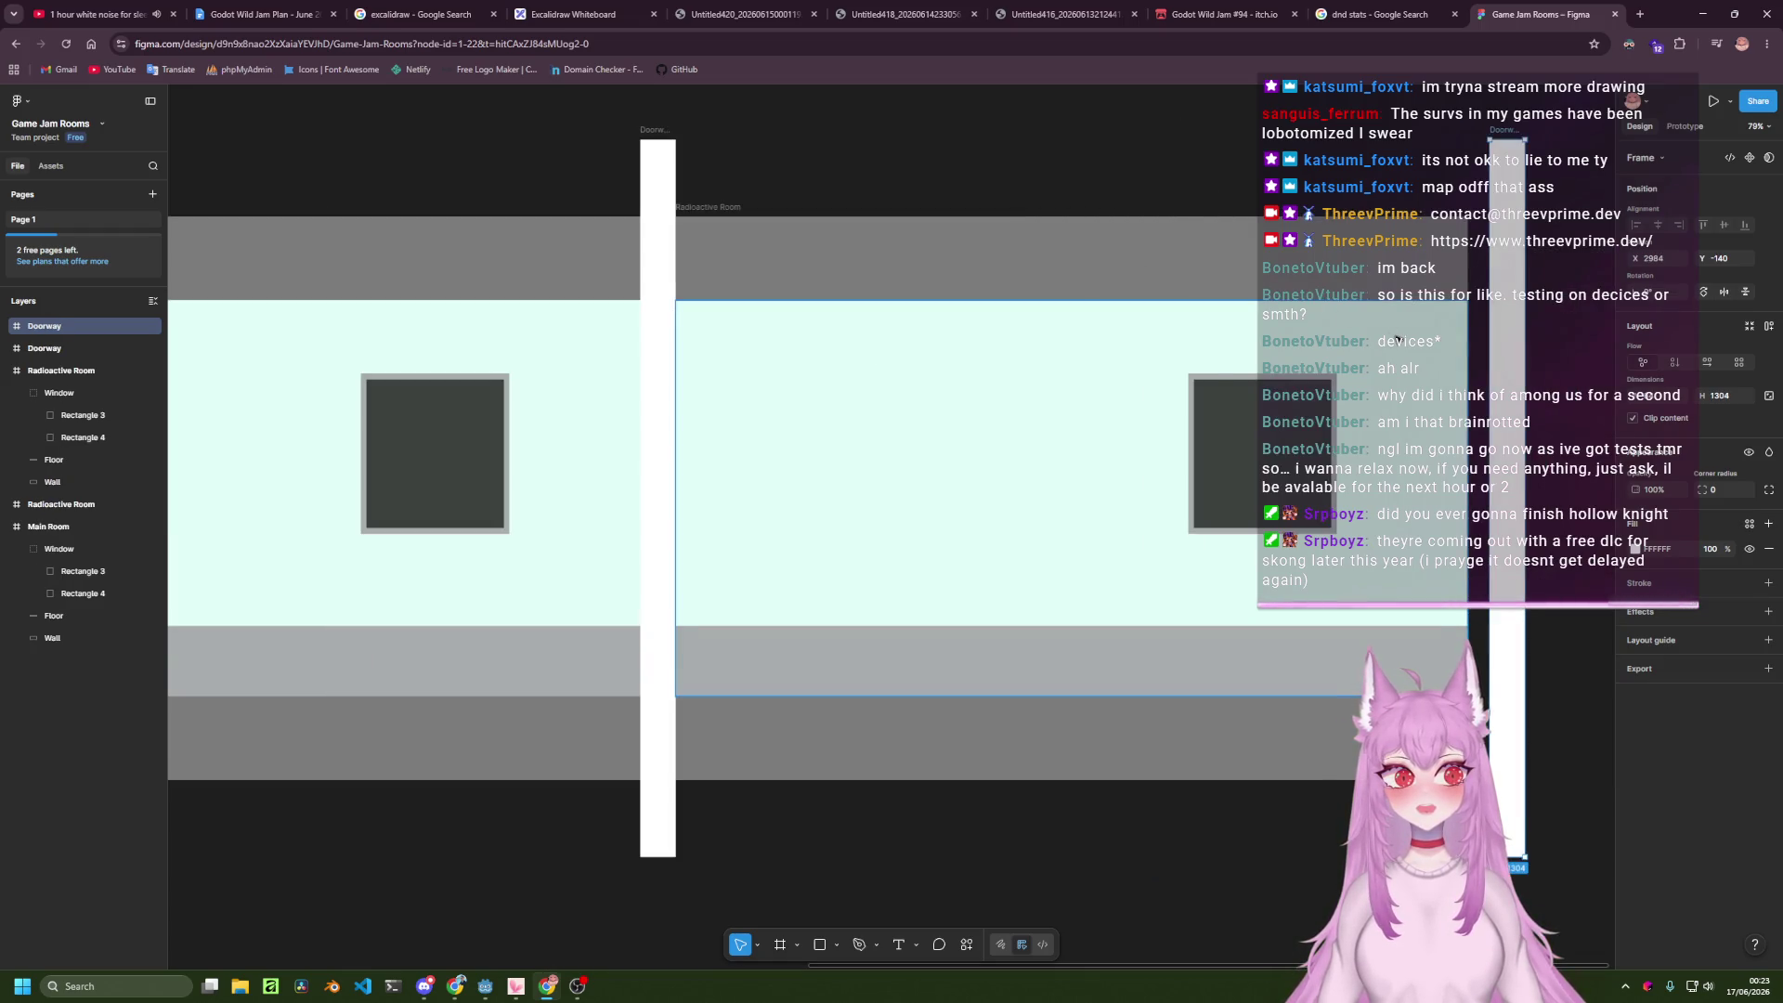
ctrl+scroll(1395, 336, down, 5)
mouse_move(1456, 341)
mouse_down()
mouse_move(550, 650)
mouse_move(586, 307)
mouse_up()
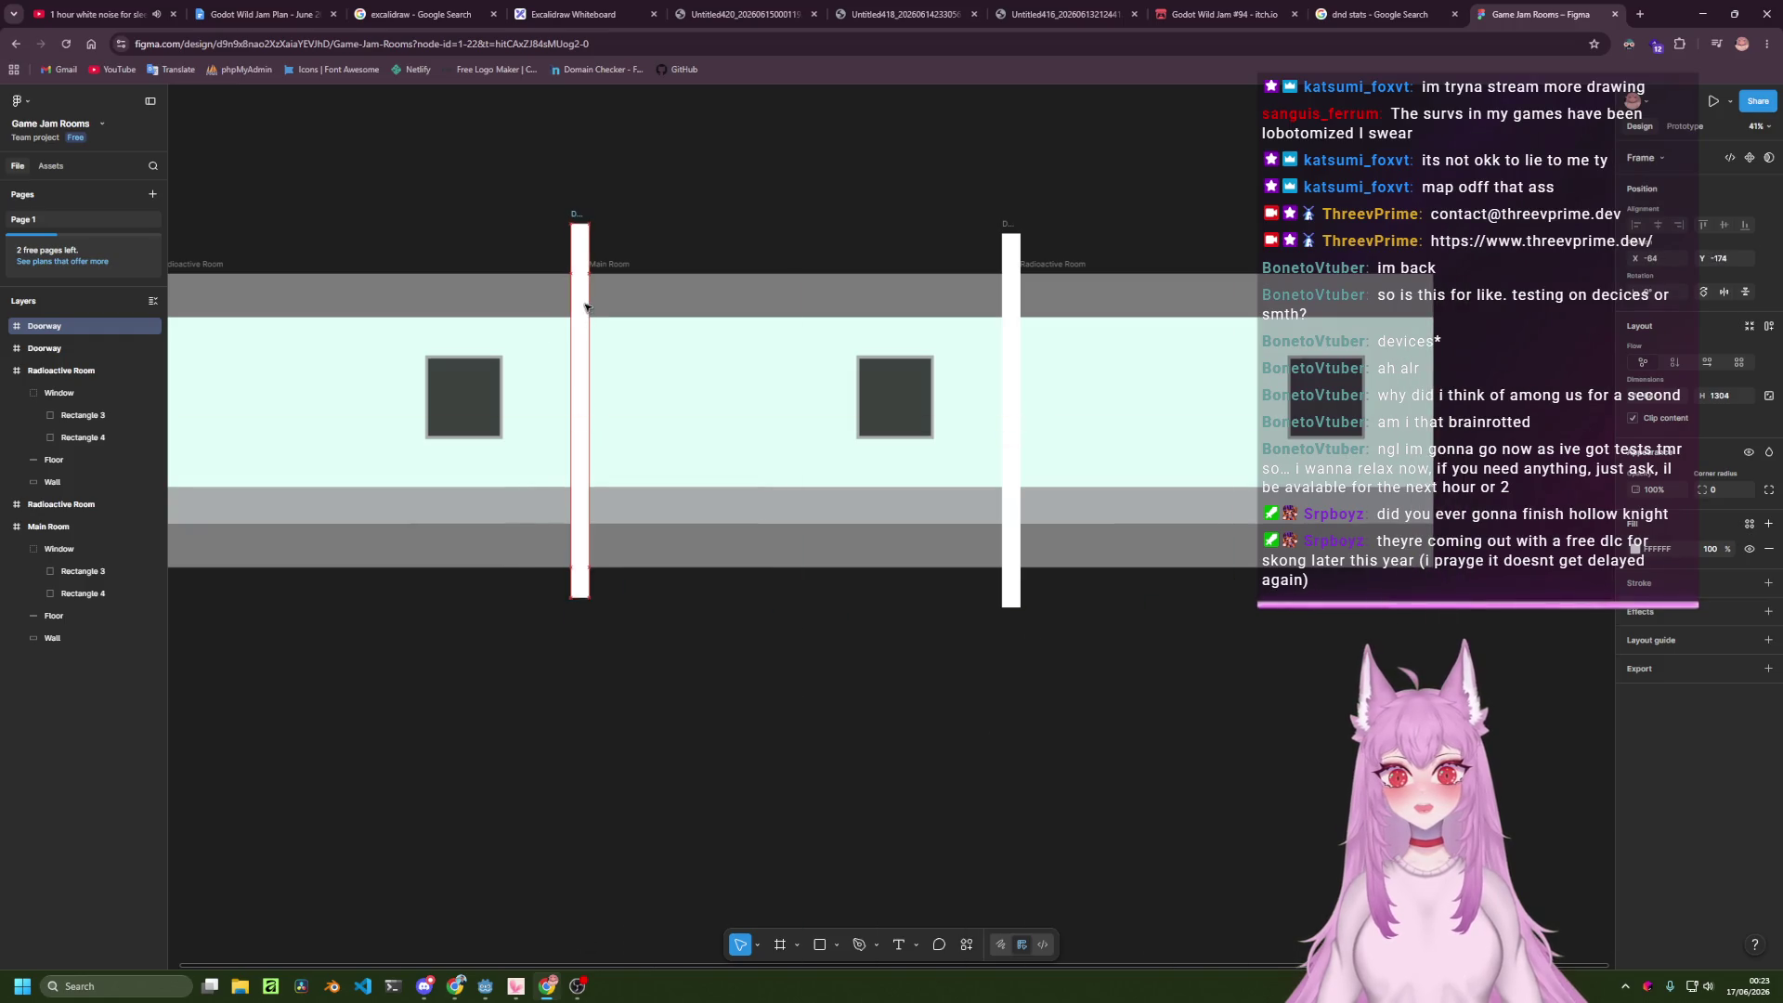
click(817, 650)
ctrl+scroll(814, 659, up, 1)
ctrl+scroll(814, 660, up, 1)
scroll(864, 712, up, 3)
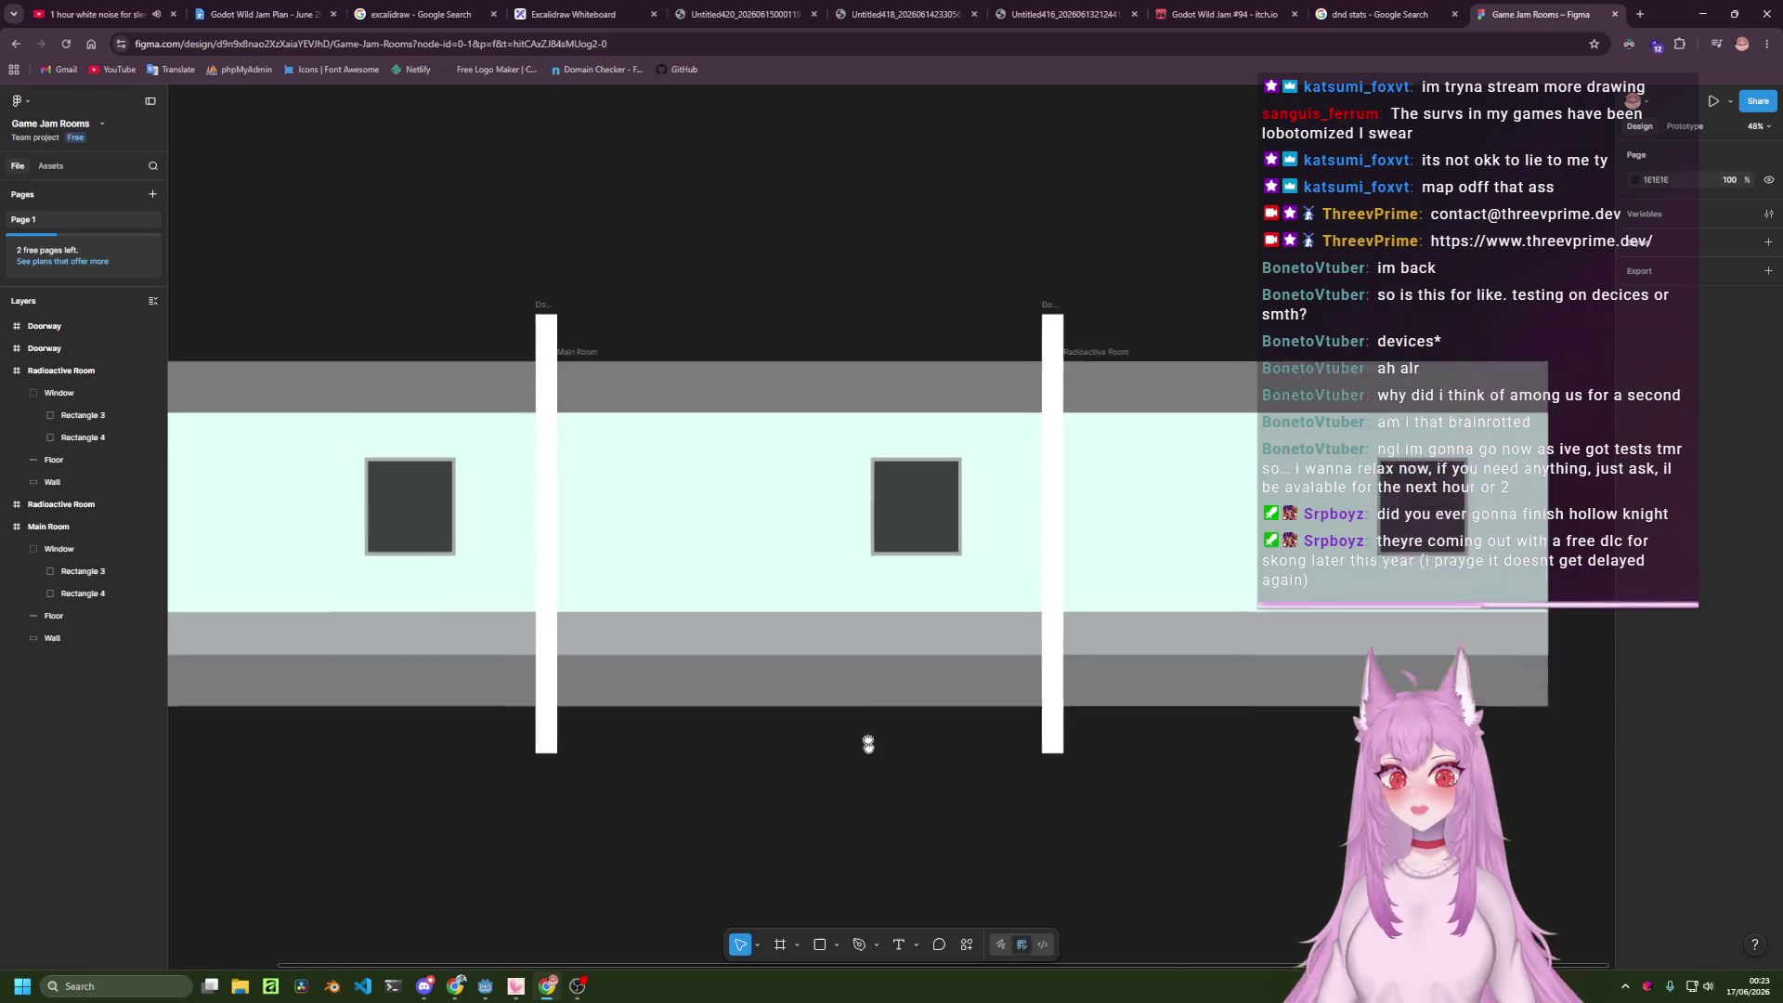
click(1057, 557)
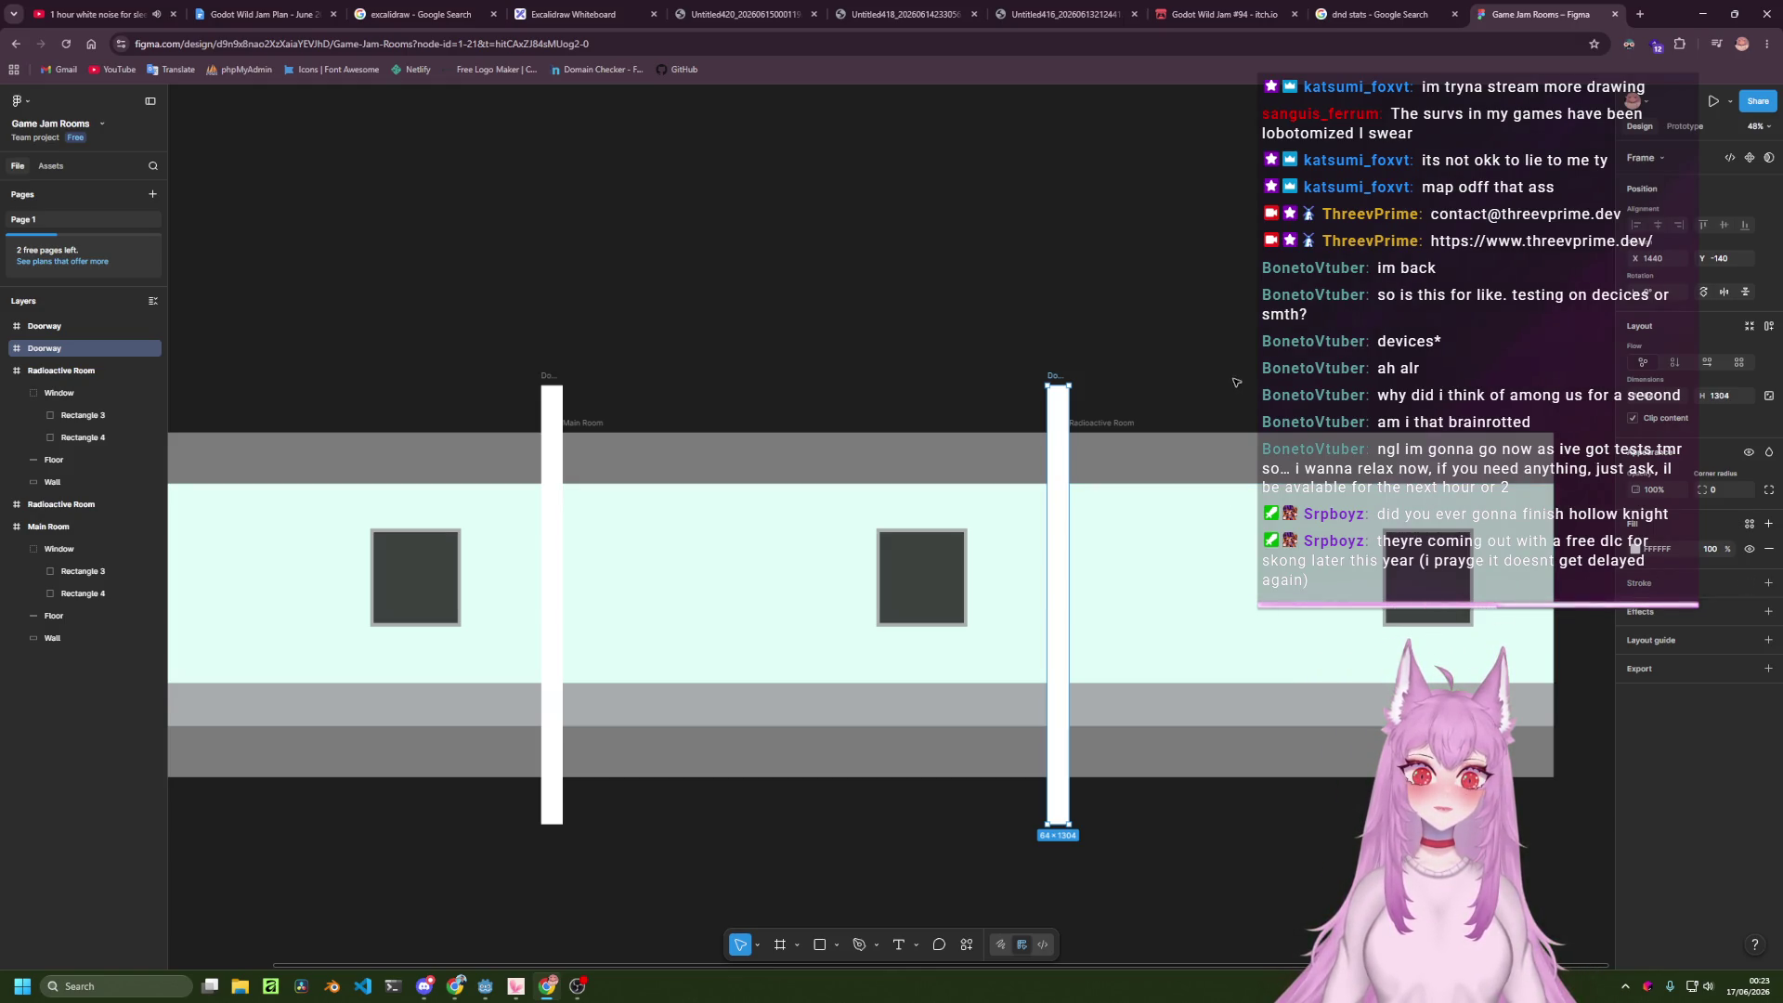
Bring the right Doorway into view and open its Fill colour picker in the Design panel.
scroll(728, 513, up, 5)
drag(752, 521, 957, 457)
scroll(1051, 406, down, 3)
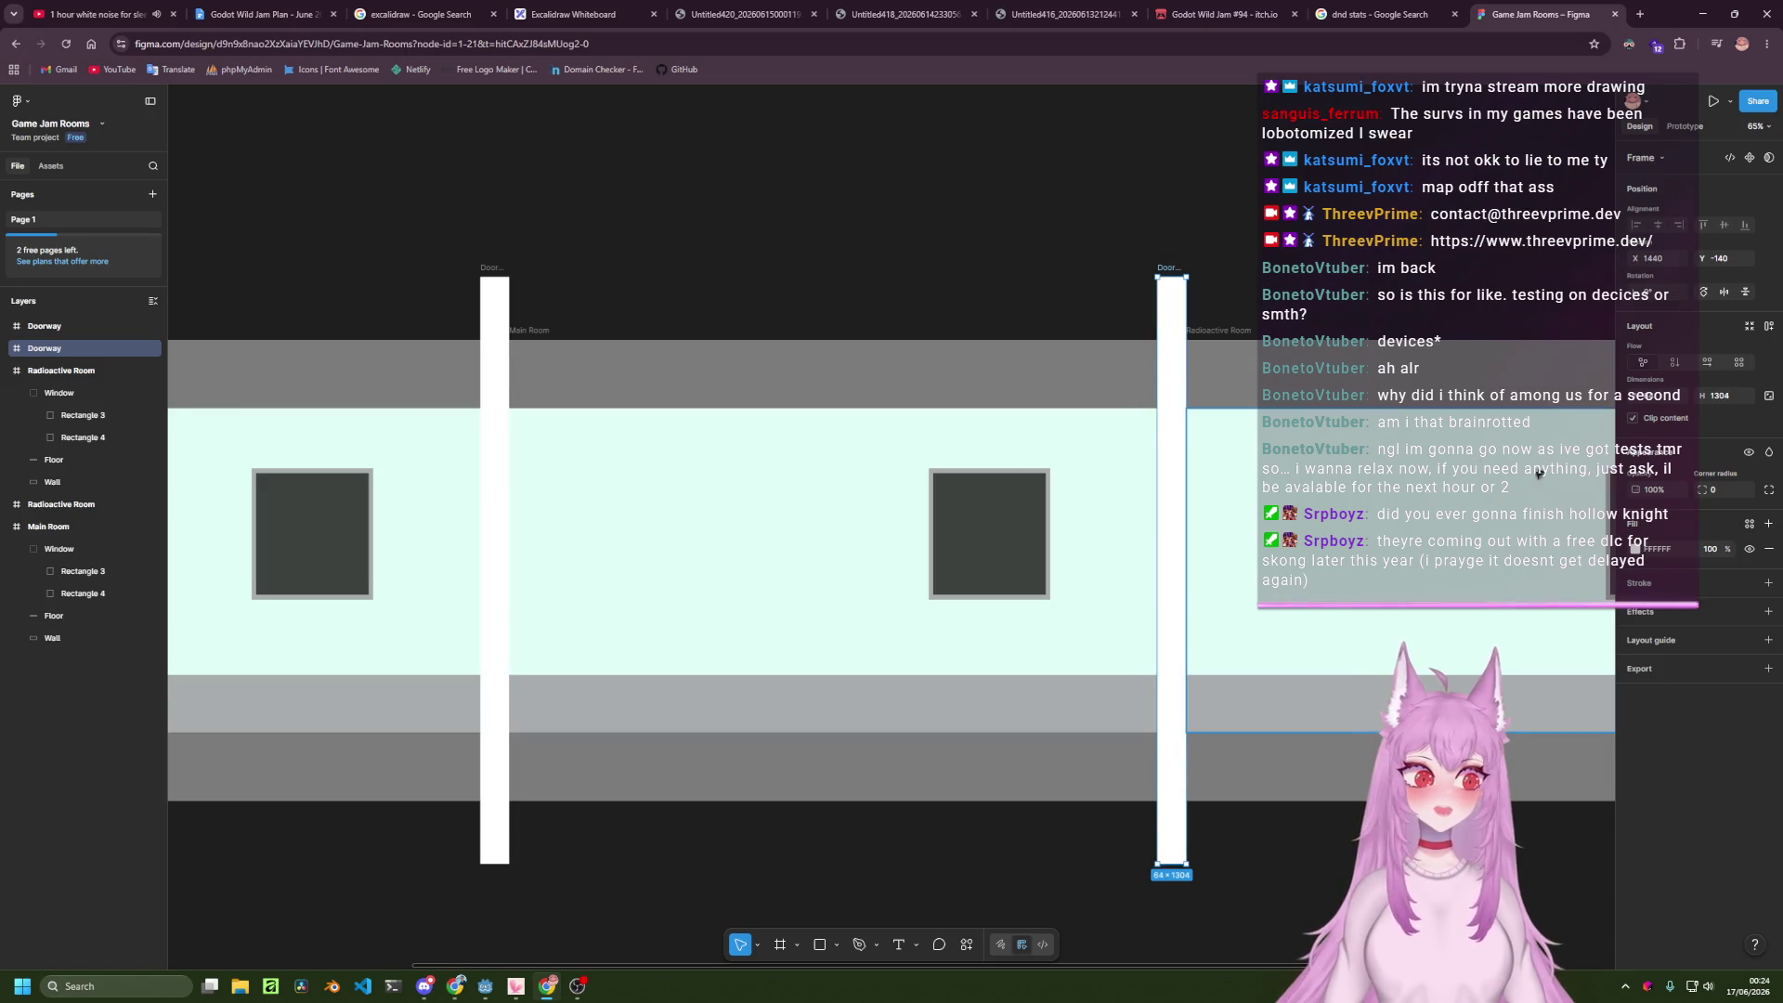
click(1634, 548)
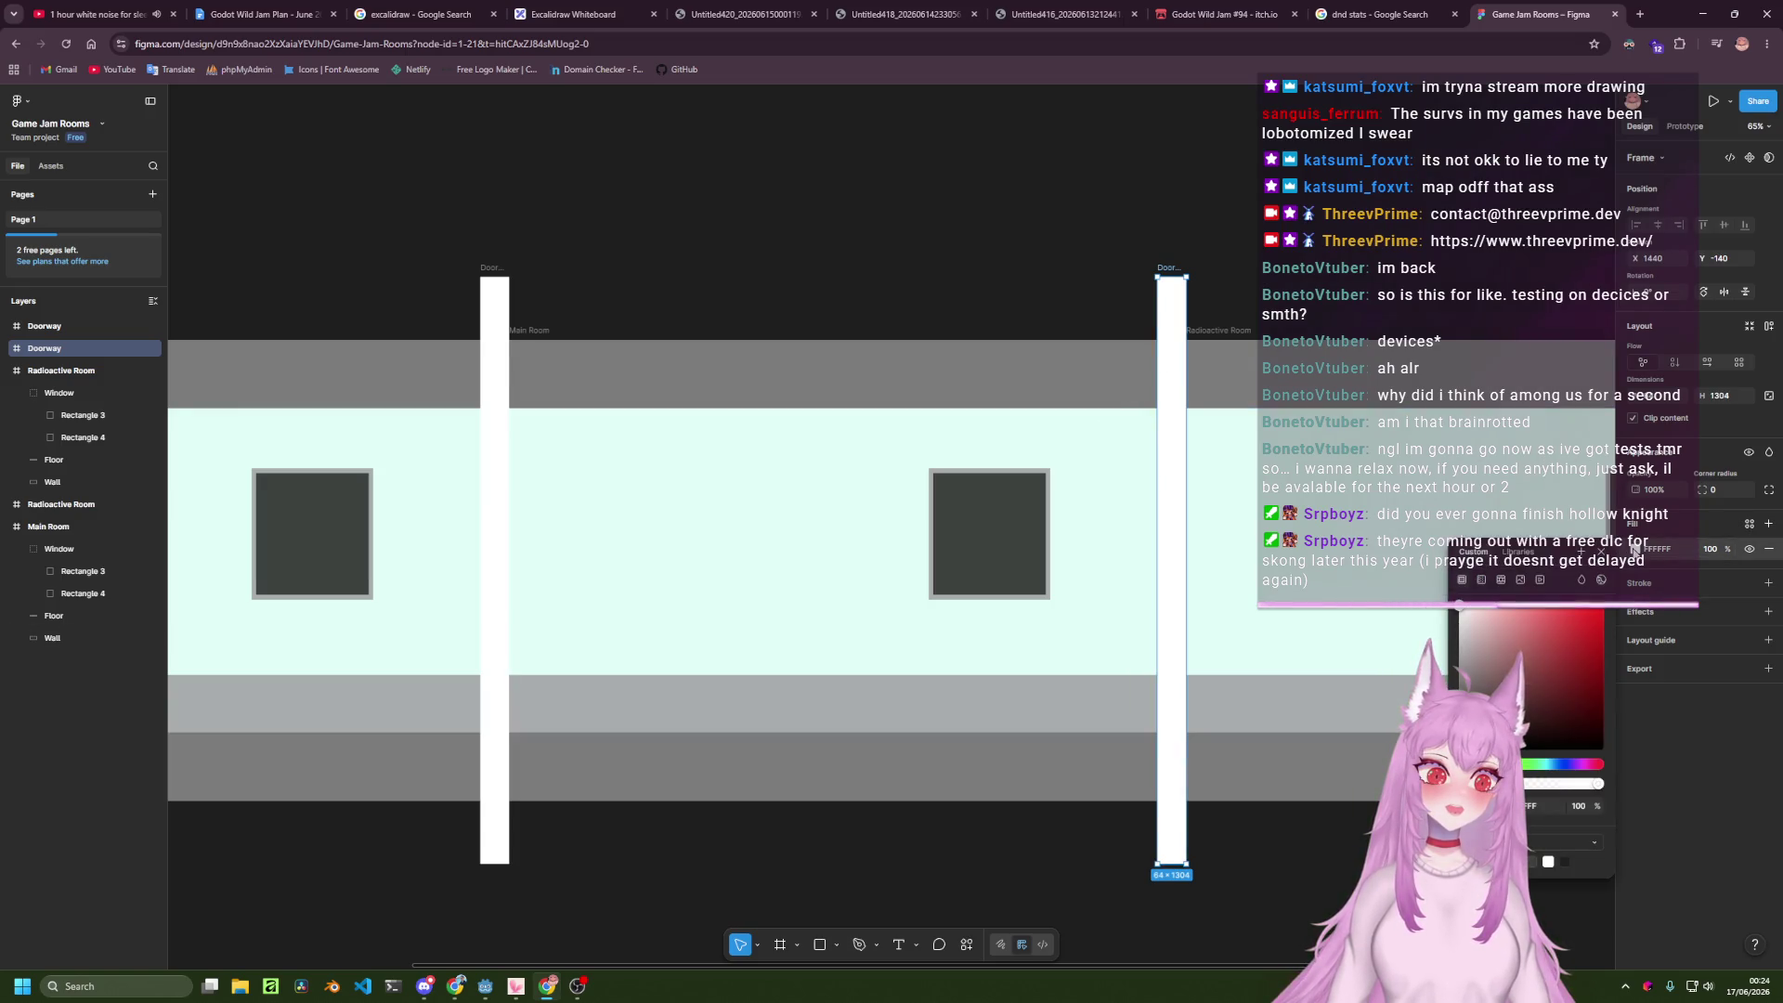
Copy Main Room's 7C7C7C fill and paste it into the right Doorway's fill.
click(1351, 371)
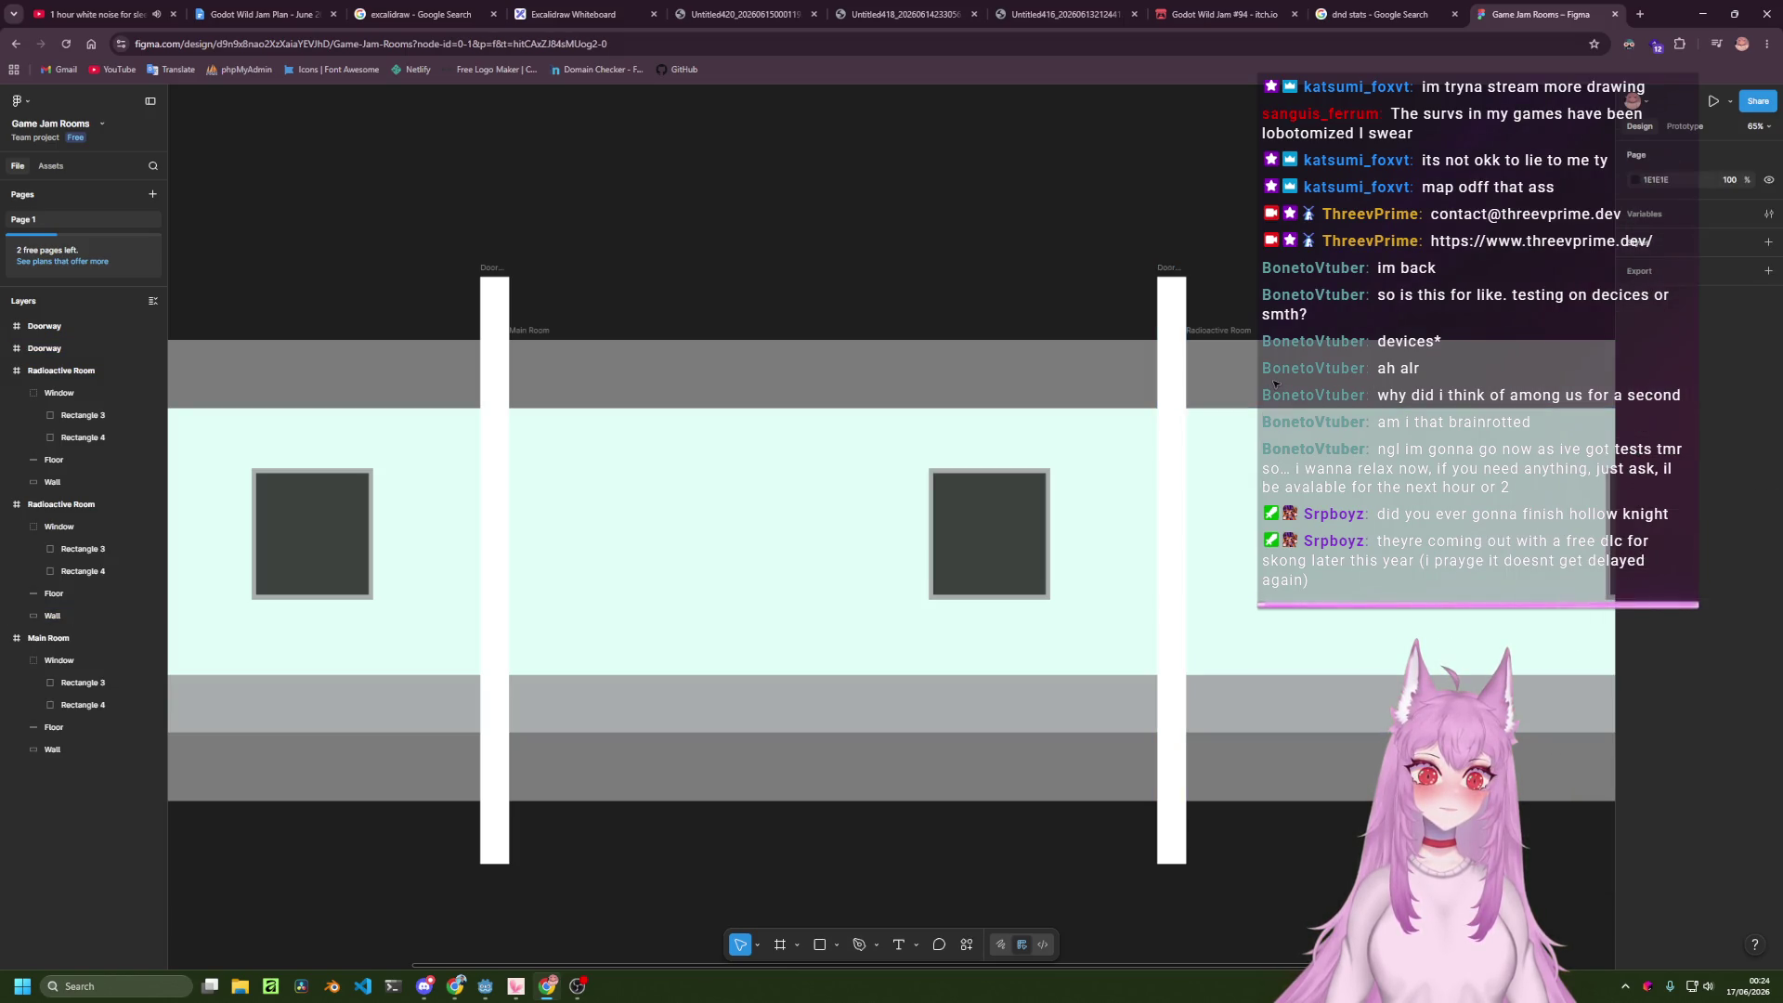
click(70, 638)
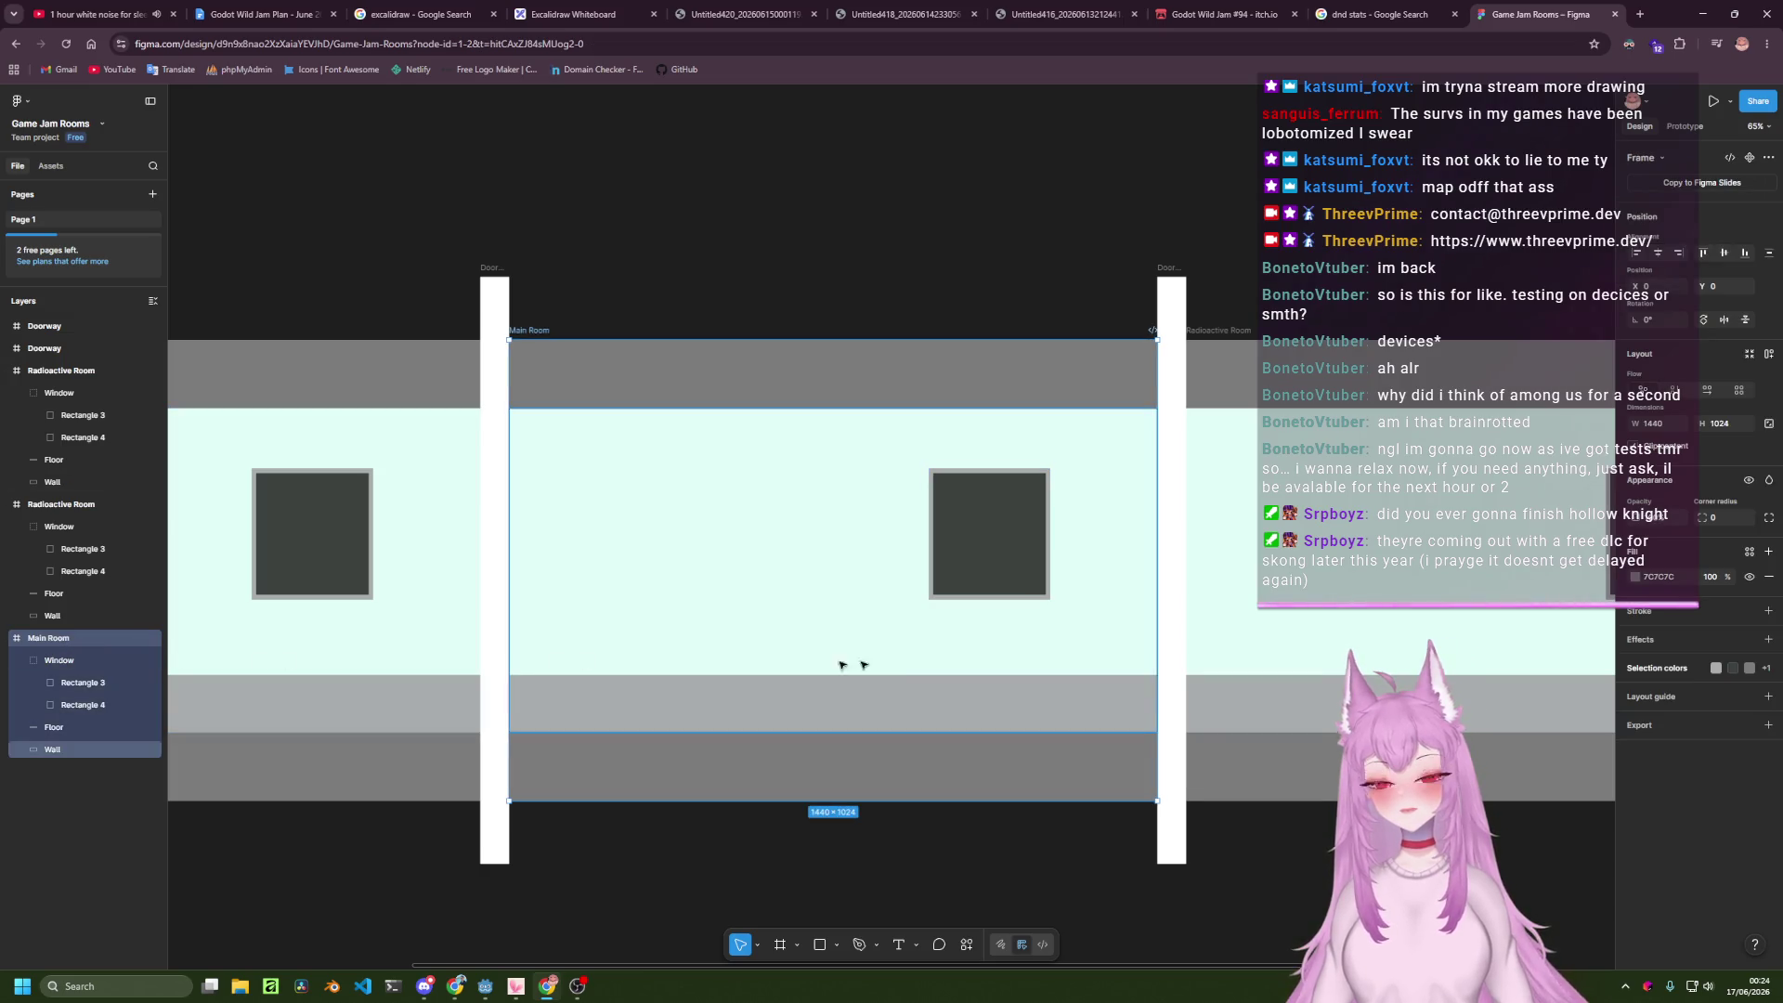
click(1667, 577)
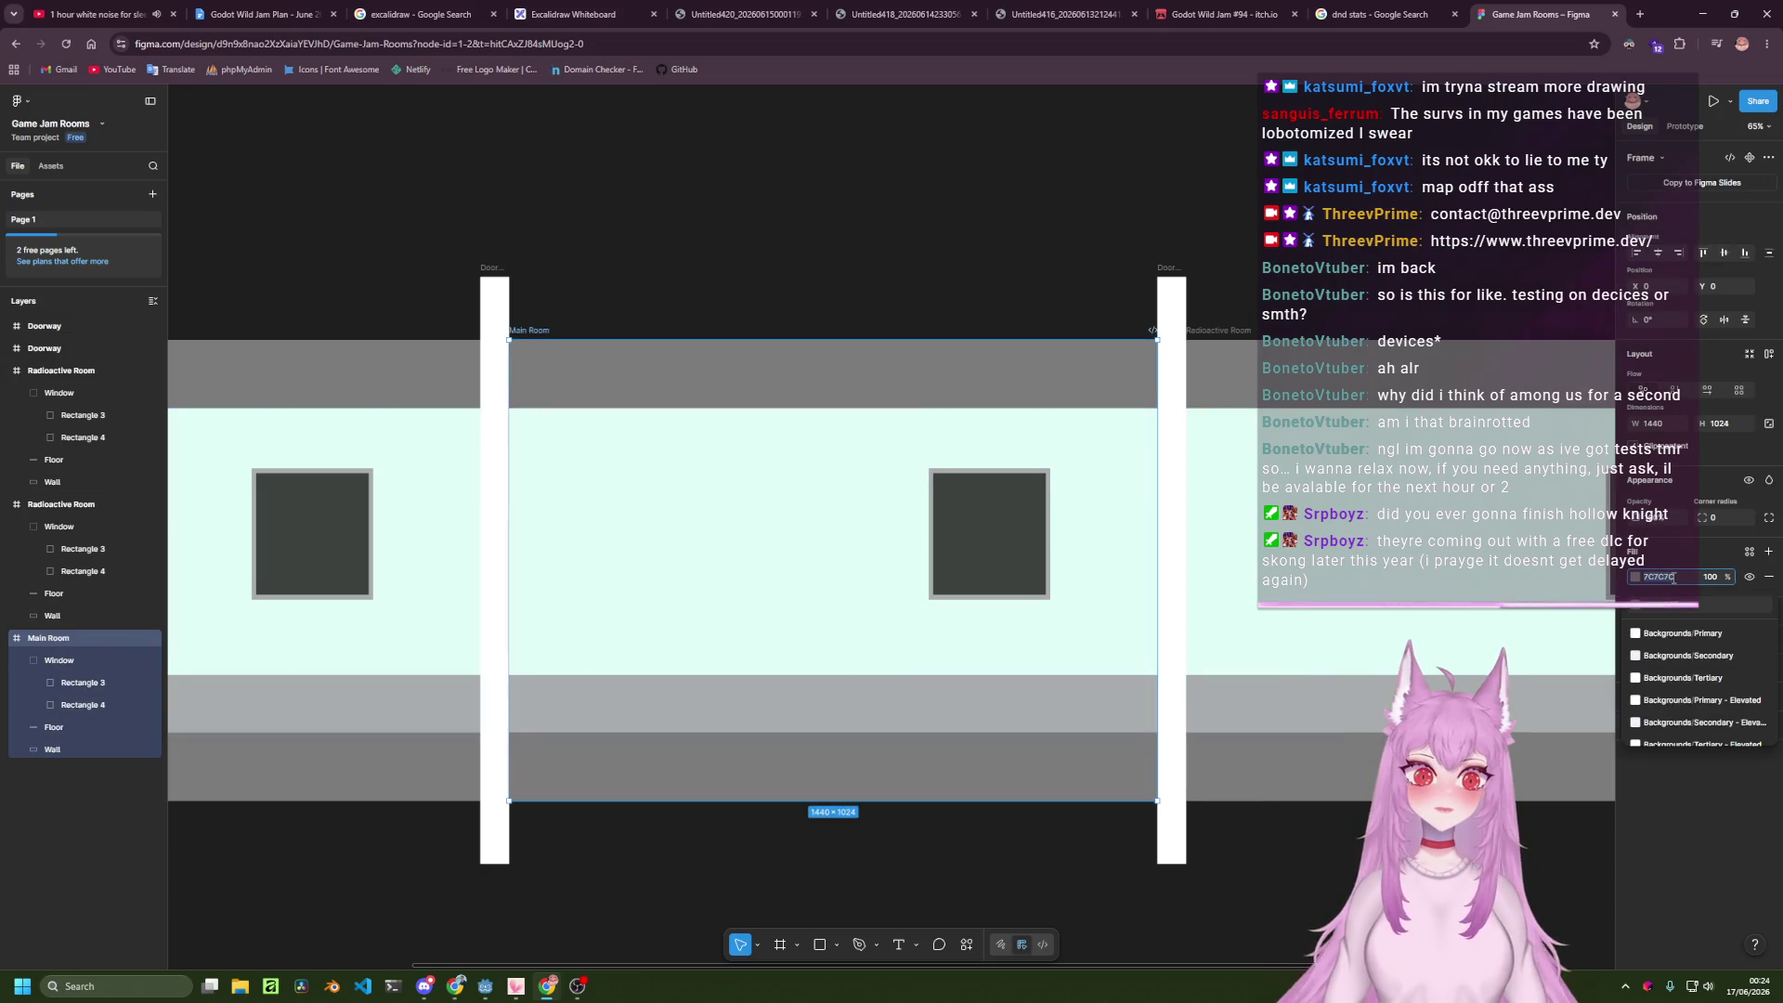
click(1168, 588)
click(1658, 549)
key(ctrl+v)
key(Return)
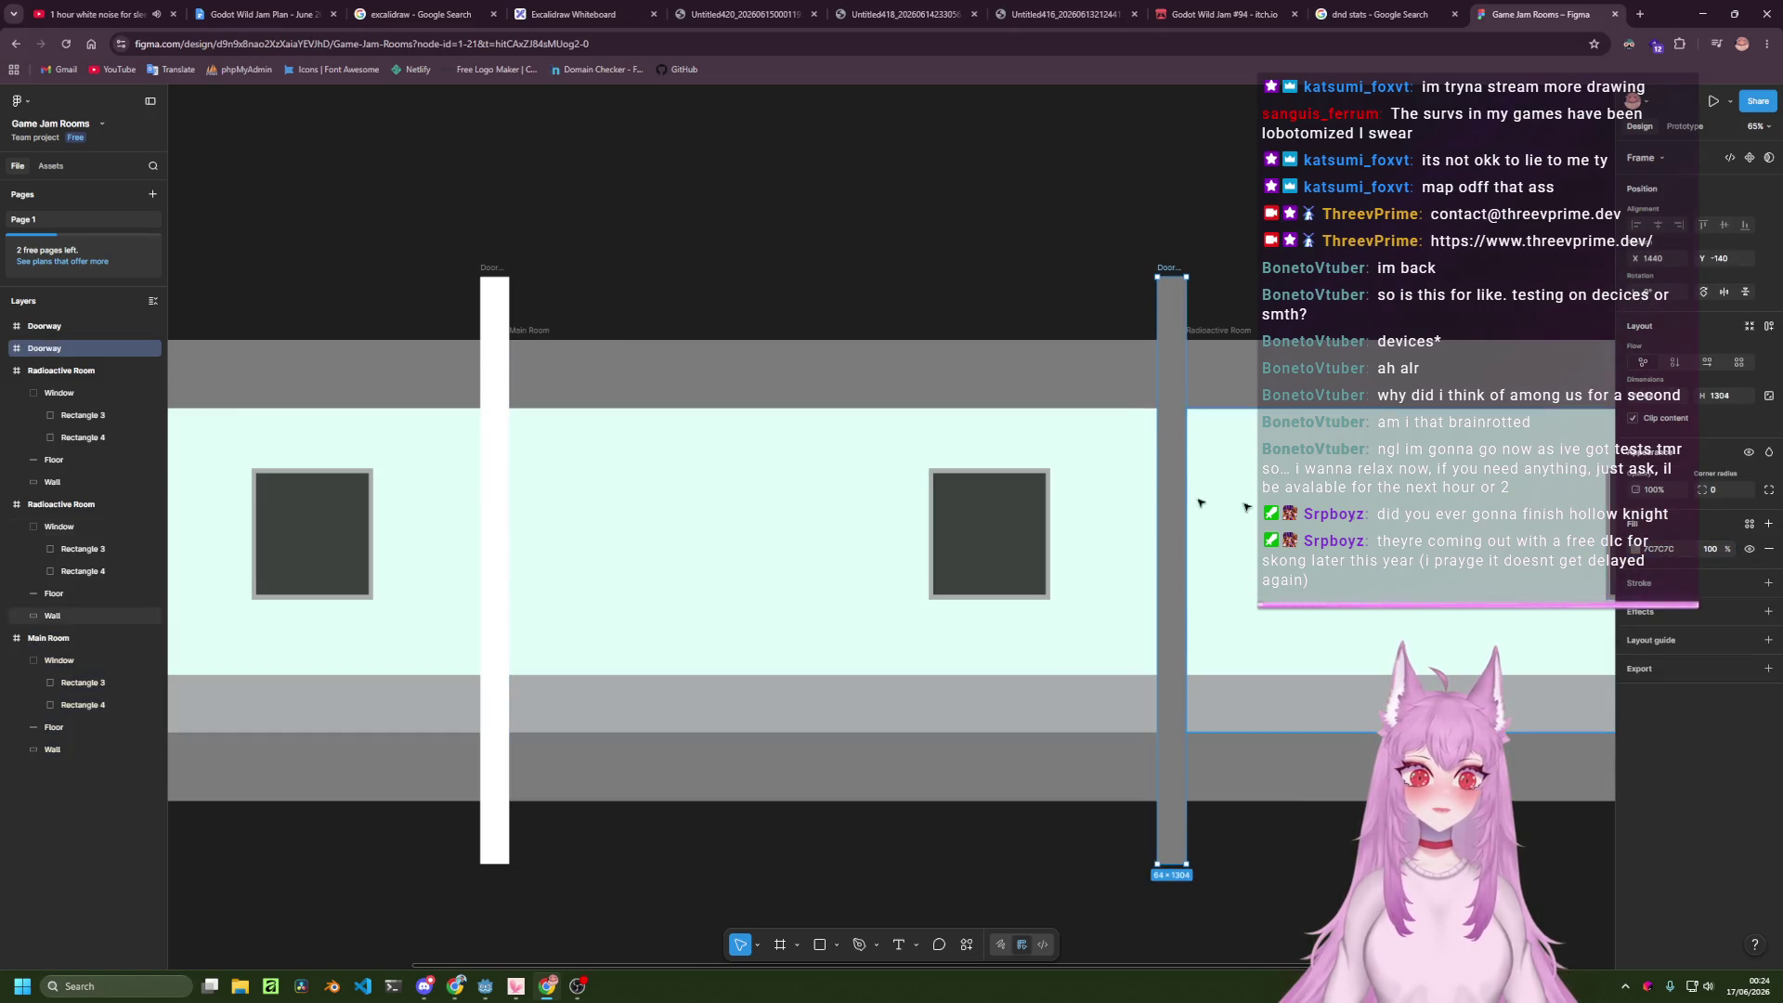
Paste 7C7C7C into the left Doorway's fill as well.
click(490, 362)
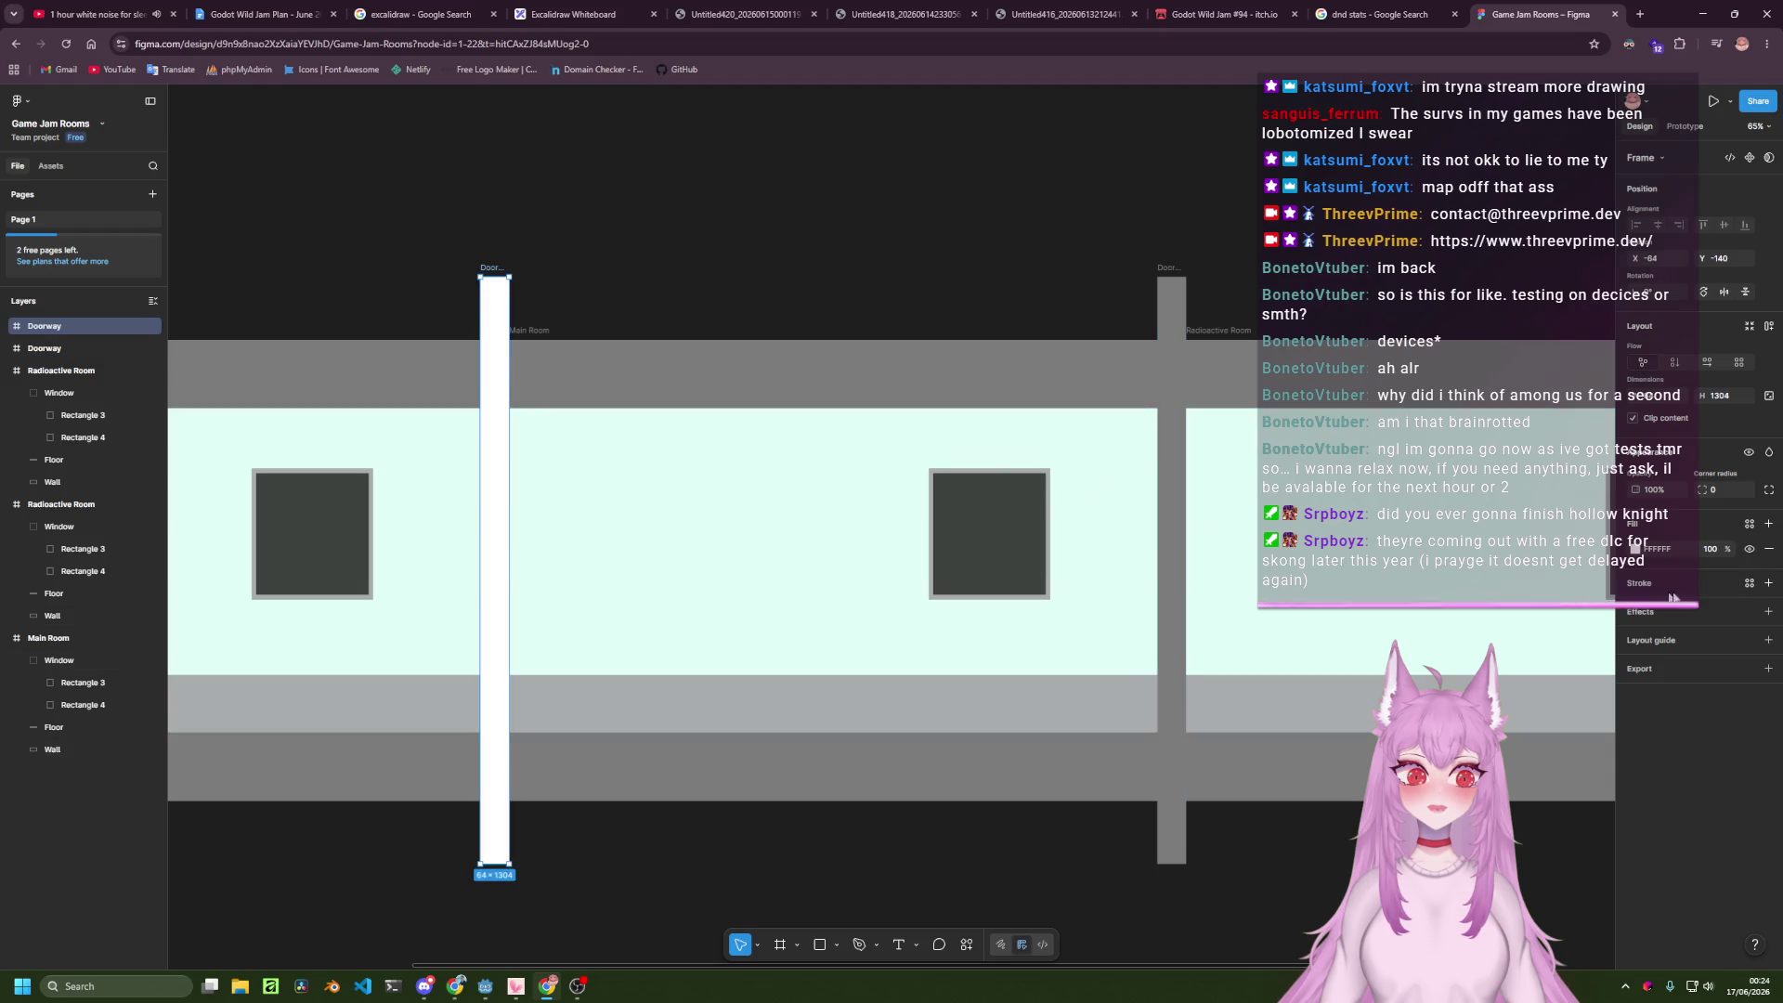
click(1684, 550)
text(7C7C7C)
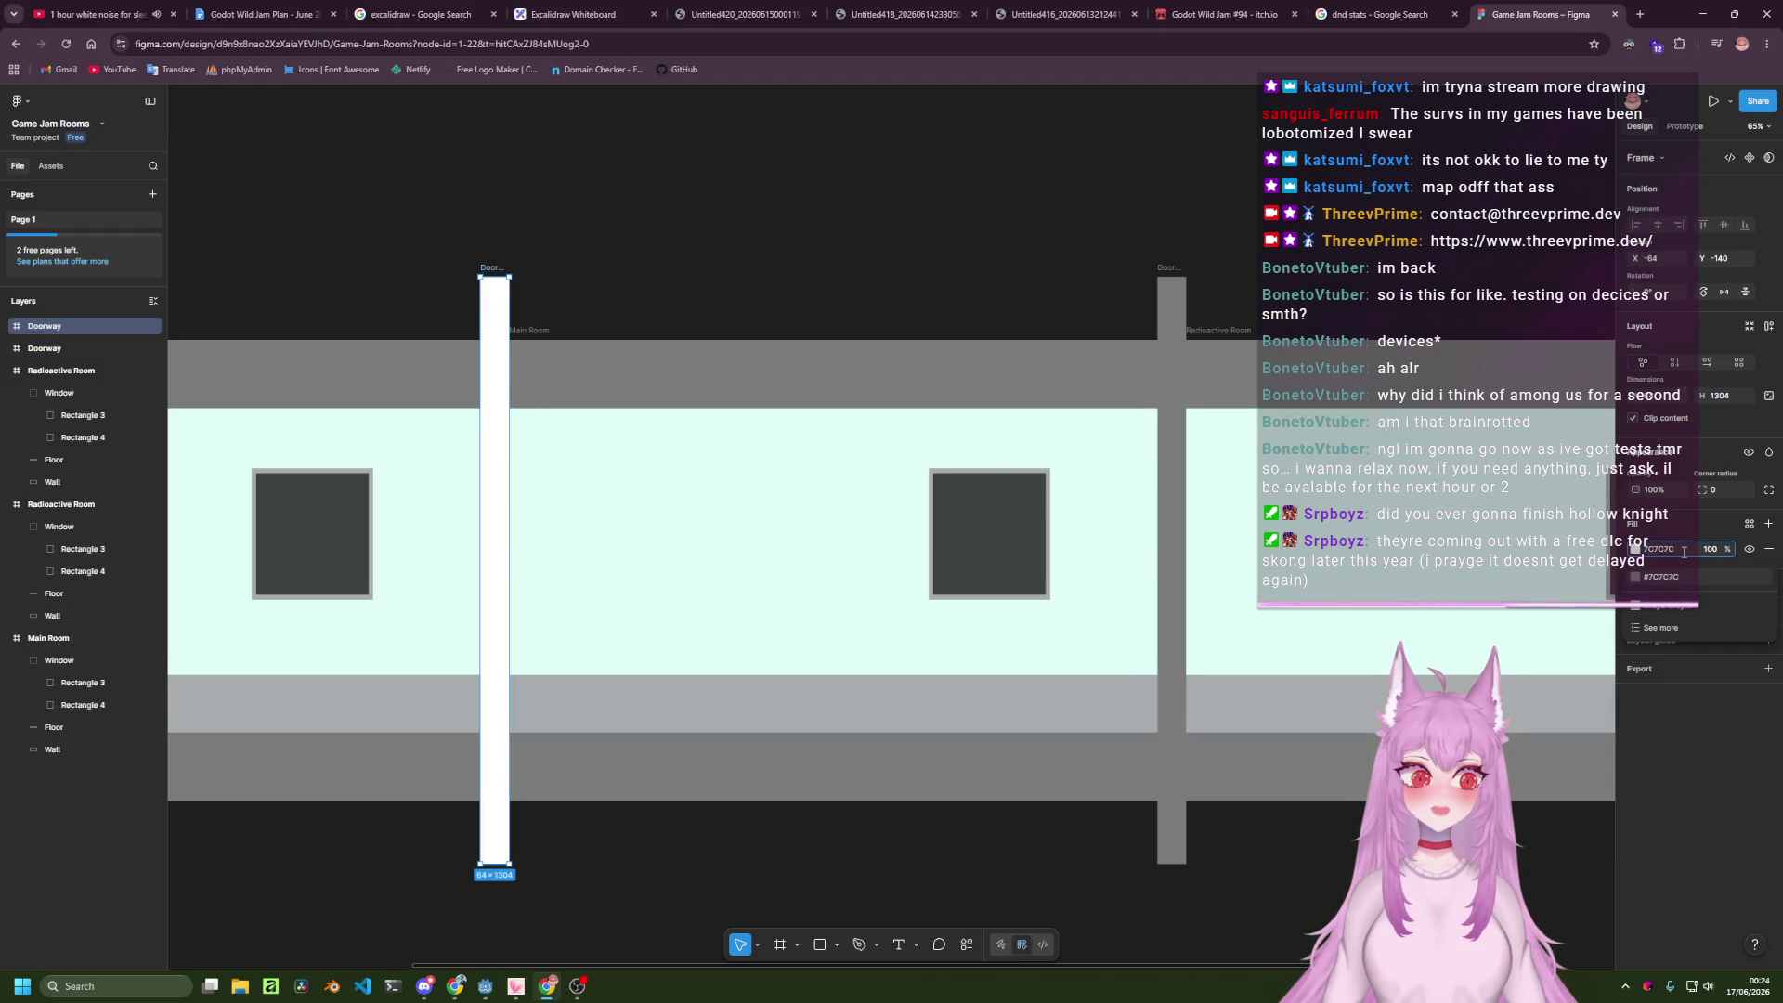
key(Return)
click(1375, 249)
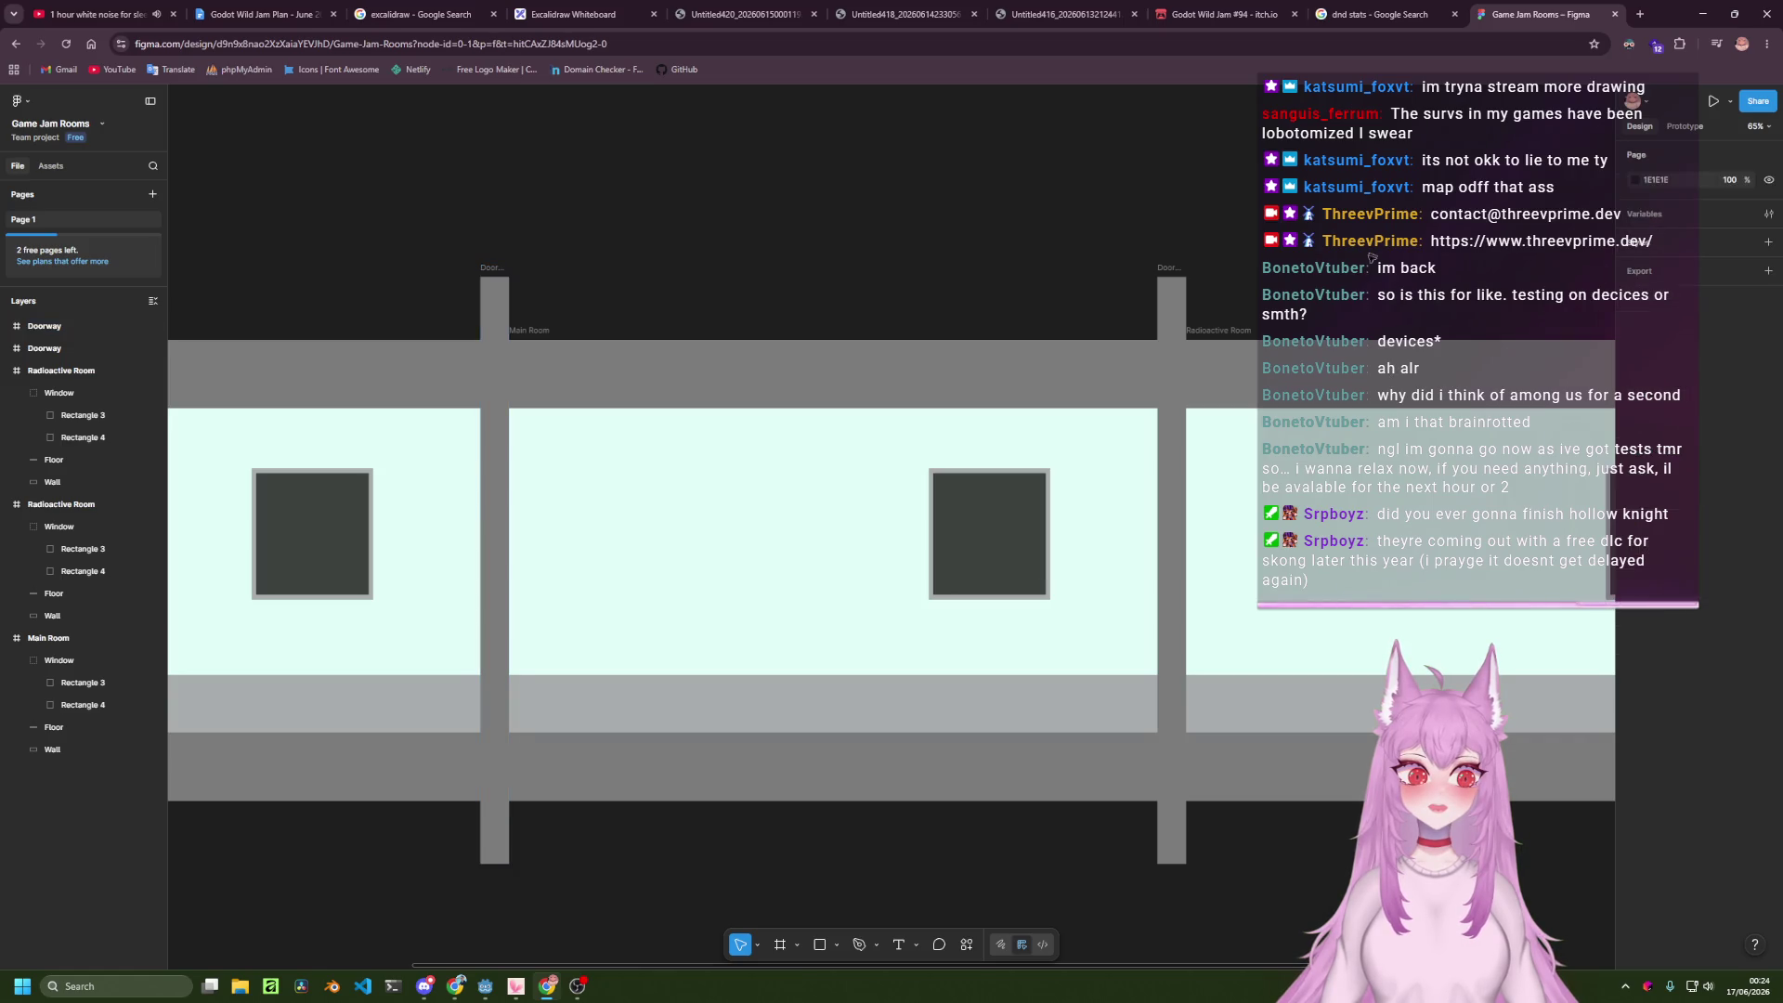
Switch the right Doorway's fill type to a linear gradient.
scroll(1312, 287, up, 5)
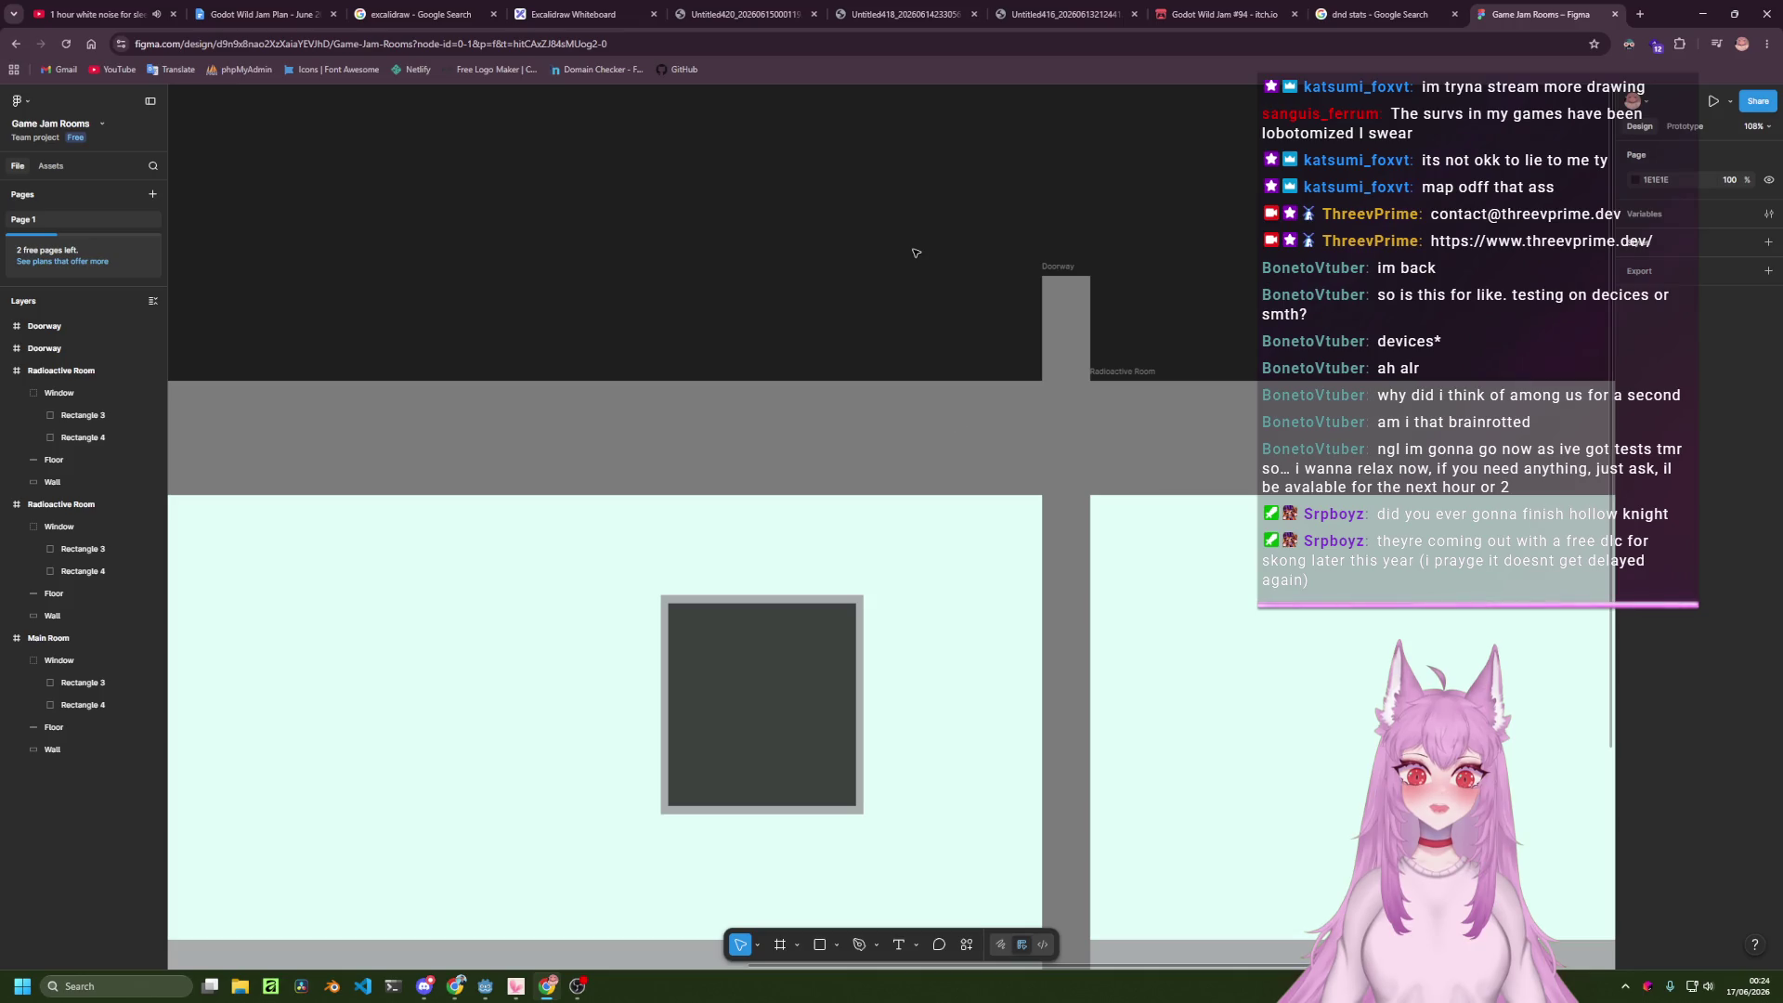
scroll(910, 279, down, 3)
scroll(831, 310, left, 5)
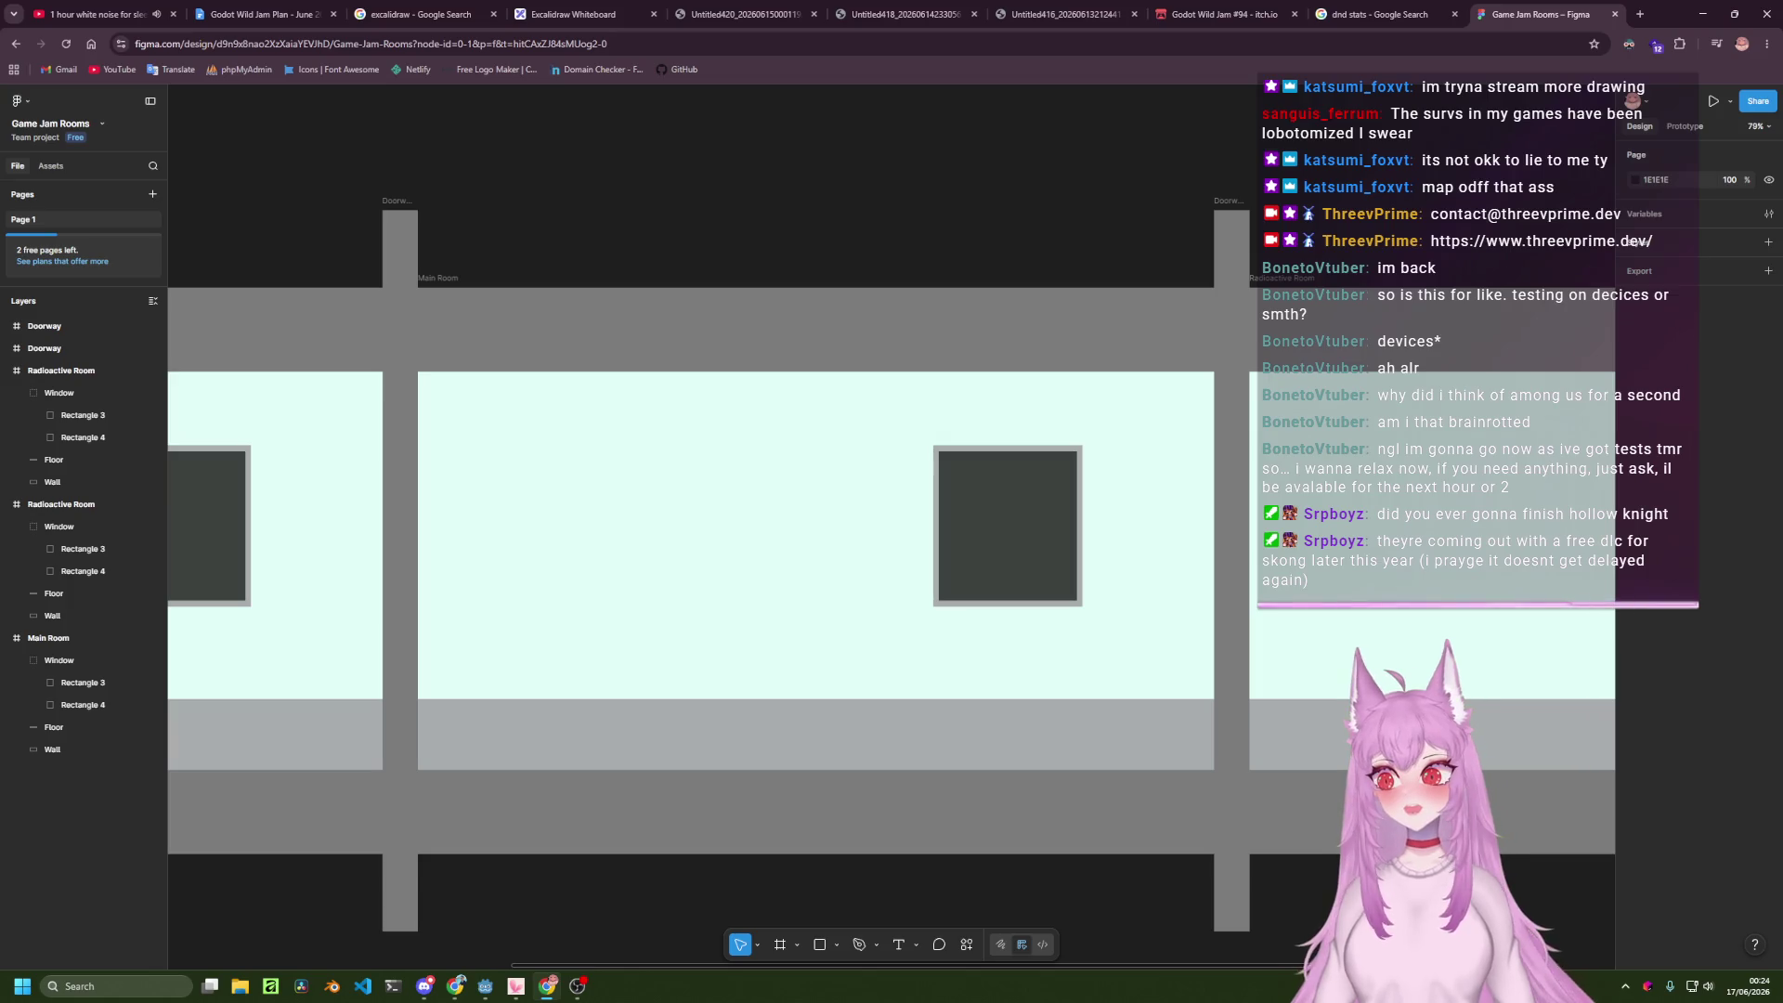
scroll(1068, 437, right, 3)
scroll(1067, 437, down, 1)
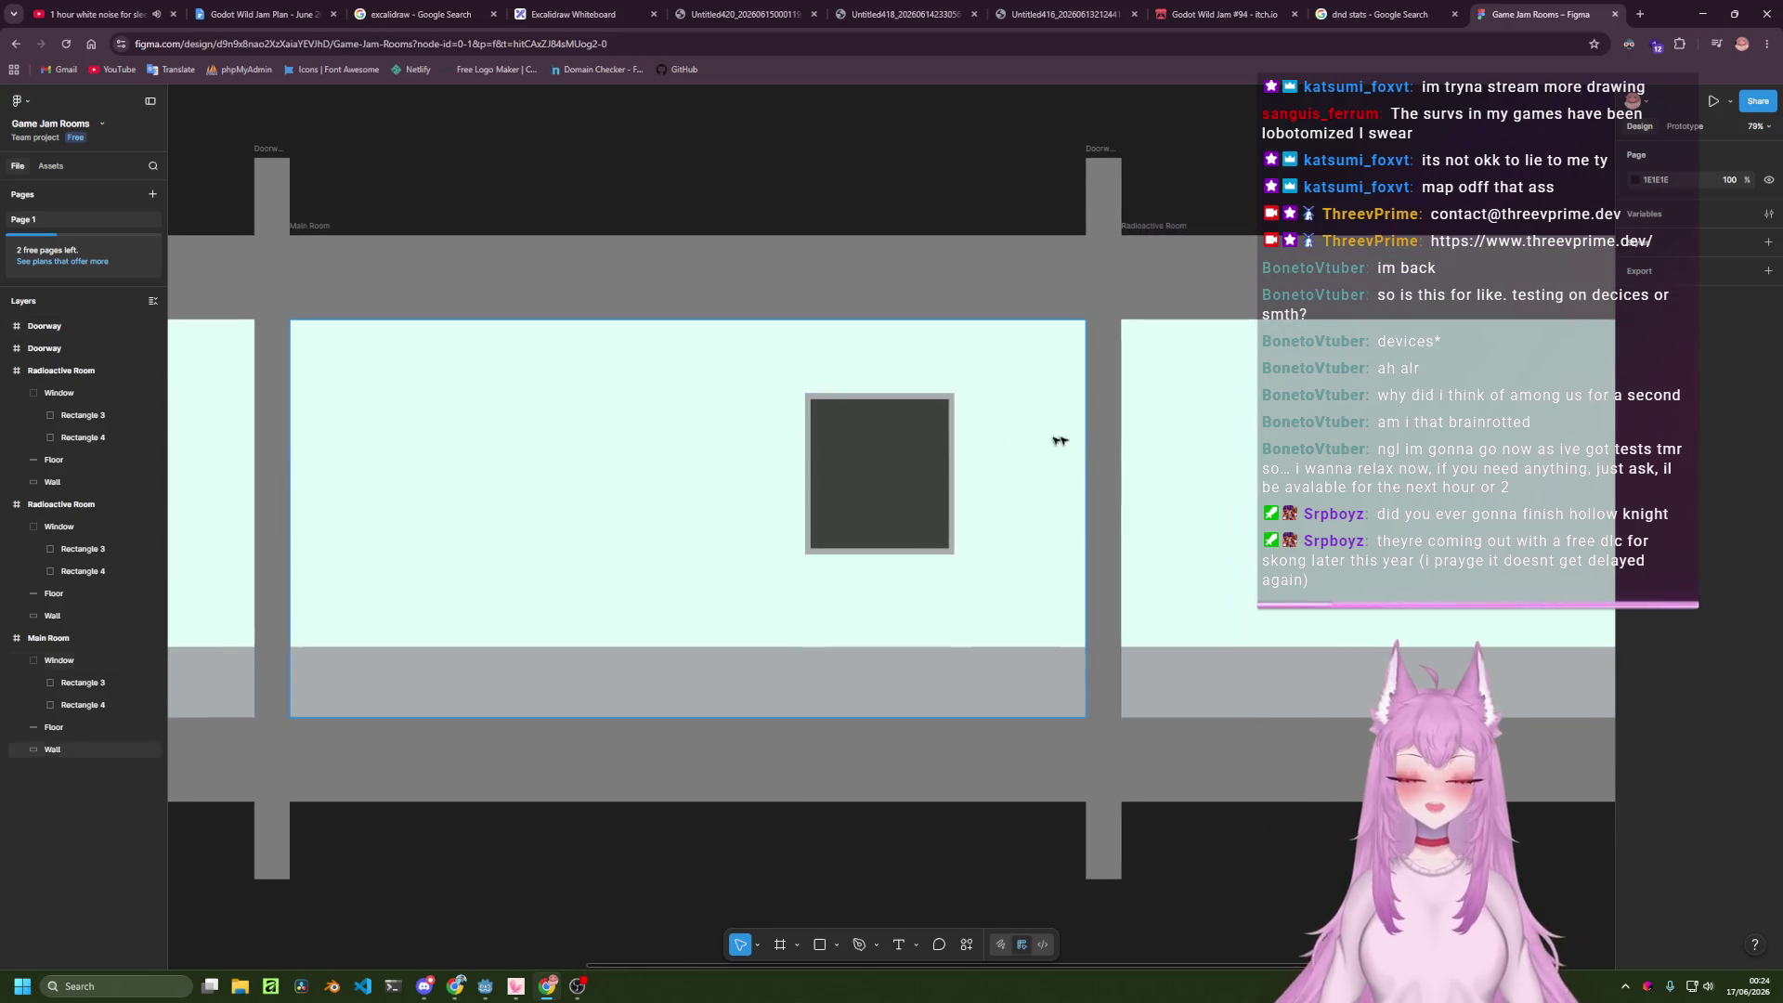
click(1107, 438)
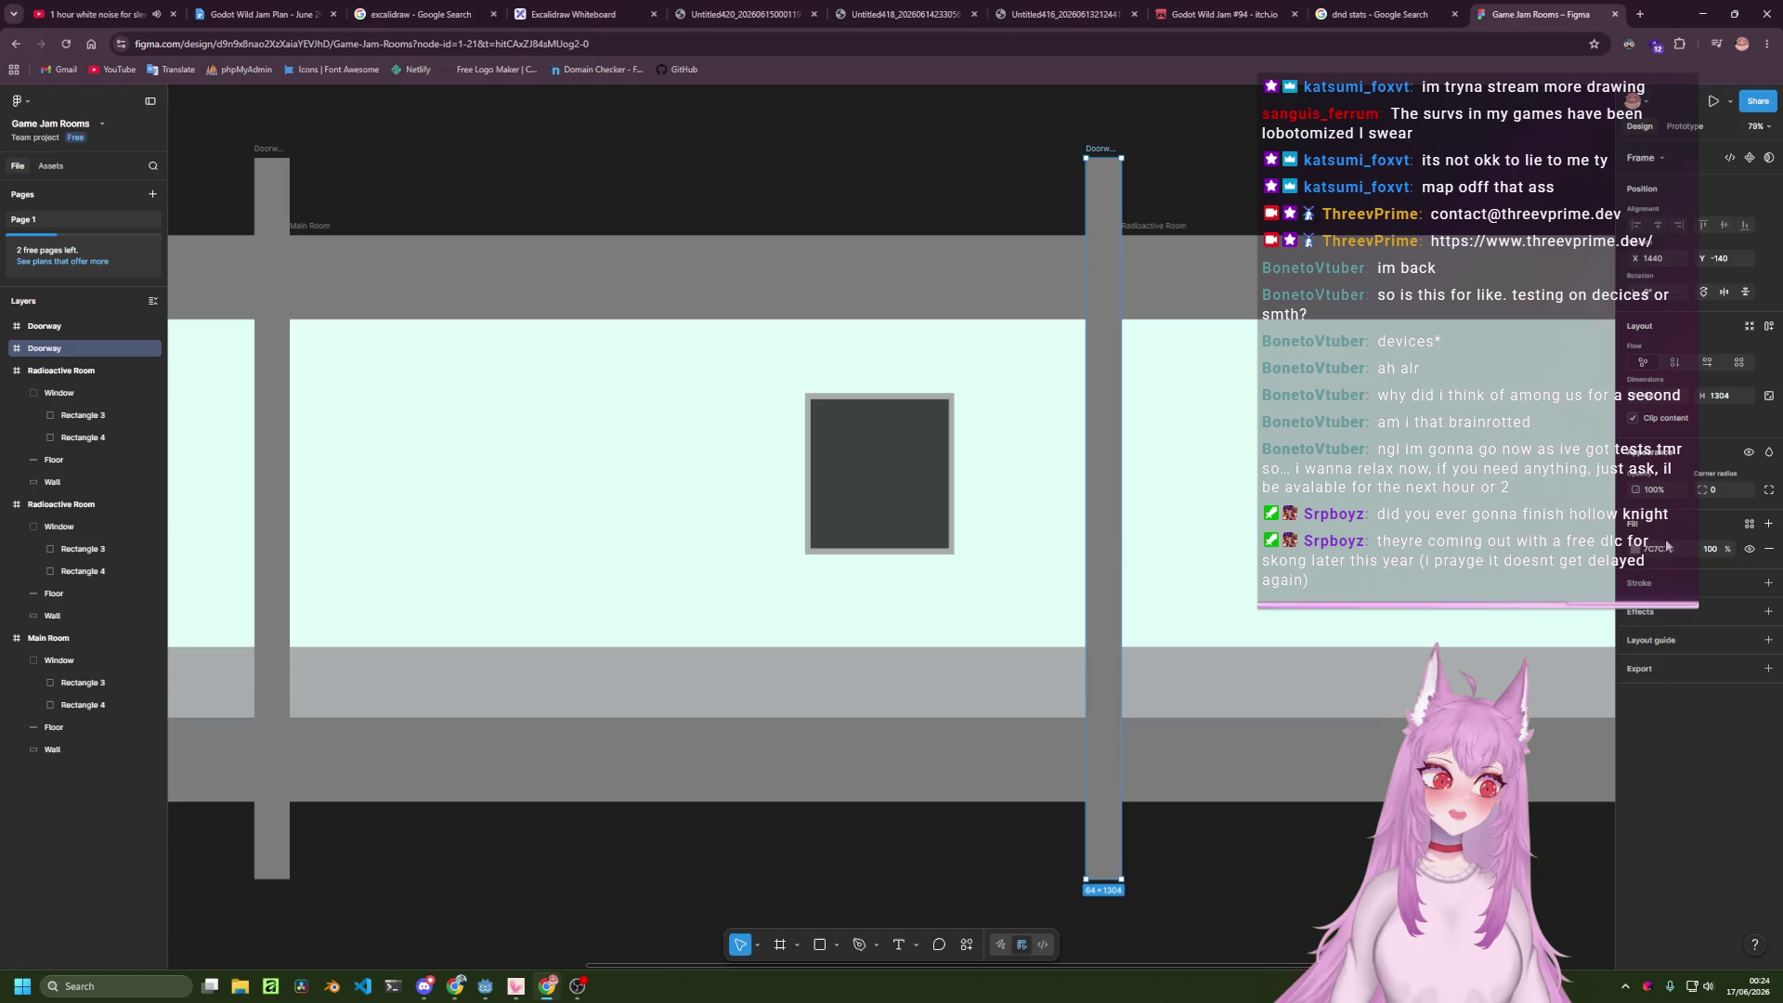
click(1637, 549)
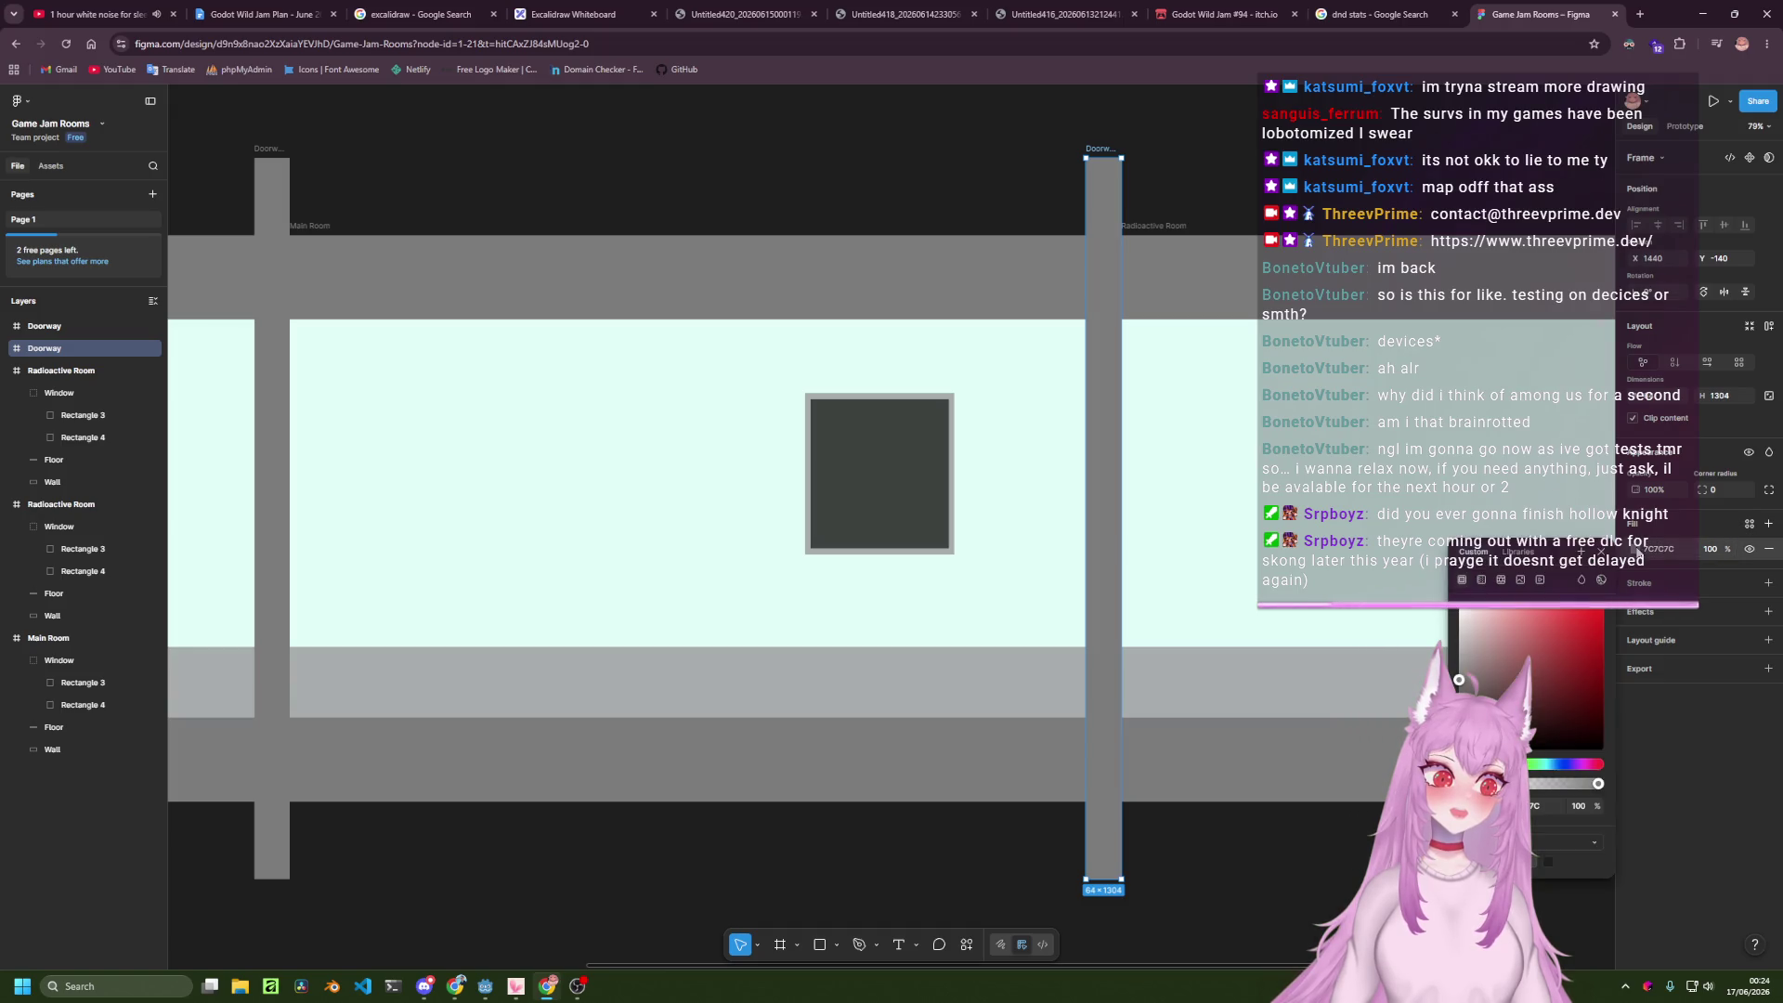
click(1482, 582)
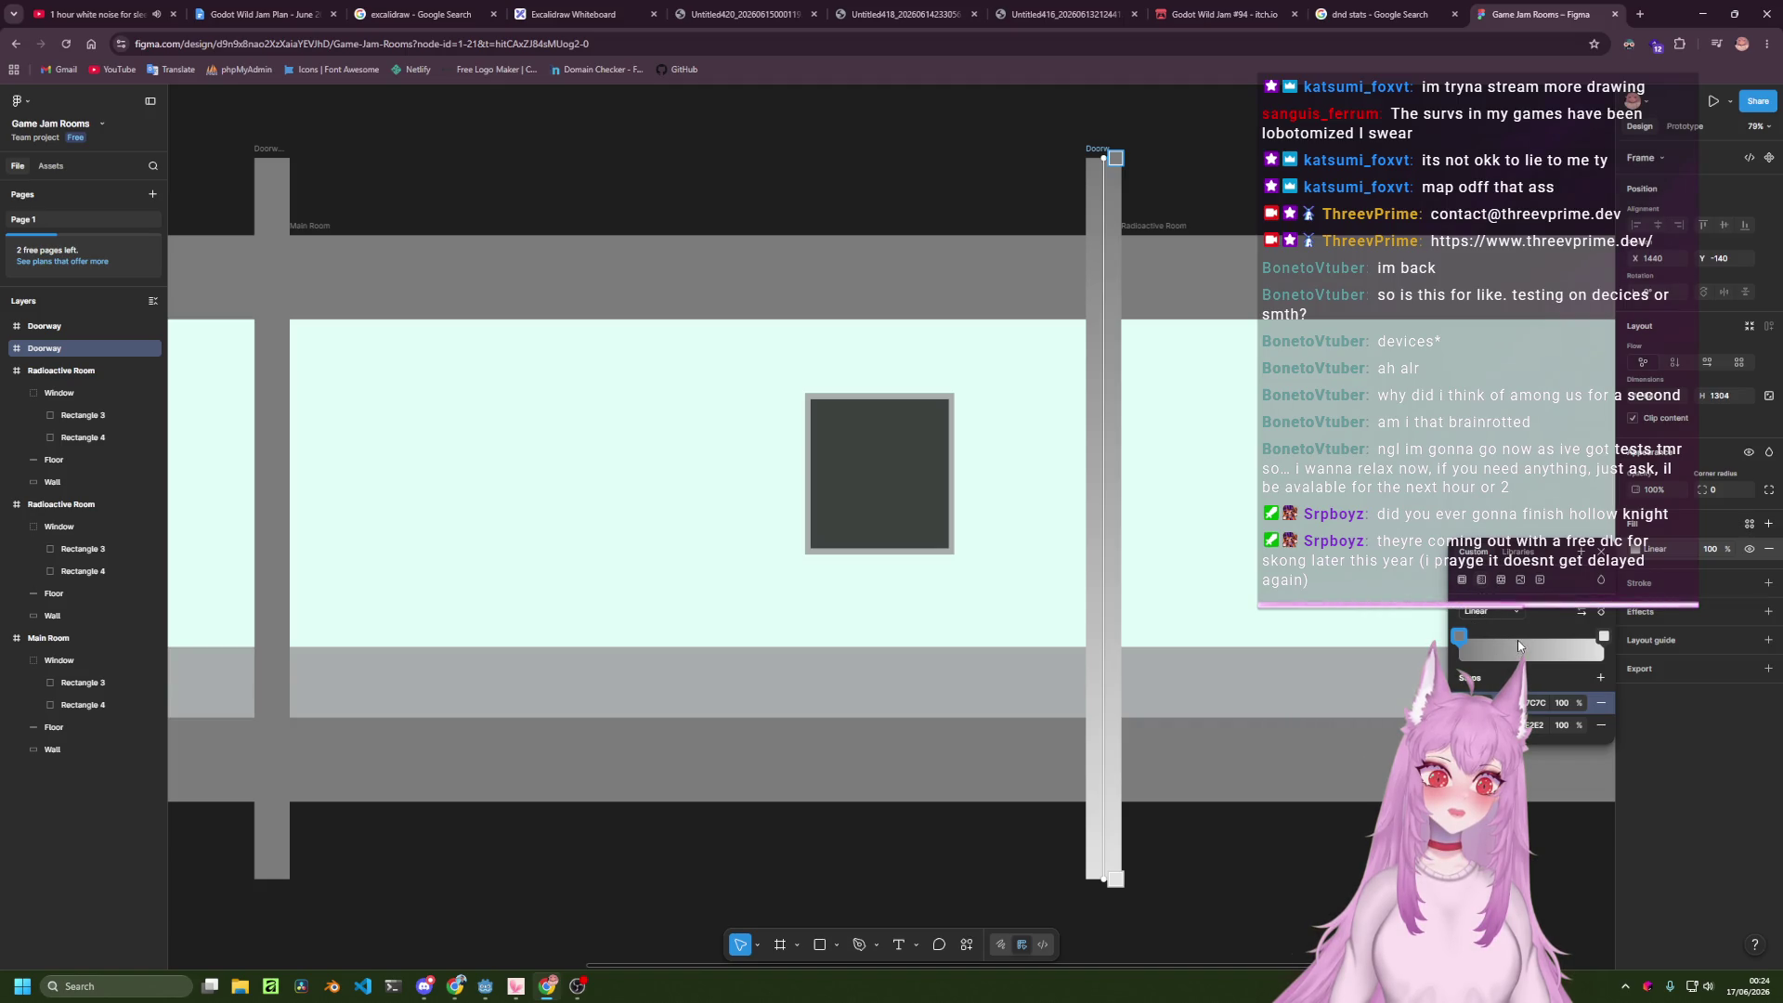
Try image and pattern fills on the right Doorway, settling on Pattern.
click(1506, 577)
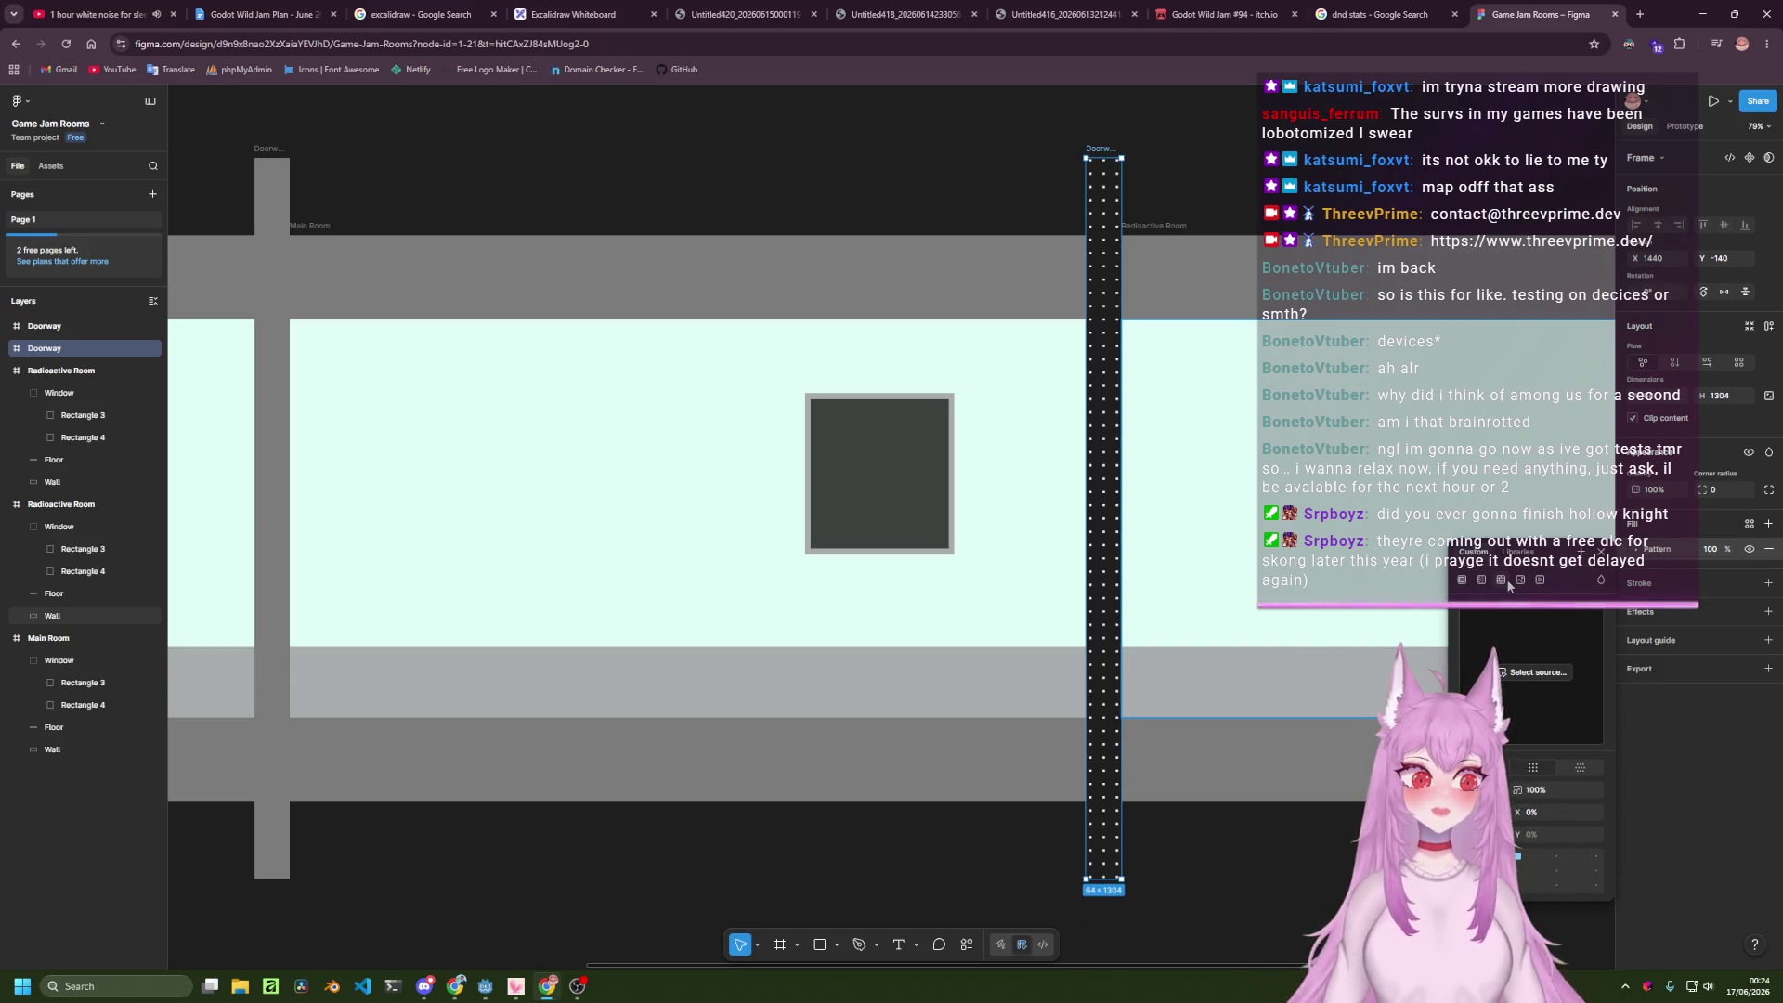
click(1524, 579)
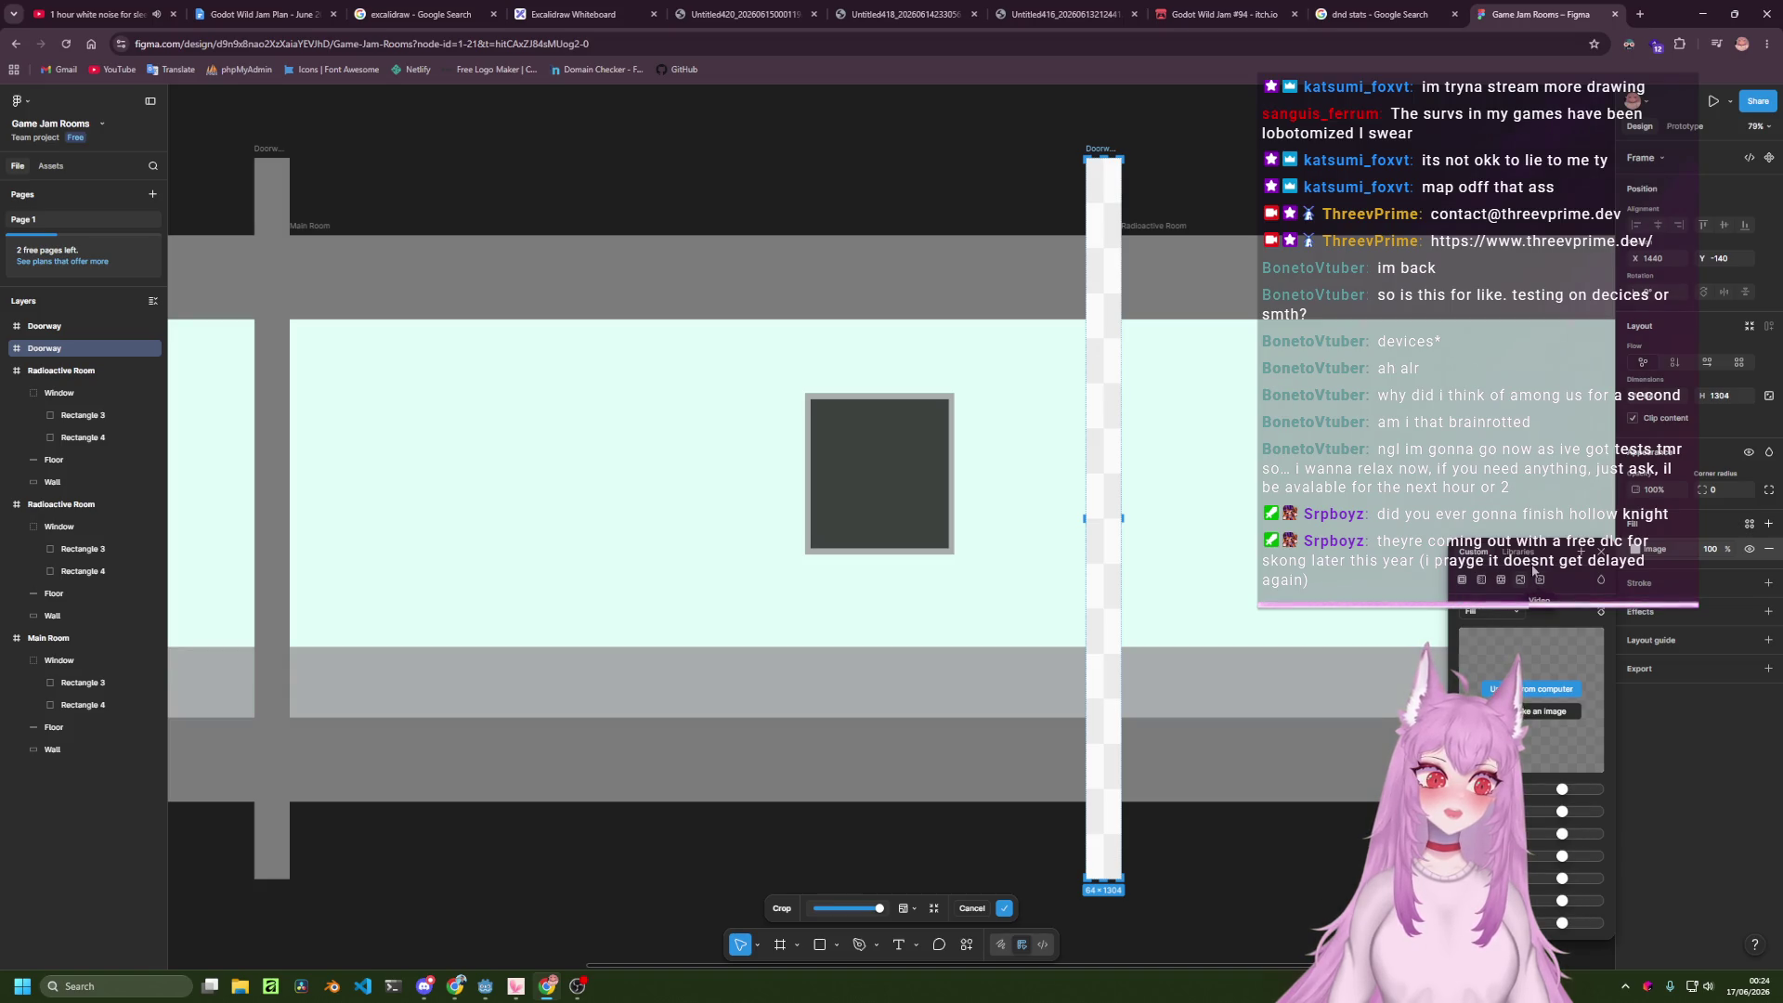
click(1501, 580)
click(1532, 673)
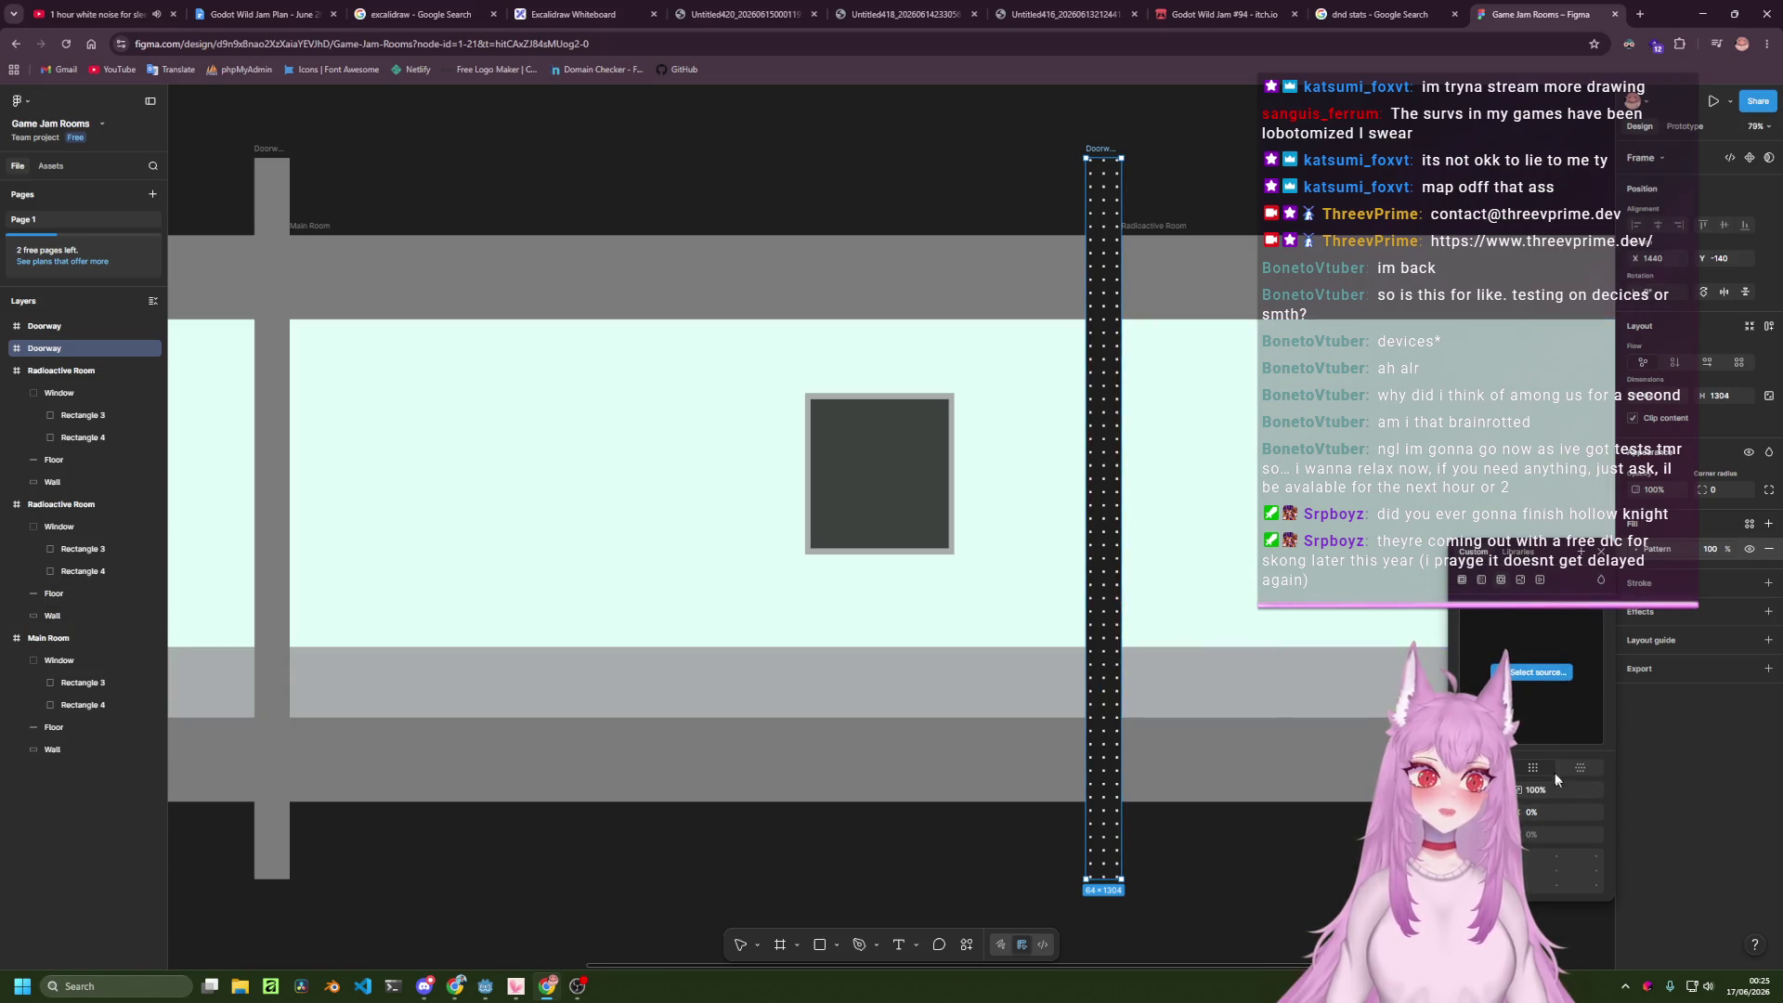
click(1579, 767)
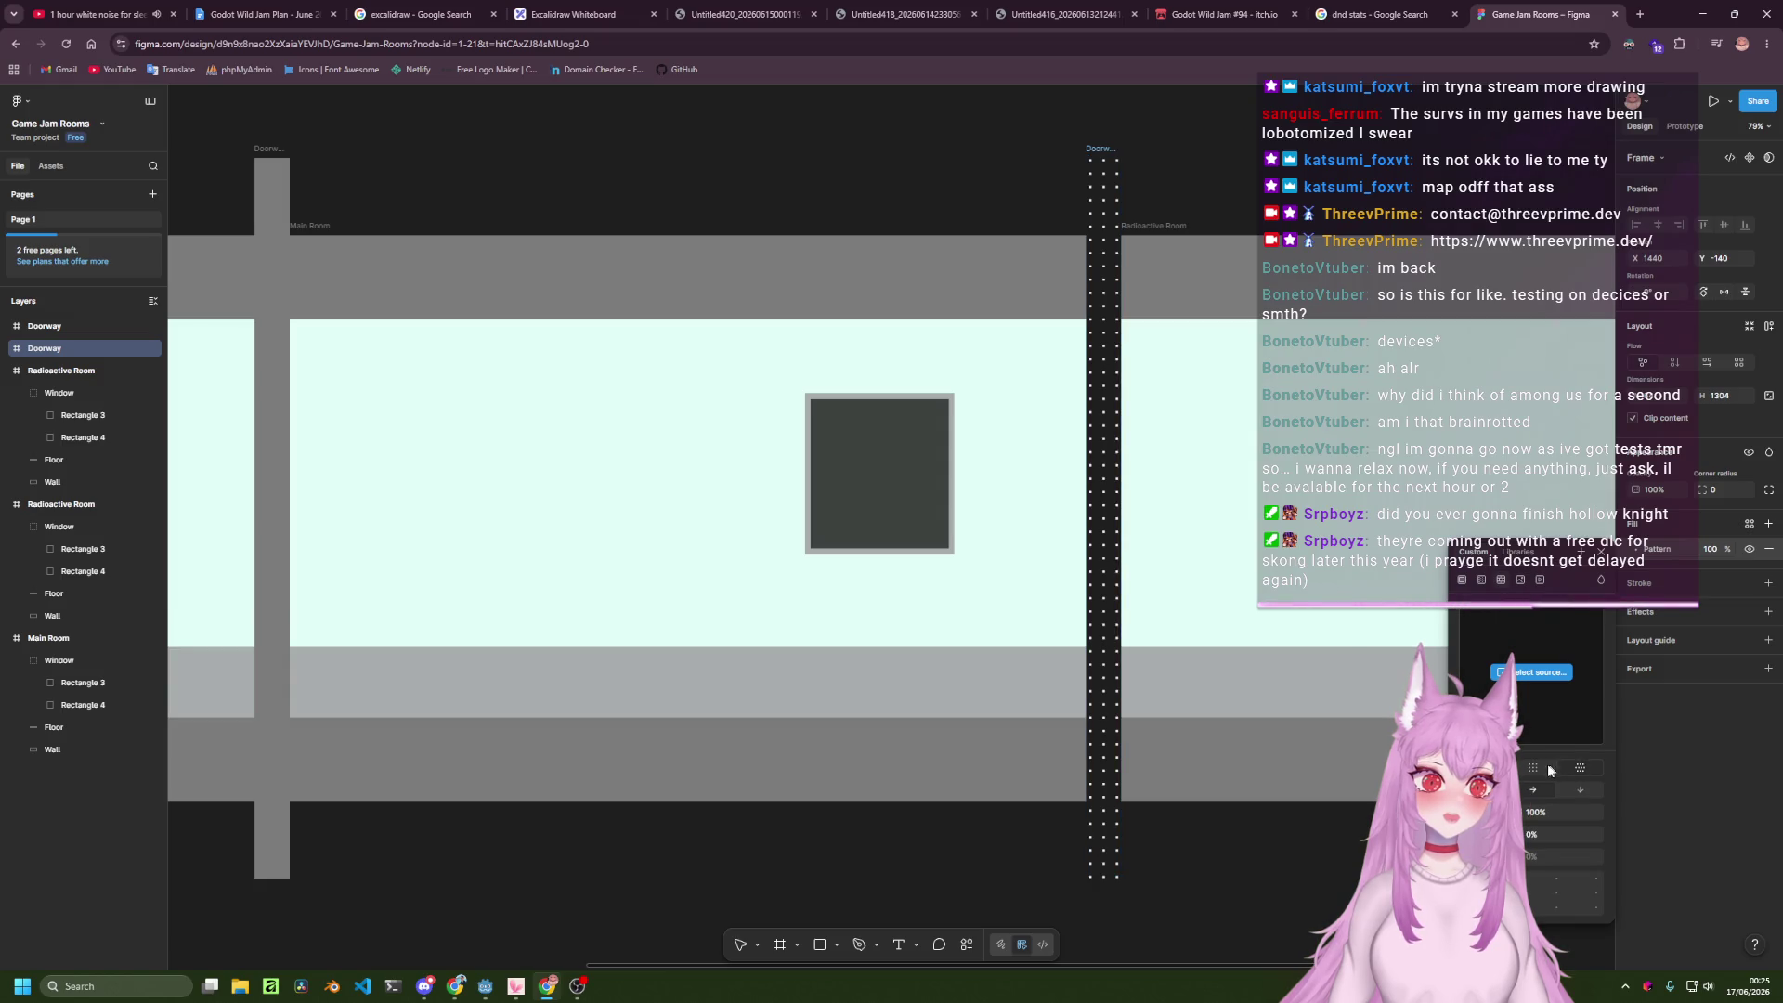
click(1549, 766)
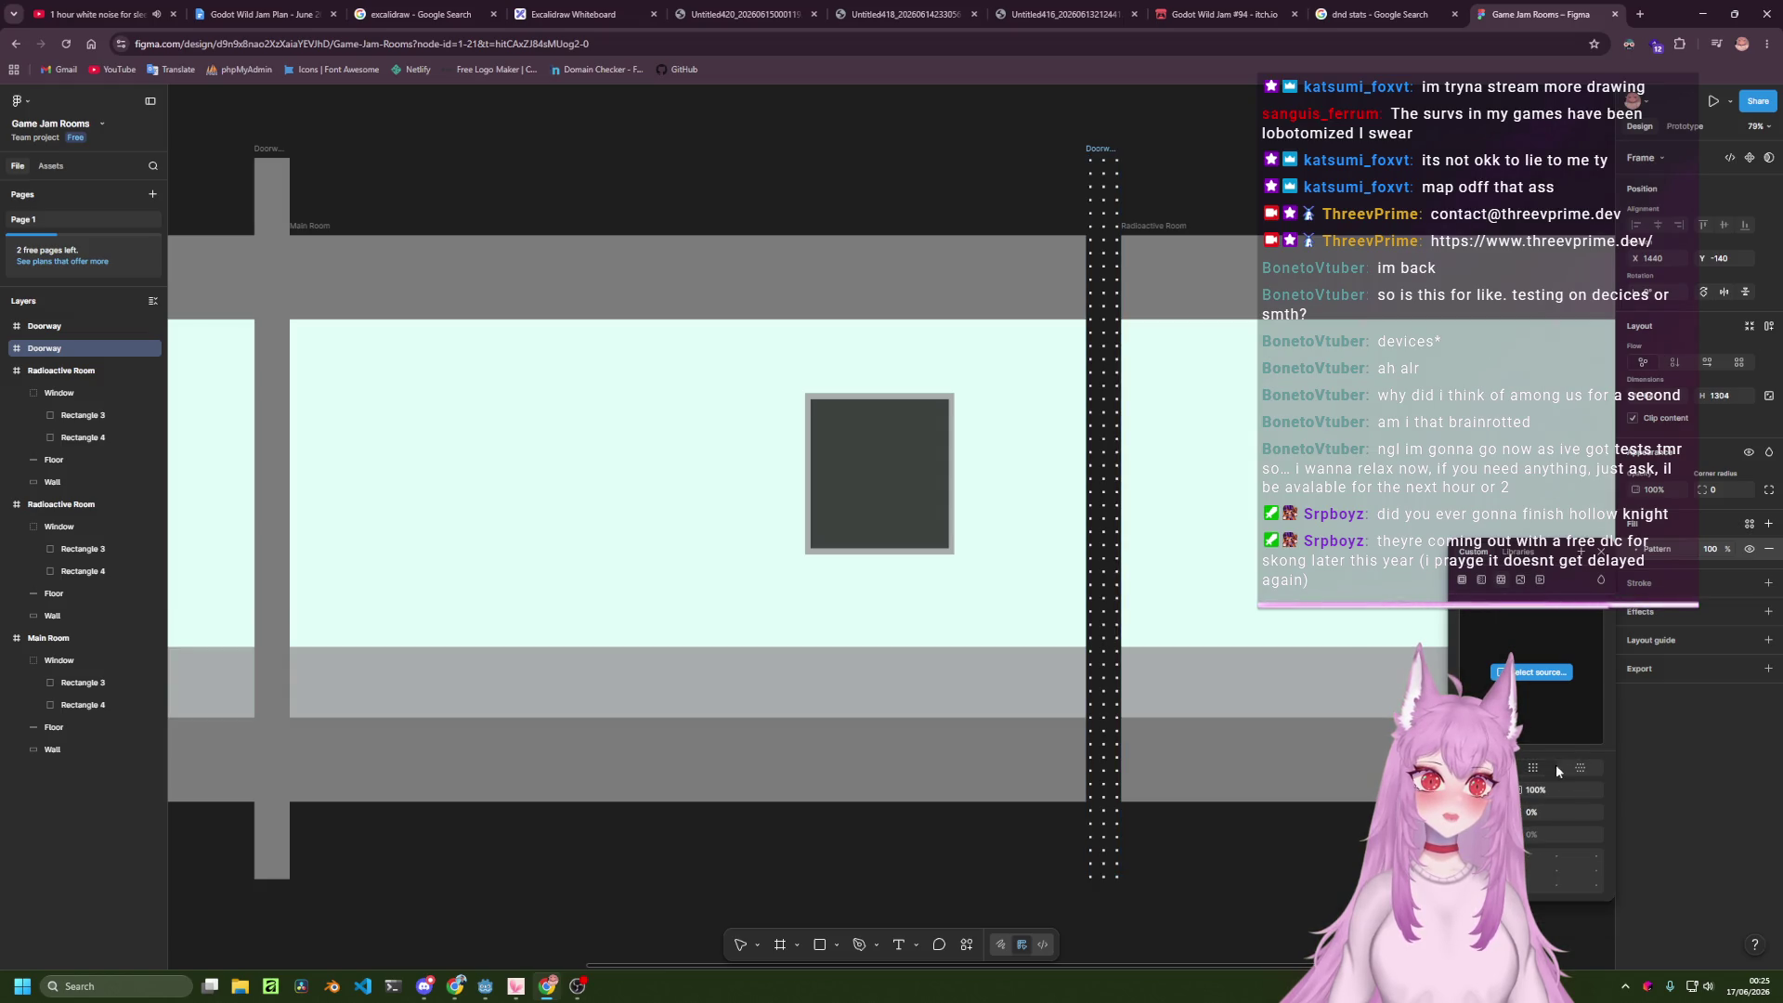
Choose the dark window rectangle as the Doorway's pattern source.
click(1519, 680)
click(898, 517)
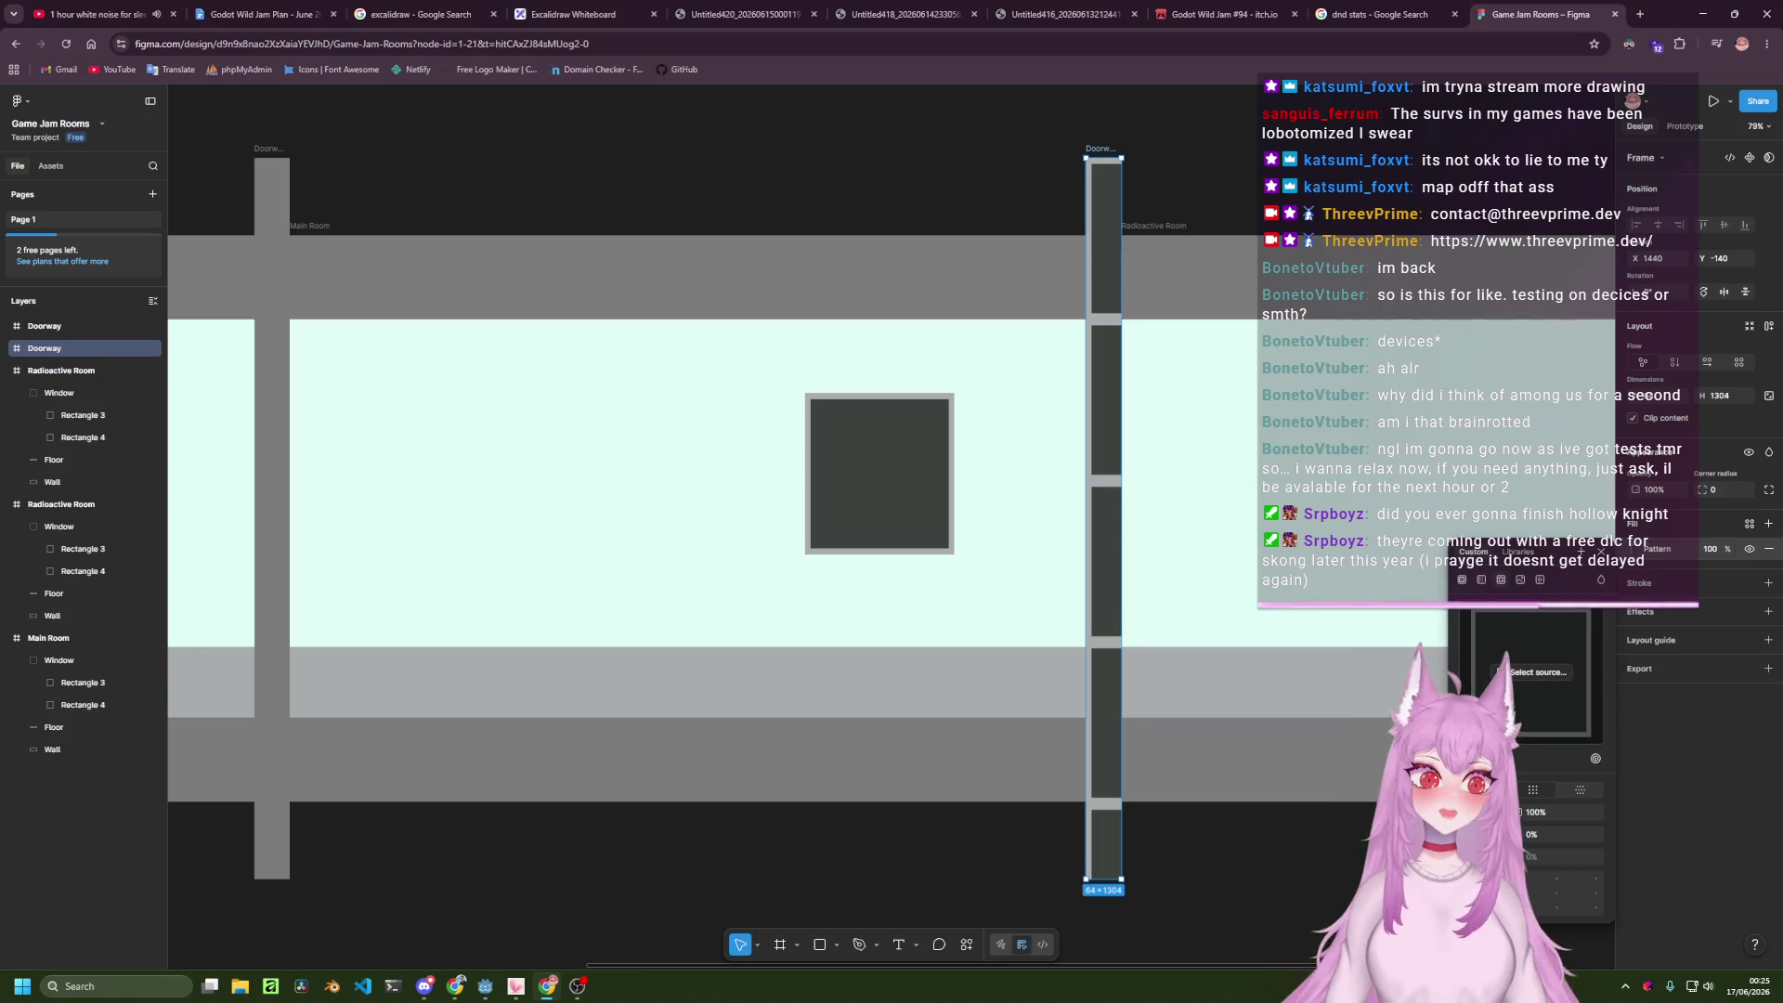
click(1549, 687)
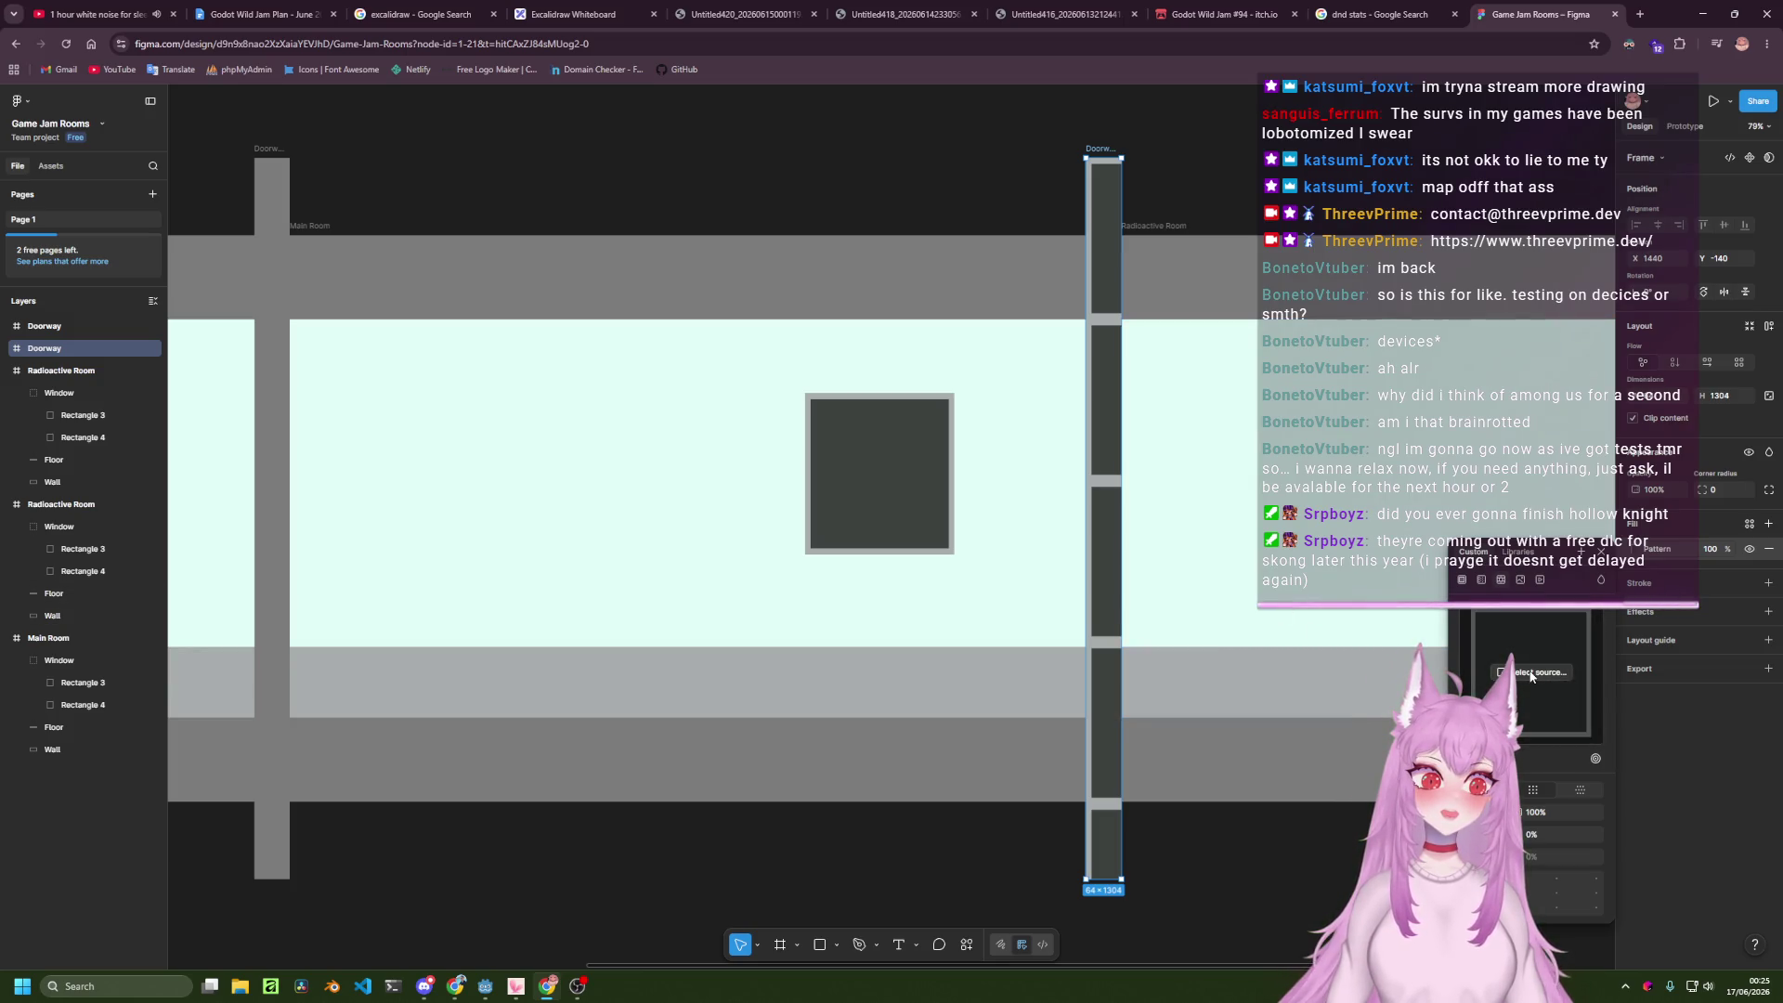
click(1196, 613)
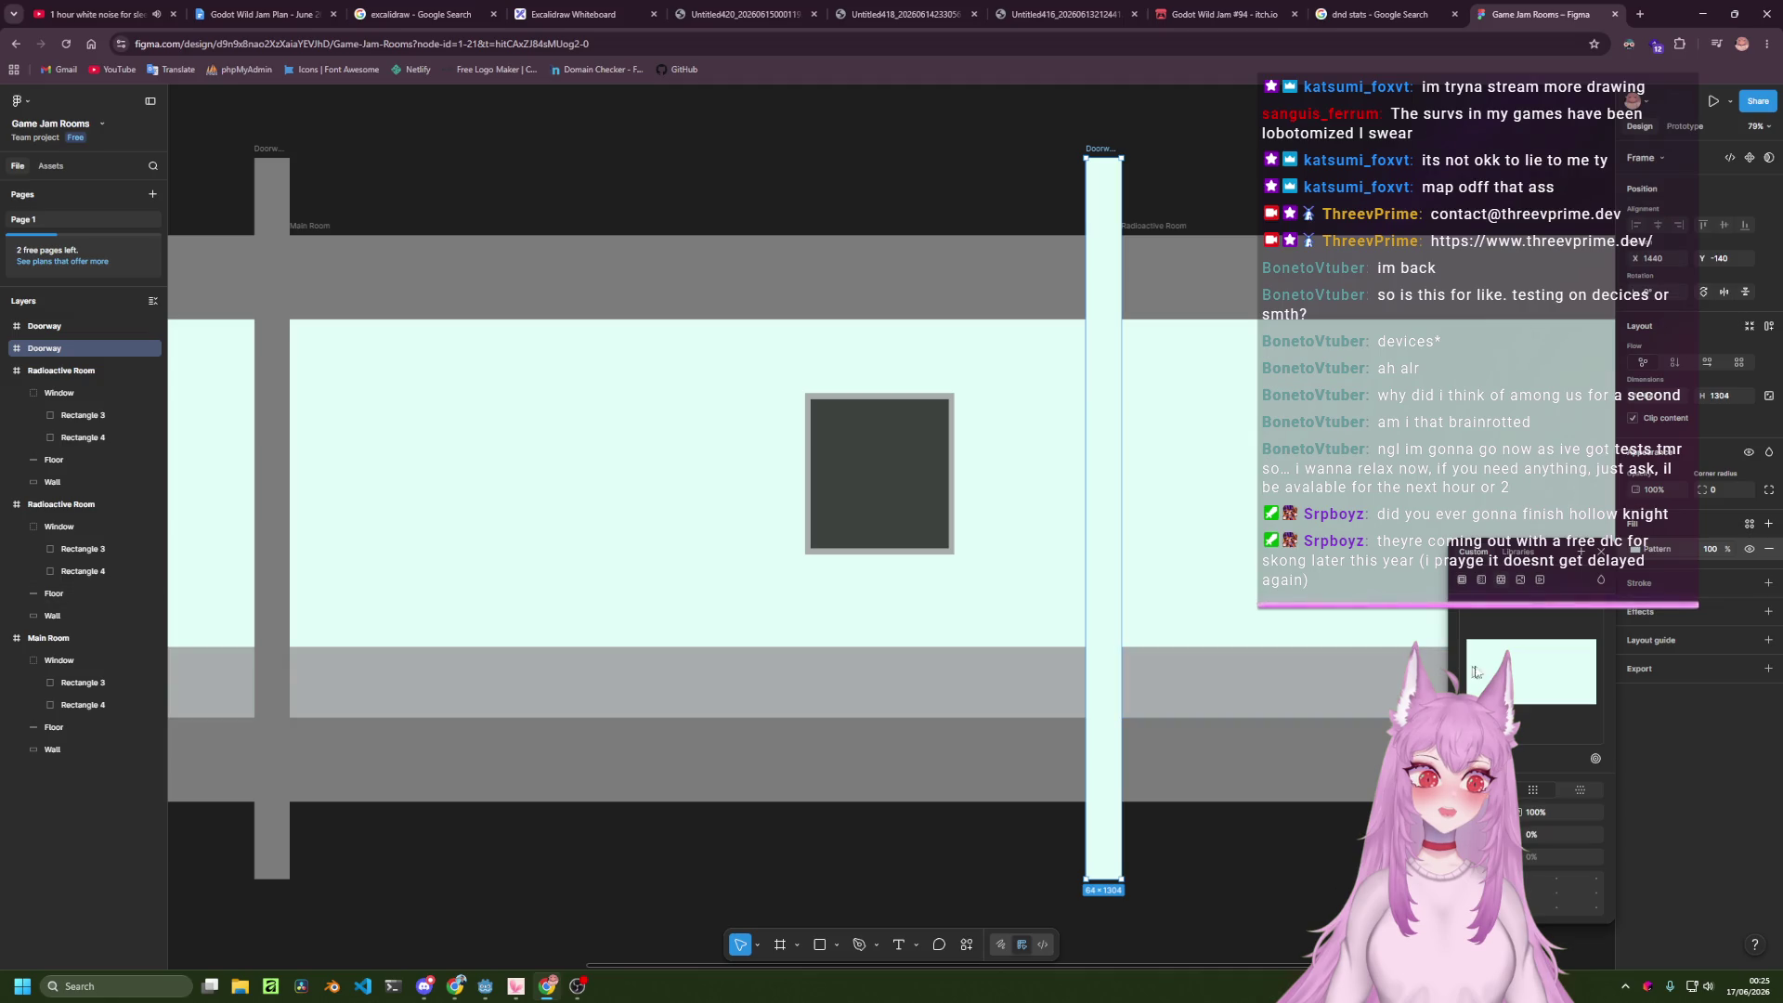
click(963, 508)
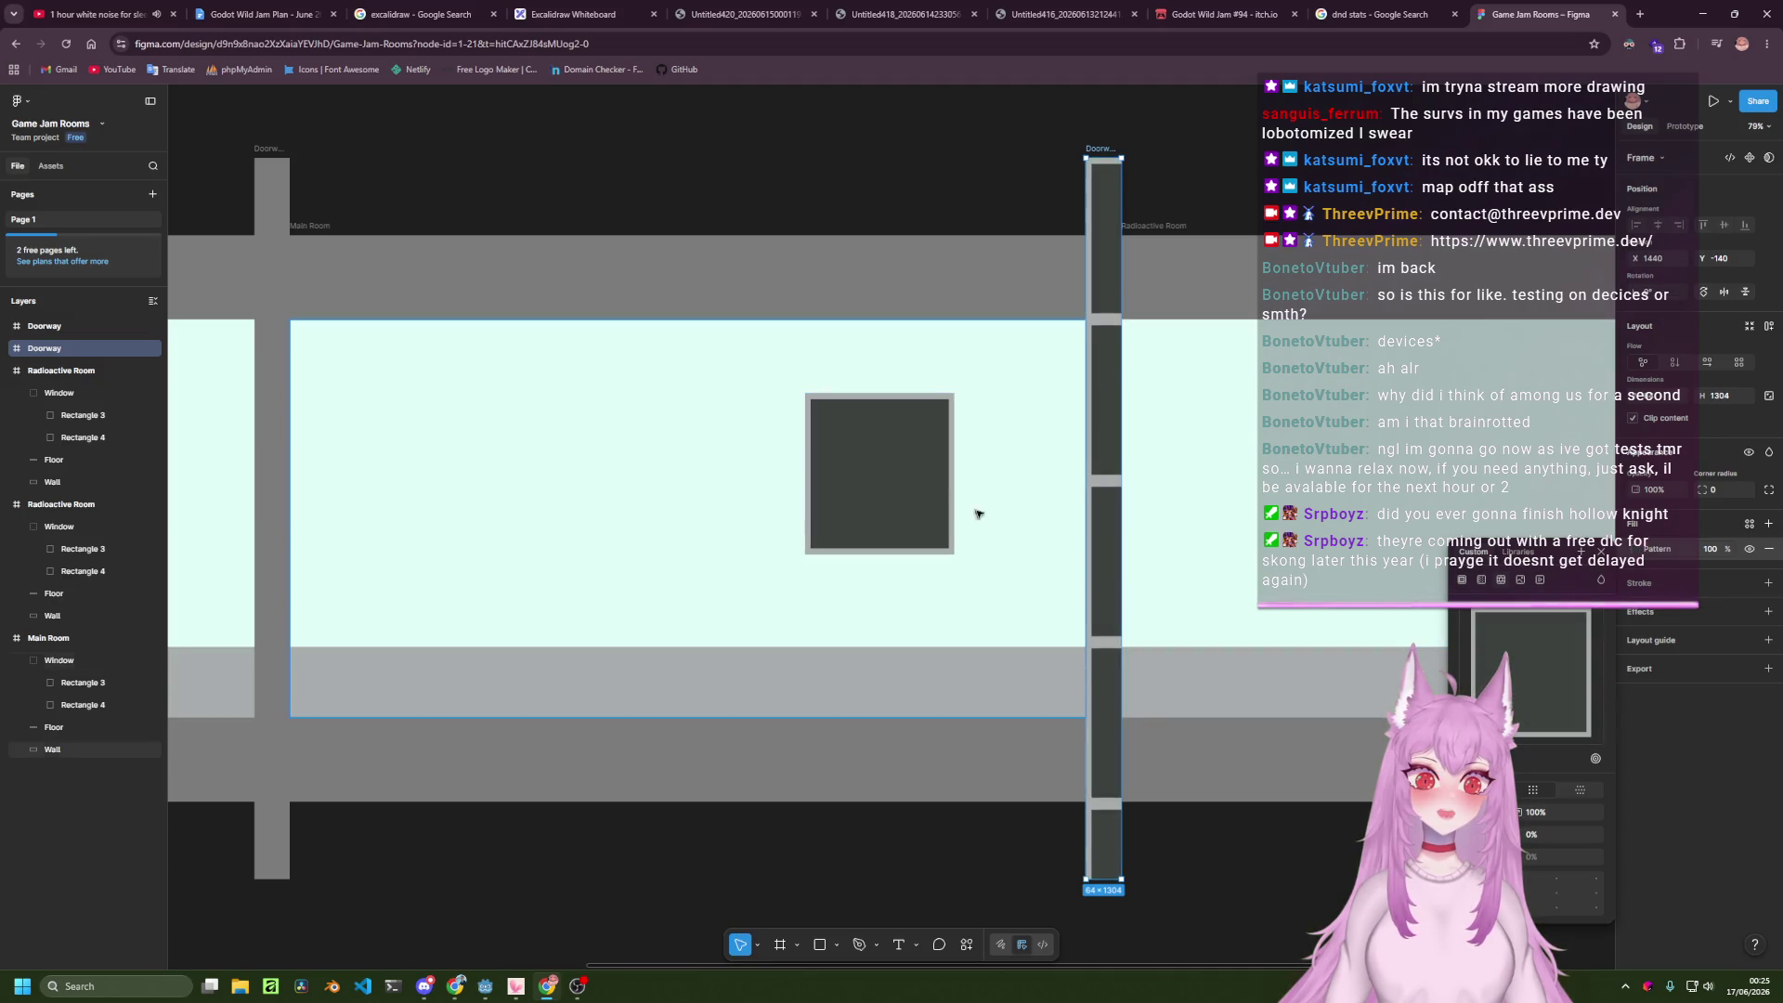
scroll(1239, 489, down, 5)
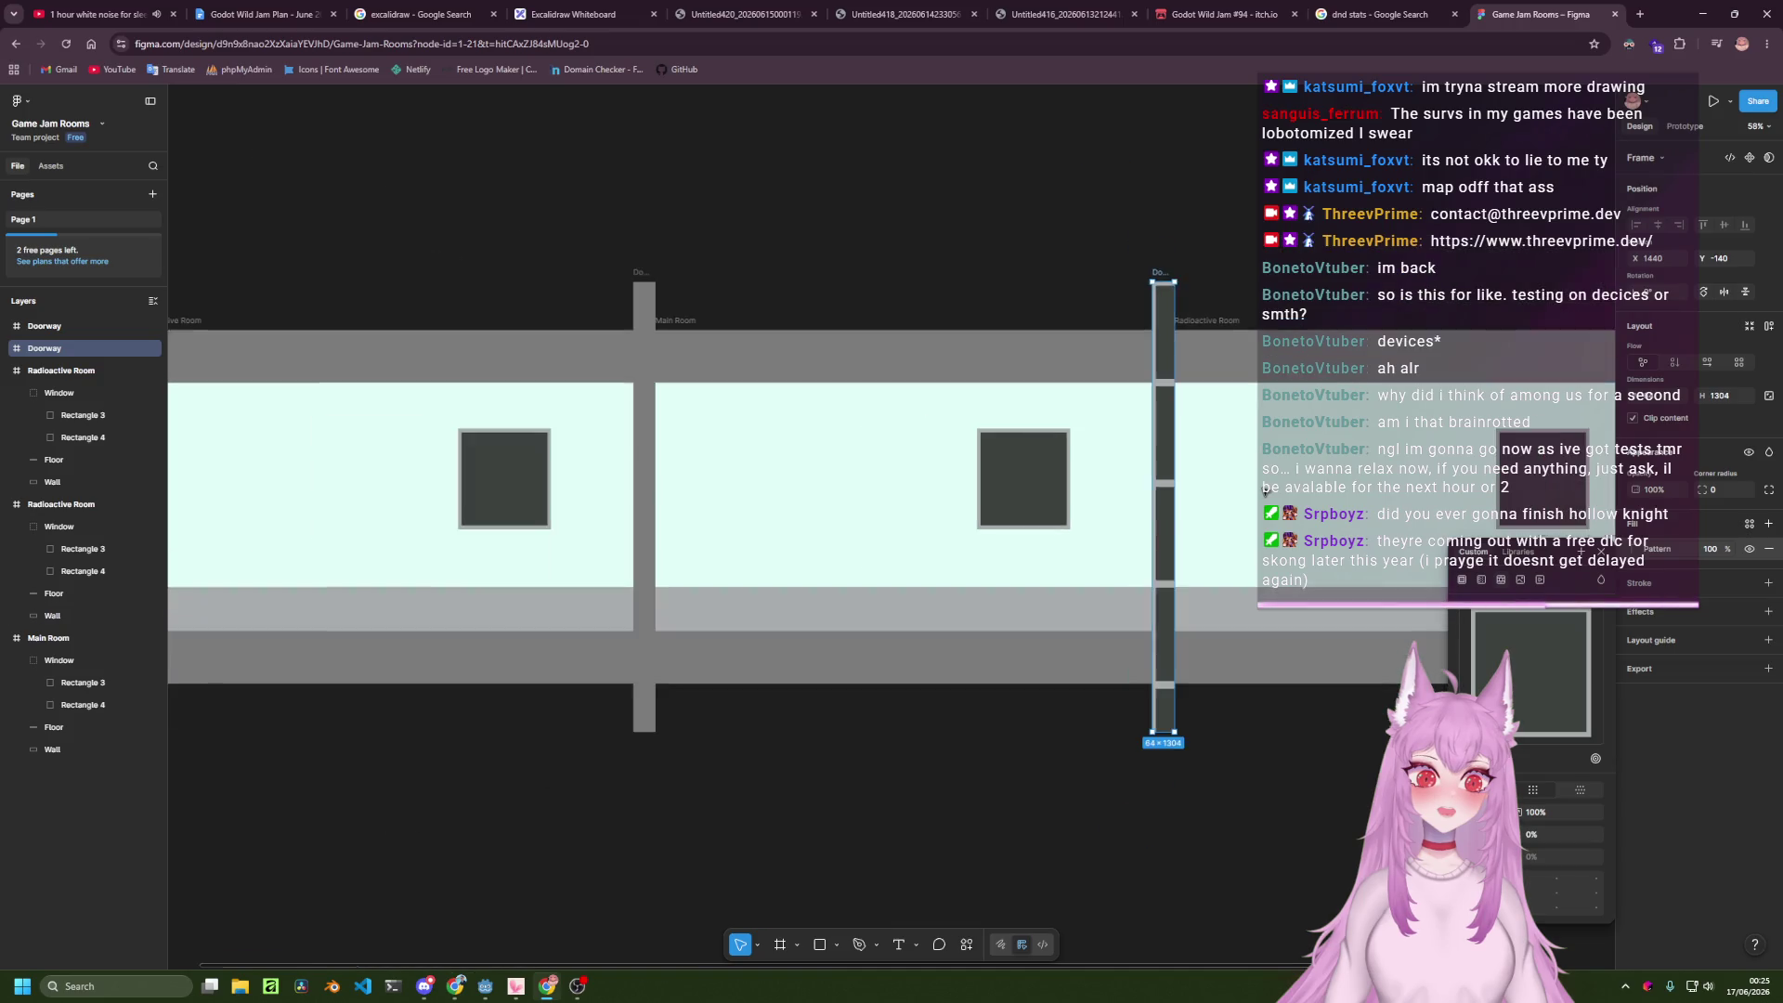
drag(1284, 269, 1149, 364)
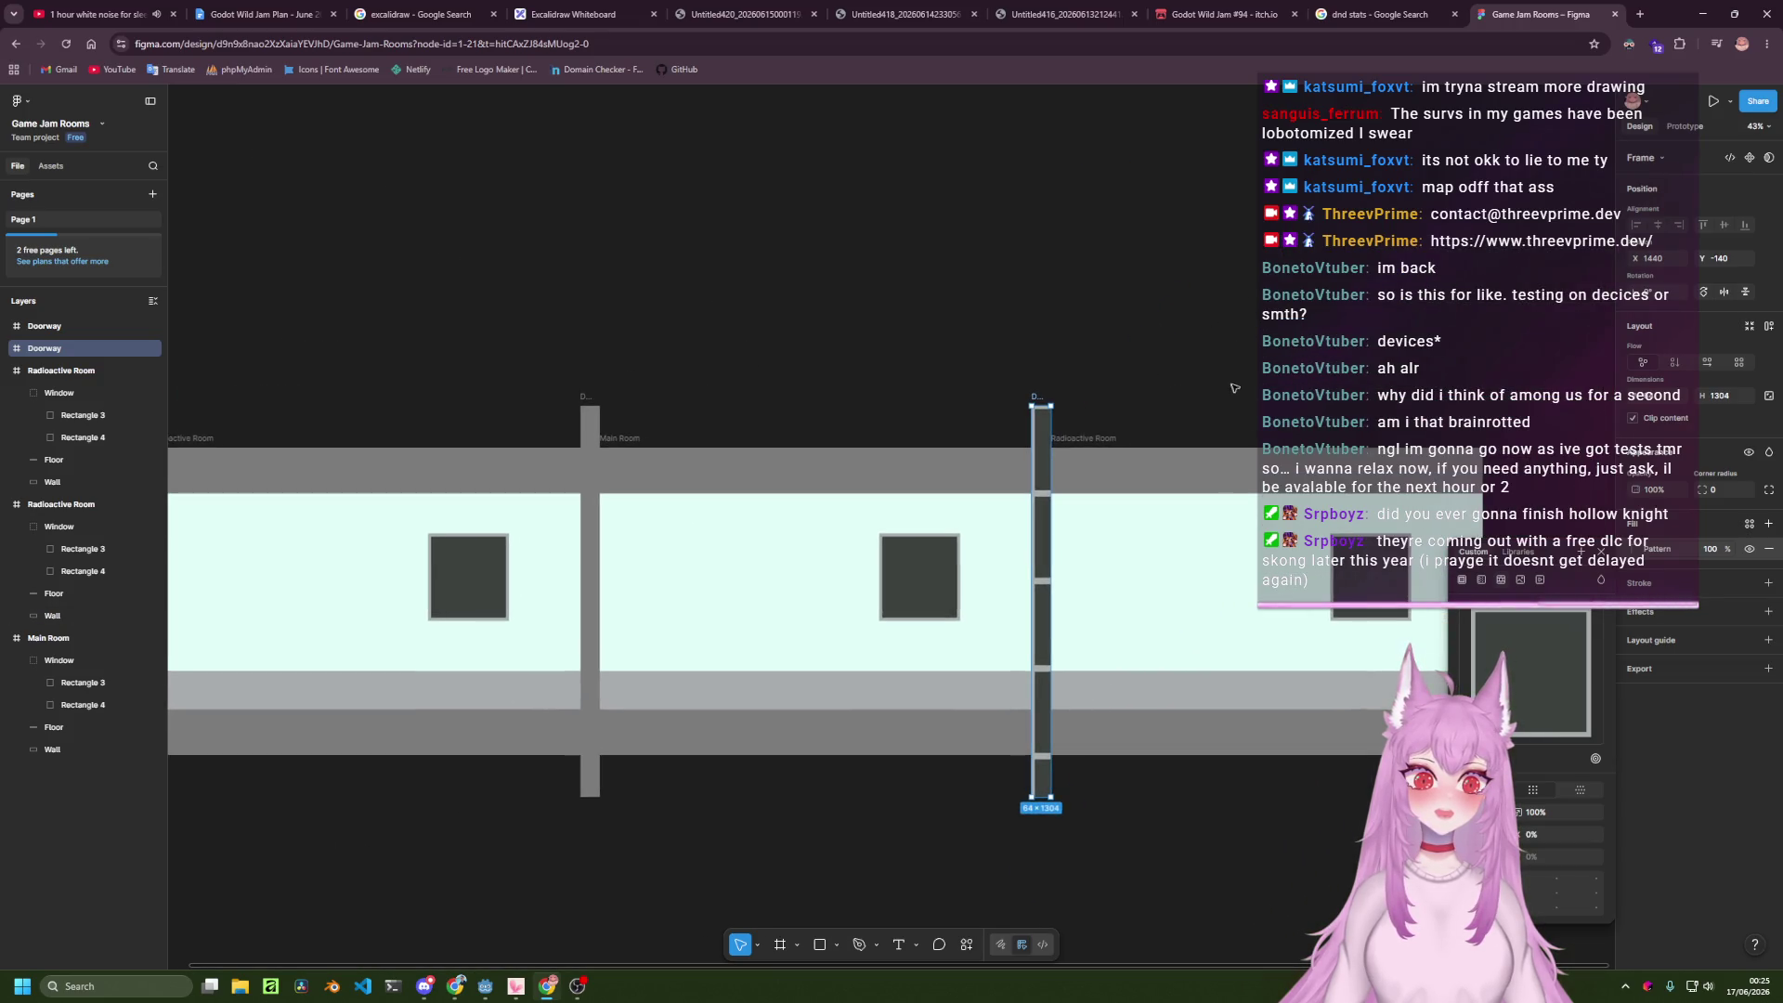
click(1326, 327)
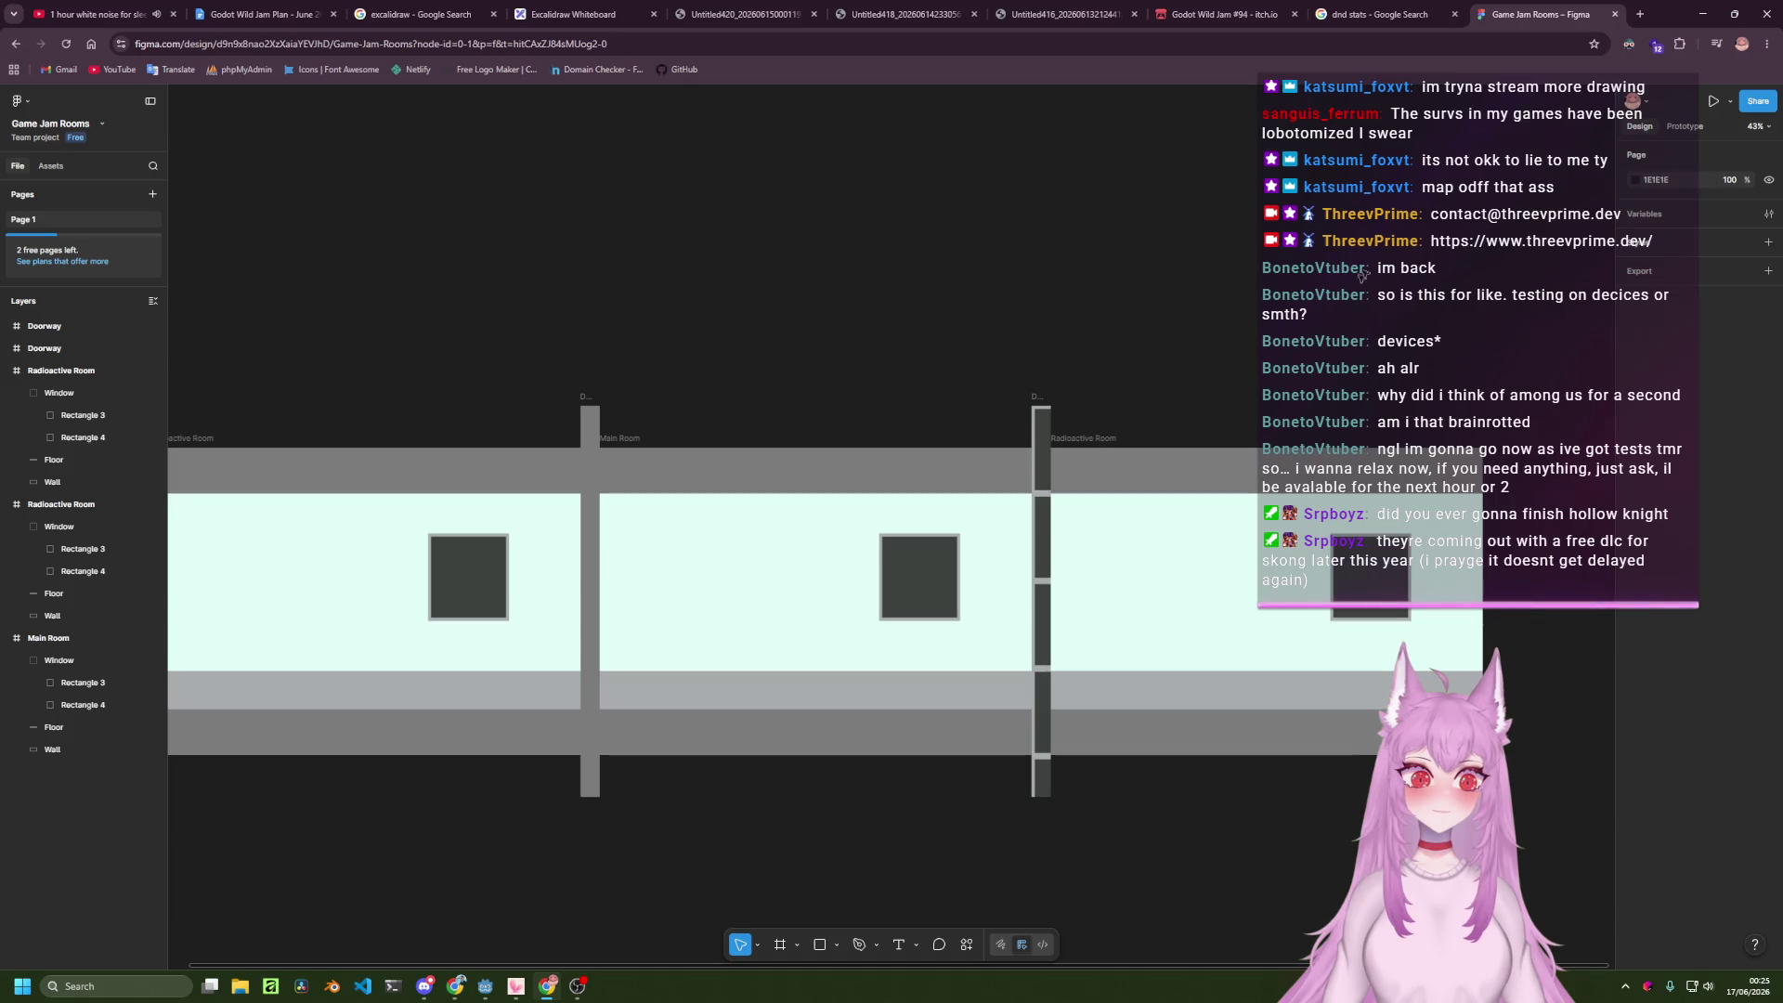
Search Google for 'metal doorway strip' in a new browser tab.
click(1641, 15)
text(doorway)
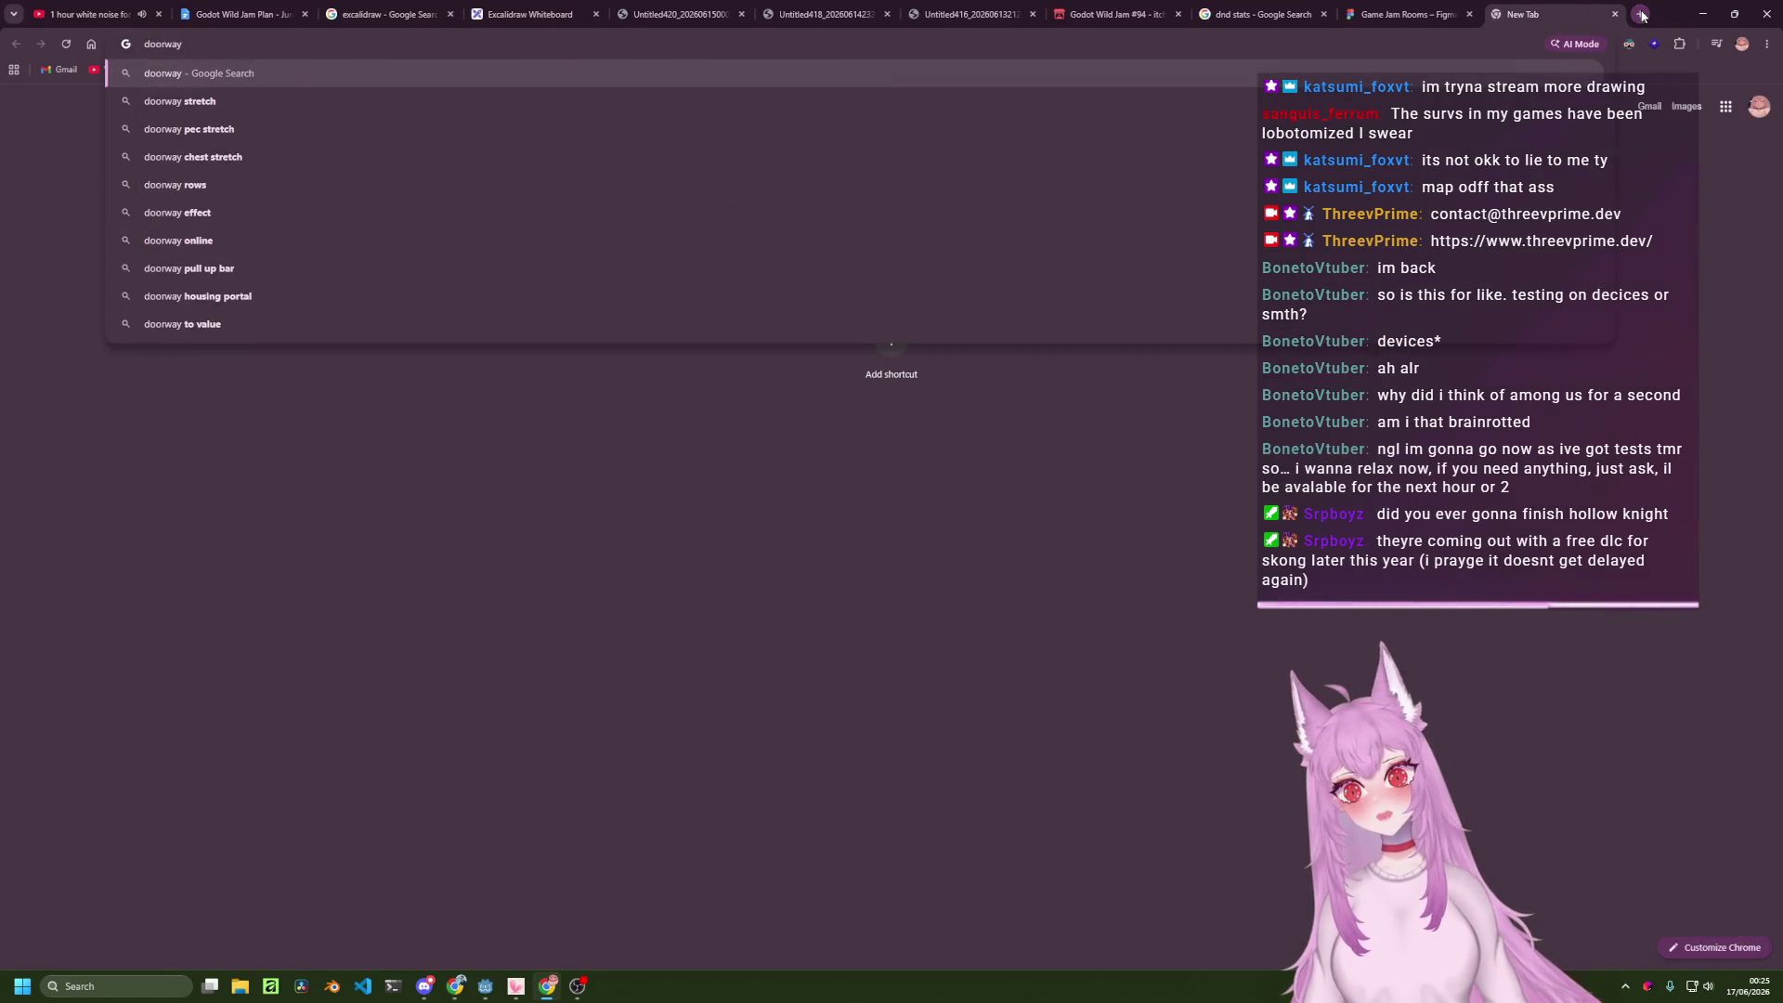
key(BackSpace)
key(BackSpace)
key(BackSpace)
text(metal doorway strip)
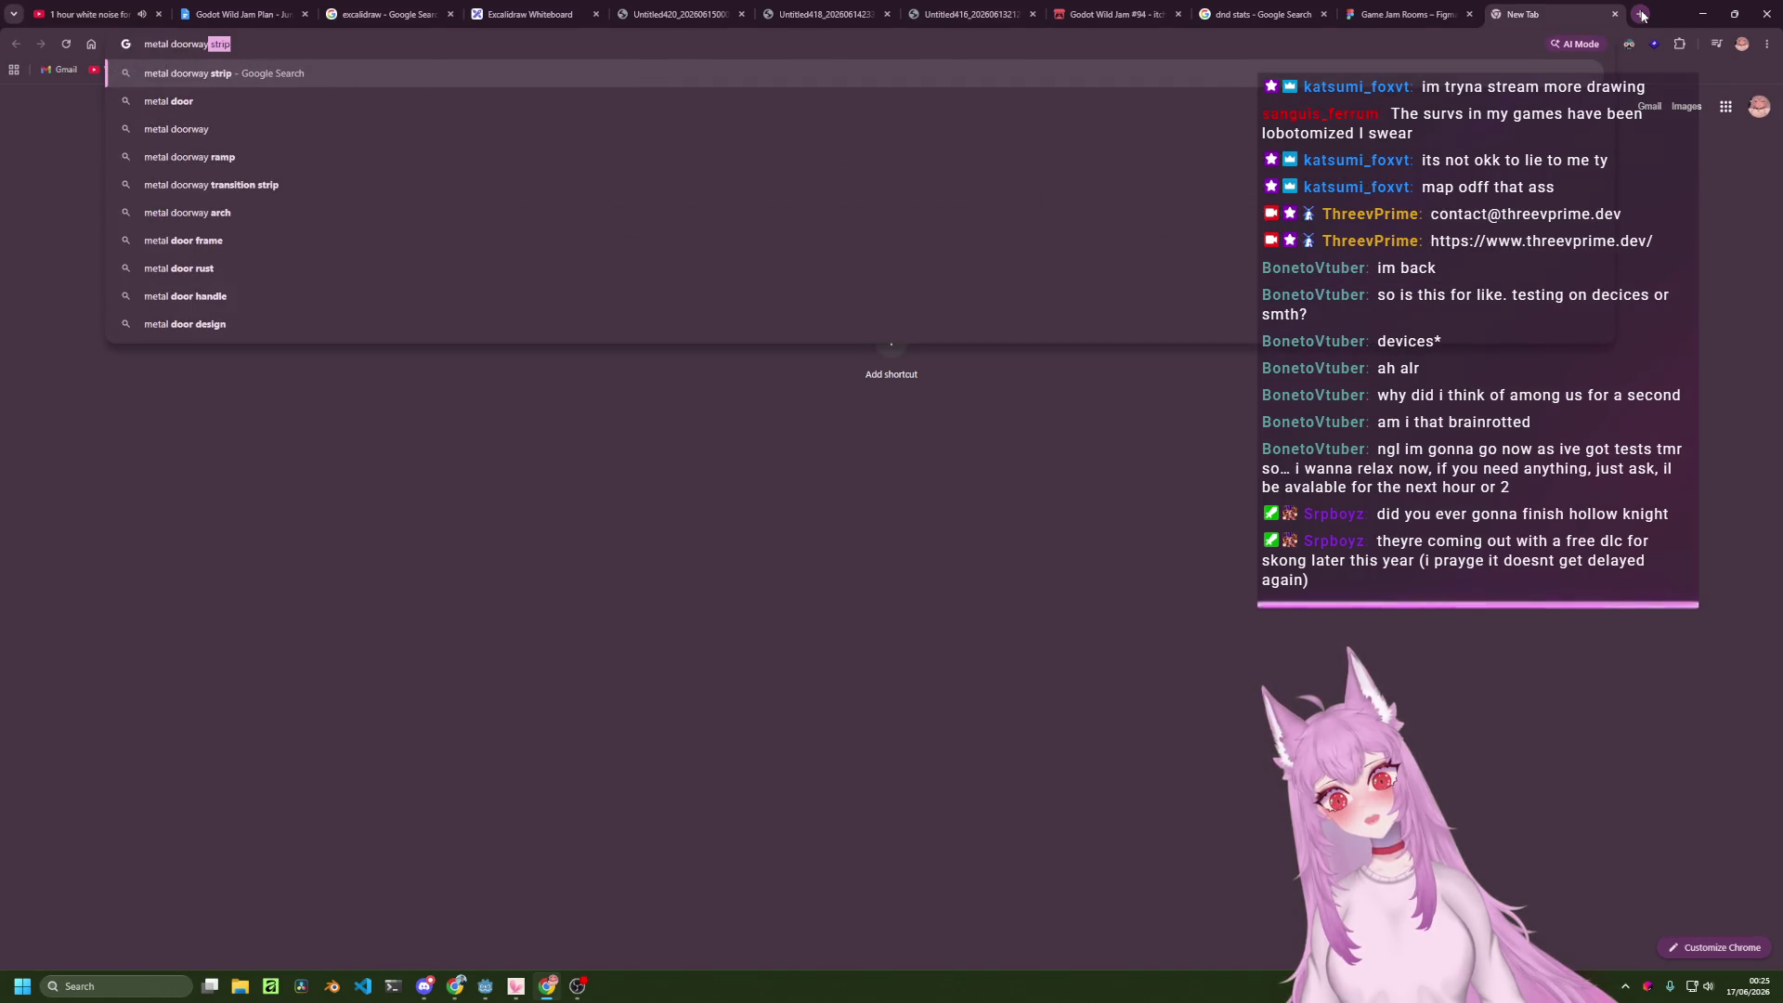
key(Return)
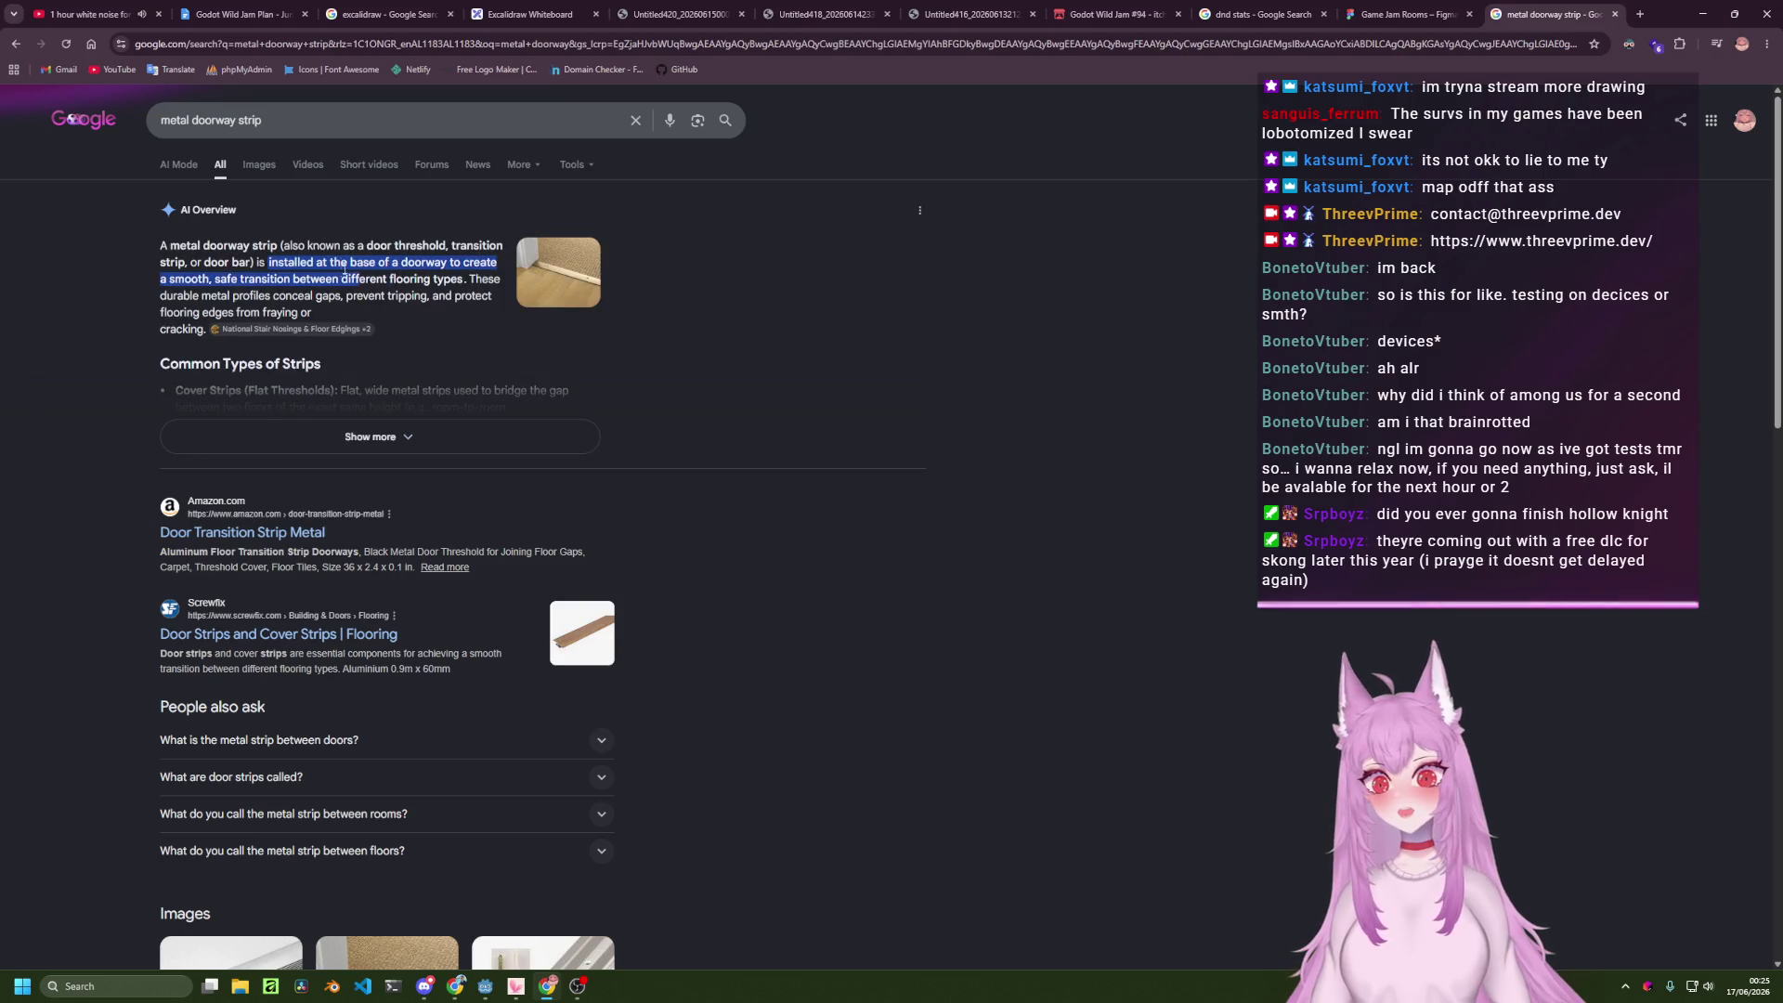
Browse the image results, then return to the Game Jam Rooms Figma tab.
click(274, 165)
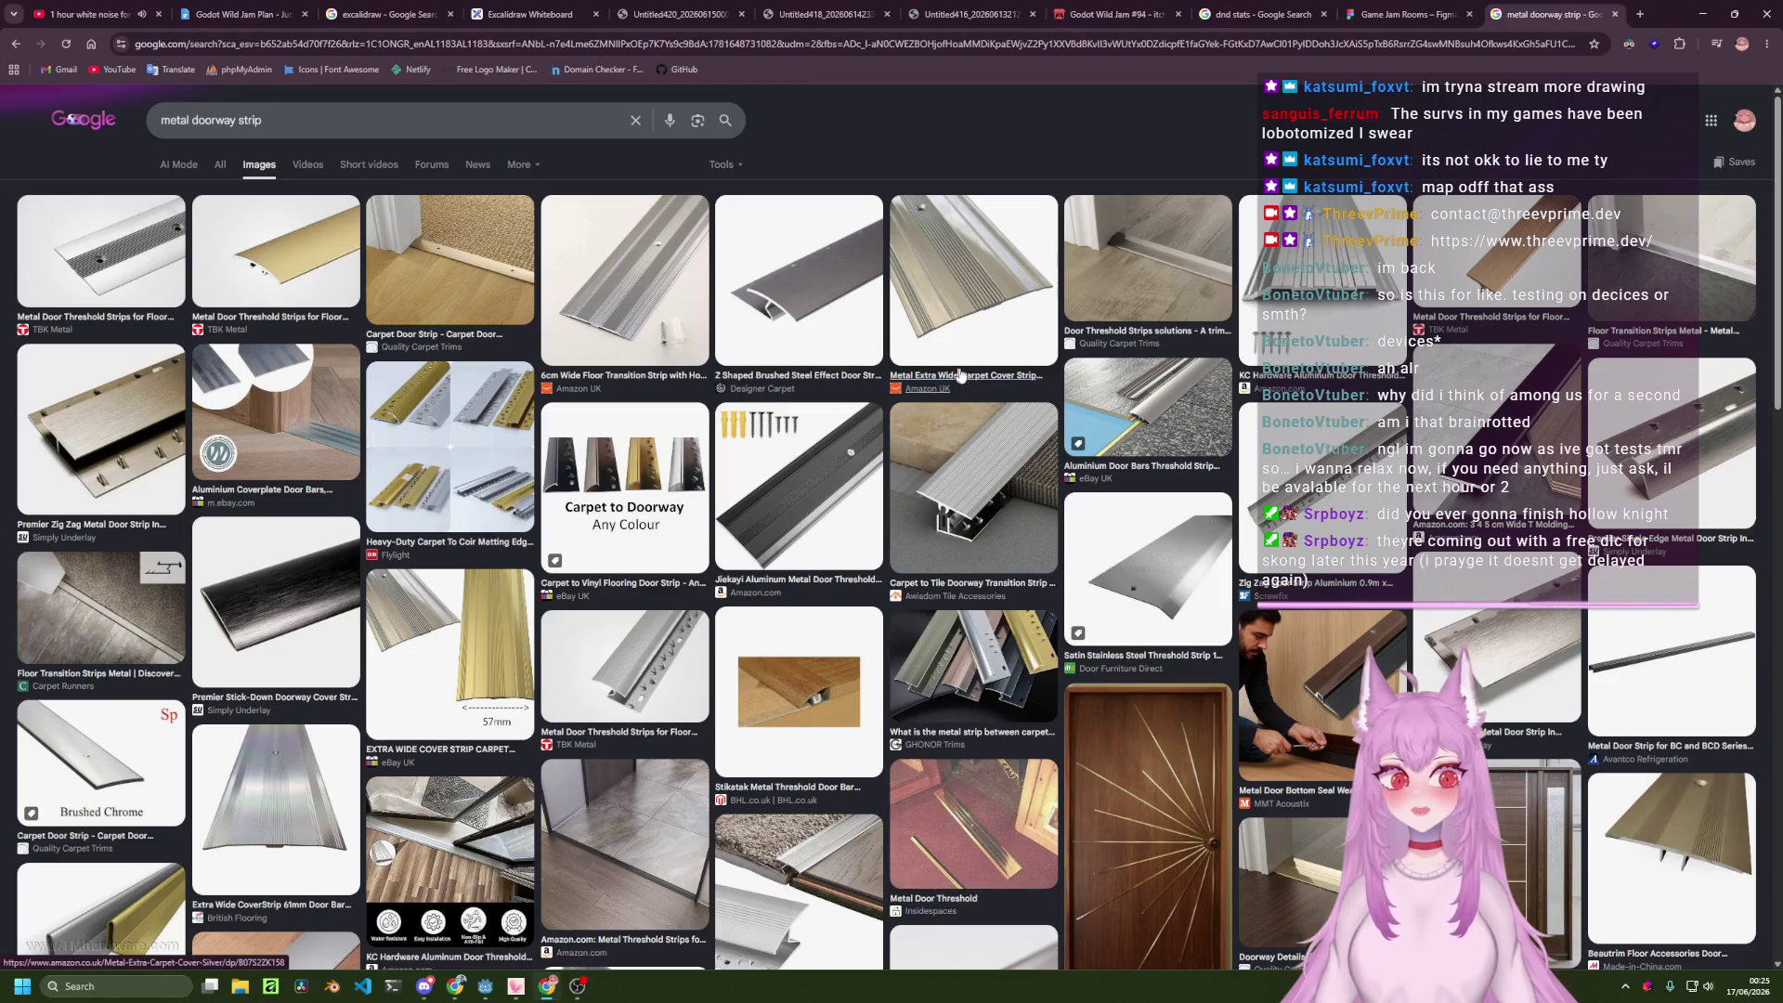
scroll(1238, 491, down, 3)
scroll(1237, 491, down, 2)
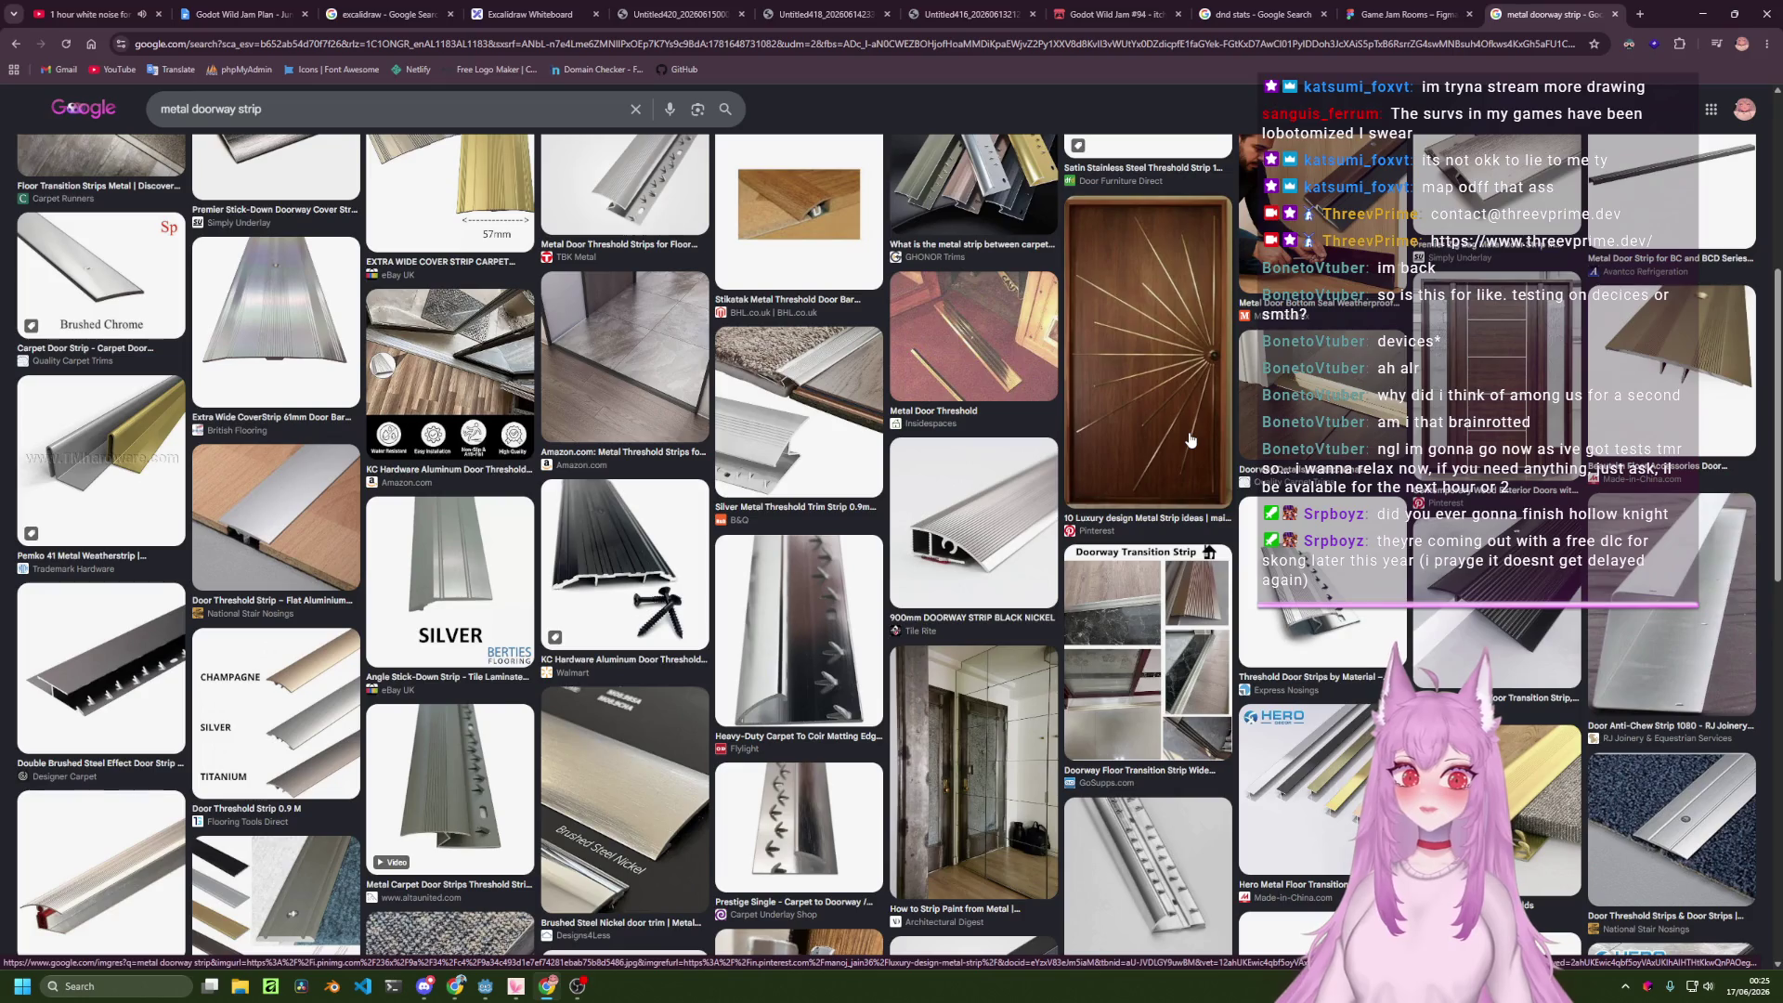
scroll(1189, 439, down, 8)
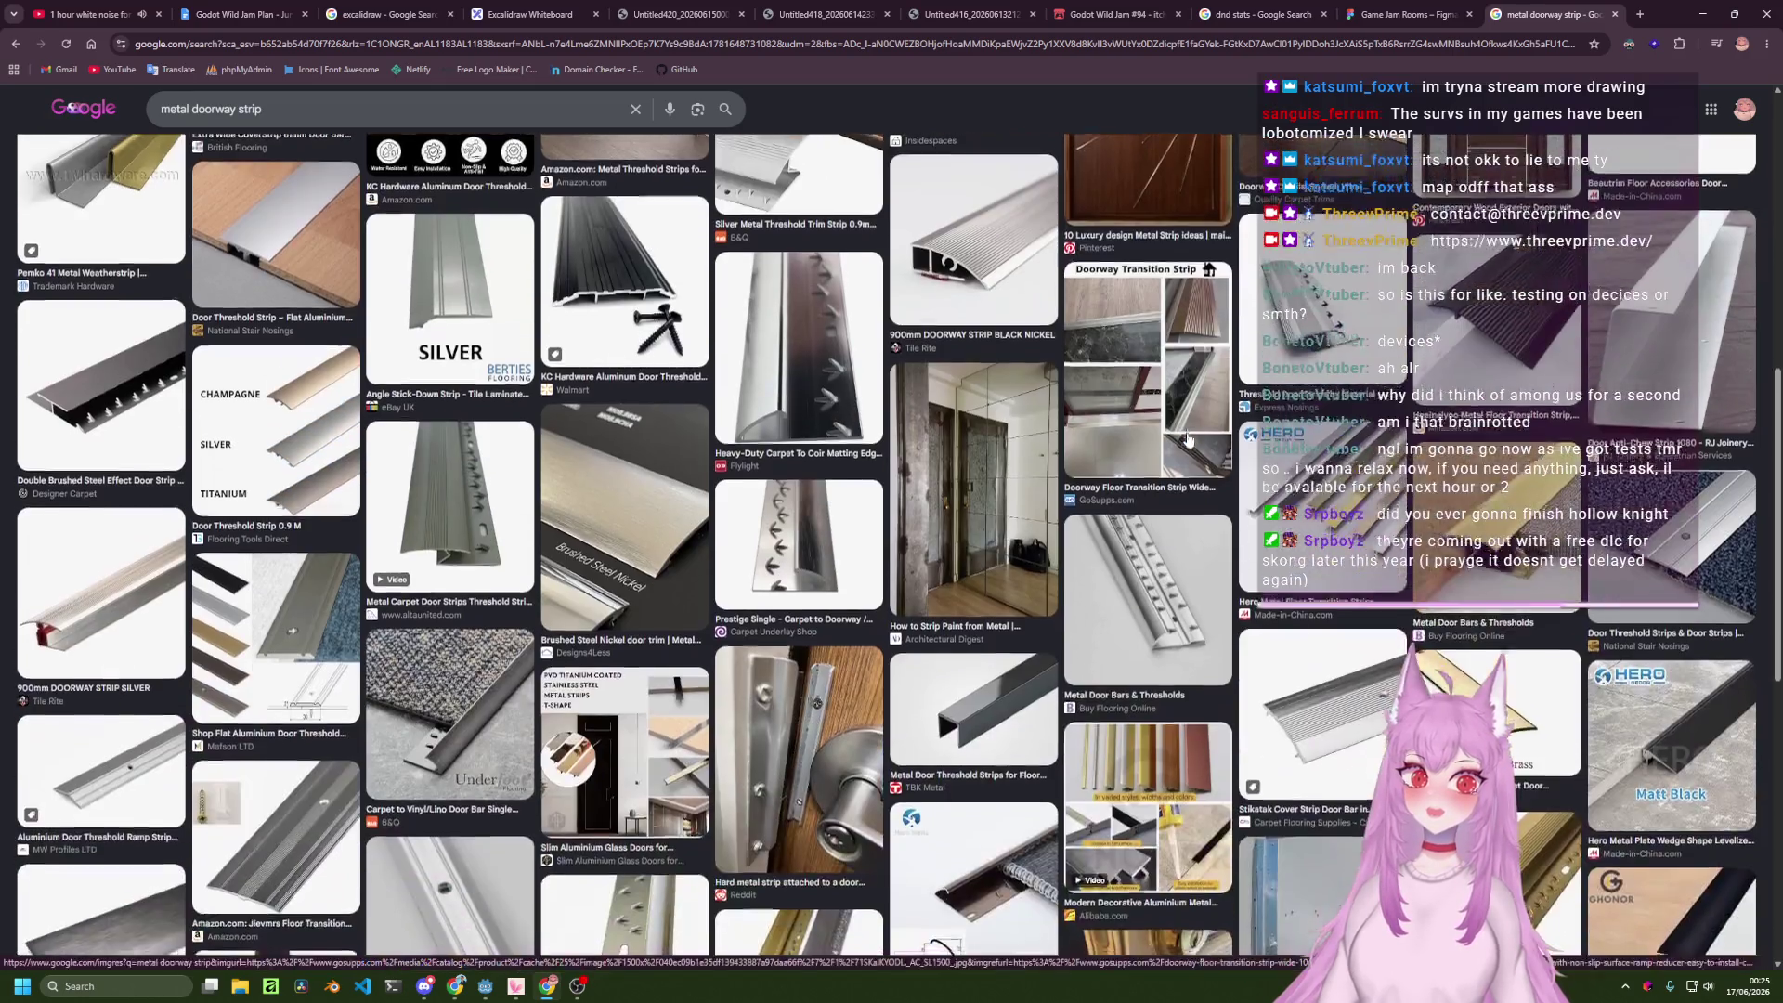
scroll(1190, 439, down, 4)
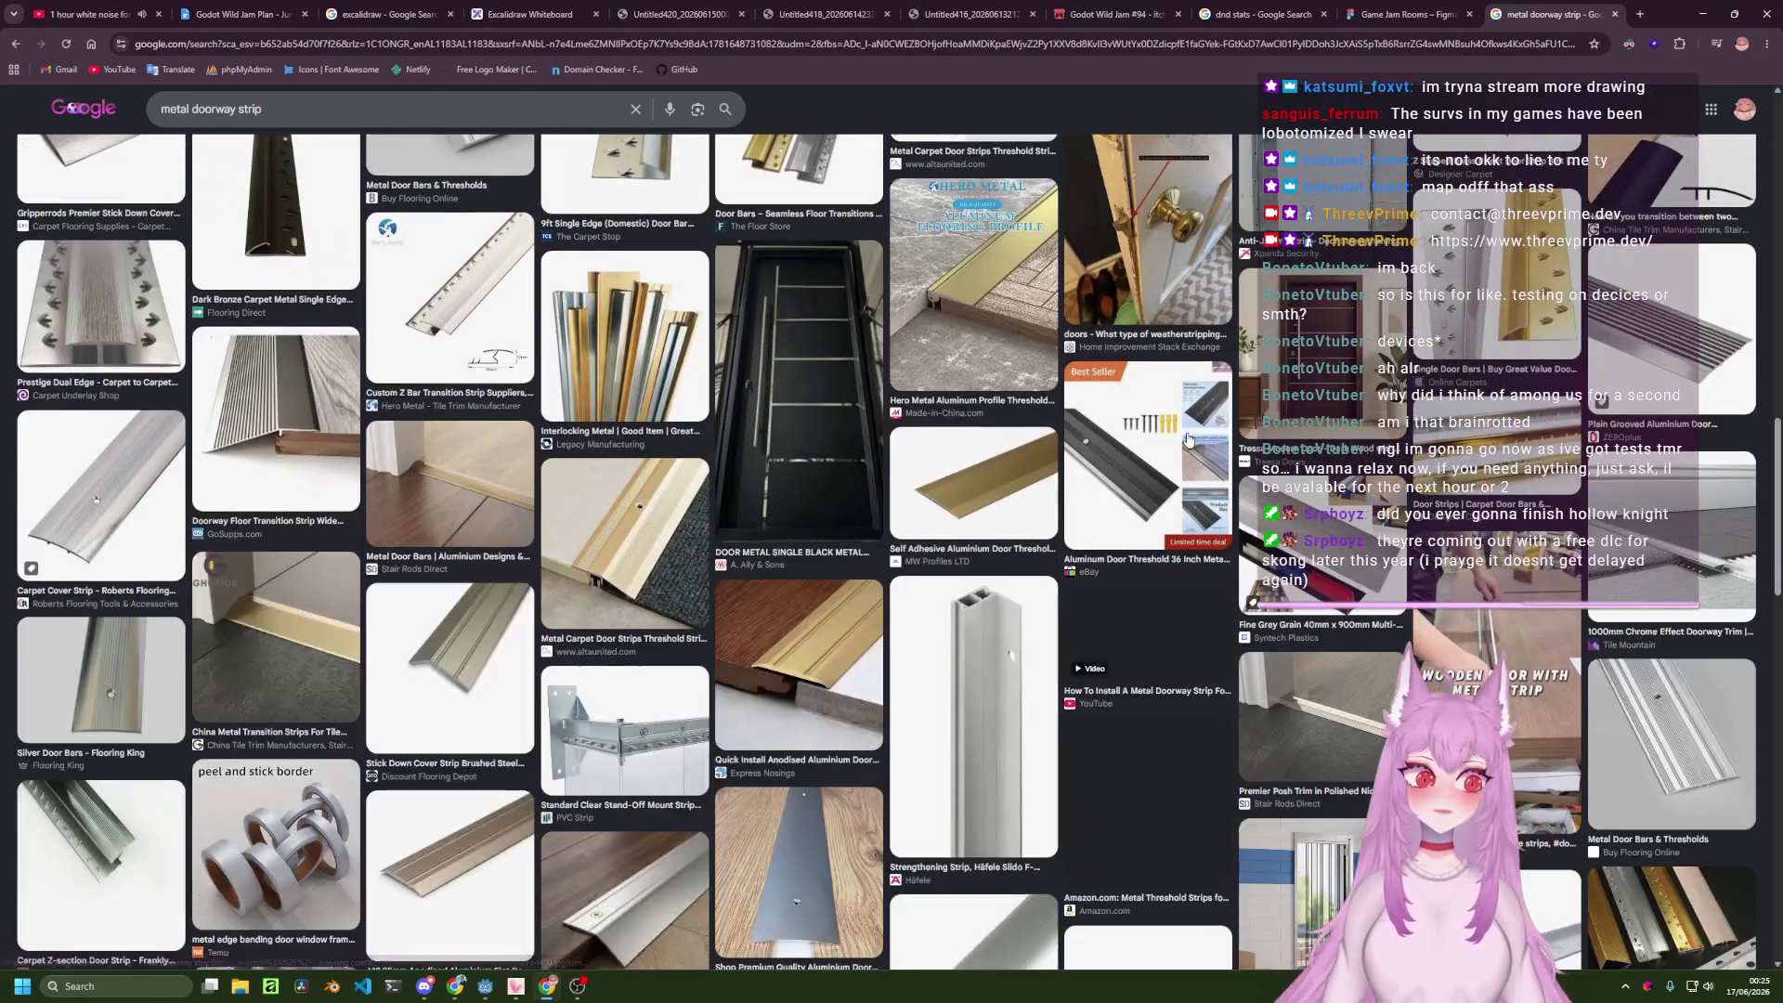
scroll(1182, 454, down, 10)
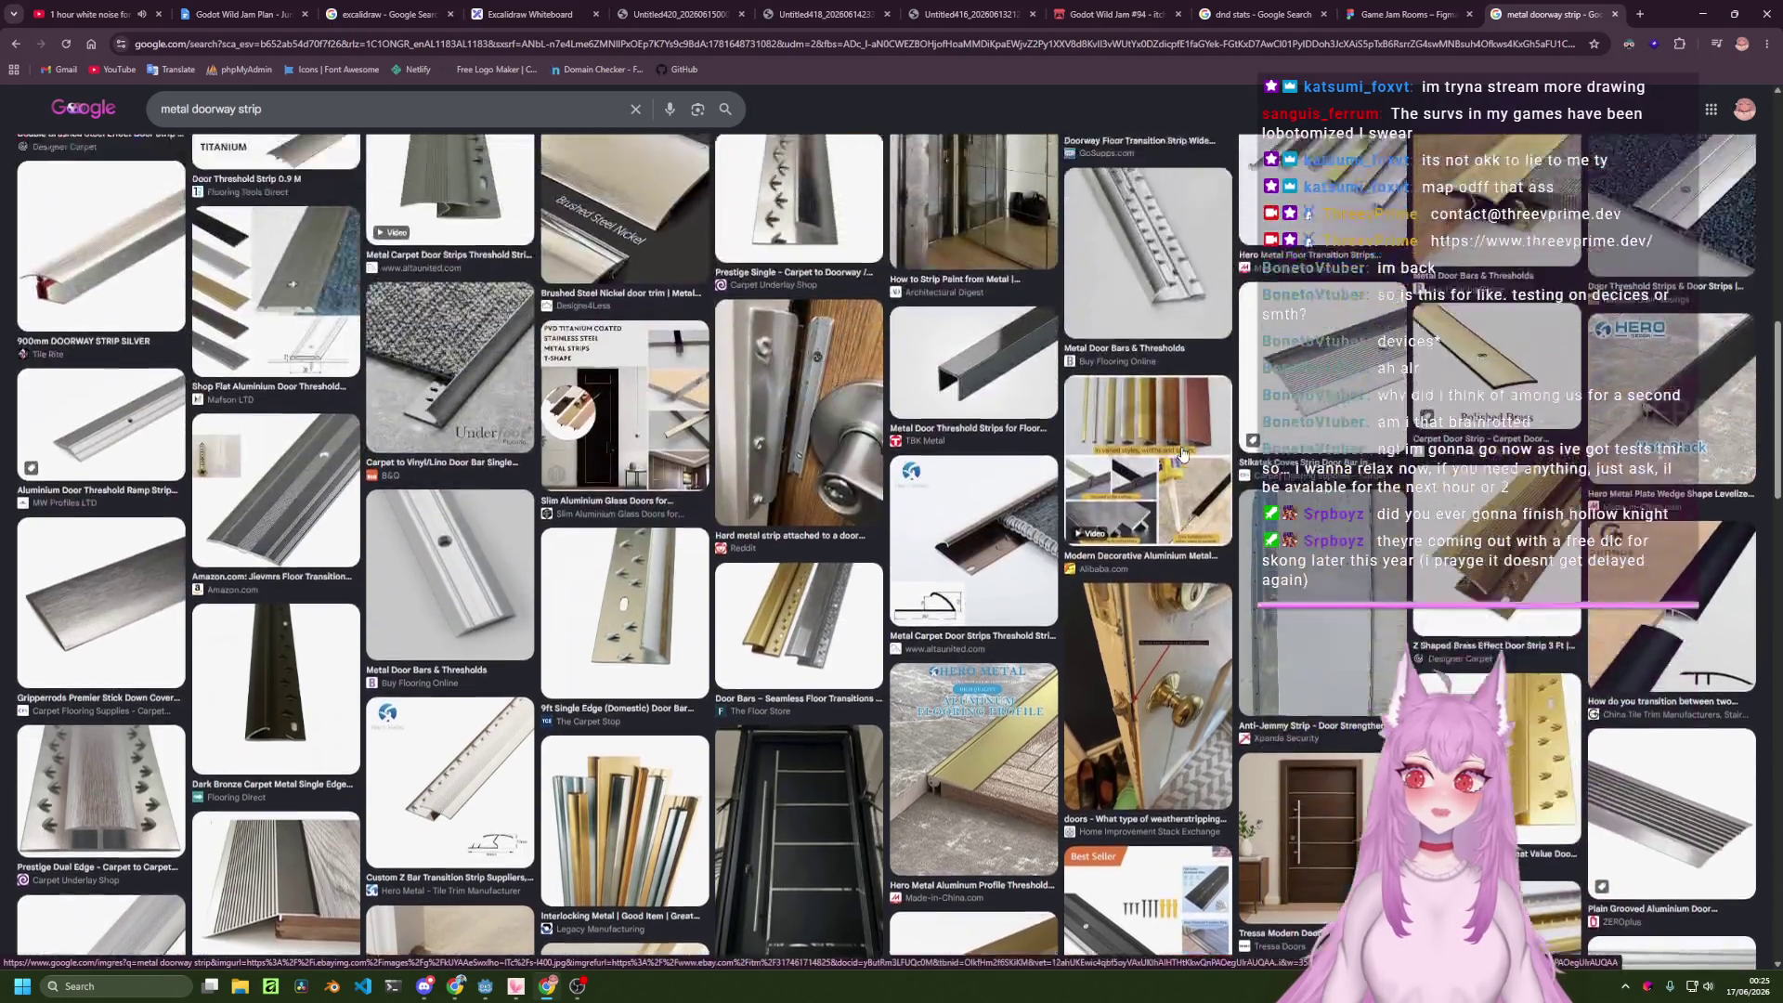
click(1407, 14)
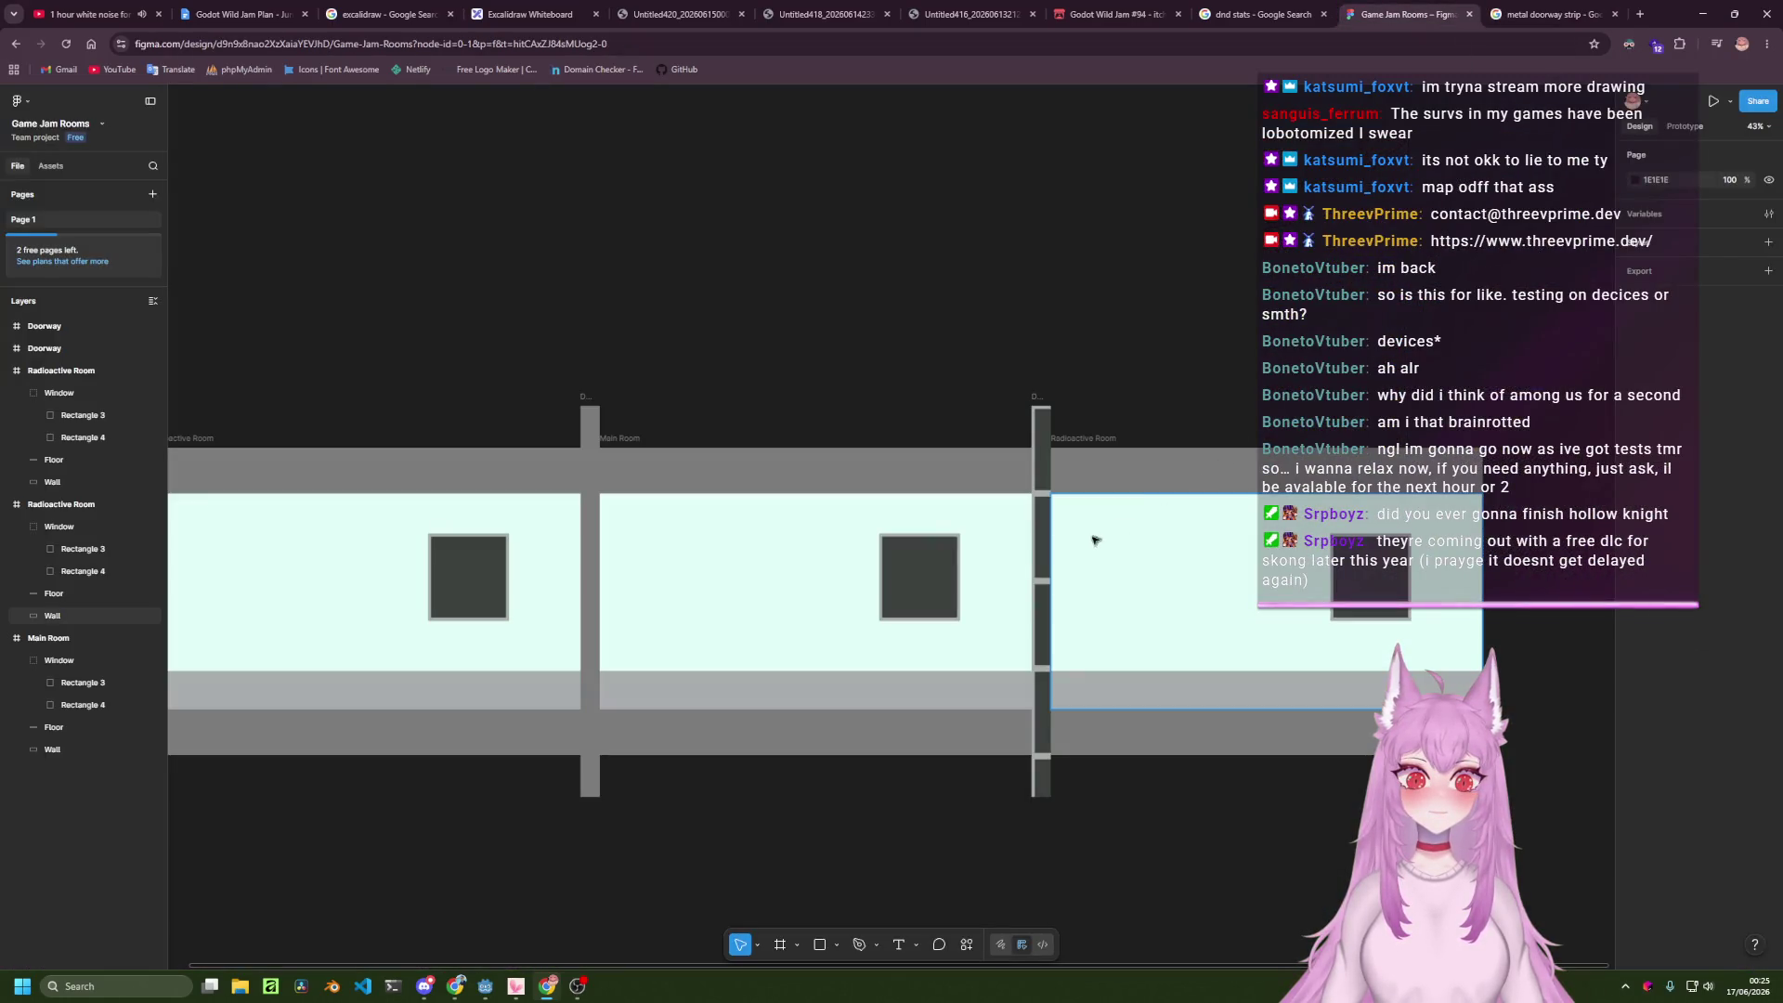
Try Main Room Floor and Main Room Wall as the right Doorway's pattern source.
scroll(972, 593, up, 5)
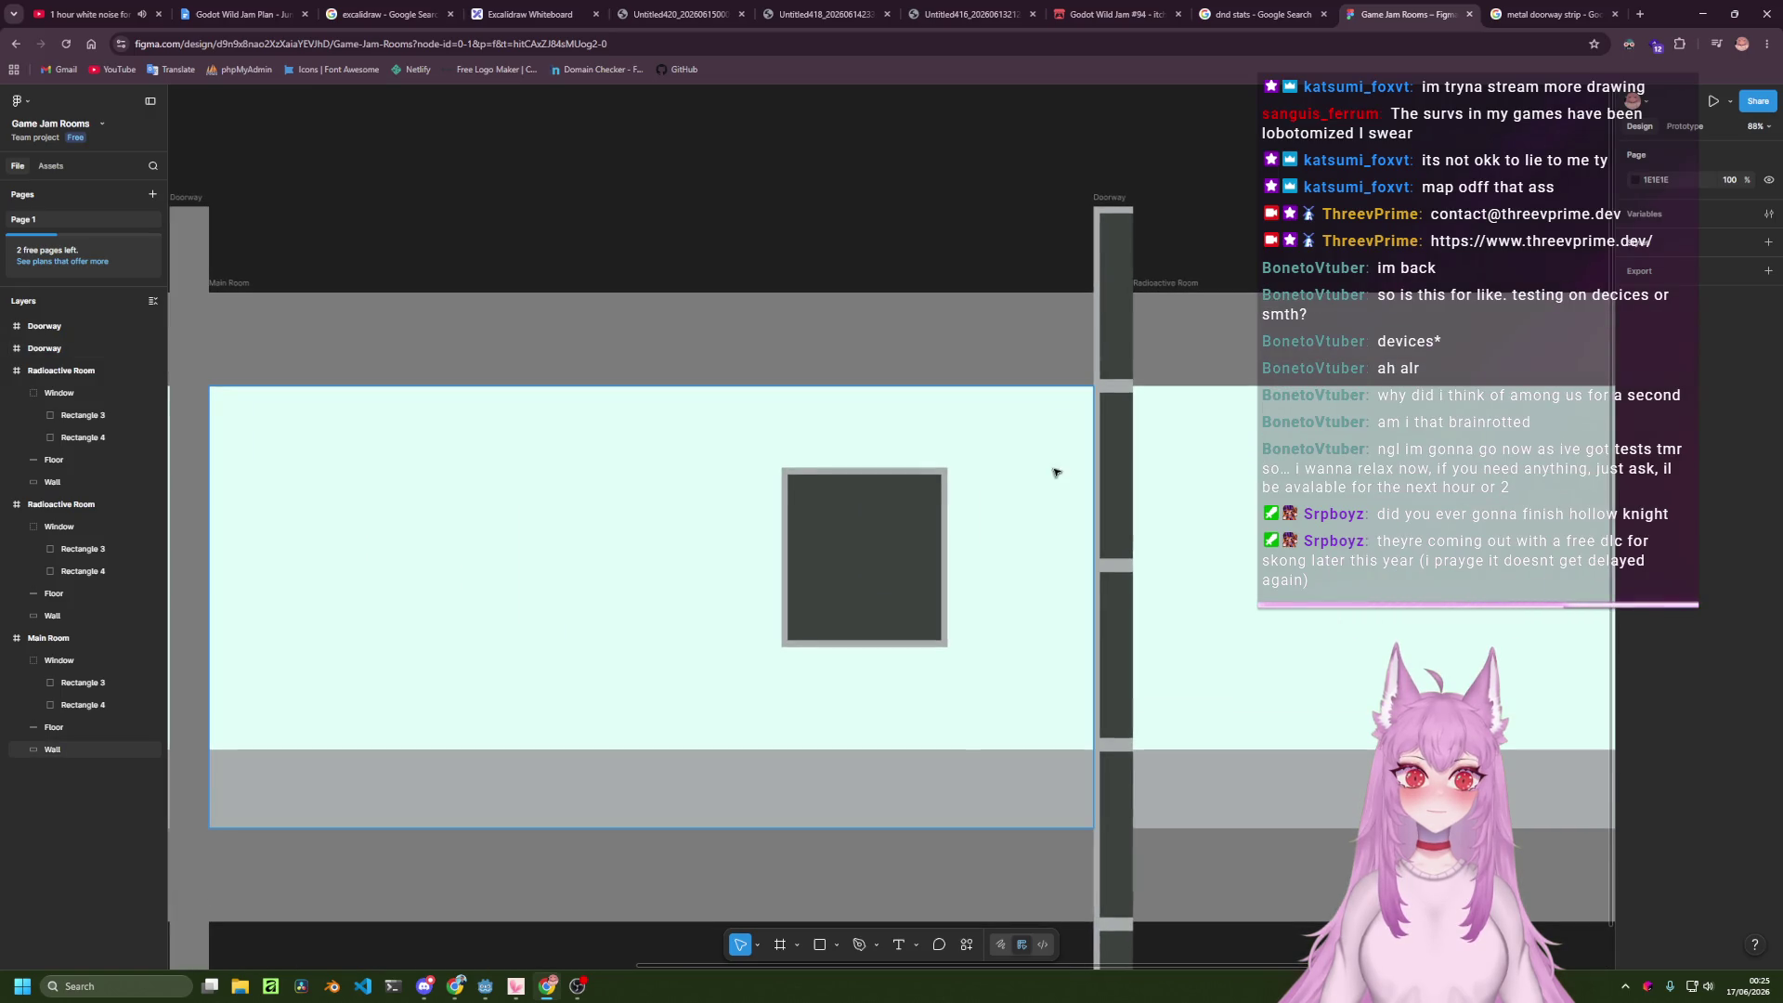
click(1114, 557)
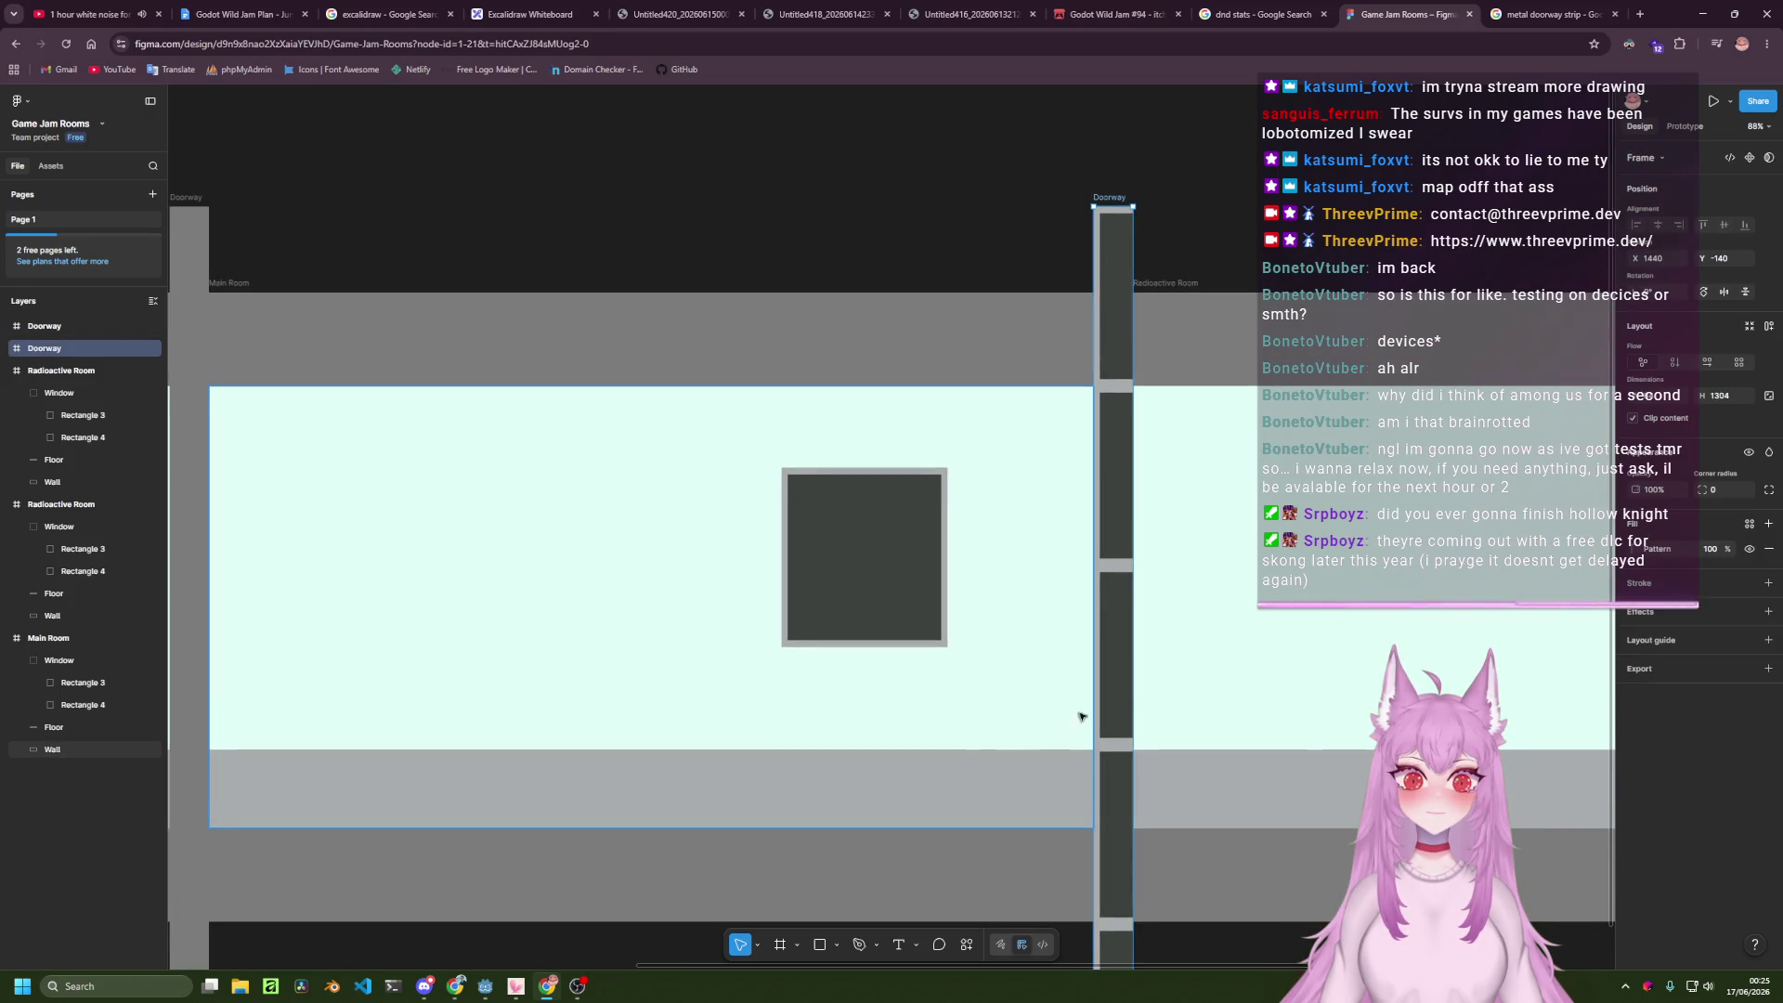
click(1655, 550)
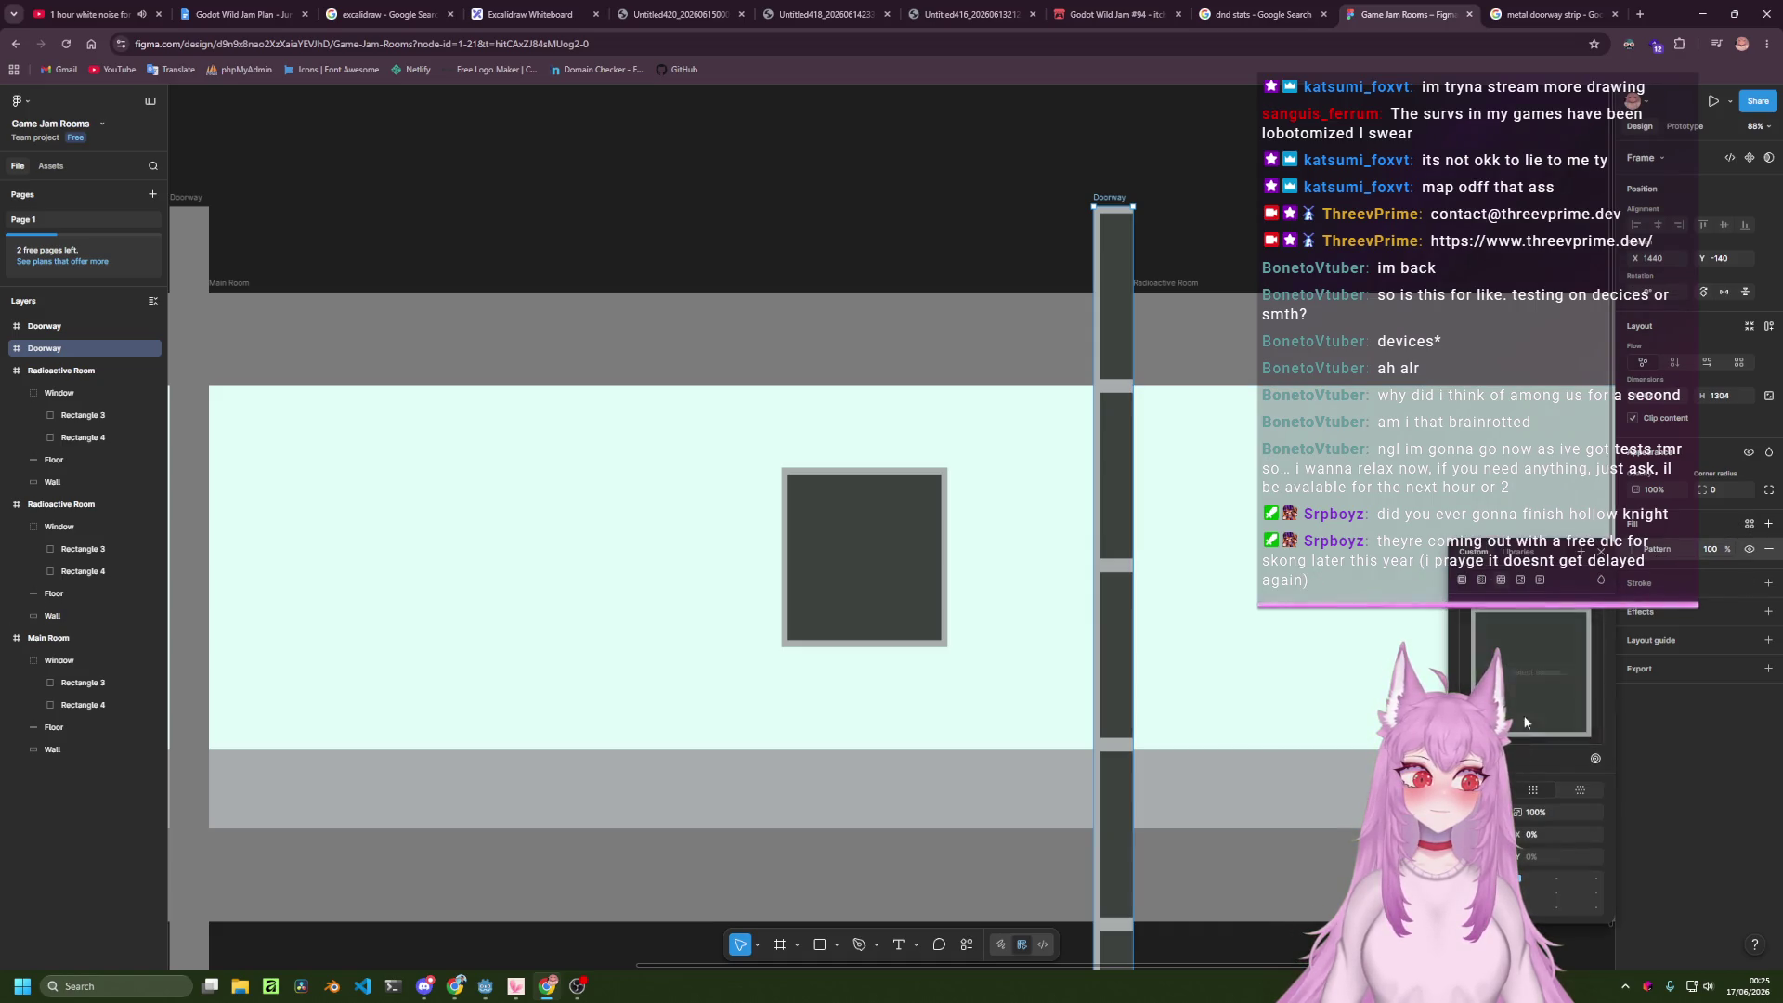
click(1527, 675)
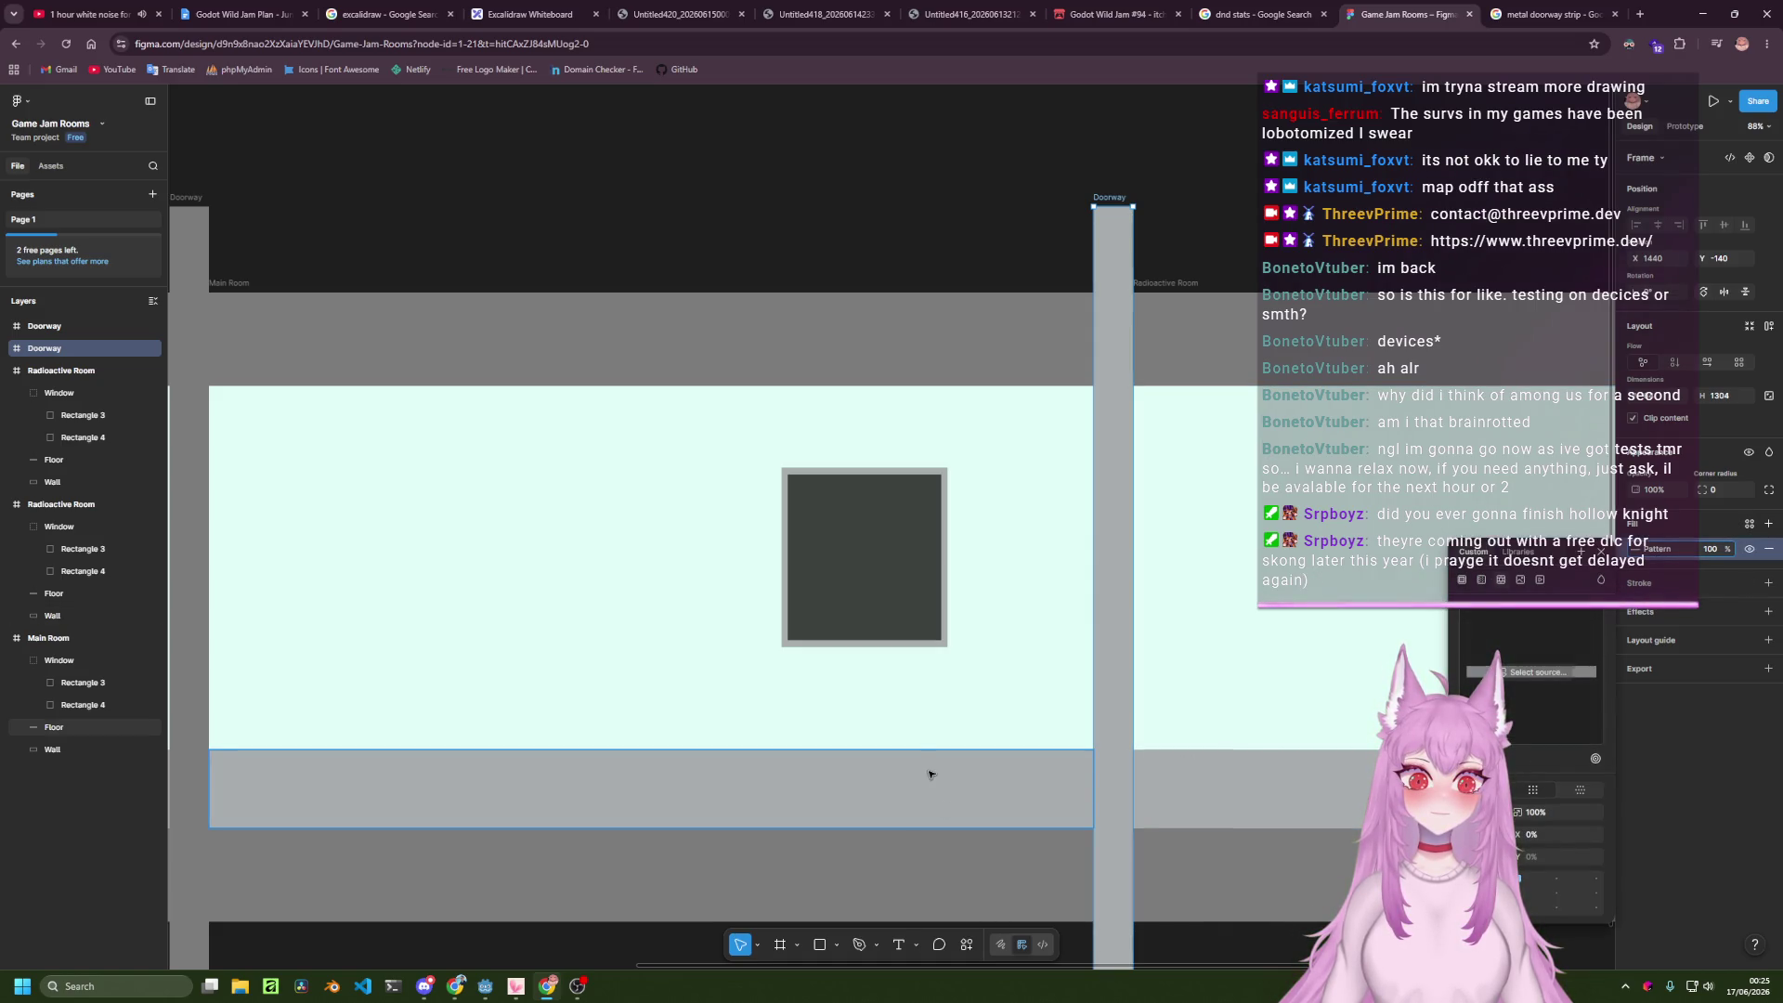
click(1021, 601)
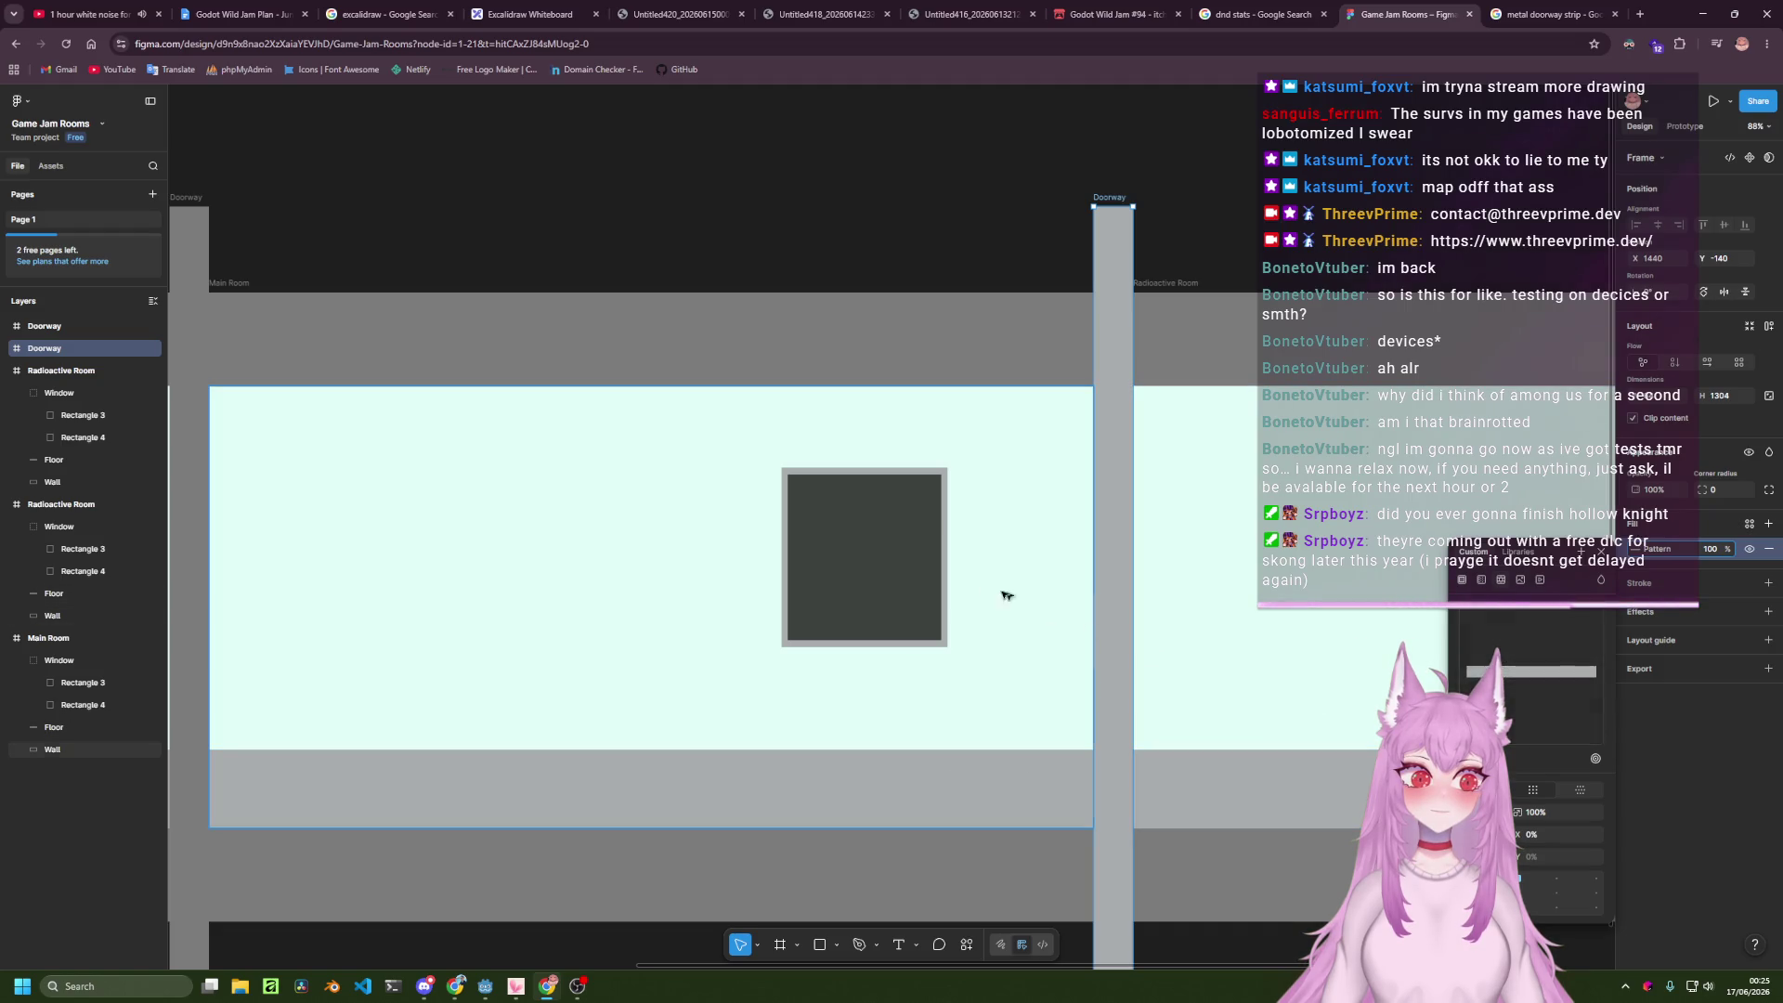
click(984, 622)
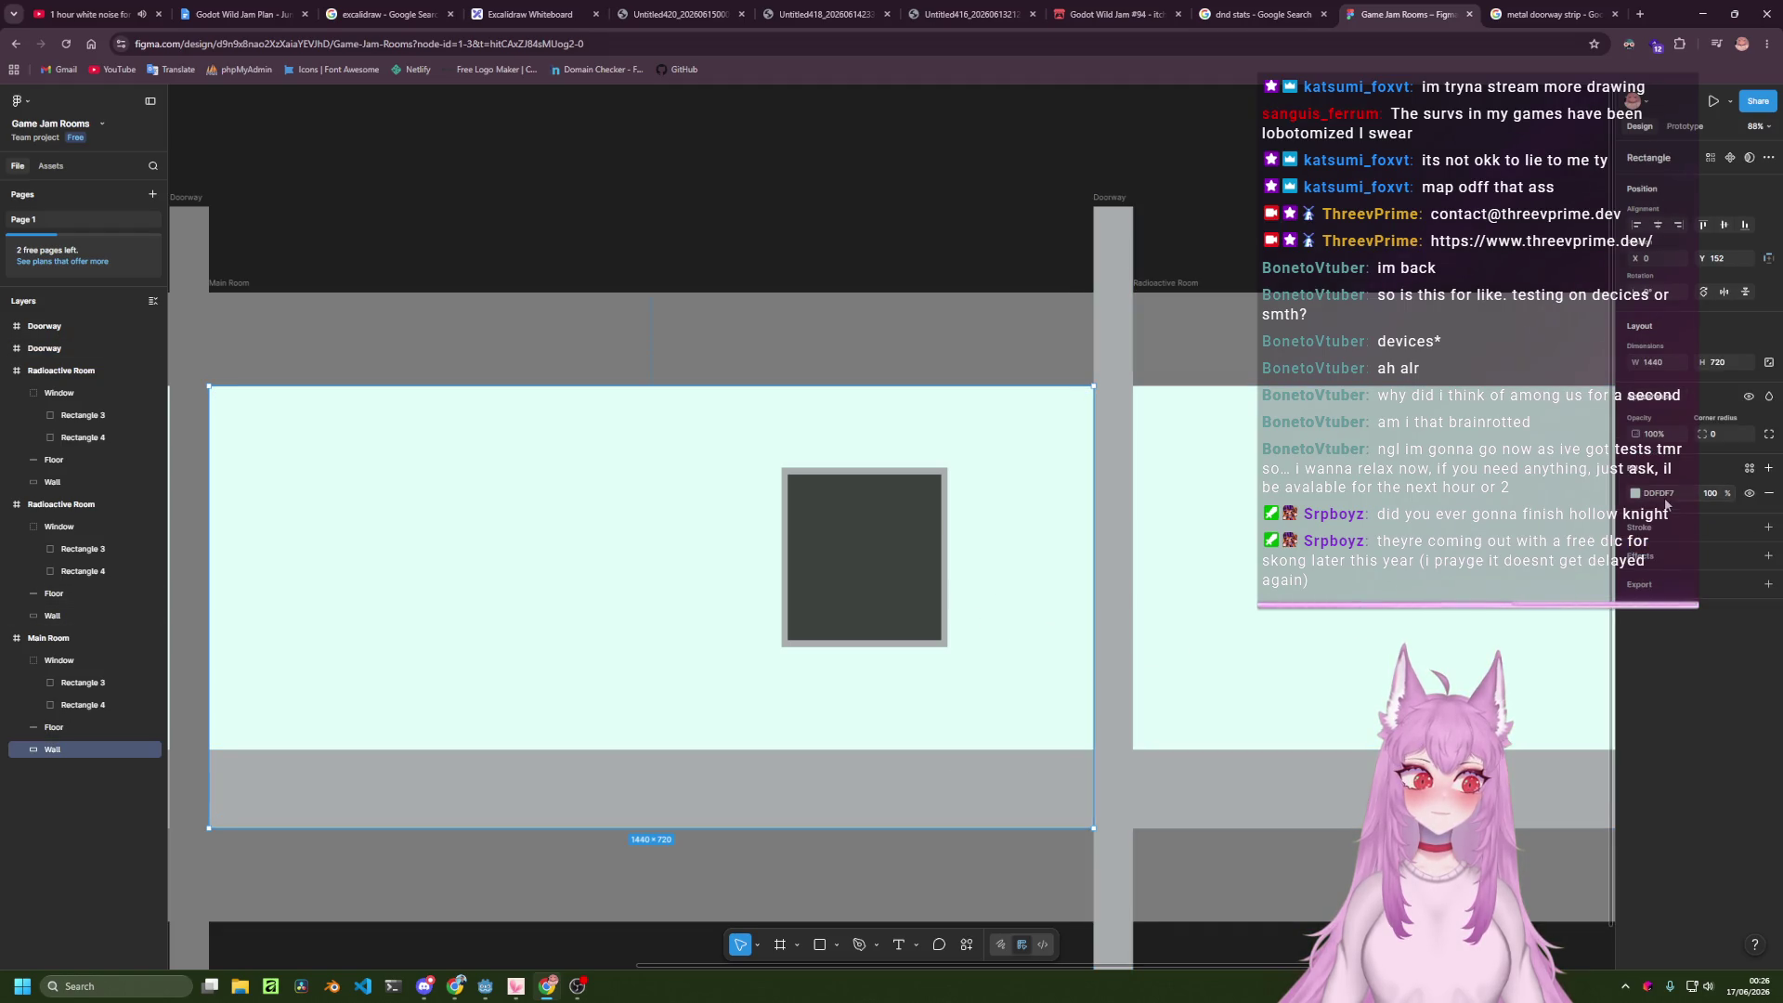
Switch the right Doorway's fill type back to a solid colour.
click(1126, 491)
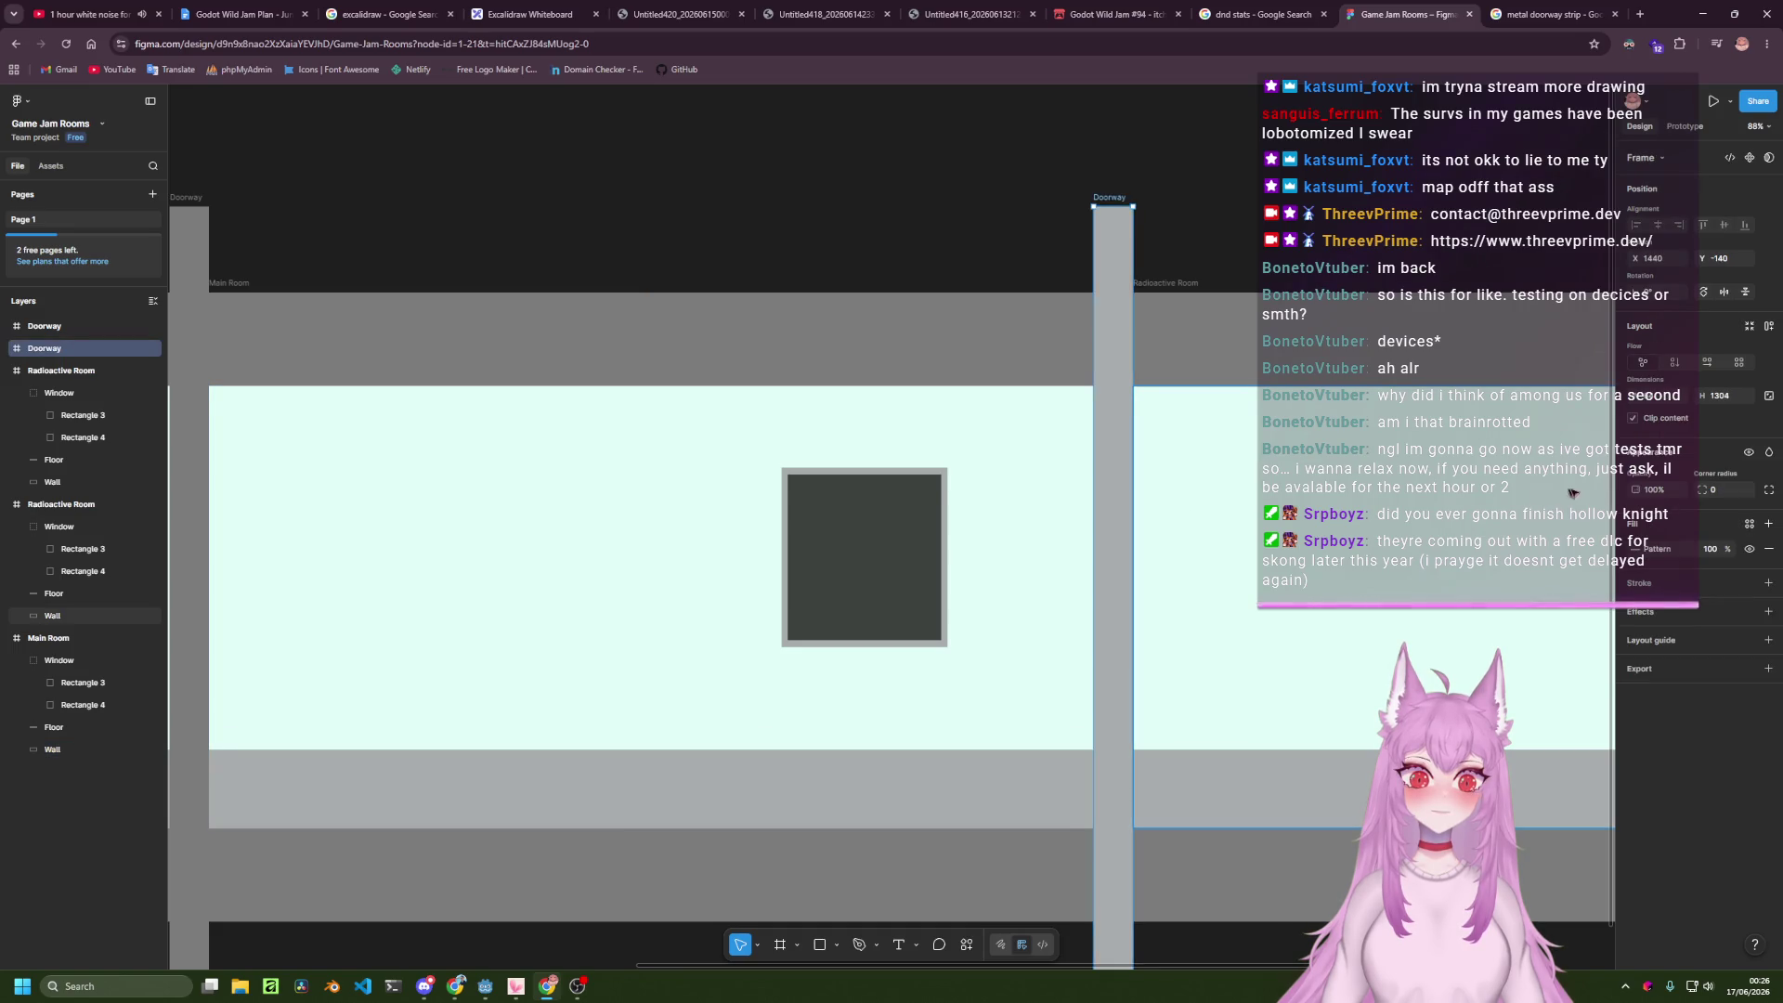
click(1635, 550)
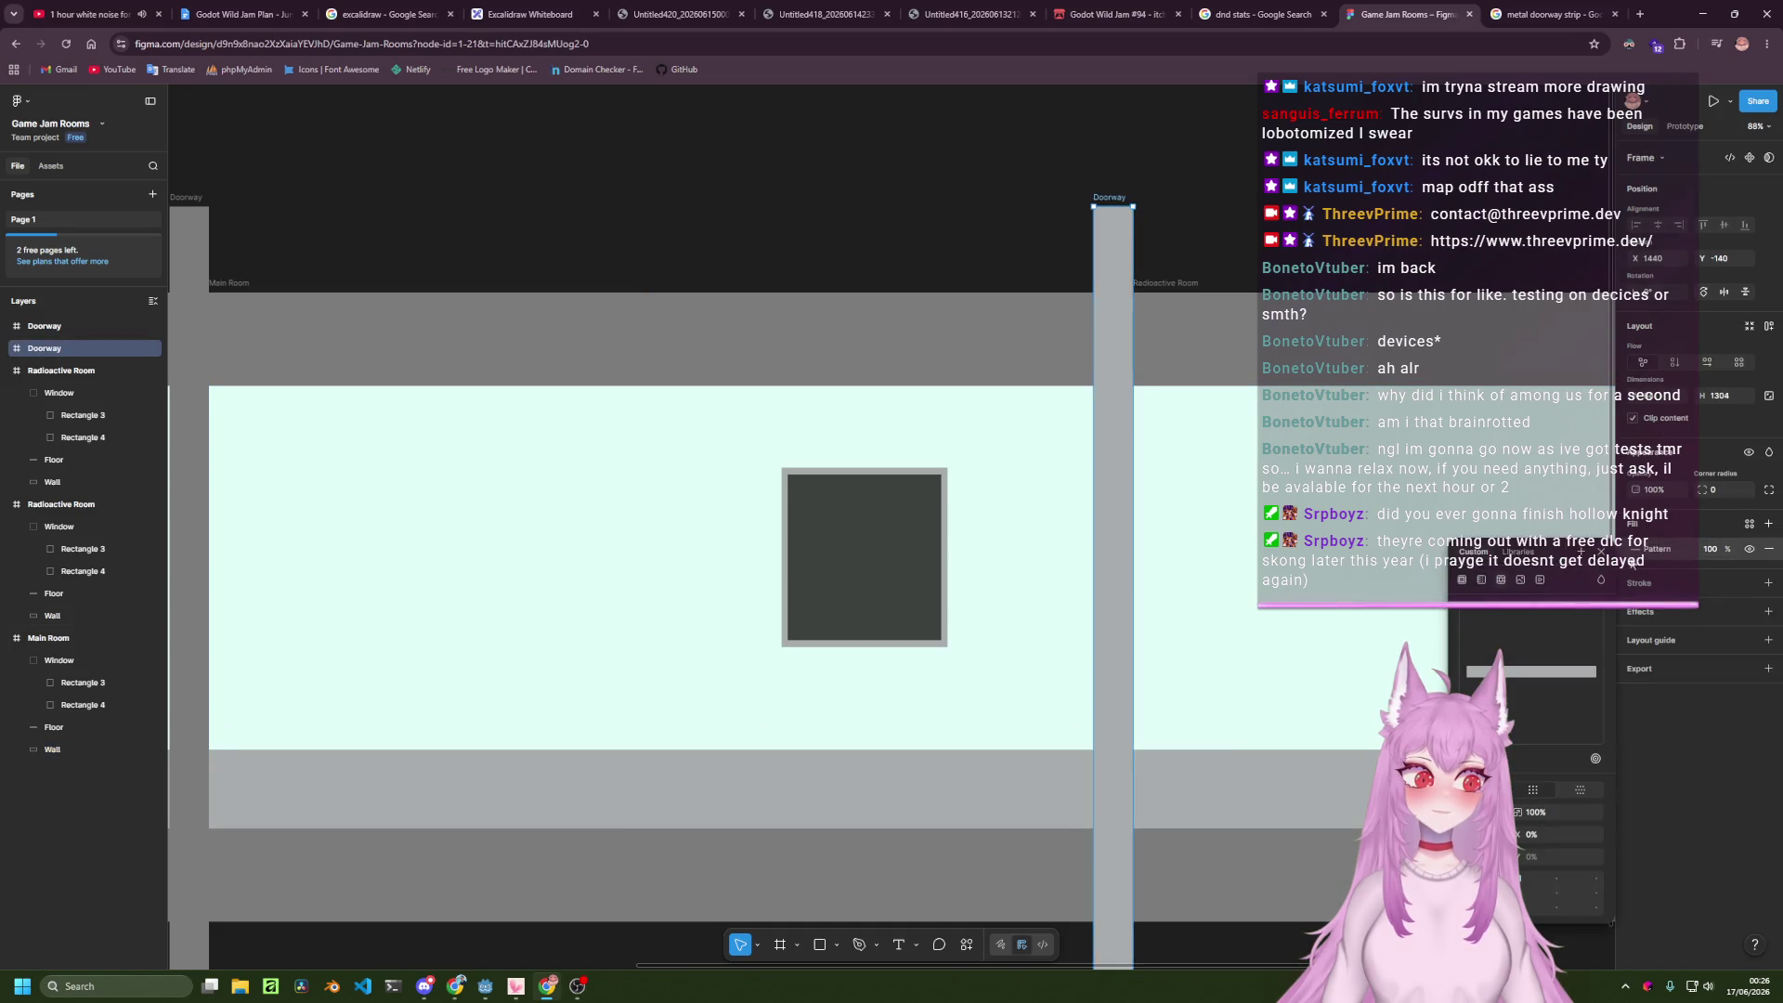
click(1463, 579)
Darken the right Doorway's fill to a deep reddish-brown in the colour picker.
mouse_move(1467, 647)
mouse_down()
mouse_move(1458, 729)
mouse_move(1458, 705)
mouse_up()
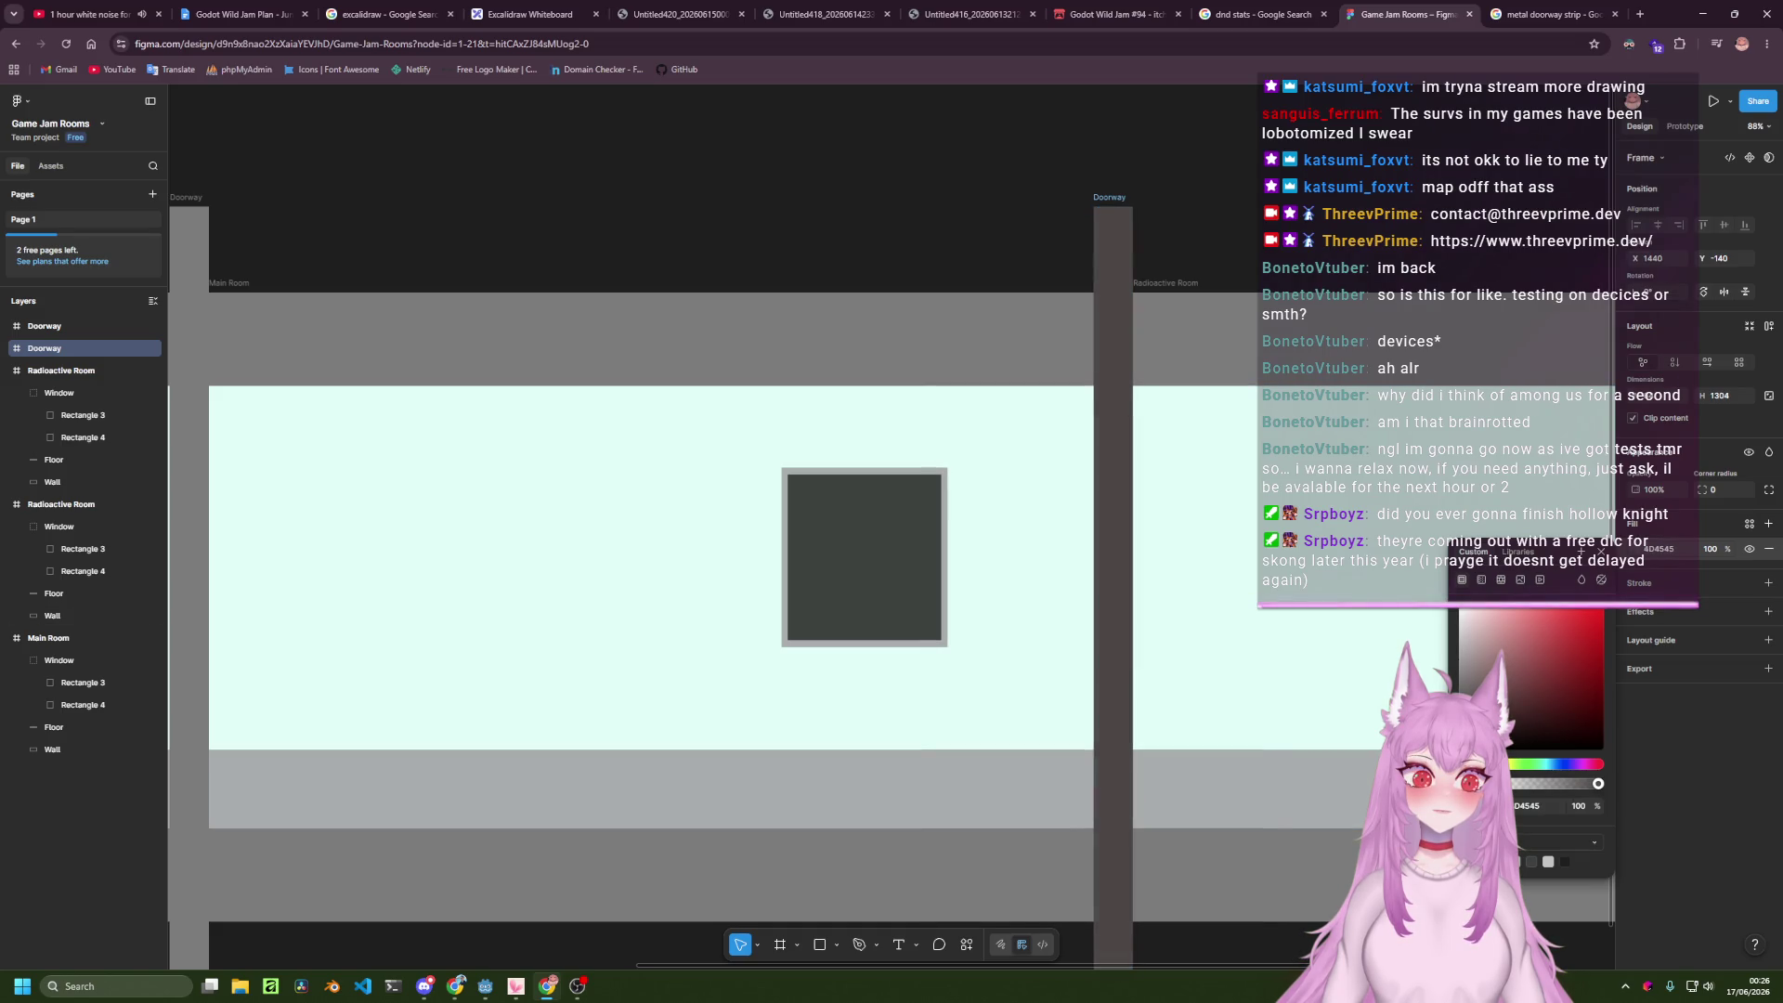
mouse_move(1464, 764)
mouse_down()
mouse_move(1598, 764)
mouse_move(1462, 764)
mouse_up()
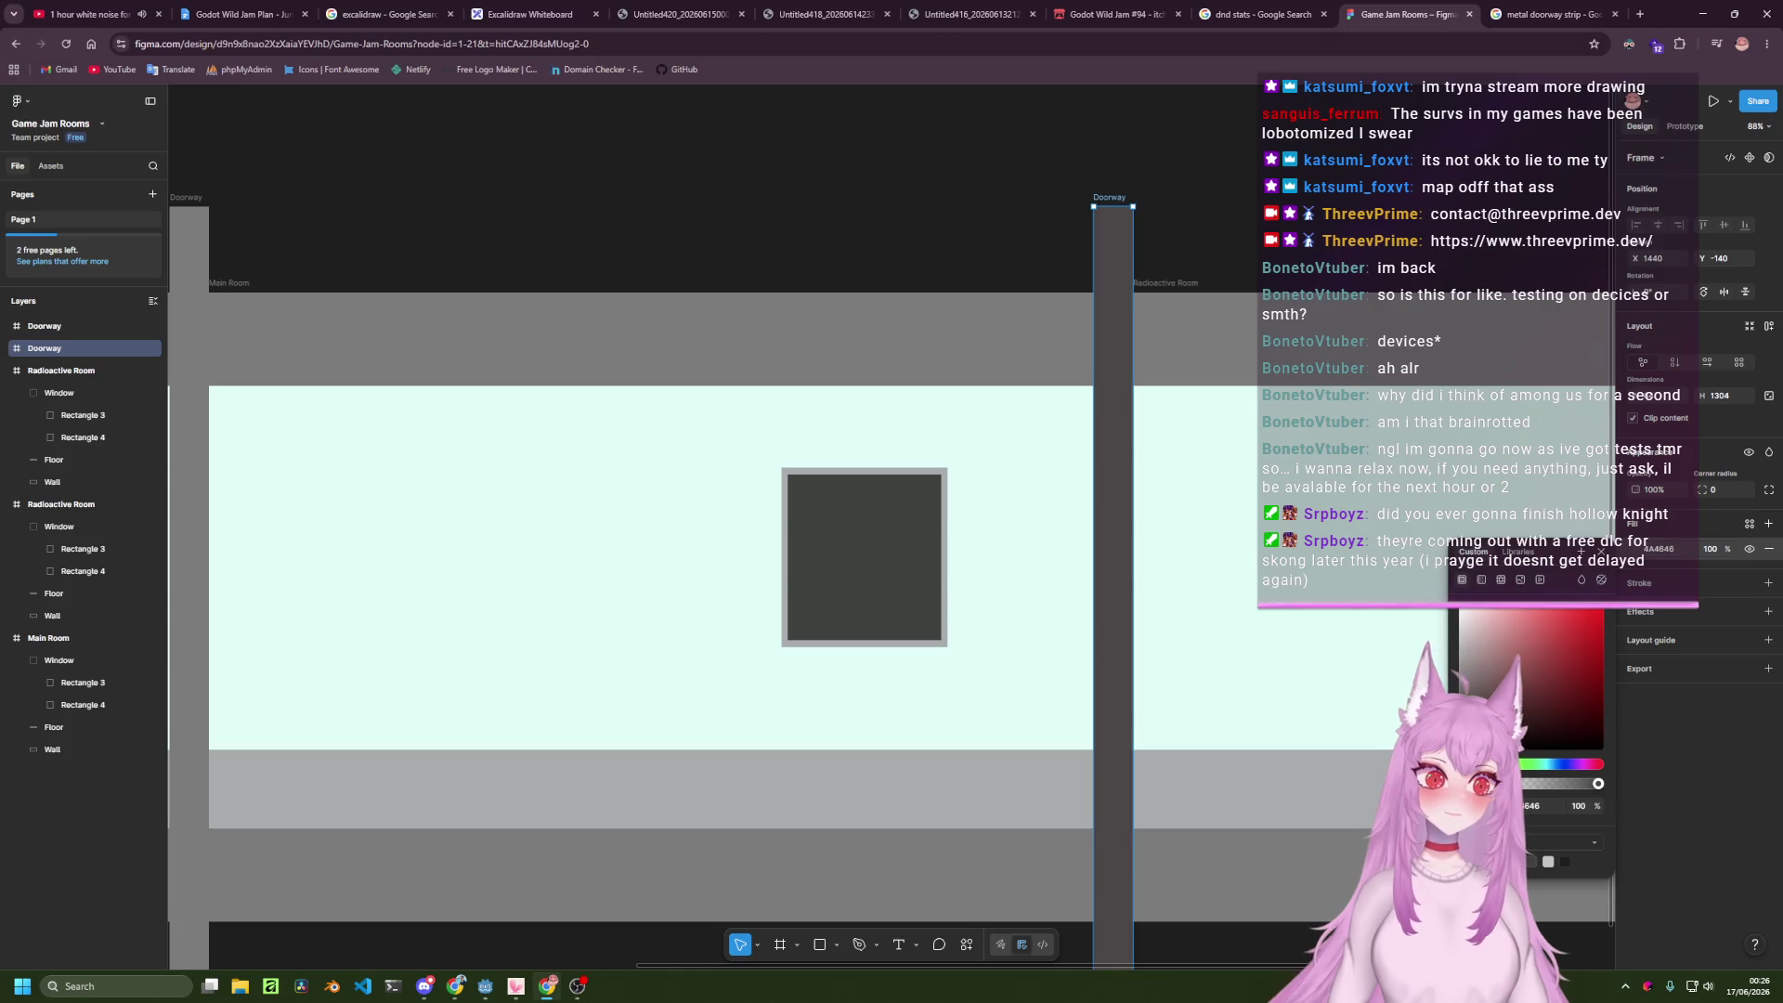
click(1528, 621)
drag(1528, 626, 1510, 707)
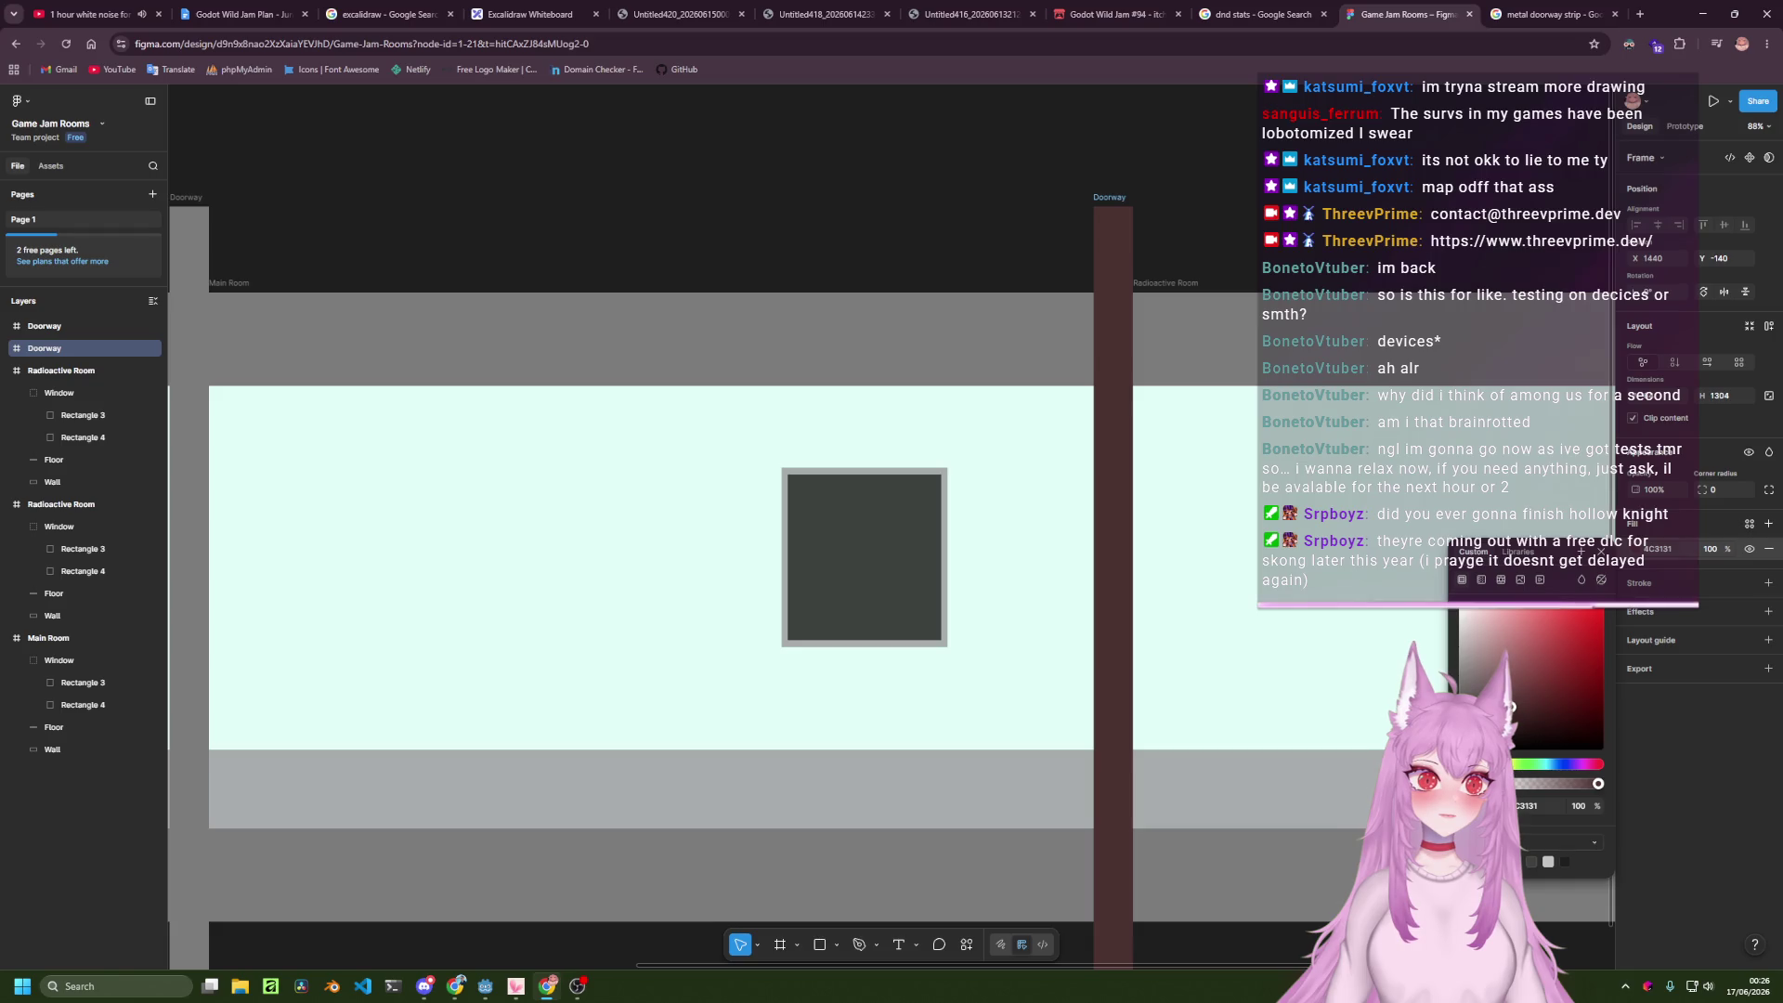
click(1529, 805)
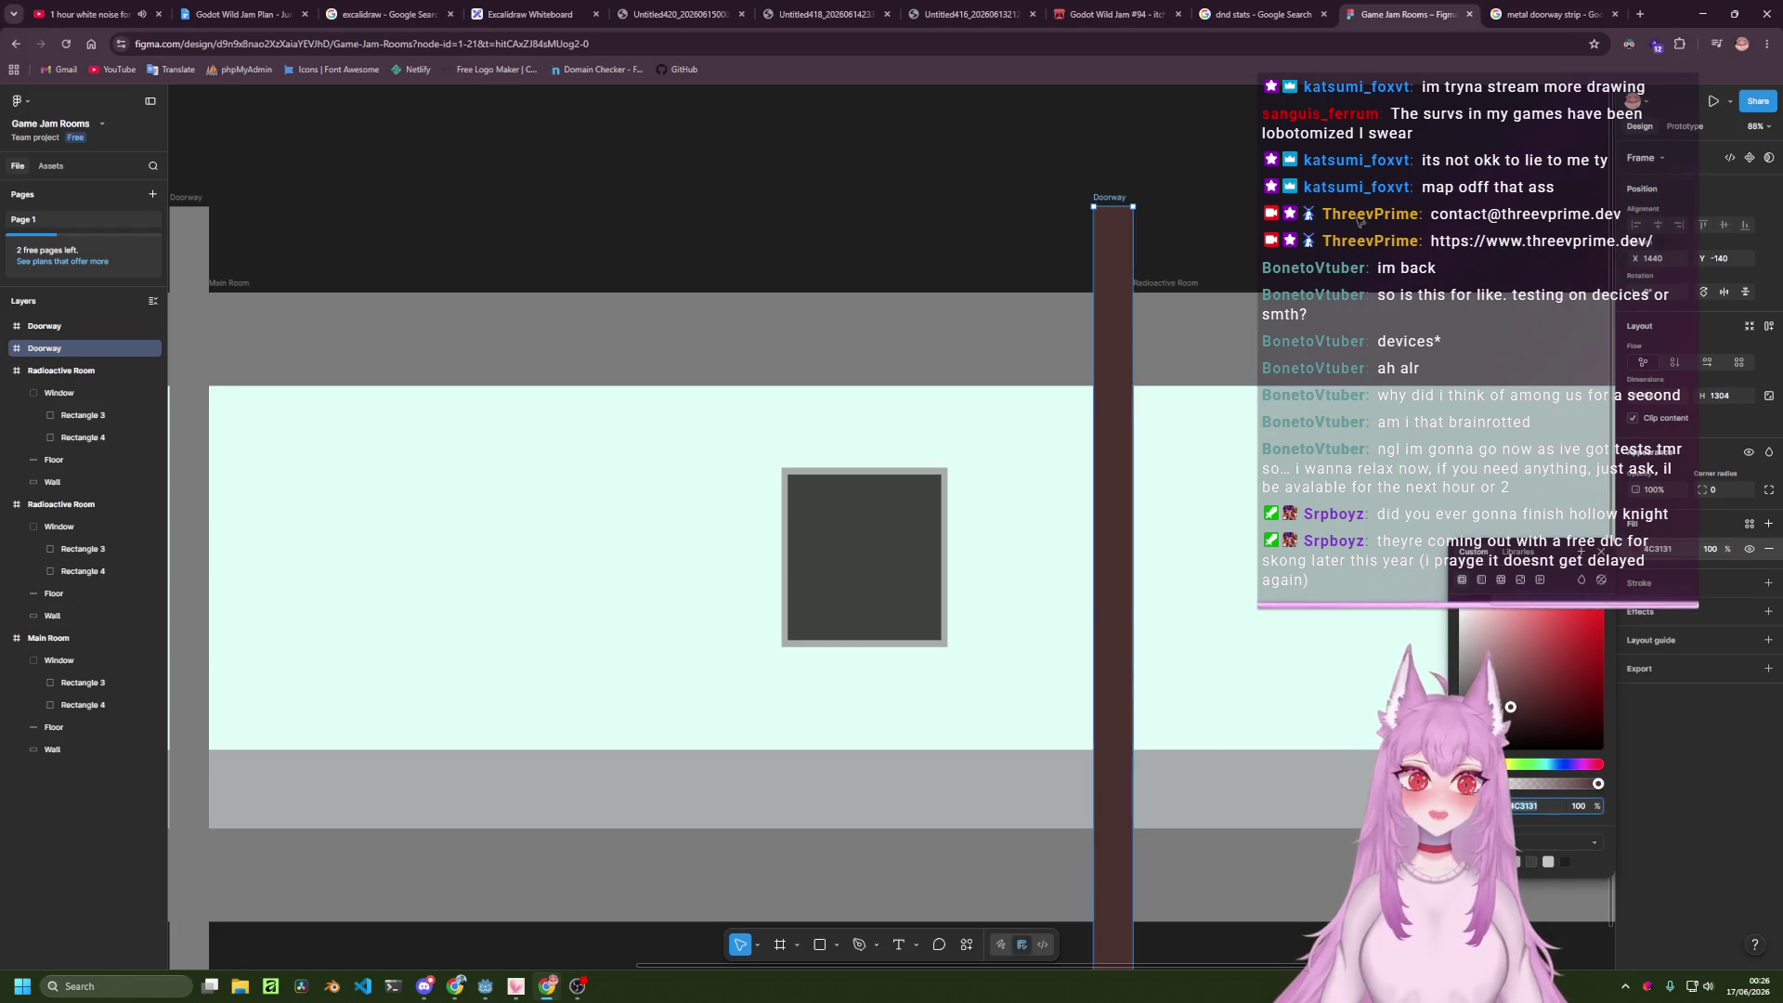
click(1154, 399)
Set the left Doorway's fill hex to 4A2E2E.
scroll(644, 524, right, 5)
click(611, 519)
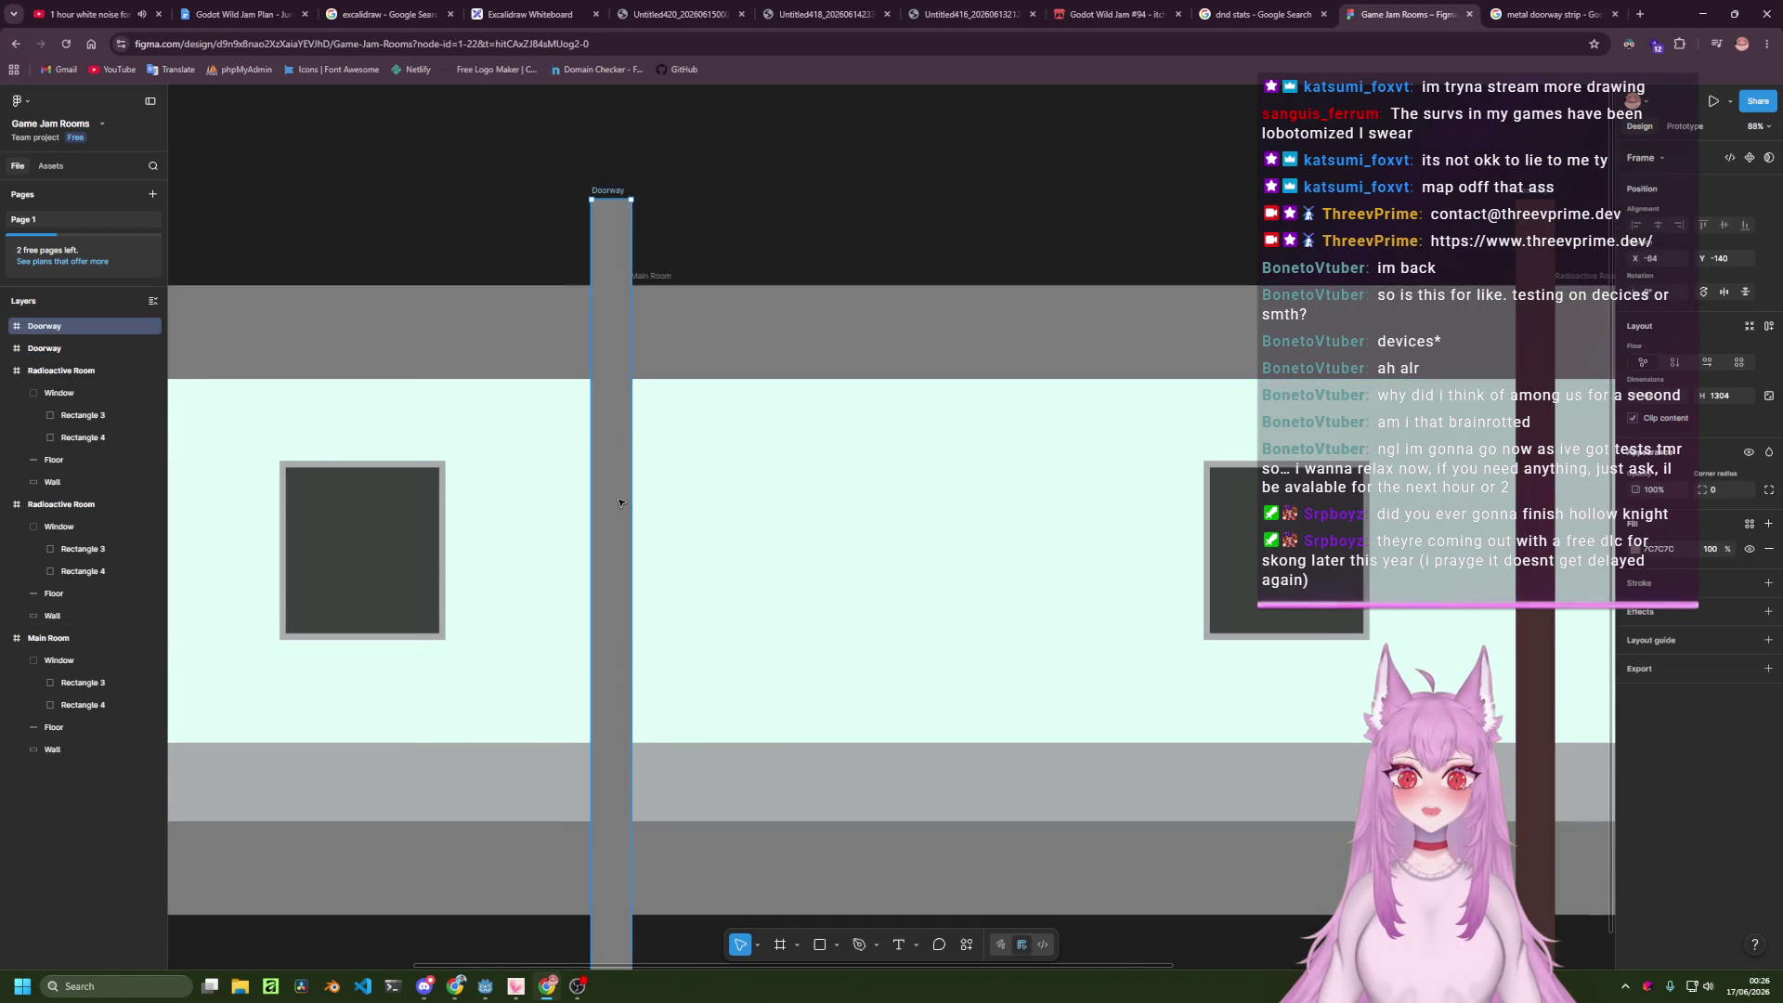
click(1661, 549)
text(4A2E2E)
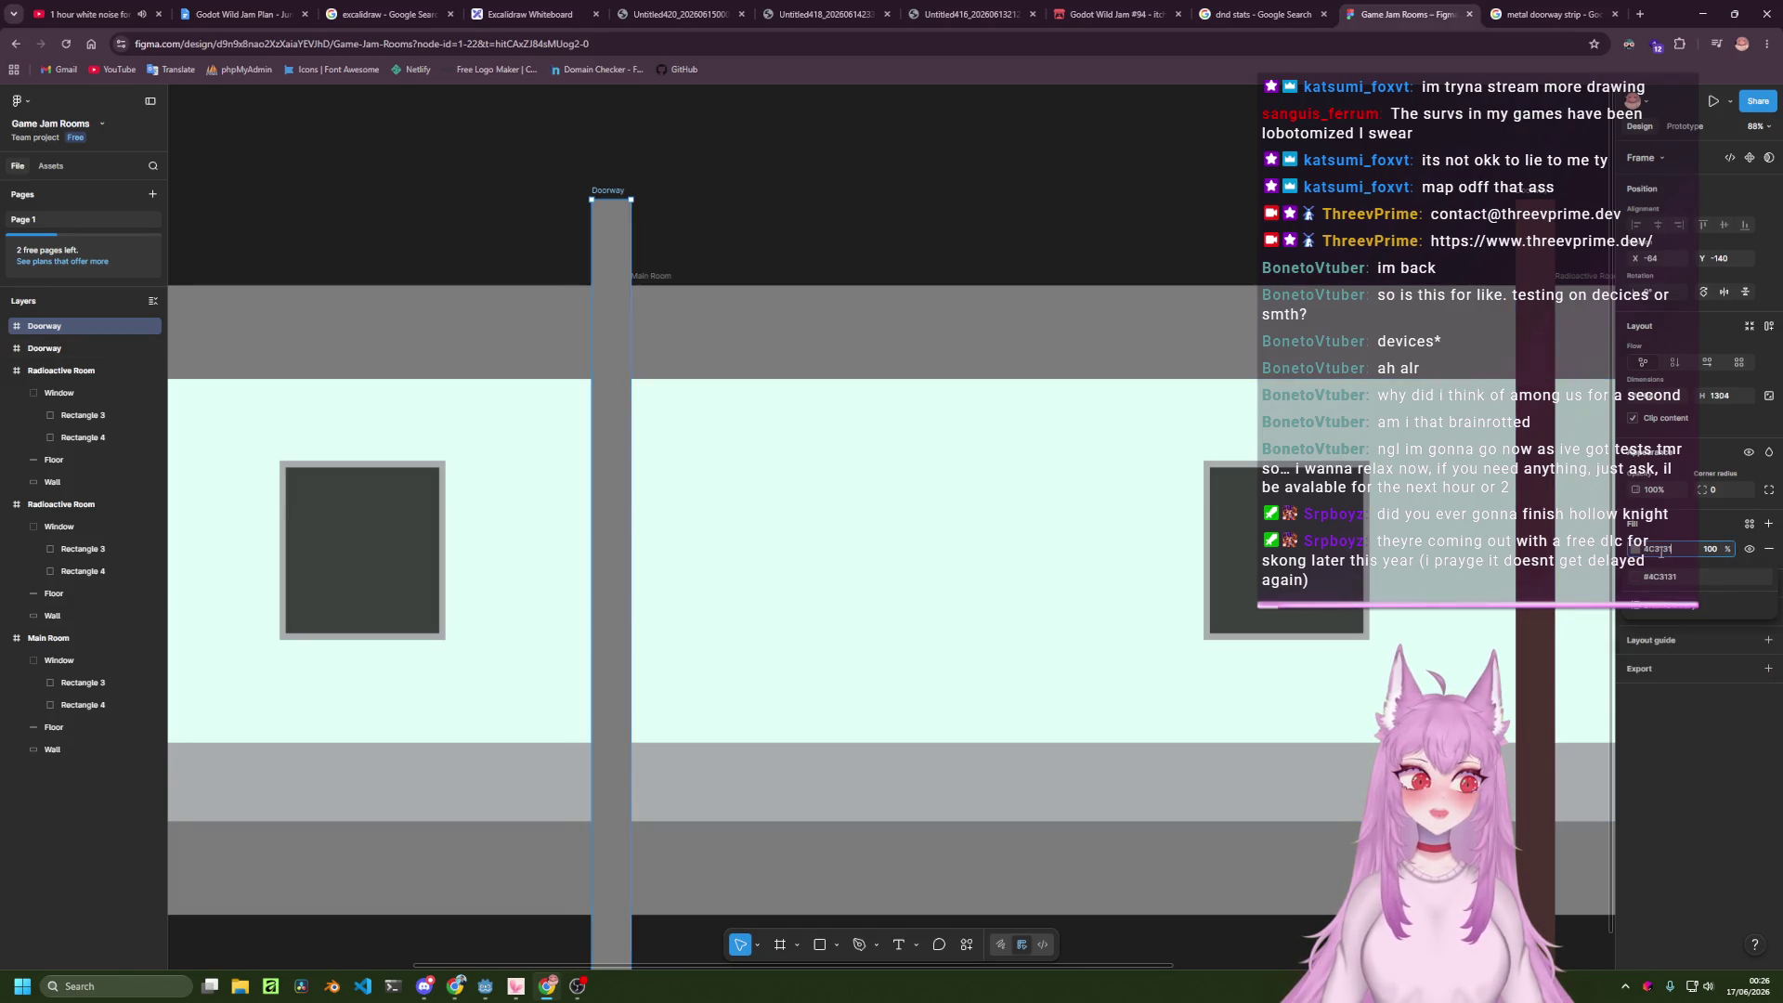
key(Return)
click(1224, 384)
scroll(1223, 384, down, 2)
scroll(1223, 383, right, 2)
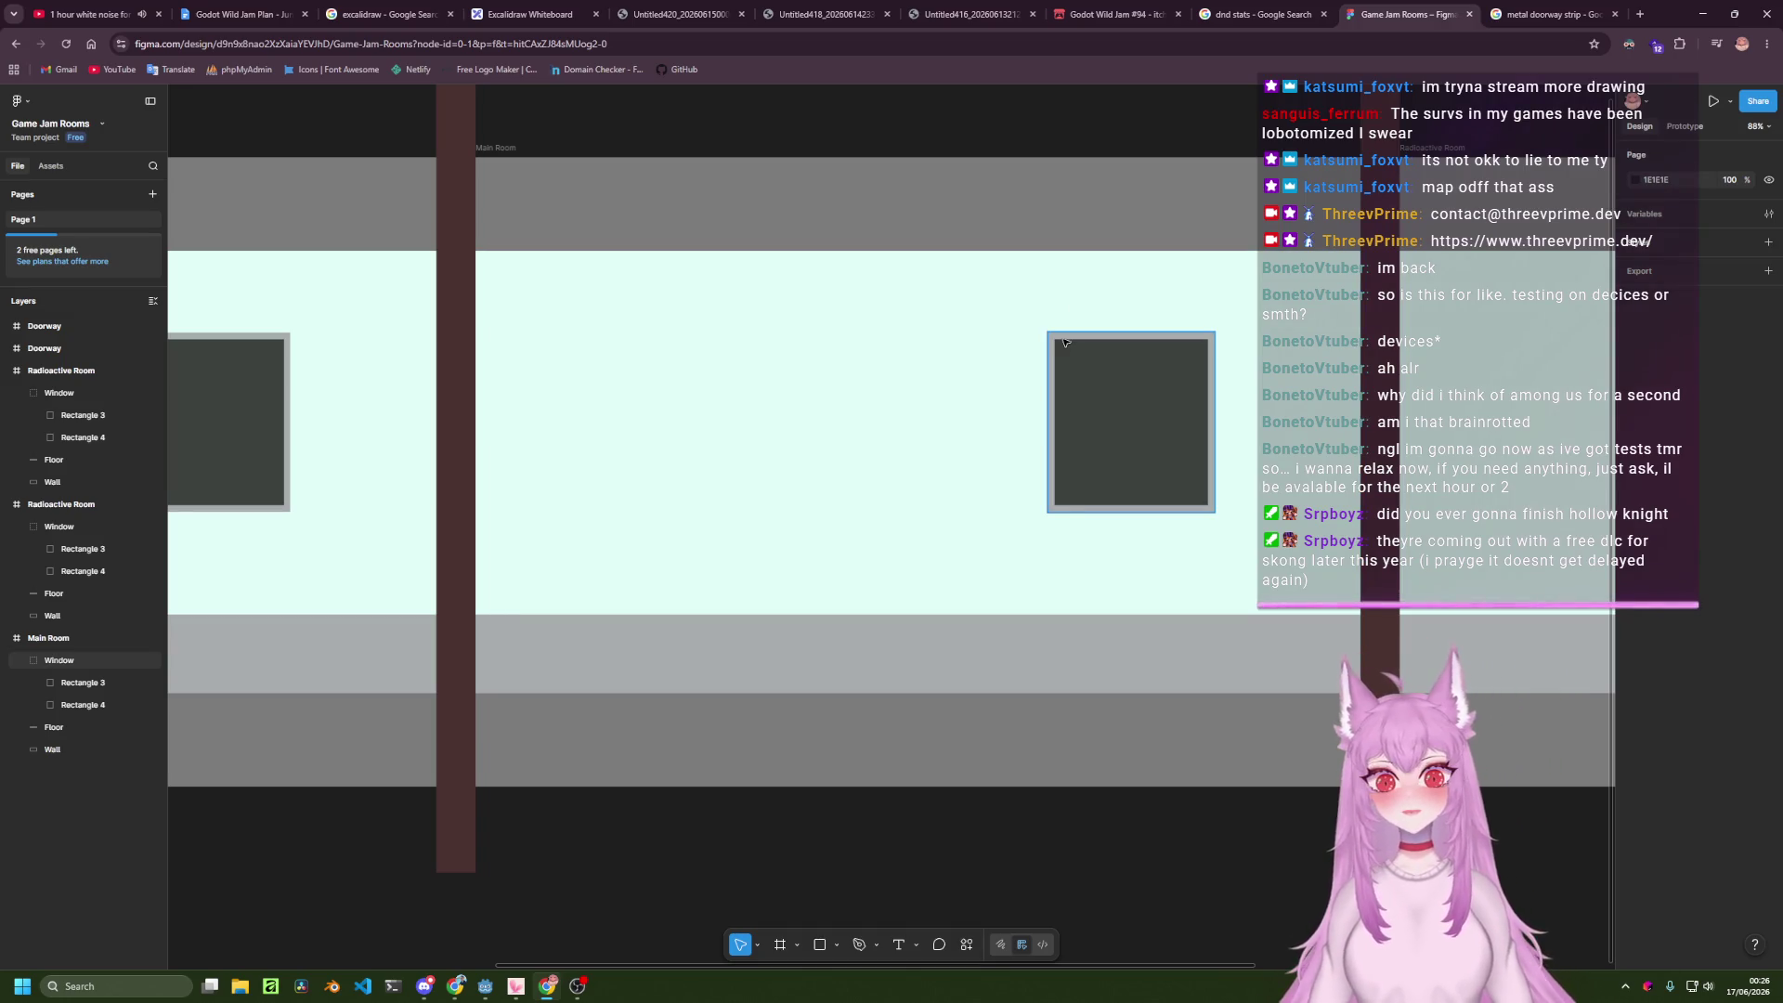
Draw a rectangle on the Main Room floor and size it to 486×88.
drag(765, 515, 847, 577)
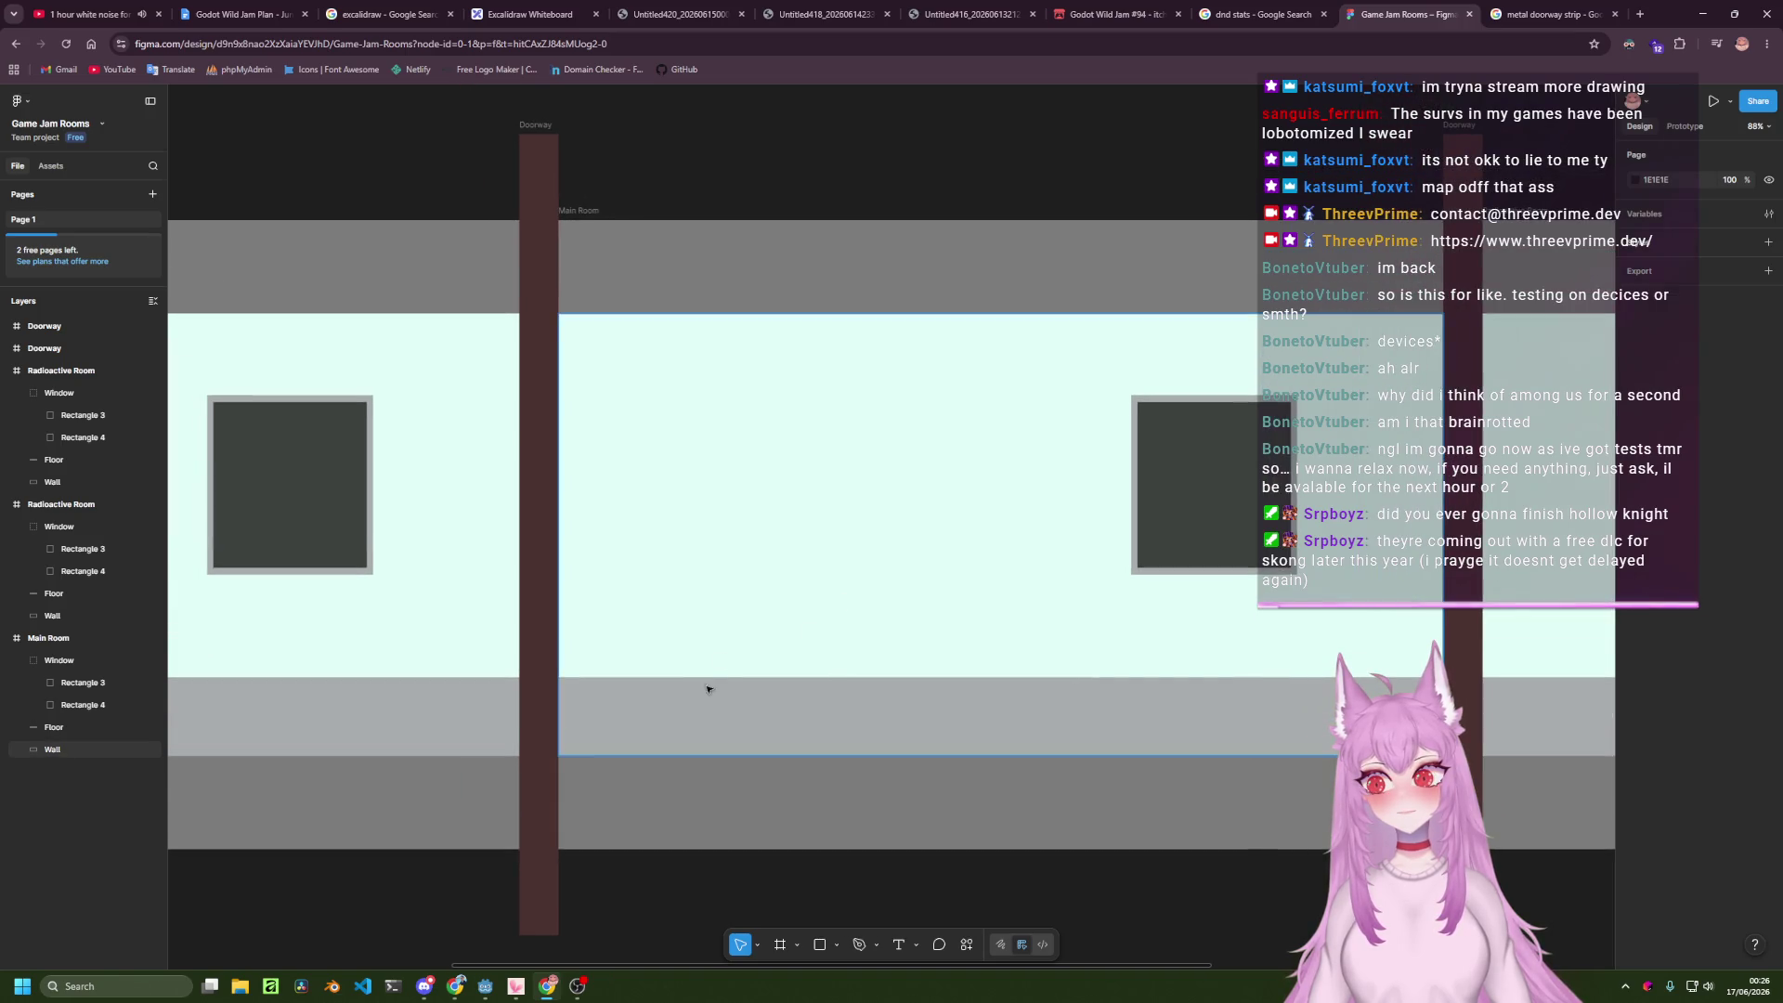
click(22, 660)
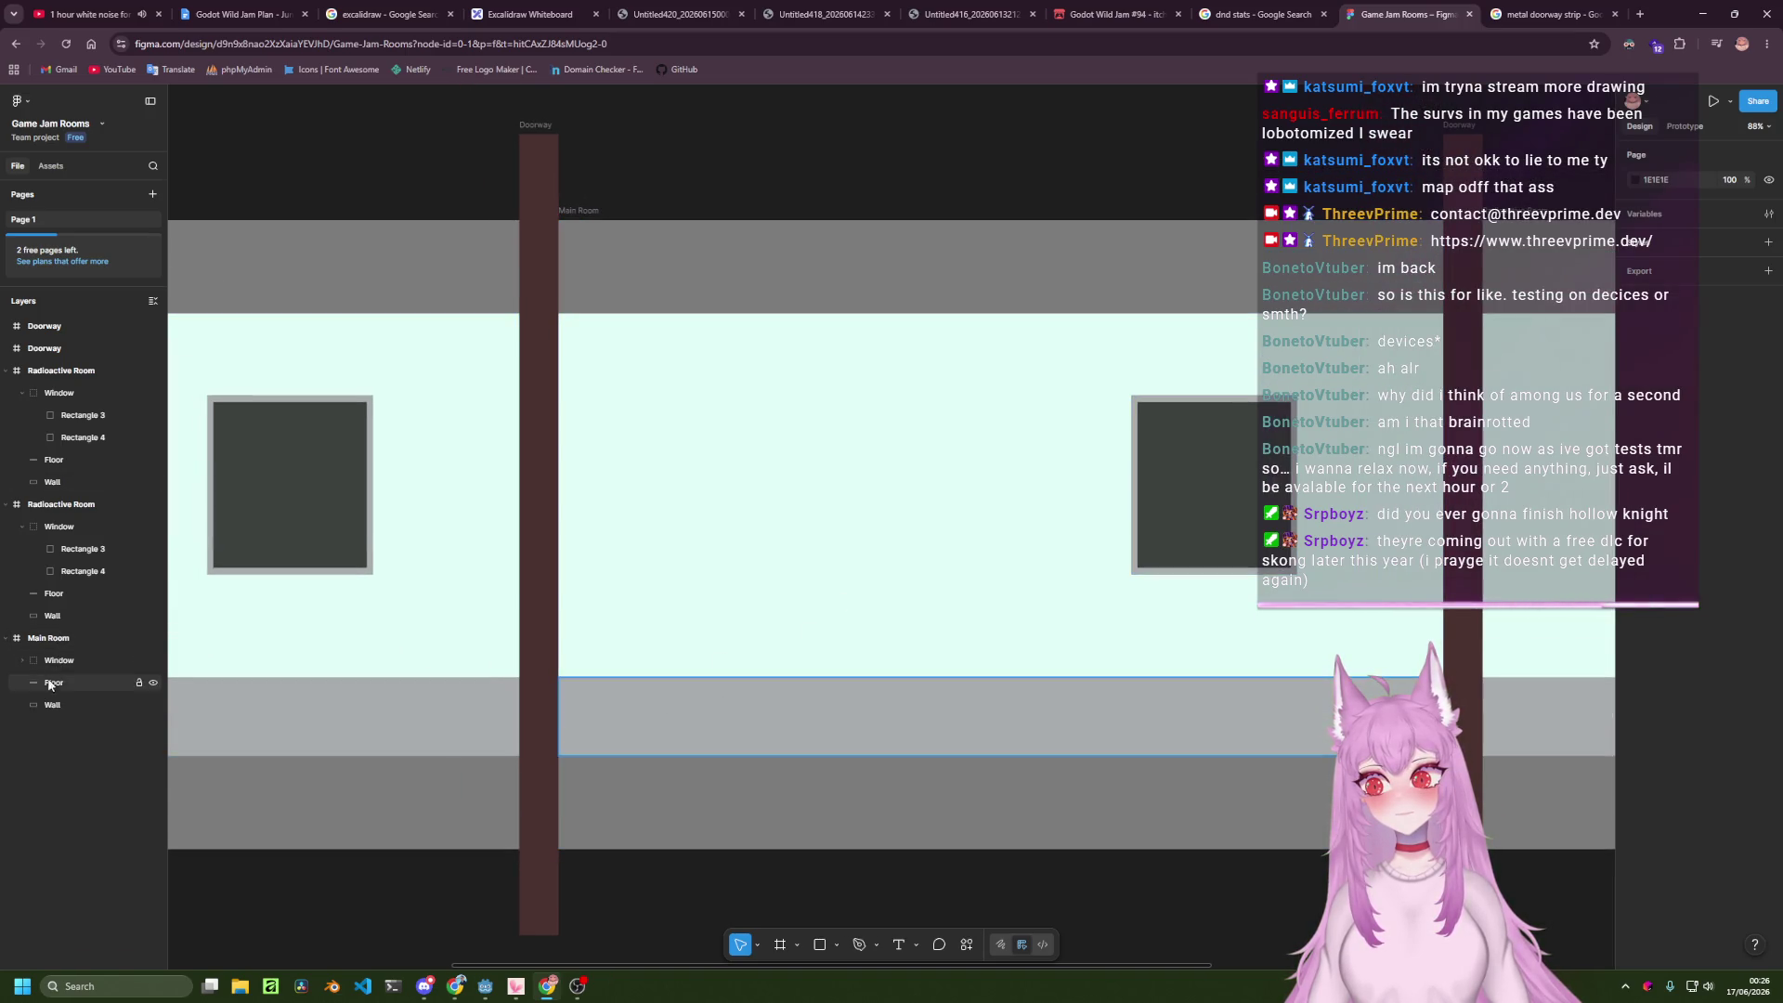
click(756, 624)
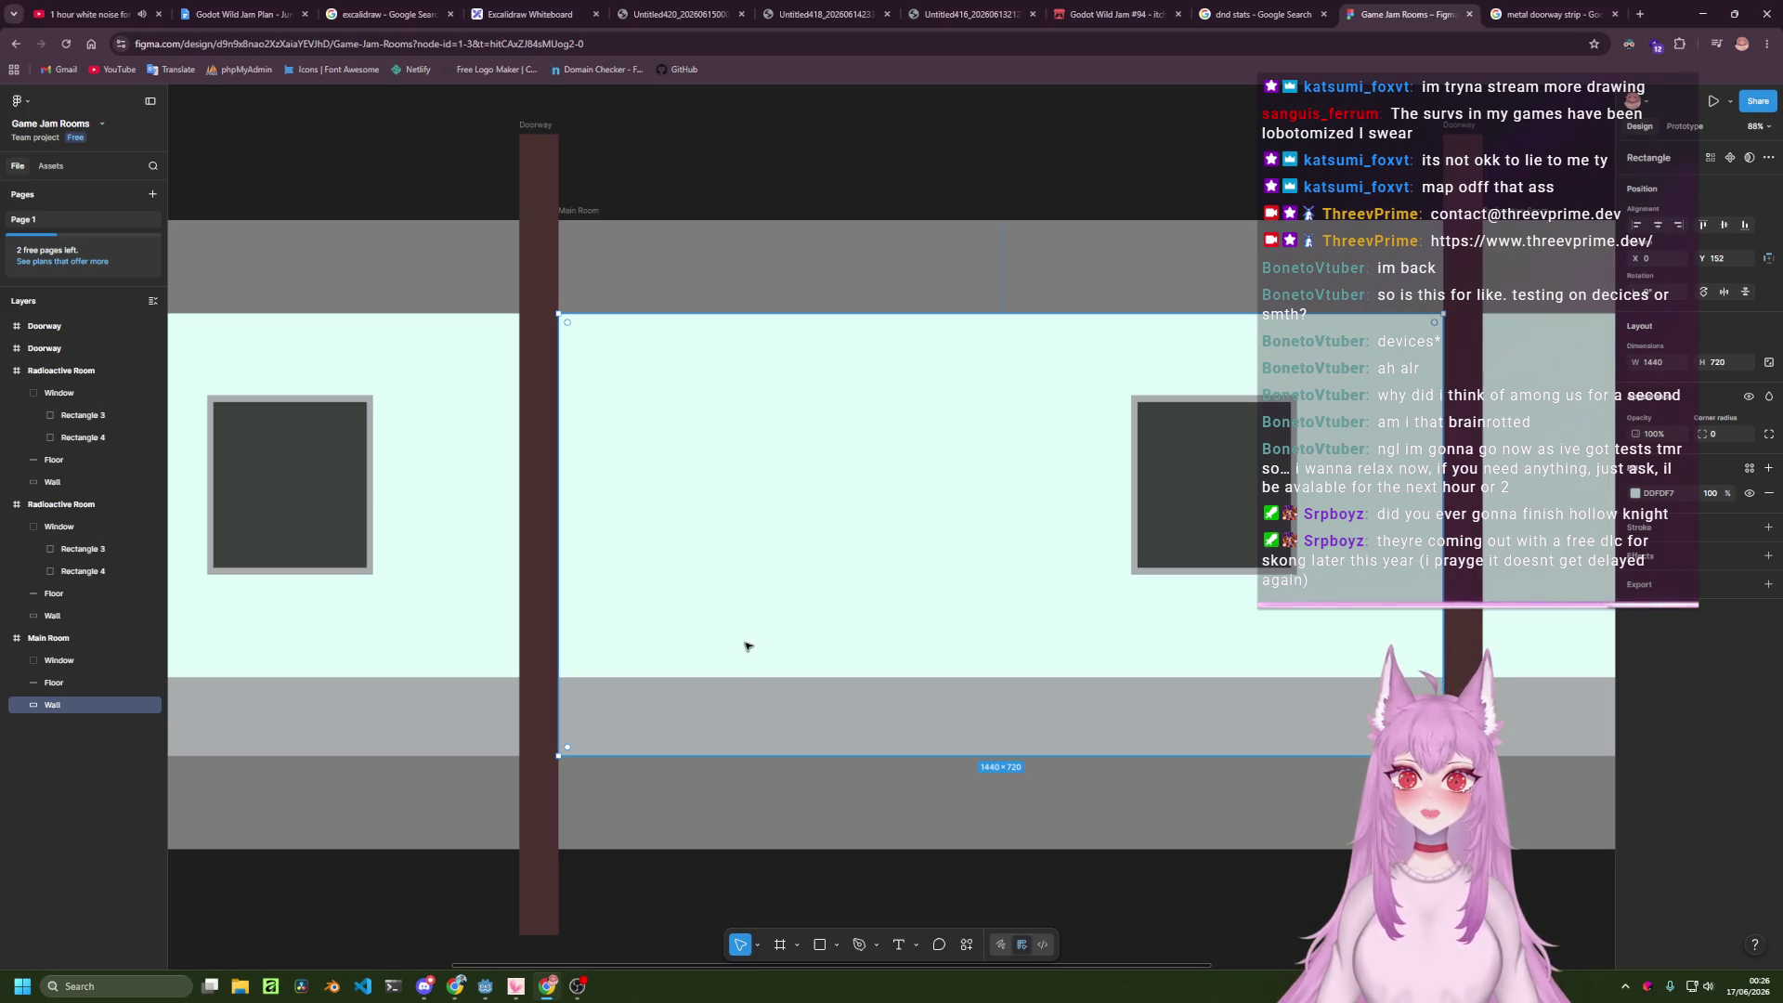
key(r)
mouse_move(607, 649)
mouse_down()
mouse_move(783, 690)
mouse_move(804, 673)
mouse_move(853, 704)
mouse_move(790, 692)
mouse_up()
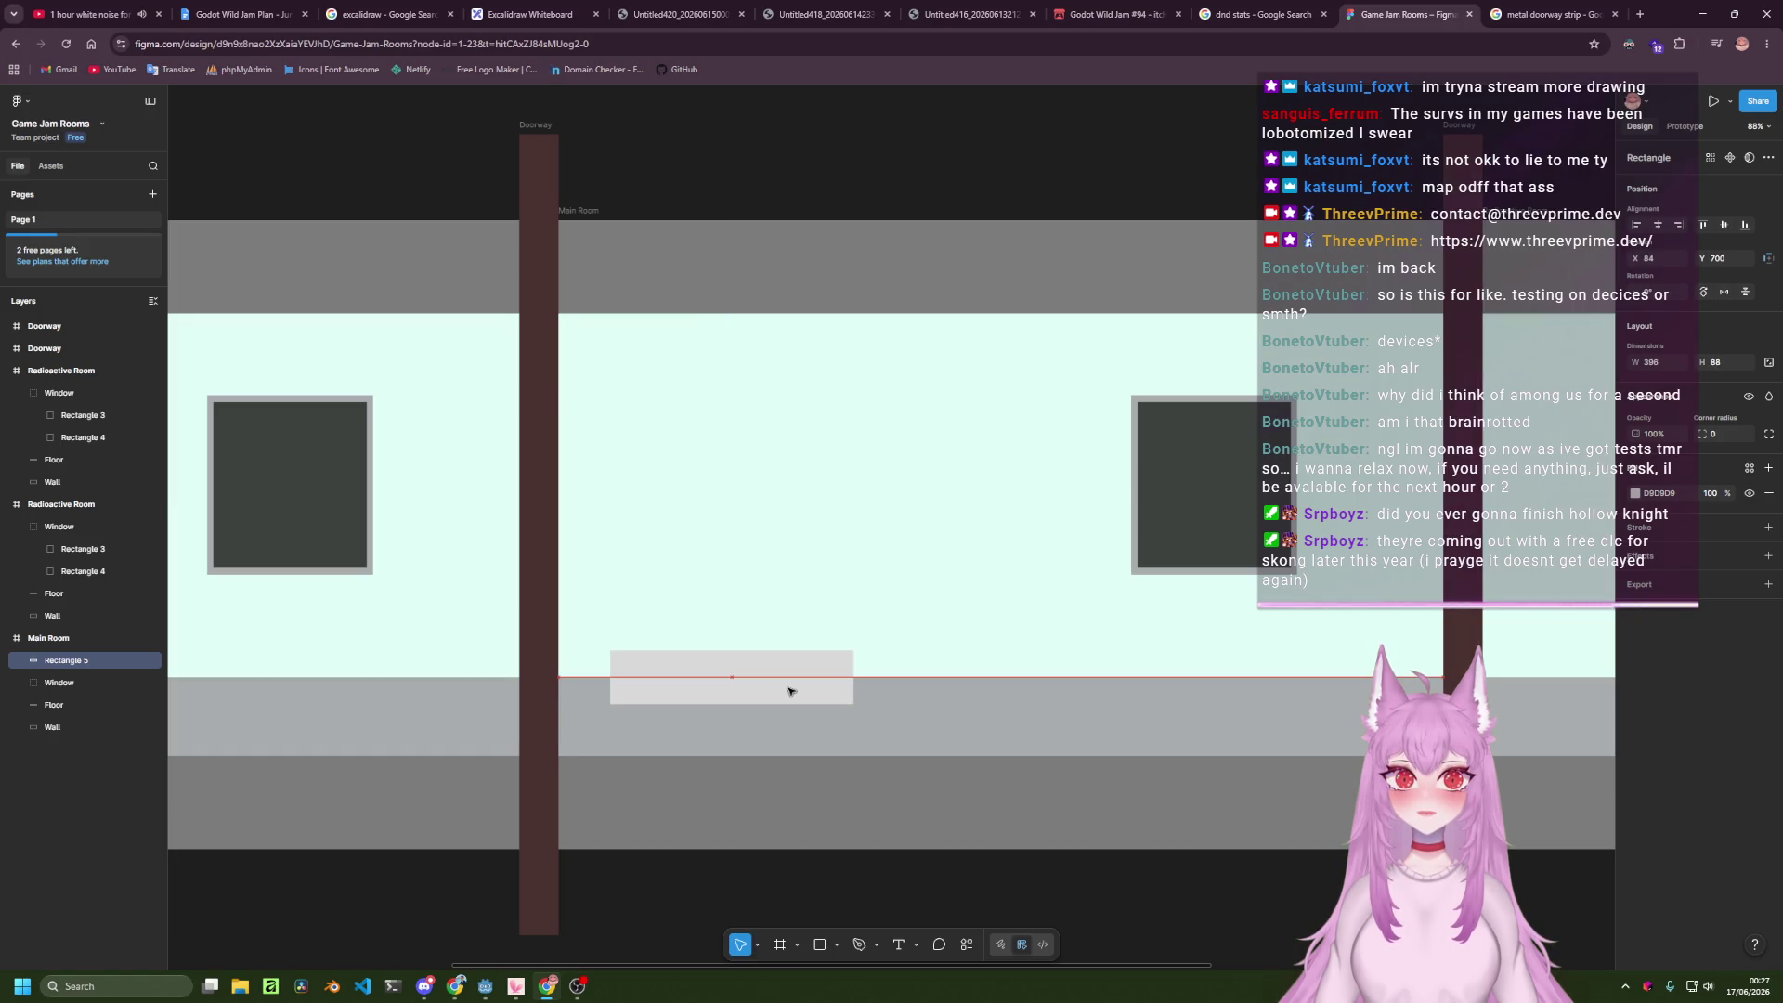
drag(796, 691, 795, 688)
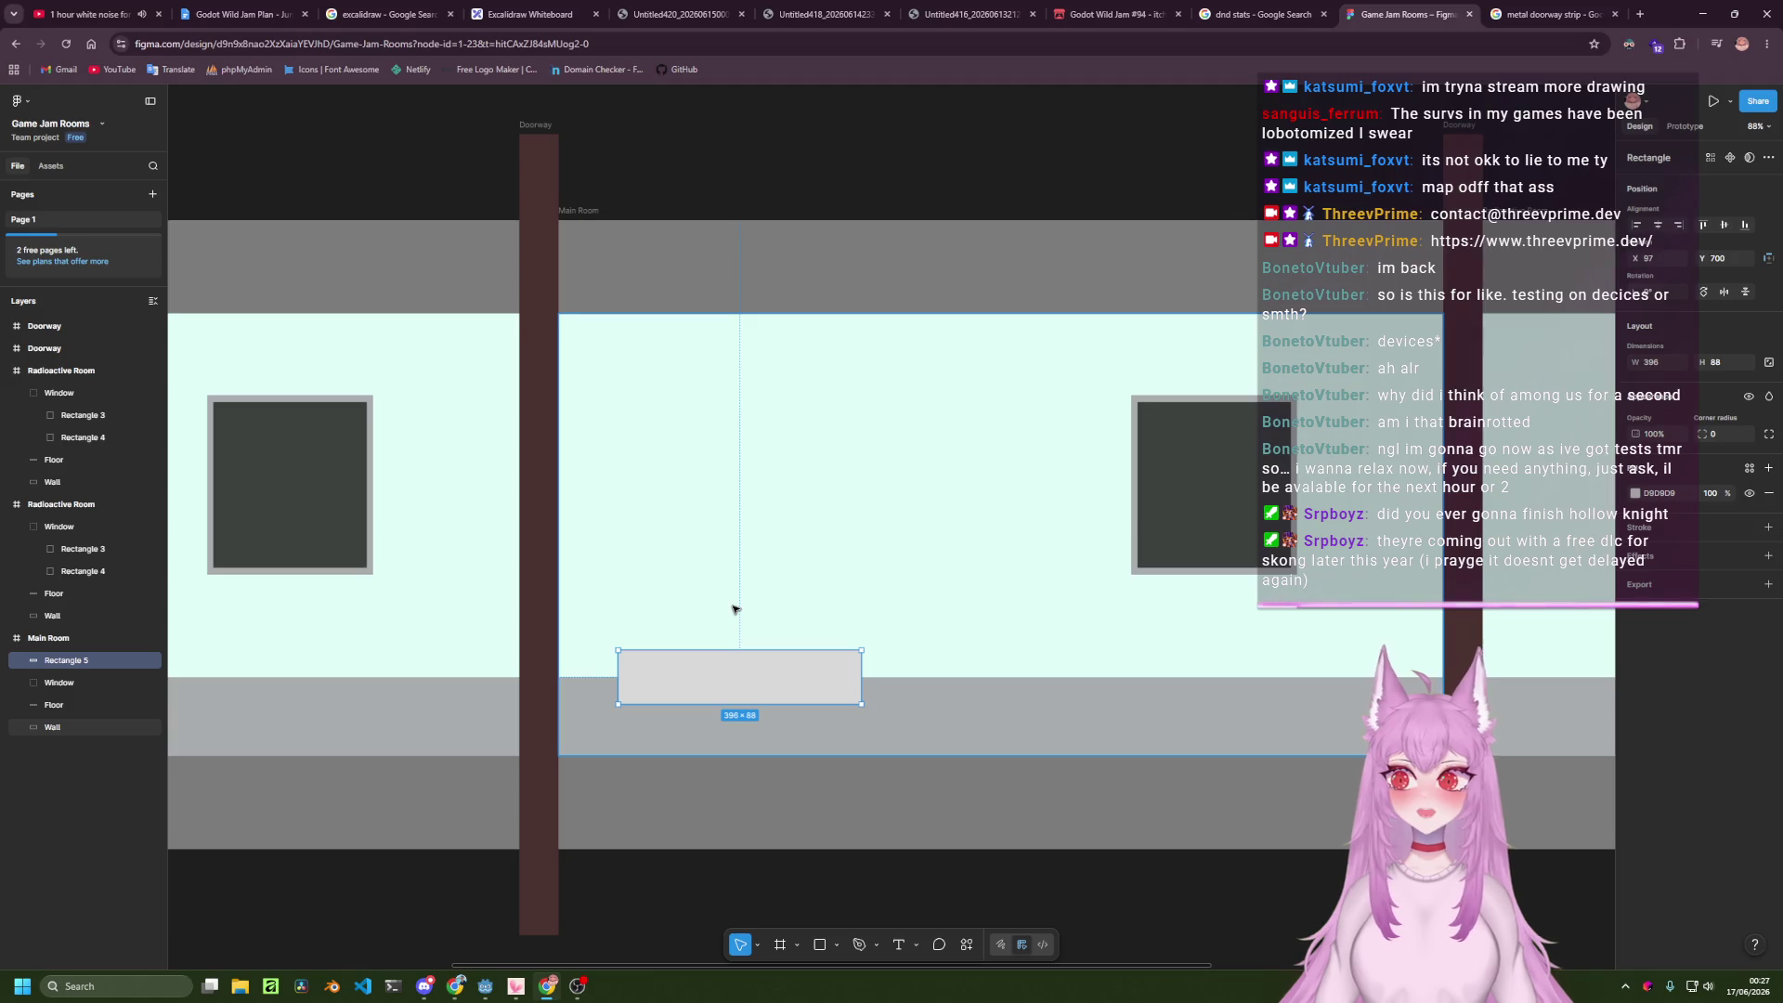
scroll(732, 609, up, 5)
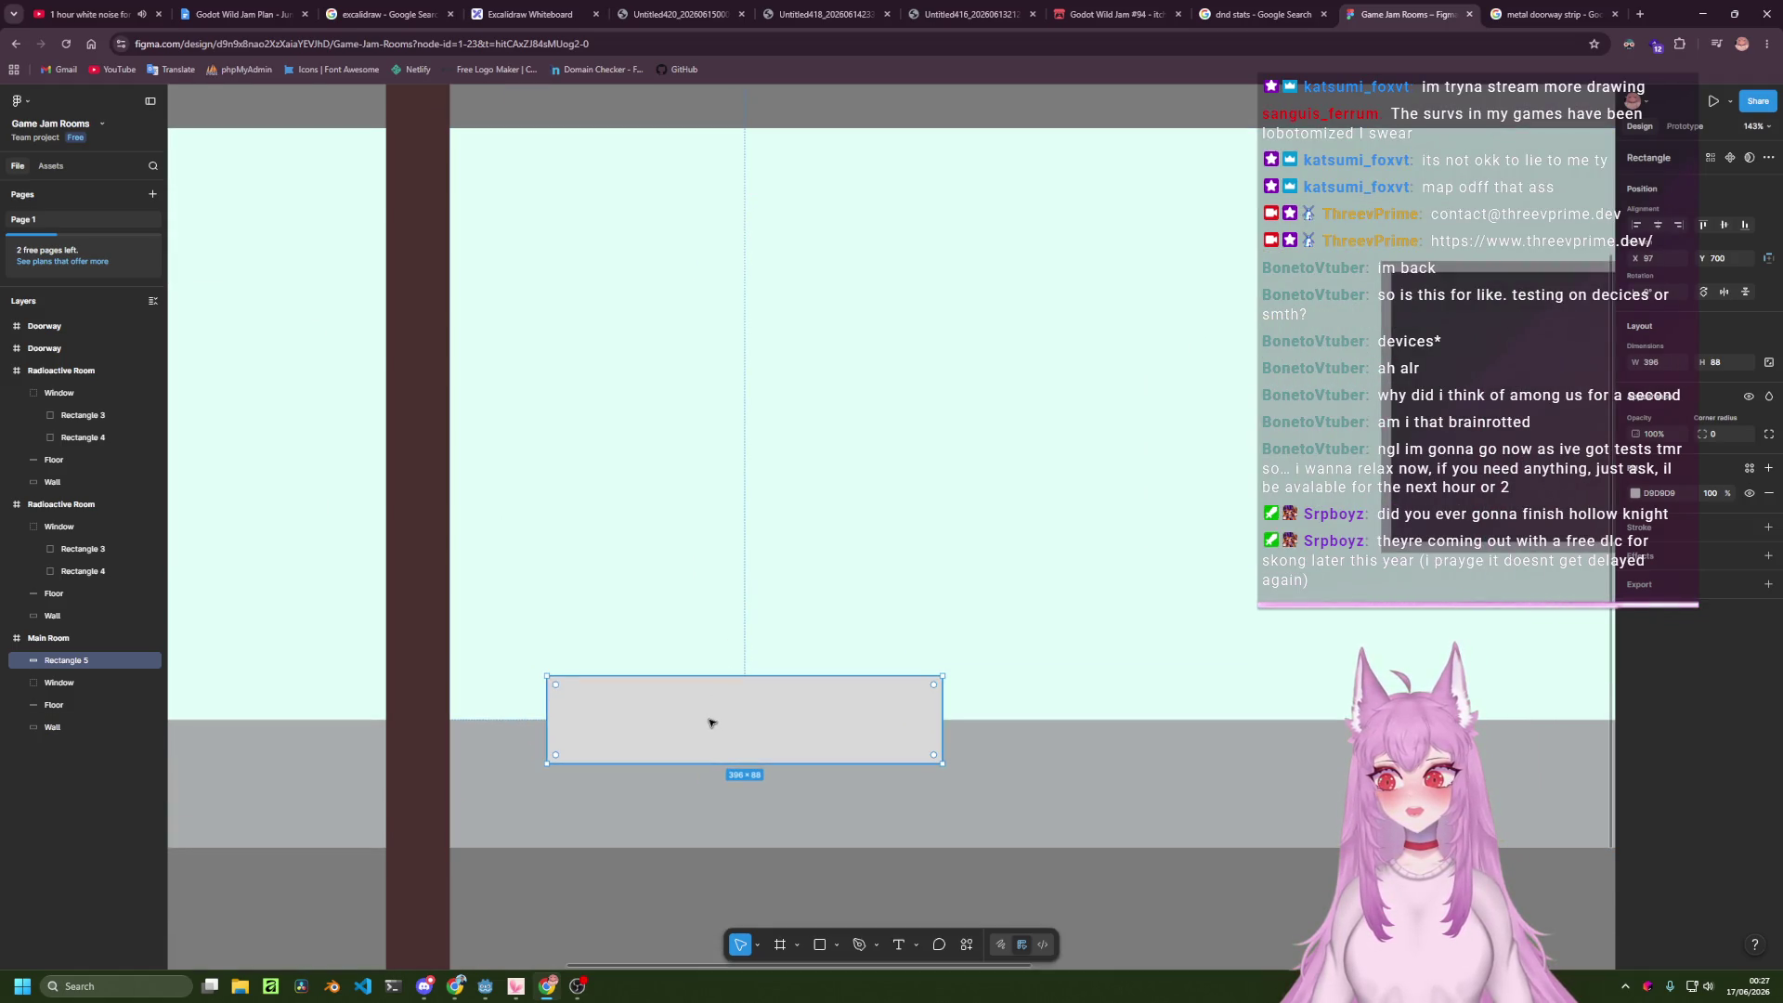
drag(943, 719, 1032, 719)
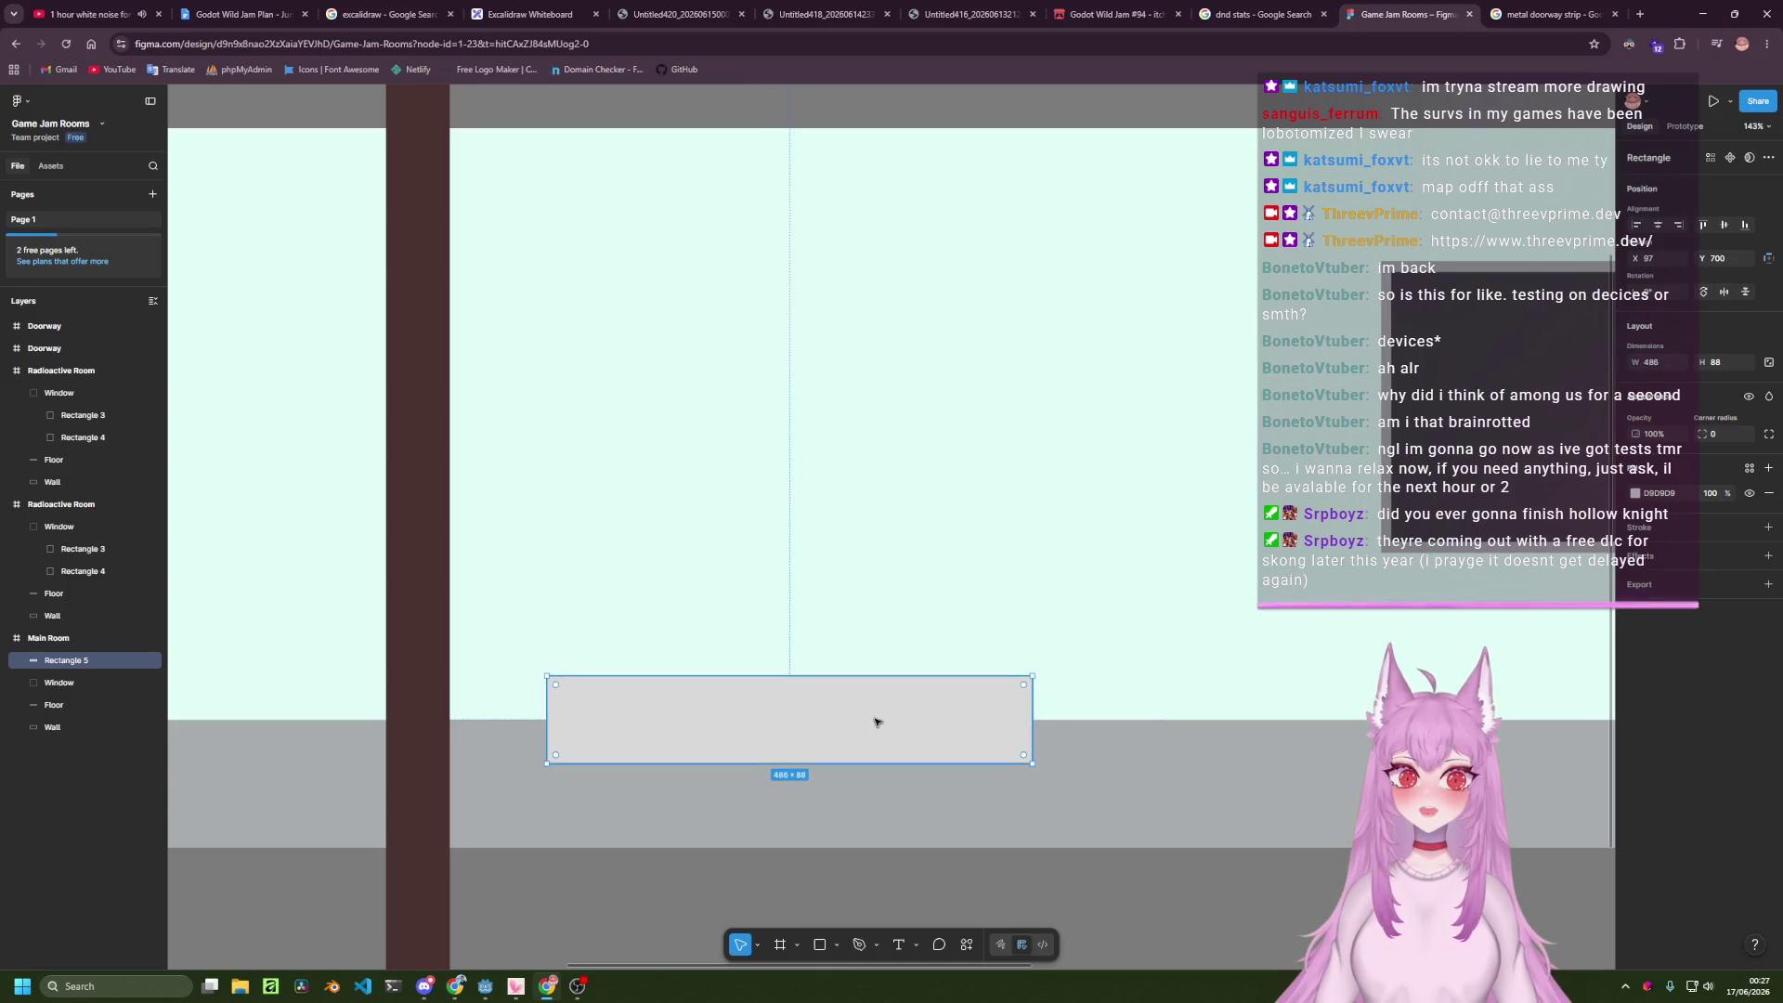
drag(873, 721, 848, 721)
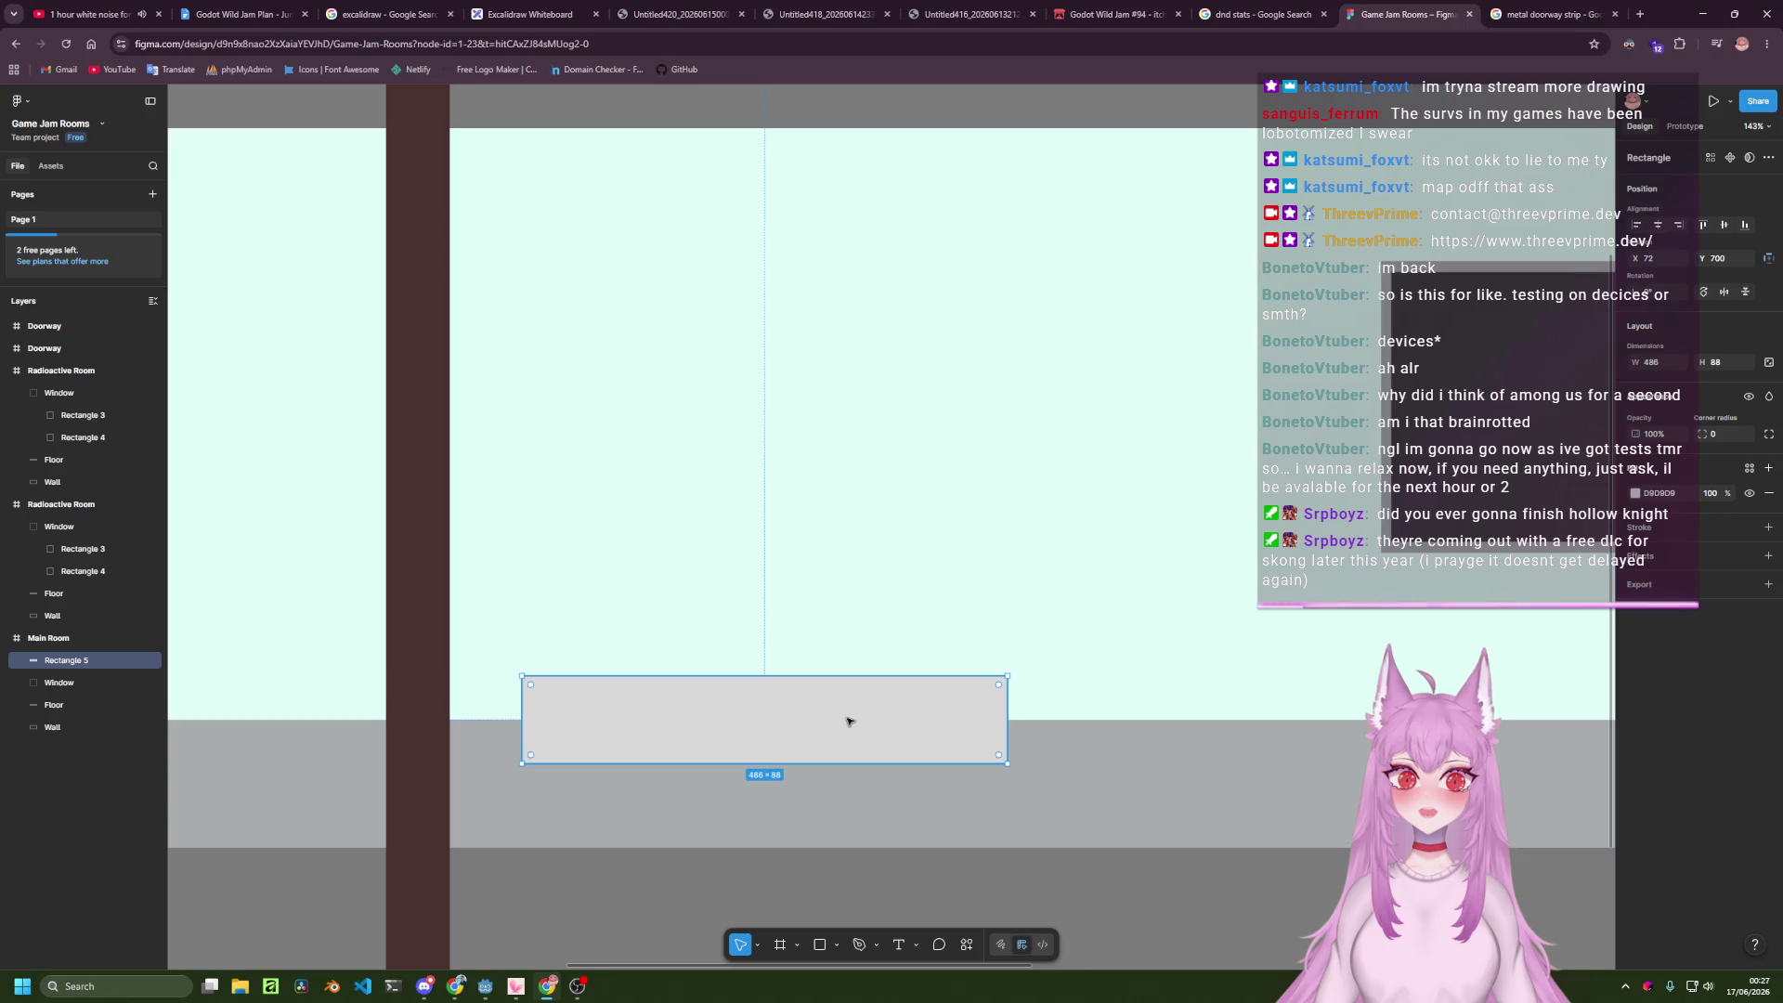
Fill the new floor rectangle light blue A9D5E2.
click(1636, 492)
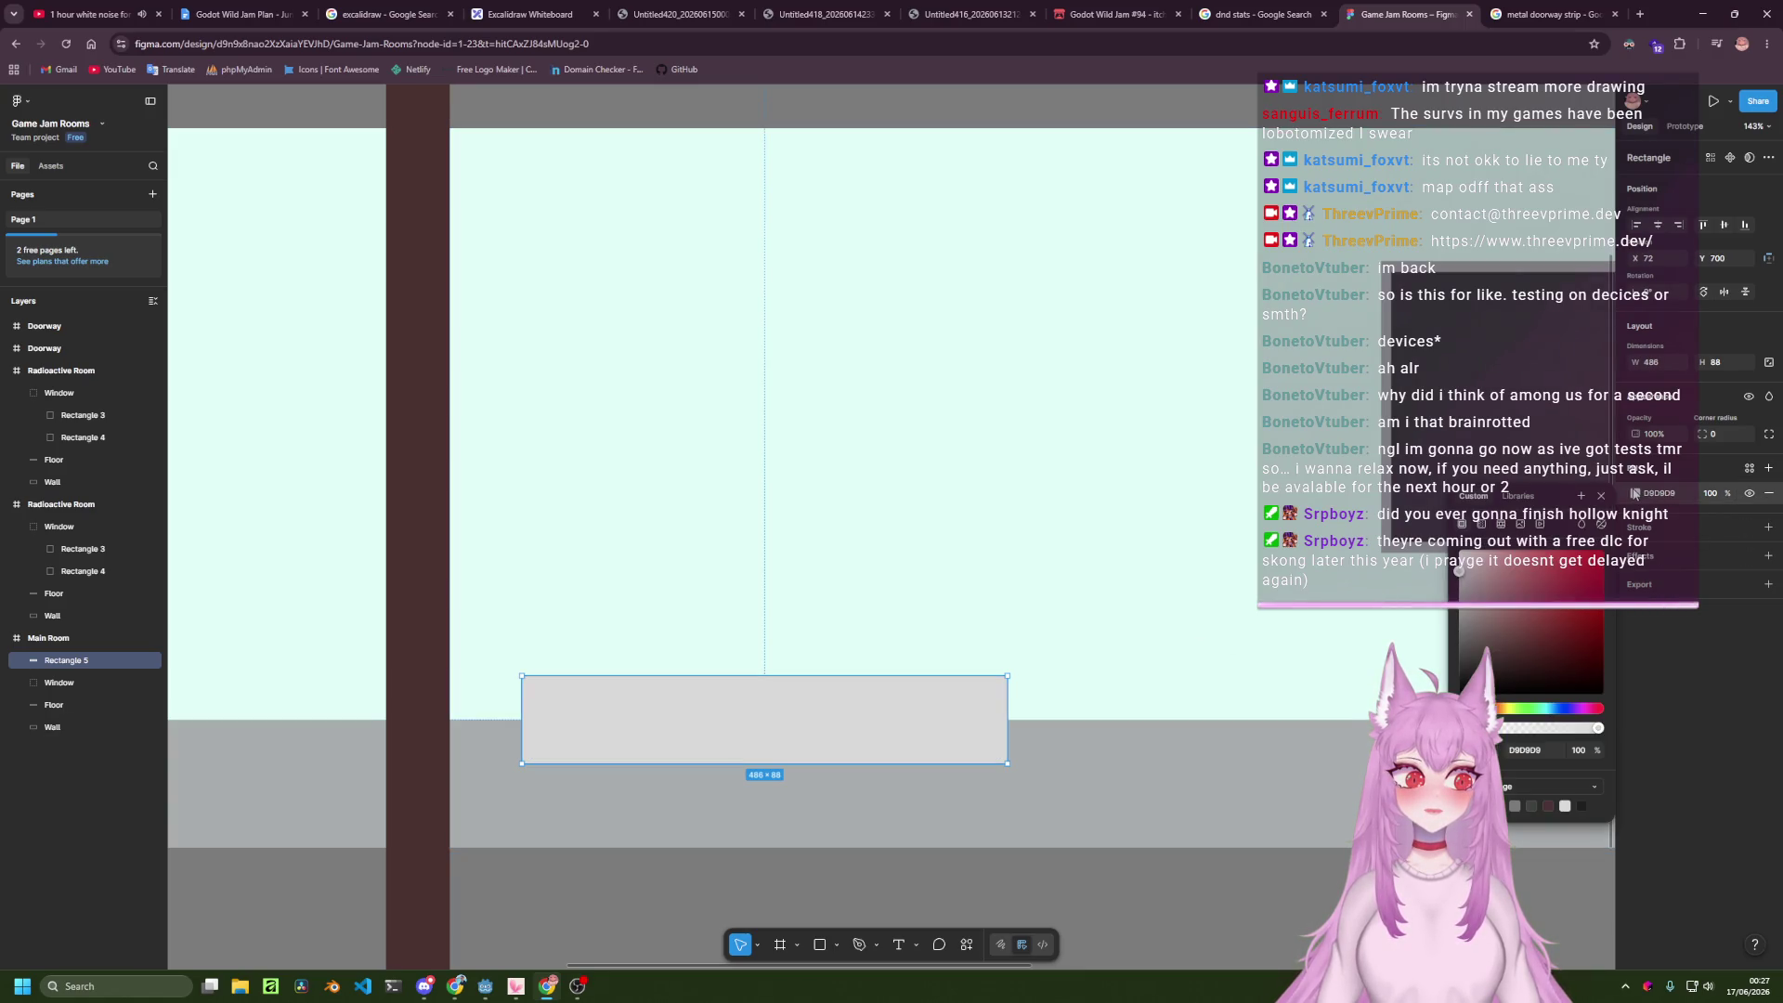
click(1543, 709)
drag(1501, 589, 1493, 558)
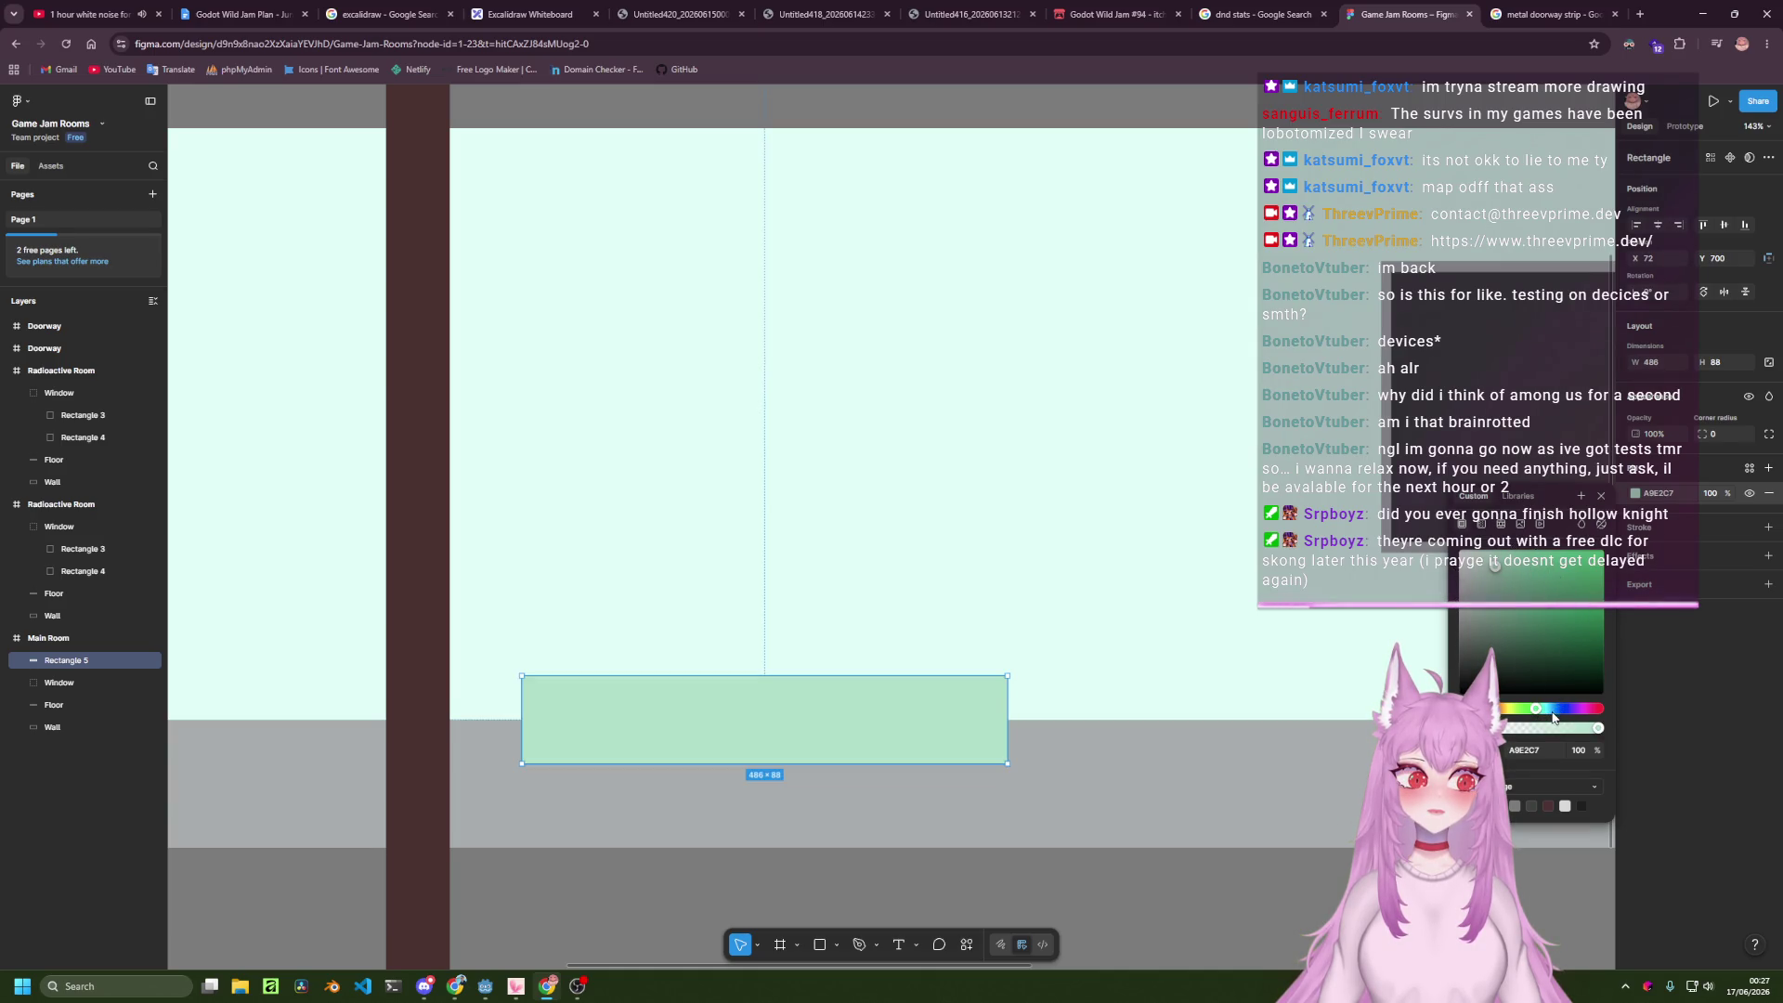
drag(1553, 710, 1549, 710)
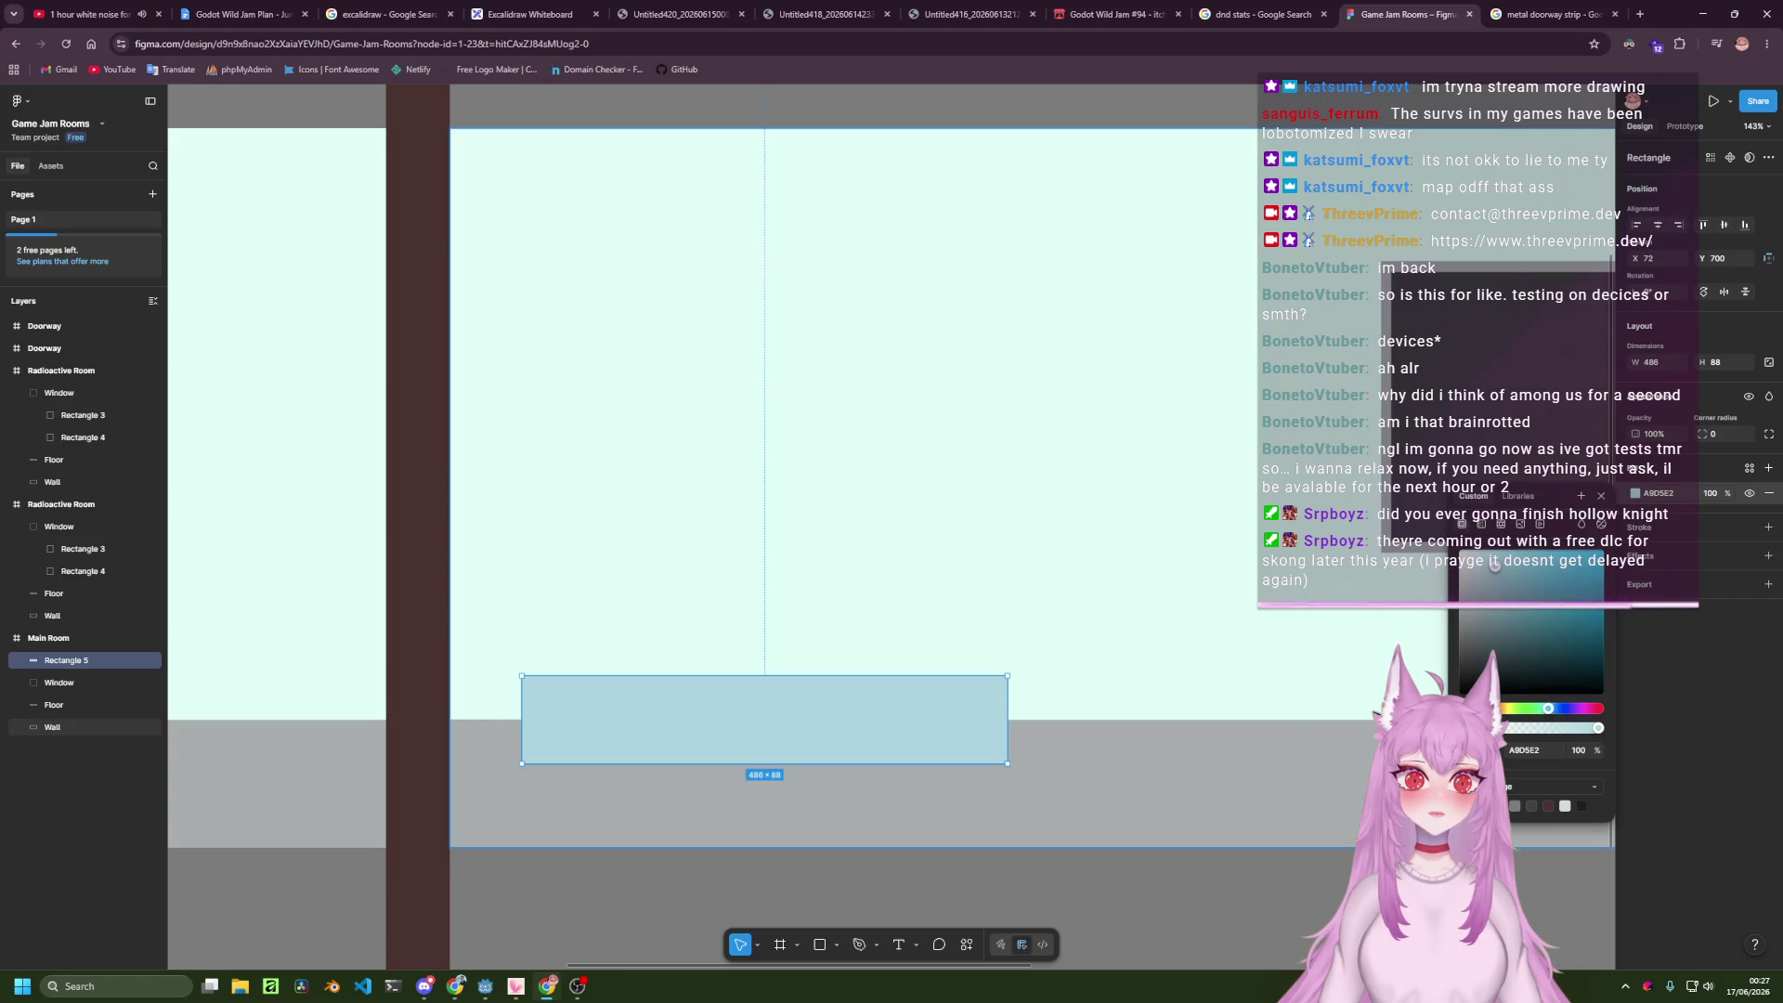
click(1266, 836)
mouse_move(776, 676)
mouse_down()
mouse_move(1322, 635)
mouse_move(1334, 661)
mouse_up()
click(1289, 672)
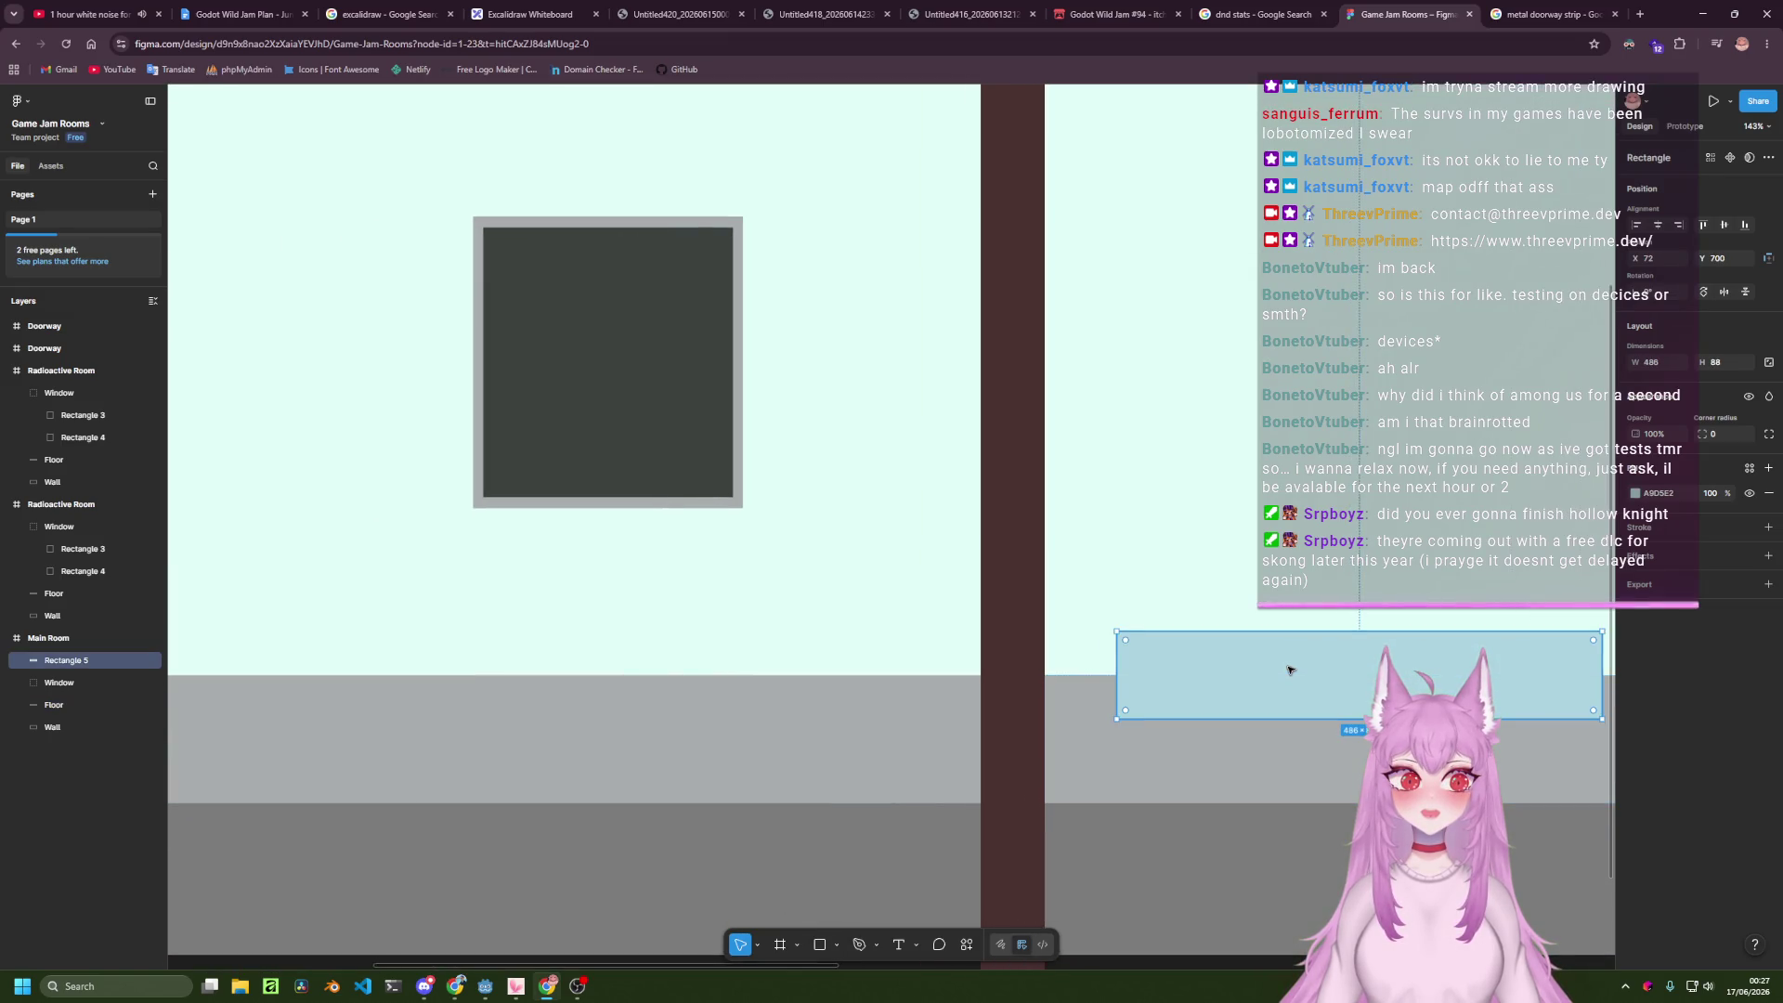
scroll(1352, 673, down, 3)
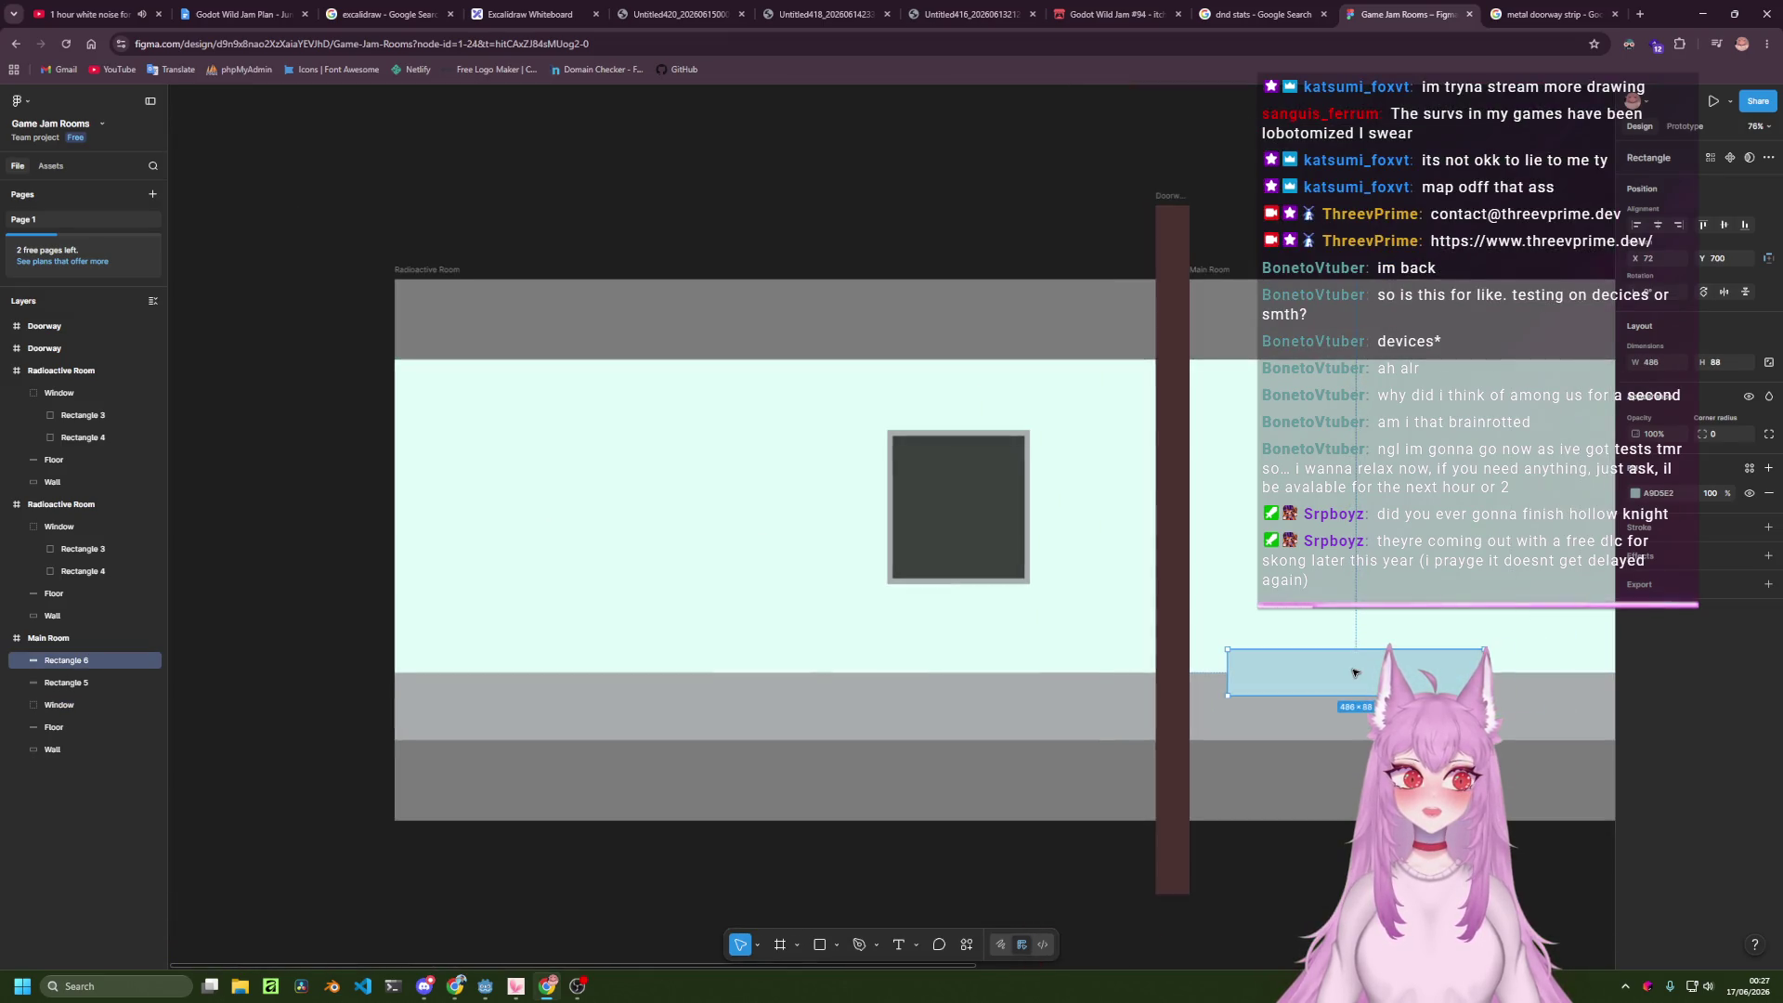
mouse_move(1353, 673)
mouse_down()
mouse_move(943, 659)
mouse_move(992, 676)
mouse_move(959, 671)
mouse_up()
click(1021, 883)
click(1003, 533)
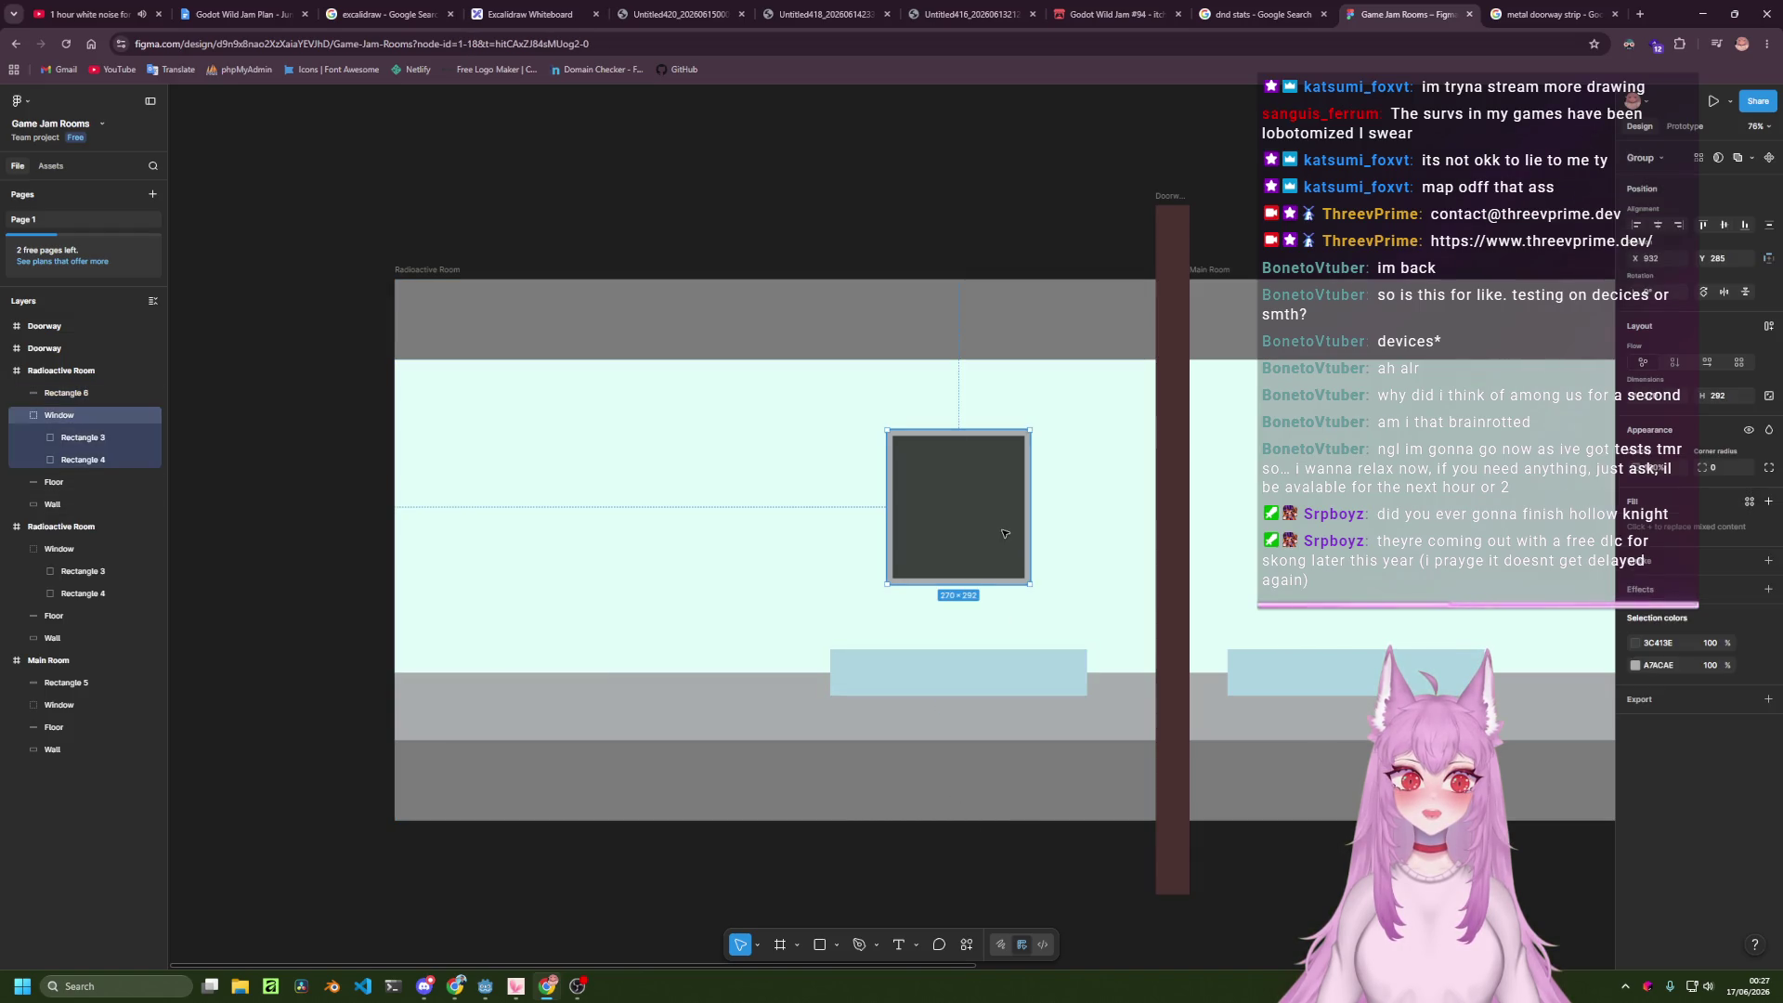
key(Delete)
click(1009, 665)
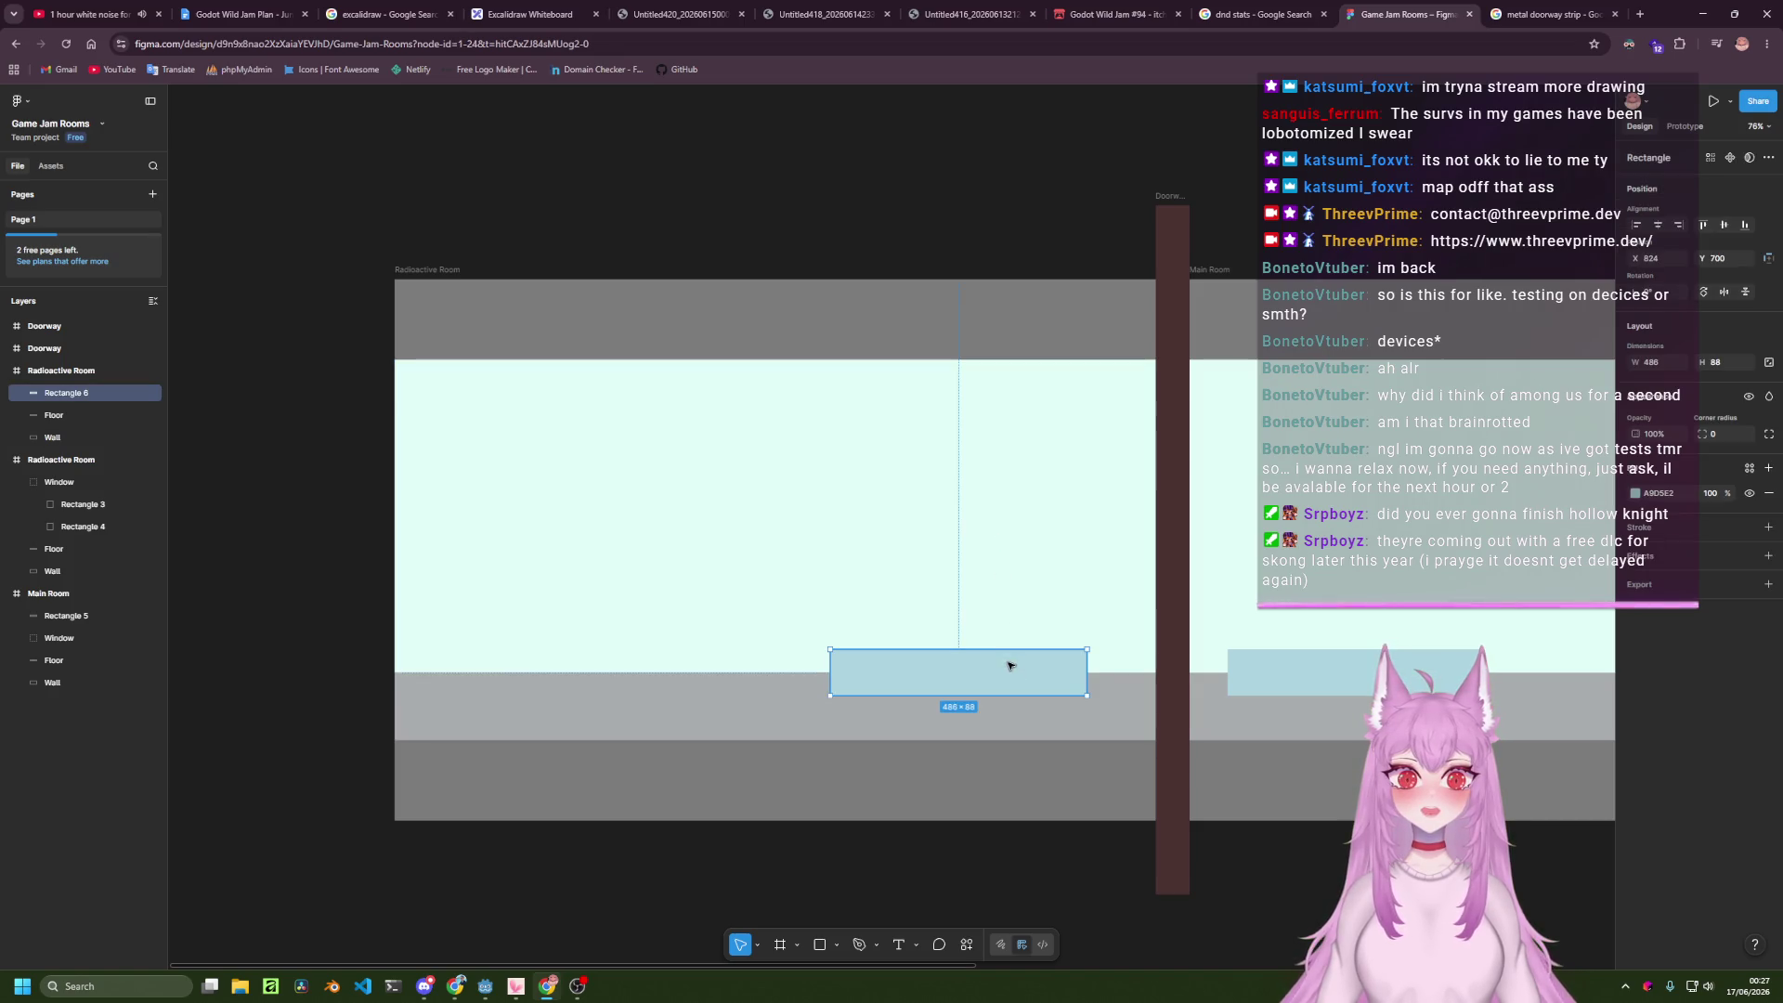
click(1635, 493)
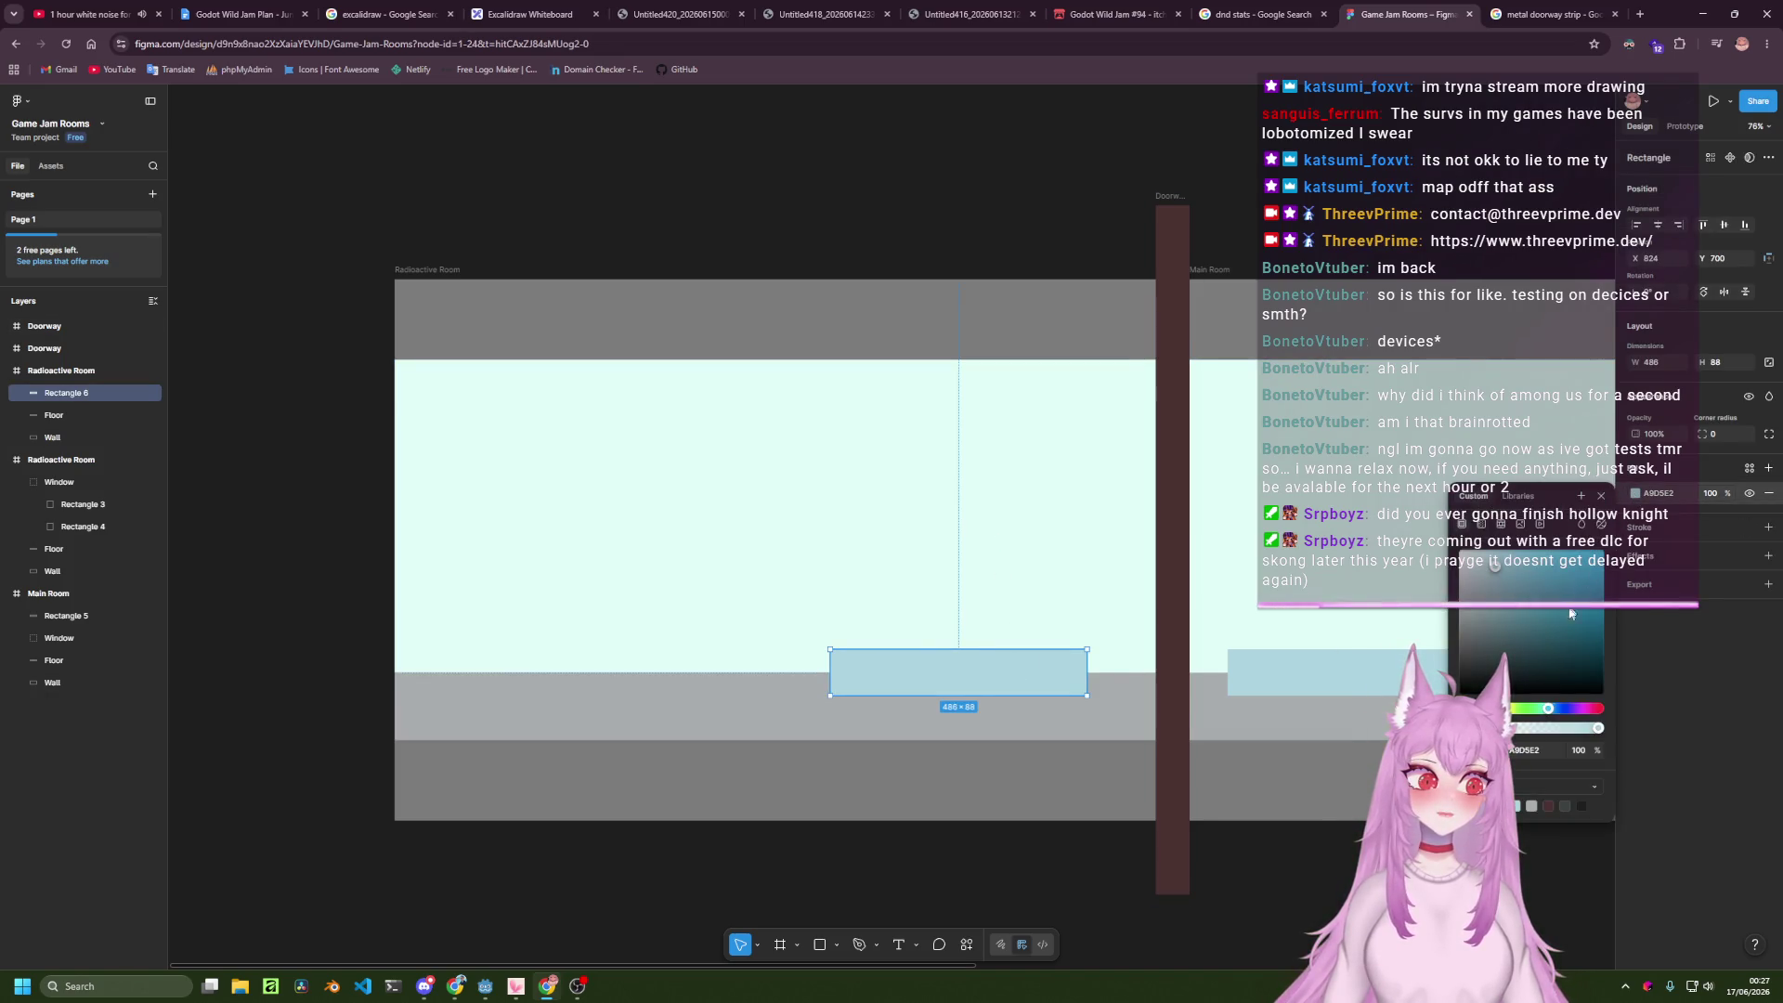
drag(1547, 709, 1466, 708)
click(1317, 883)
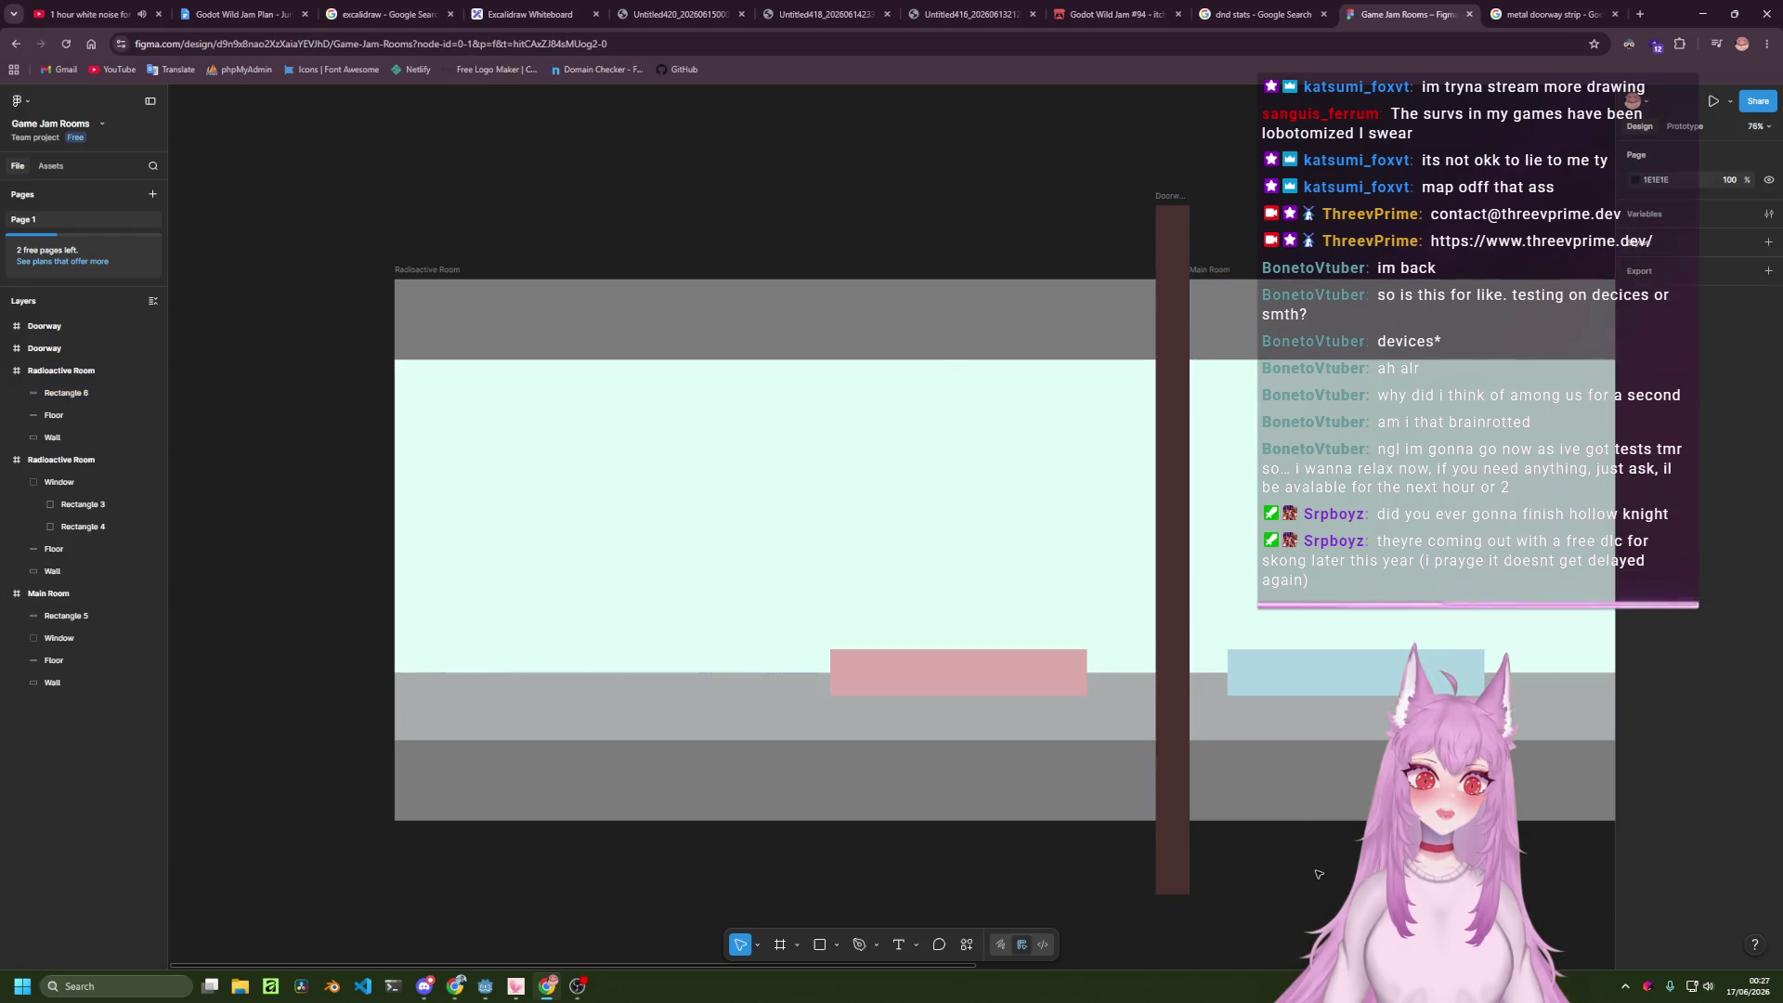
drag(981, 662, 996, 665)
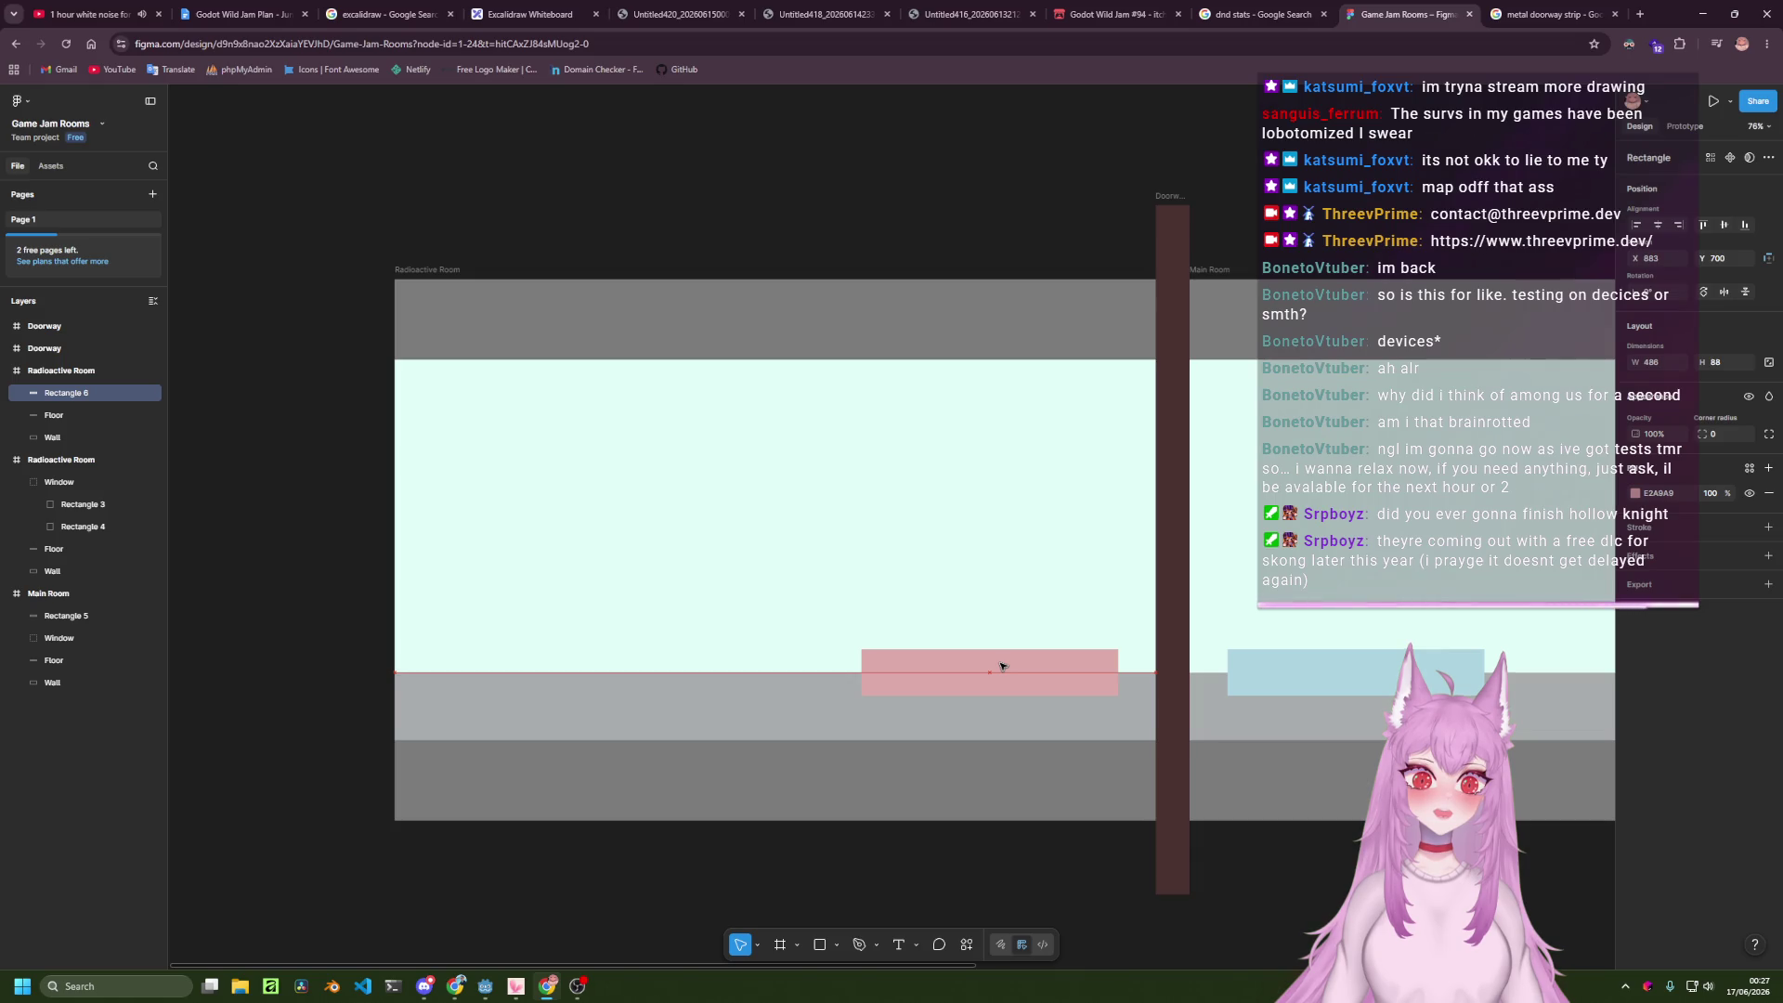
click(1064, 882)
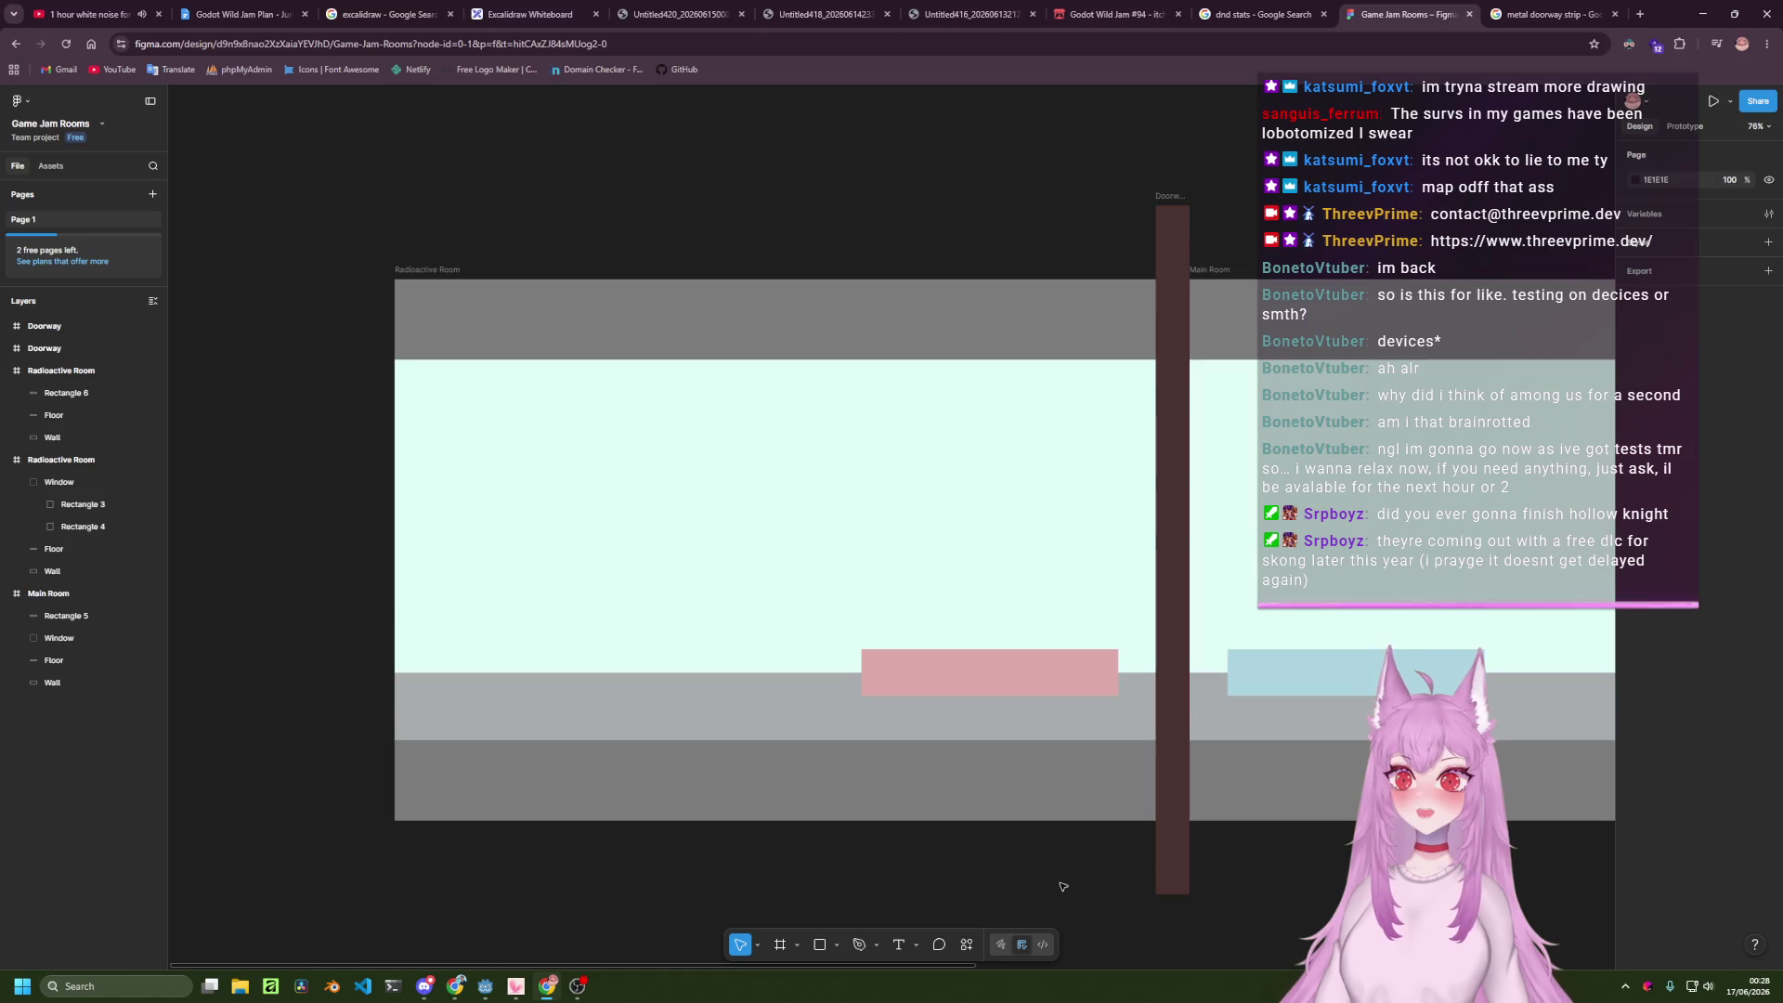
key(alt+Tab)
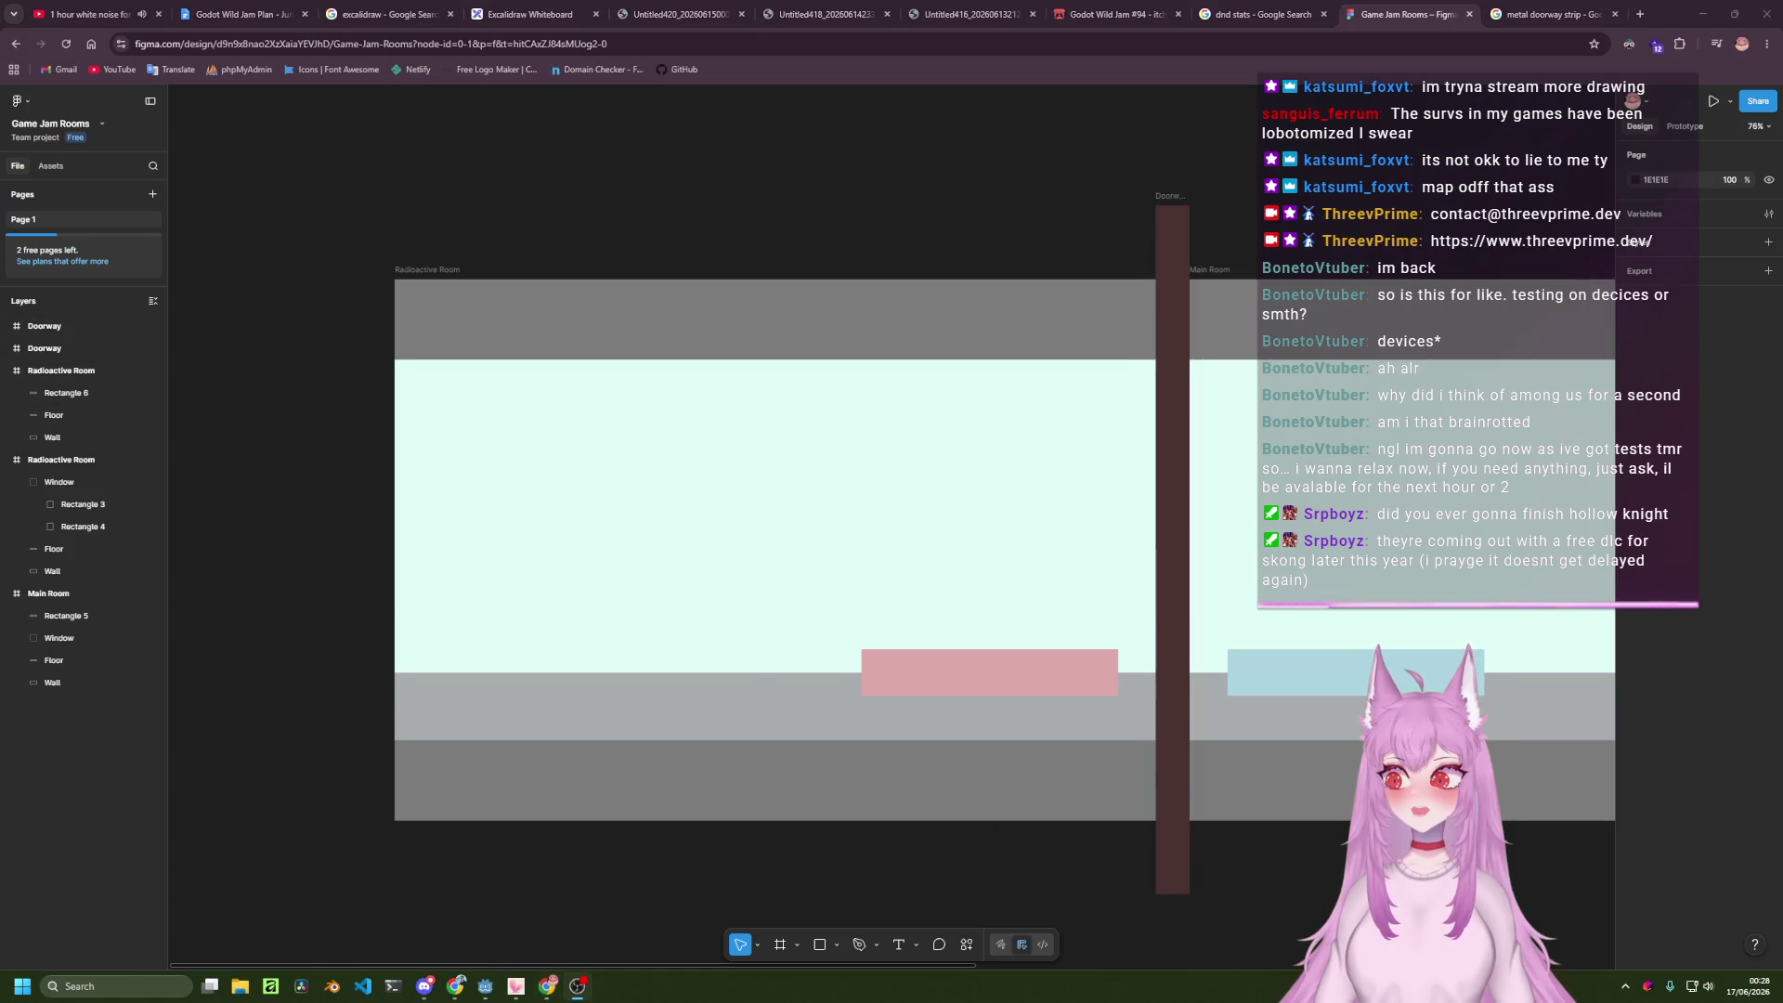
Recolour the Radioactive Room's Wall fill from pale cyan to near-black reddish brown.
click(637, 442)
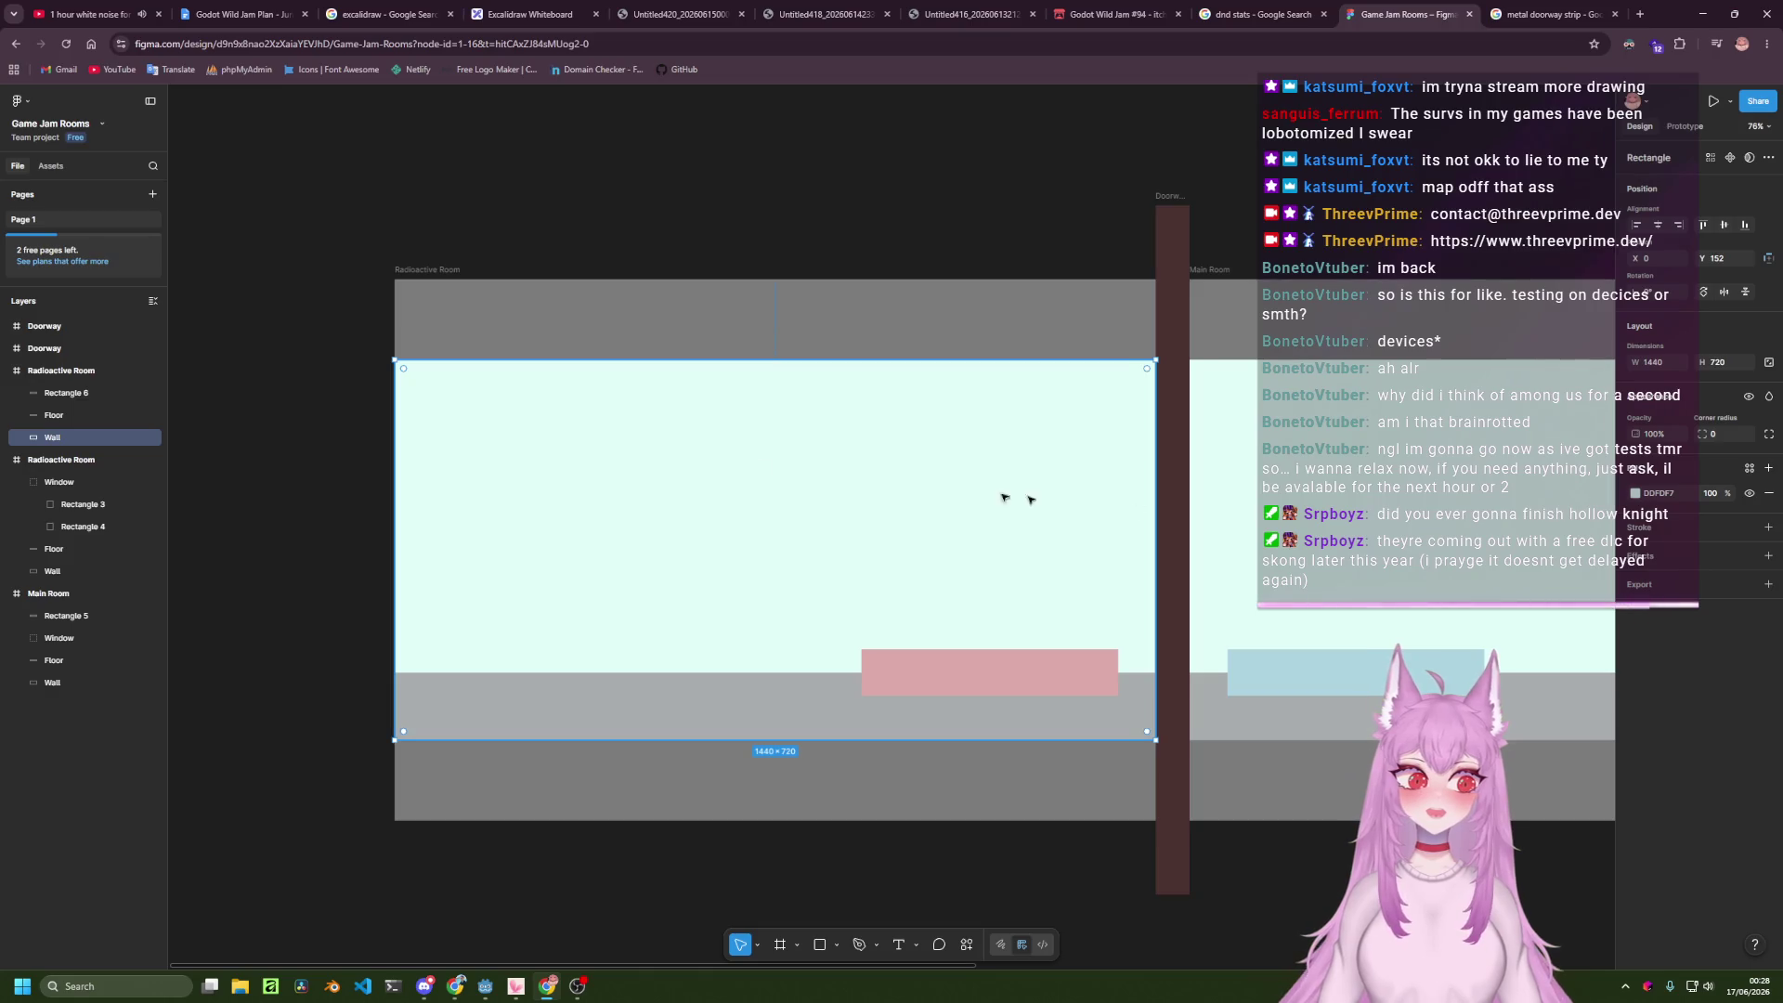
click(1634, 494)
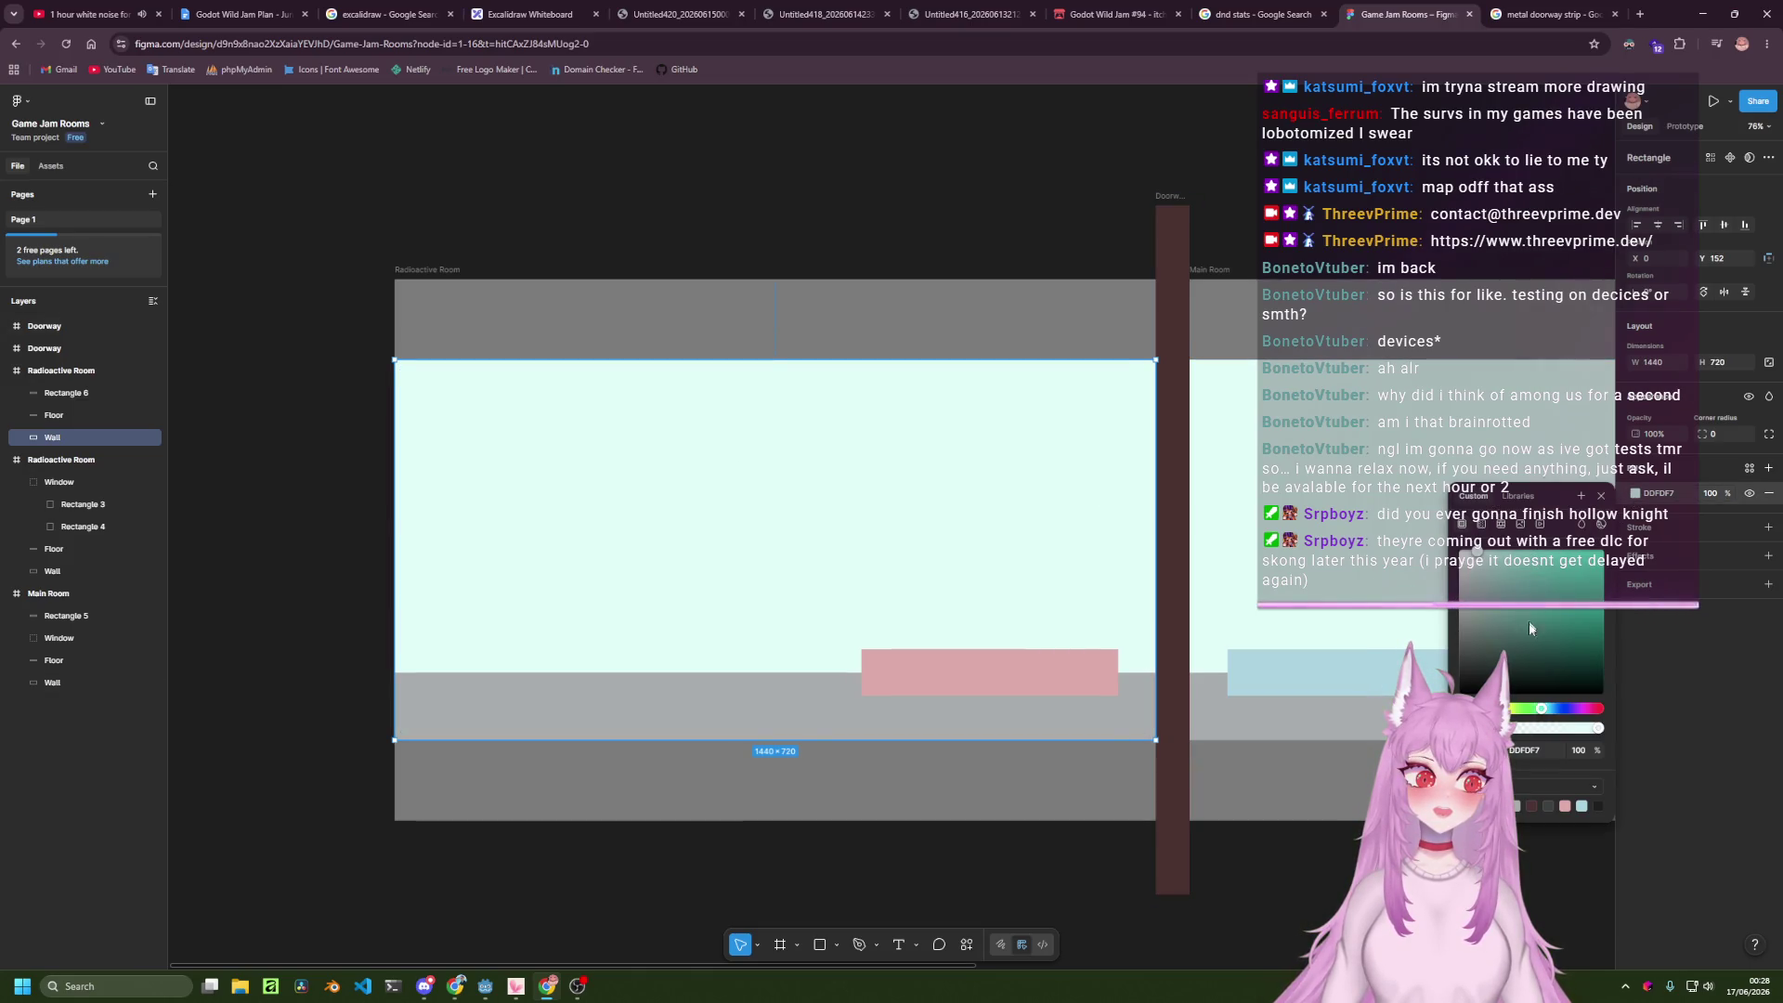
drag(1510, 710, 1464, 710)
mouse_move(1524, 576)
mouse_down()
mouse_move(1562, 576)
mouse_move(1545, 661)
mouse_move(1467, 683)
mouse_up()
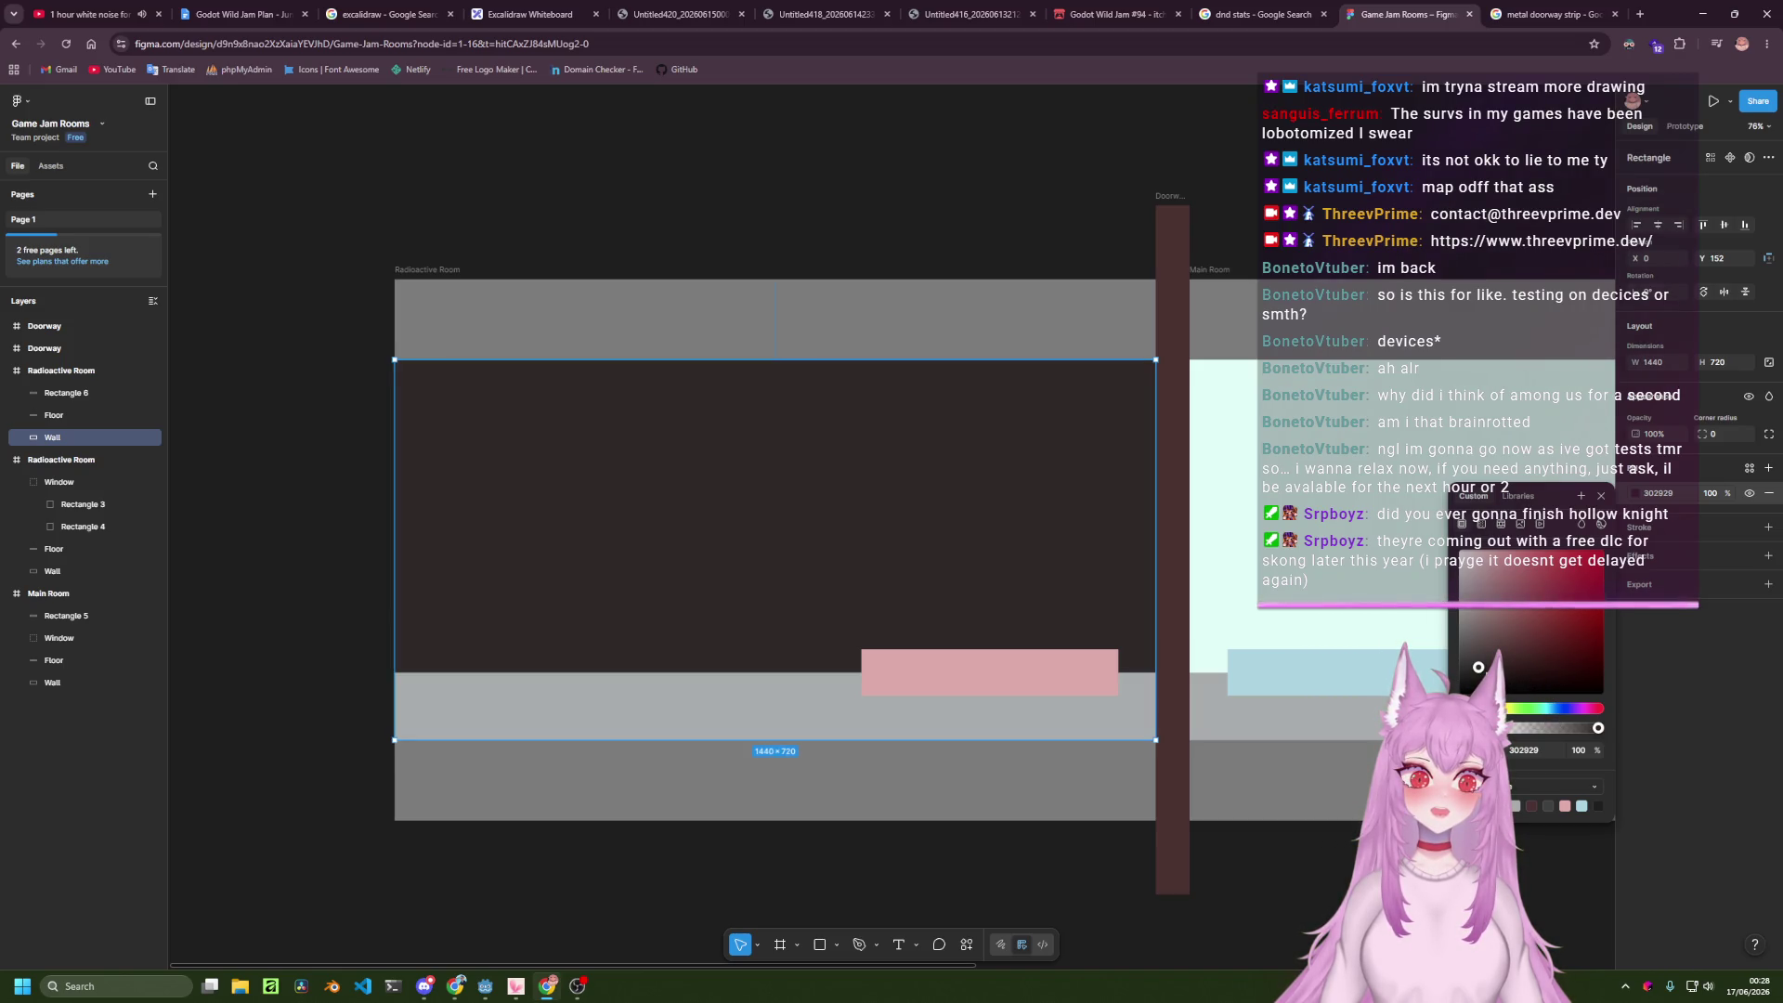
drag(1485, 668, 1525, 671)
key(Escape)
key(Escape)
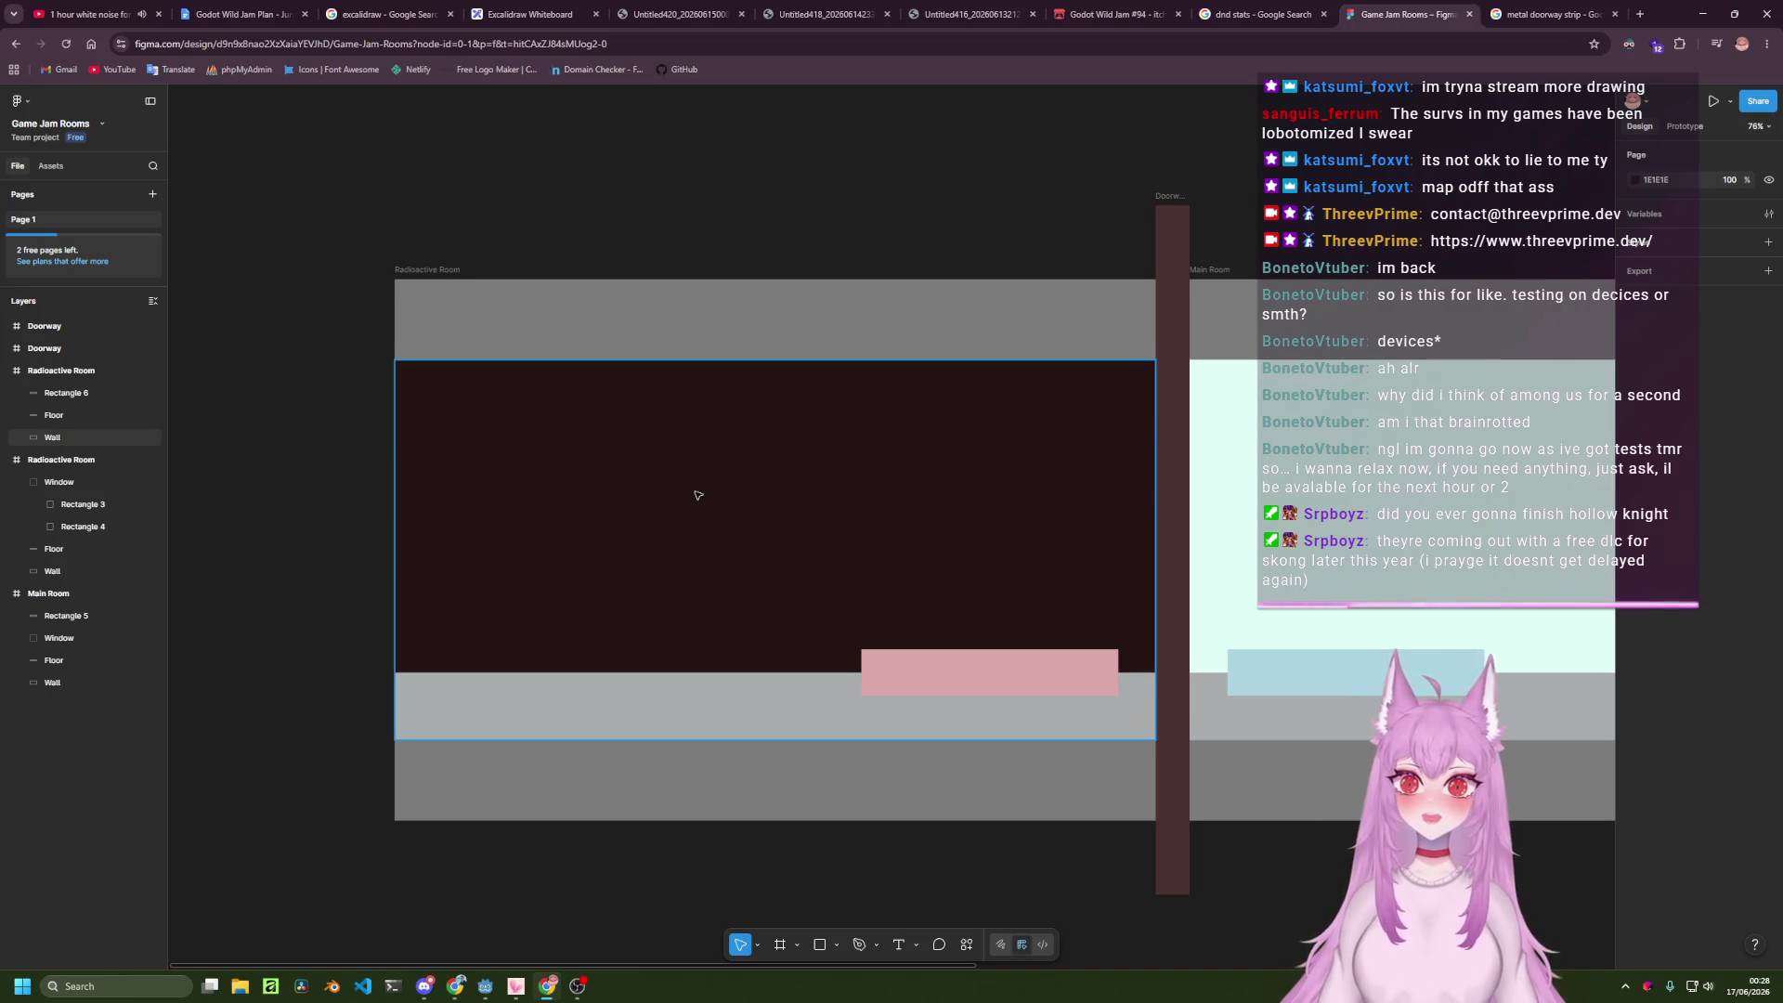
scroll(698, 495, up, 2)
scroll(695, 418, down, 2)
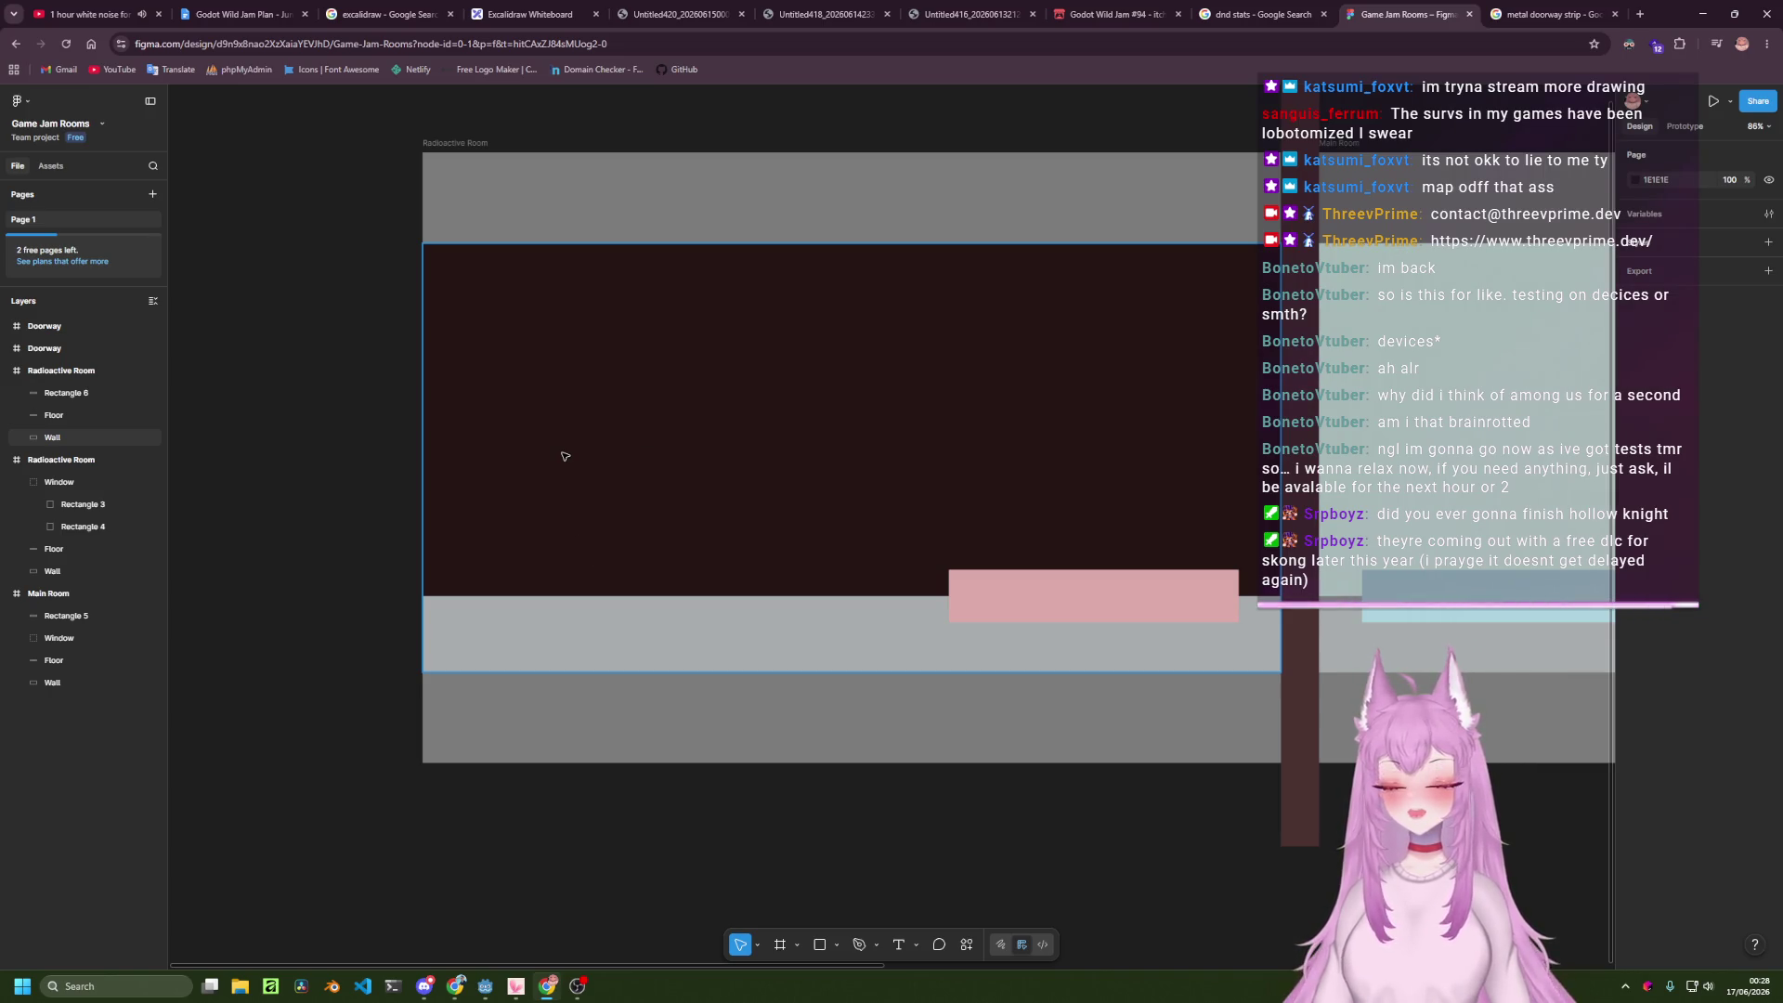
Draw a large rectangle over the Radioactive Room's dark wall.
key(r)
mouse_move(477, 322)
mouse_down()
mouse_move(686, 571)
mouse_move(842, 595)
mouse_up()
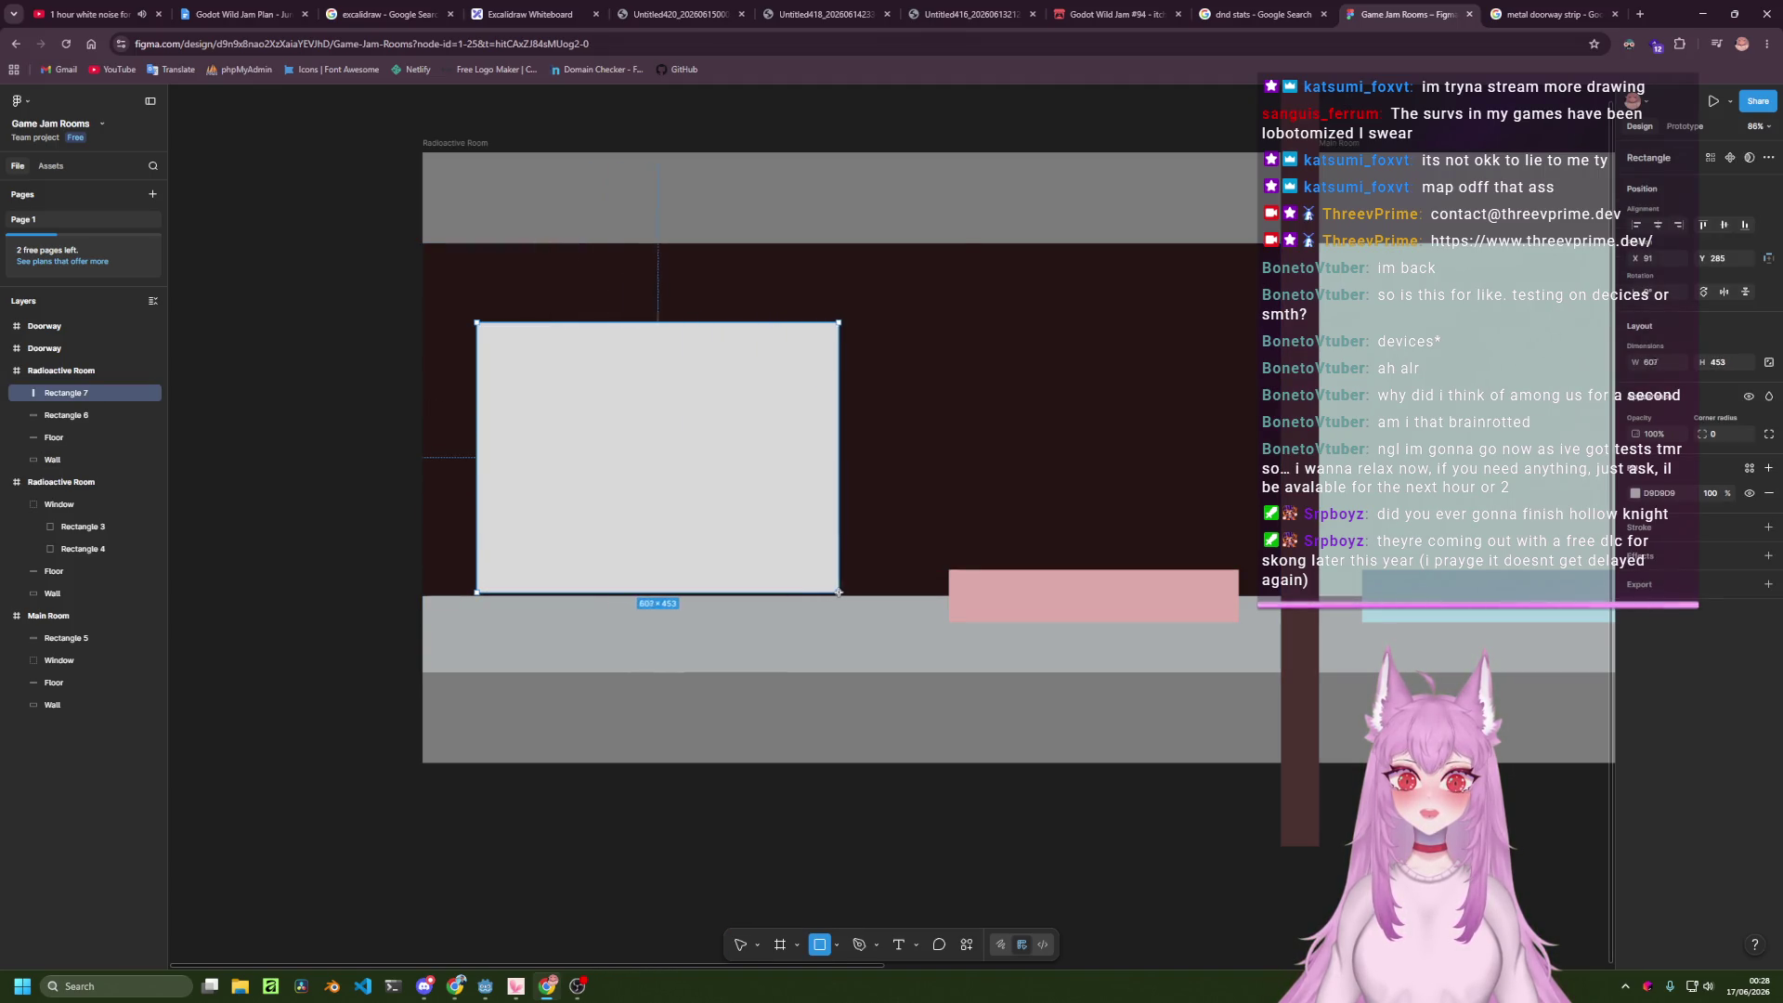
mouse_move(647, 427)
mouse_down()
mouse_move(633, 426)
mouse_move(648, 428)
mouse_up()
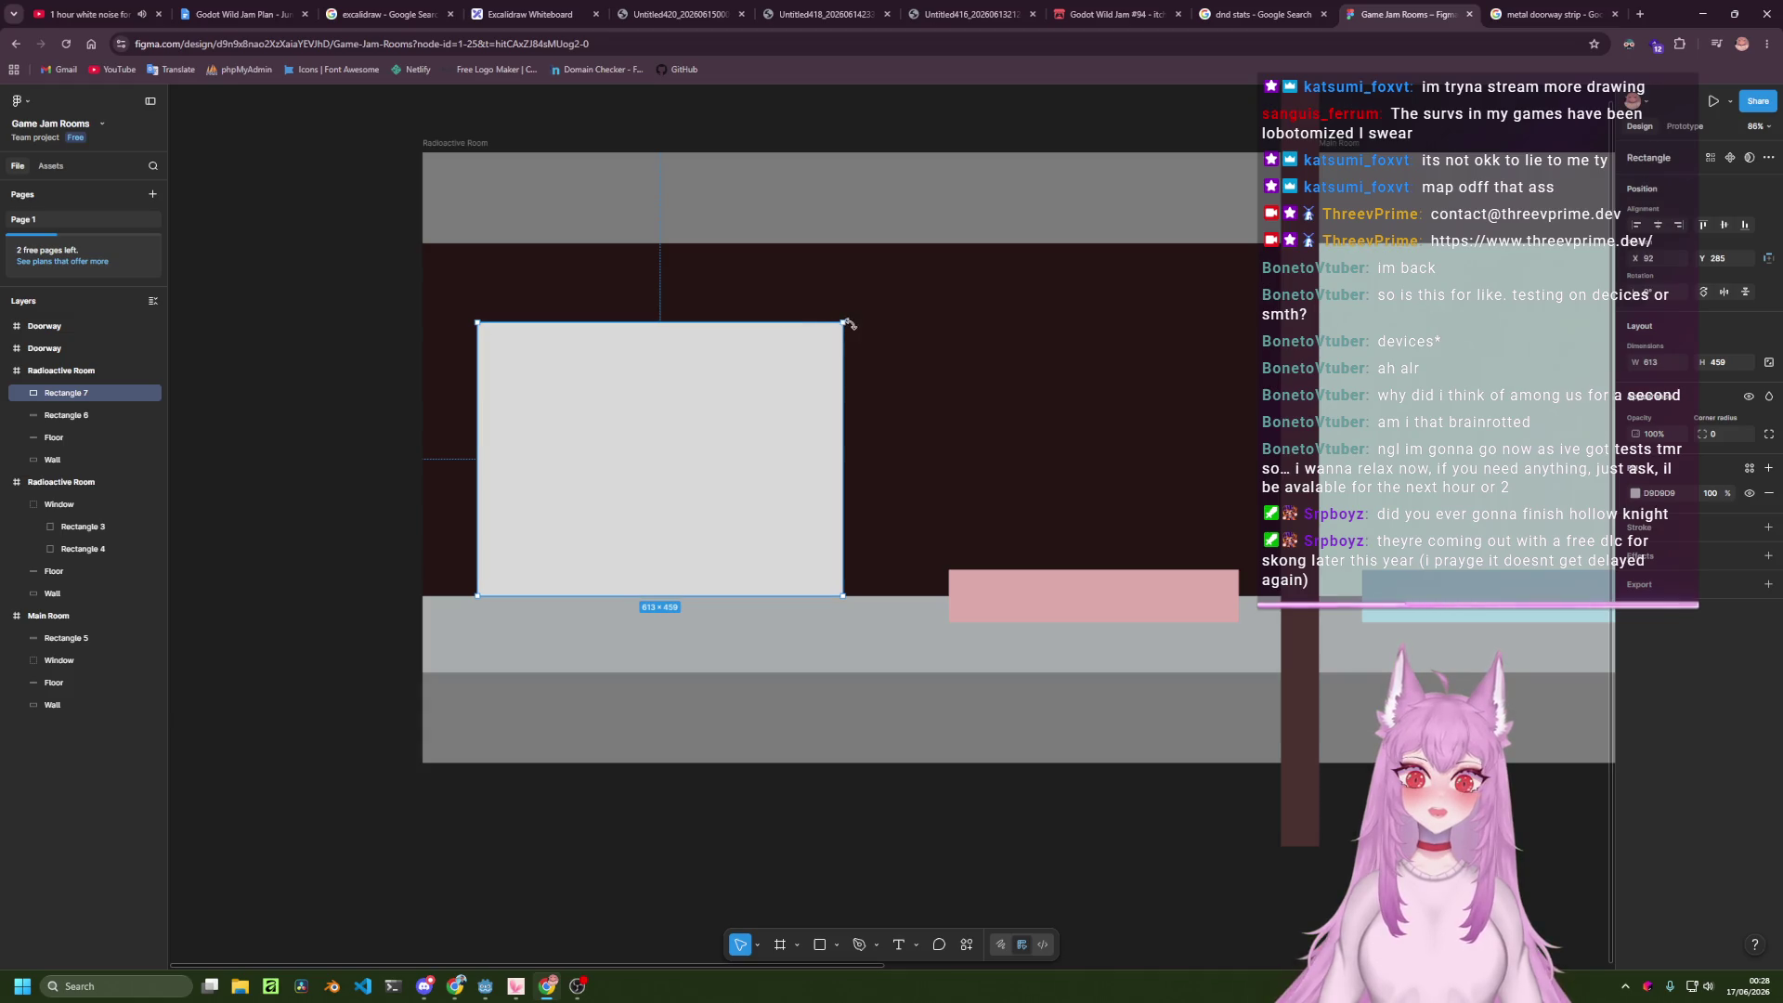
drag(835, 331, 825, 358)
key(ctrl+z)
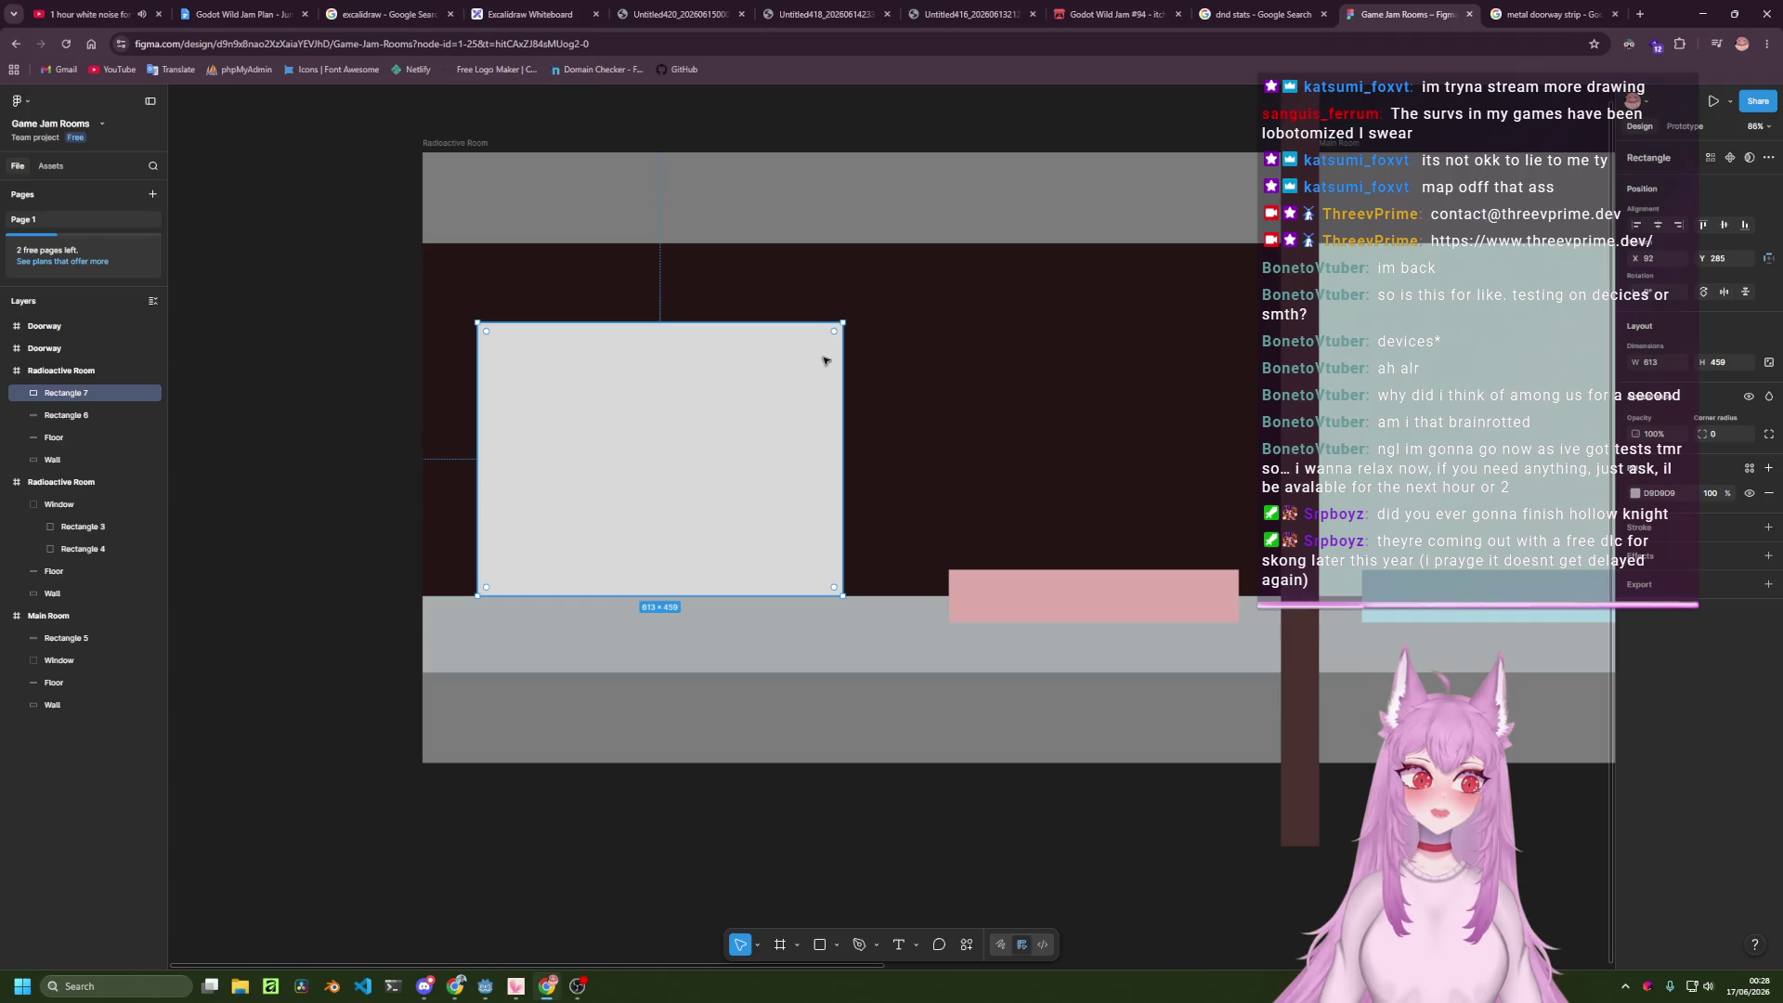
Round the rectangle's top-left corner and set its top-right radius to 50.
click(1769, 433)
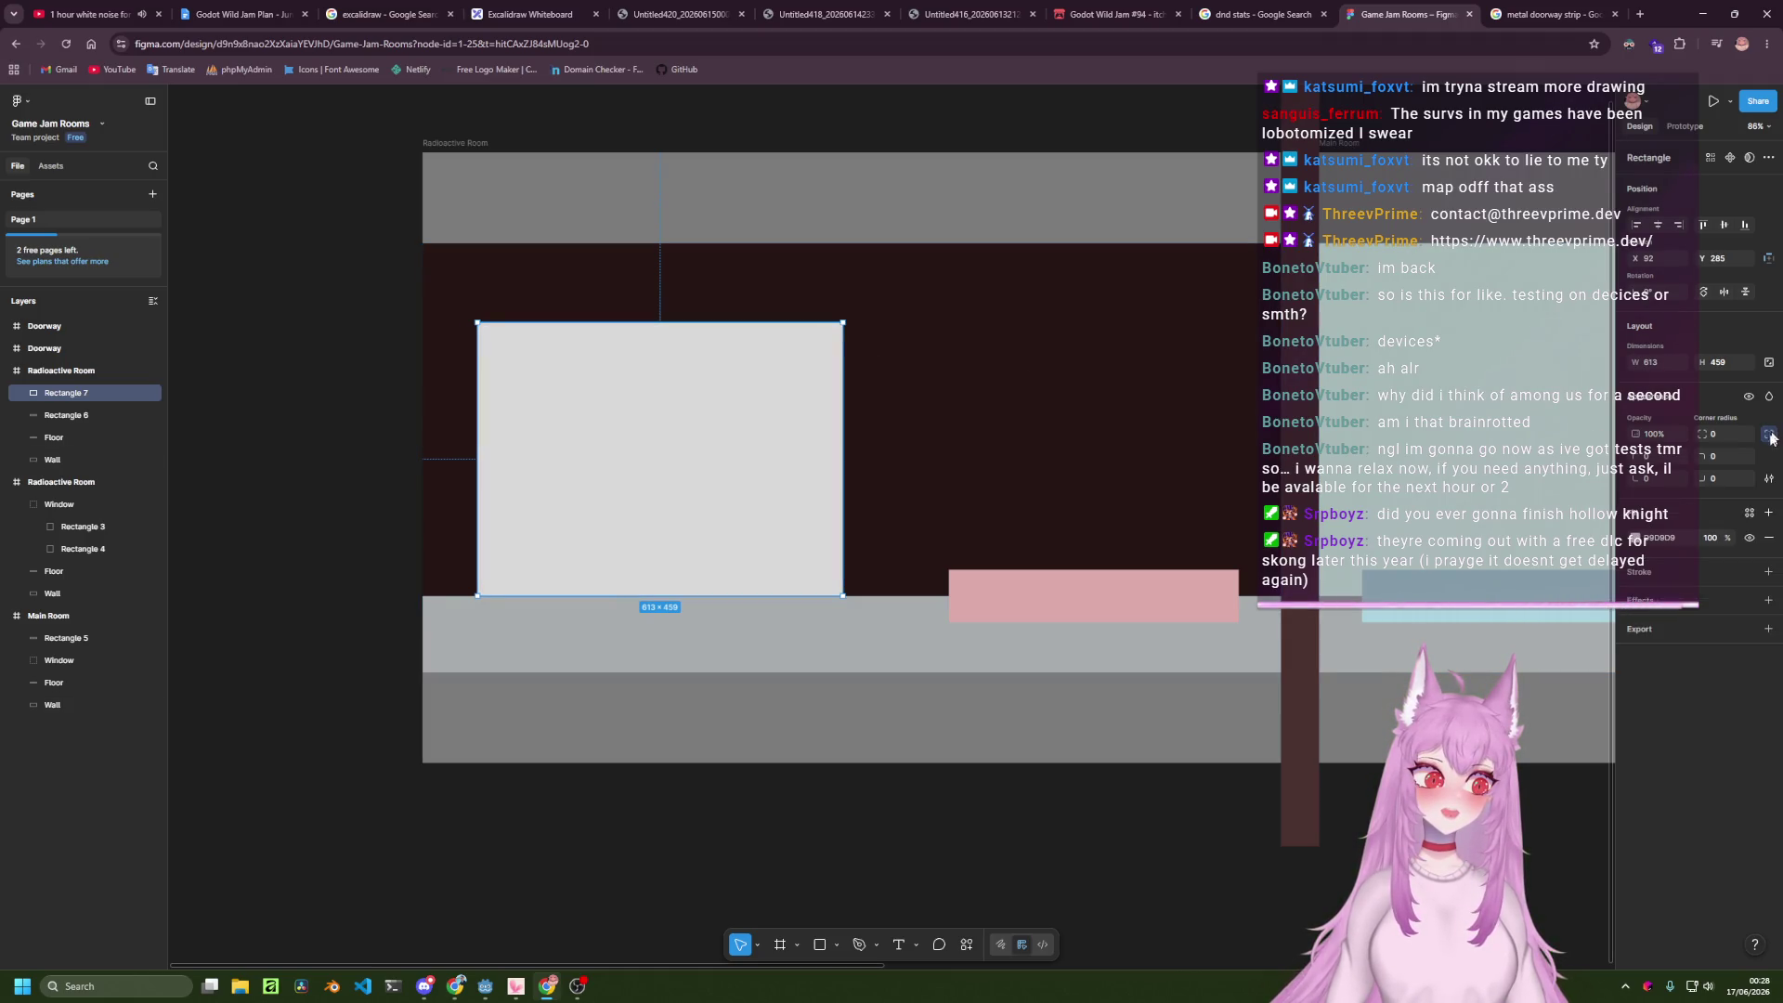
click(1636, 456)
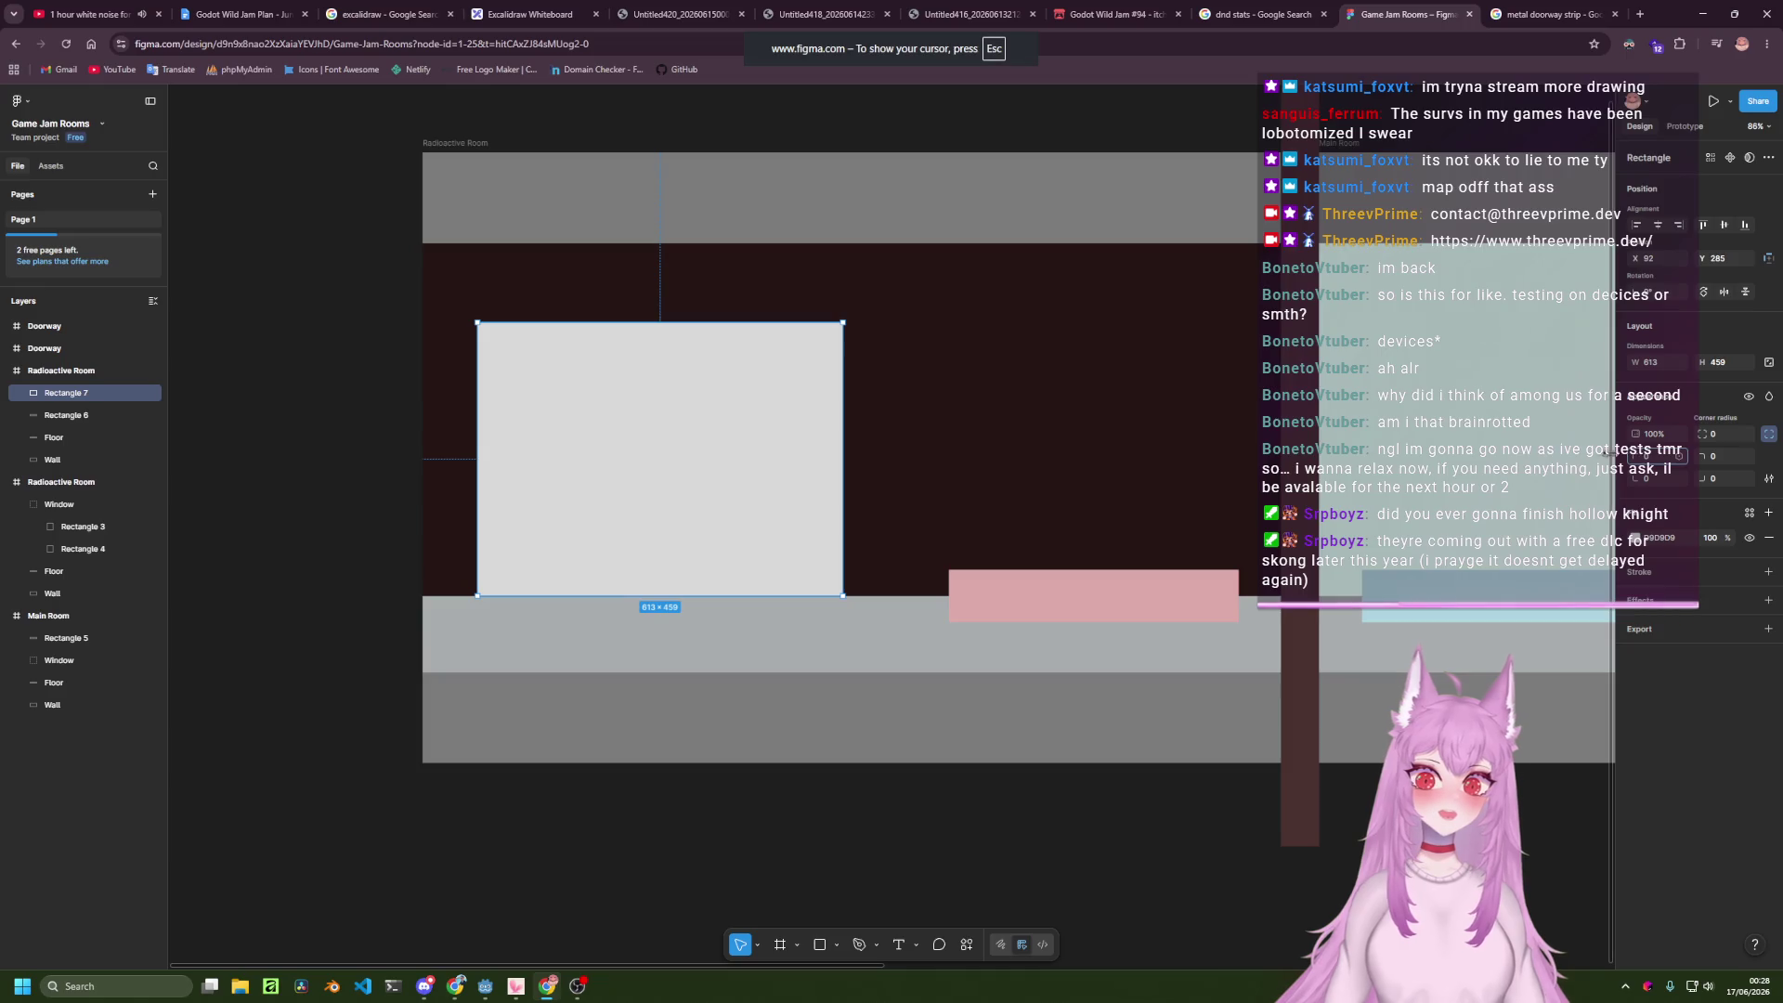
mouse_move(1341, 442)
mouse_down()
mouse_move(1656, 478)
mouse_move(176, 476)
mouse_move(597, 477)
mouse_up()
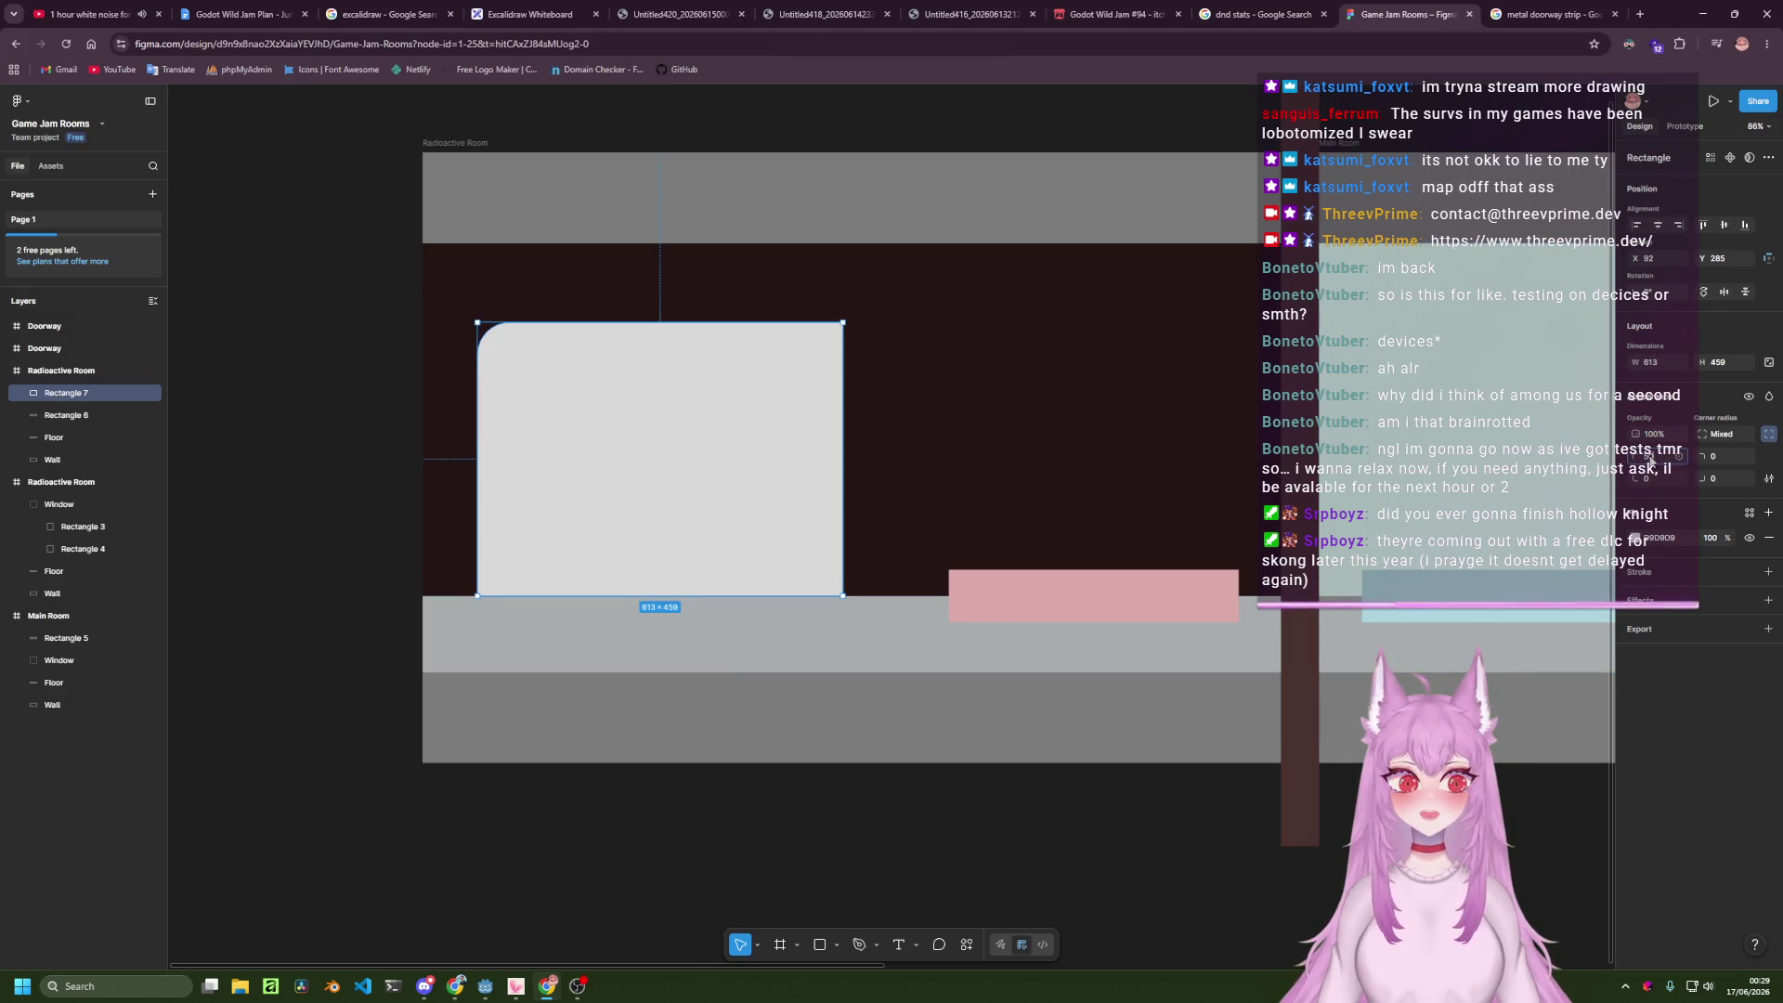
click(1732, 459)
text(50)
key(Return)
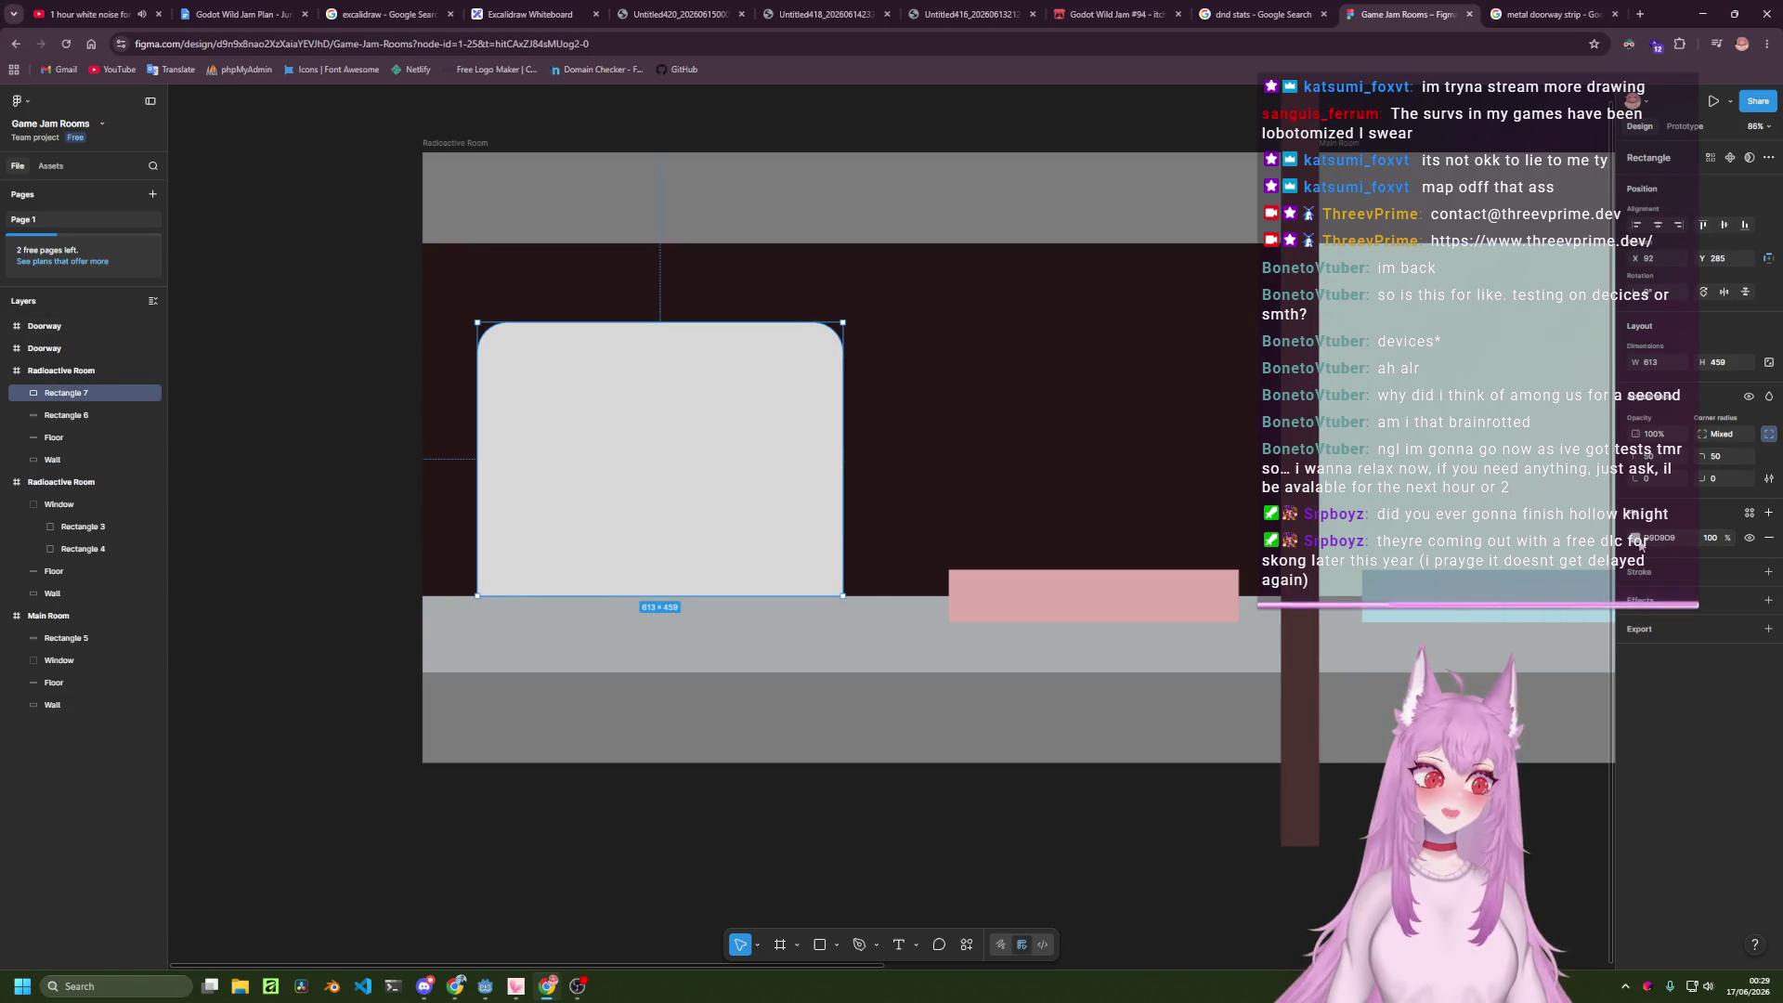
Fill the rectangle near-black, around 0E0E0E.
click(1635, 537)
click(1548, 850)
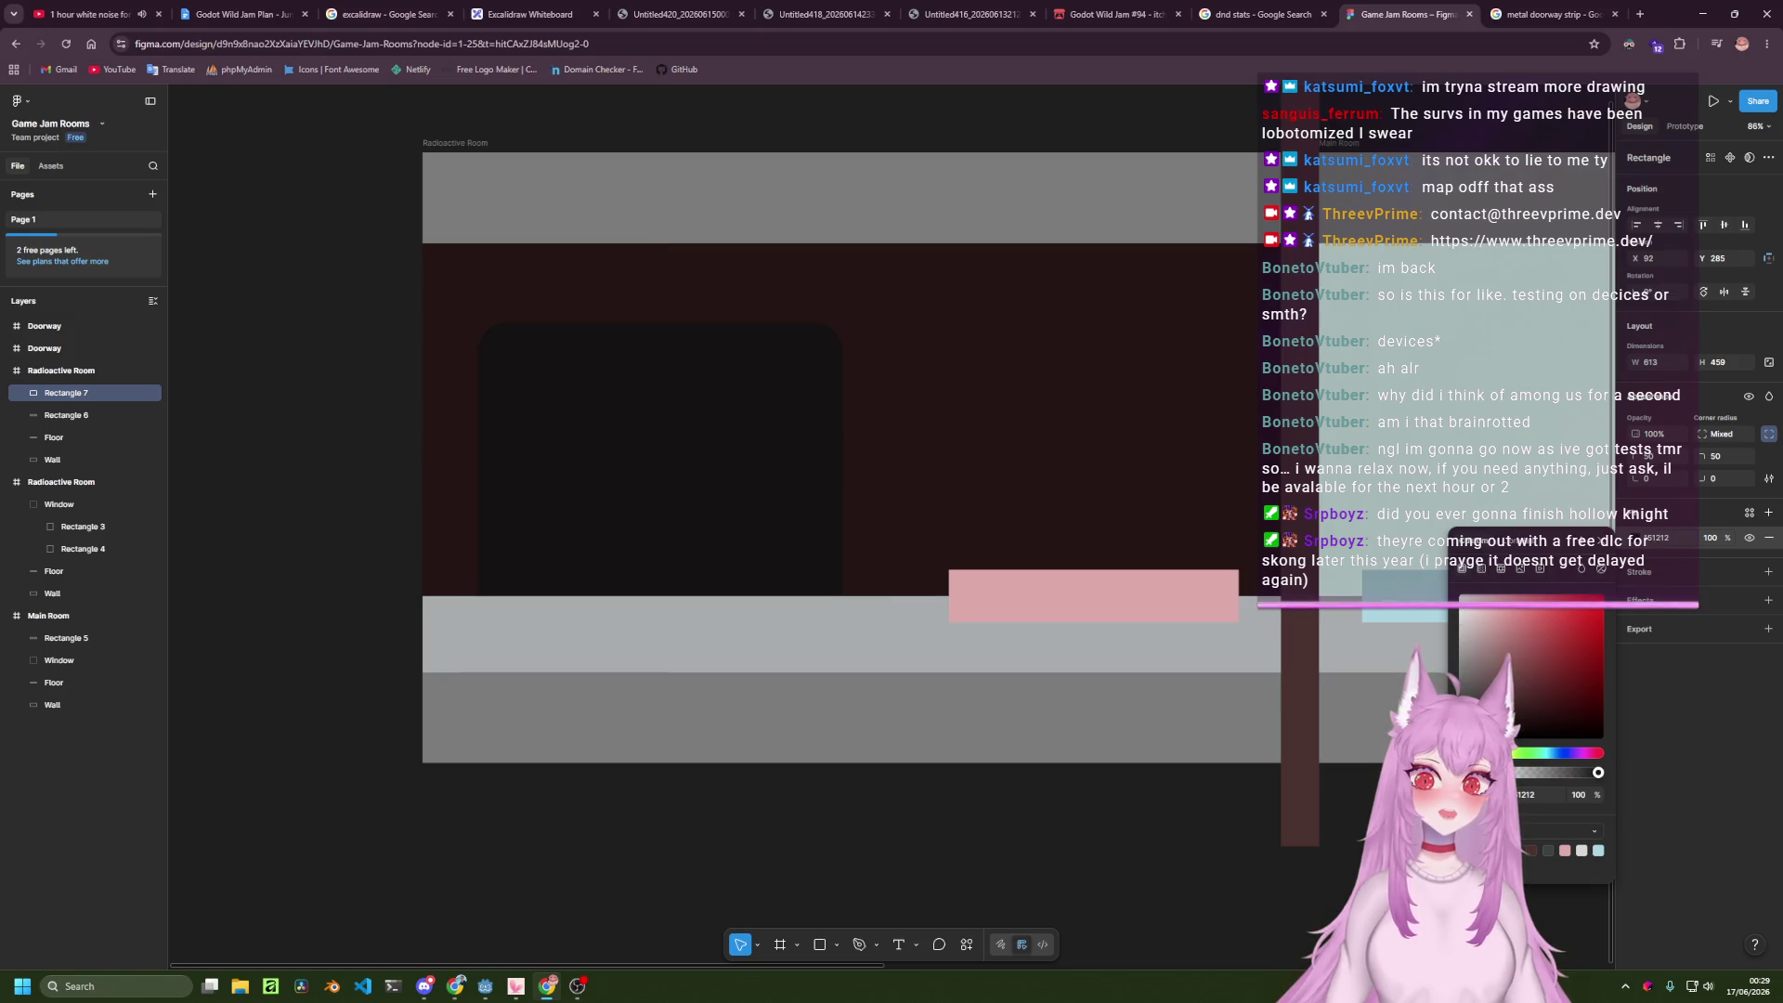
drag(1467, 732, 1465, 734)
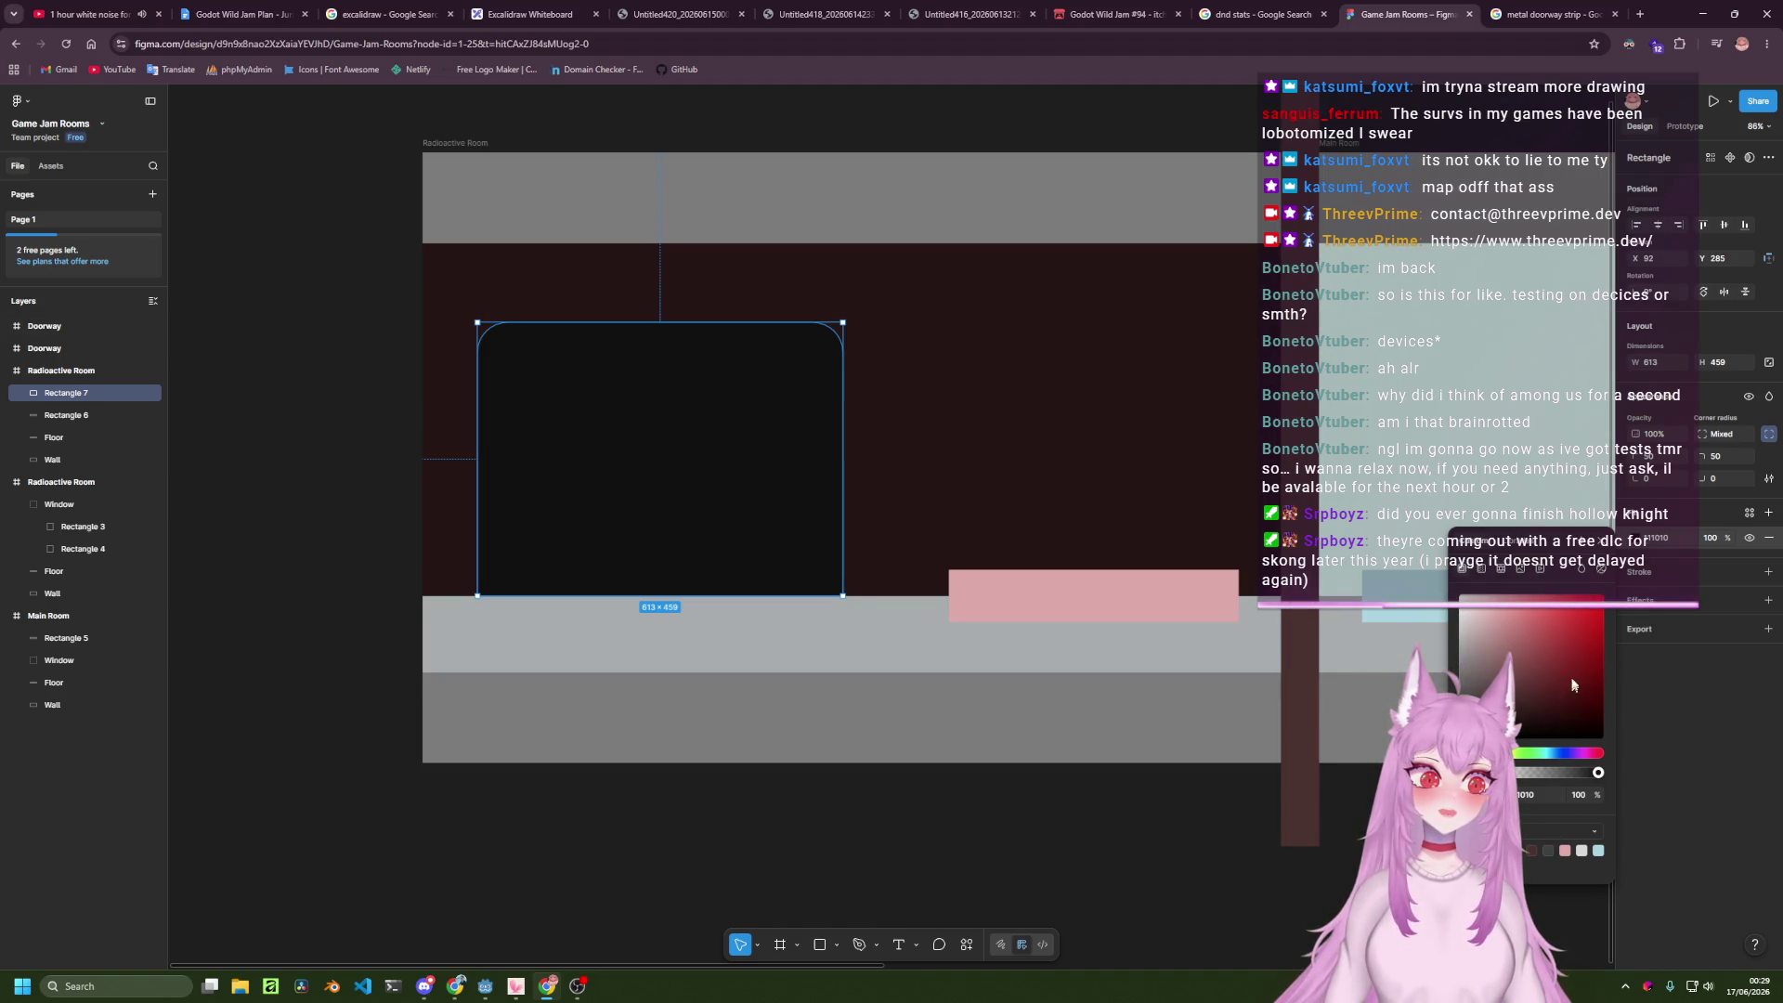
click(1006, 855)
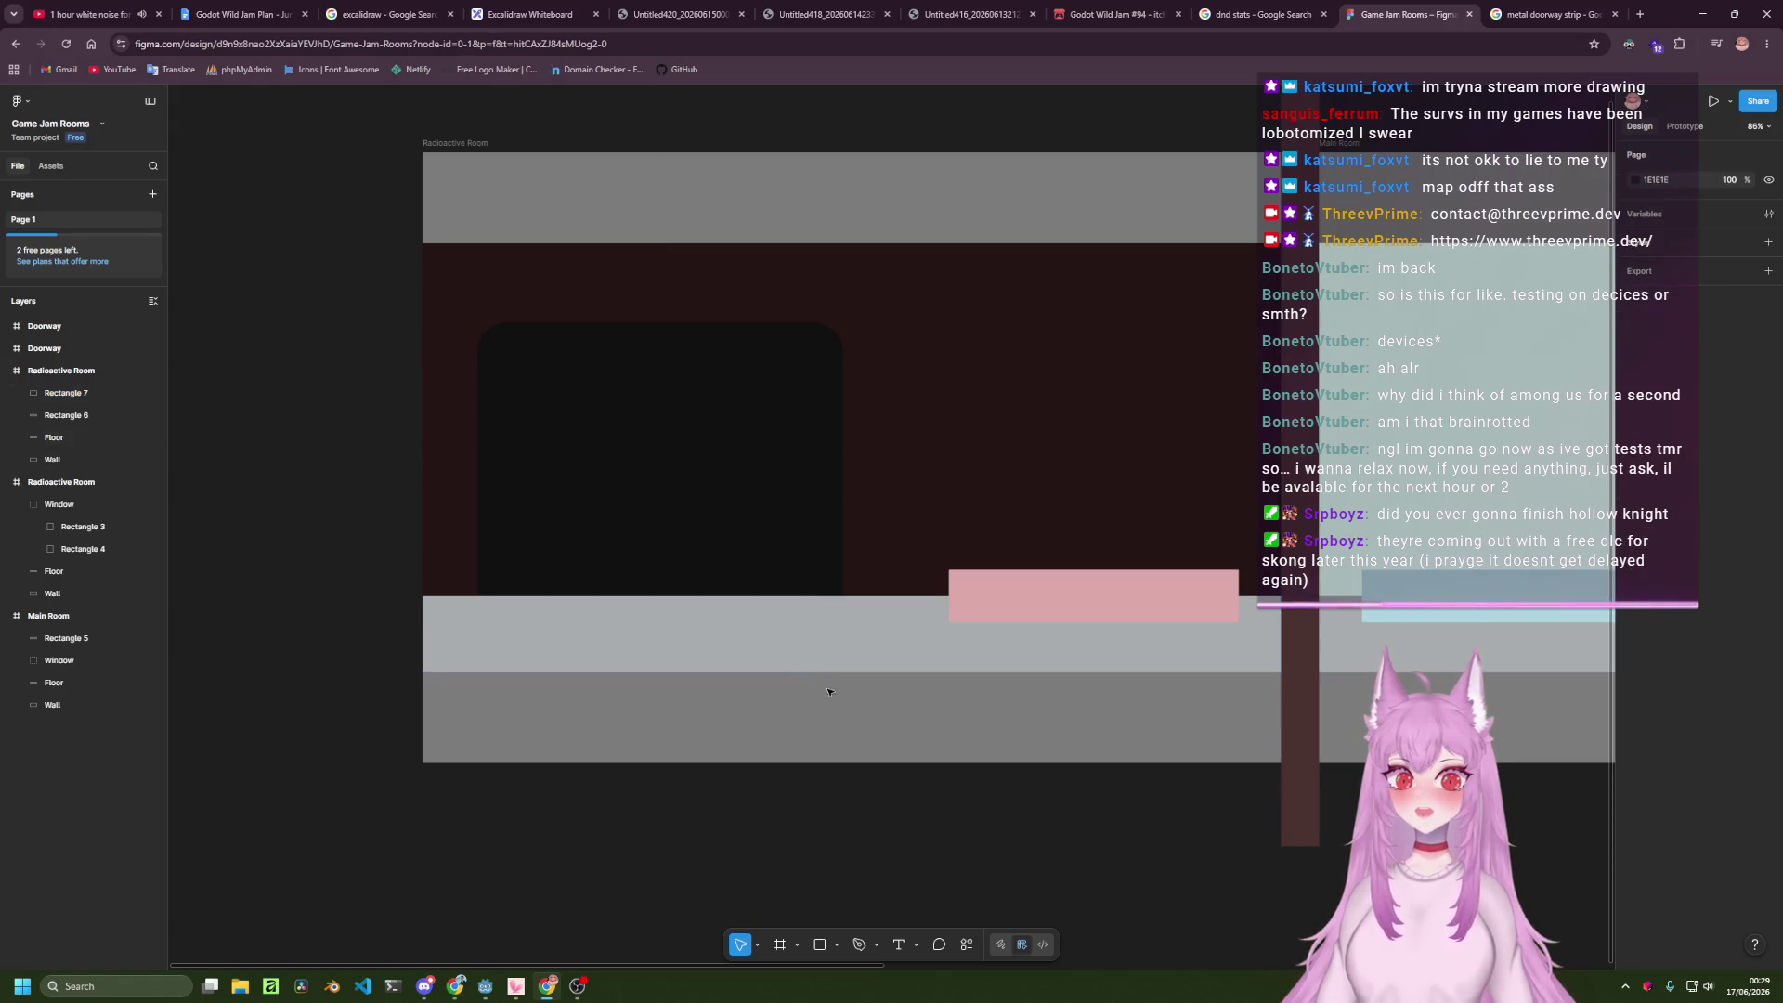
Change the Radioactive Room Floor fill from cool grey to pale pinkish grey.
click(800, 640)
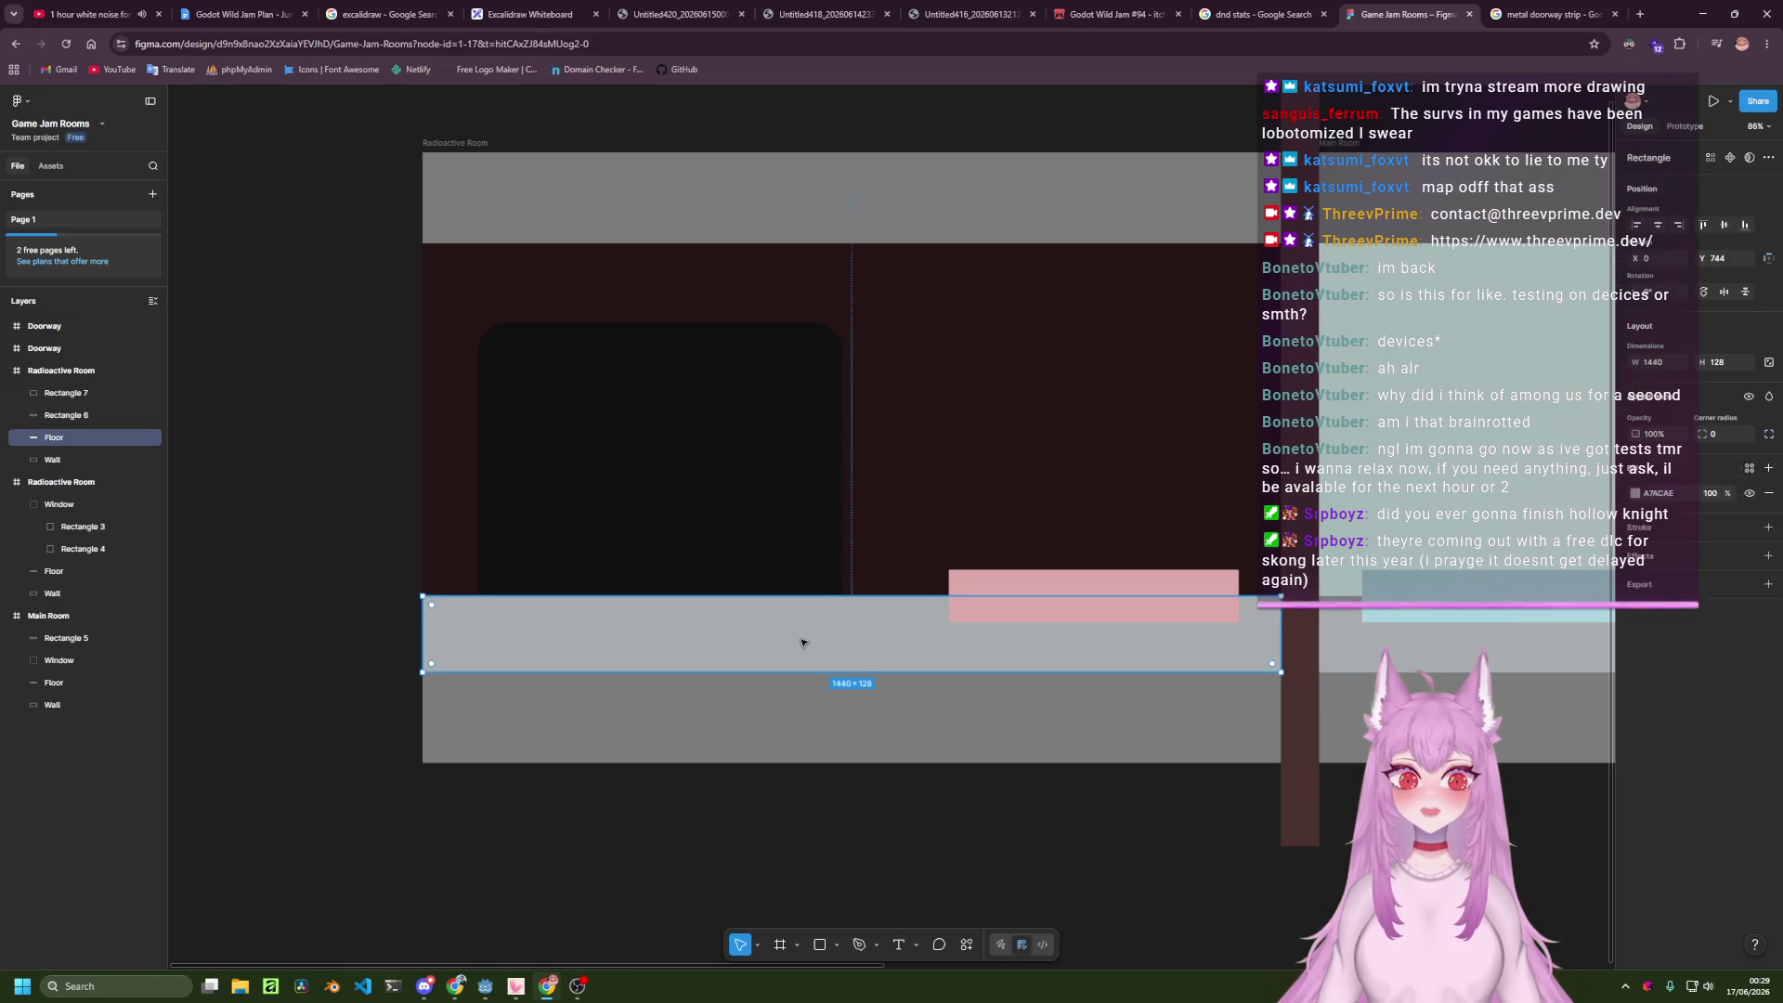
click(1636, 538)
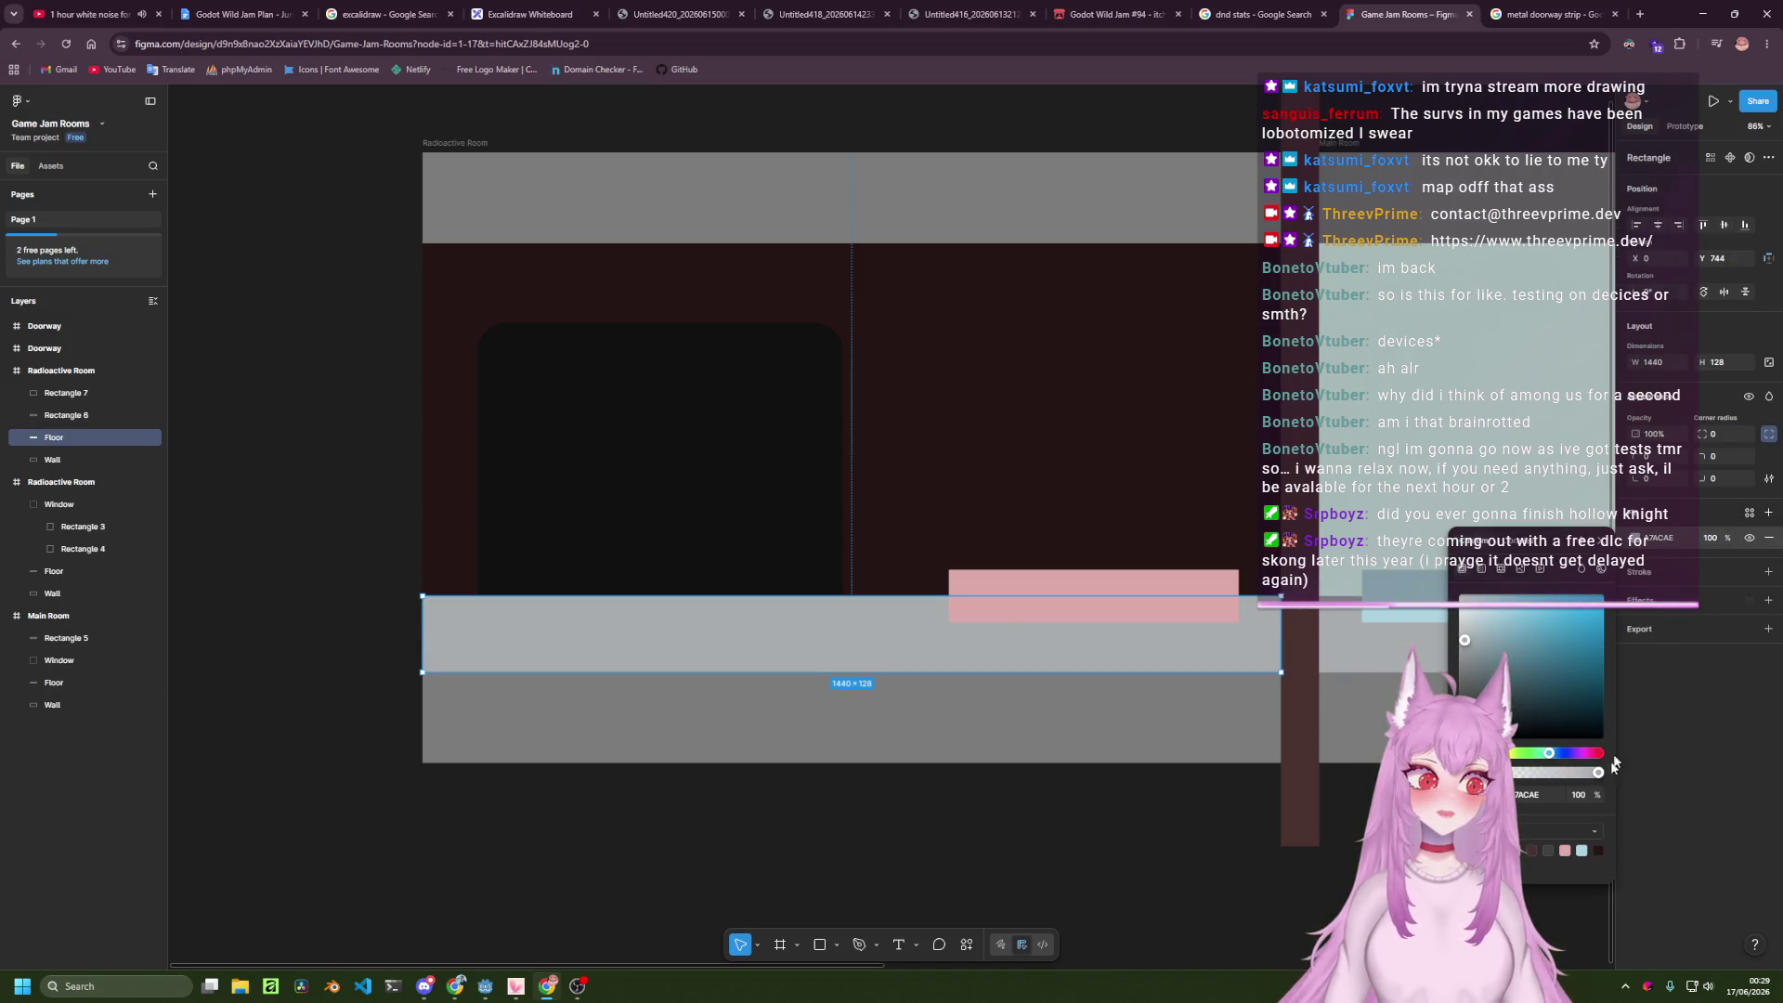
click(1515, 851)
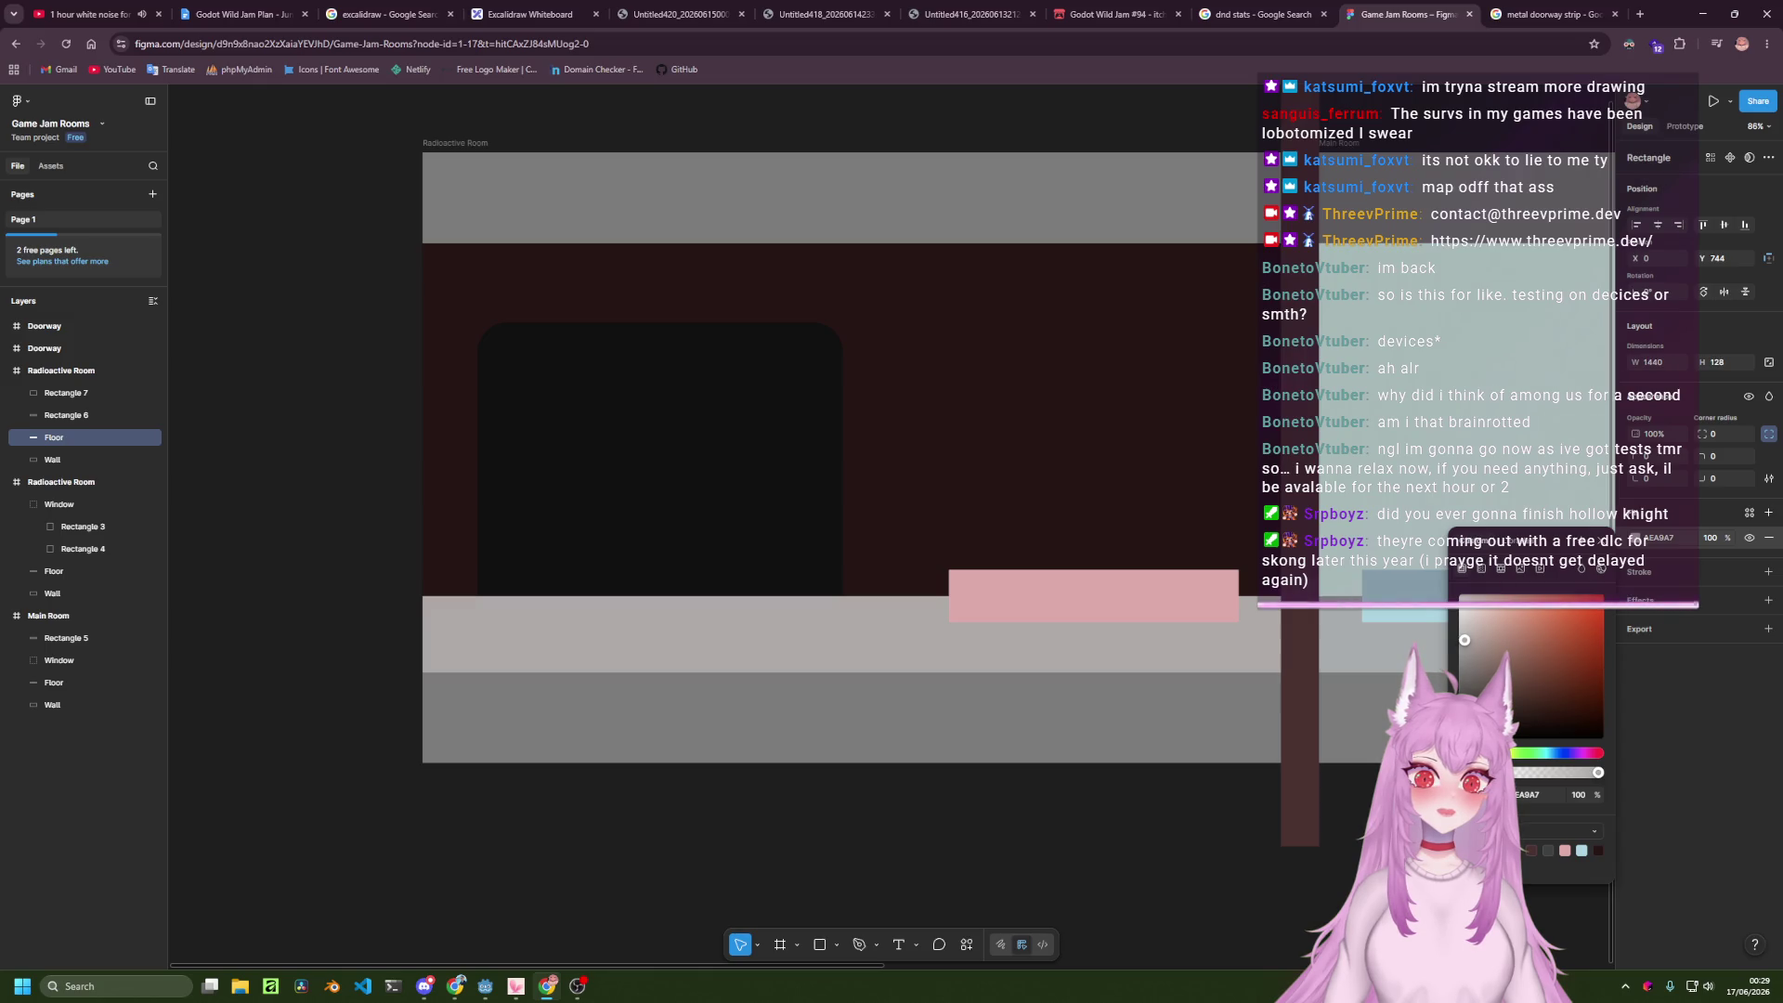
drag(1485, 752, 1472, 752)
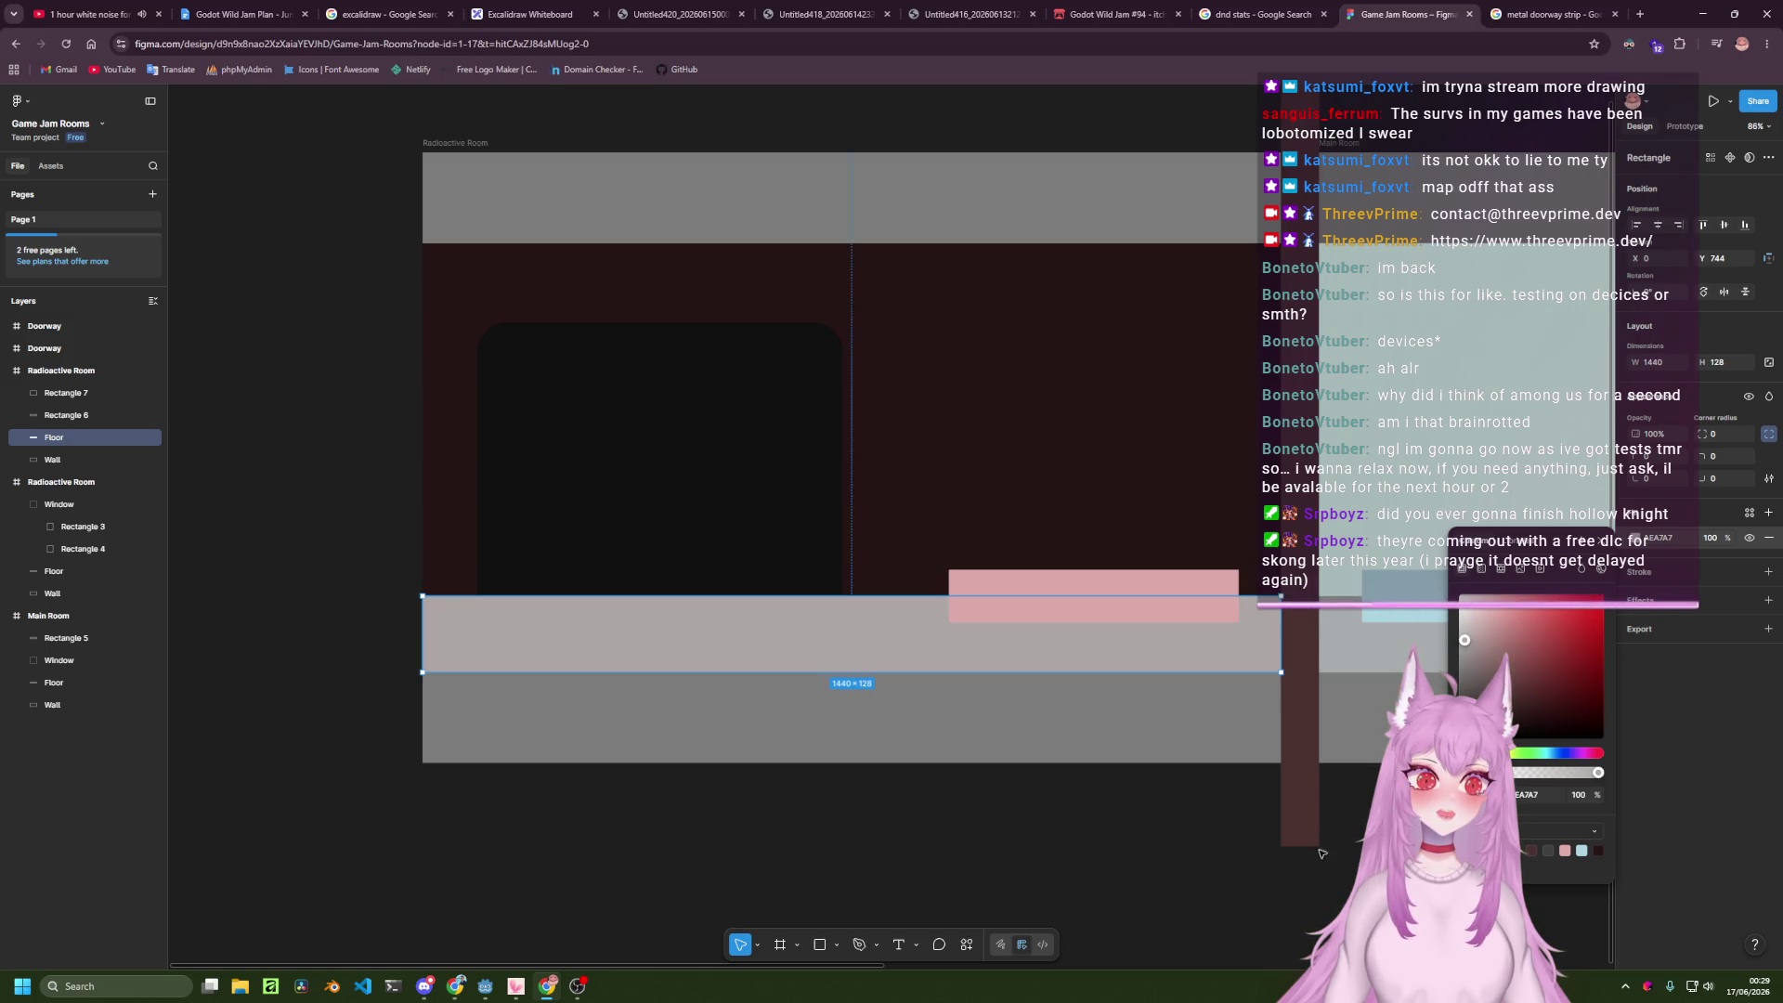
click(1337, 891)
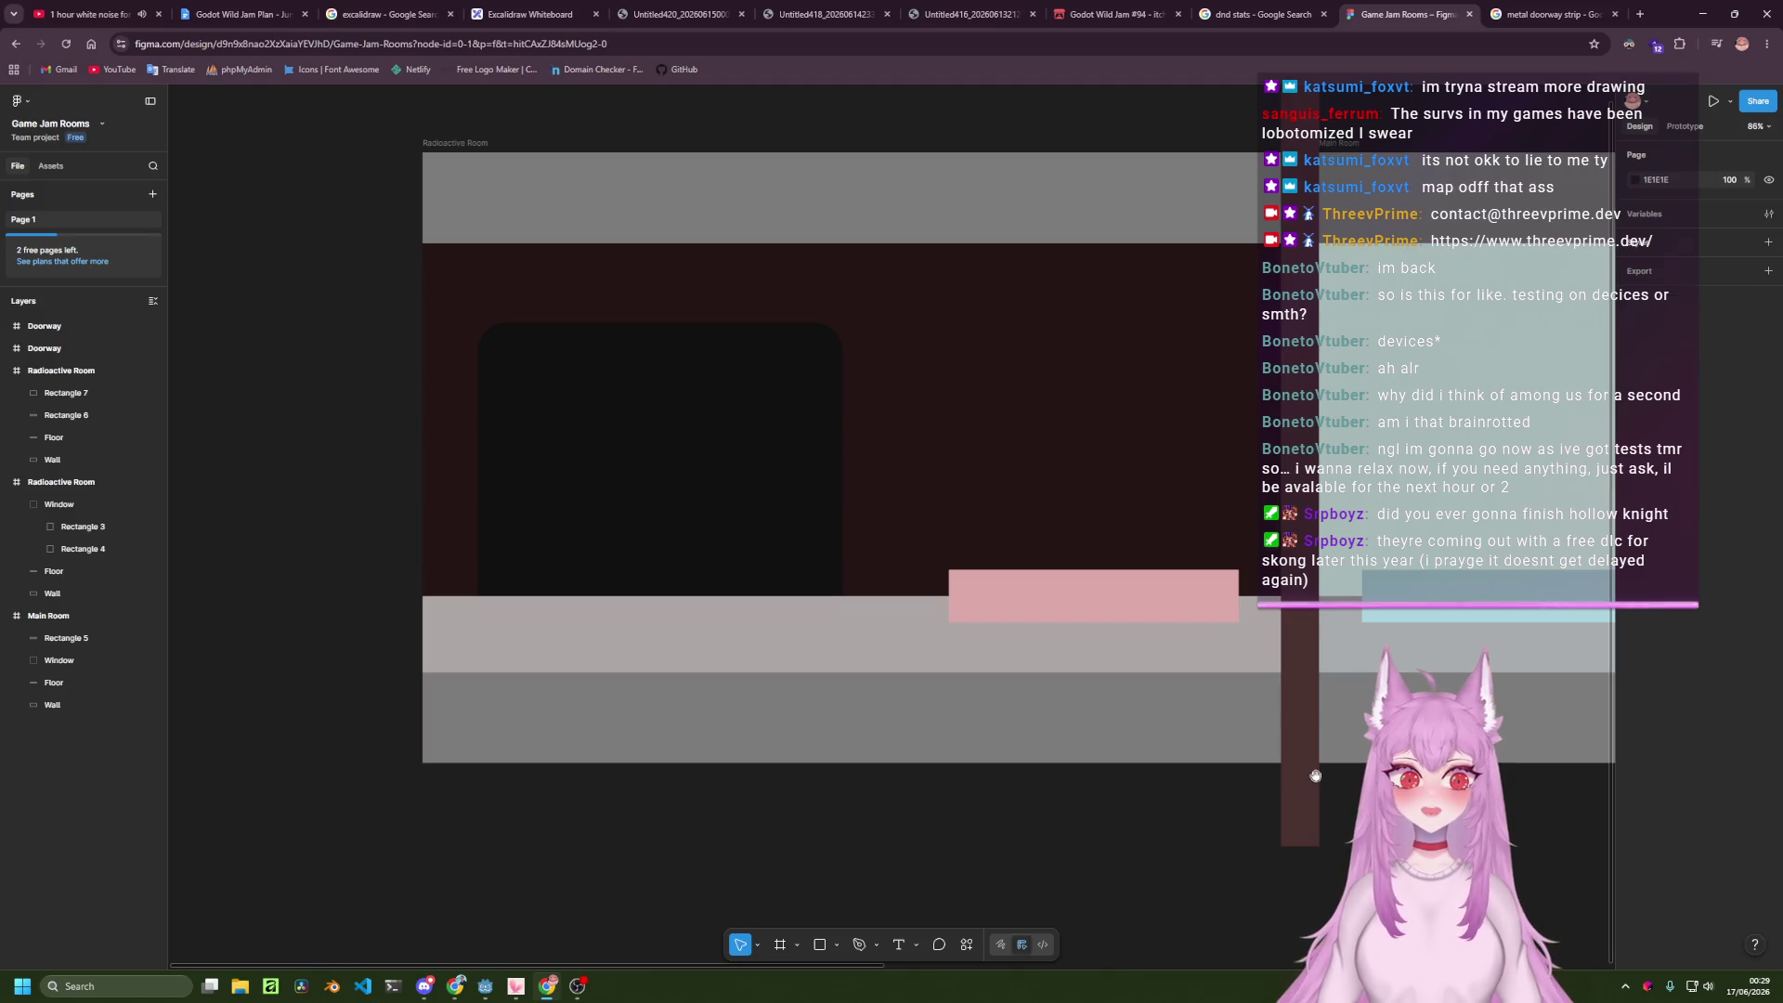
drag(1314, 768, 430, 768)
drag(1004, 768, 499, 801)
drag(1062, 564, 697, 561)
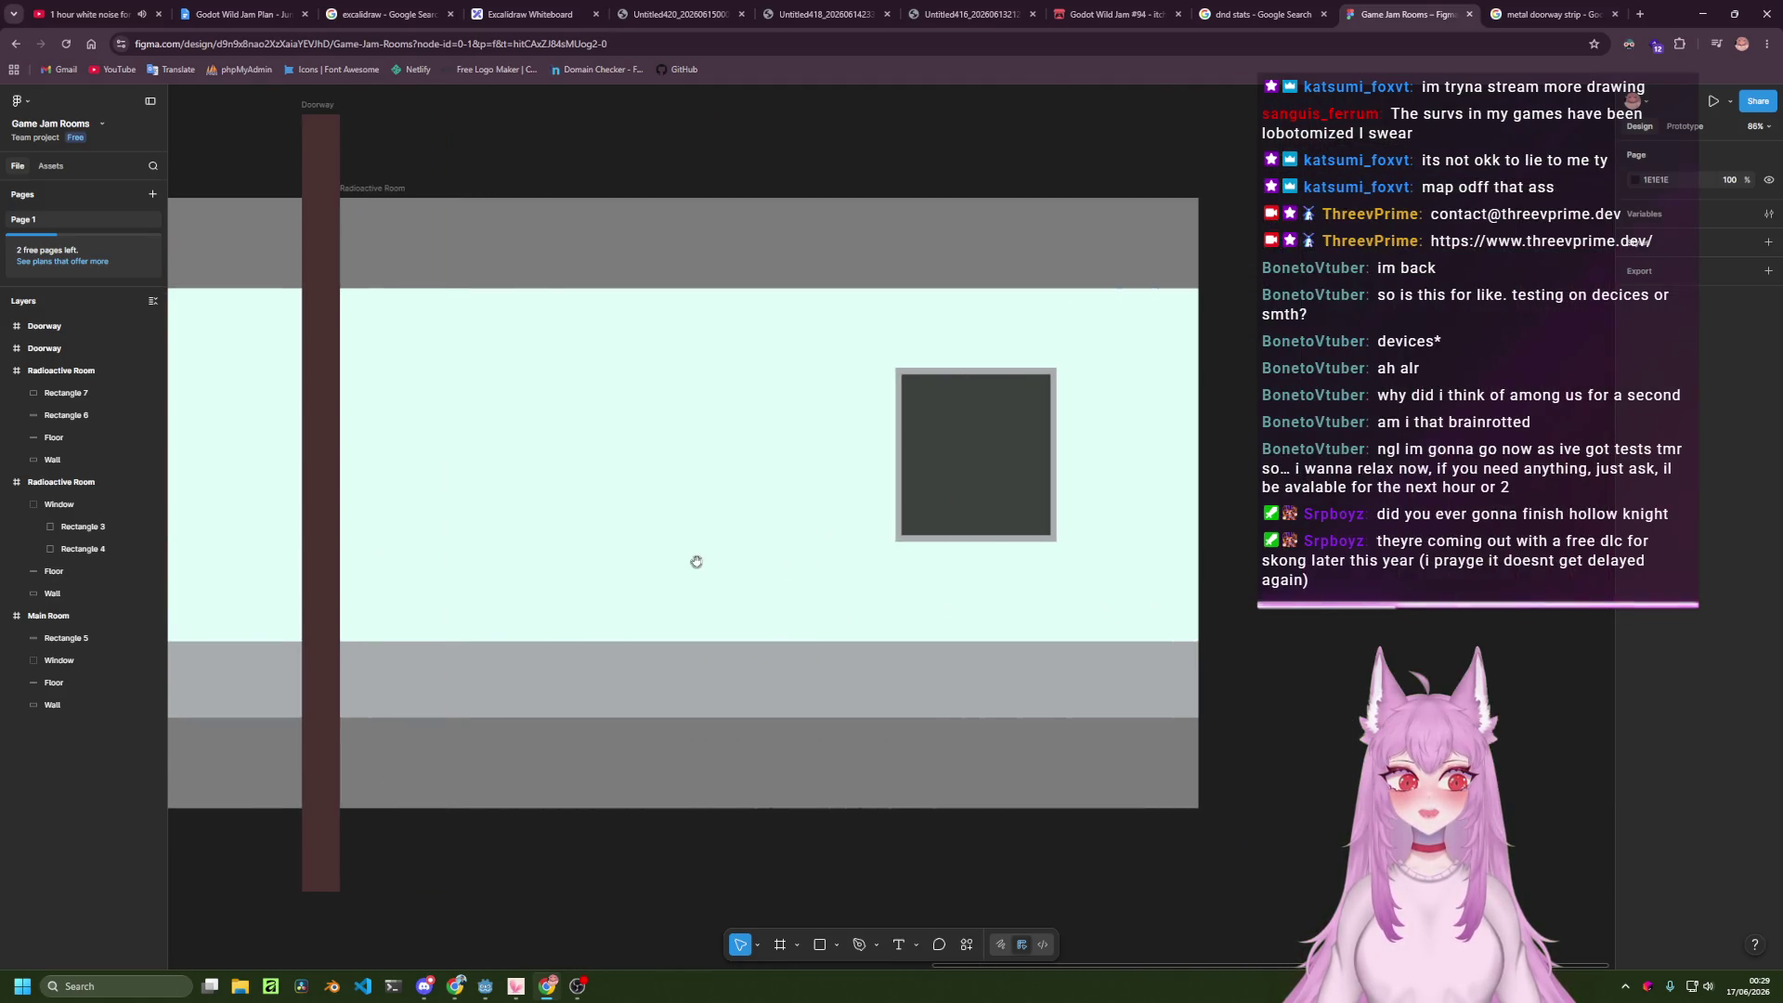
Make the second room's wall pale green and delete its window.
click(650, 488)
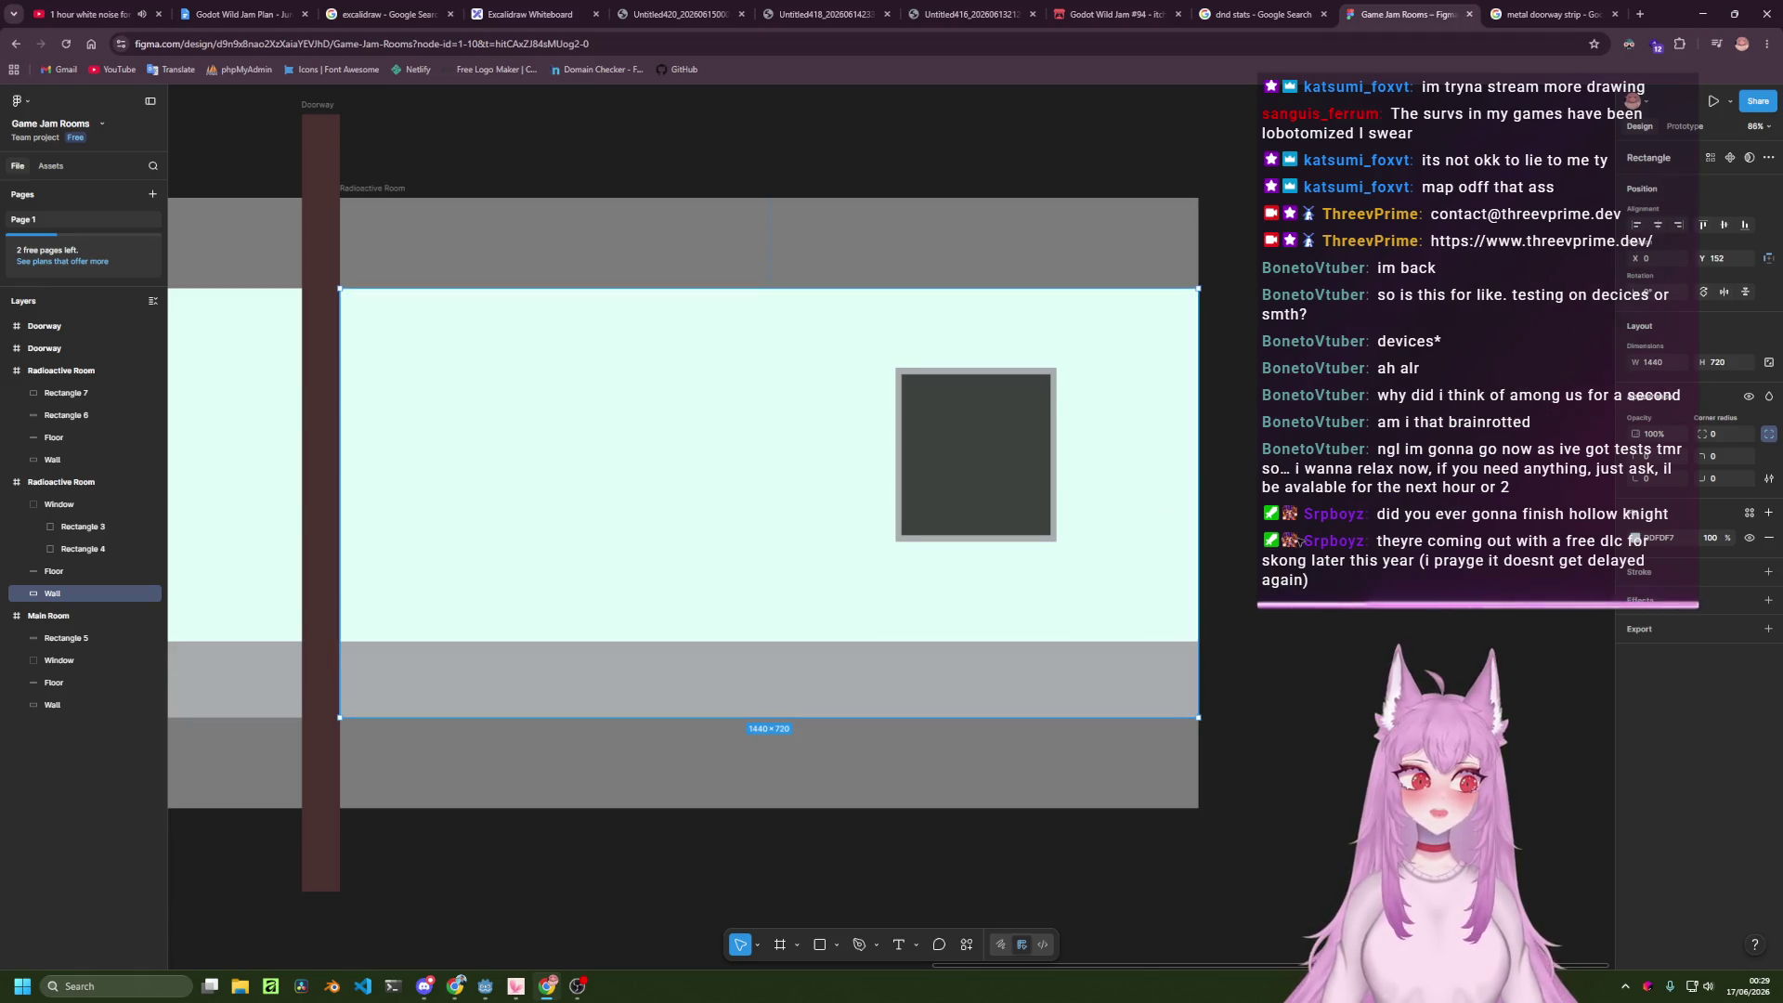
click(1634, 538)
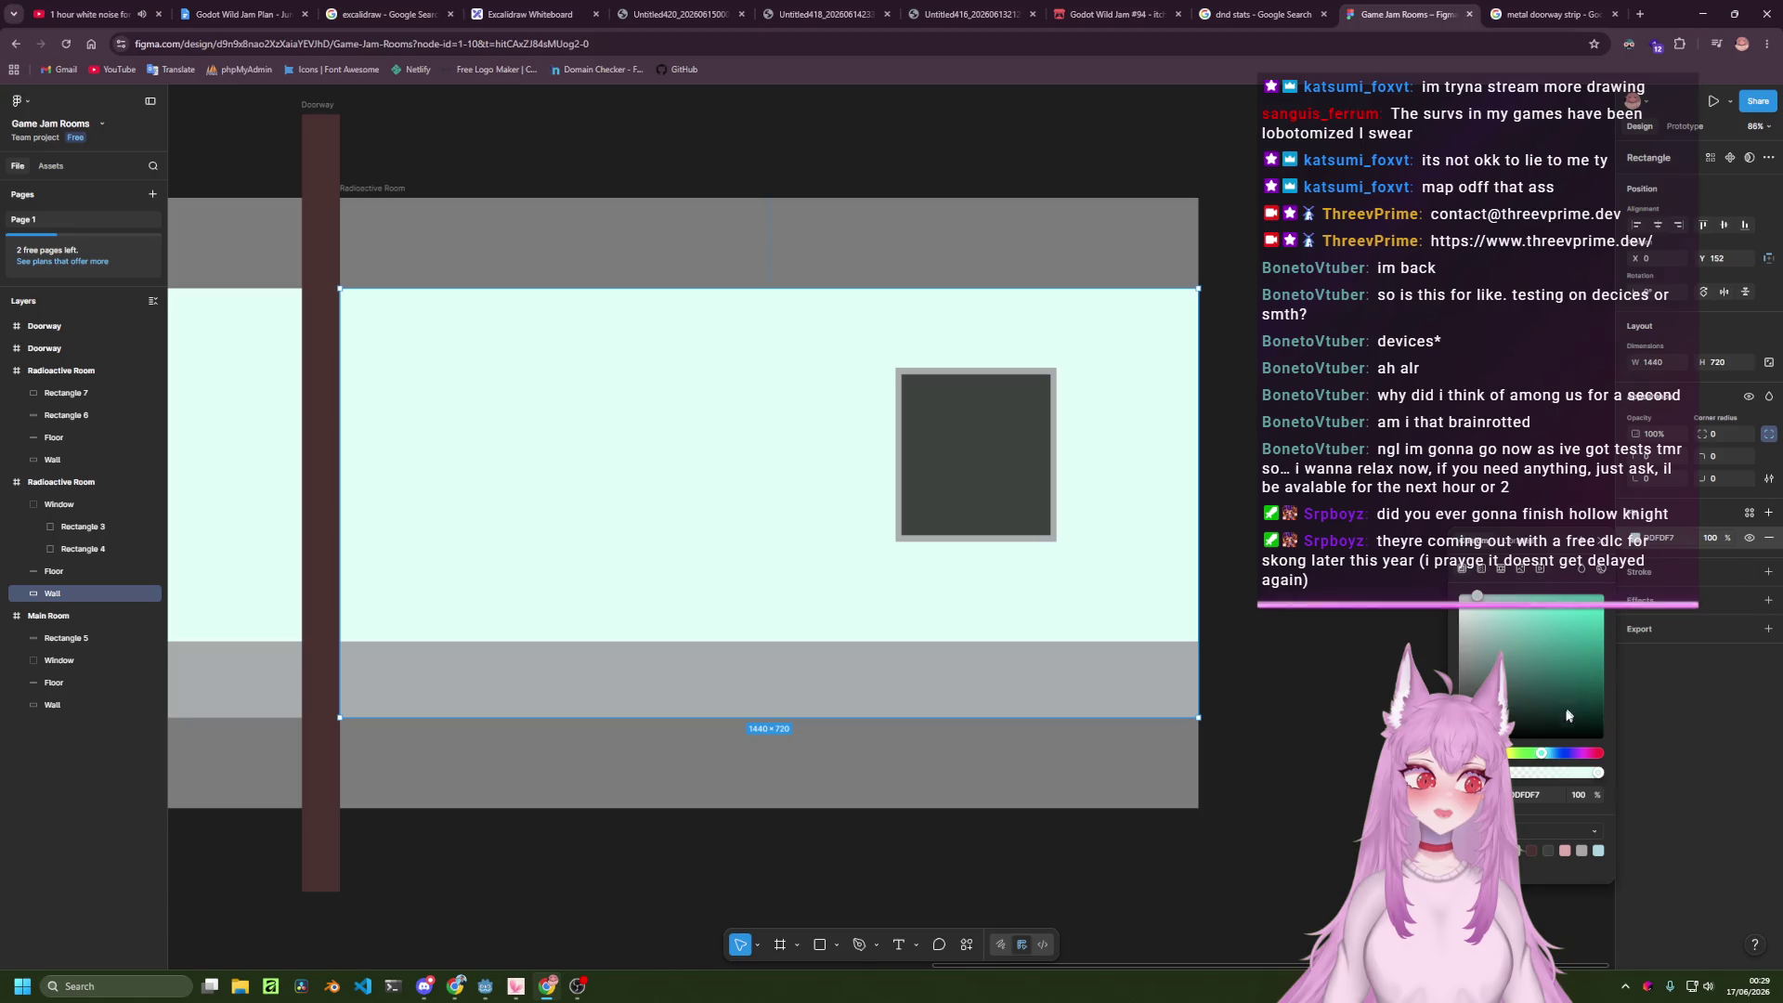
drag(1529, 762, 1524, 762)
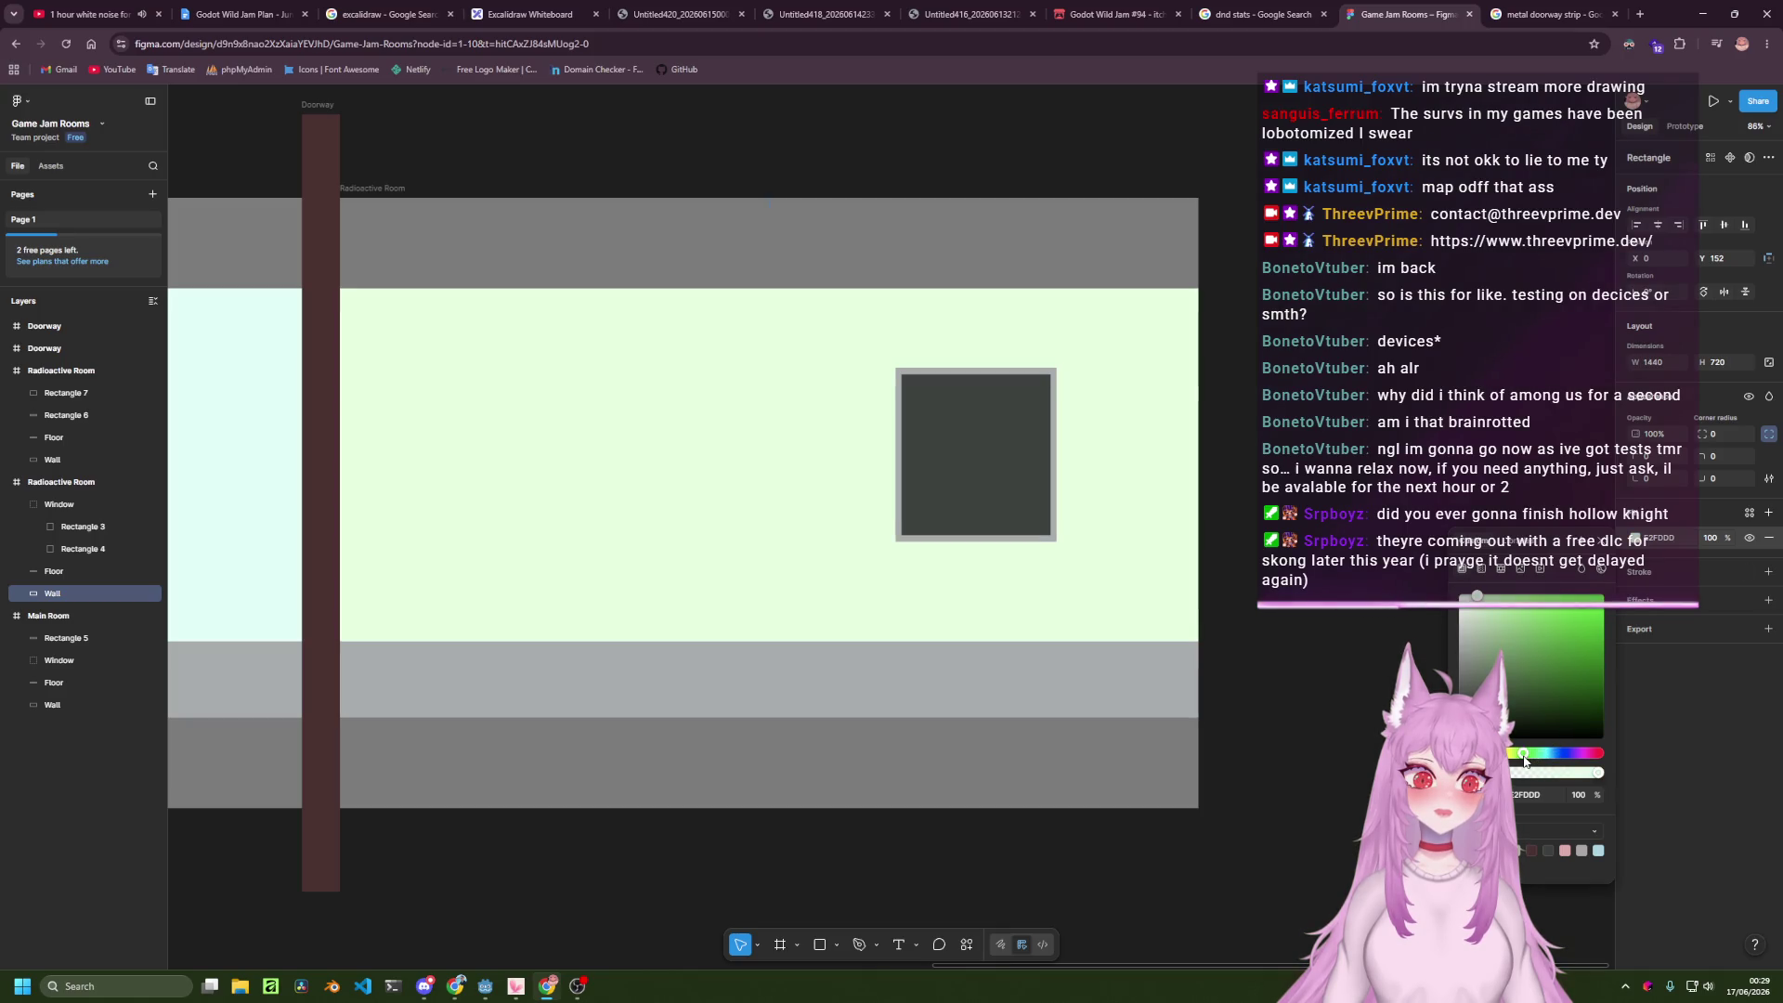
click(932, 389)
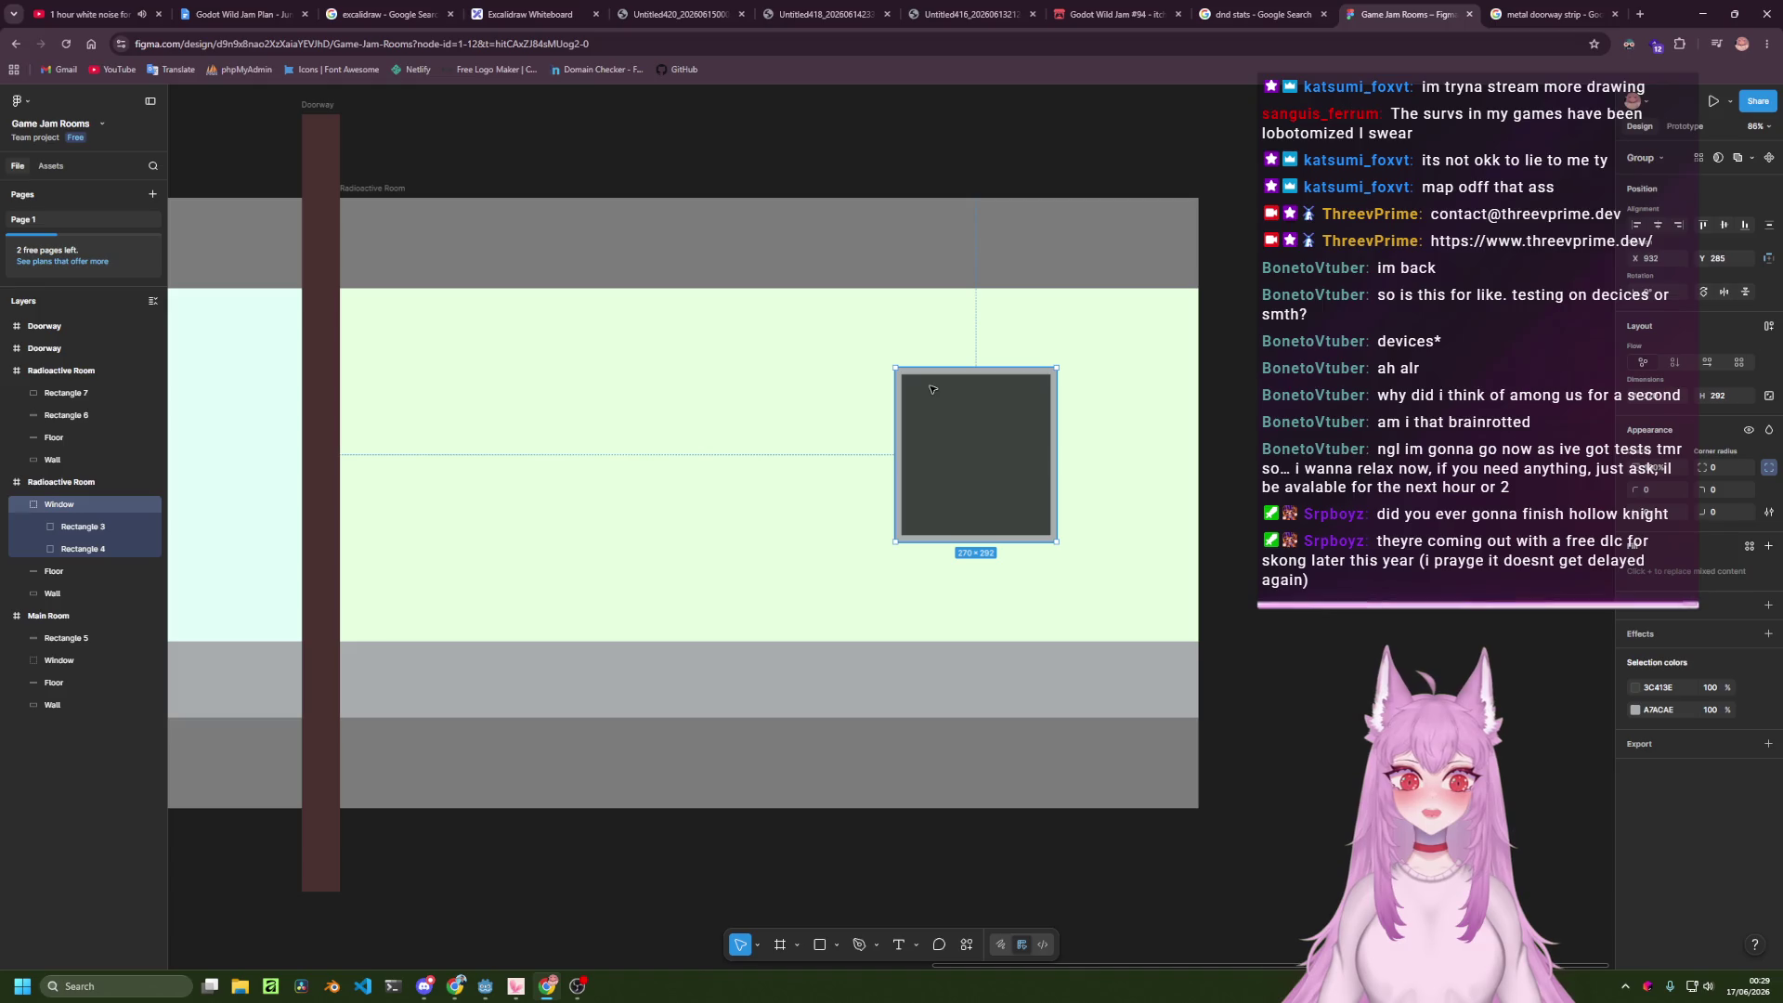
key(Delete)
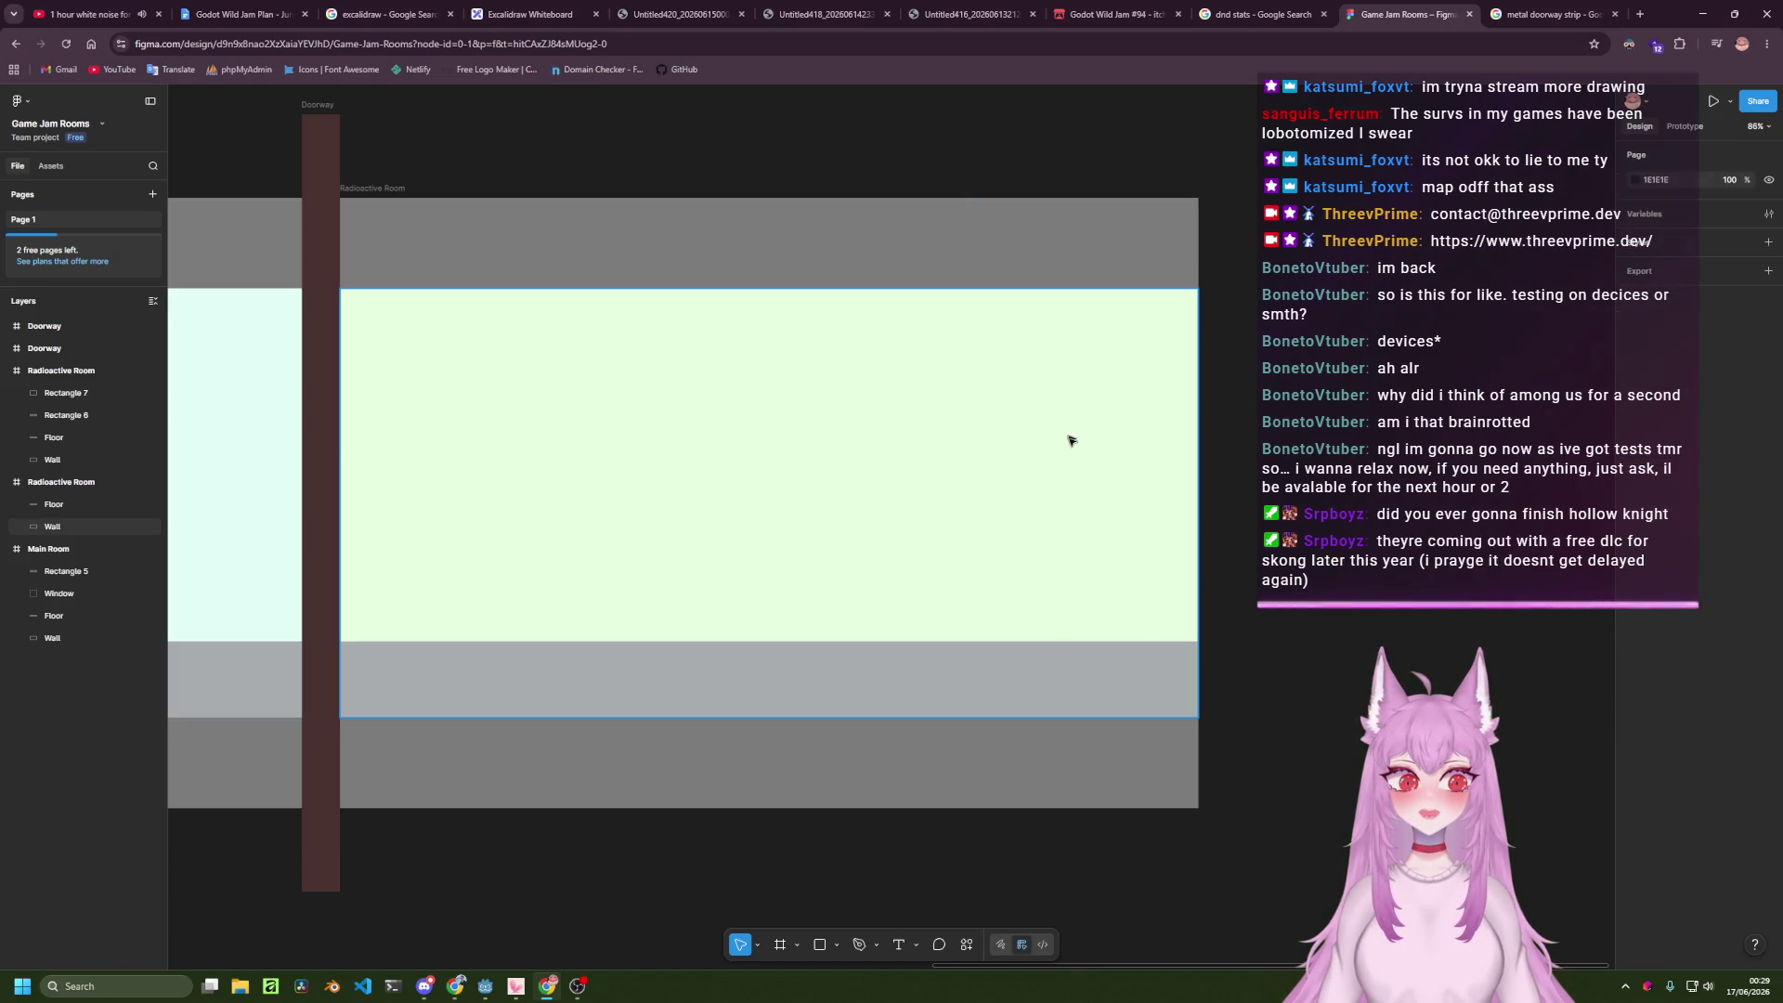
Draw a tall grey rectangle at the wall's right side, resting on the floor line.
scroll(996, 555, left, 2)
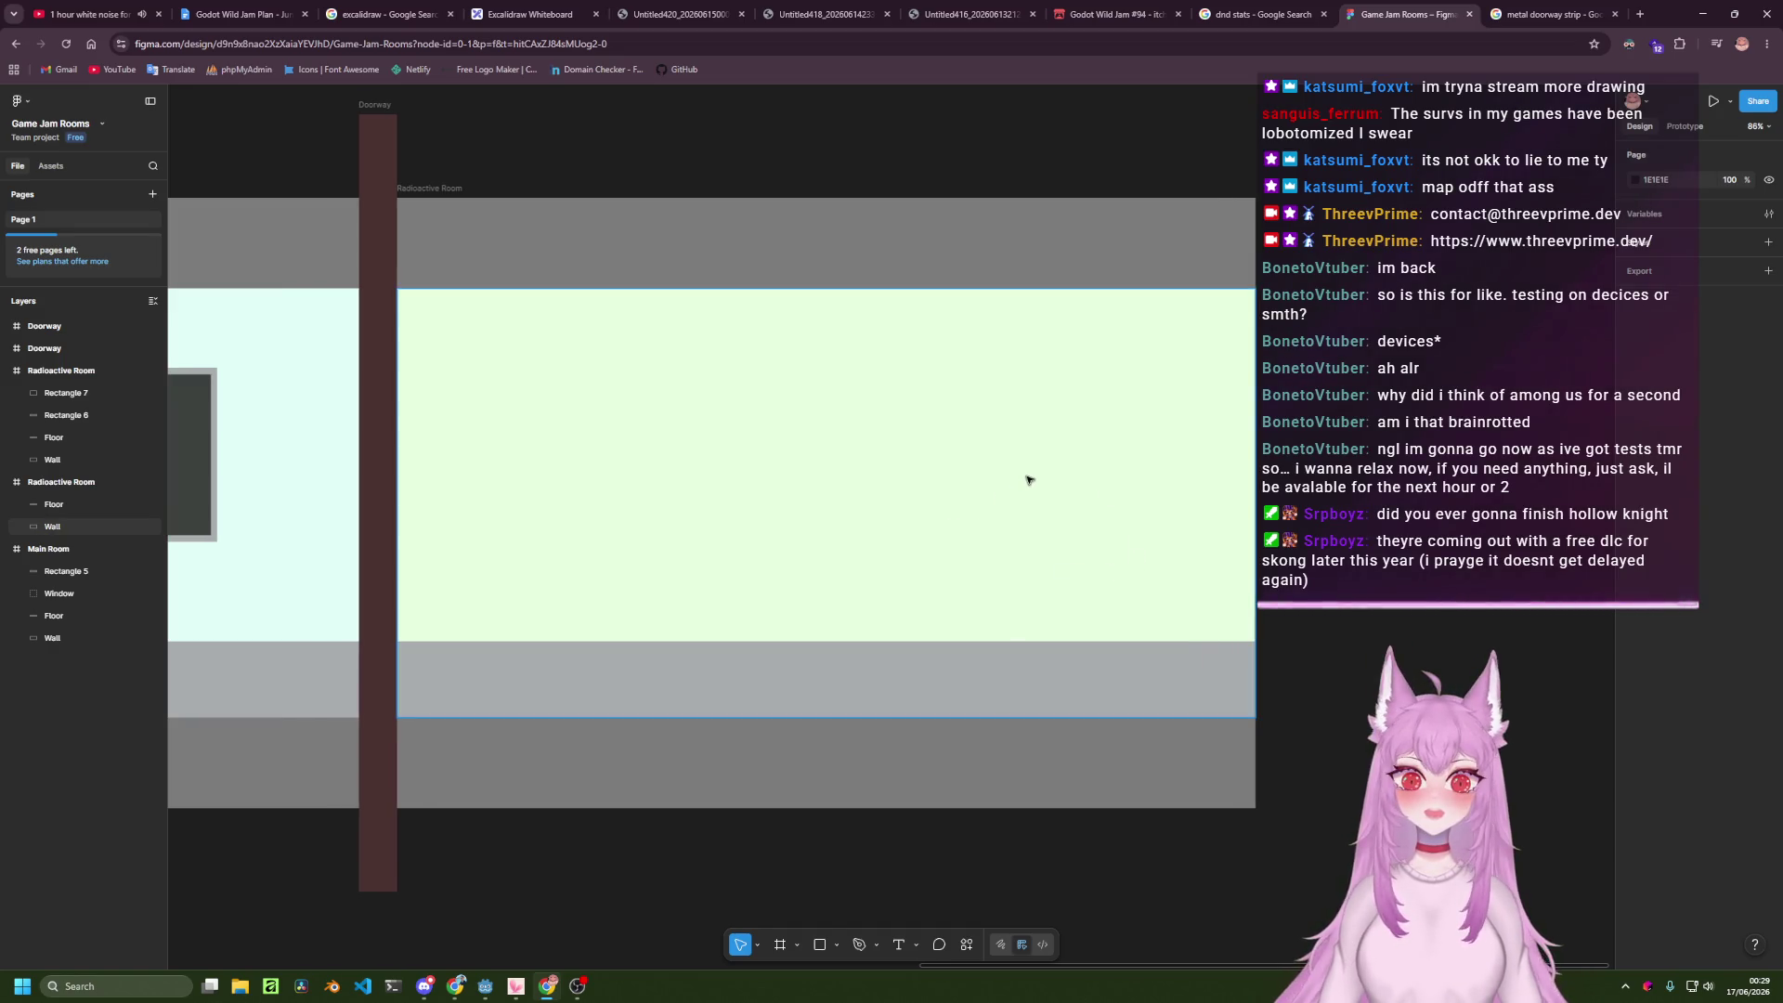
key(r)
mouse_move(939, 324)
mouse_down()
mouse_move(1212, 565)
mouse_move(1150, 641)
mouse_up()
drag(1009, 537, 1055, 540)
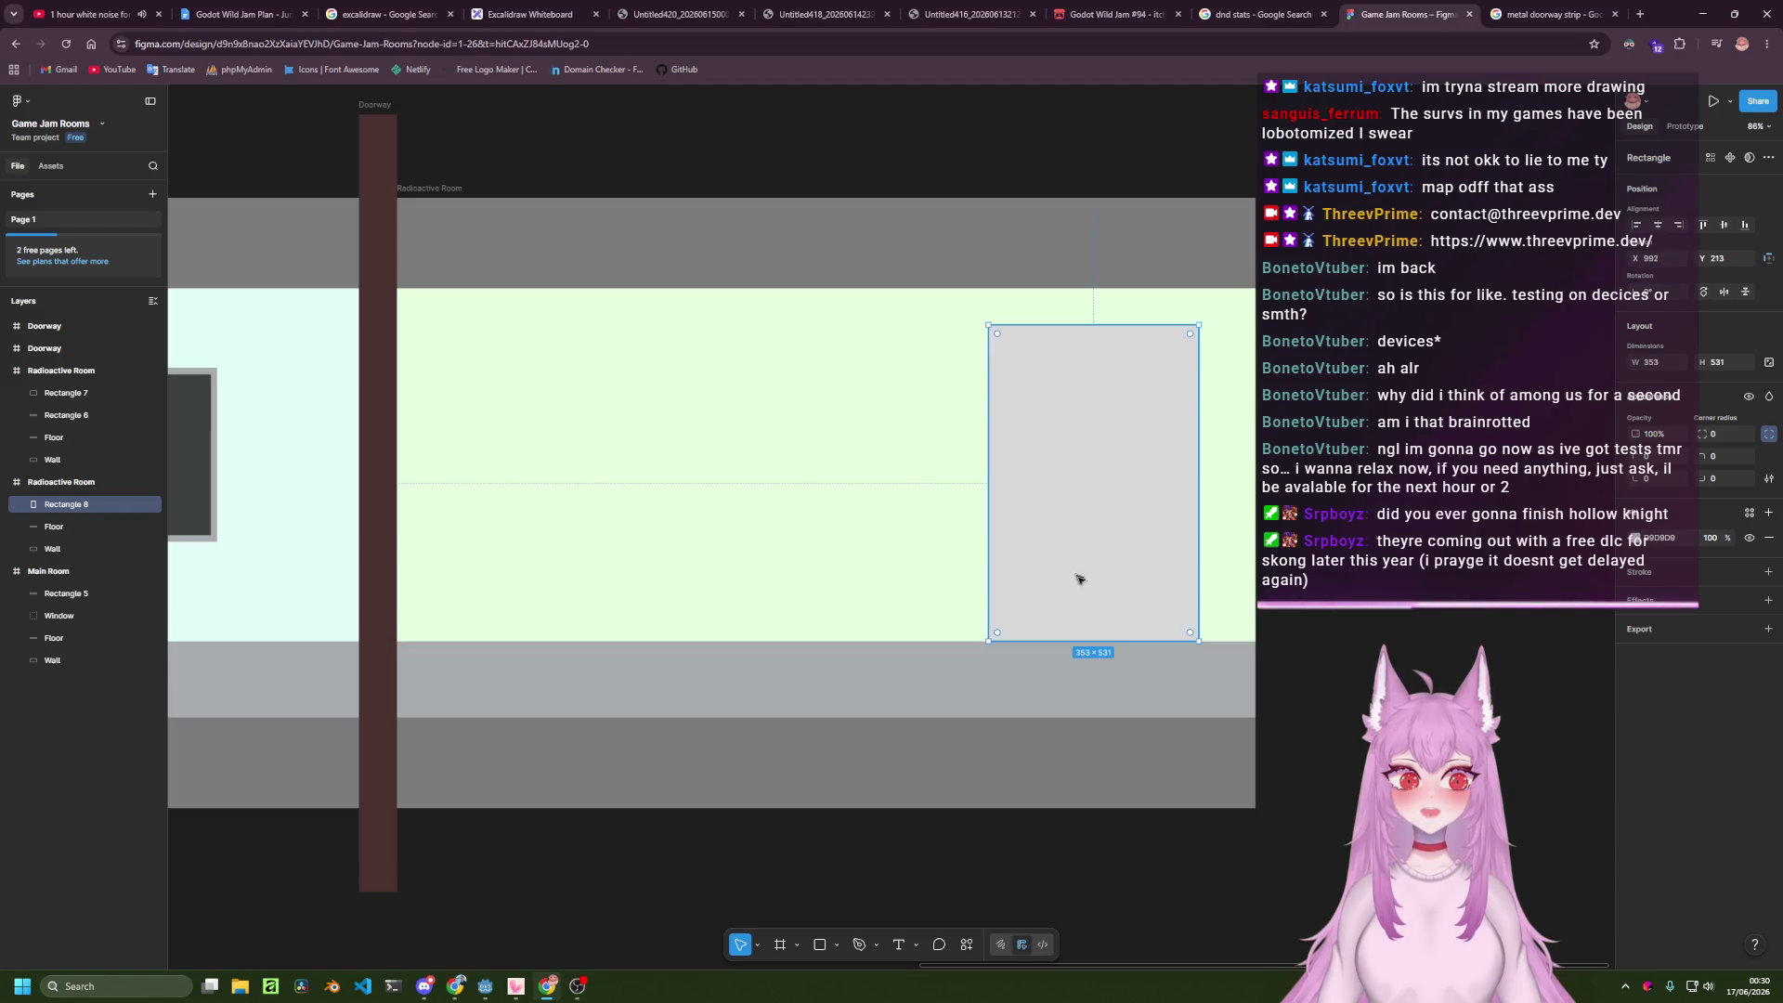
Reshape the panel to 250×585 with a corner radius of about 41.
drag(1108, 644, 1109, 673)
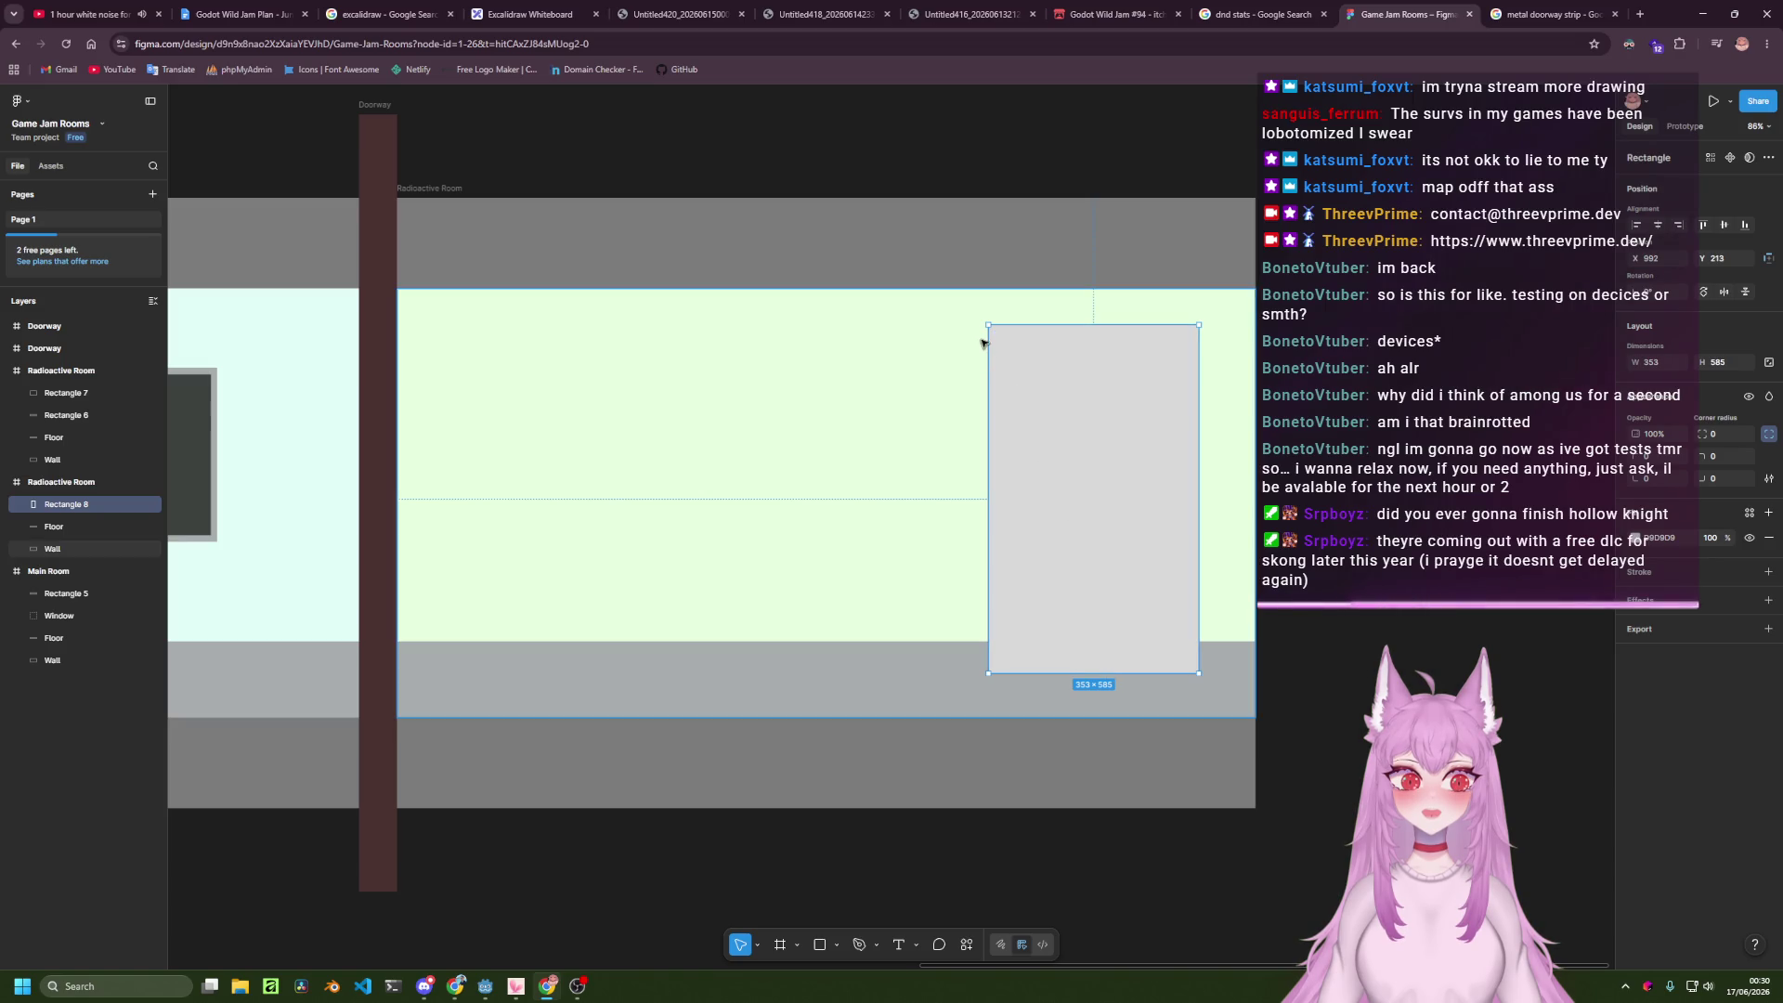
mouse_move(998, 332)
mouse_down()
mouse_move(1054, 363)
mouse_move(1019, 354)
mouse_up()
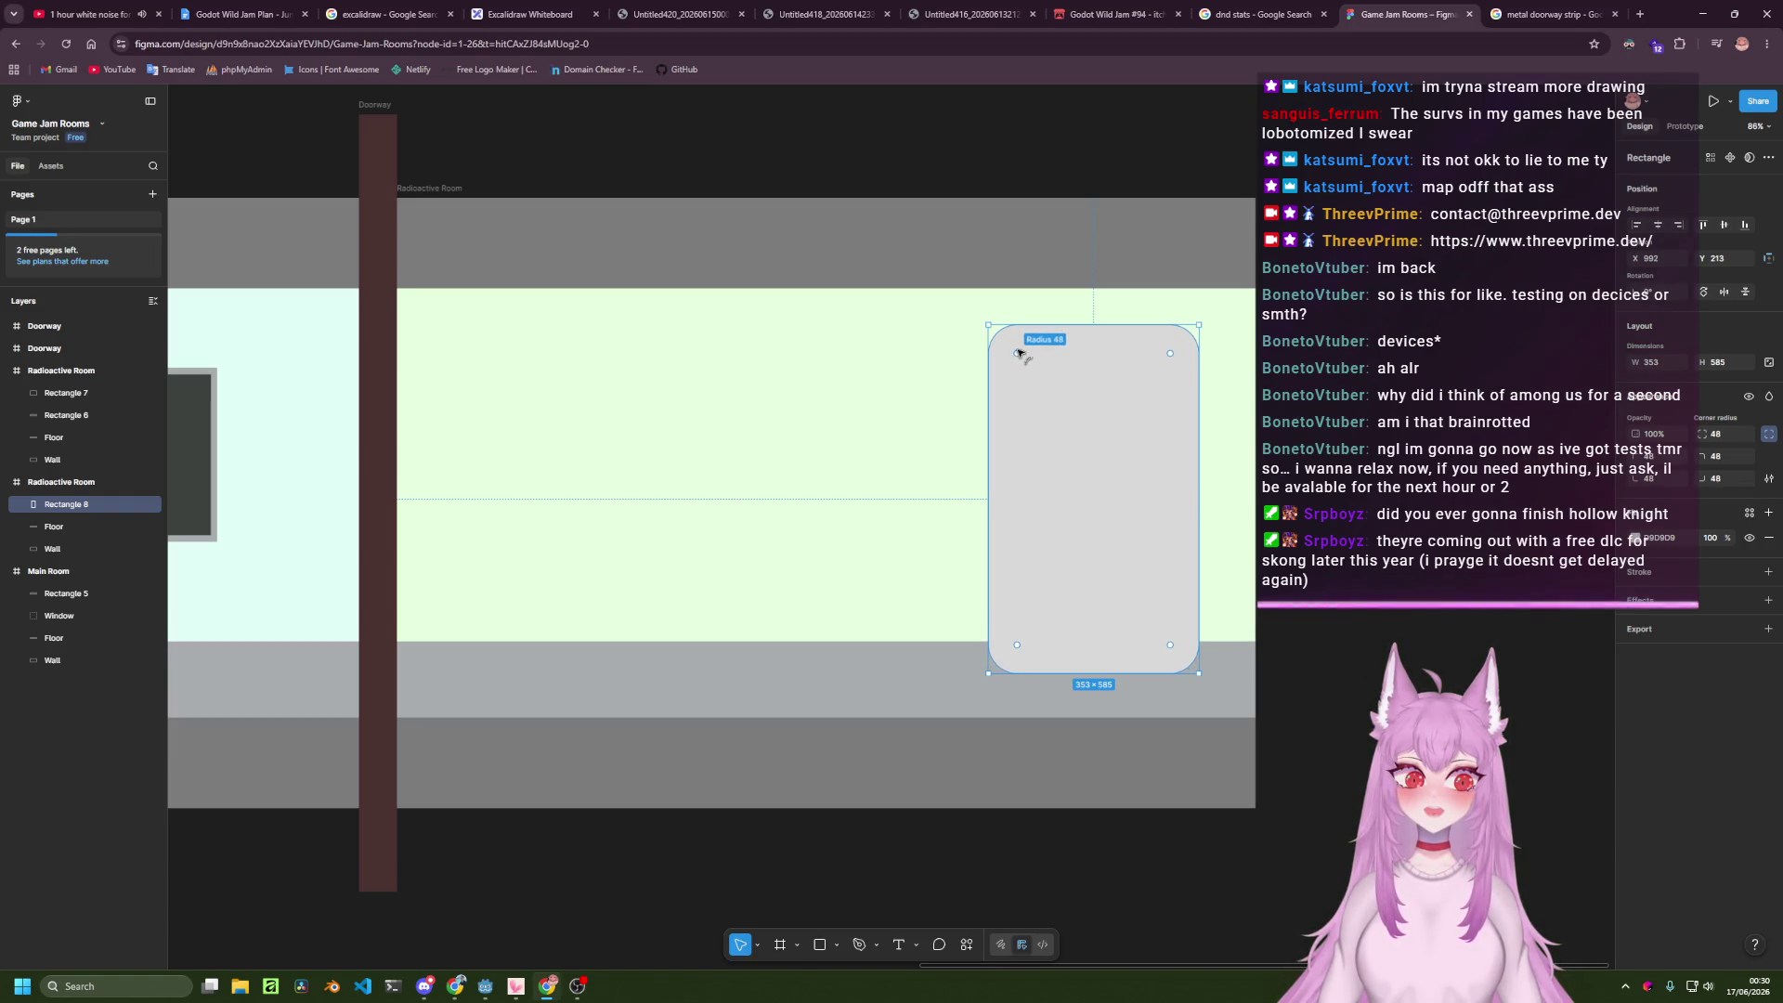
drag(1021, 354, 1013, 350)
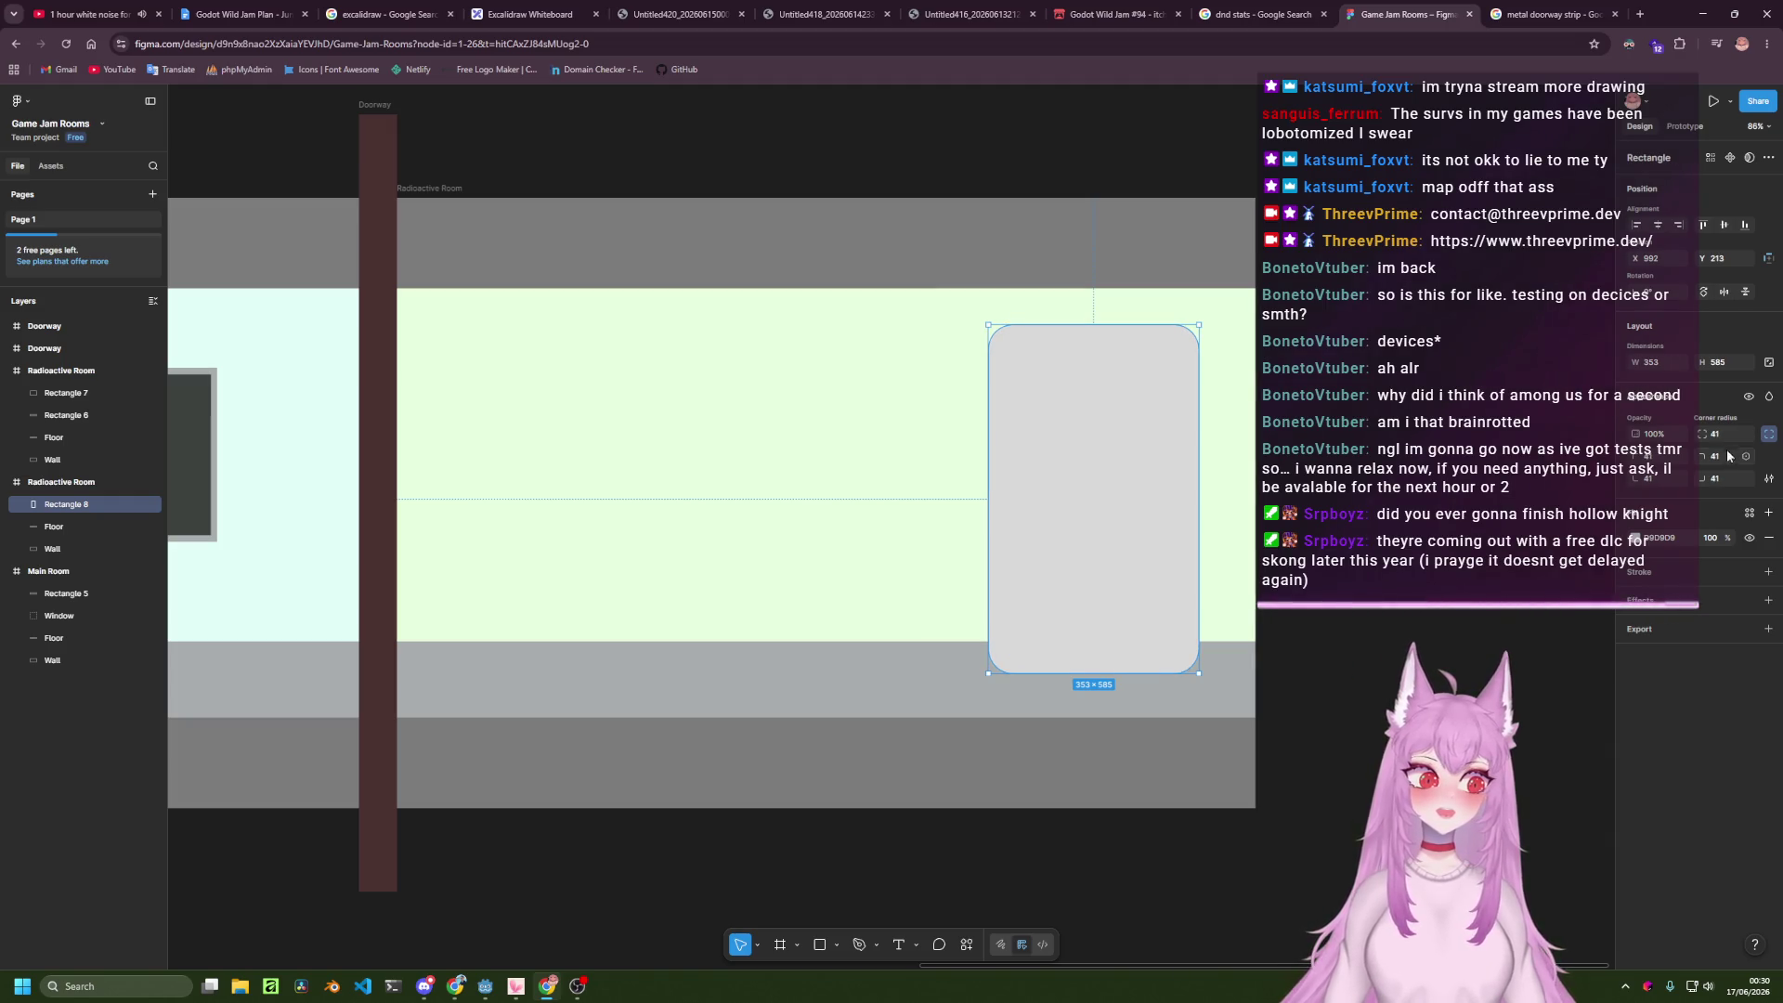
click(1770, 435)
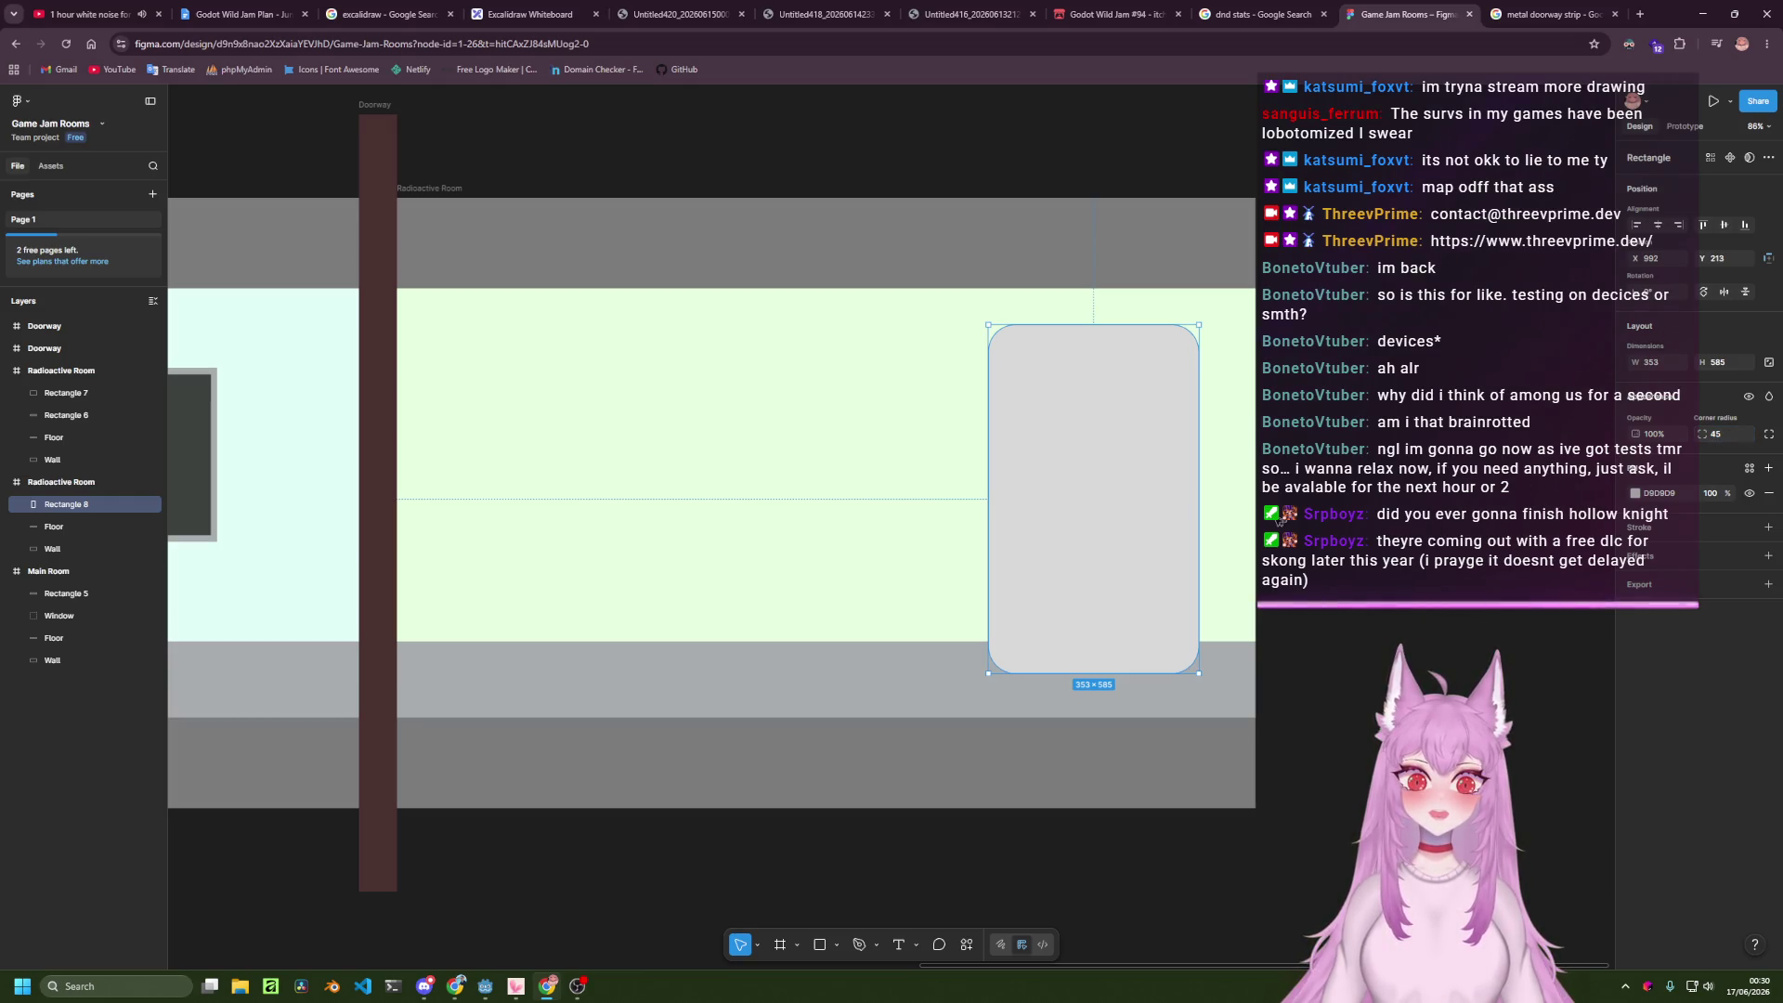
mouse_move(1078, 493)
mouse_down()
mouse_move(1099, 485)
mouse_move(996, 480)
mouse_move(1050, 474)
mouse_move(1055, 492)
mouse_up()
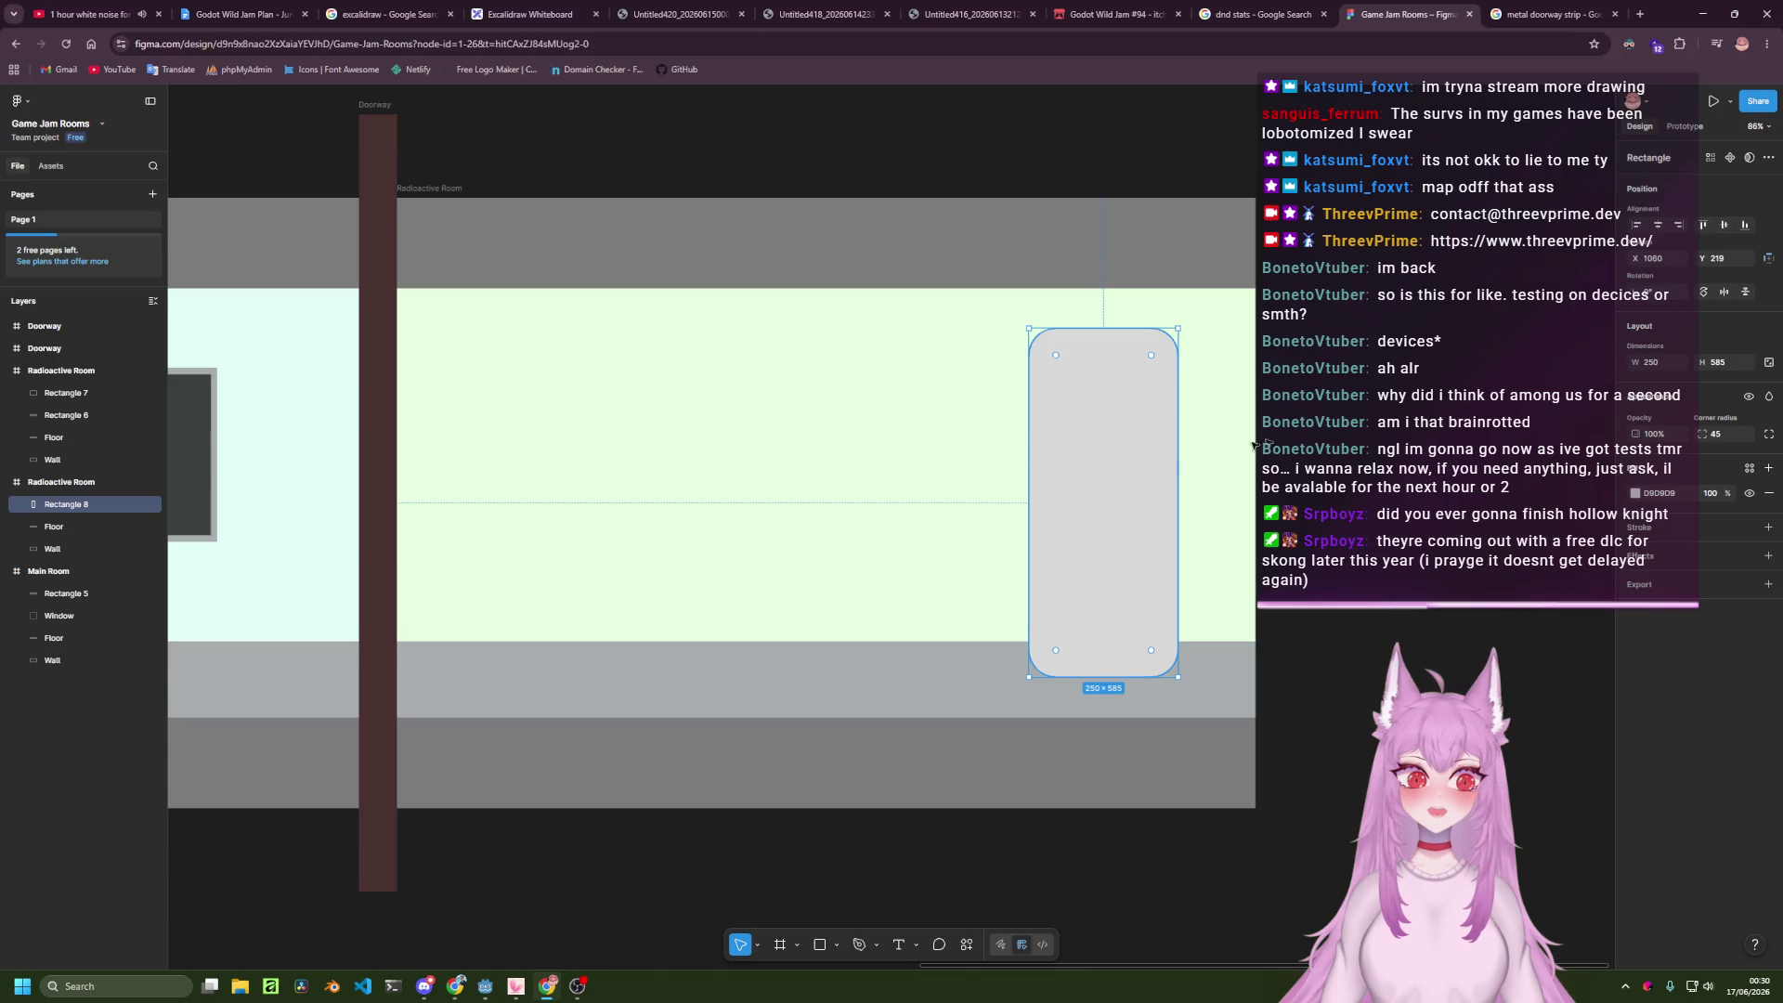
Fill the panel translucent cyan 53F9FF at 41% opacity.
click(1635, 493)
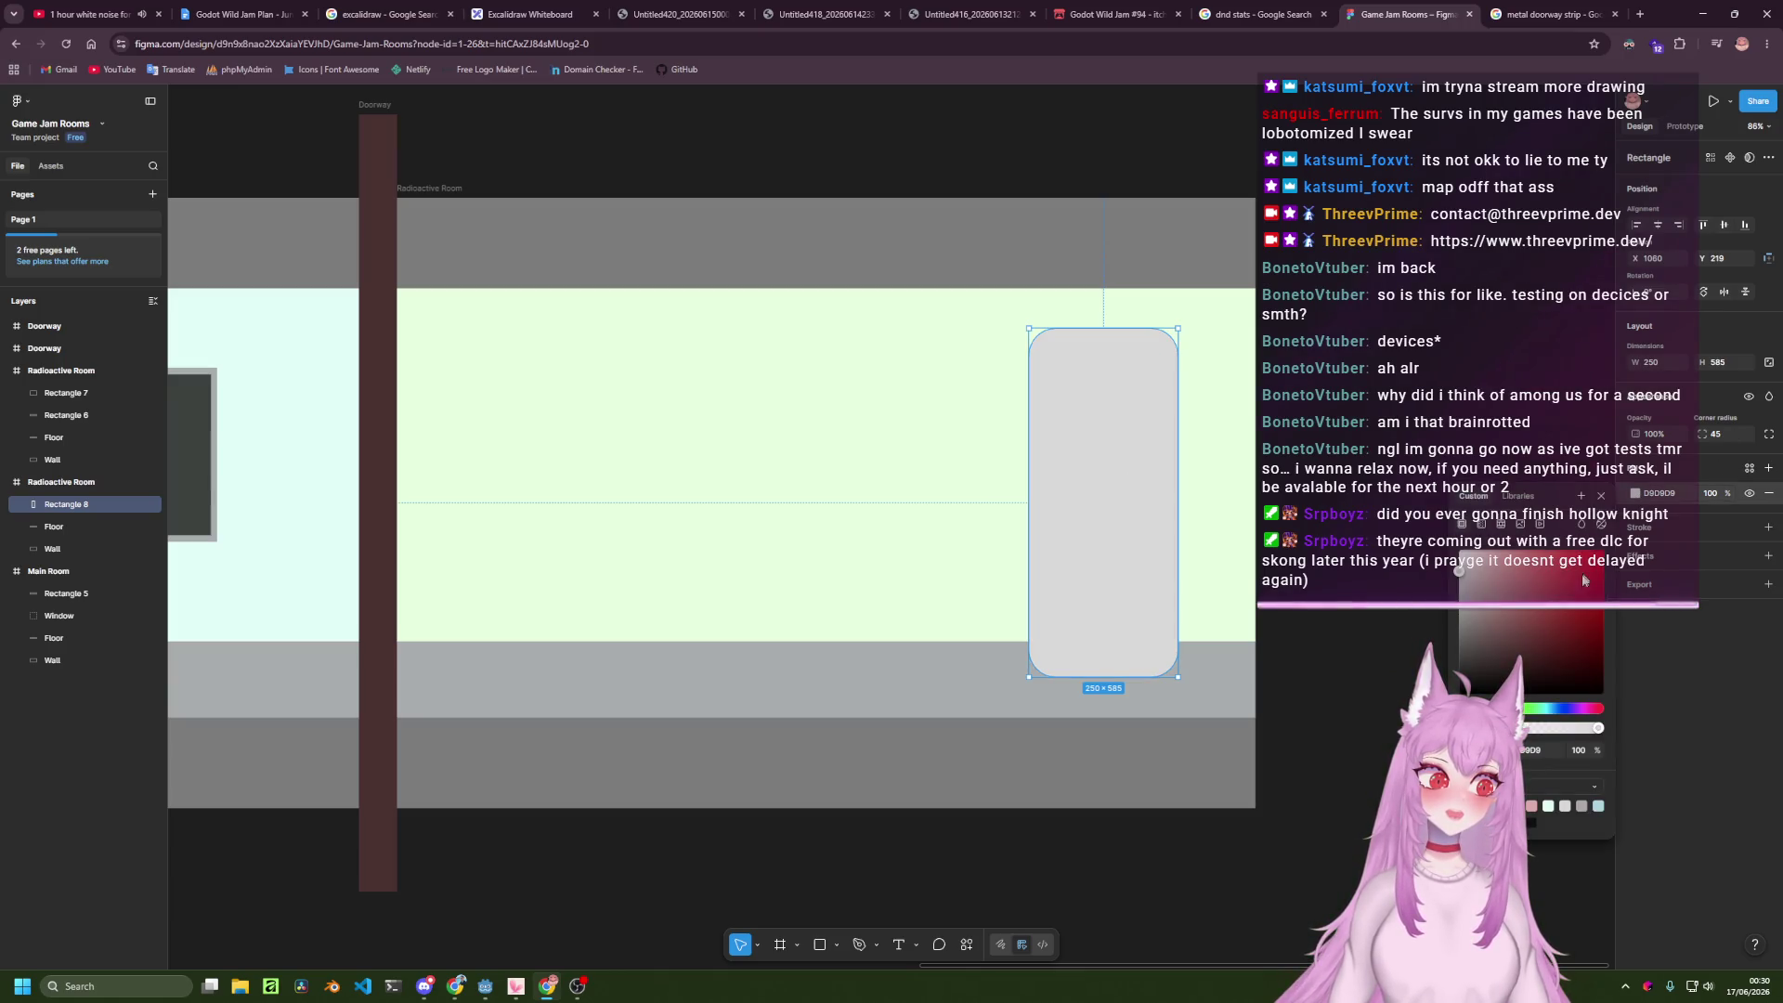
key(i)
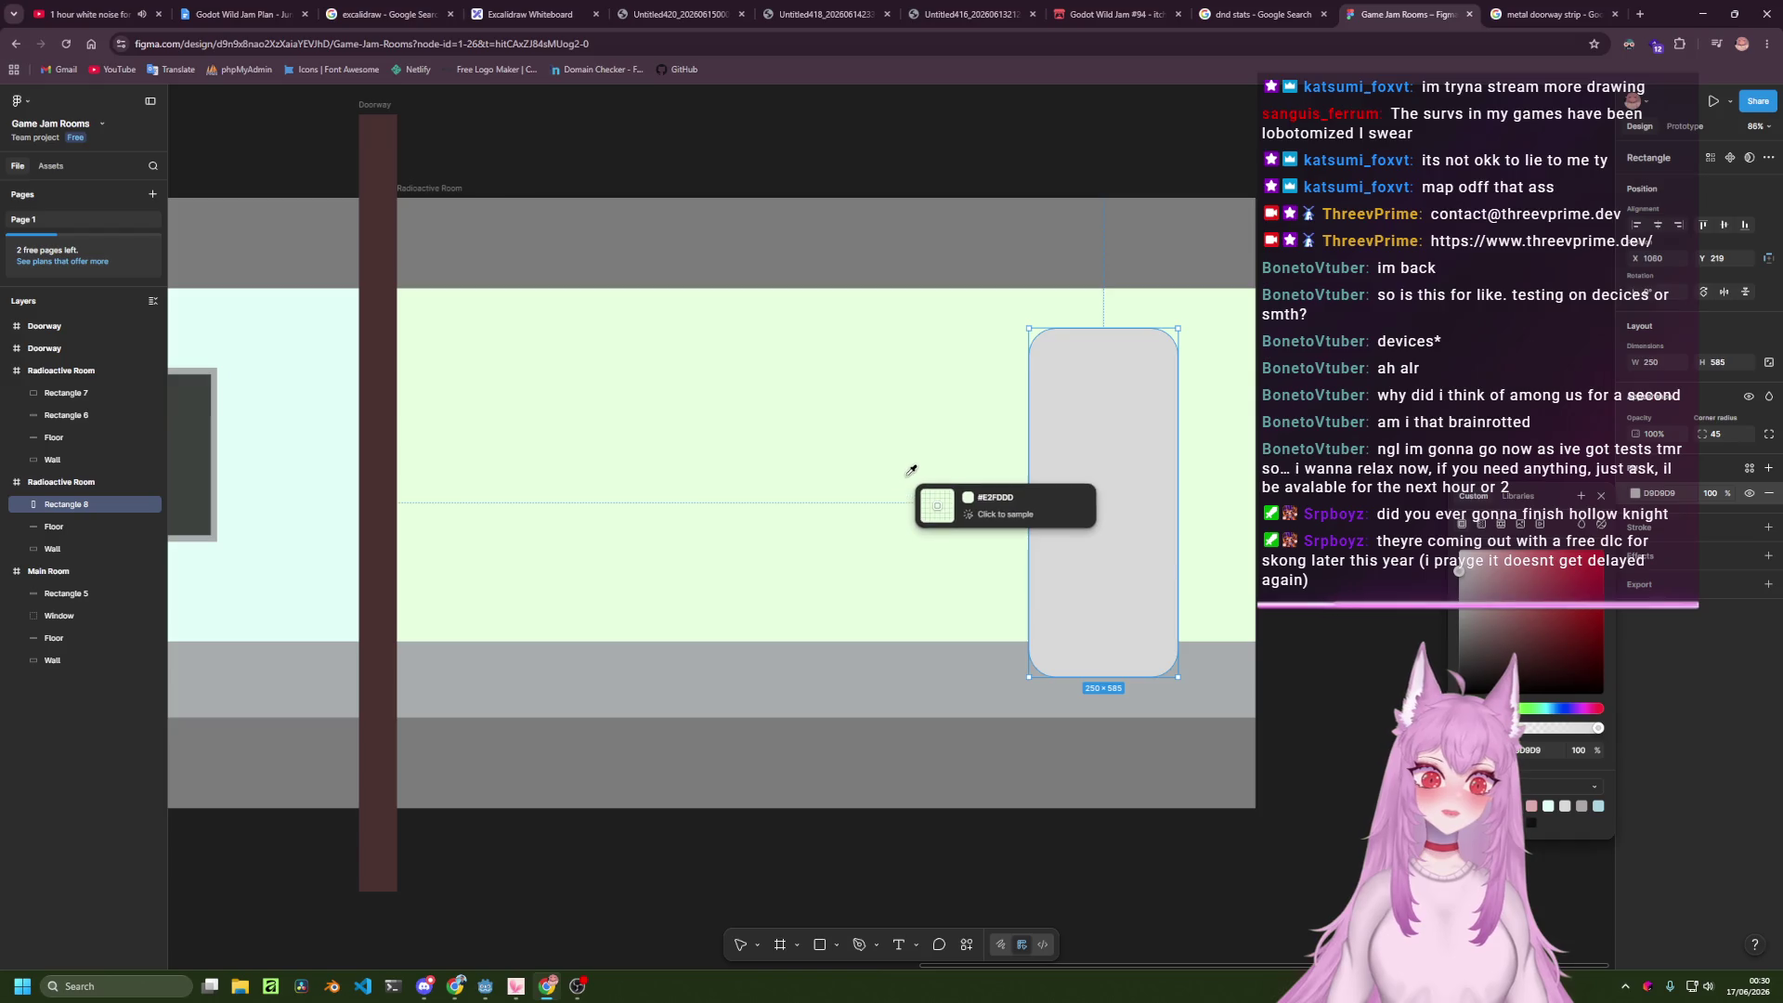
click(911, 479)
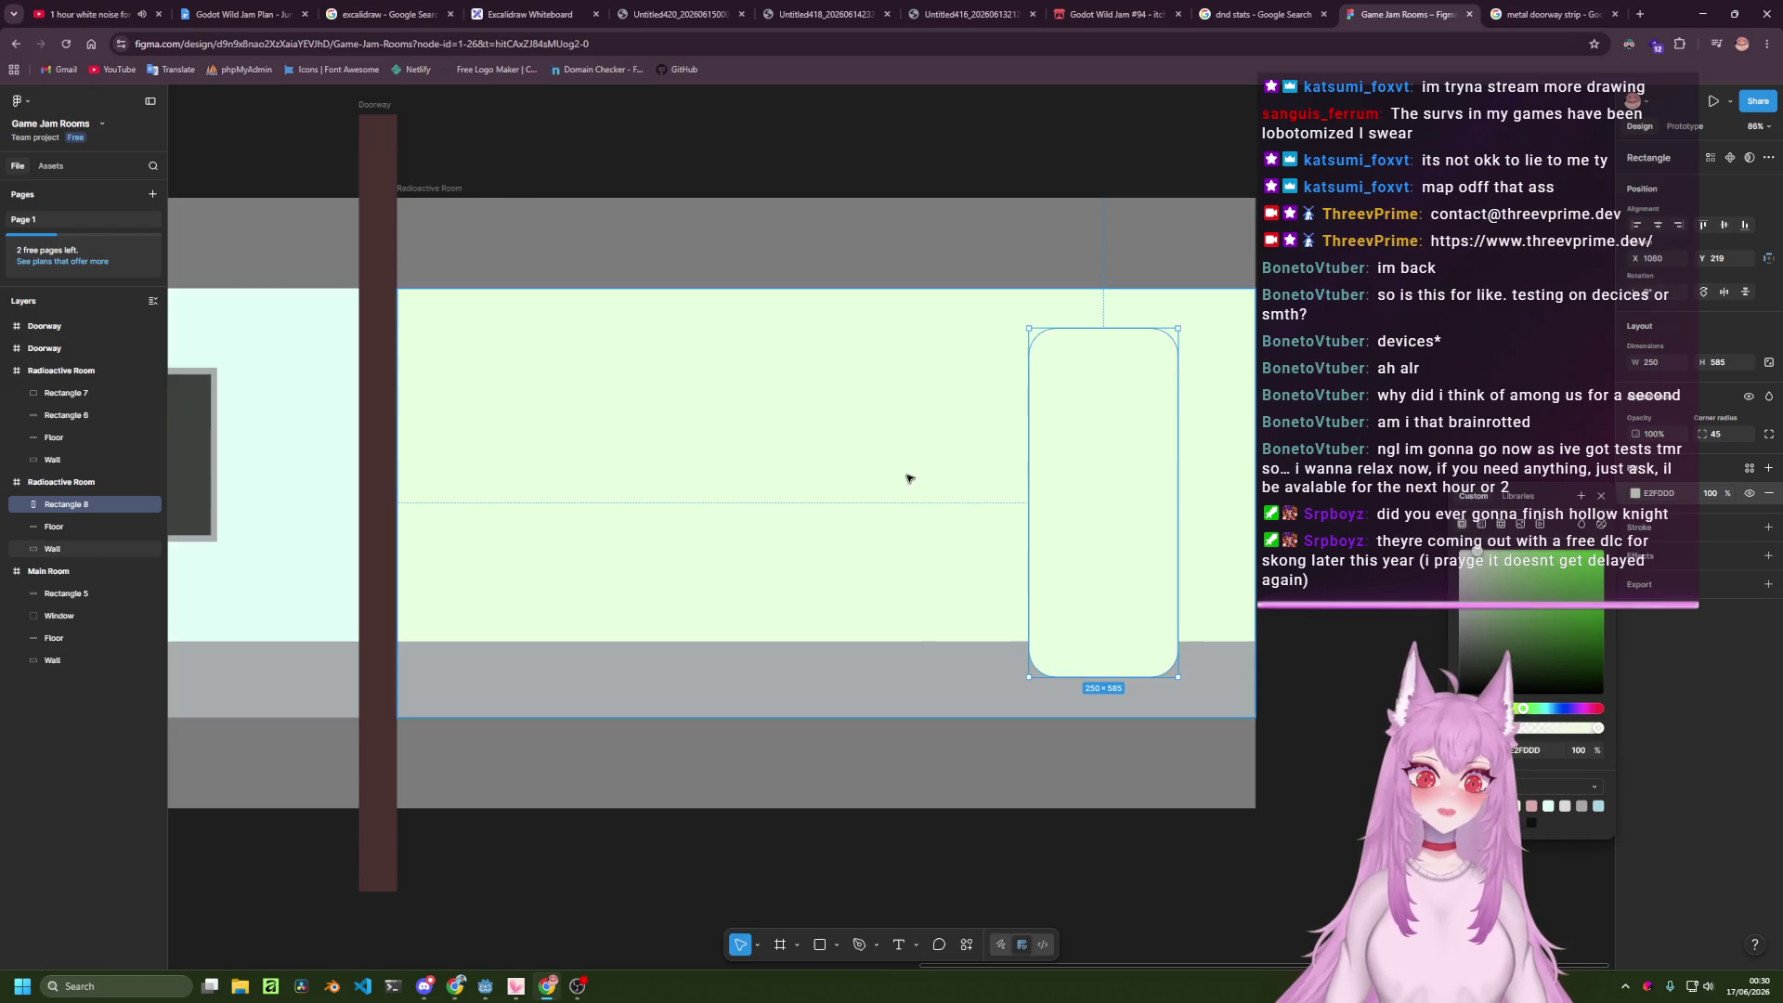
click(1546, 711)
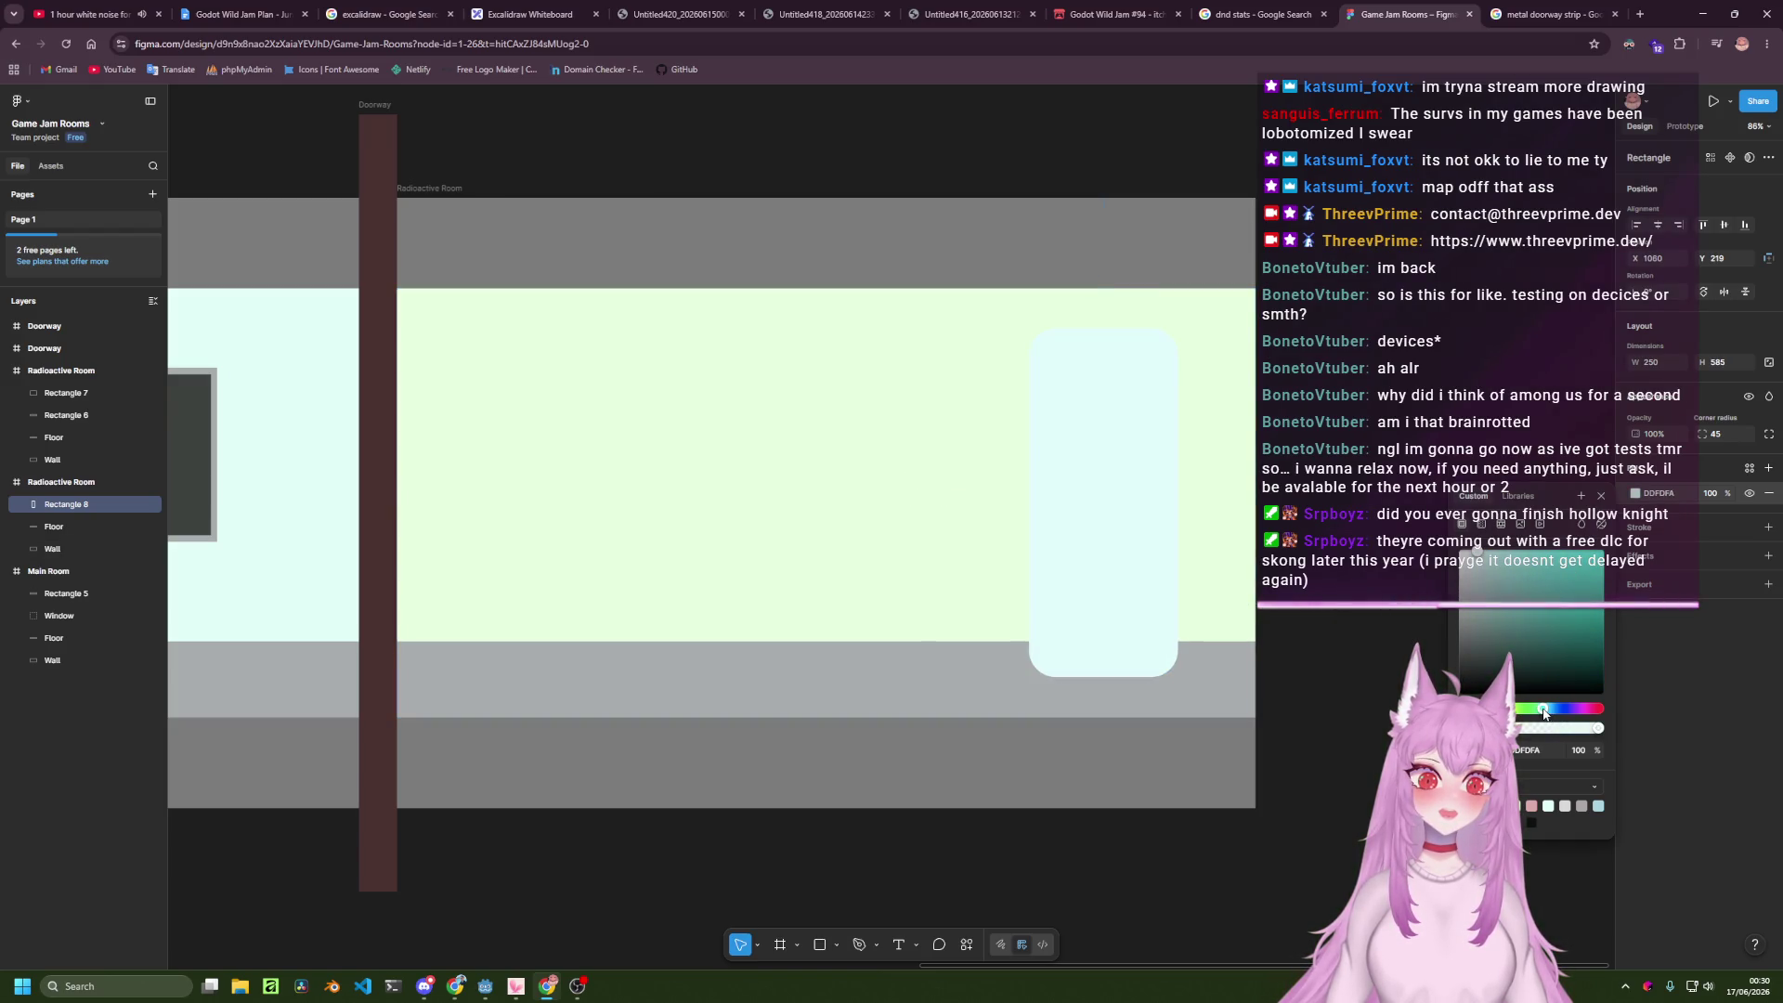
click(1512, 554)
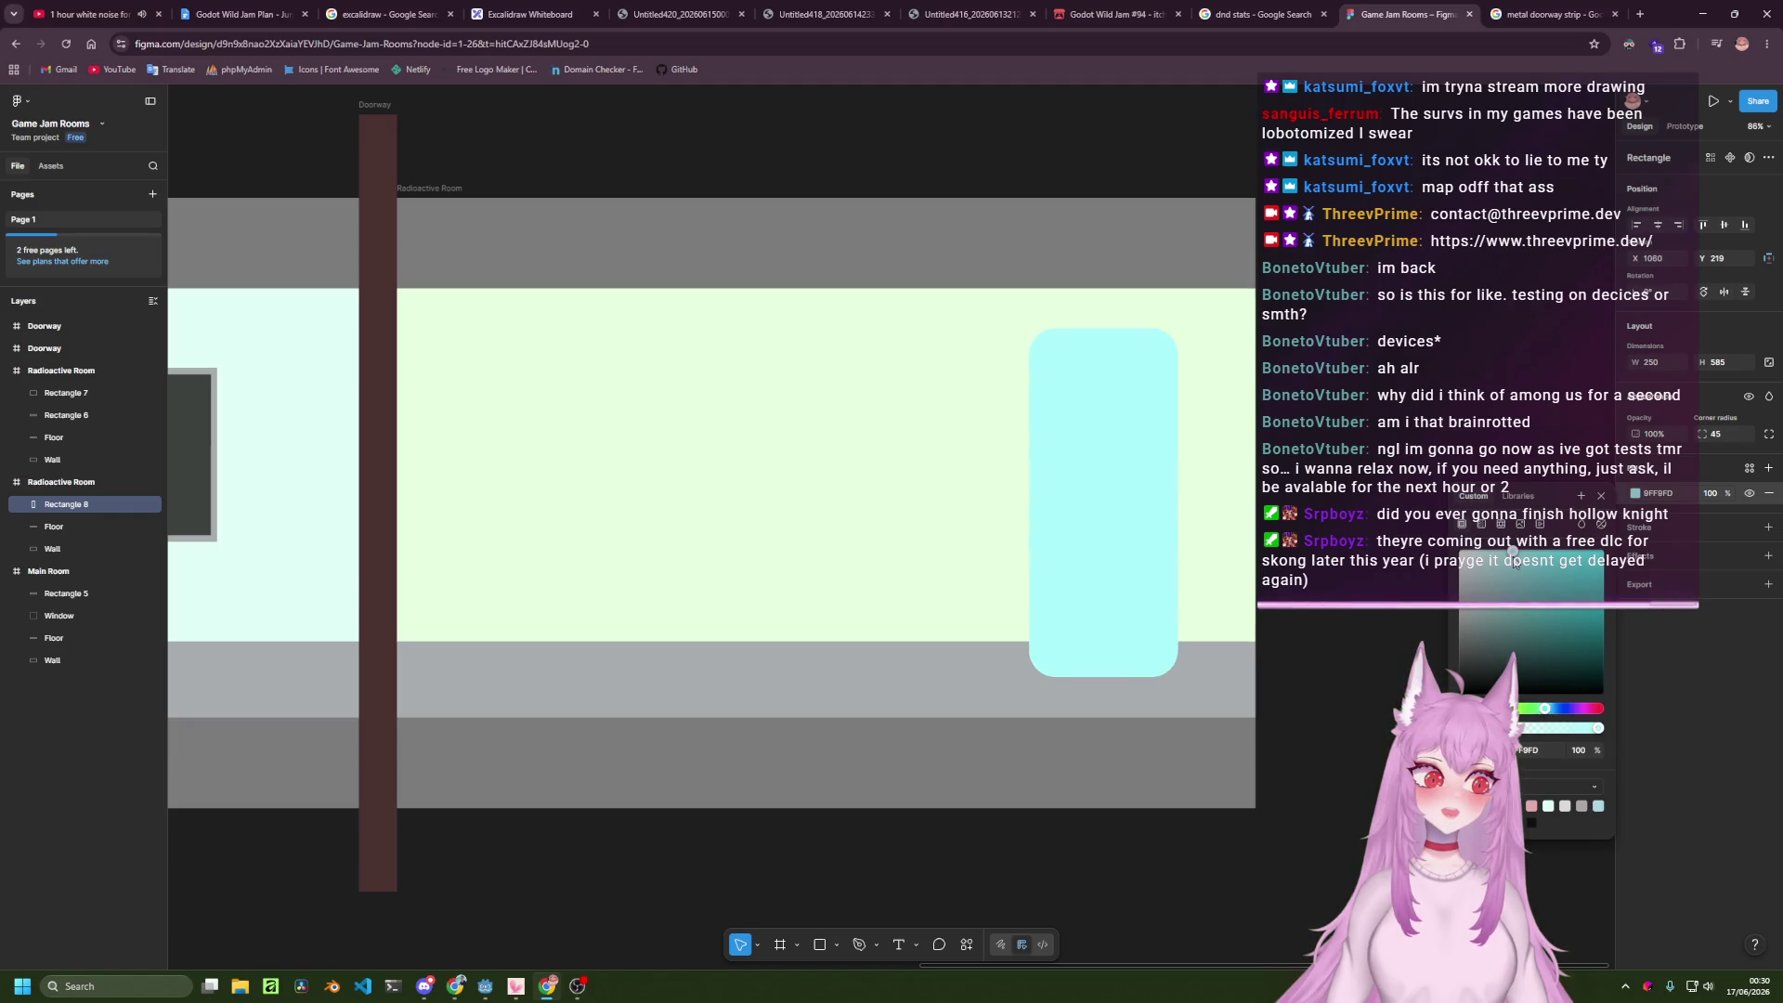
click(1535, 549)
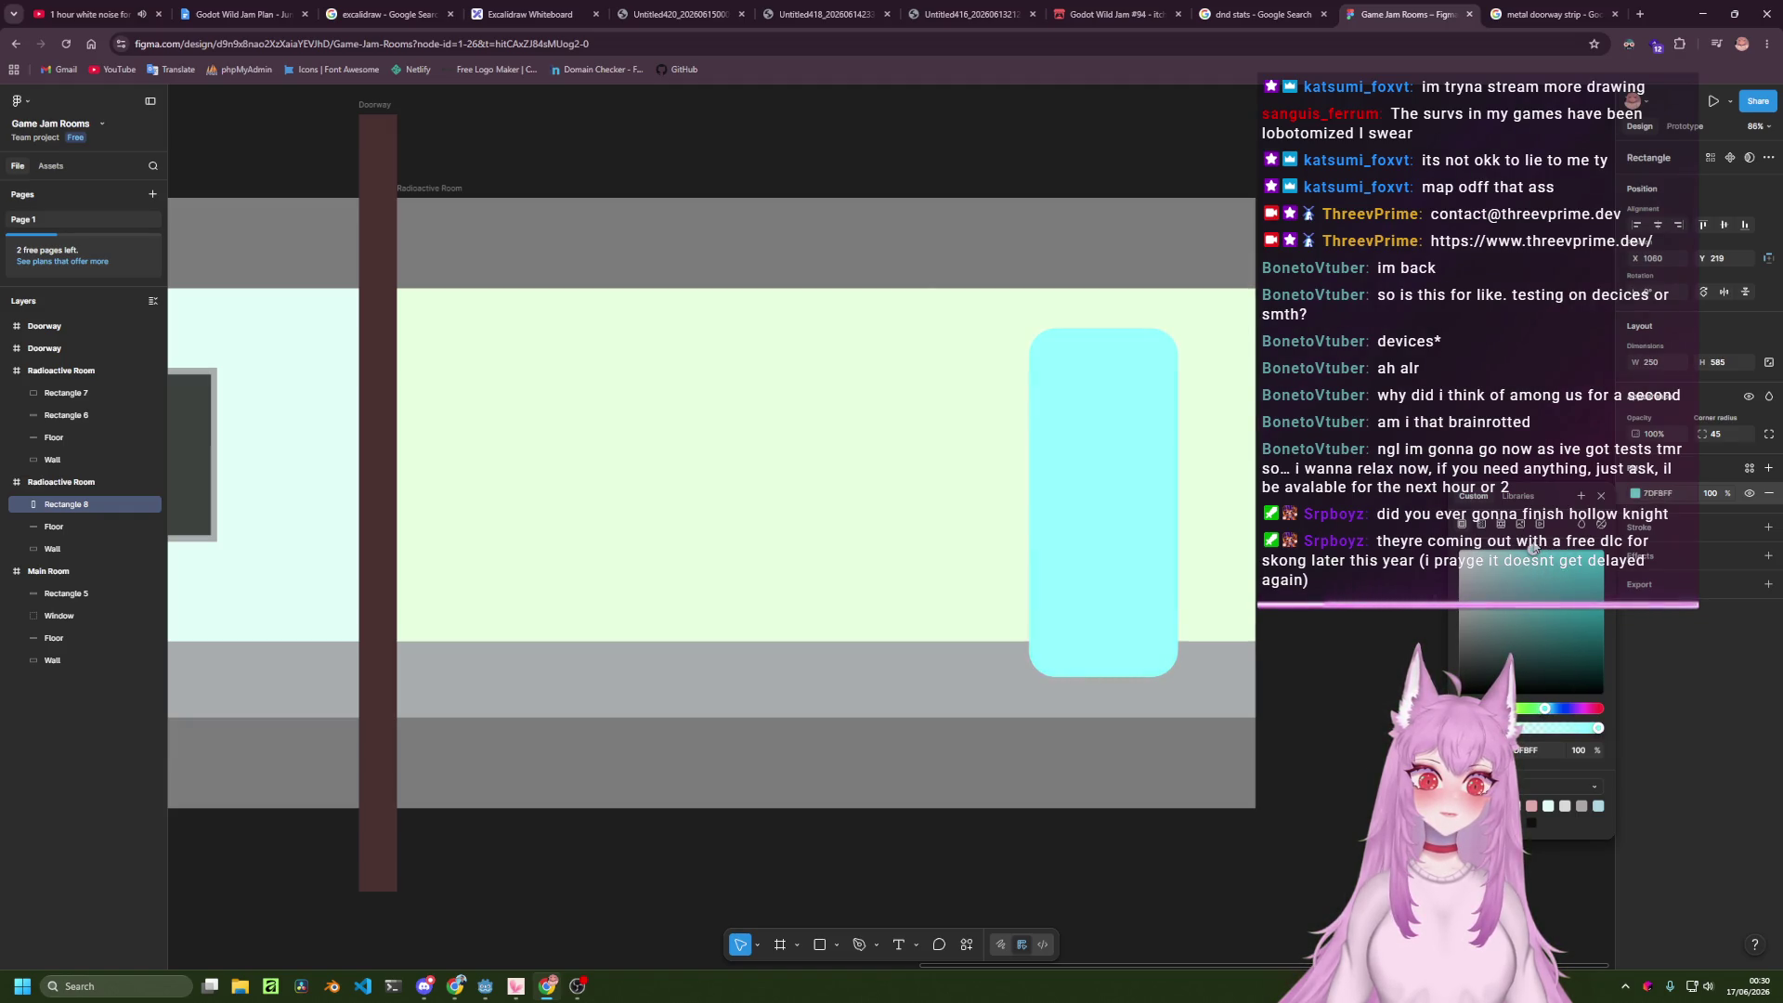
drag(1531, 571, 1529, 555)
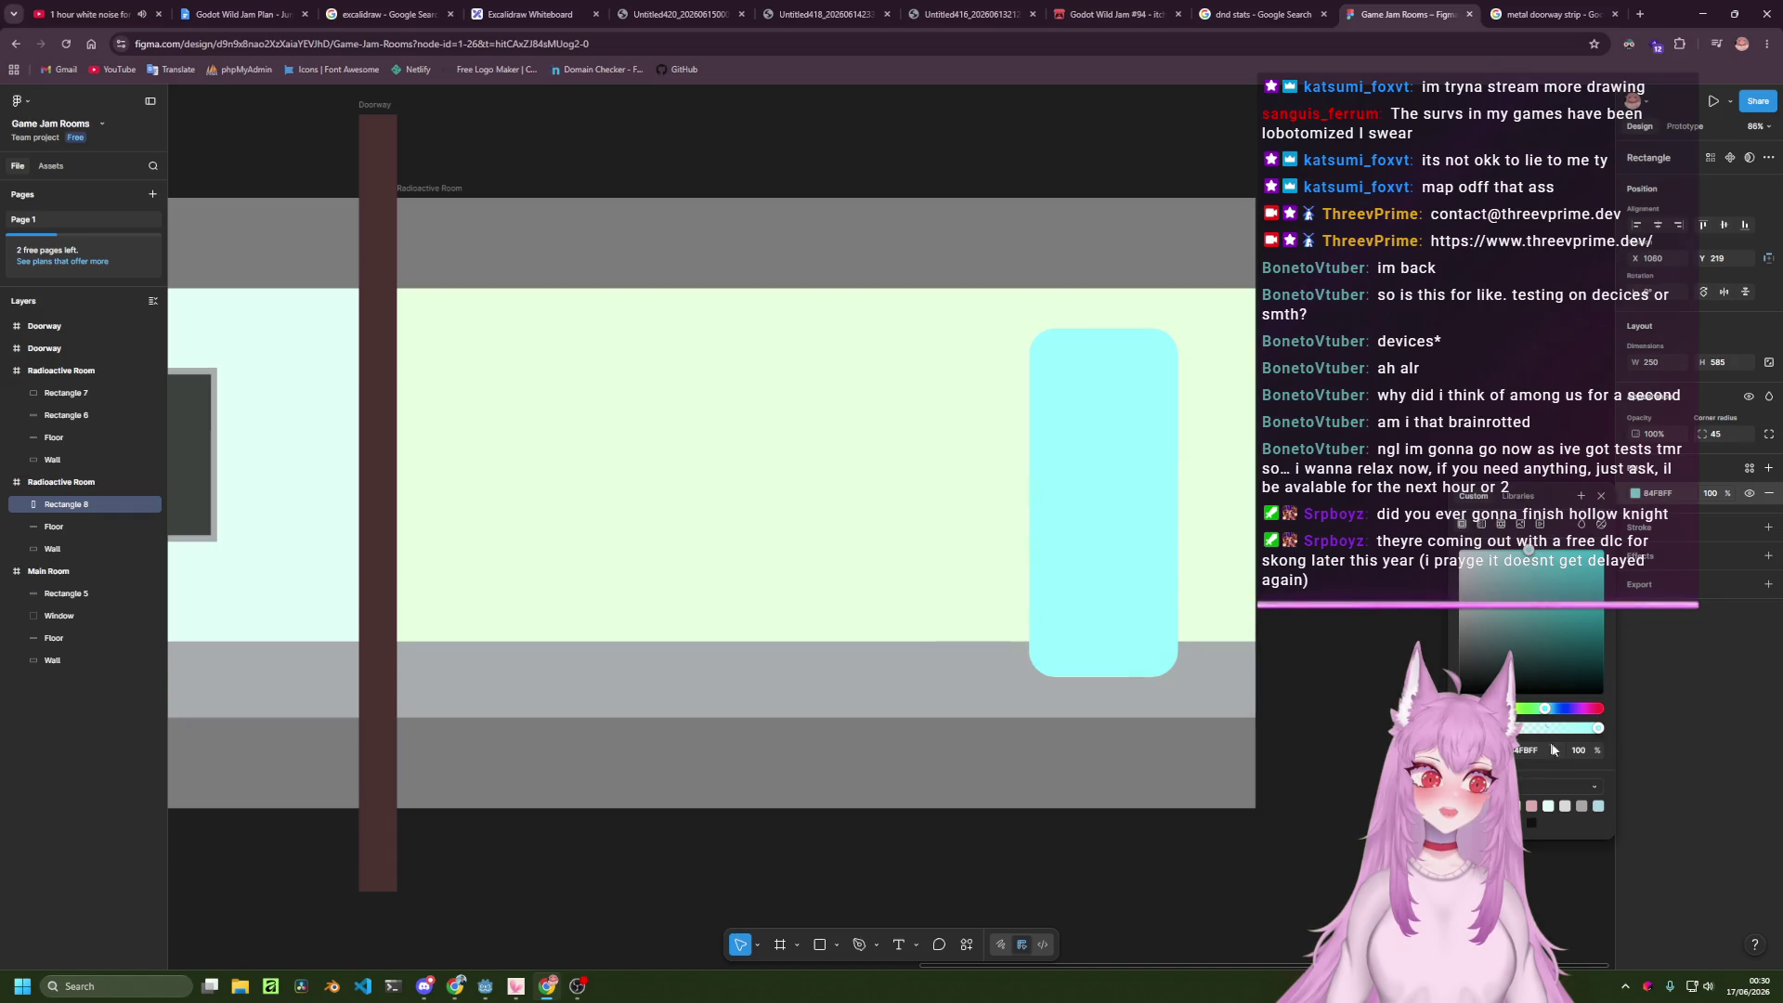
mouse_move(1596, 729)
mouse_down()
mouse_move(1556, 734)
mouse_move(1618, 732)
mouse_move(1537, 738)
mouse_move(1595, 550)
mouse_move(1558, 554)
mouse_up()
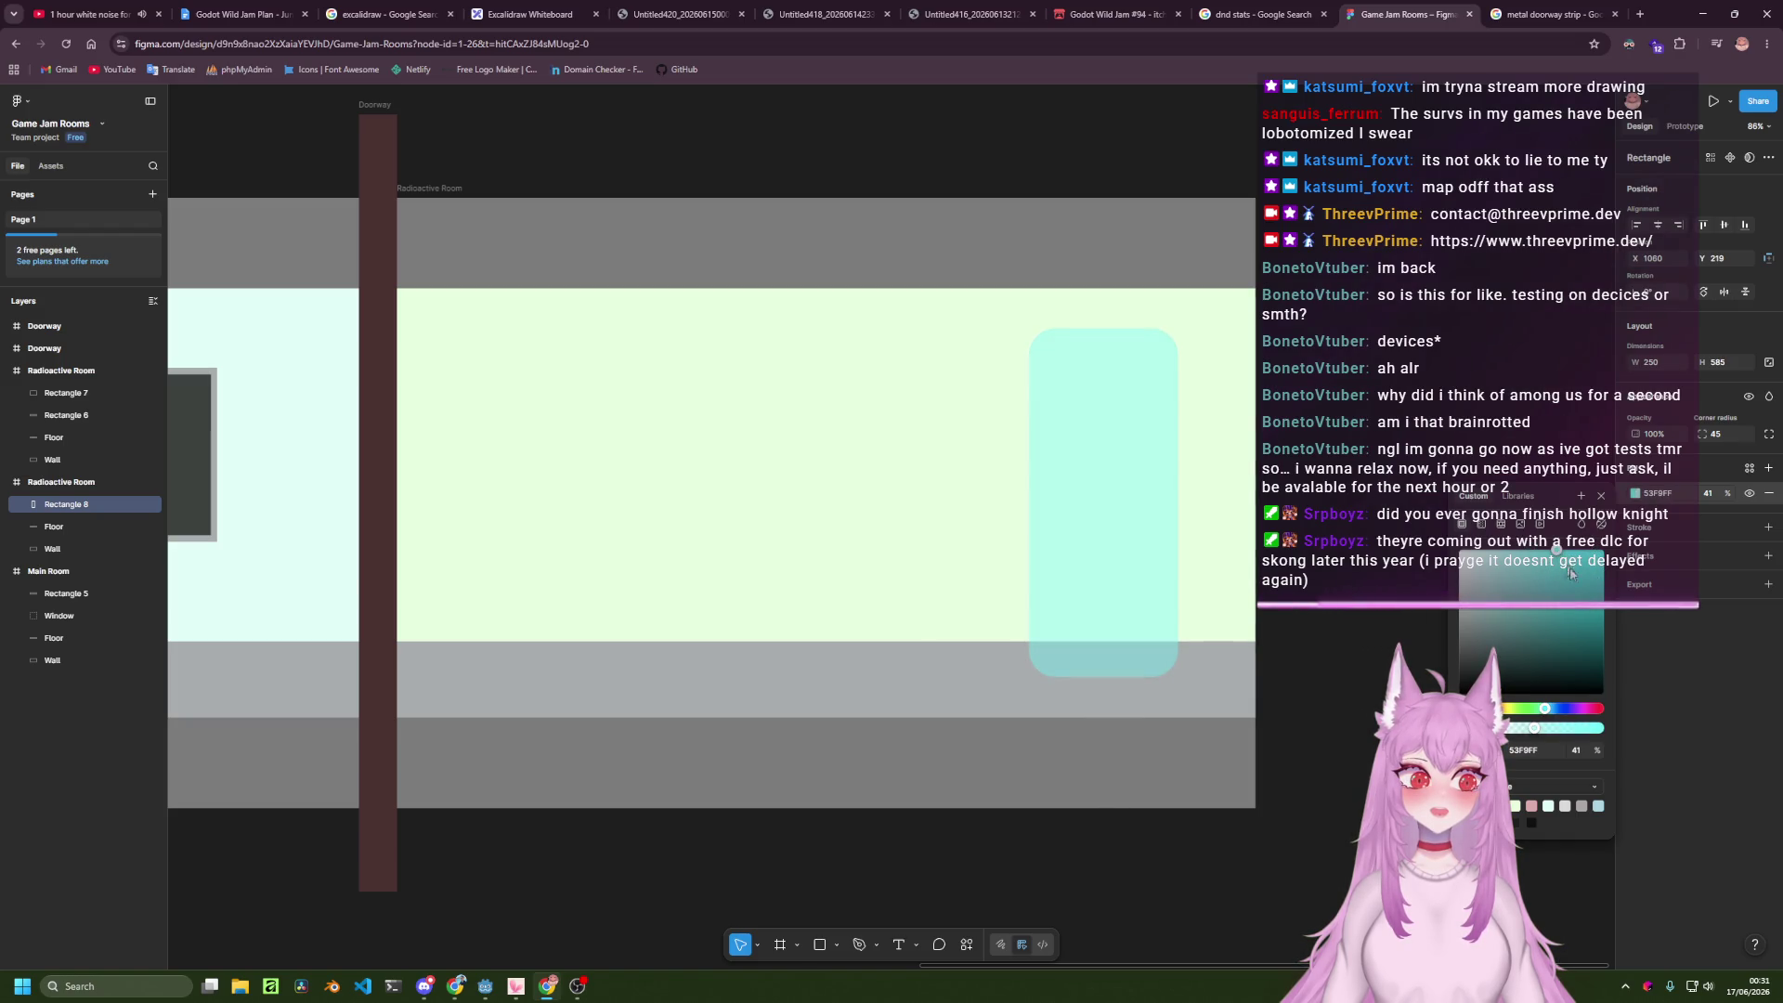
key(Escape)
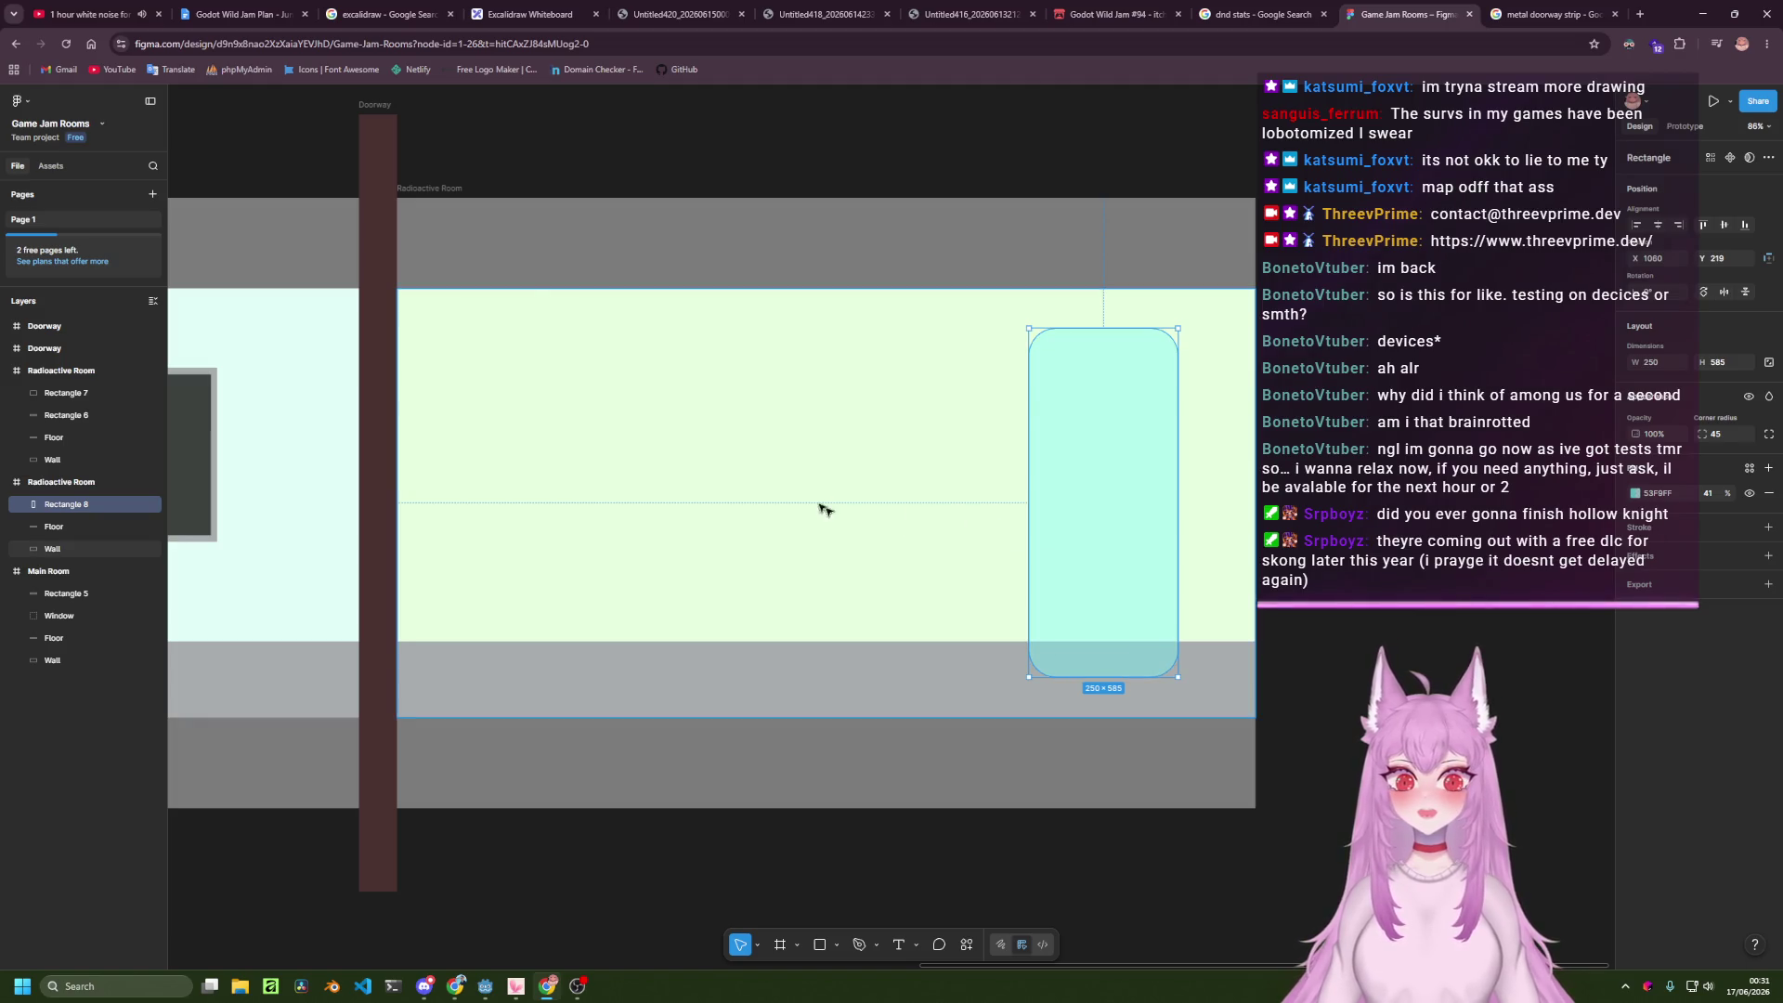
Check the Excalidraw room plan tab, then close the image search tab.
click(365, 11)
click(678, 14)
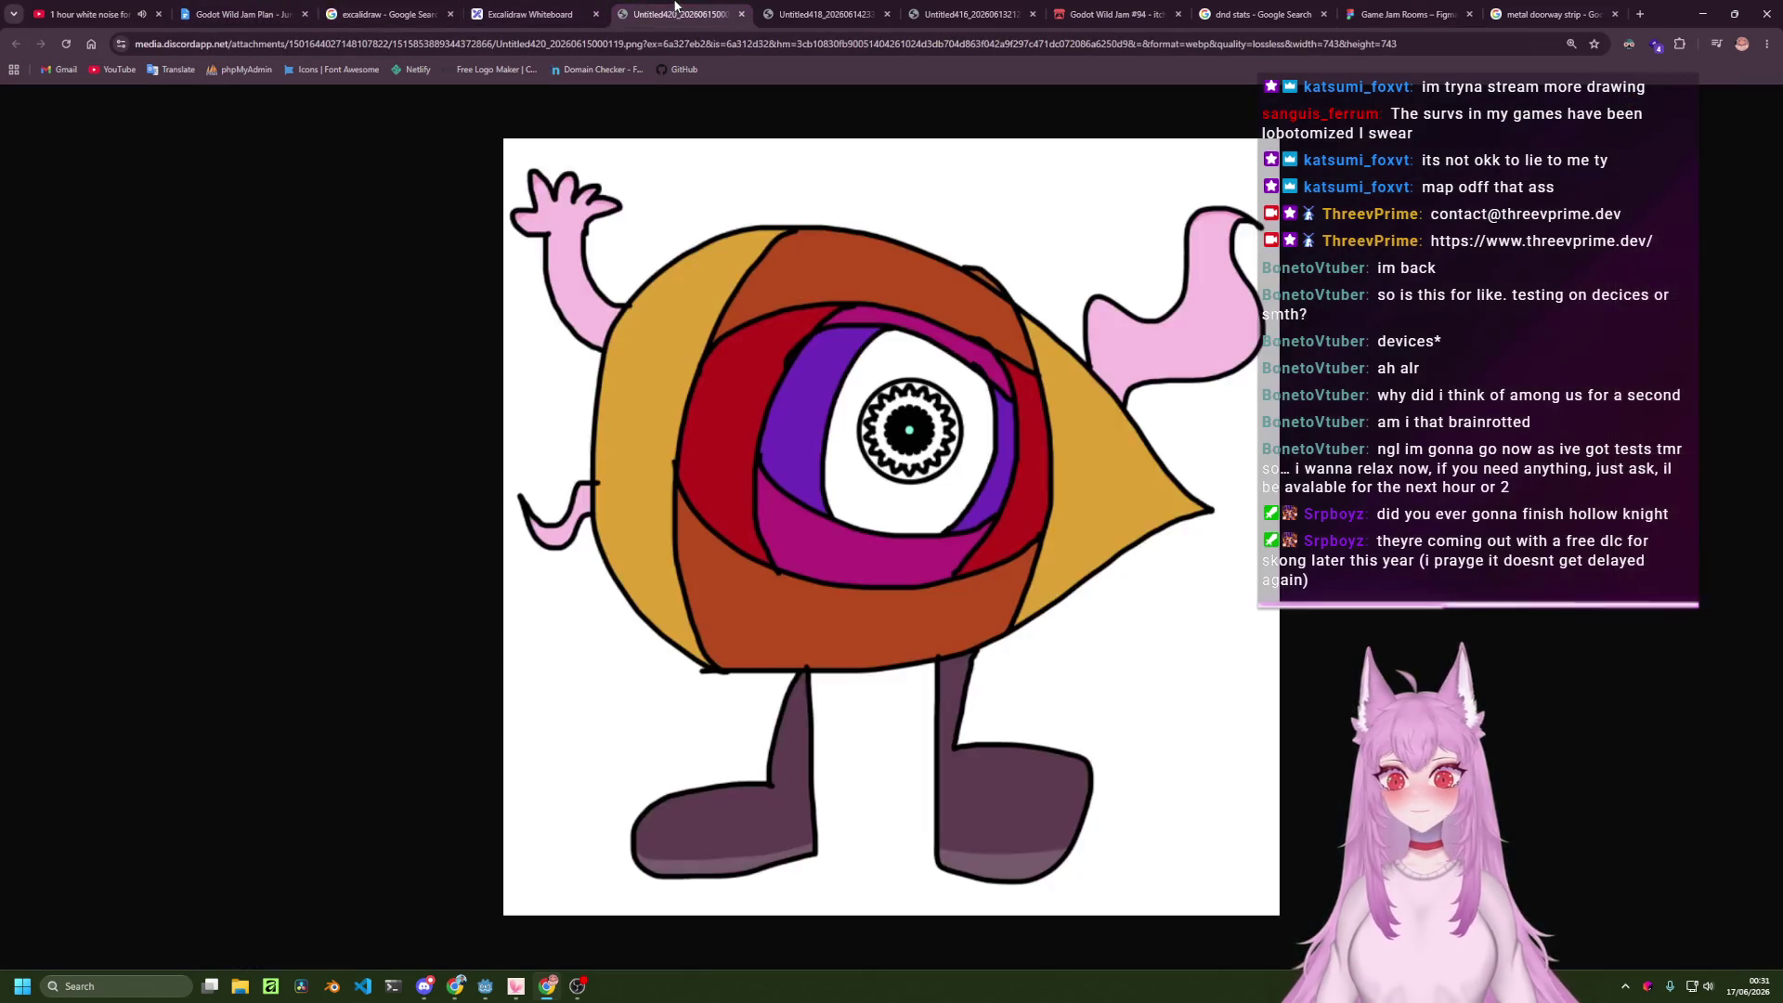
click(529, 14)
scroll(874, 560, right, 10)
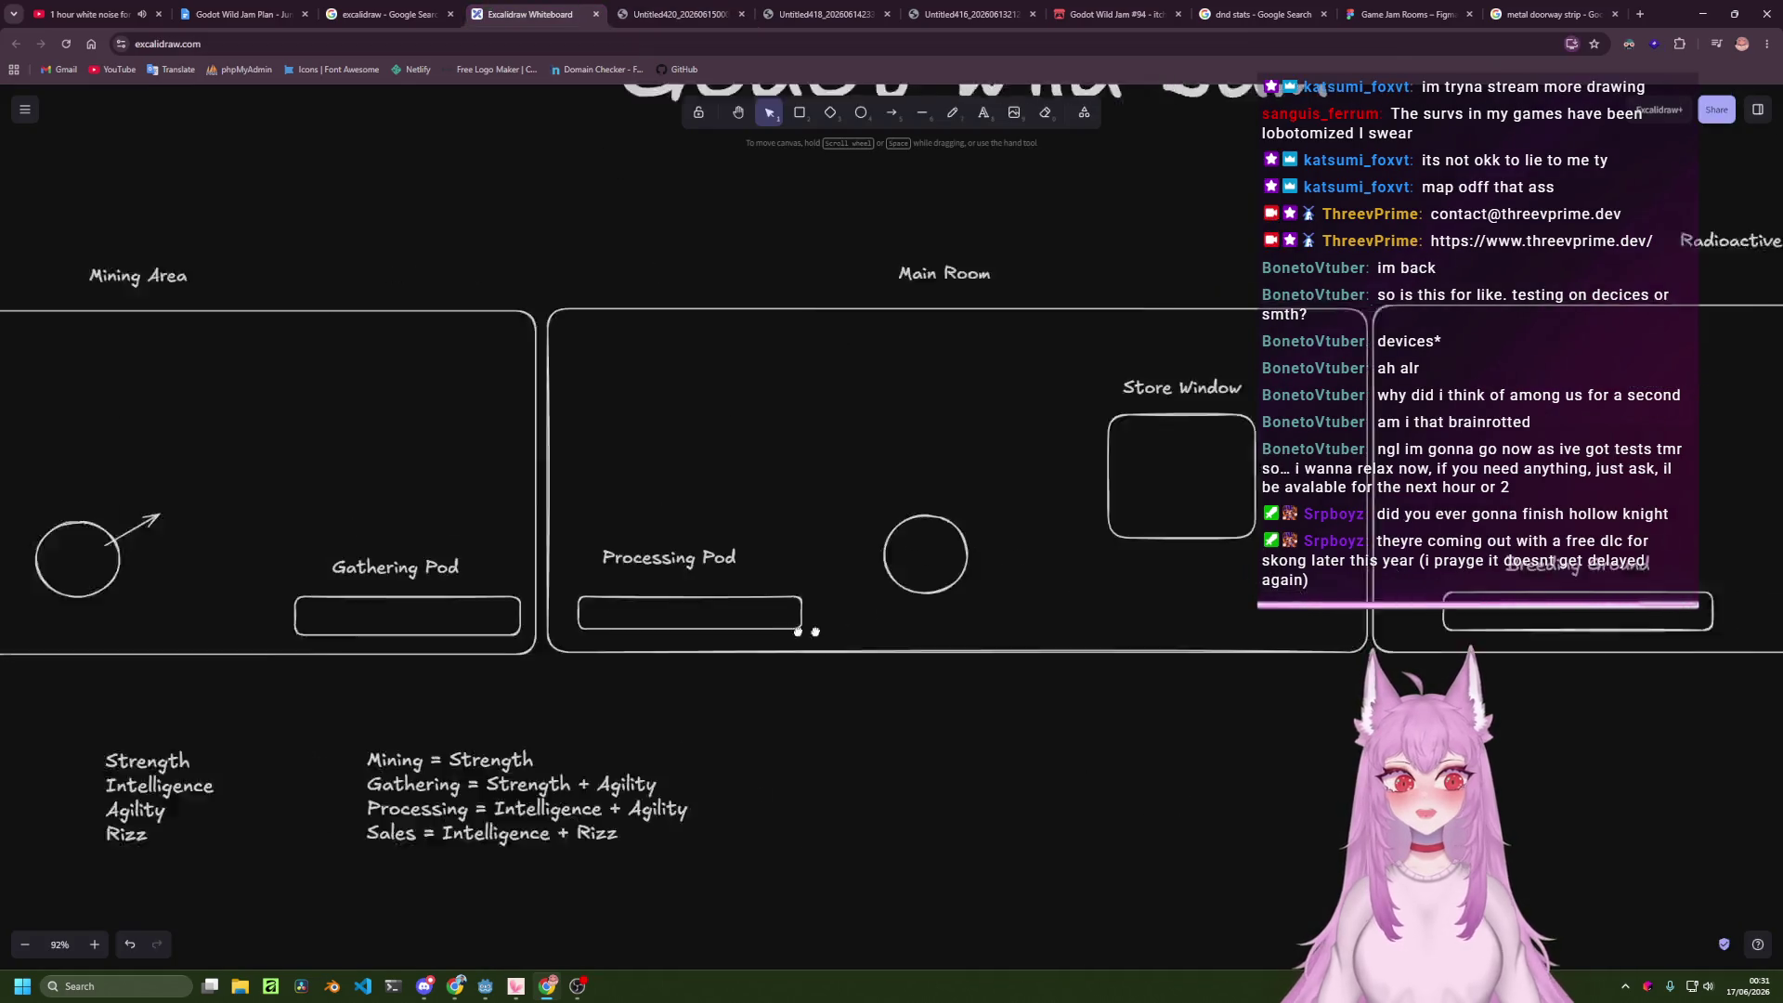
click(1538, 14)
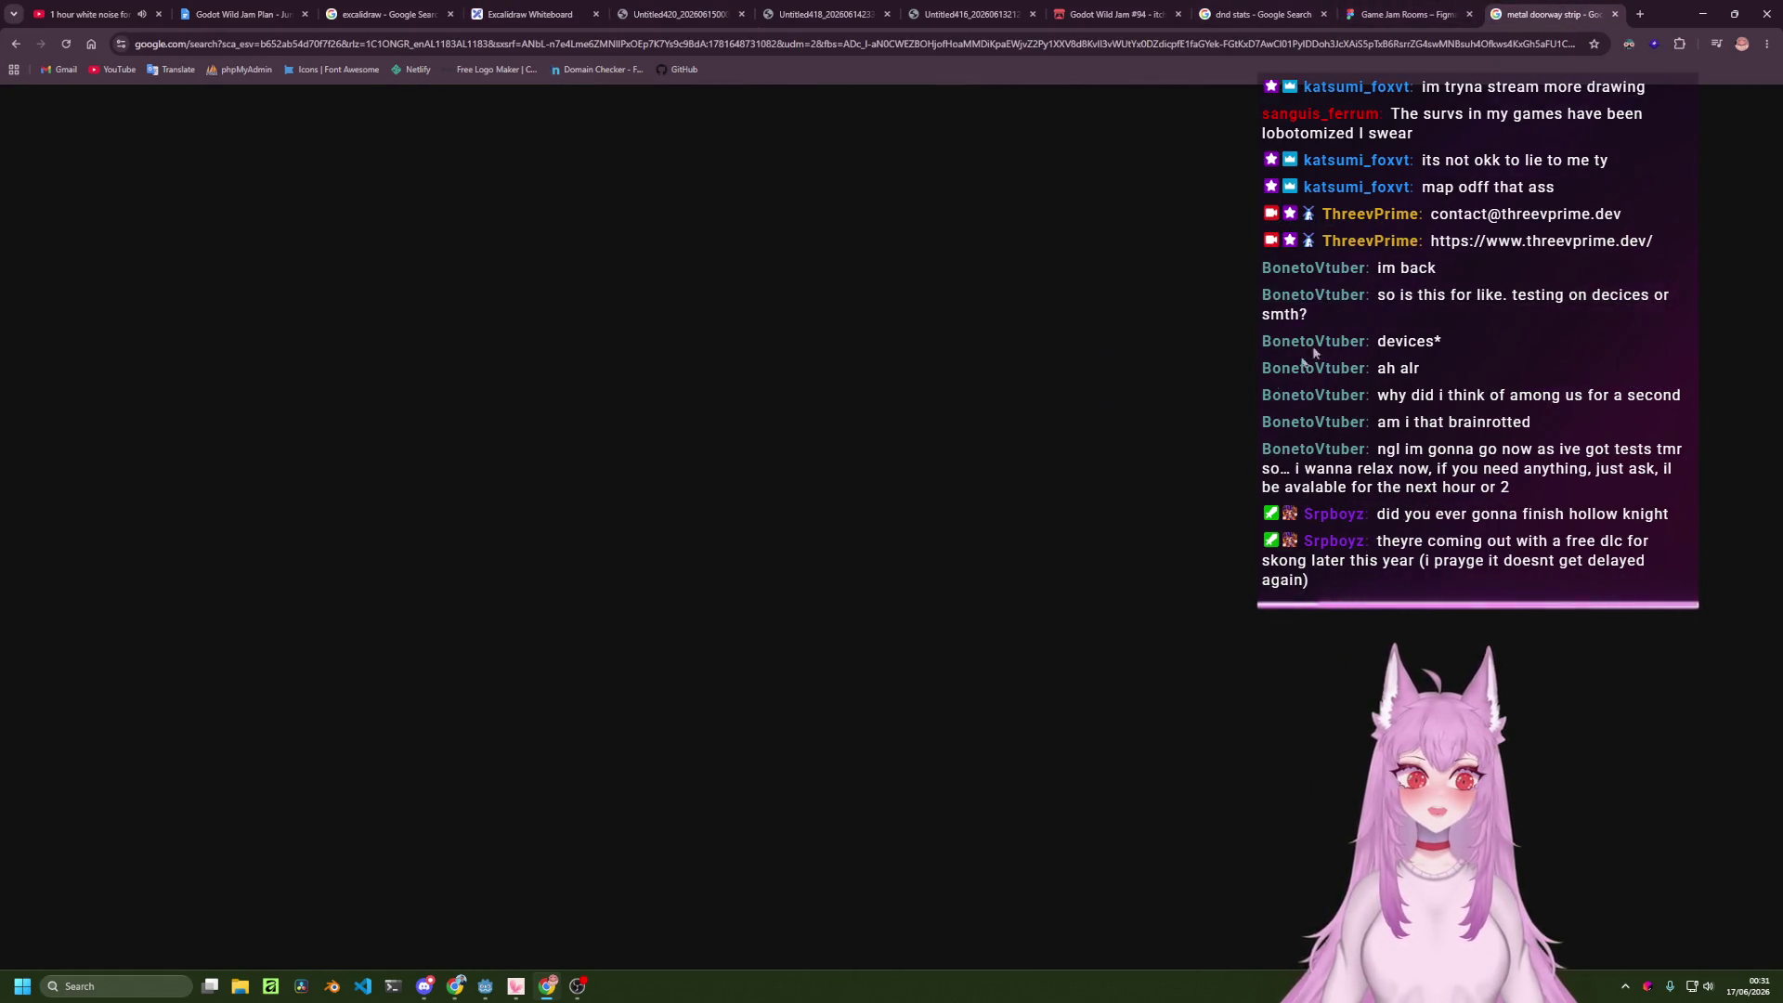
key(ctrl+w)
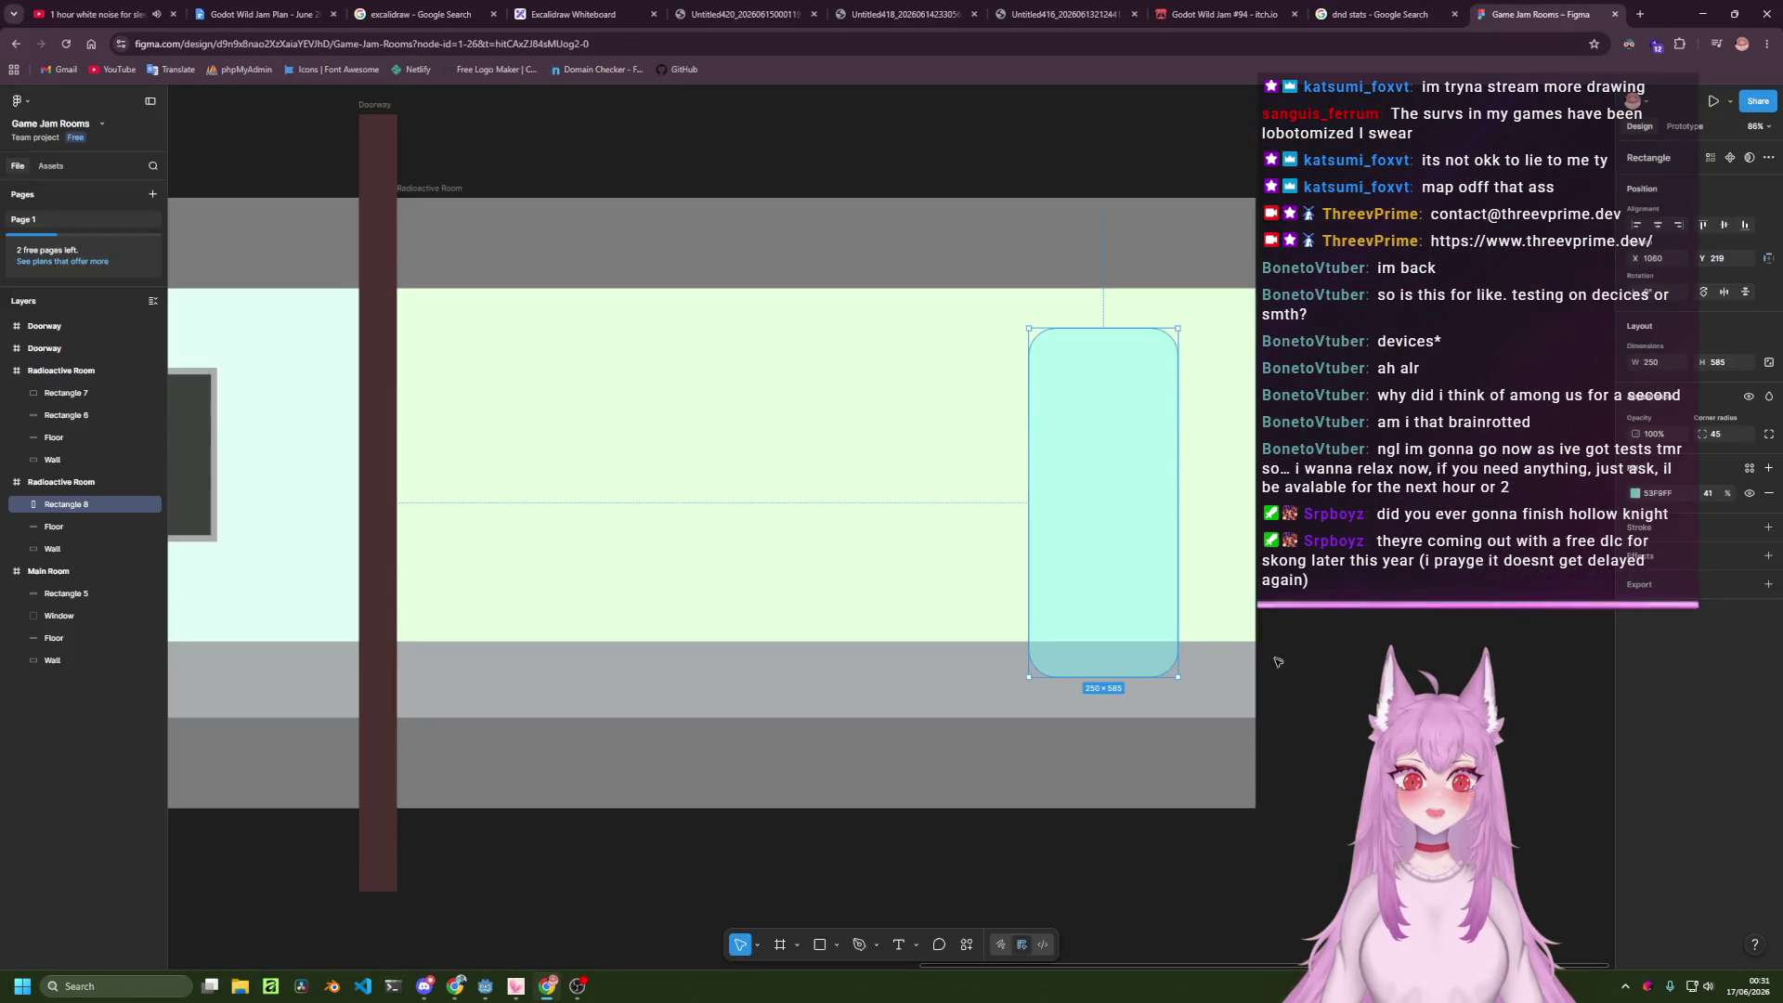
Draw a trial rectangle on the room floor, then delete it.
scroll(949, 655, left, 2)
key(Escape)
key(r)
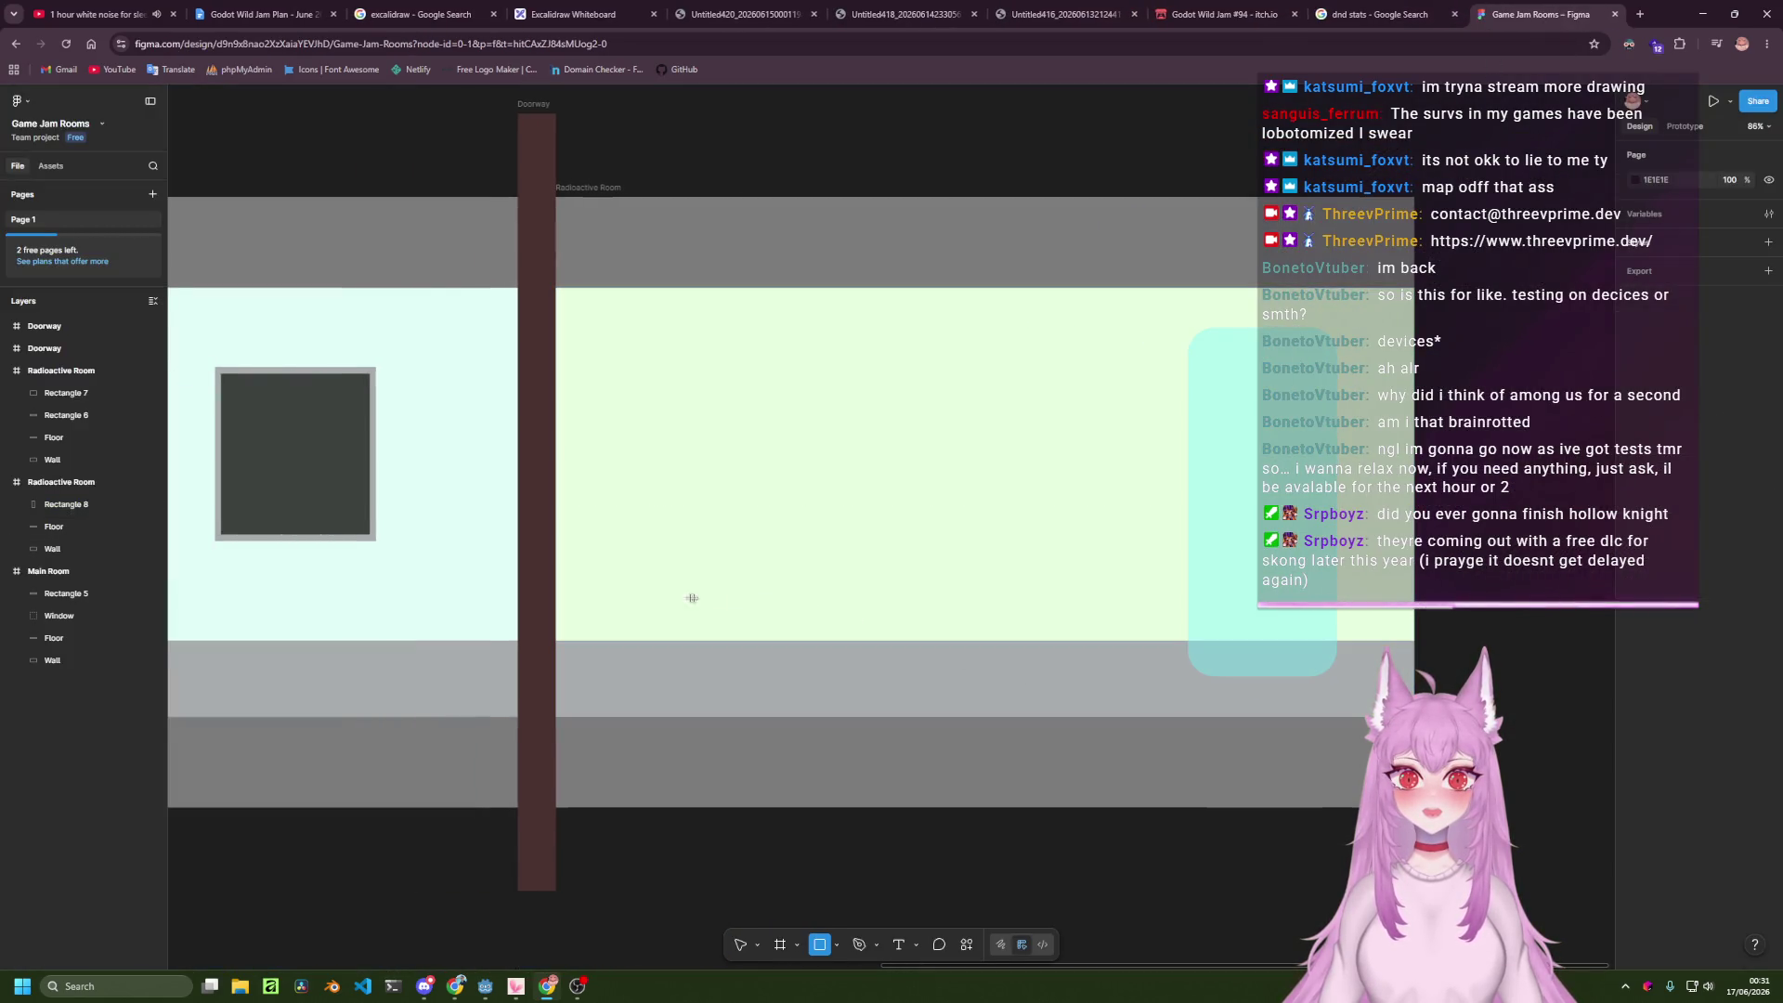
mouse_move(620, 608)
mouse_down()
mouse_move(757, 668)
mouse_move(820, 676)
mouse_move(820, 655)
mouse_up()
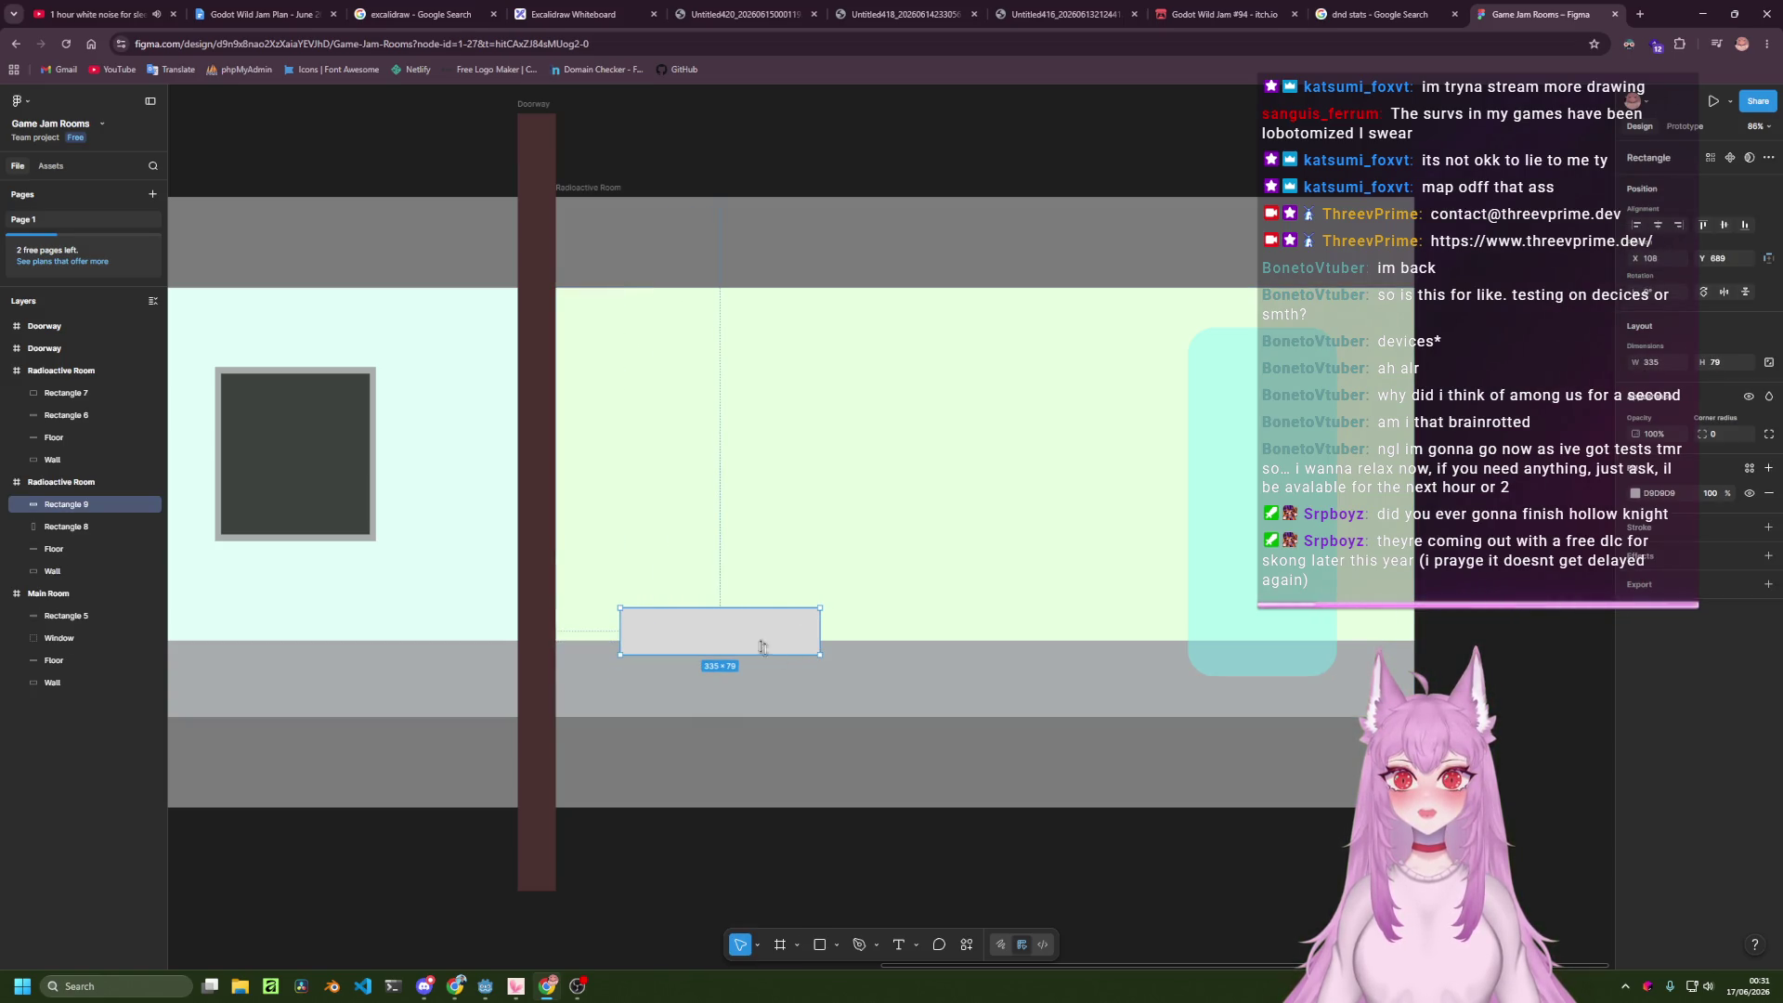
key(Delete)
Copy Main Room's blue floor strip onto the Radioactive Room floor and make it light green ACE2AB.
scroll(631, 626, left, 8)
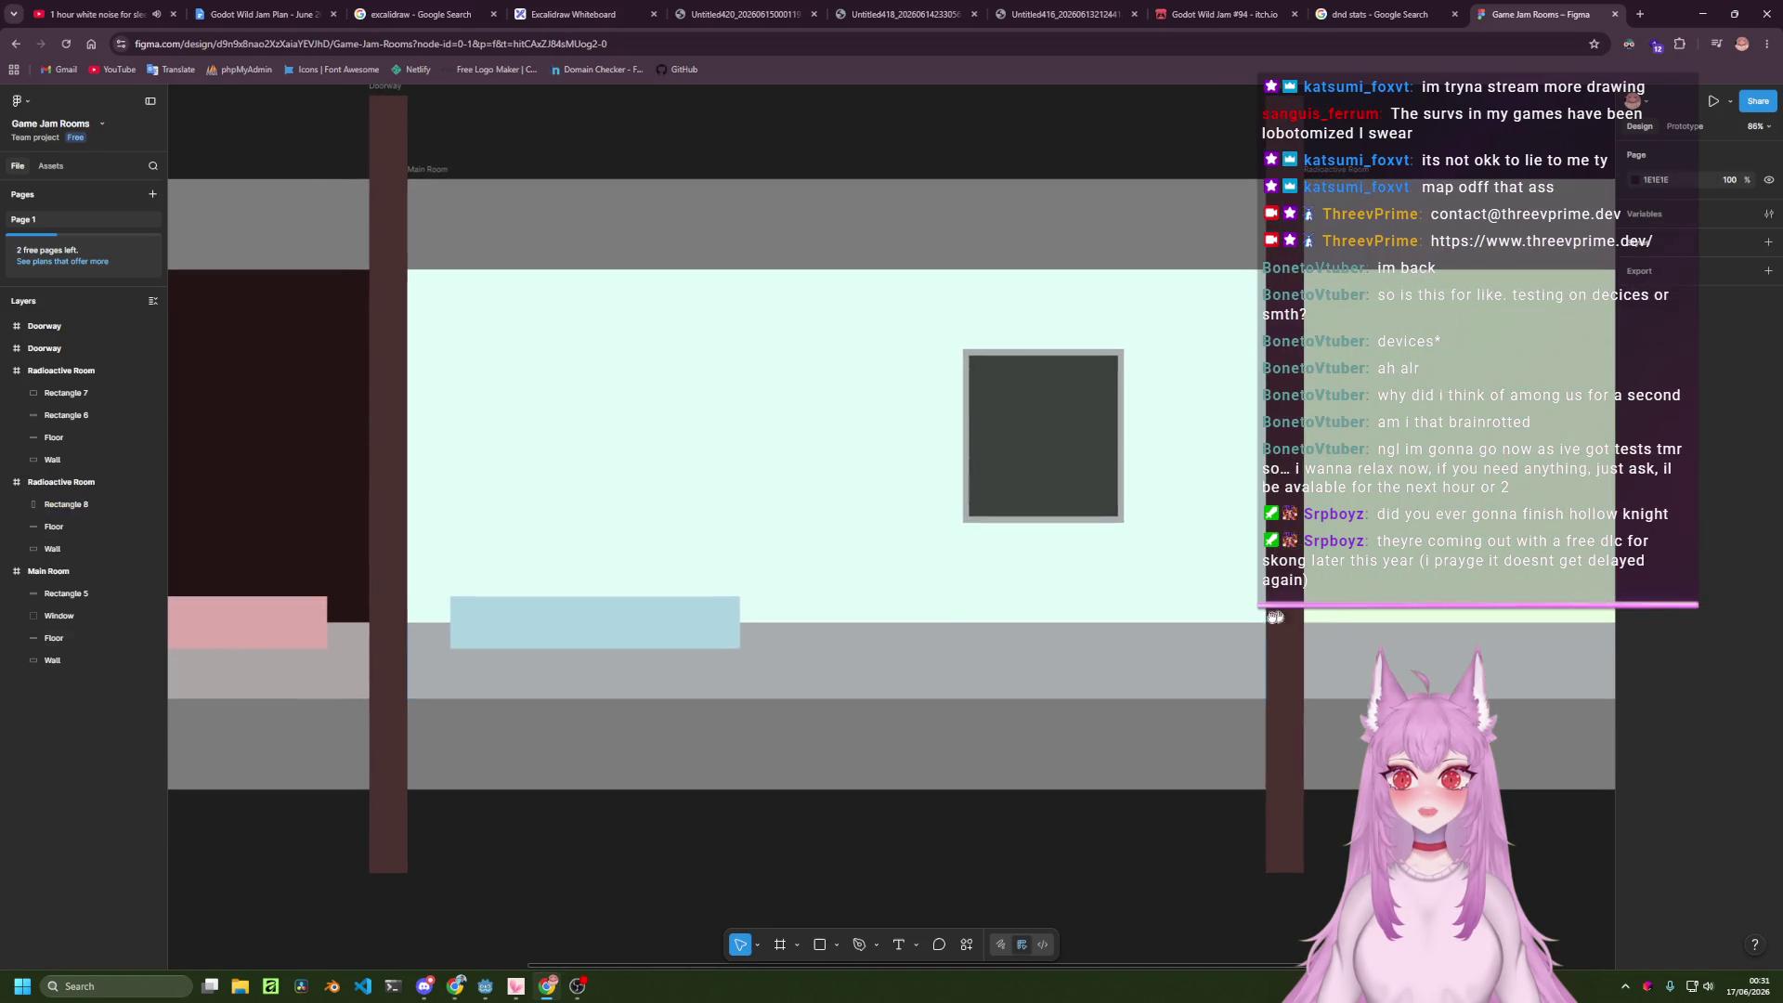
click(664, 627)
drag(664, 627, 1522, 626)
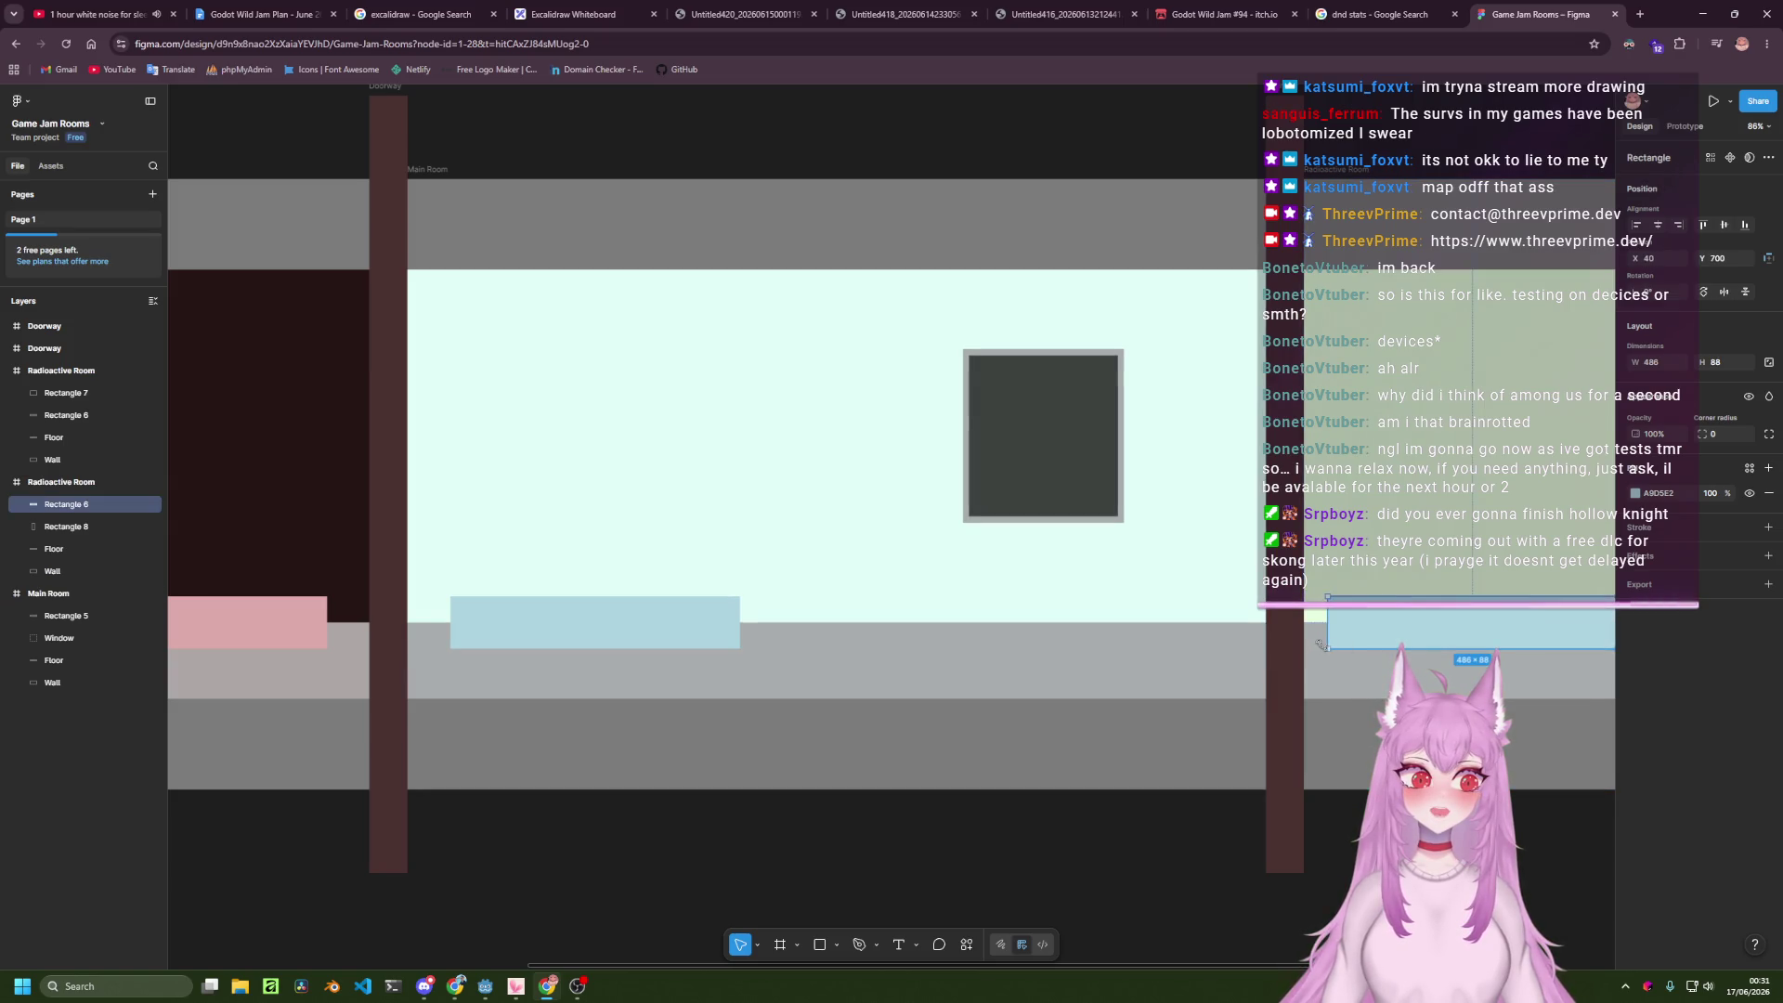
scroll(1207, 632, right, 6)
mouse_move(896, 640)
mouse_down()
mouse_move(965, 642)
mouse_move(916, 640)
mouse_up()
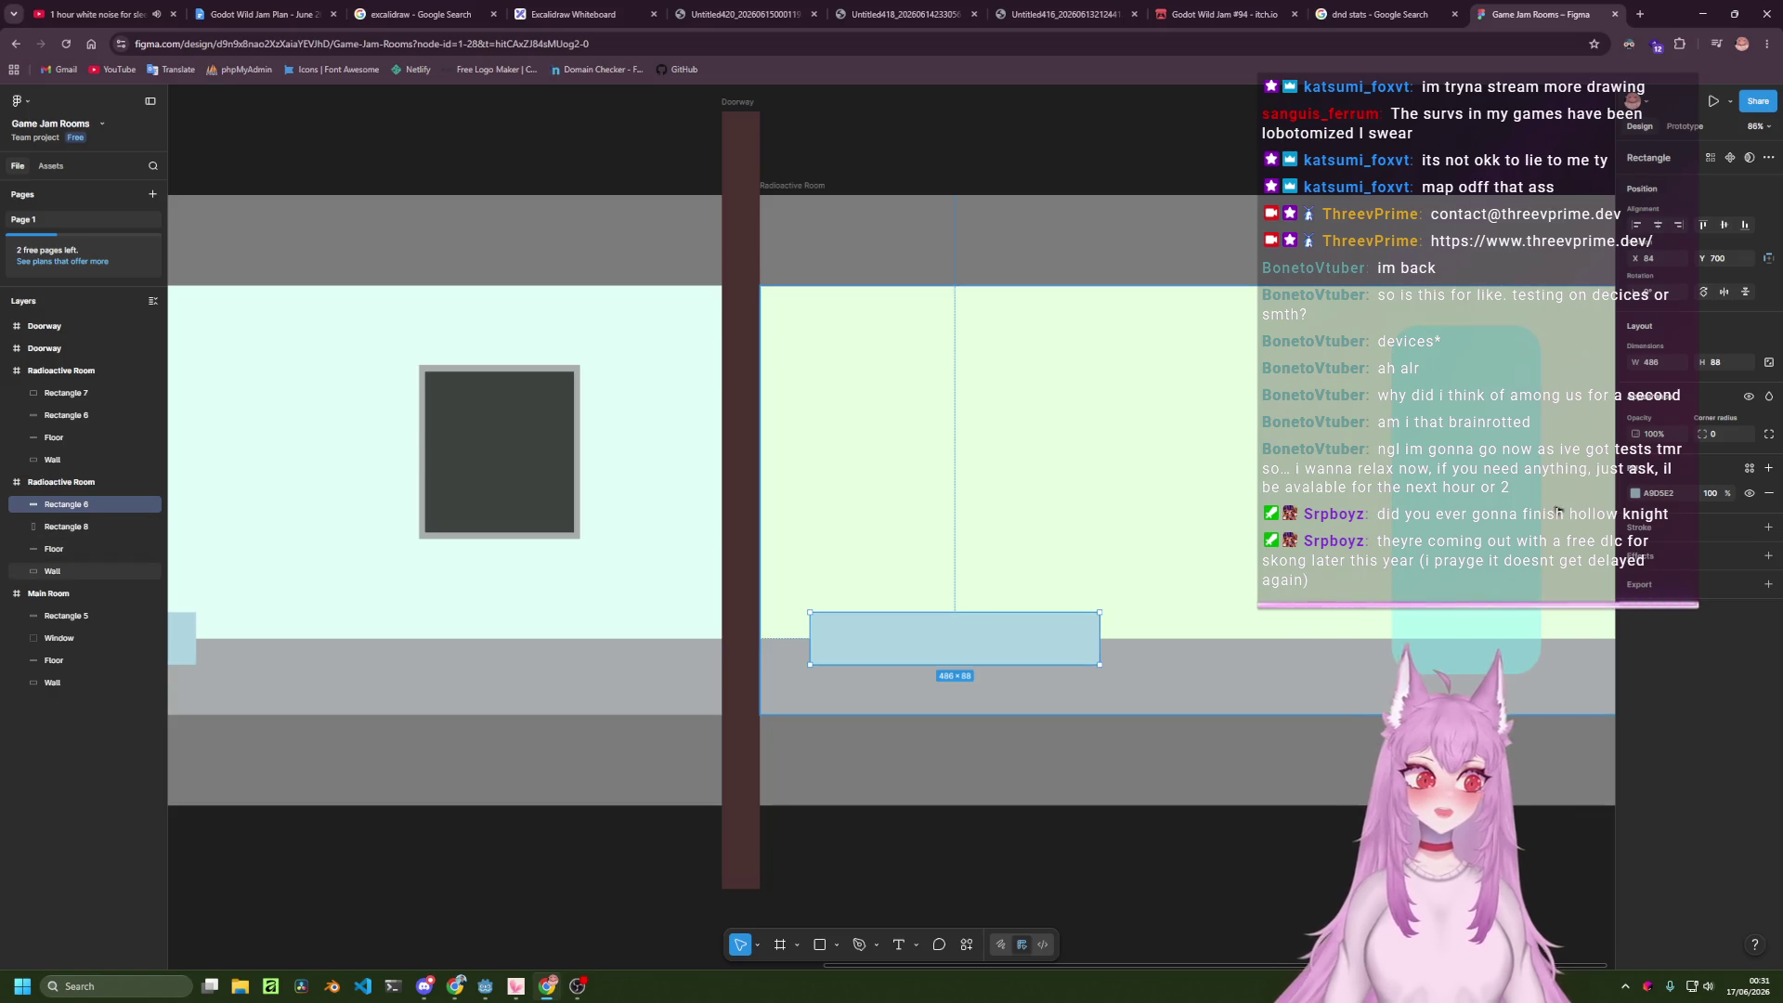
click(1635, 493)
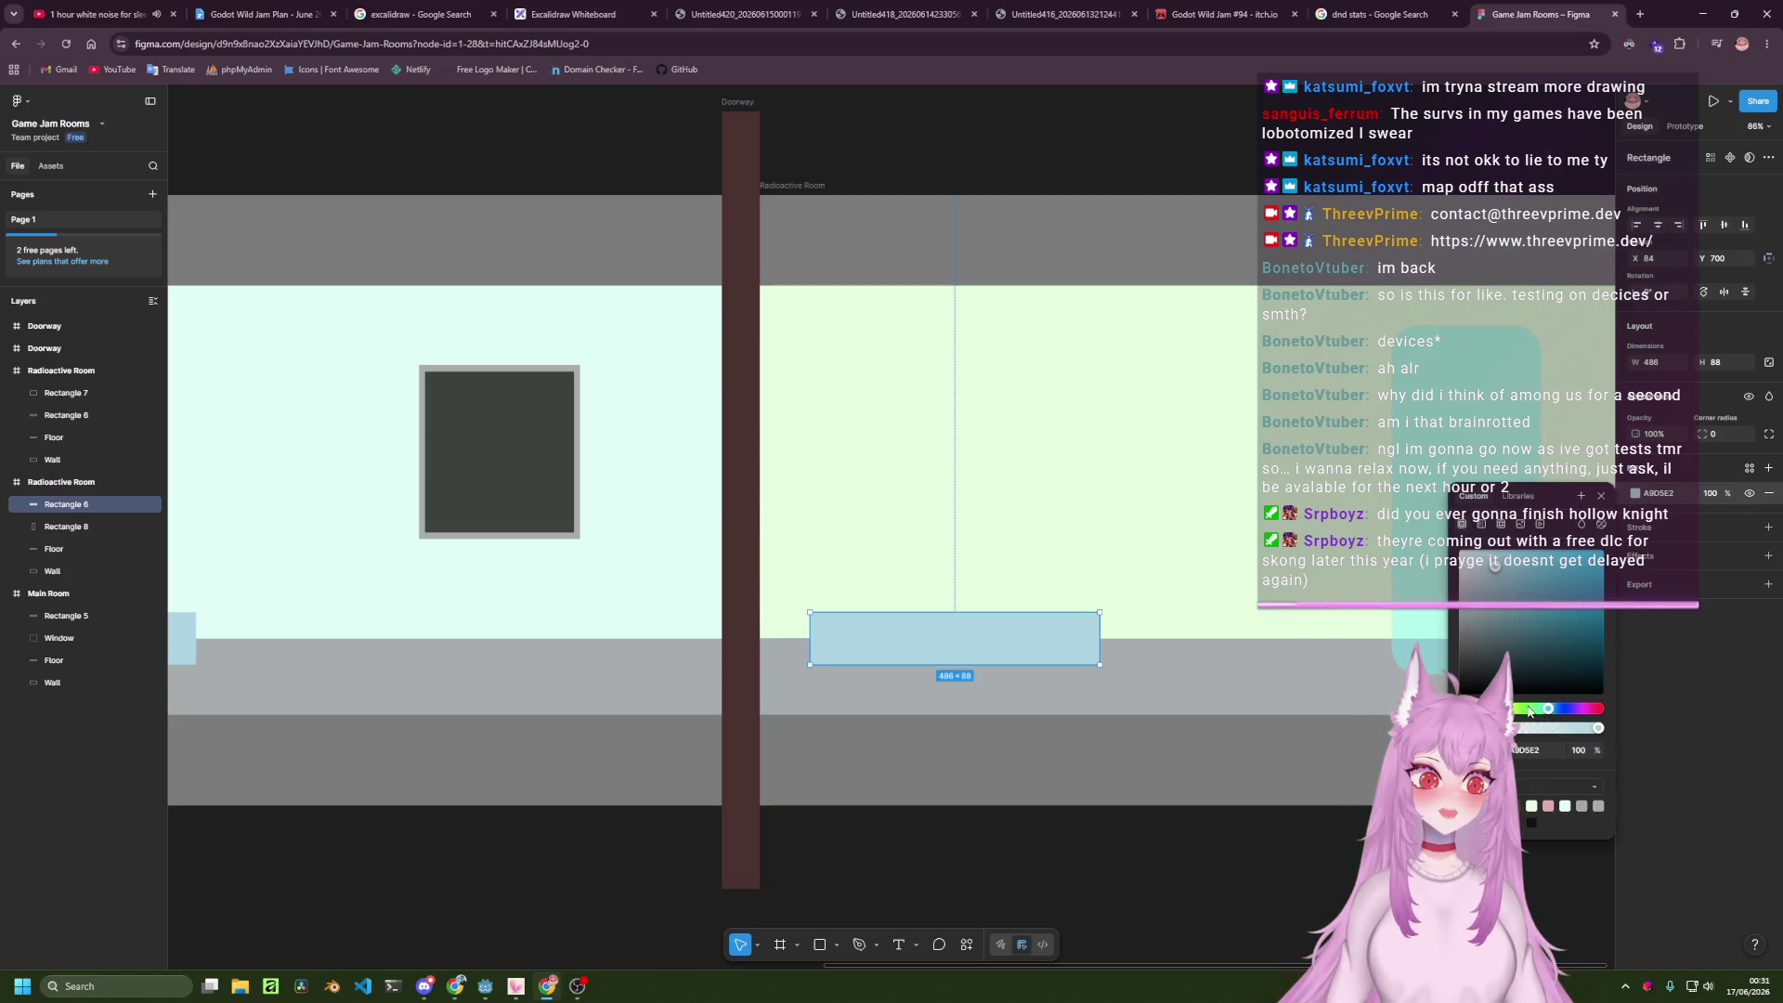
drag(1530, 710, 1532, 712)
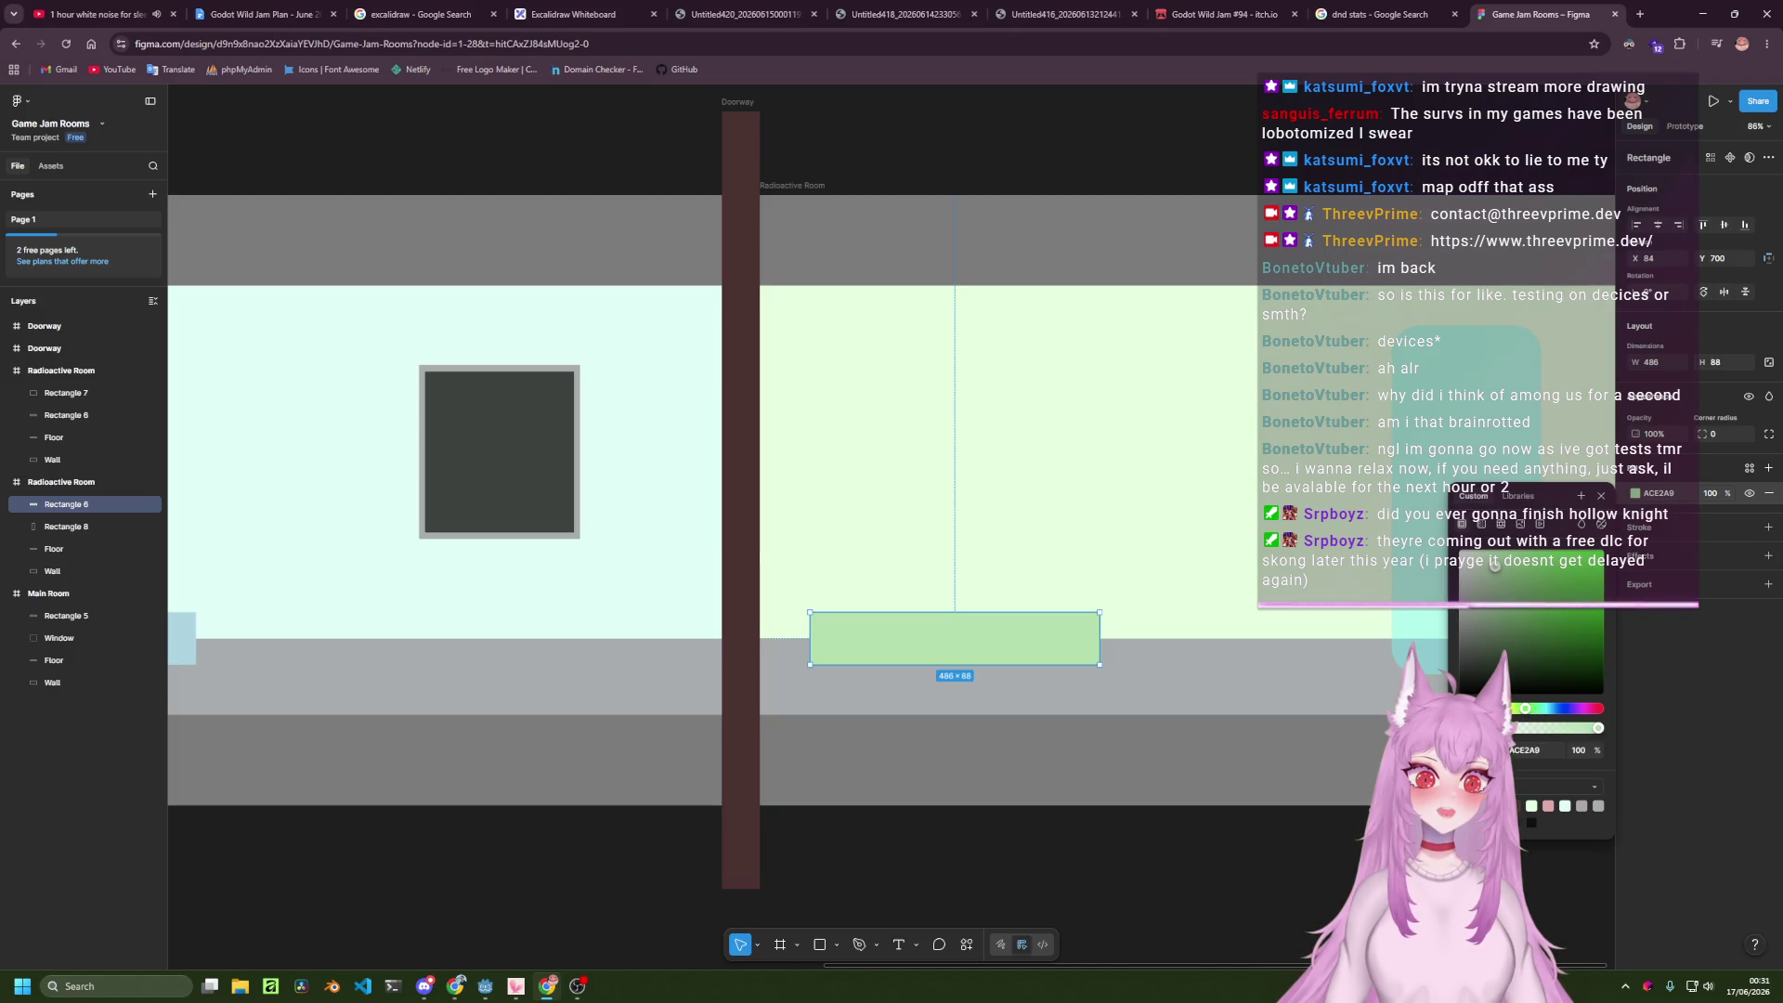
click(1219, 870)
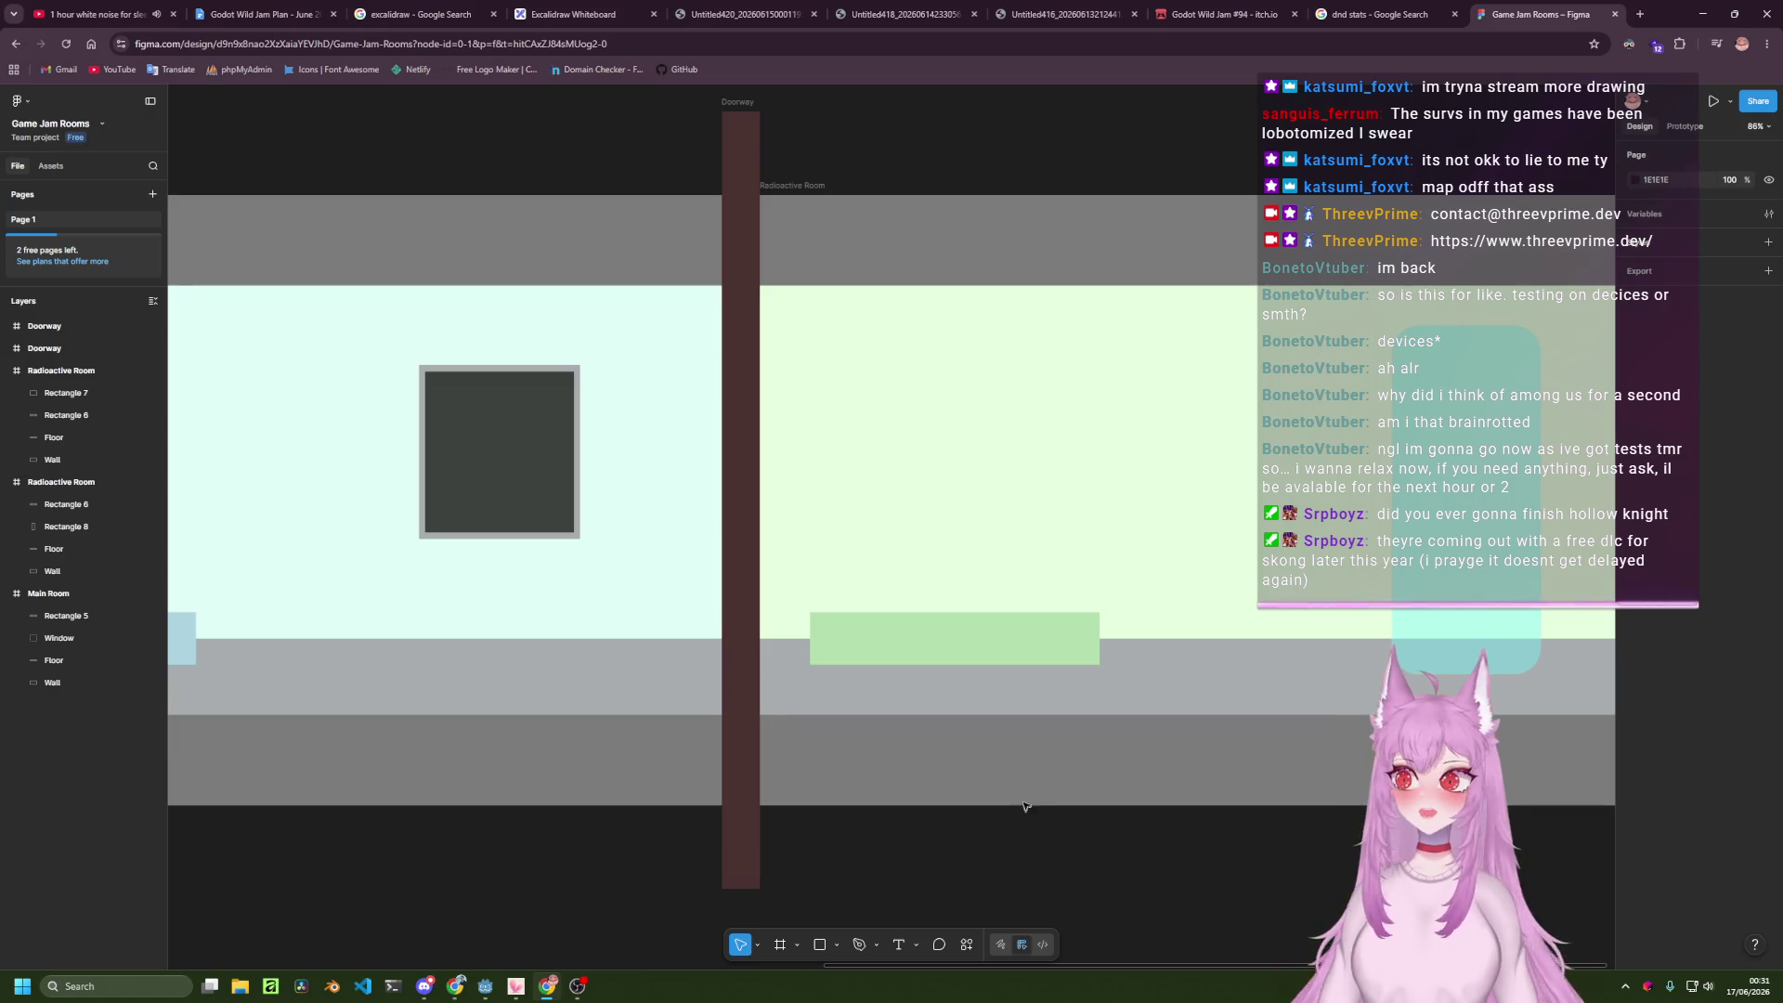
Give the pink strip in the dark room a 25 top-left corner radius.
scroll(1026, 807, down, 5)
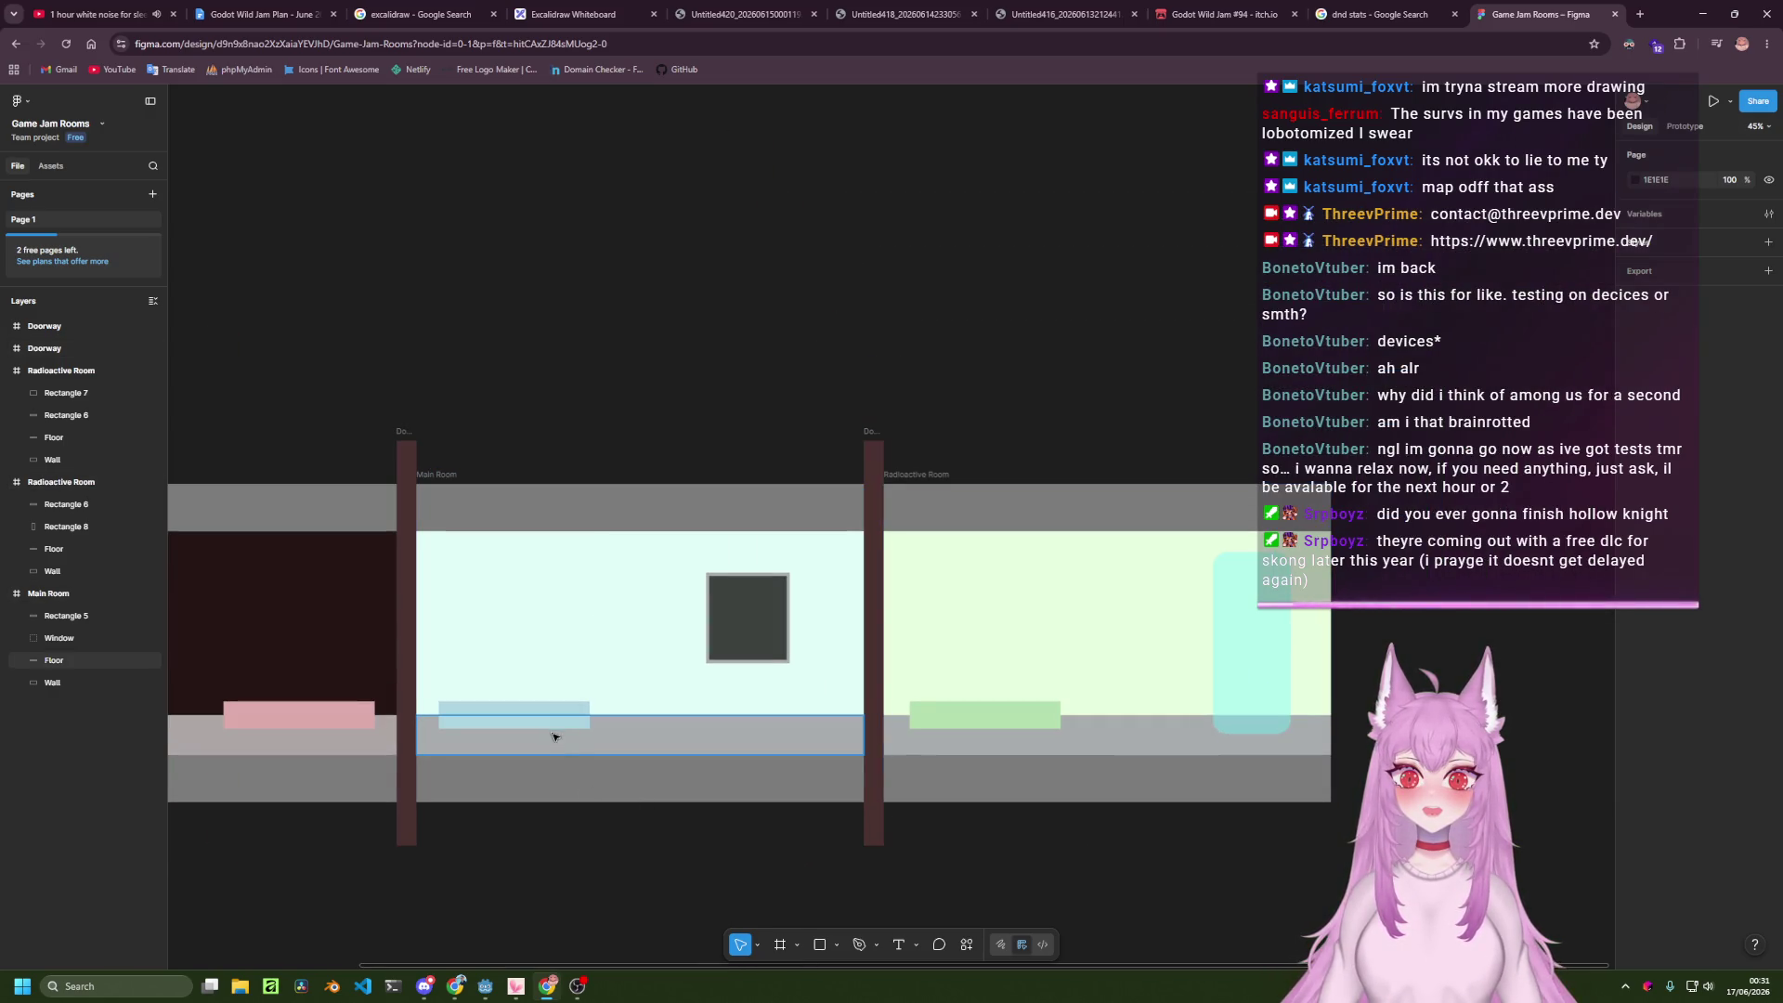
scroll(551, 736, left, 5)
click(698, 690)
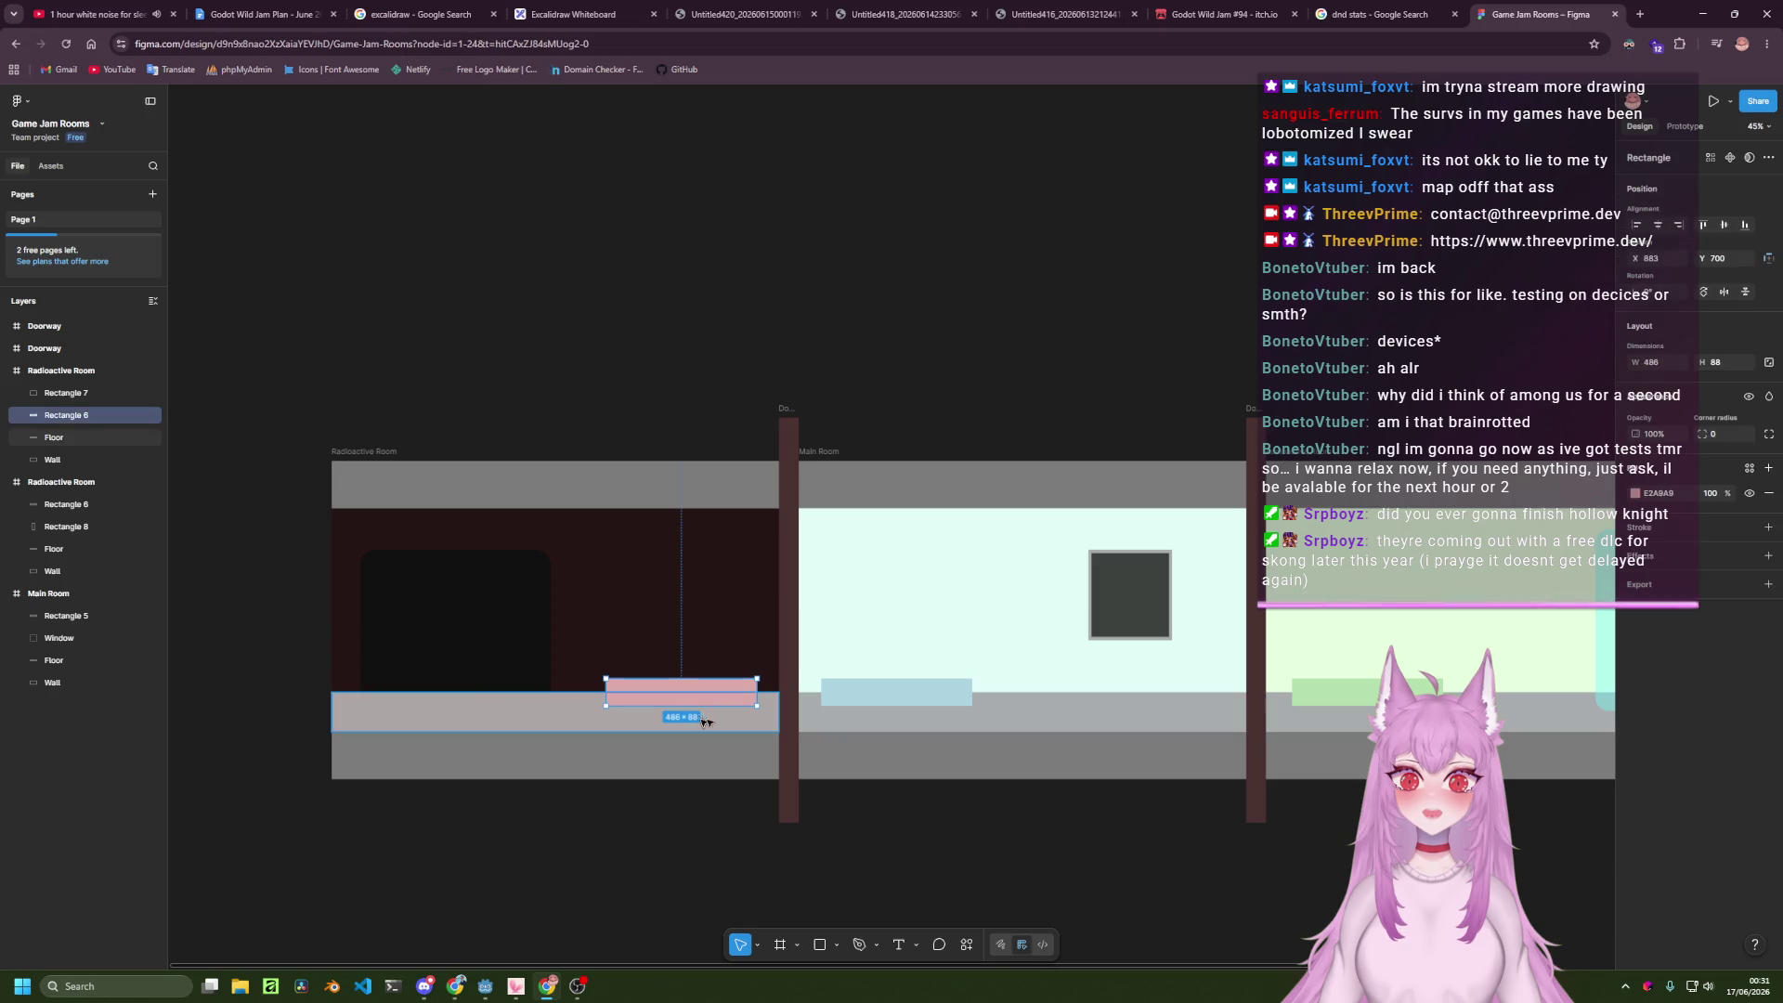
click(1770, 436)
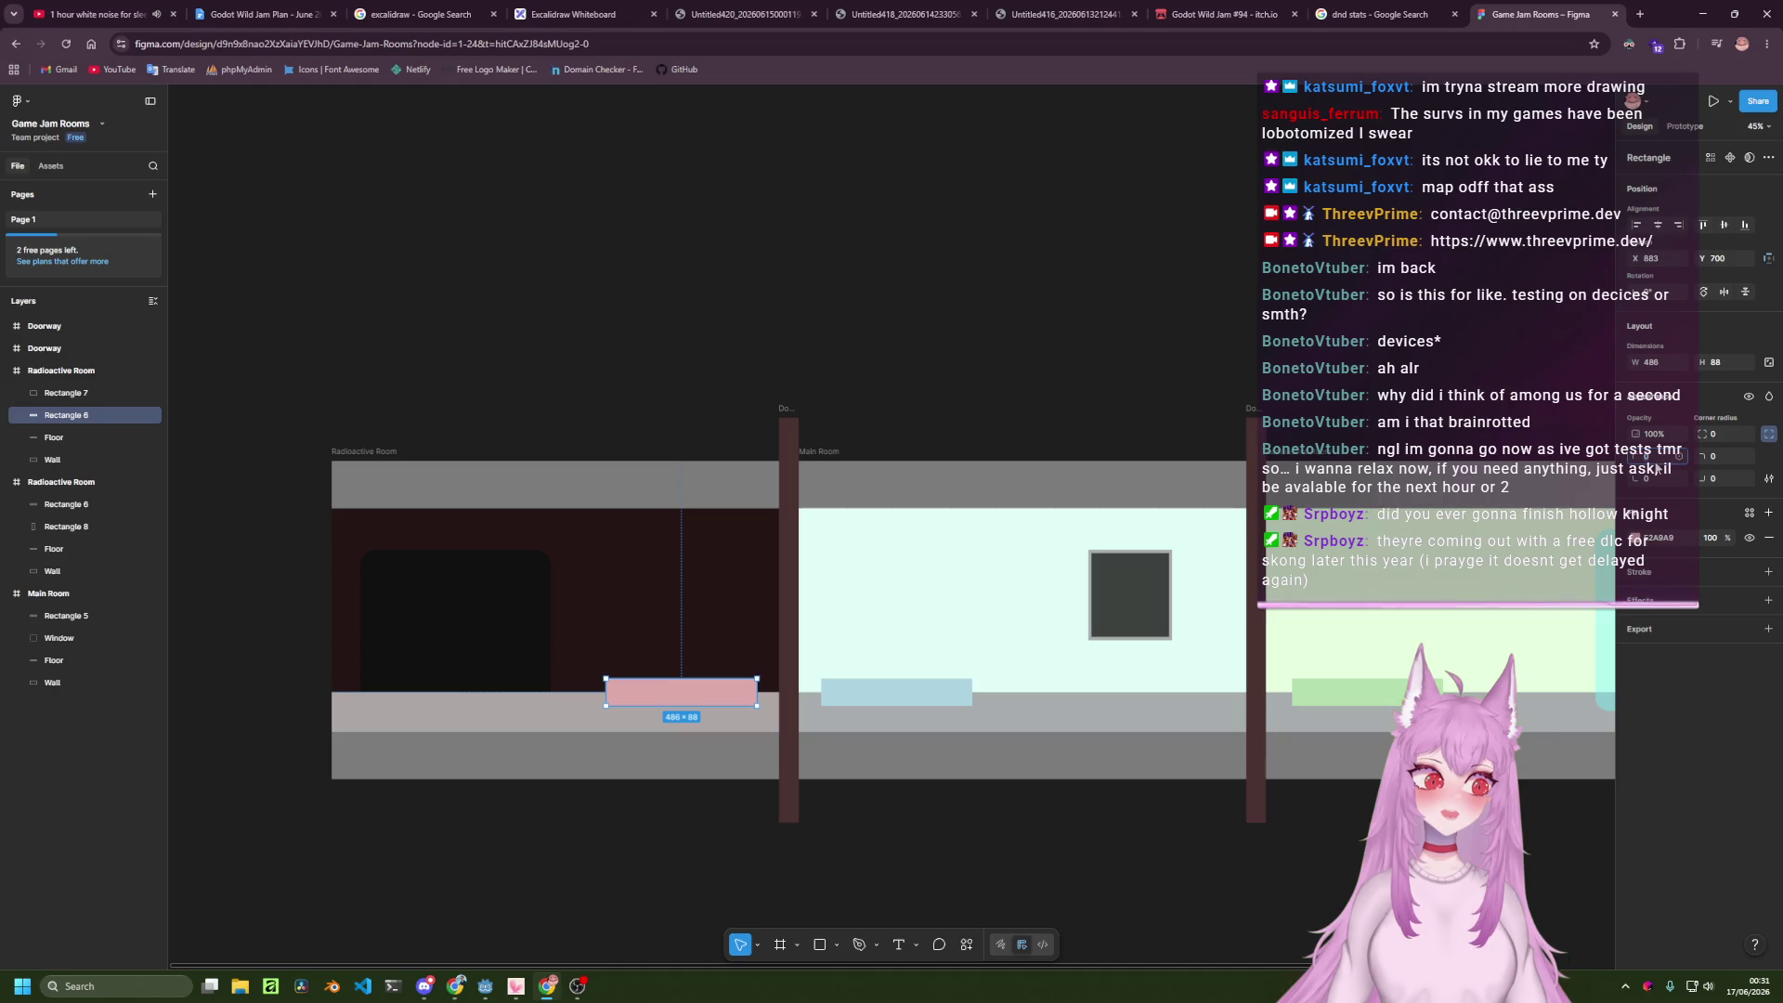
text(5)
key(Return)
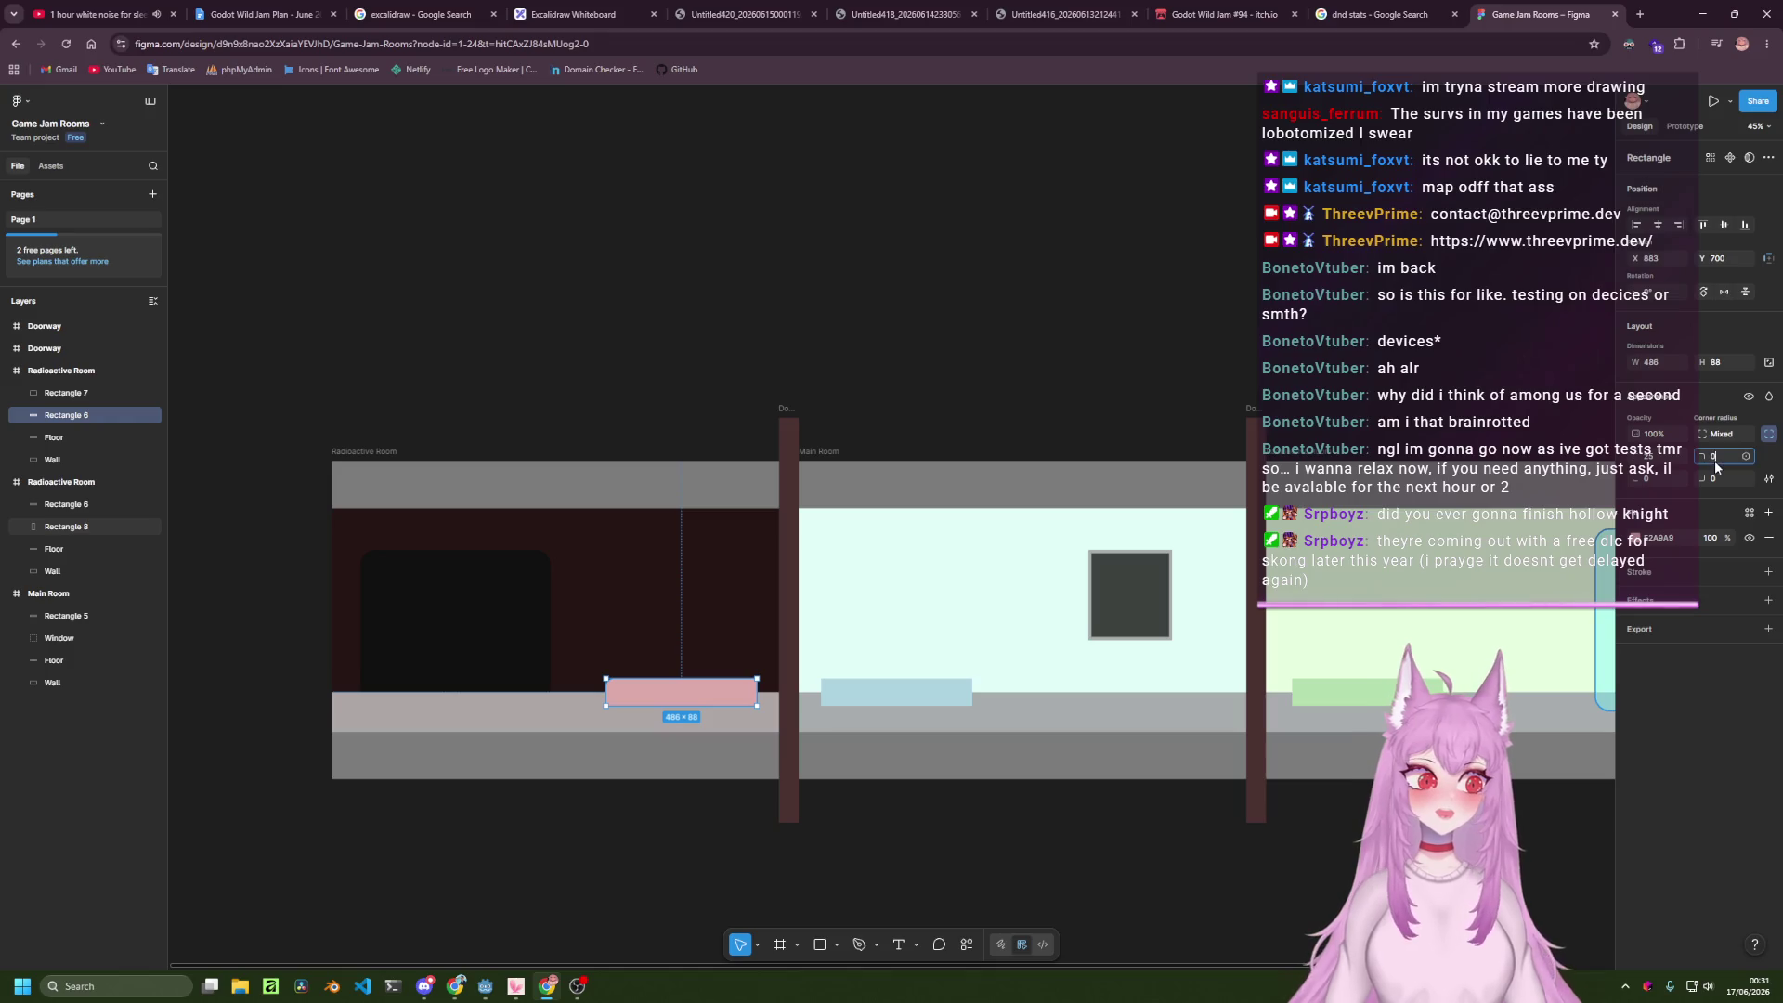
Round the blue strip's top-left and top-right corners to 25.
click(939, 694)
drag(1653, 470, 1667, 469)
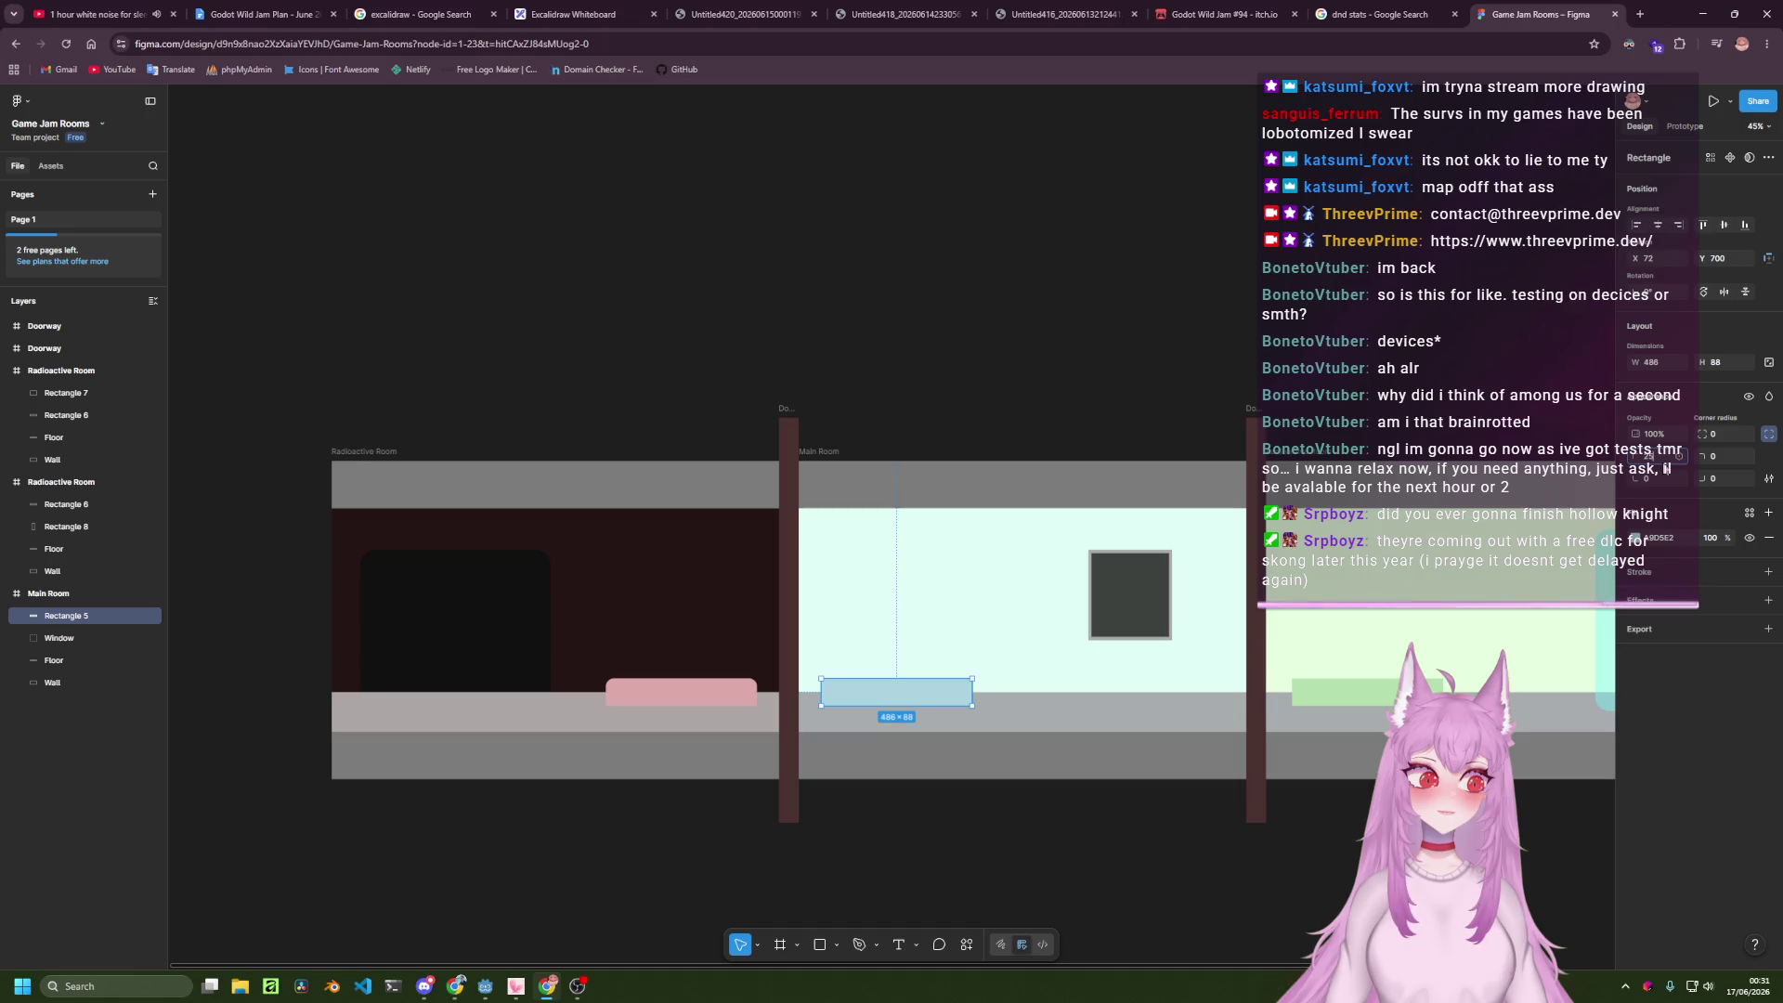
click(1725, 458)
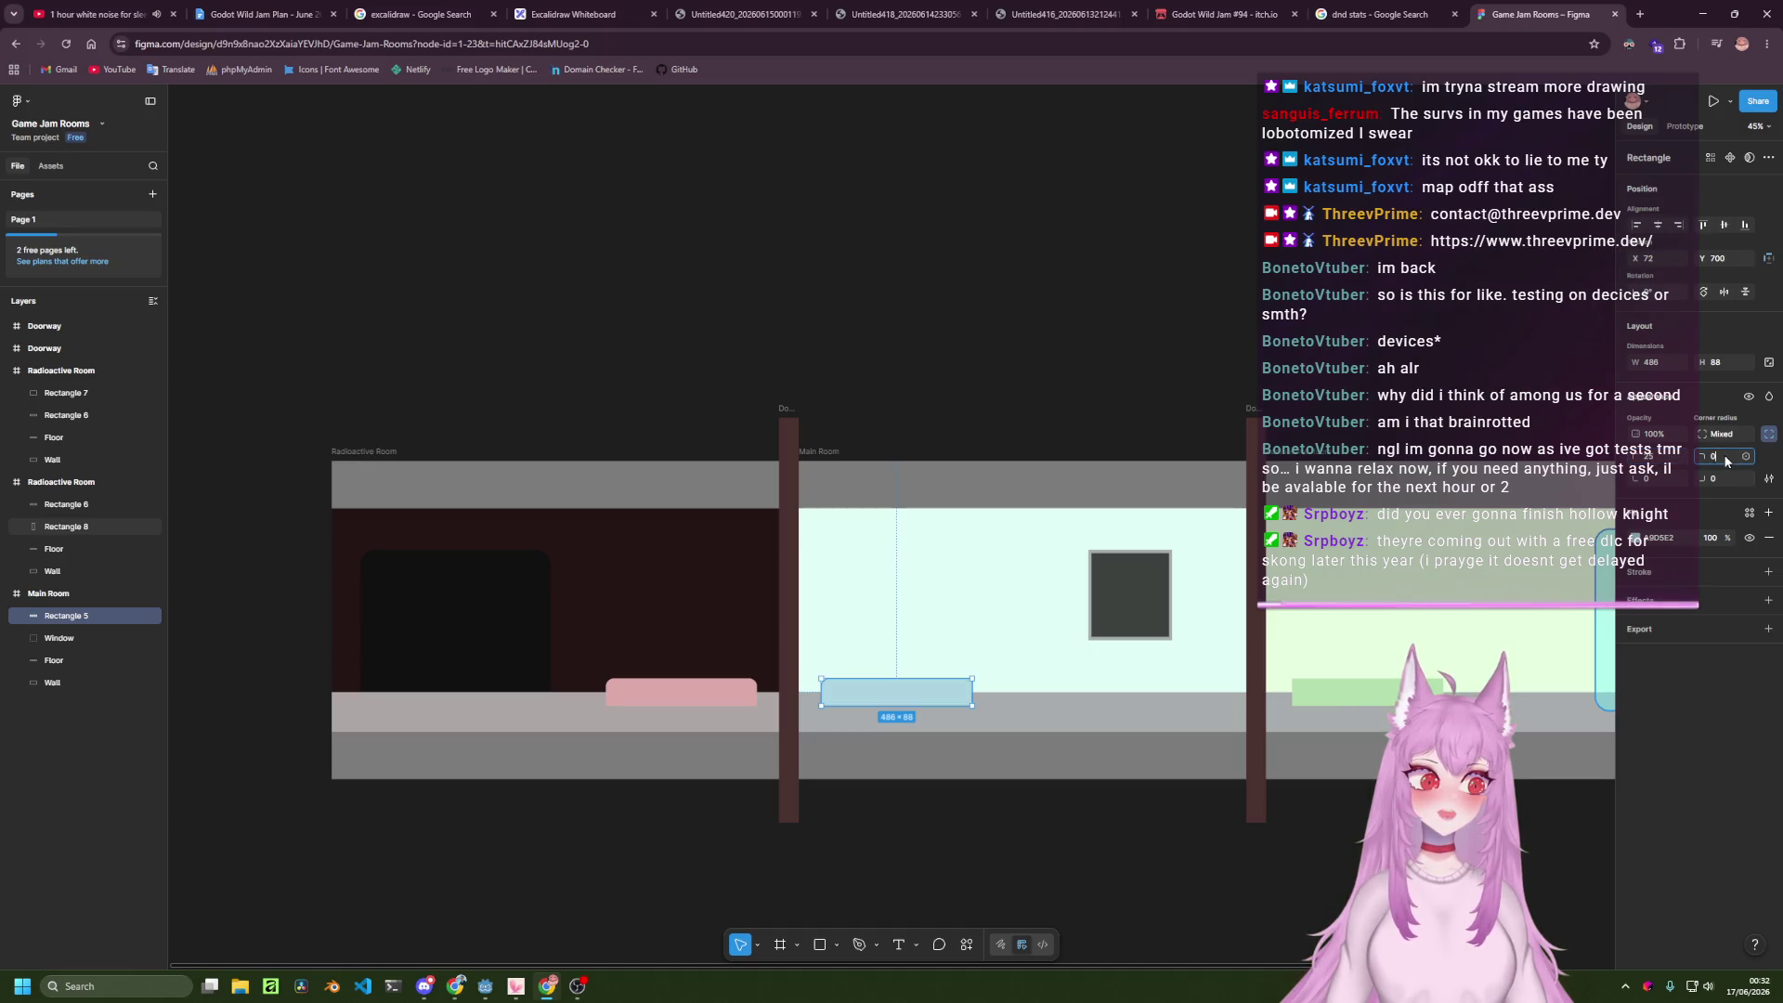
key(Return)
Set the green pod's top-left and top-right corner radii to 25.
click(65, 505)
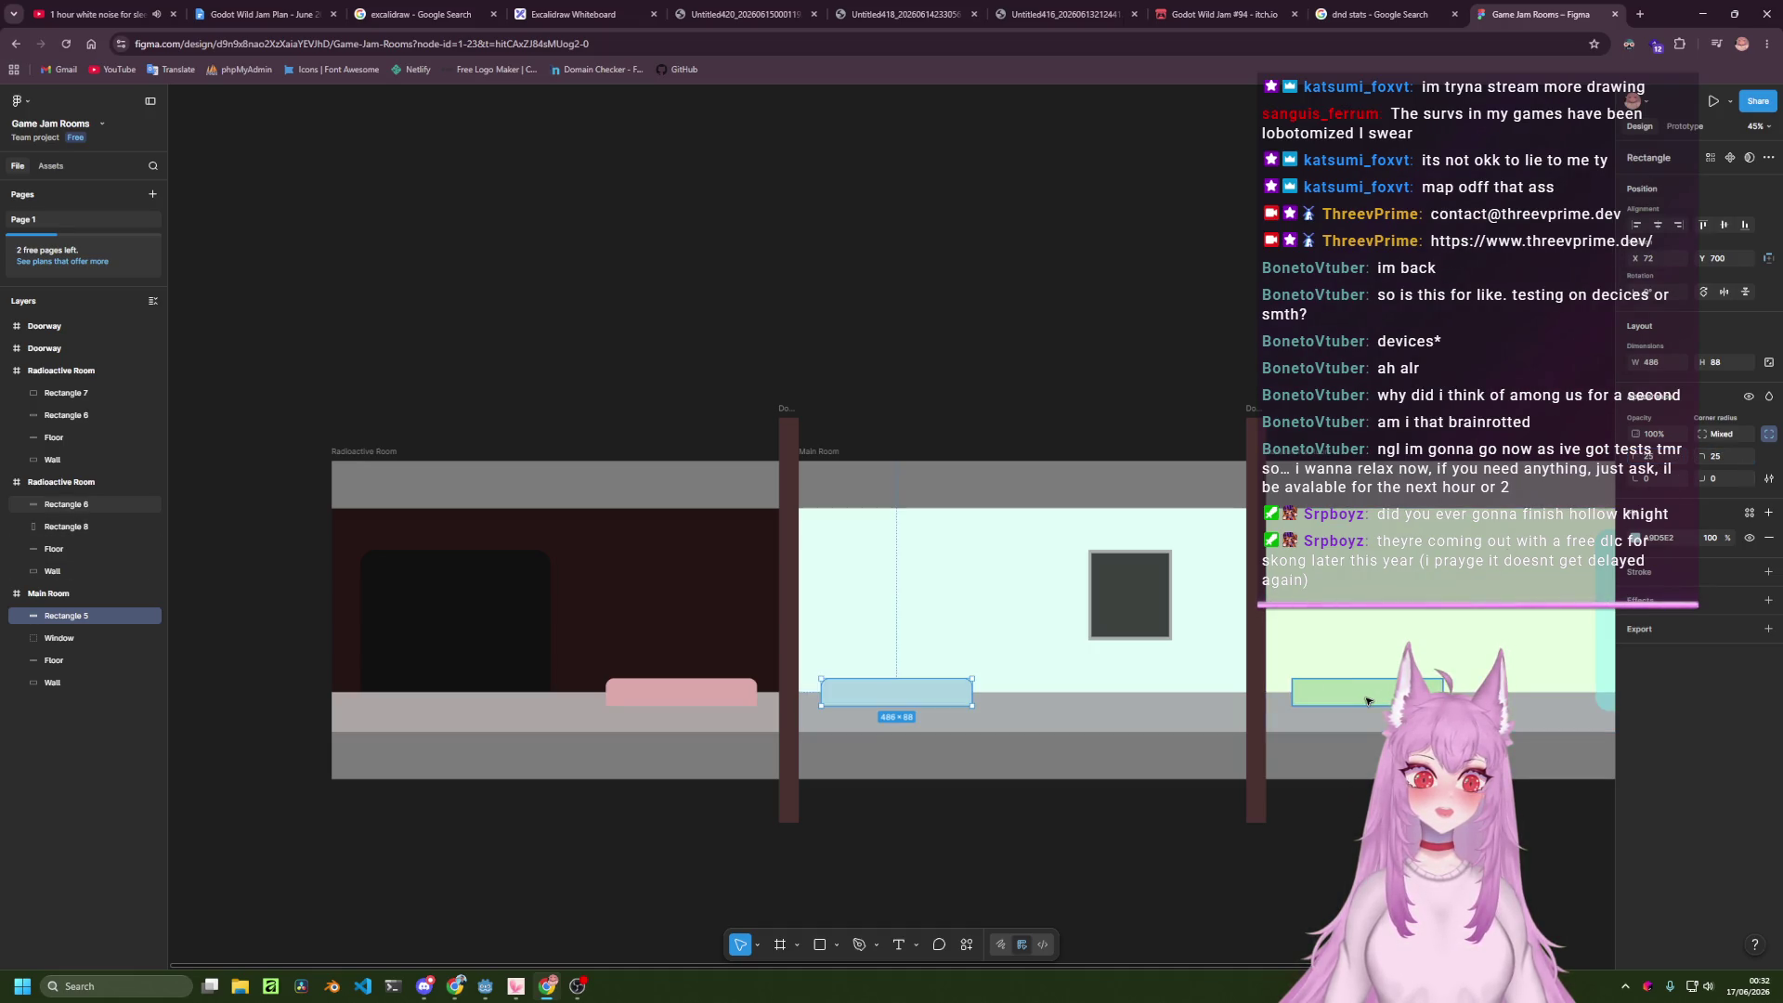
key(Return)
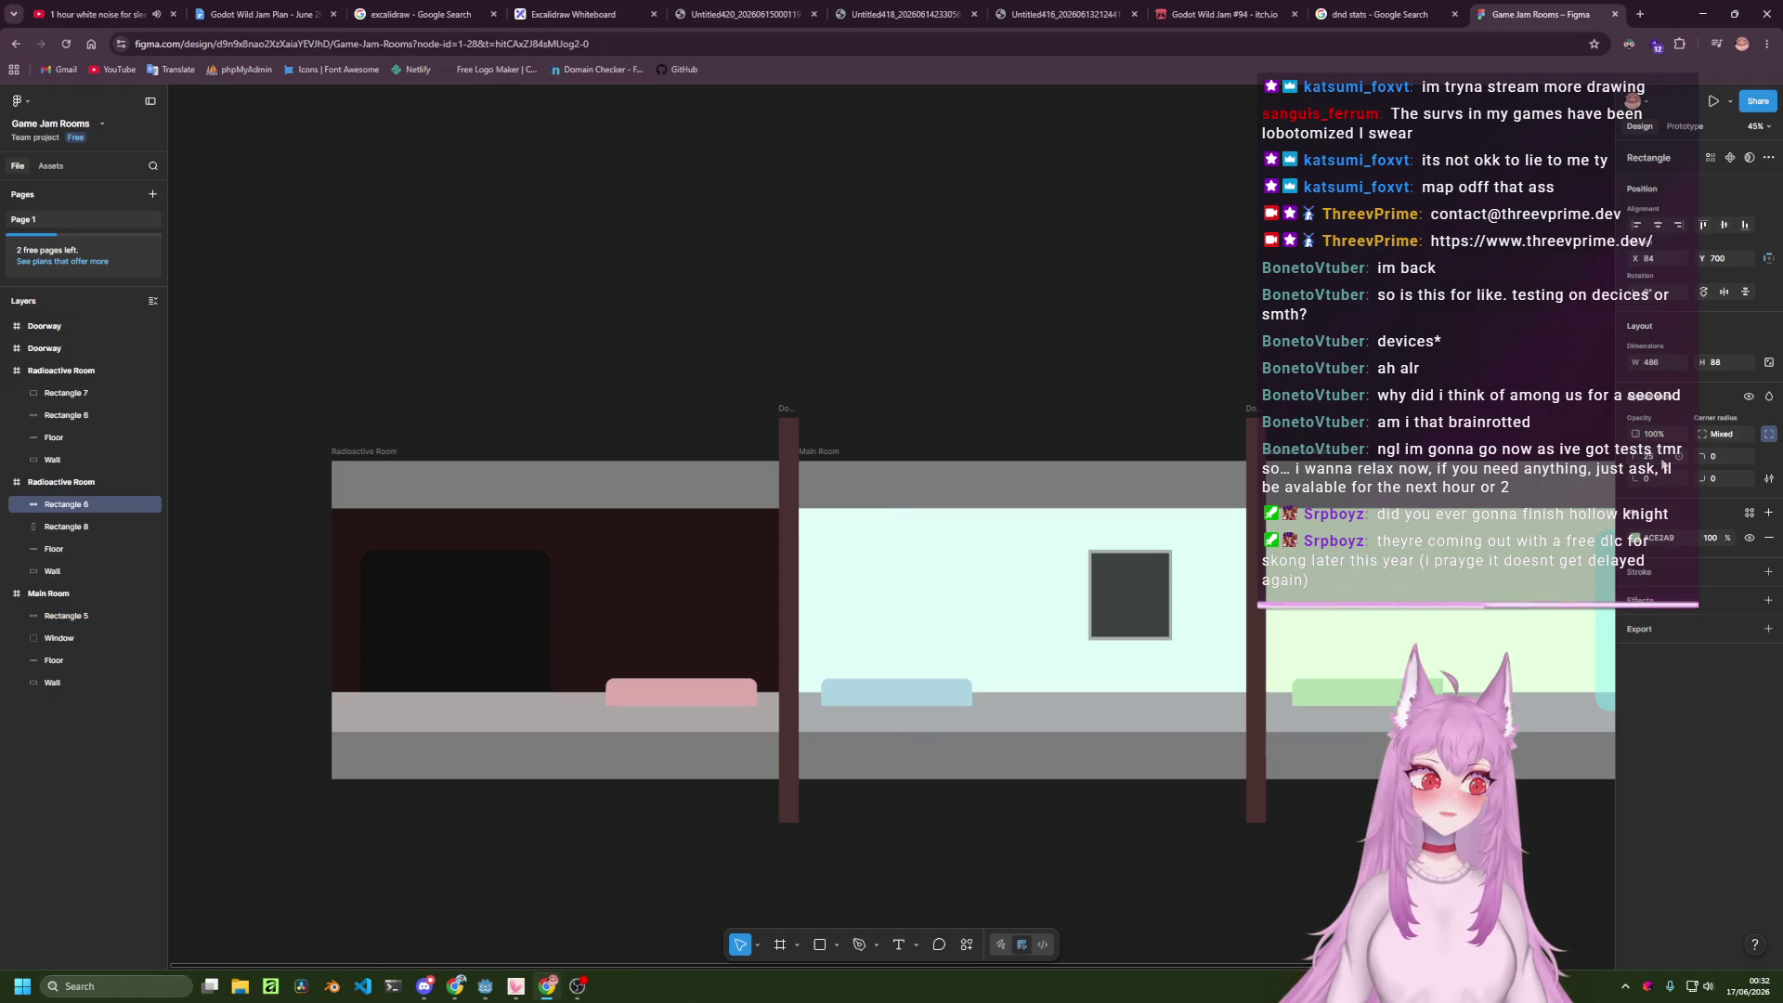
click(1720, 455)
text(25)
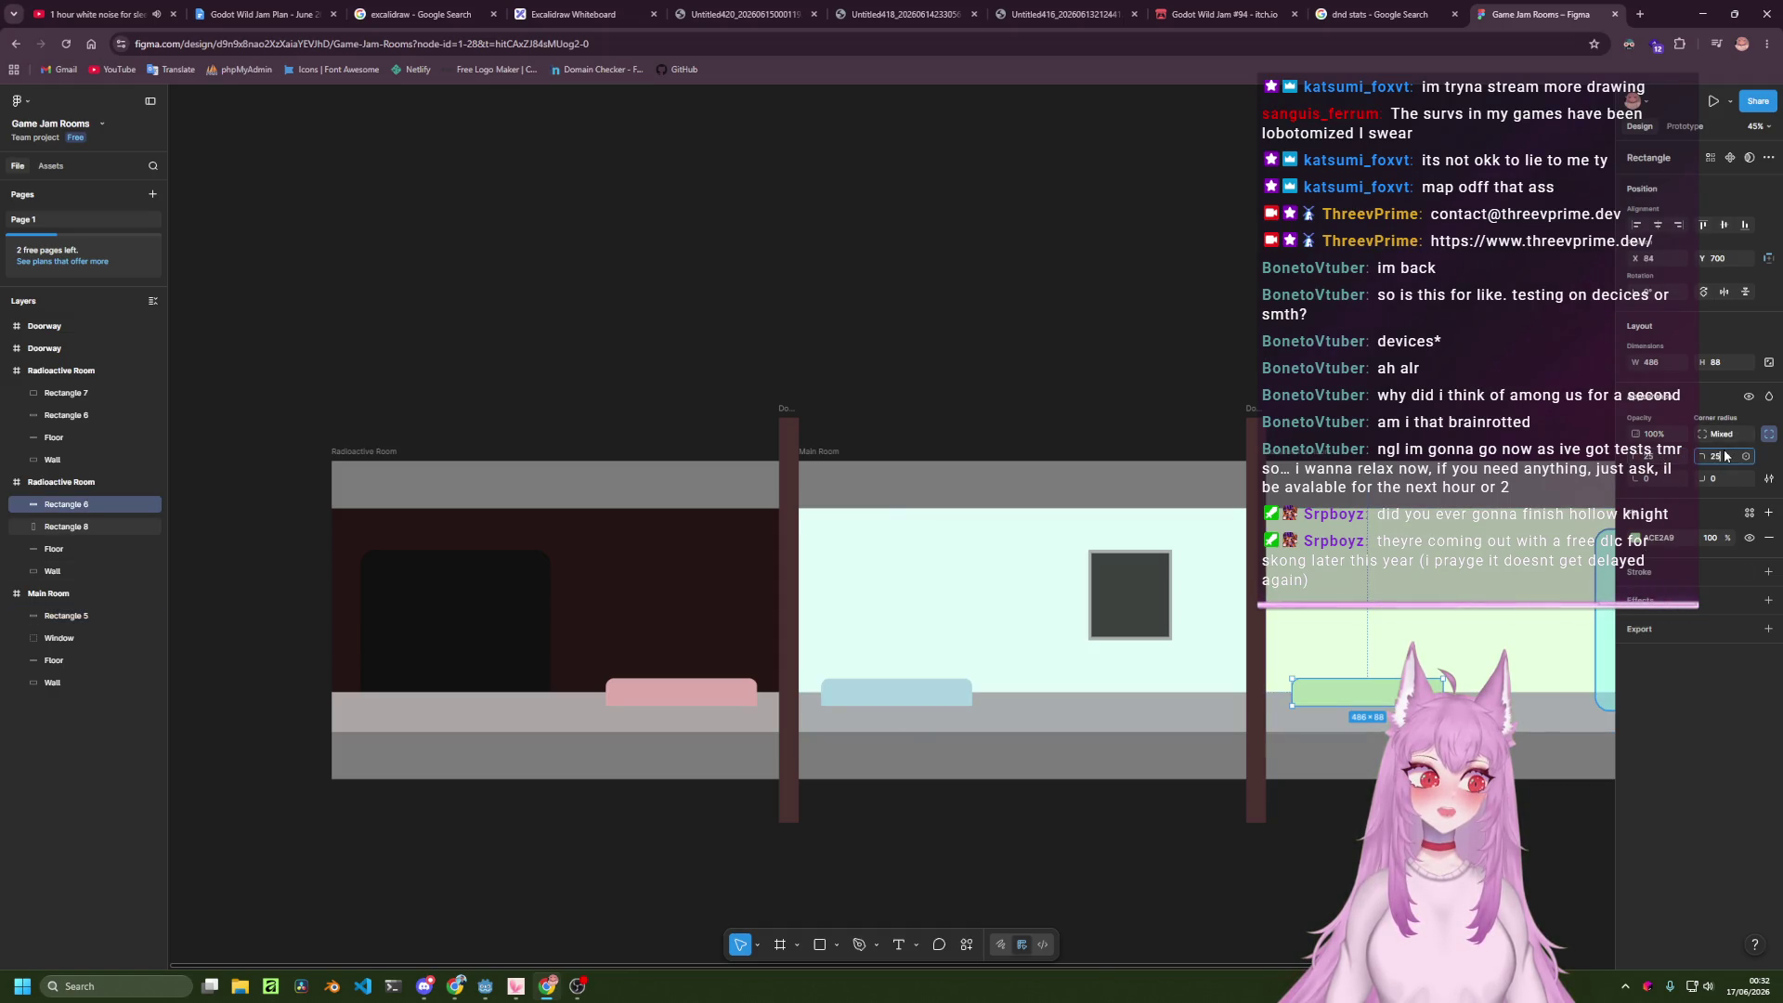
click(1300, 432)
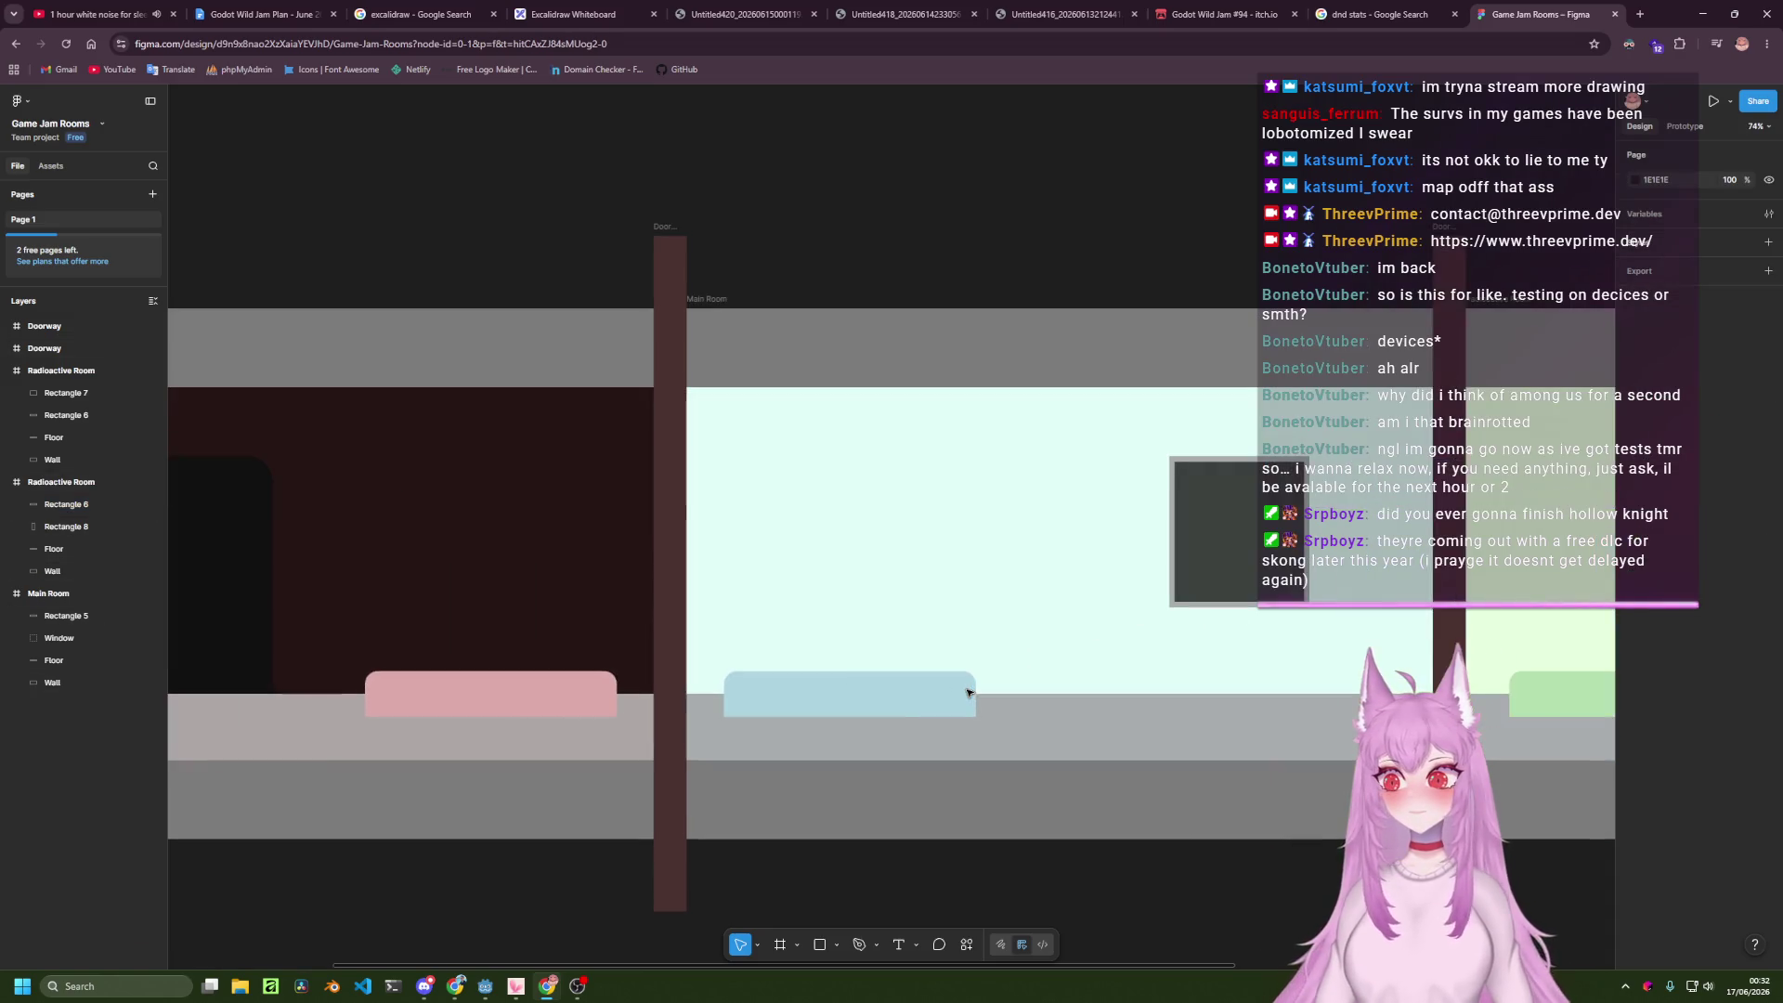
Select the blue Rectangle 5 and begin renaming its layer, typing 'Proces'.
scroll(931, 692, up, 5)
scroll(931, 692, left, 6)
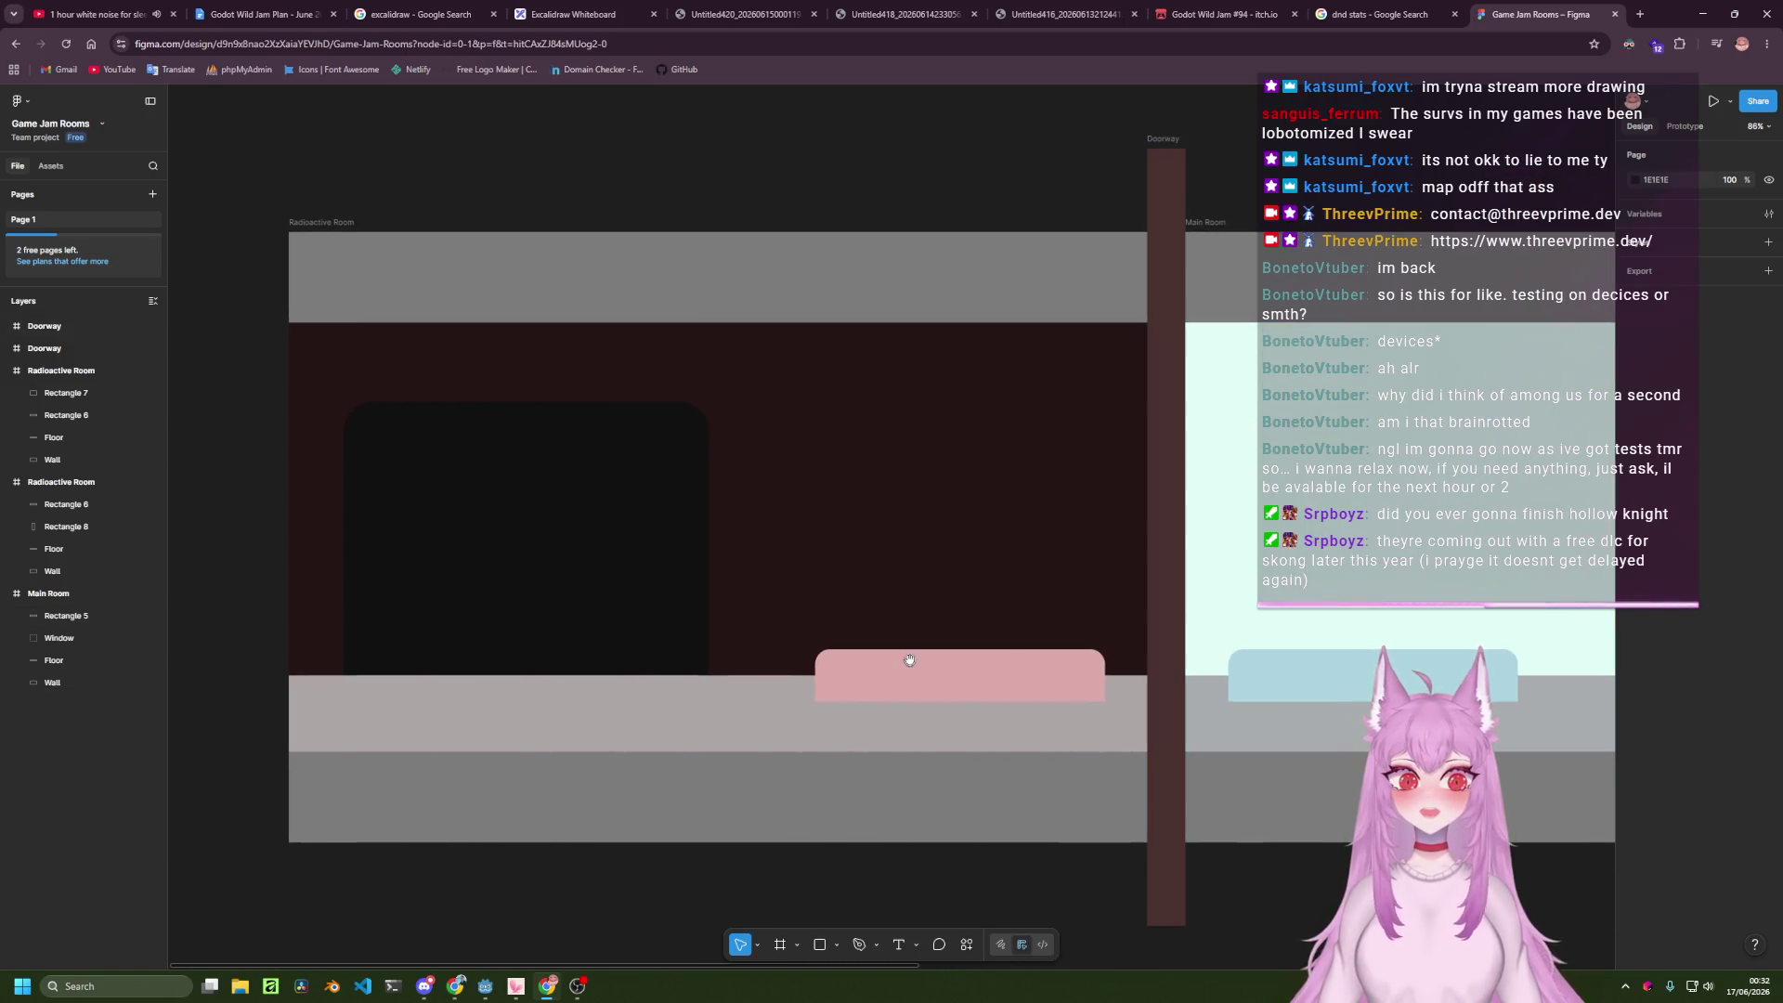
scroll(950, 657, right, 10)
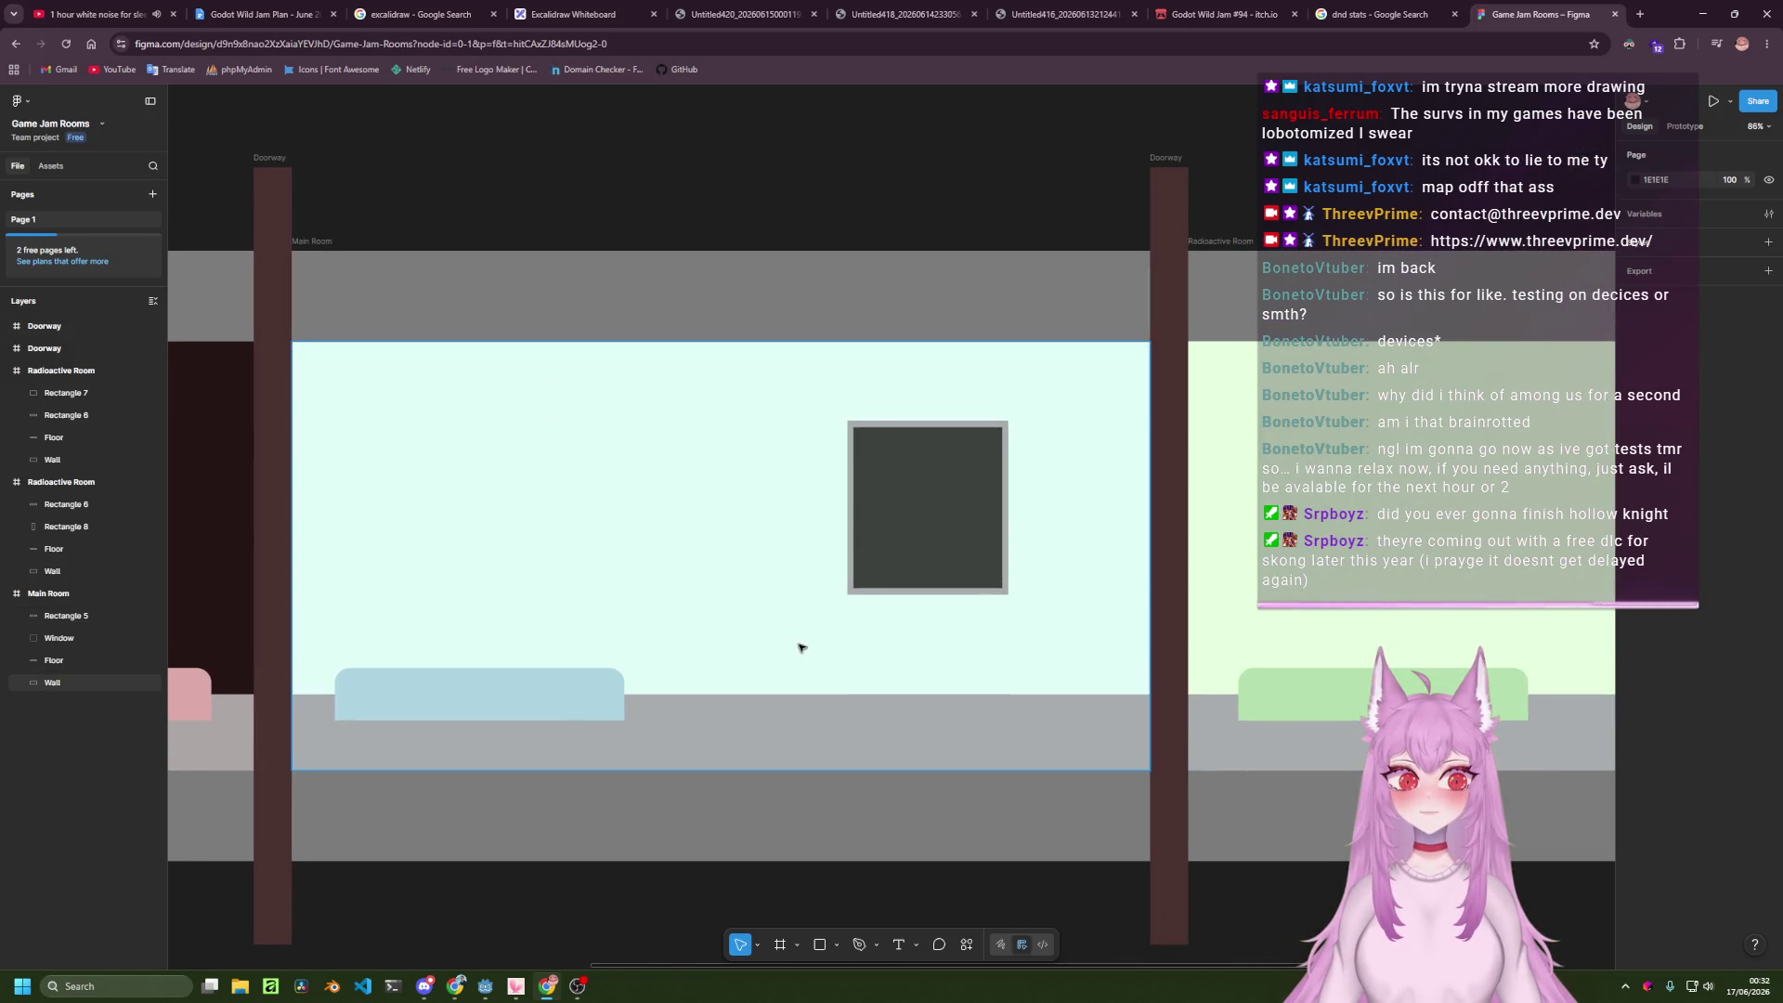
click(812, 476)
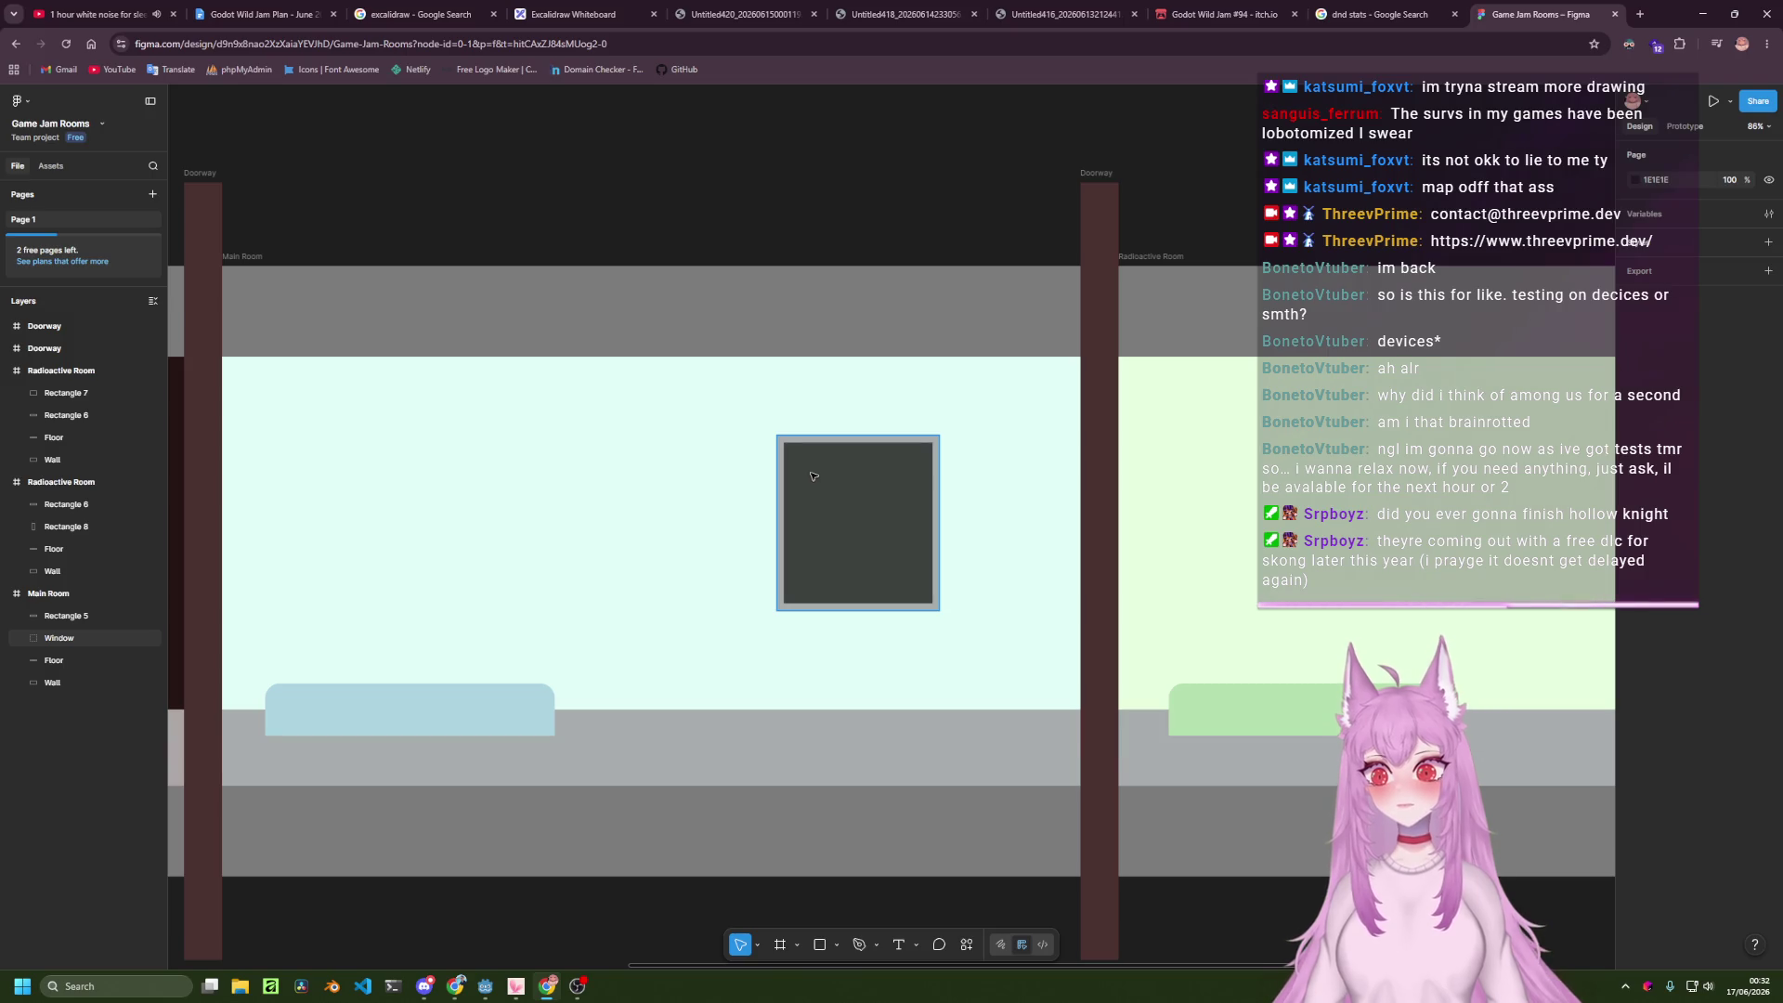
click(406, 706)
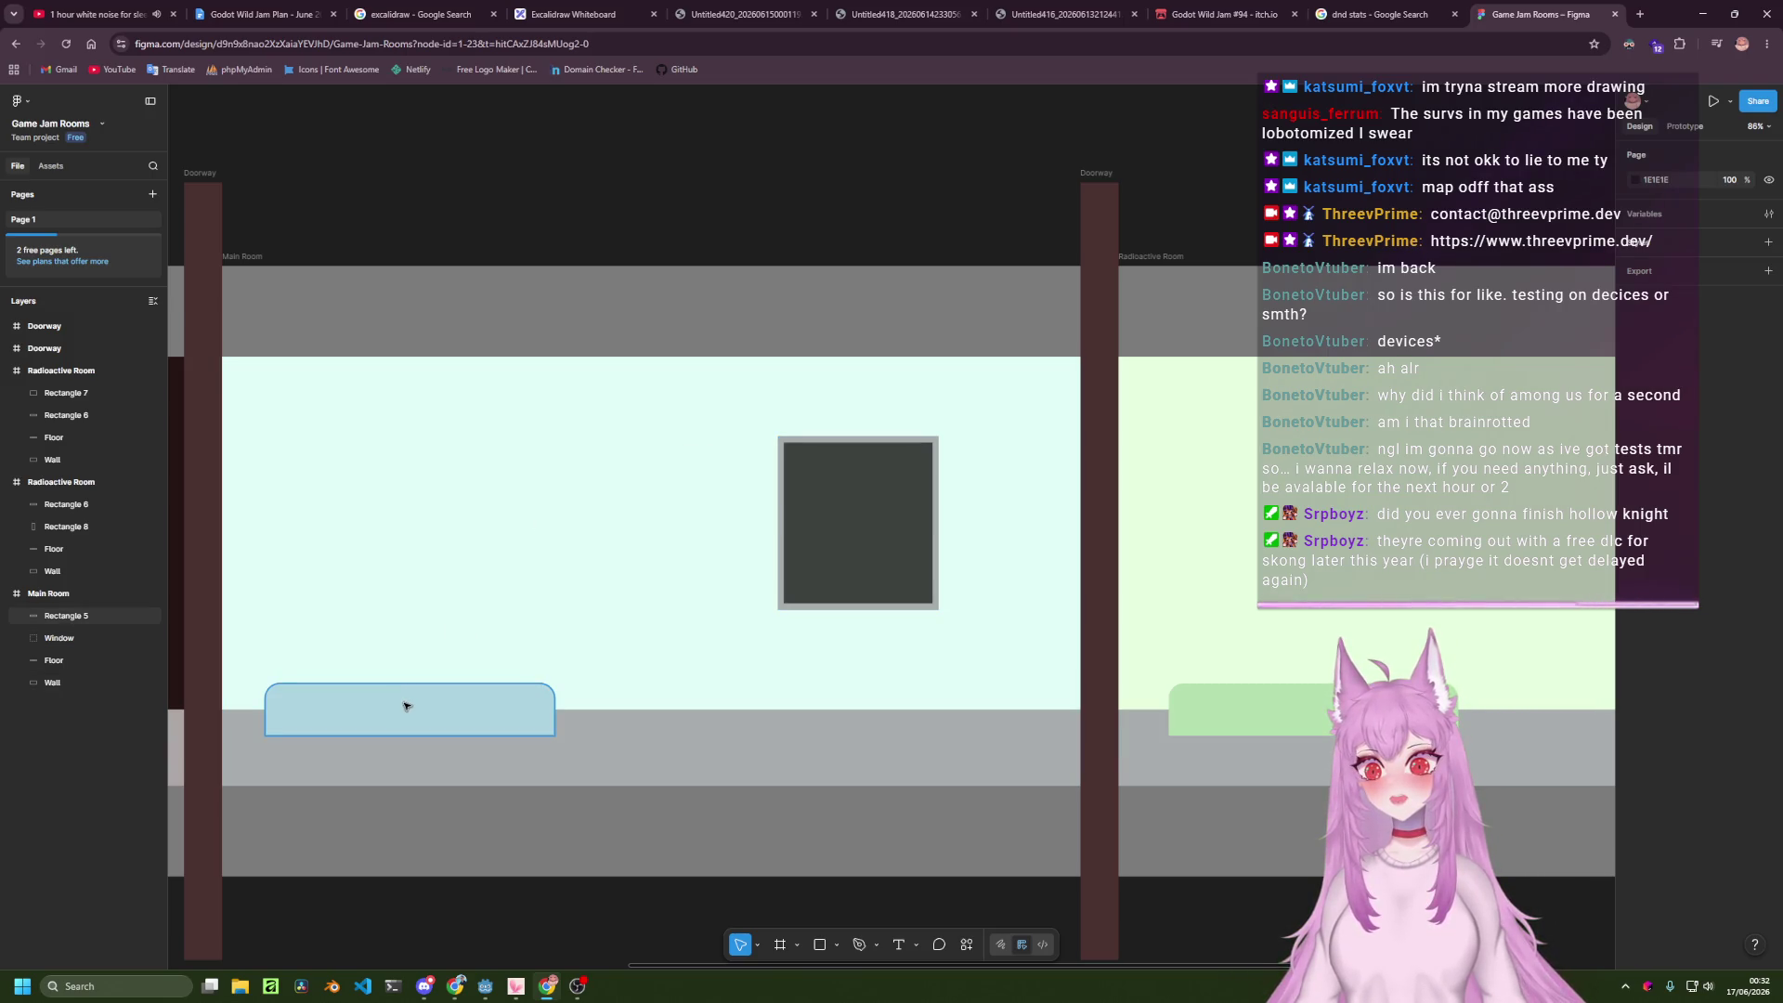
click(406, 705)
double_click(74, 616)
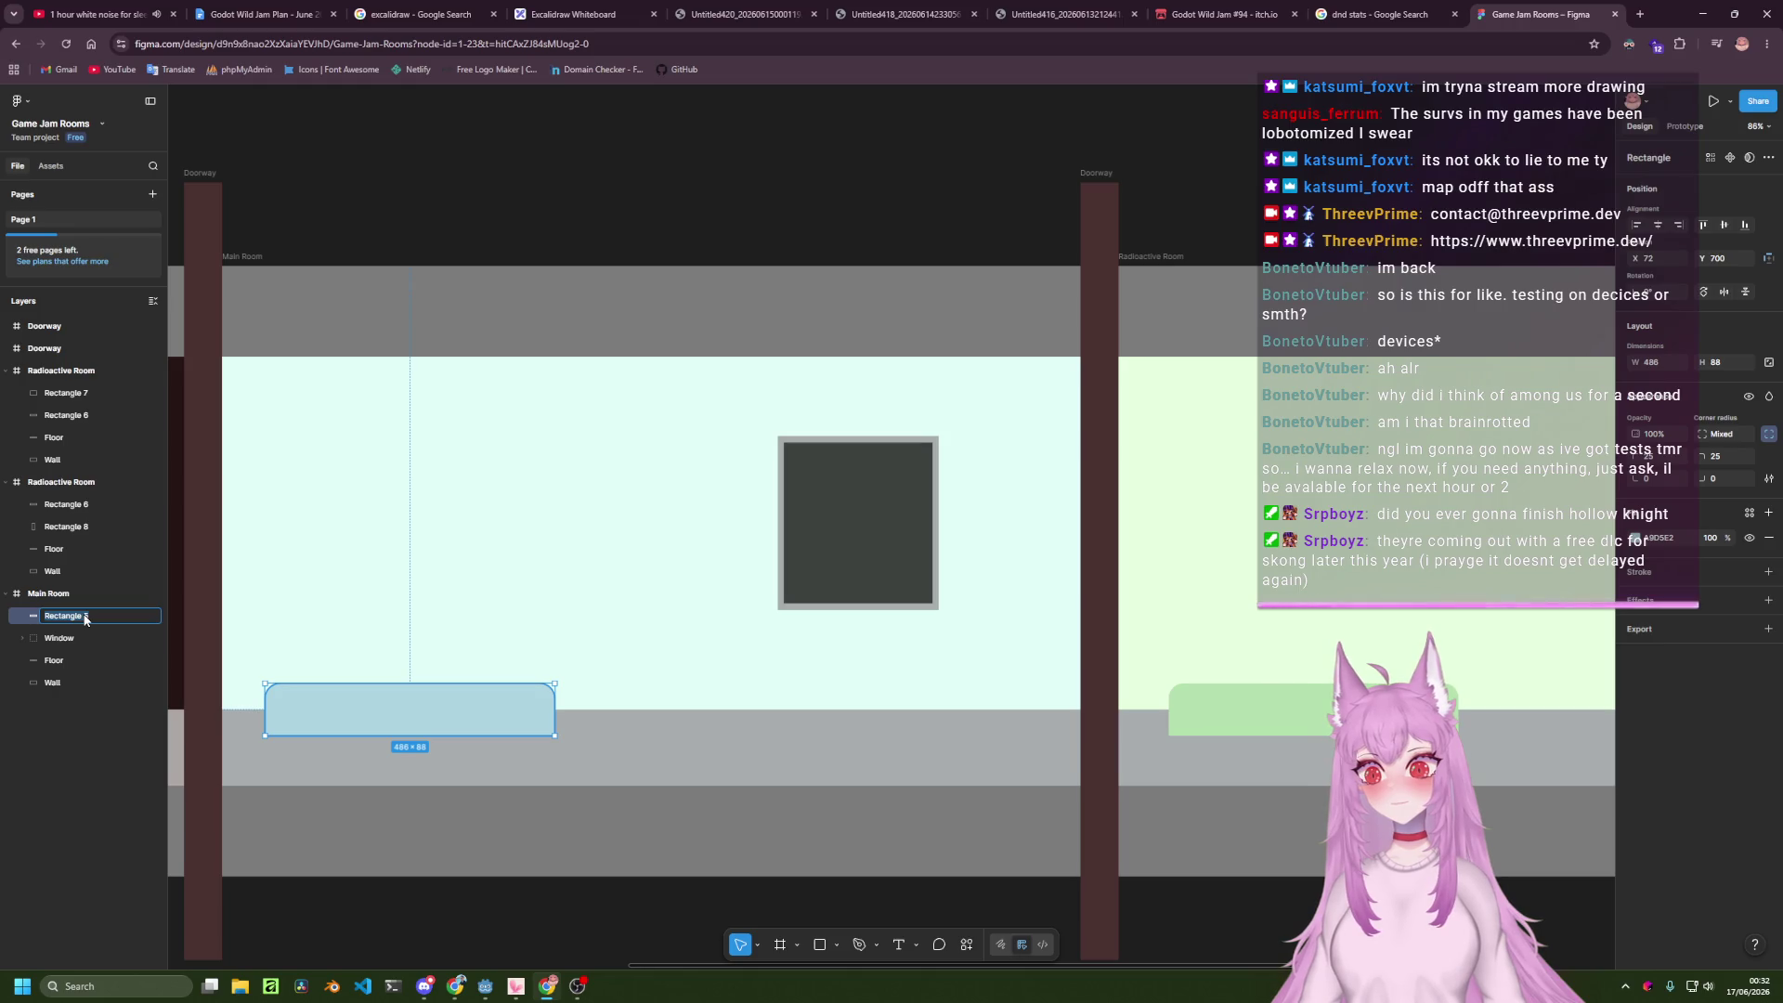
text(Proces)
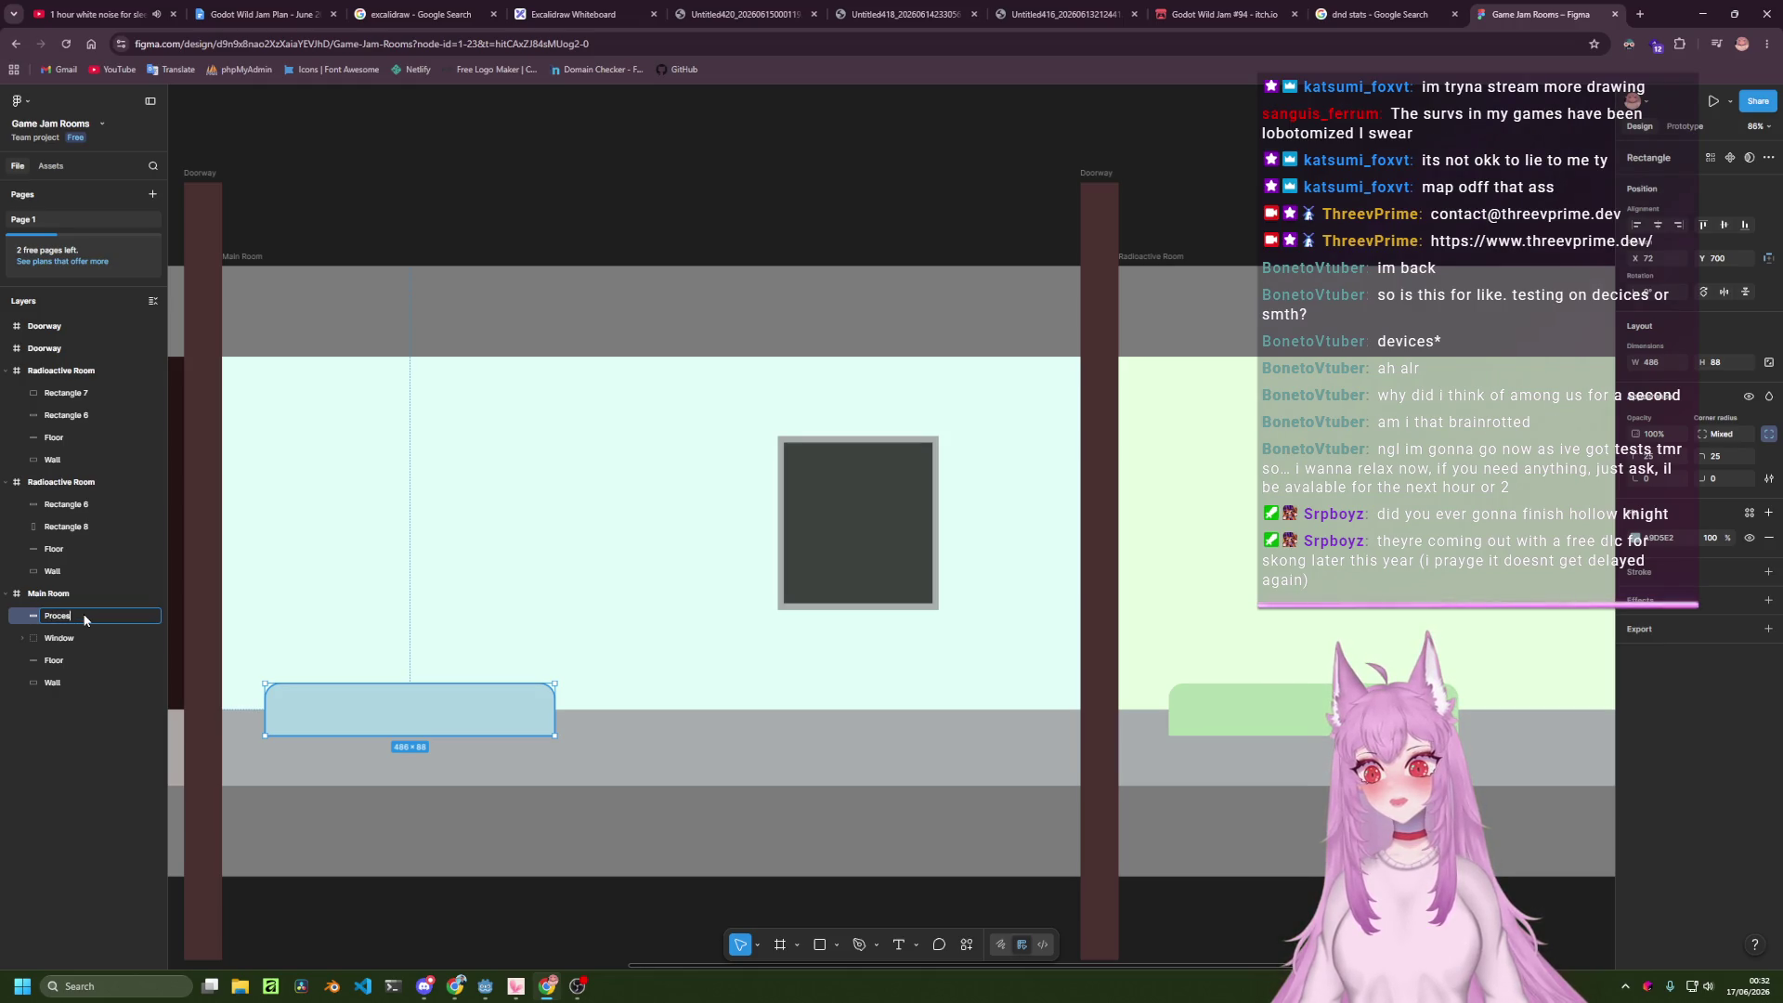
text(sing Area)
Confirm Processing Area, then name the pink pod Gathering Area and the black shape Mine.
key(Return)
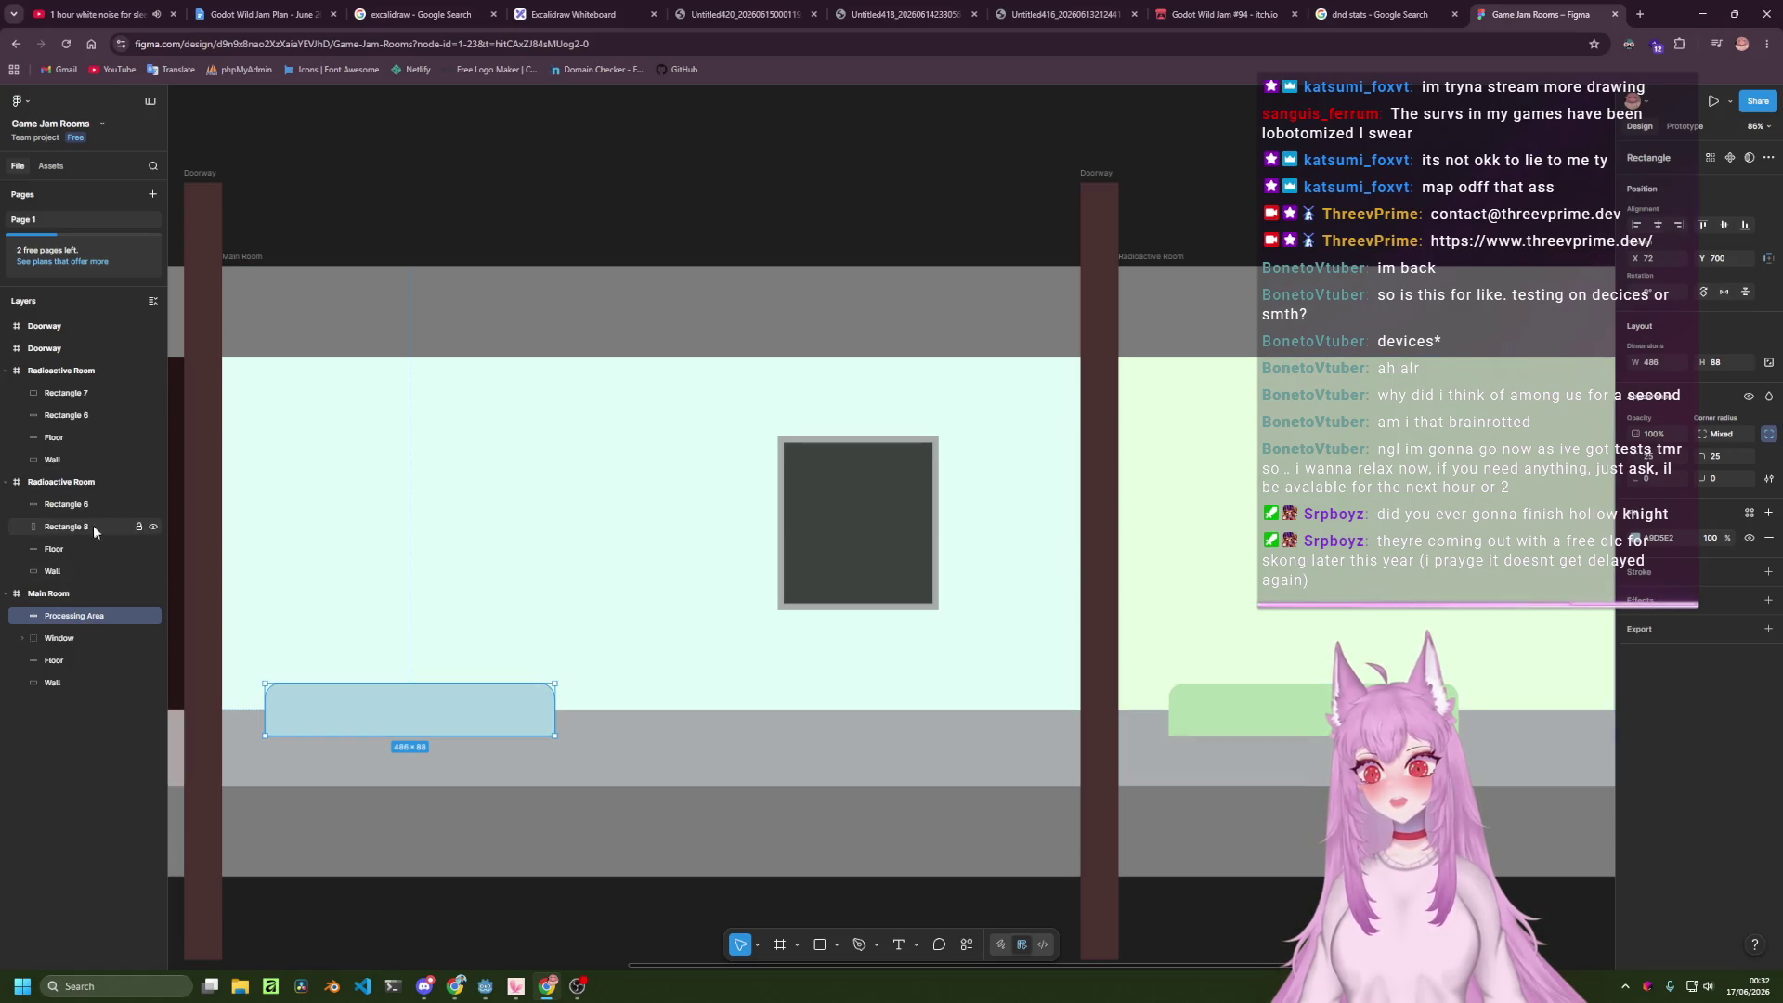
double_click(75, 527)
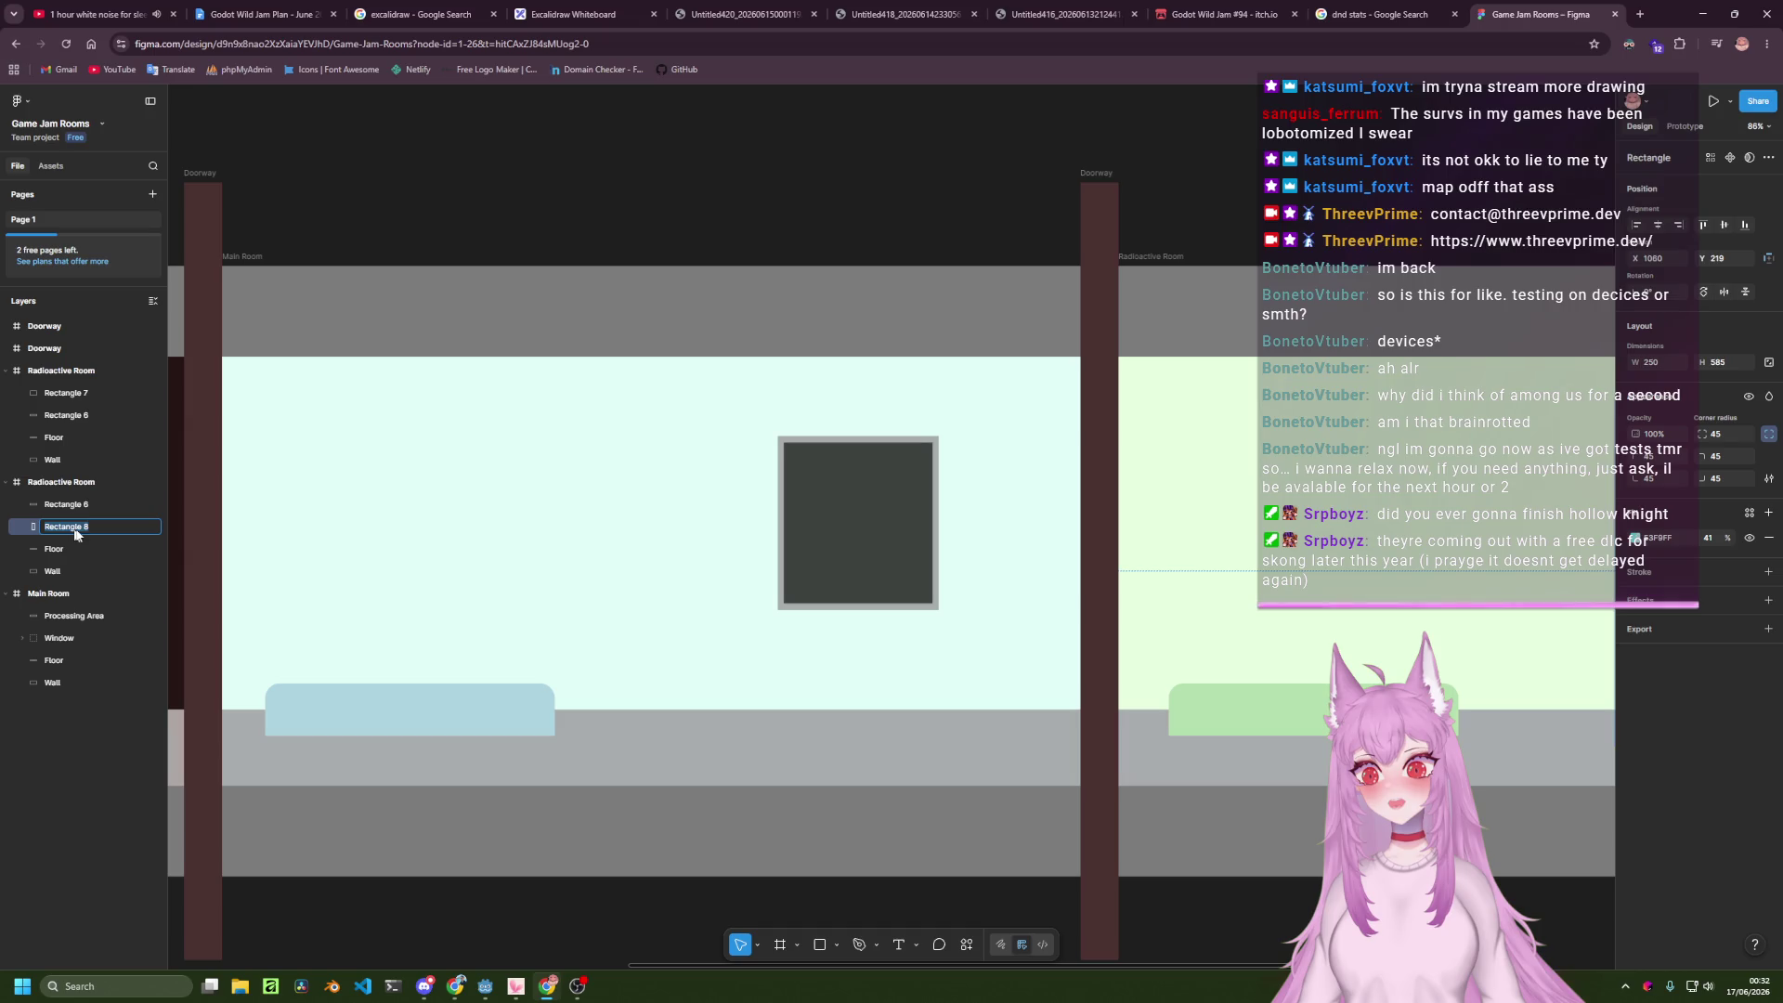
click(529, 195)
mouse_move(510, 481)
mouse_down()
mouse_move(894, 513)
mouse_move(1487, 520)
mouse_up()
click(1066, 744)
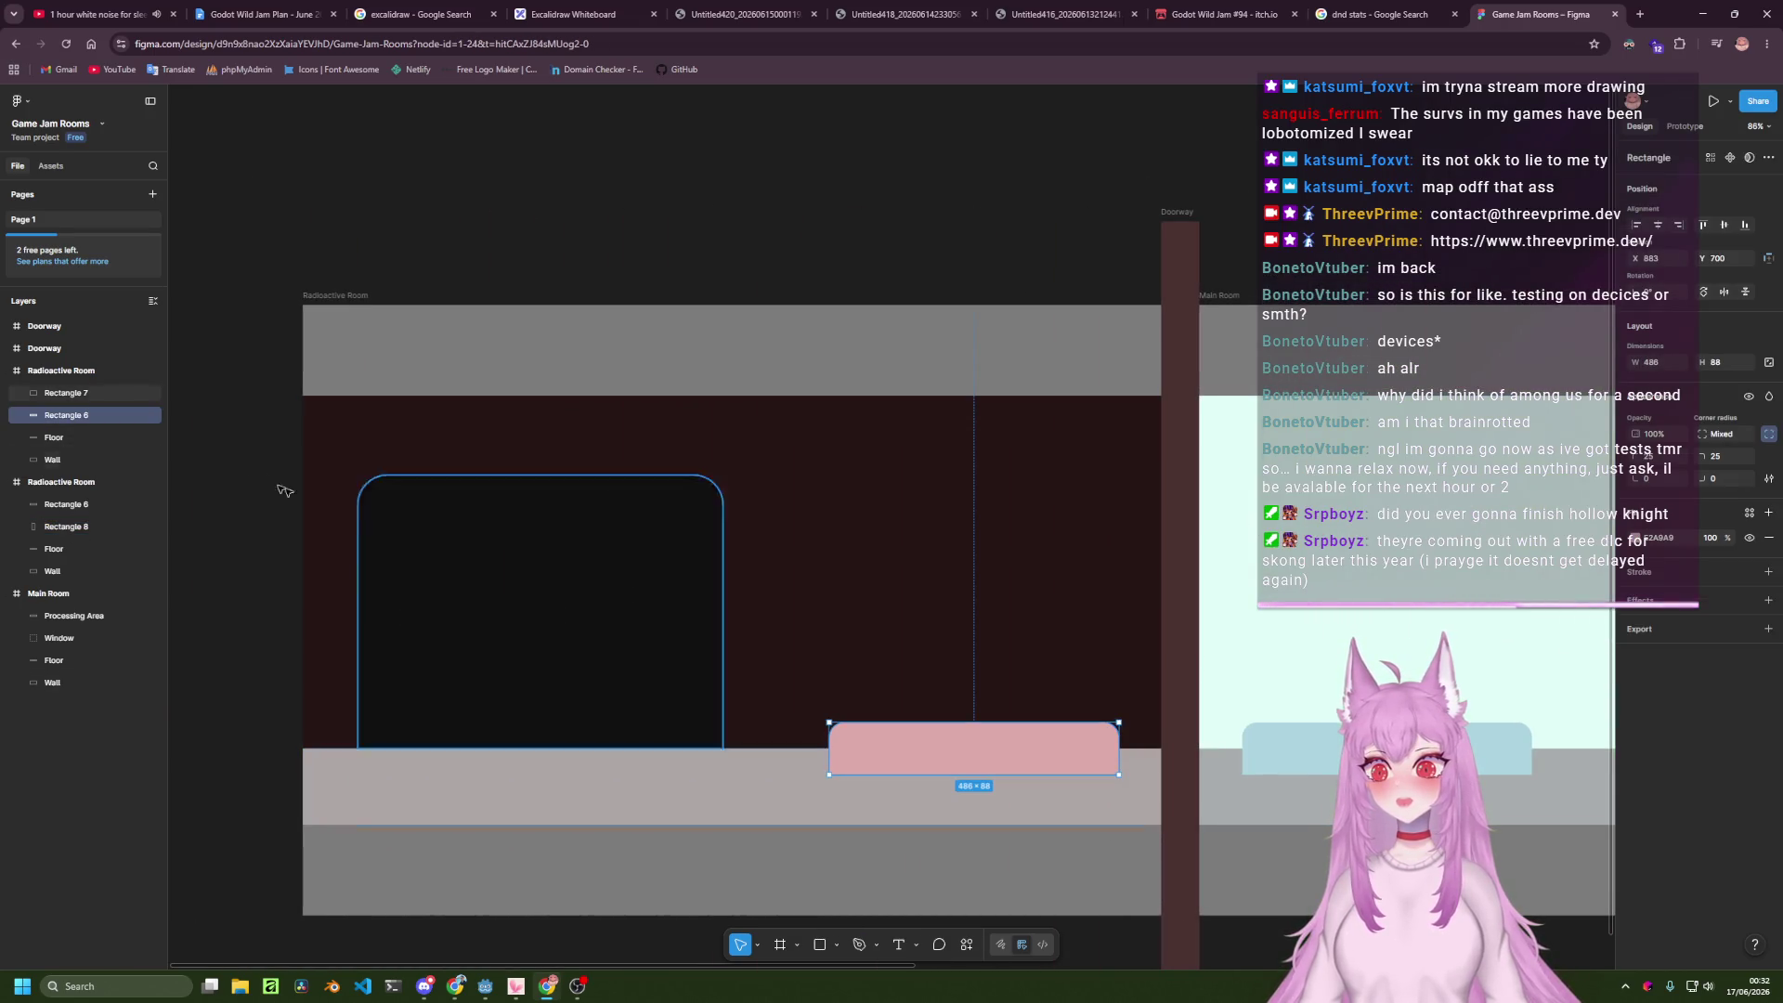
double_click(72, 418)
text(Gathering Area)
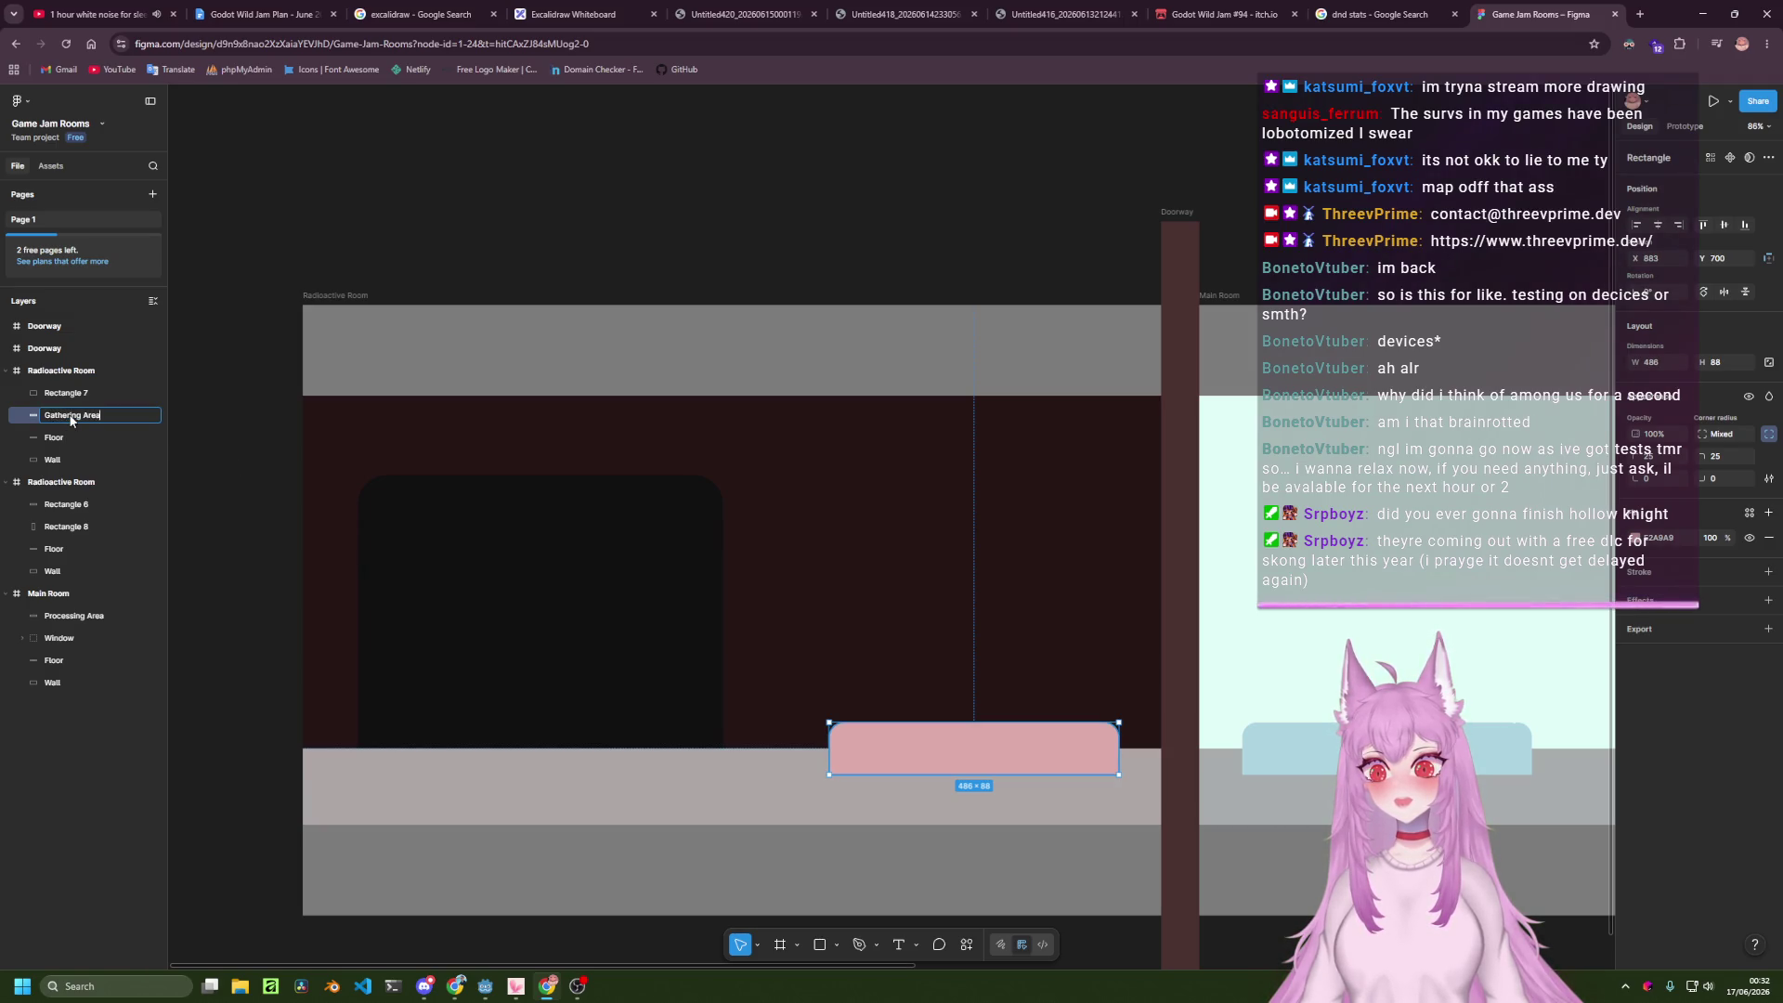
click(100, 394)
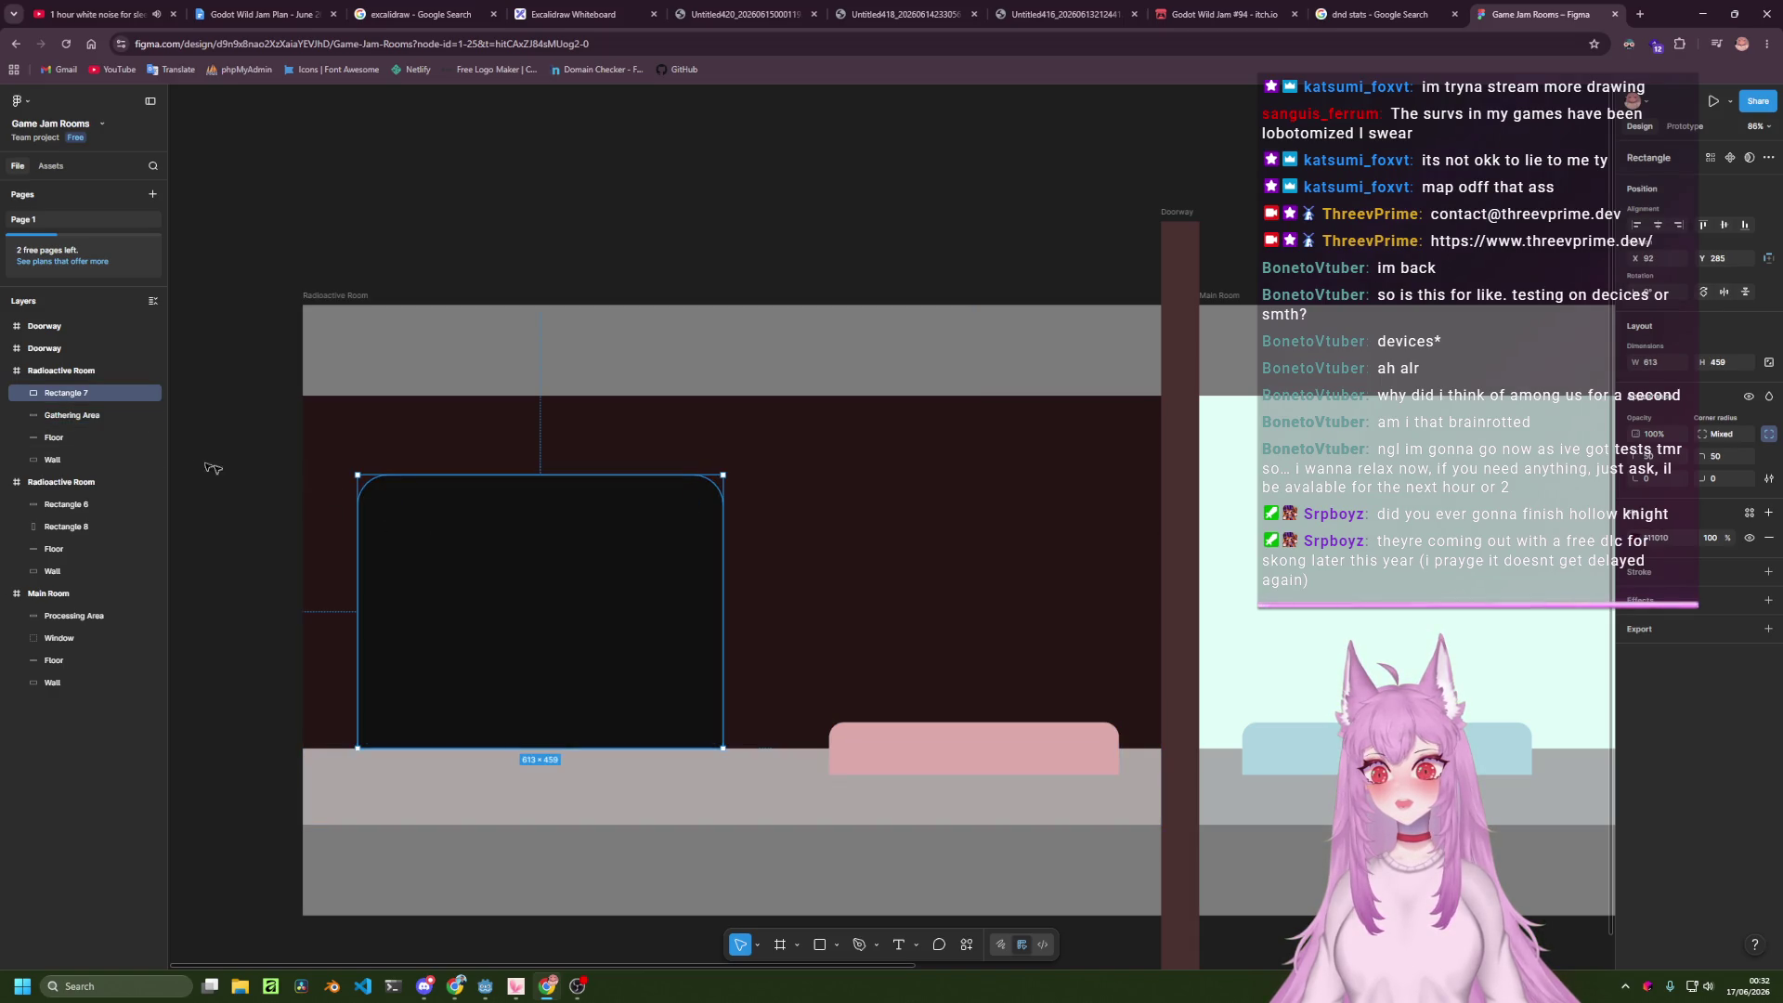
text(Mine)
key(Return)
Rename the green pod Breeding Area and the tall cyan pod Radiation Pod.
drag(986, 584, 819, 604)
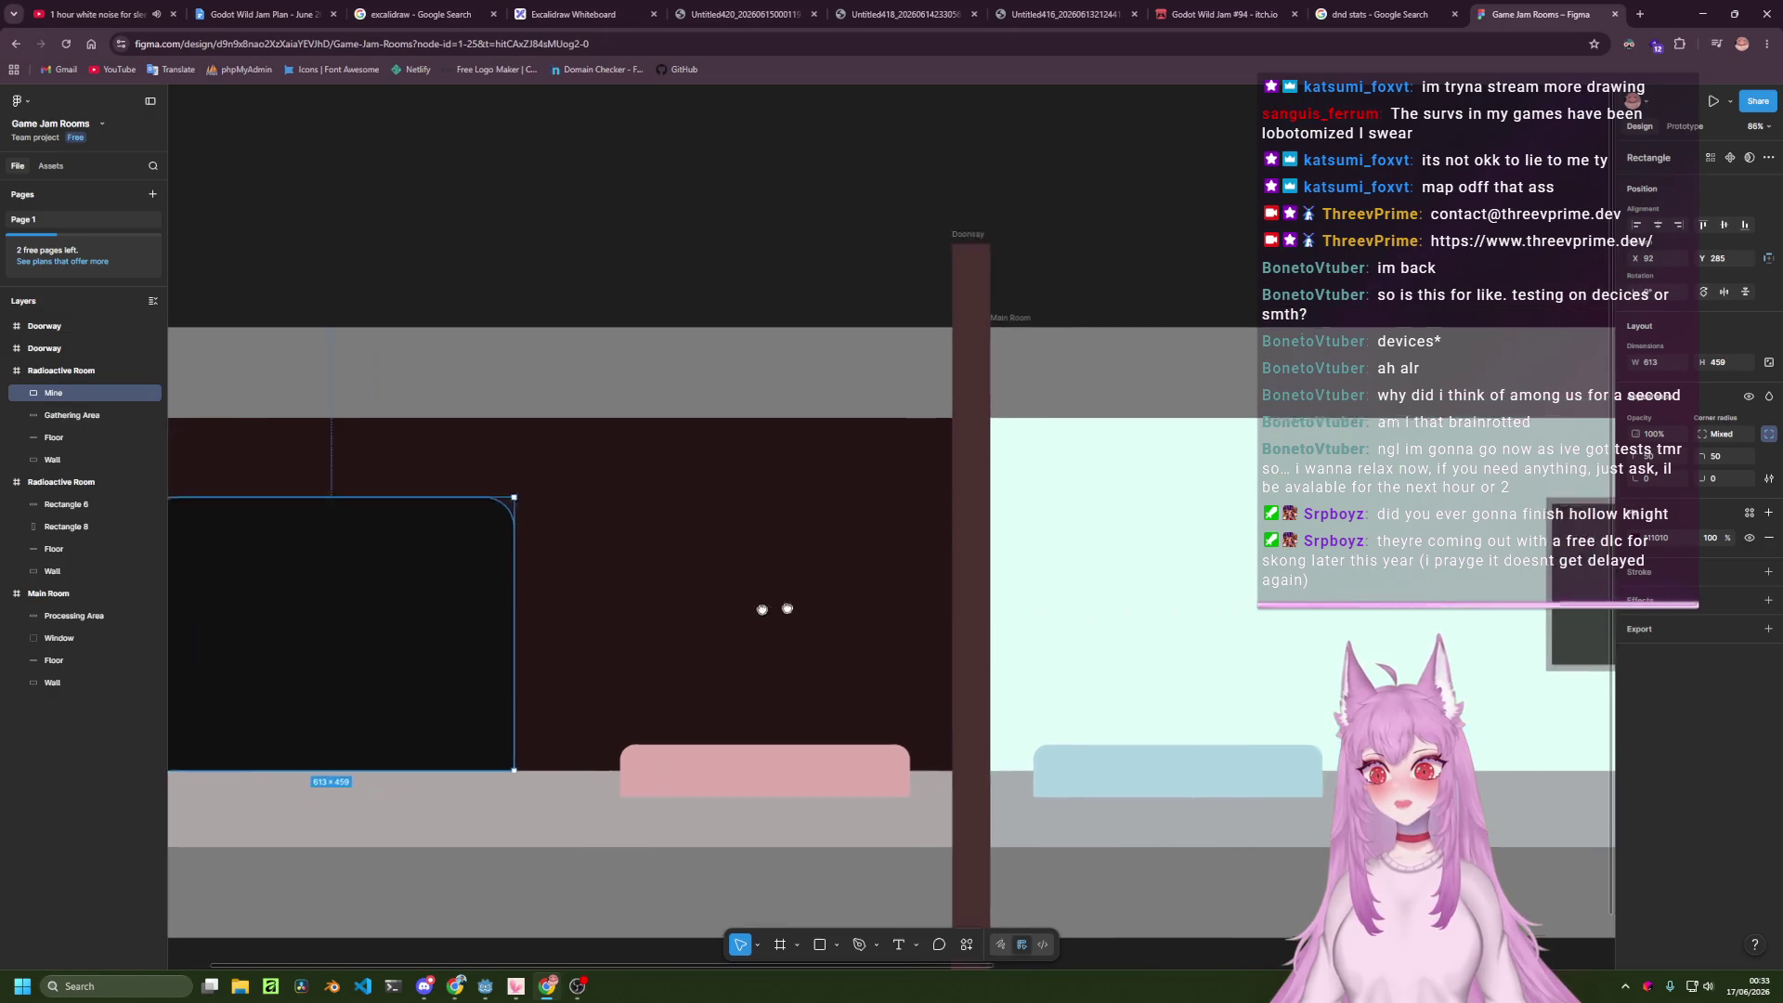
scroll(819, 604, right, 15)
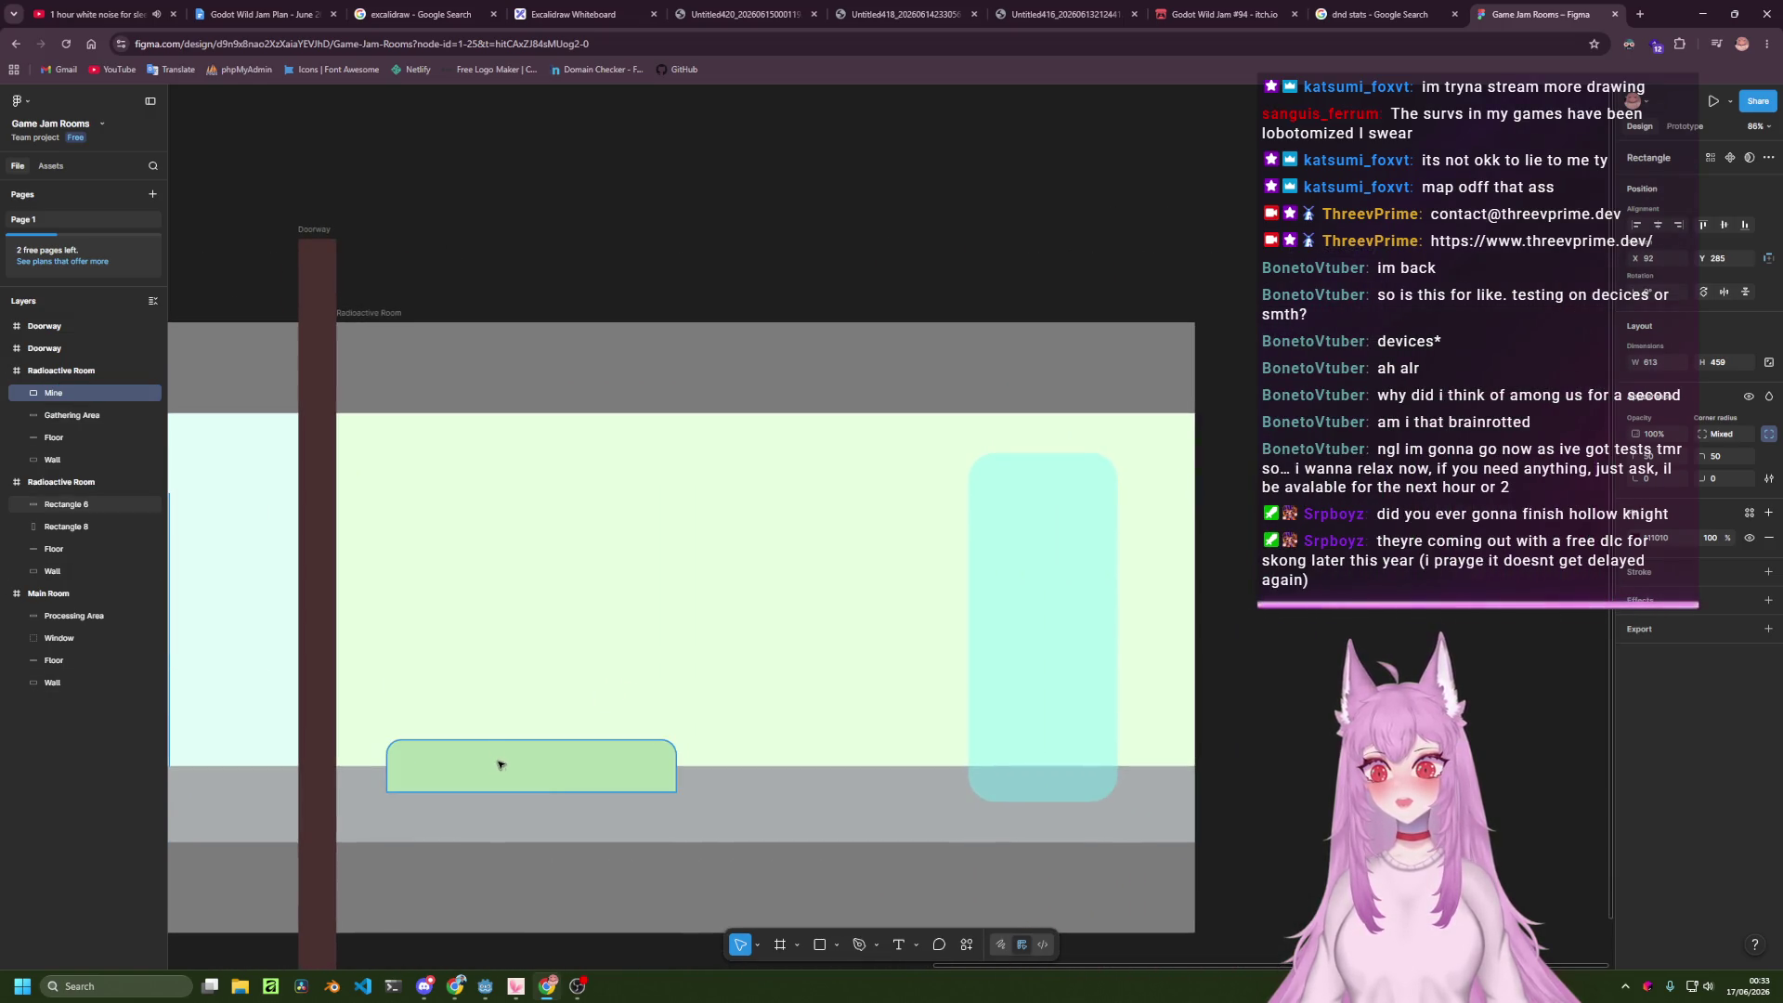
click(500, 765)
double_click(90, 508)
text(Breeding)
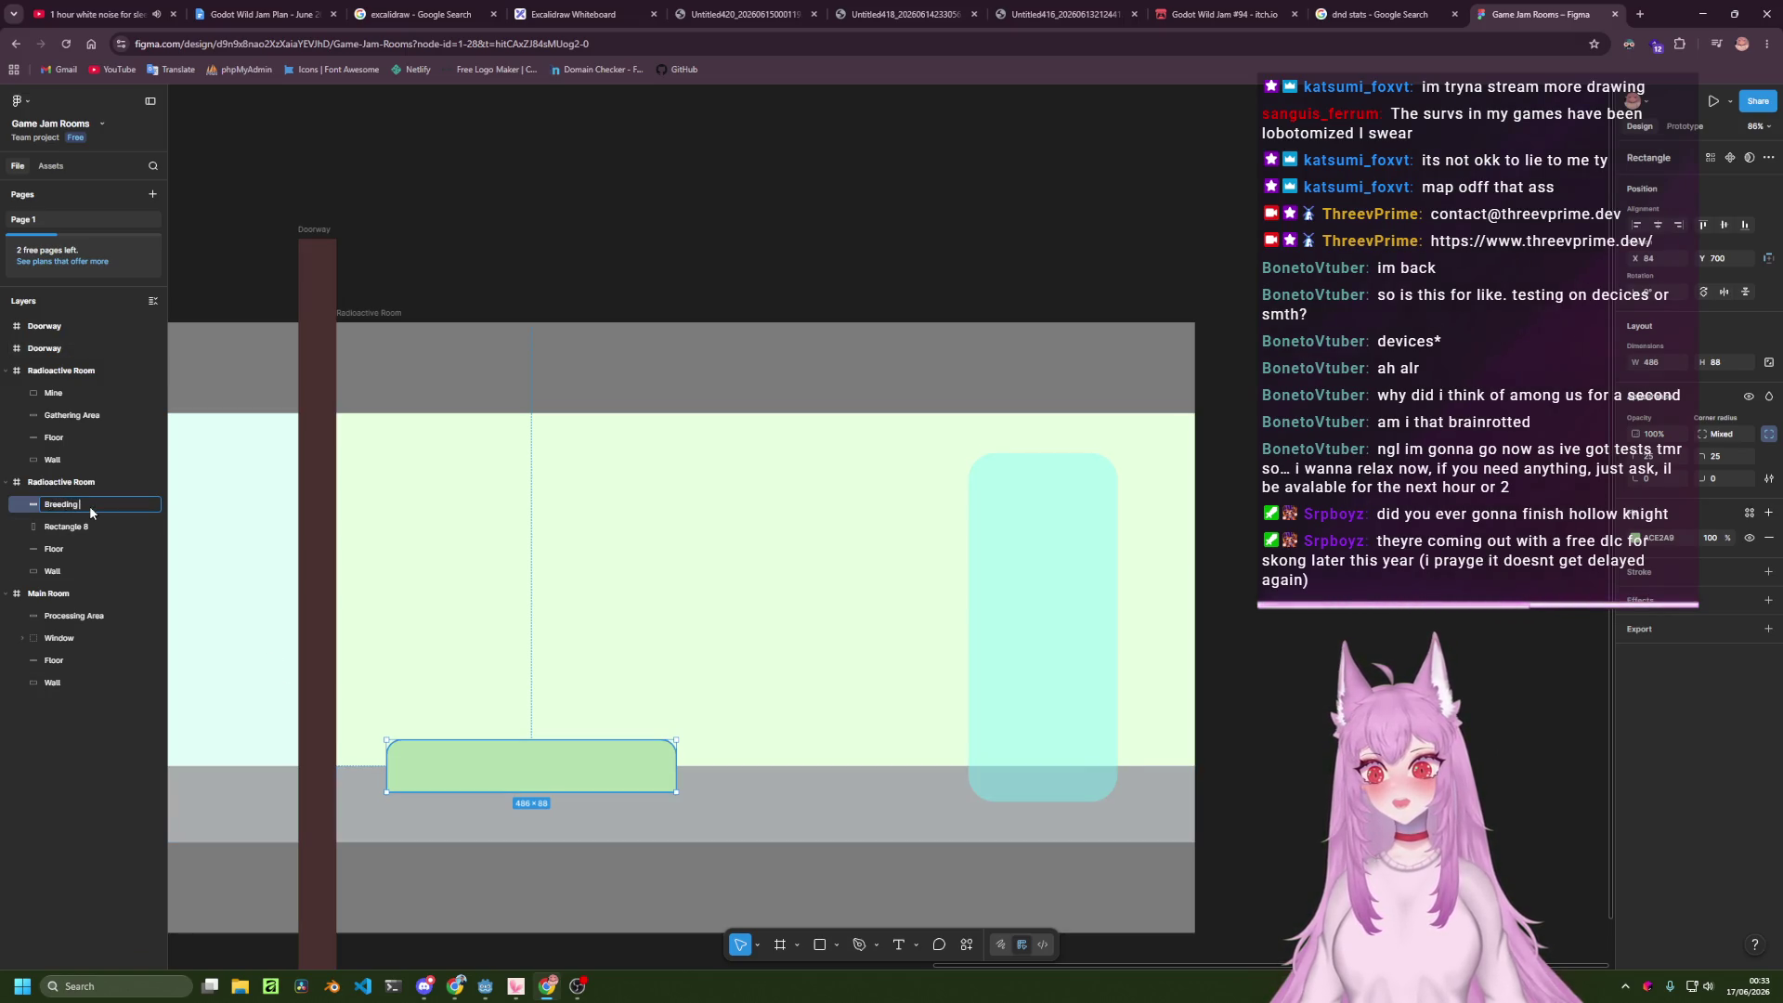
text( Area)
key(Return)
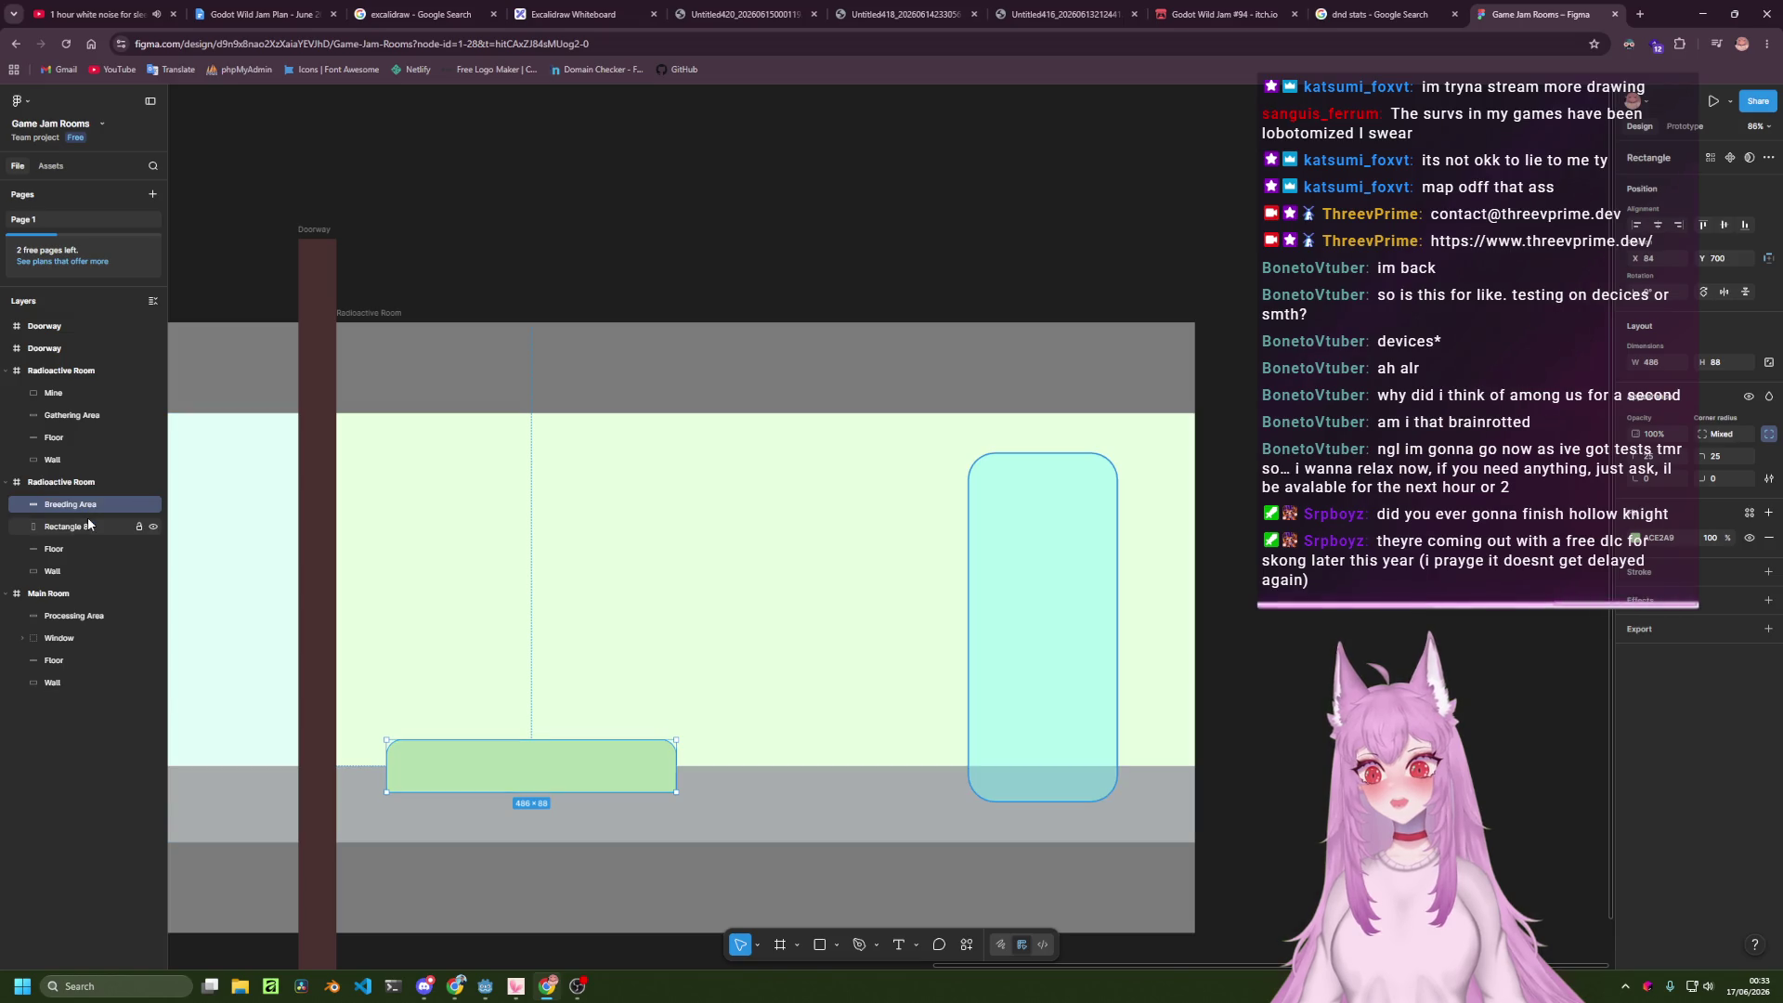
double_click(88, 526)
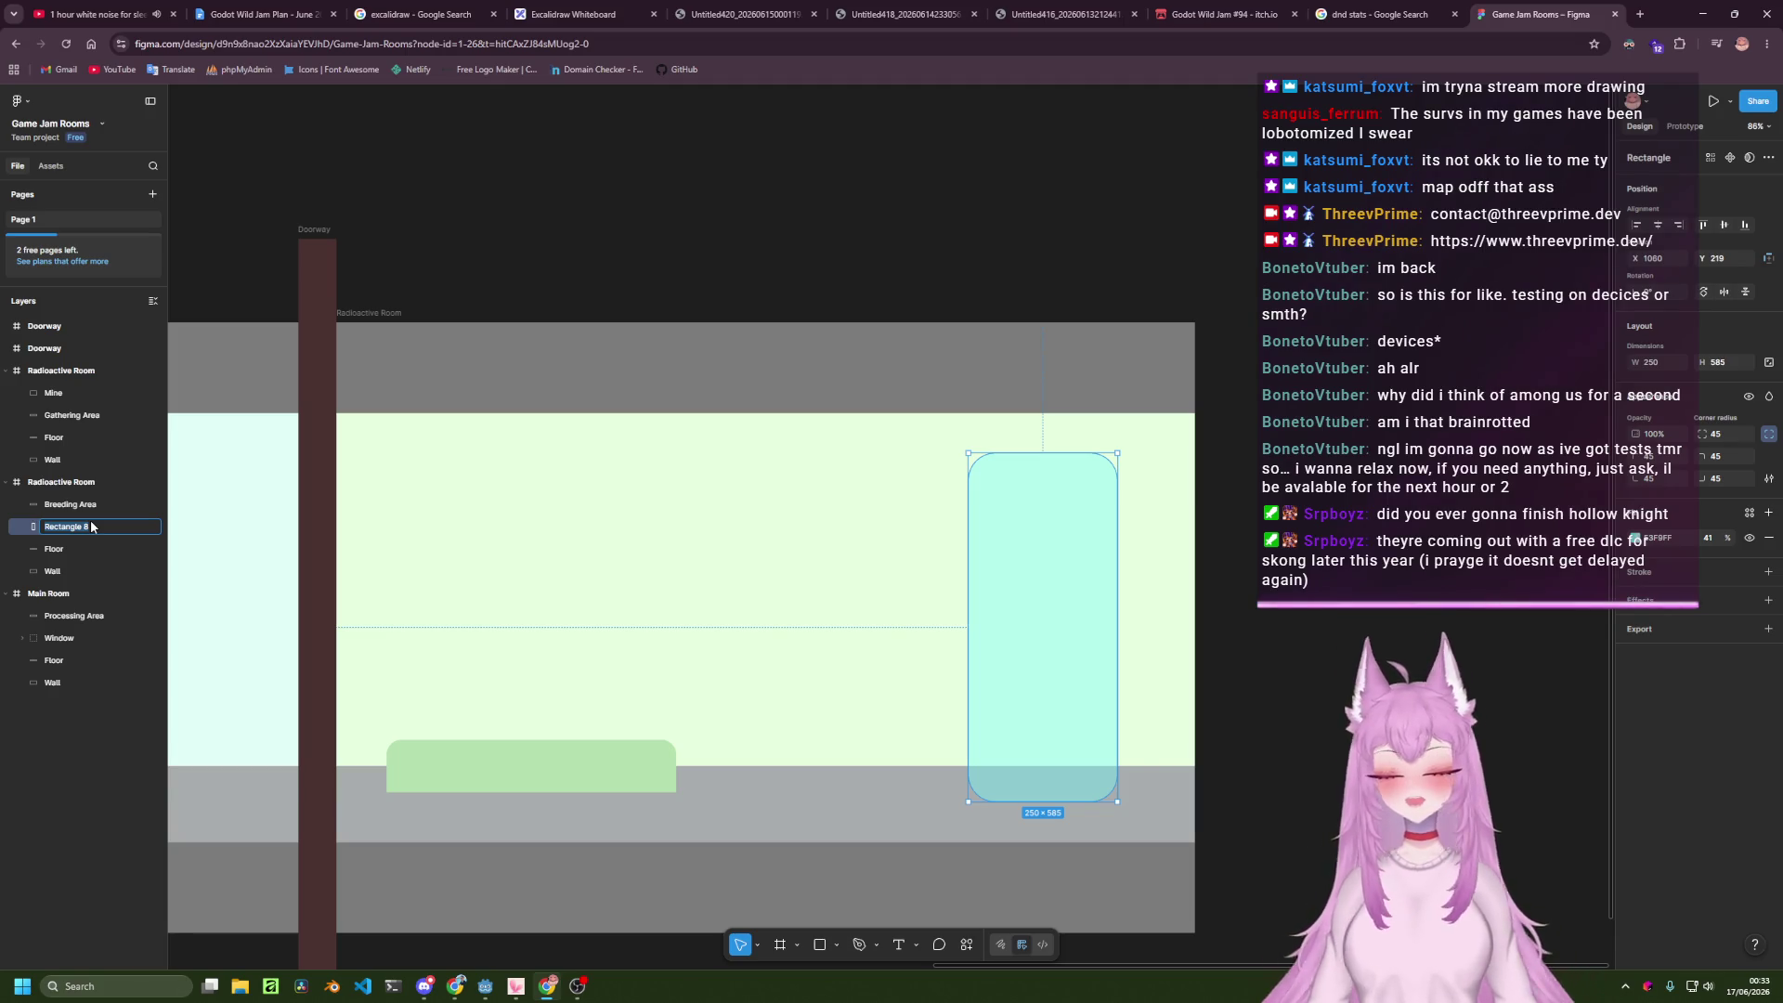
text(Radiato)
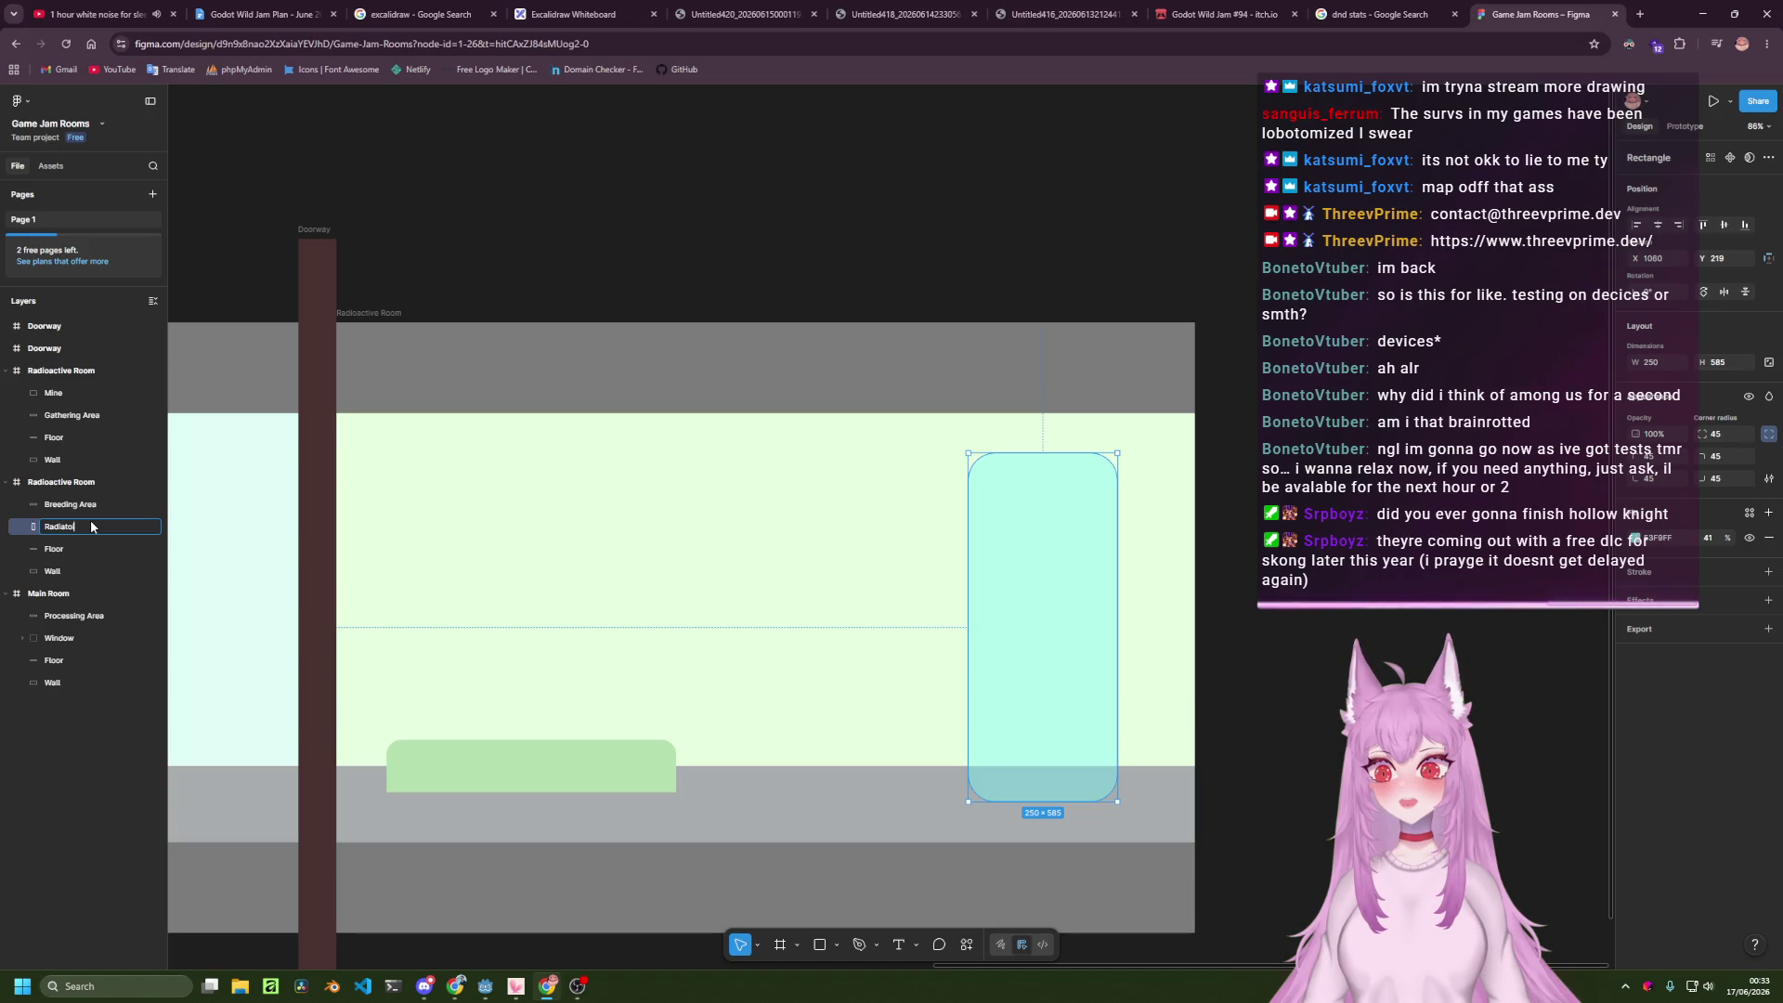
text( Pool)
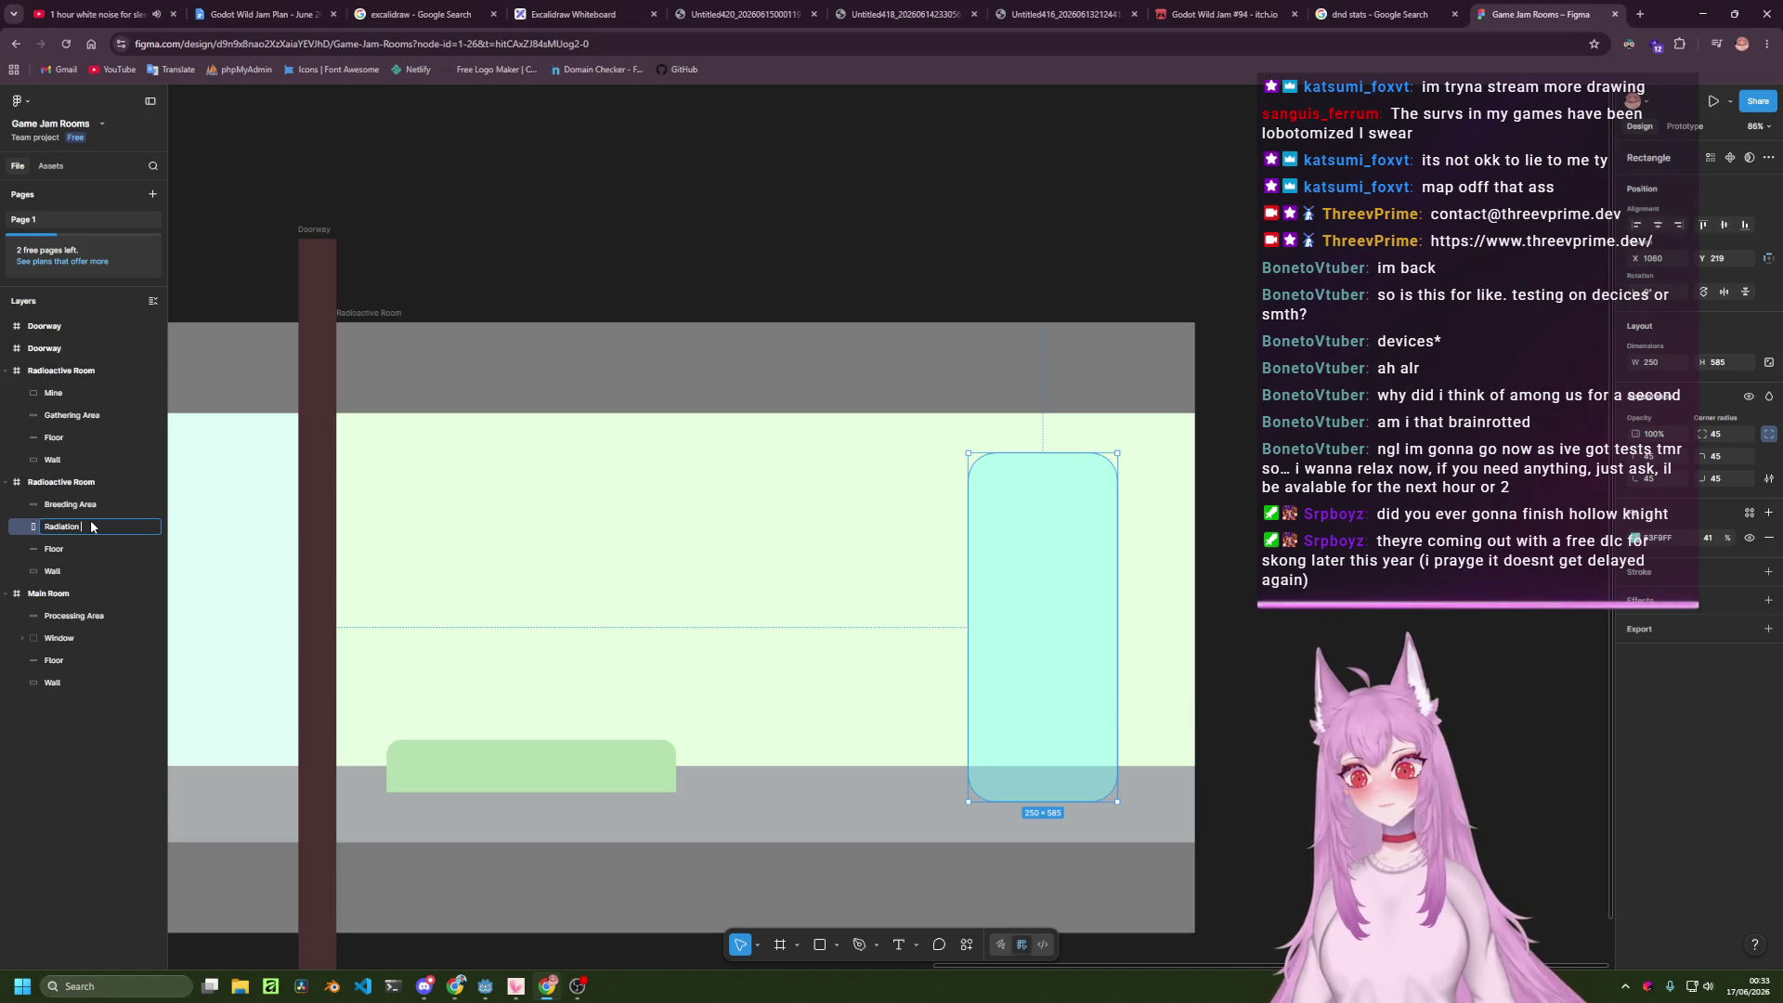
key(Return)
click(510, 263)
scroll(637, 362, left, 10)
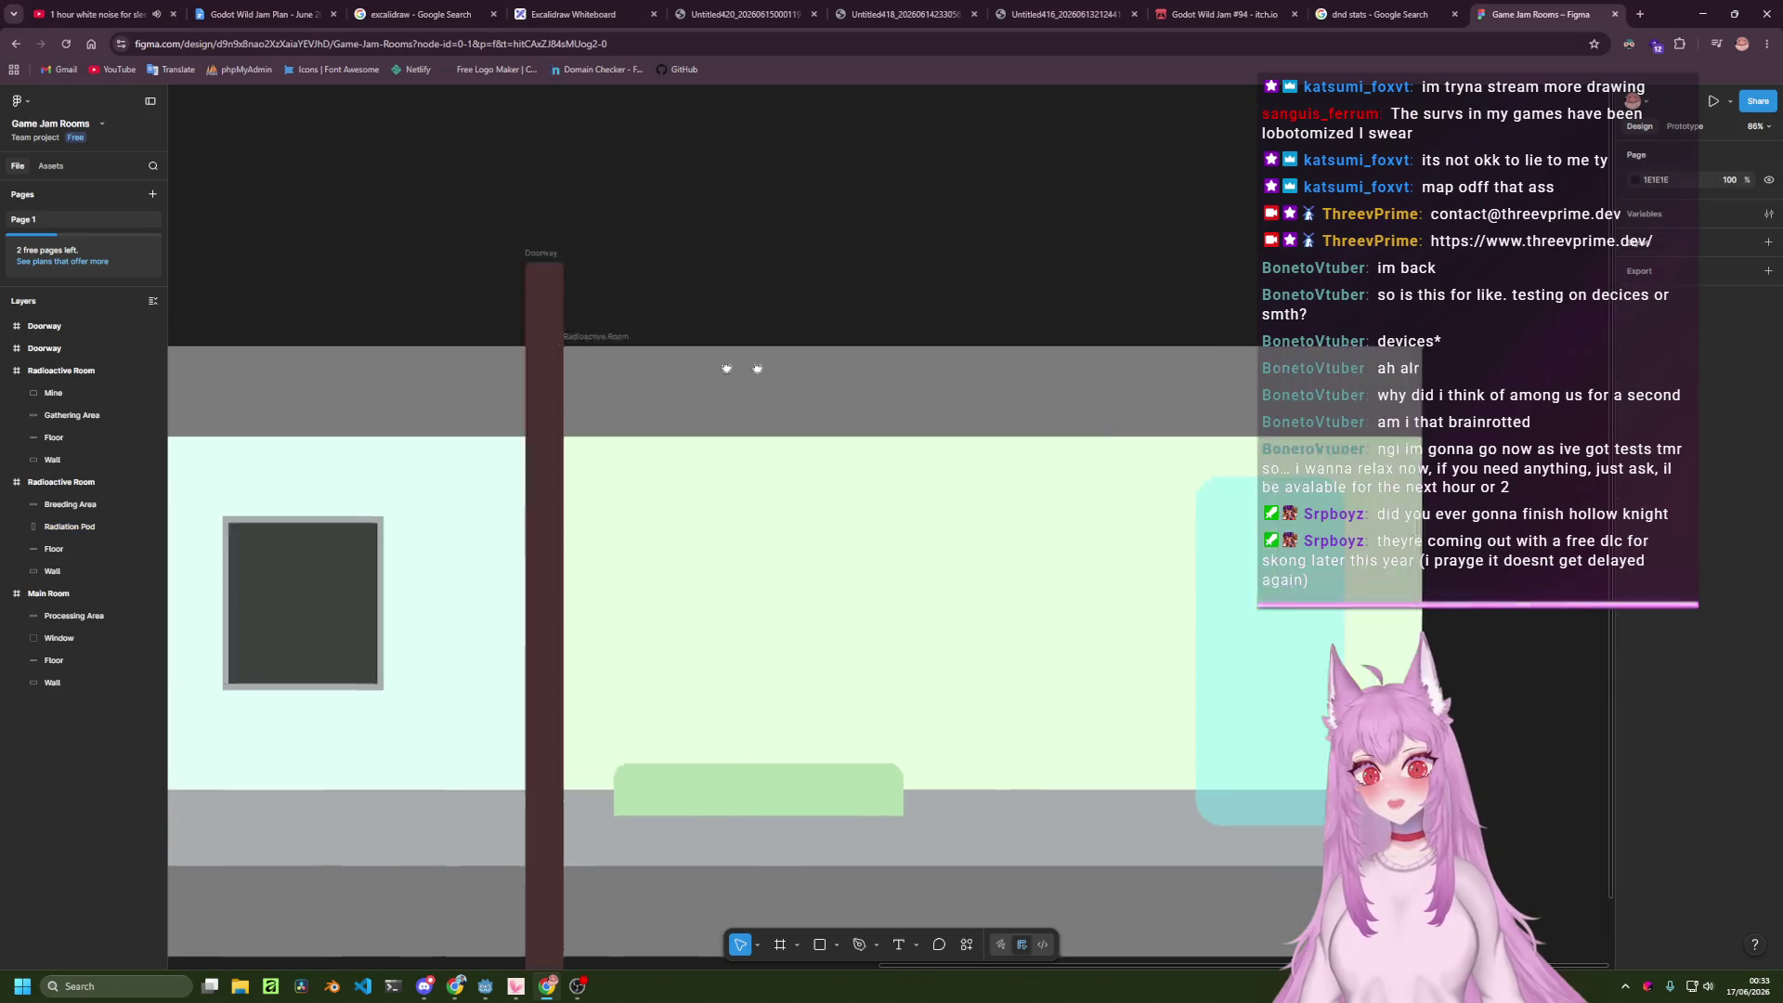
Select the dark left room frame and check its name in the Excalidraw sketch.
scroll(757, 507, left, 5)
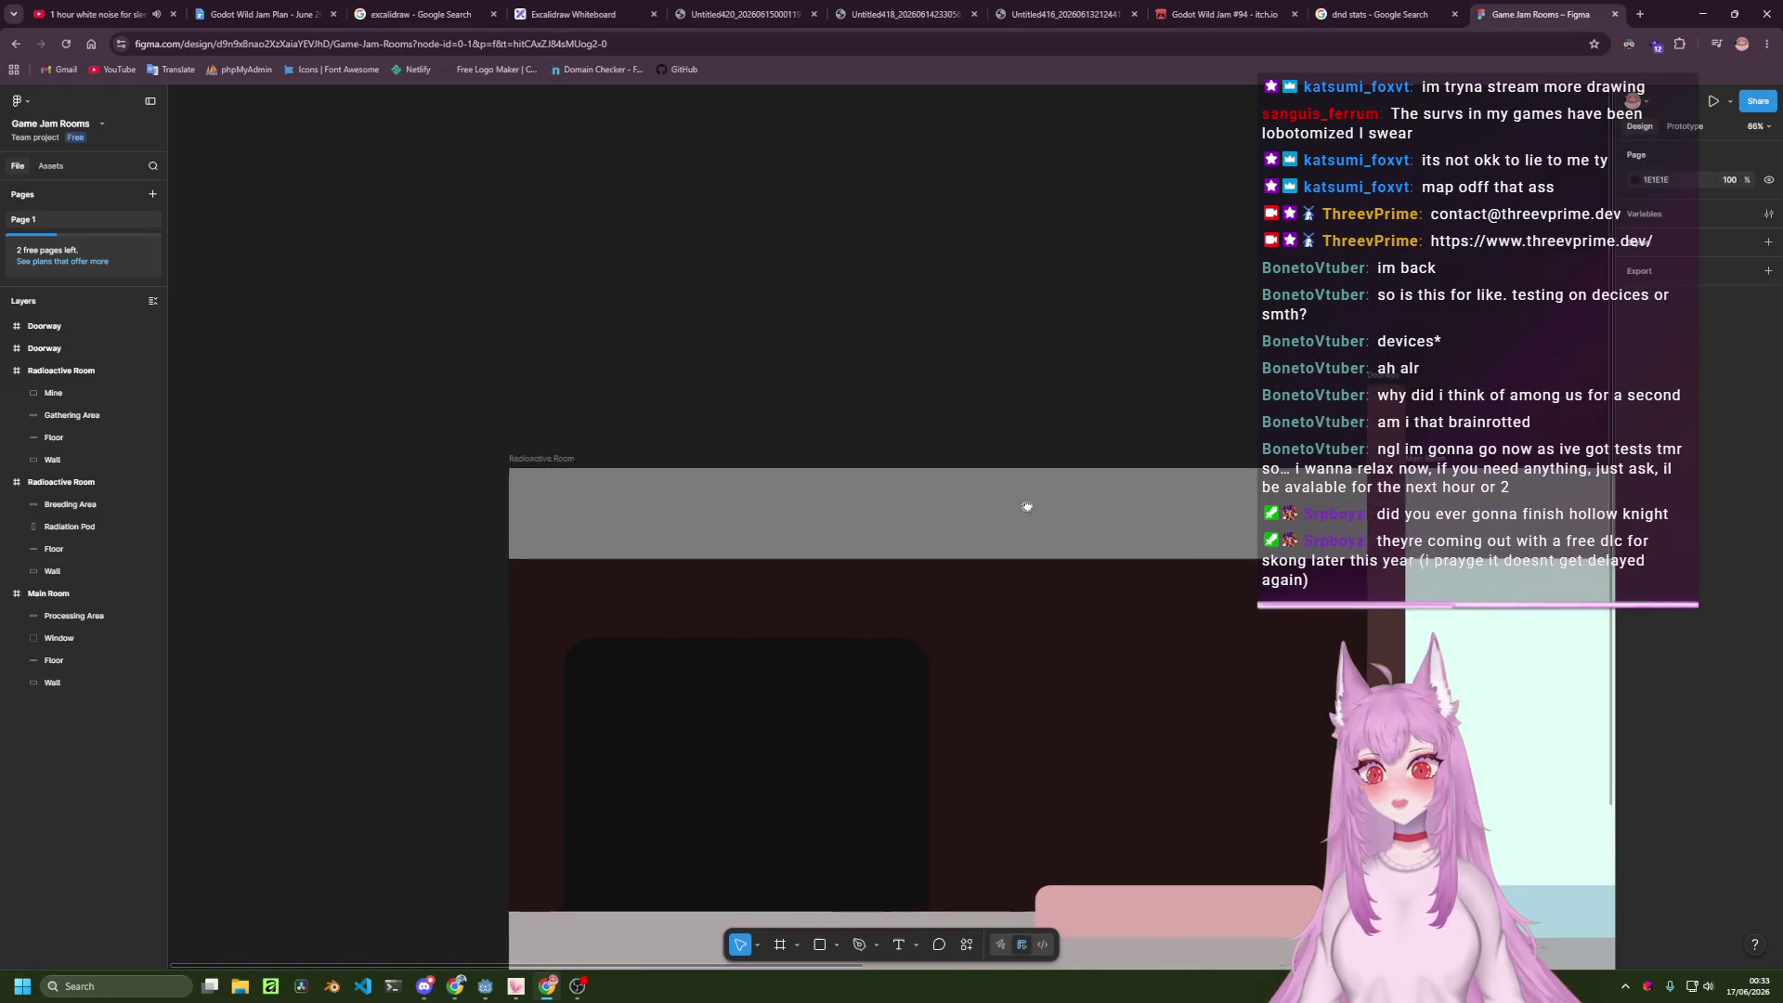
click(555, 456)
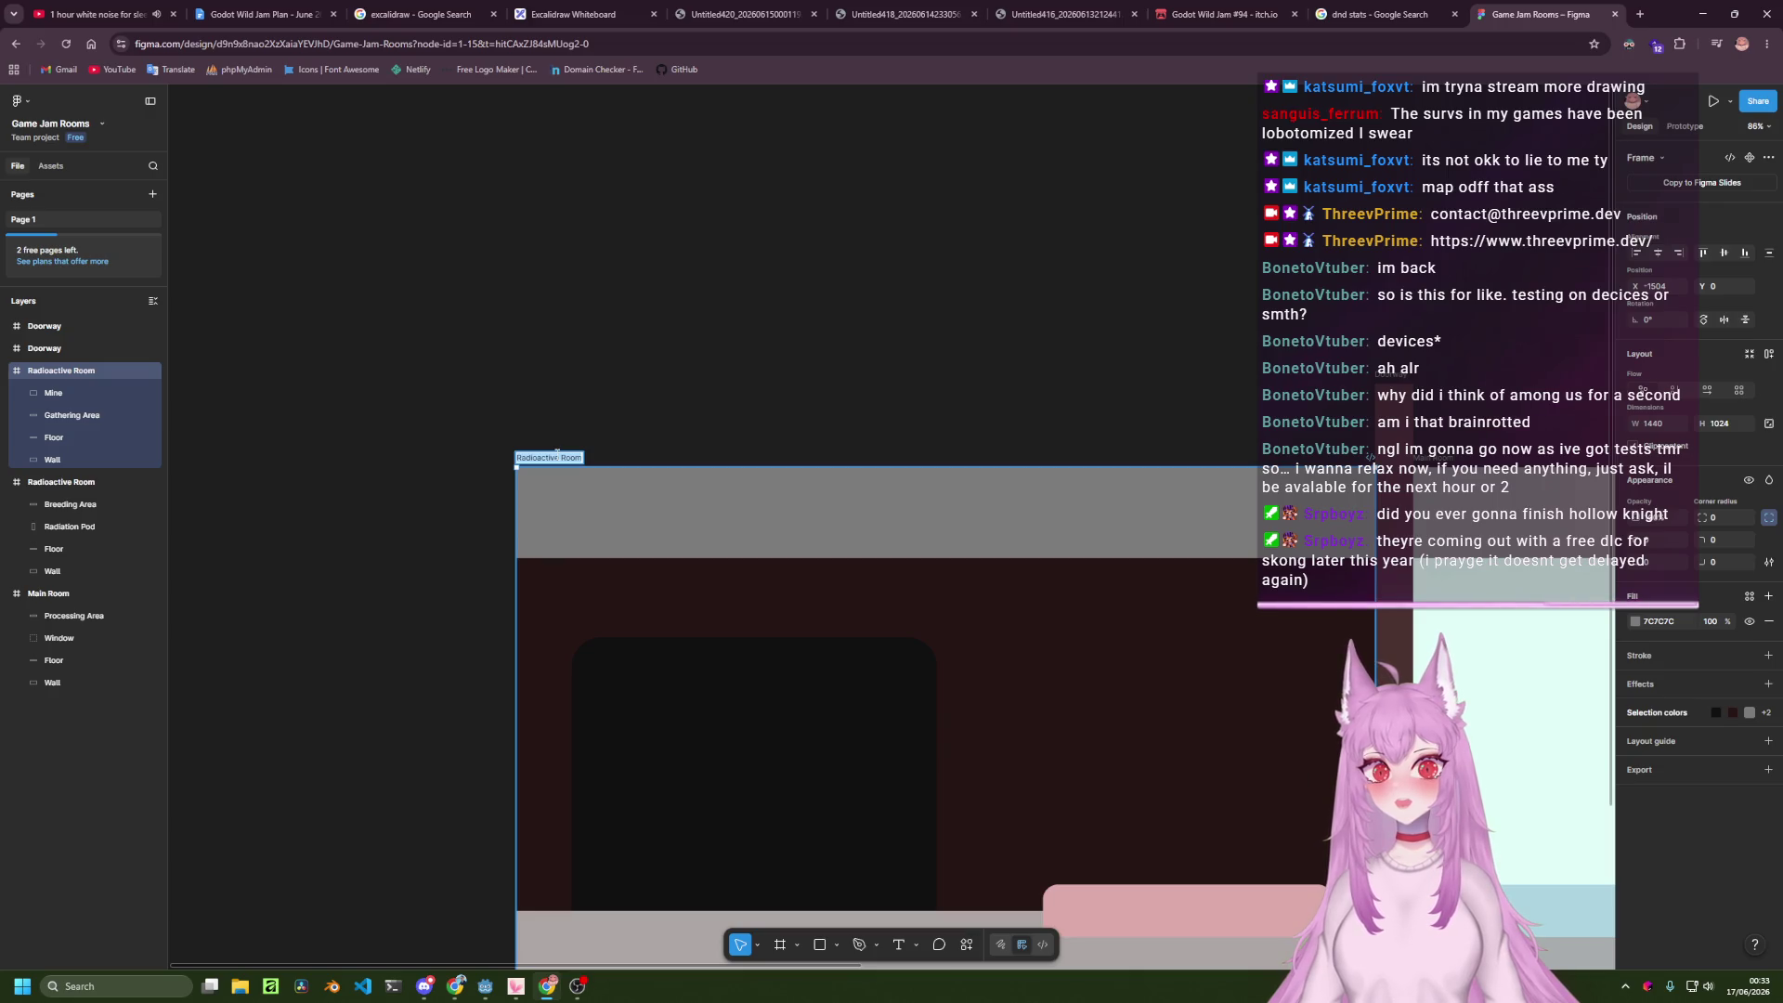
click(534, 7)
scroll(195, 338, left, 10)
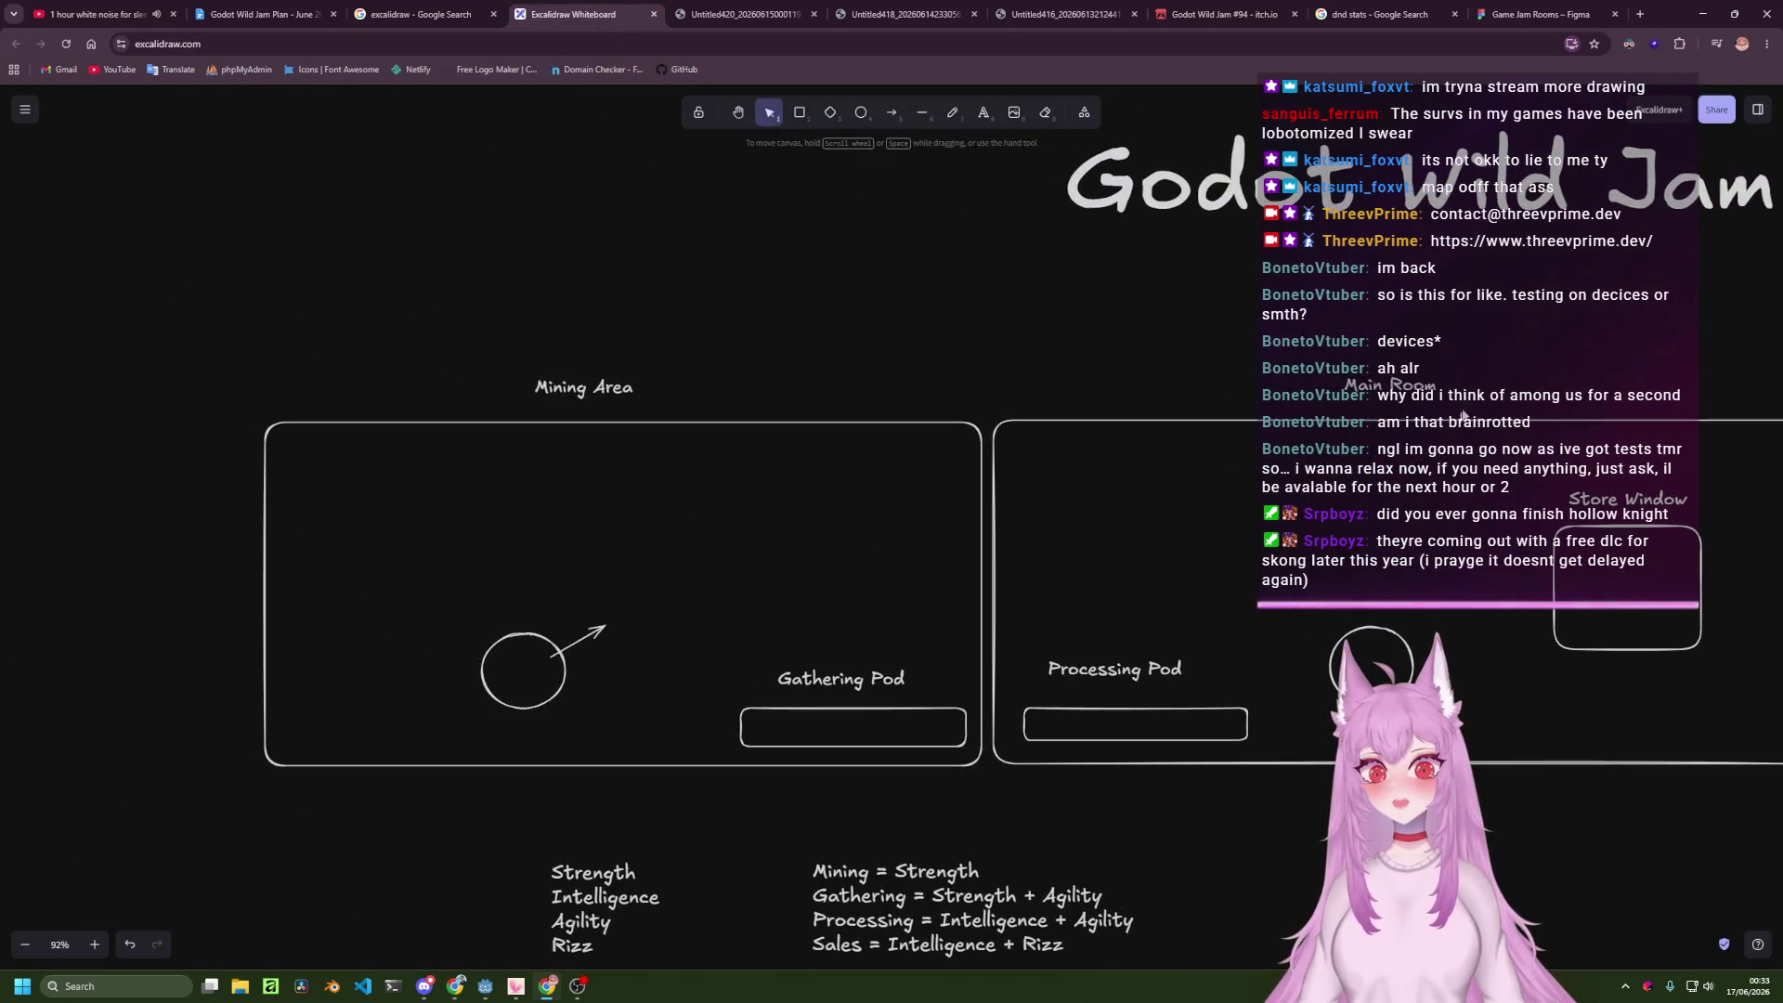
click(1578, 14)
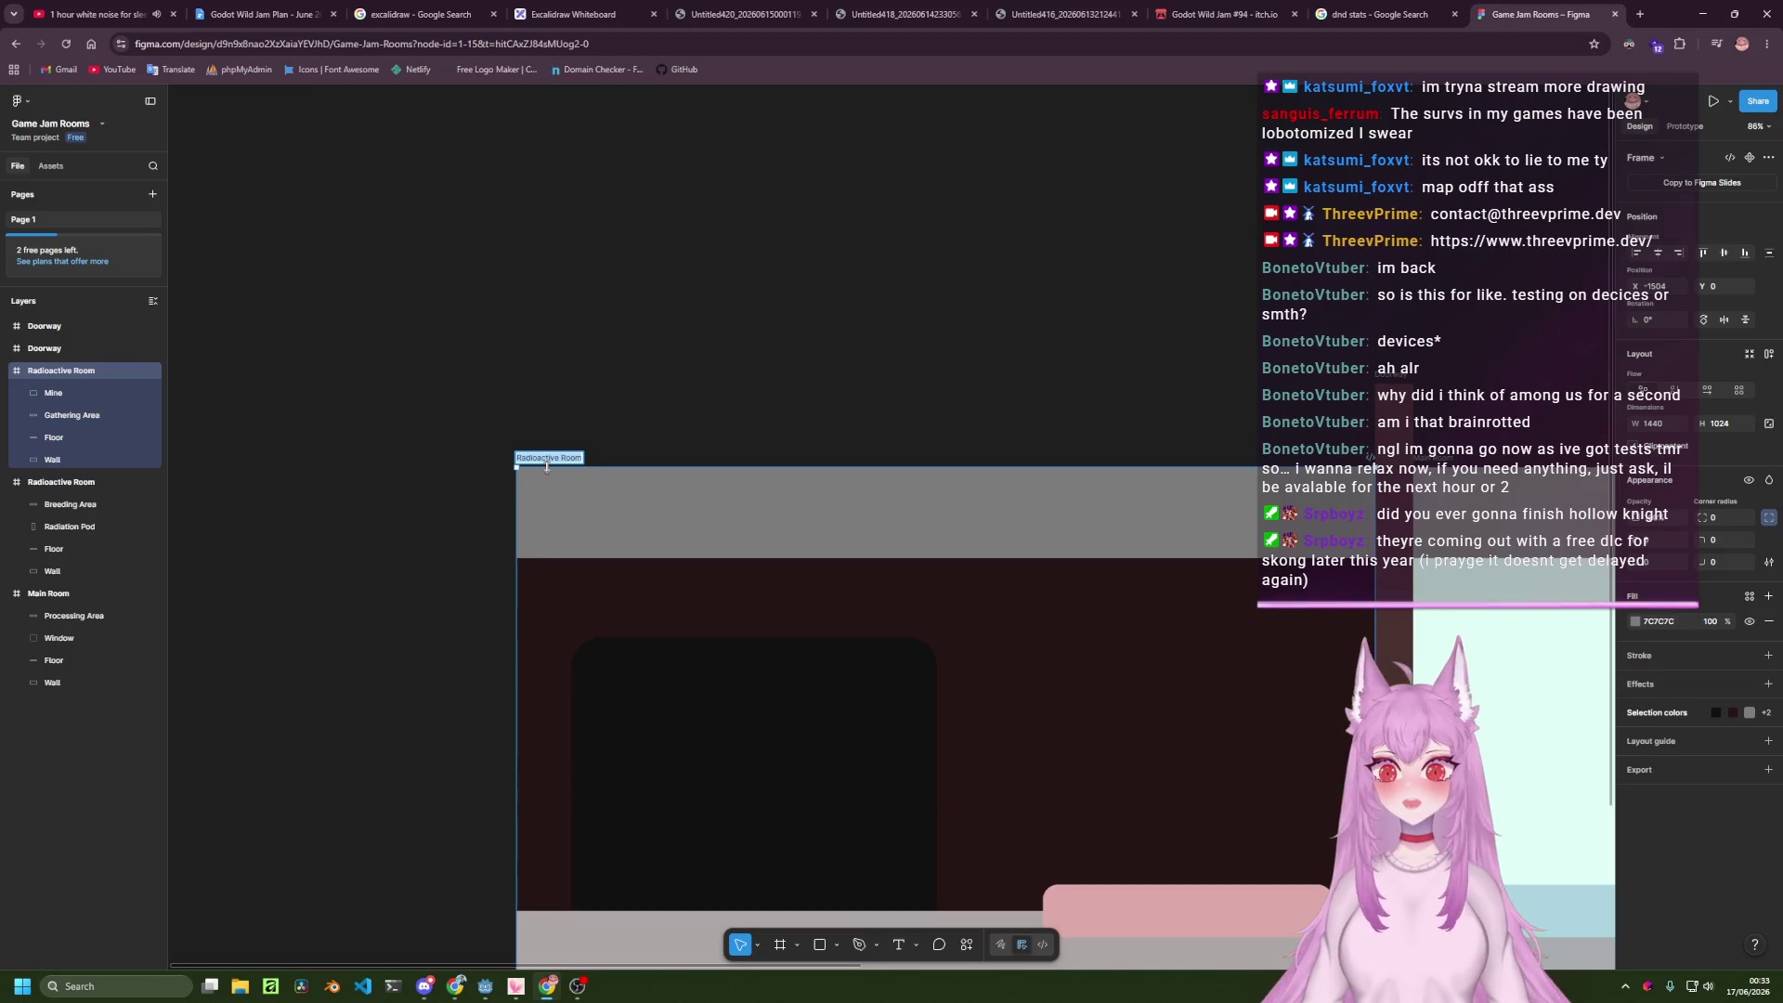
Name the frame Mining Area and zoom out to see all three rooms.
text(Mining Area)
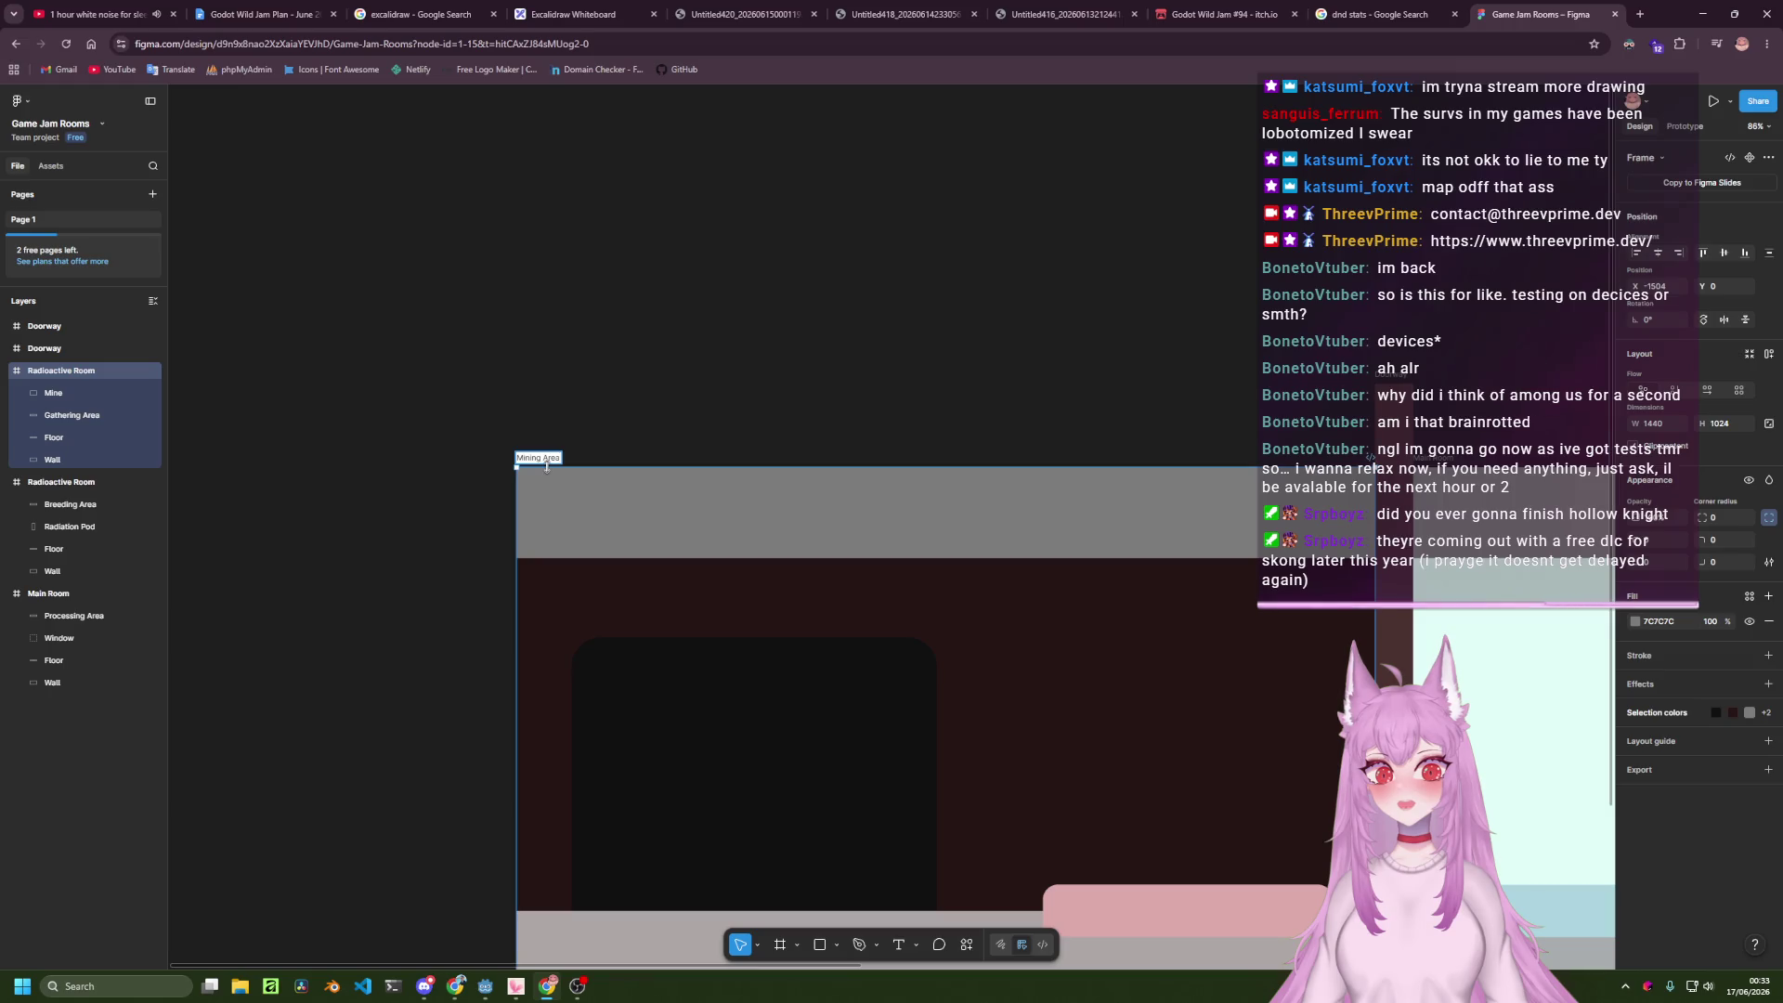
click(703, 434)
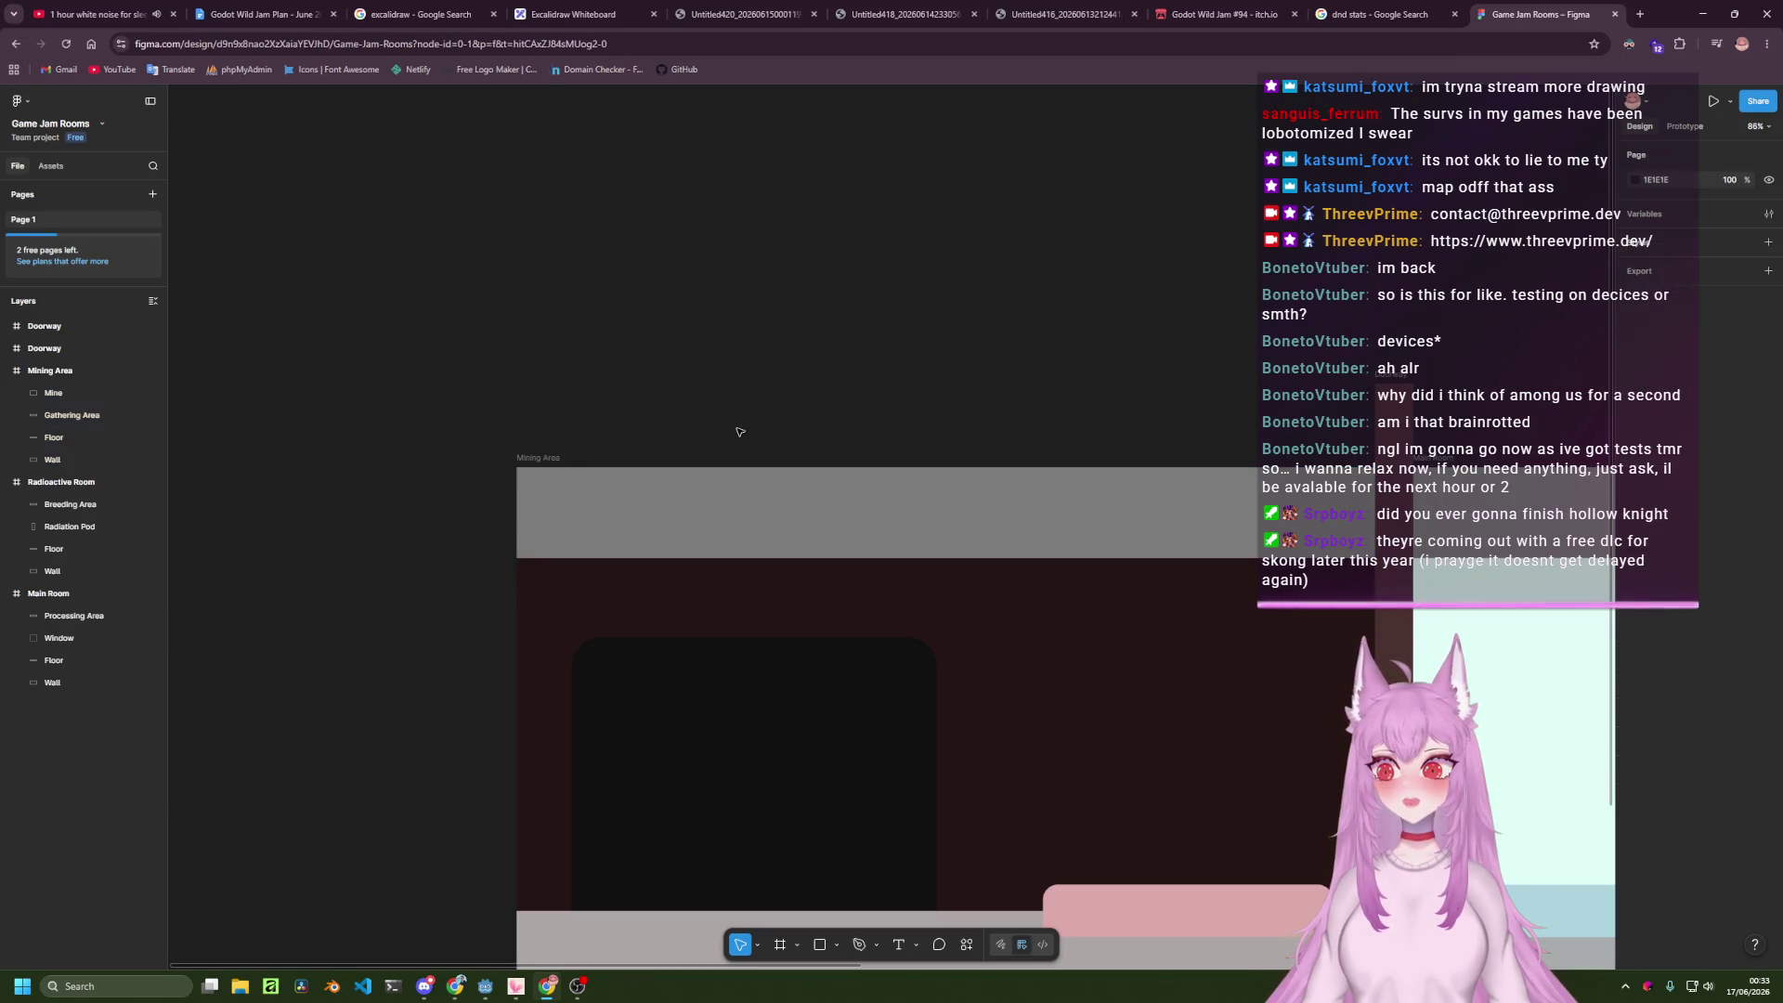
scroll(740, 432, down, 5)
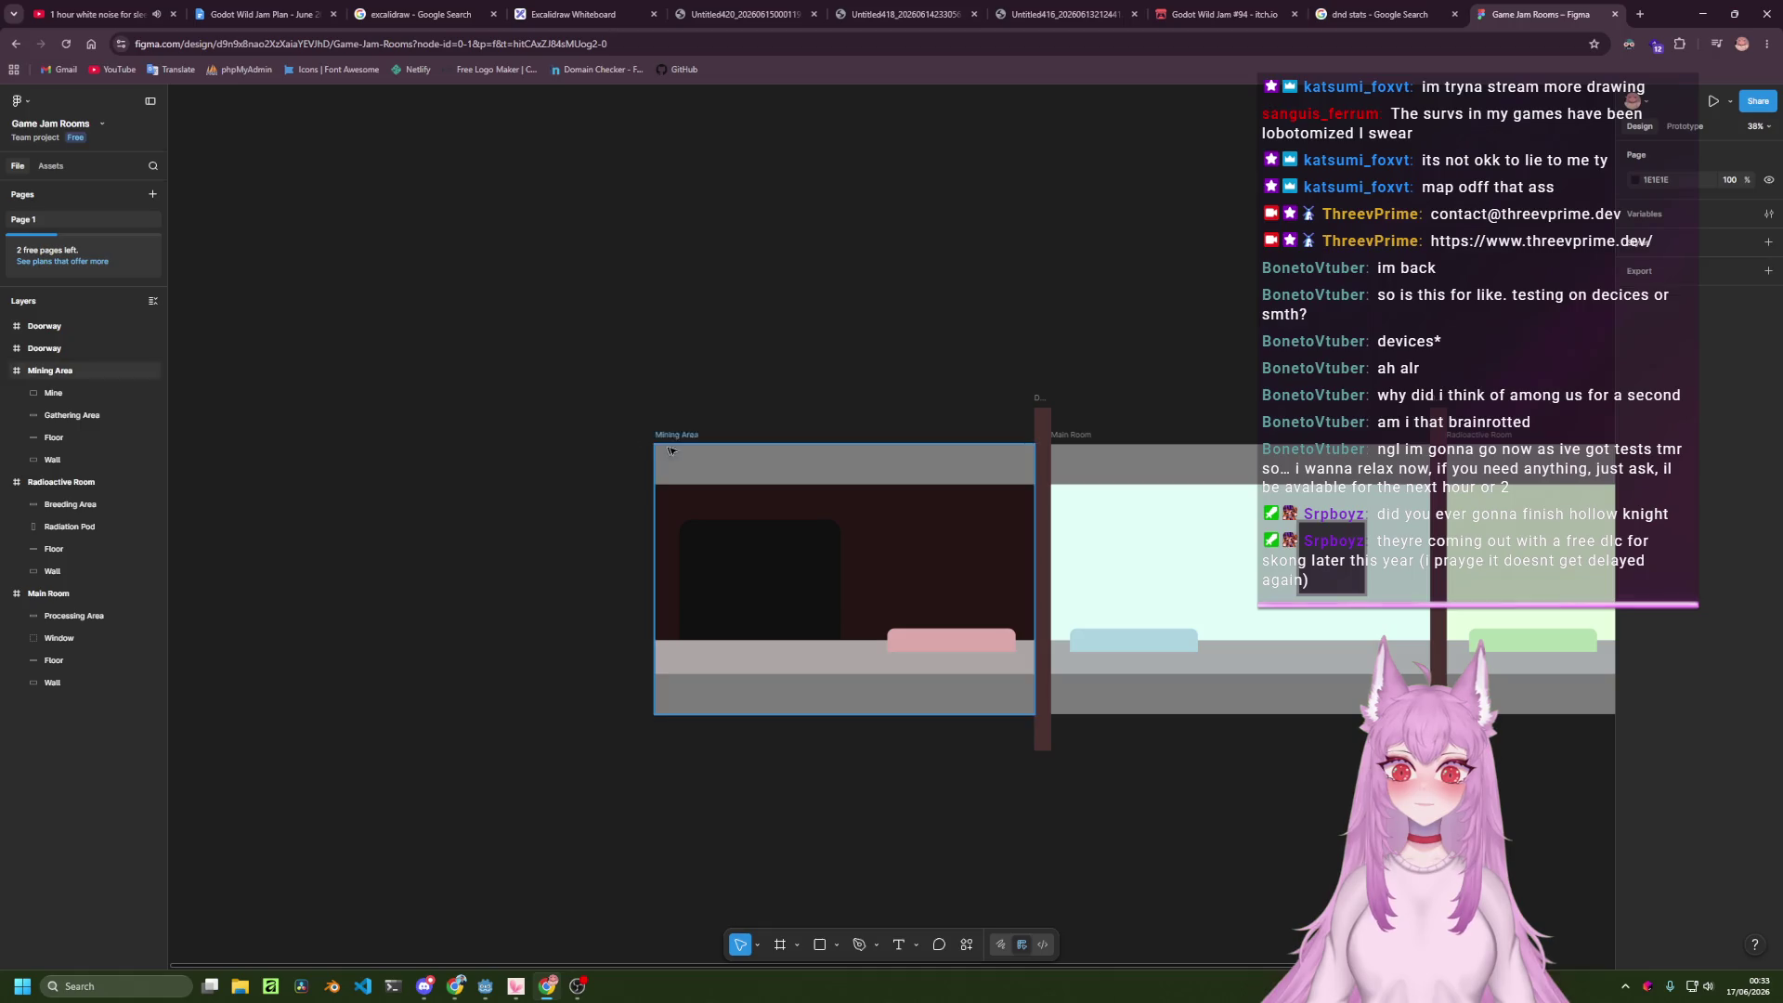
scroll(798, 464, down, 3)
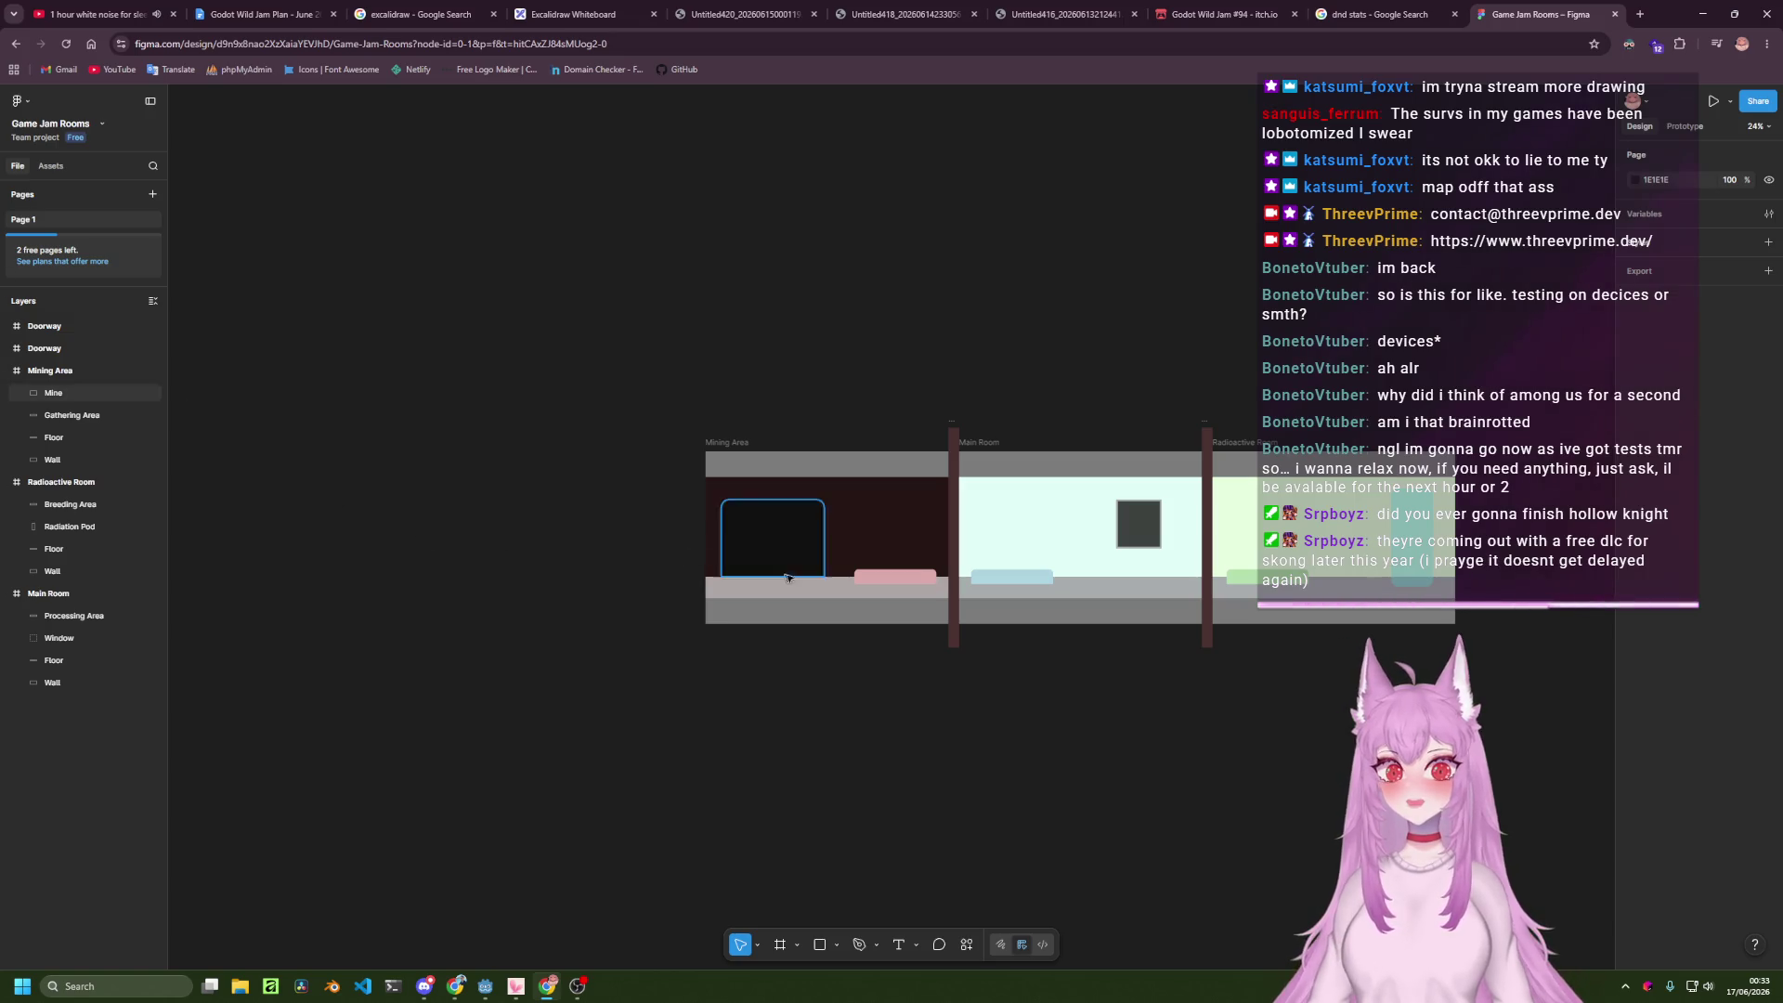
scroll(967, 780, right, 5)
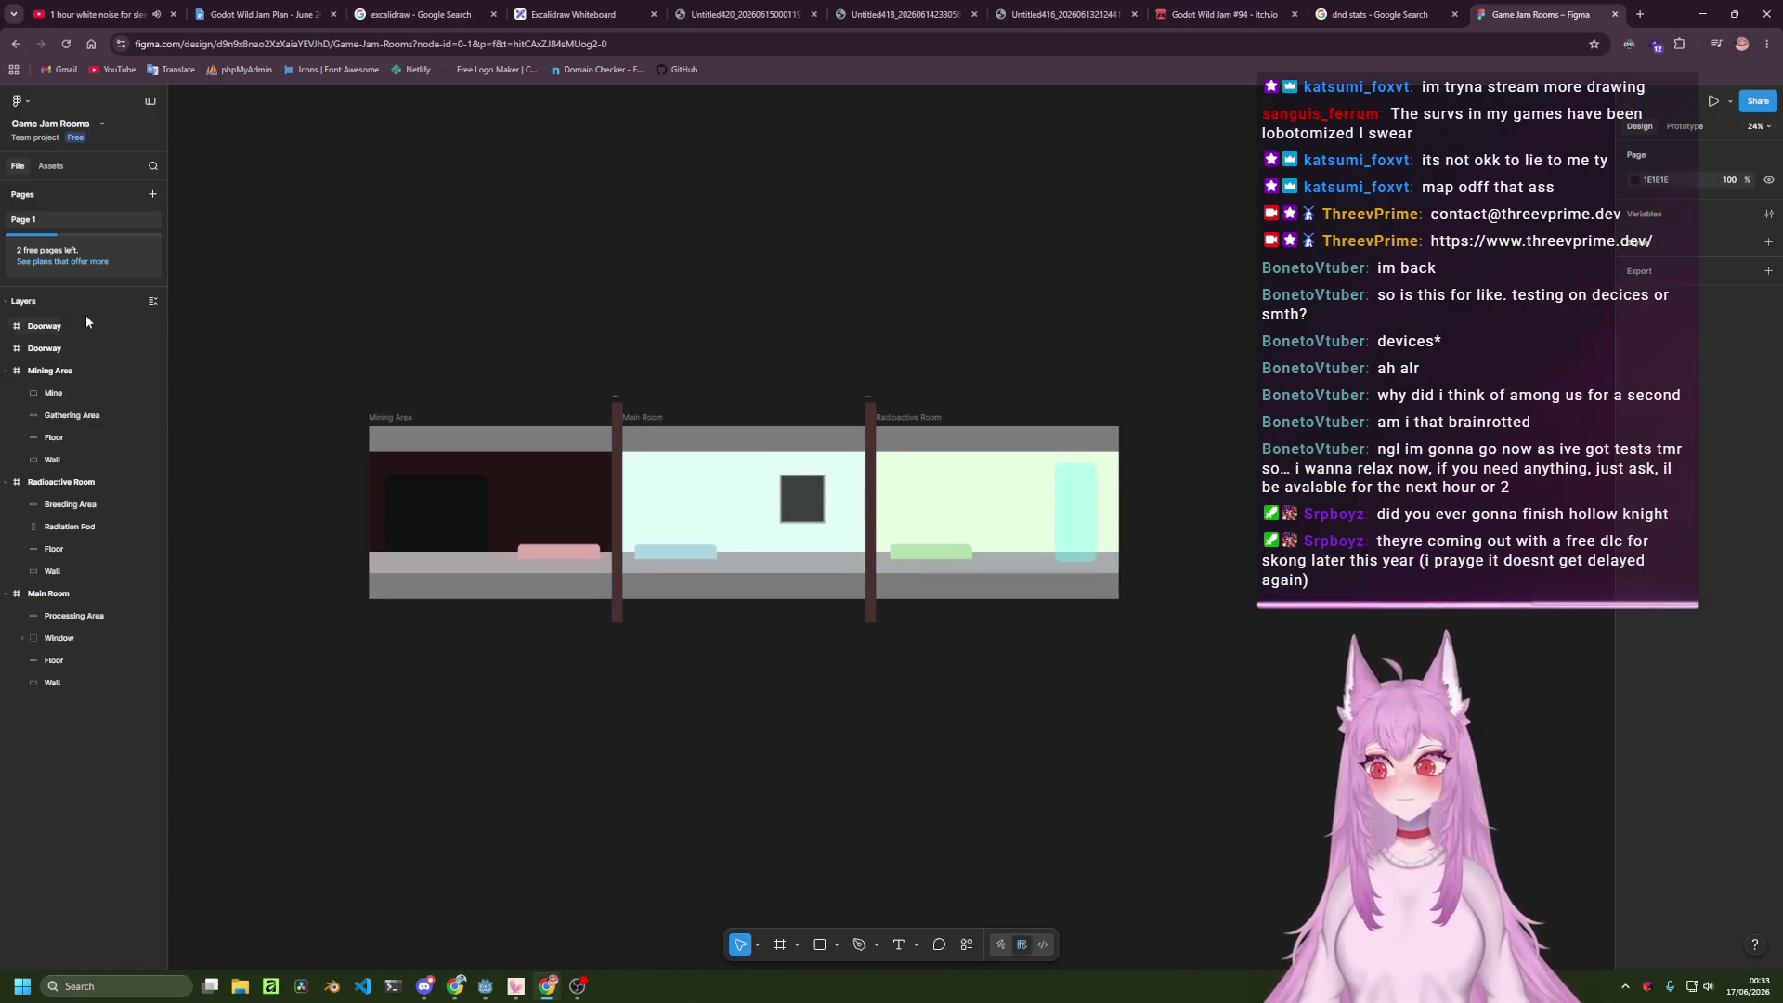
Group both doorways with the Mining Area, Radioactive Room and Main Room frames.
click(82, 328)
shift+click(79, 353)
shift+click(80, 369)
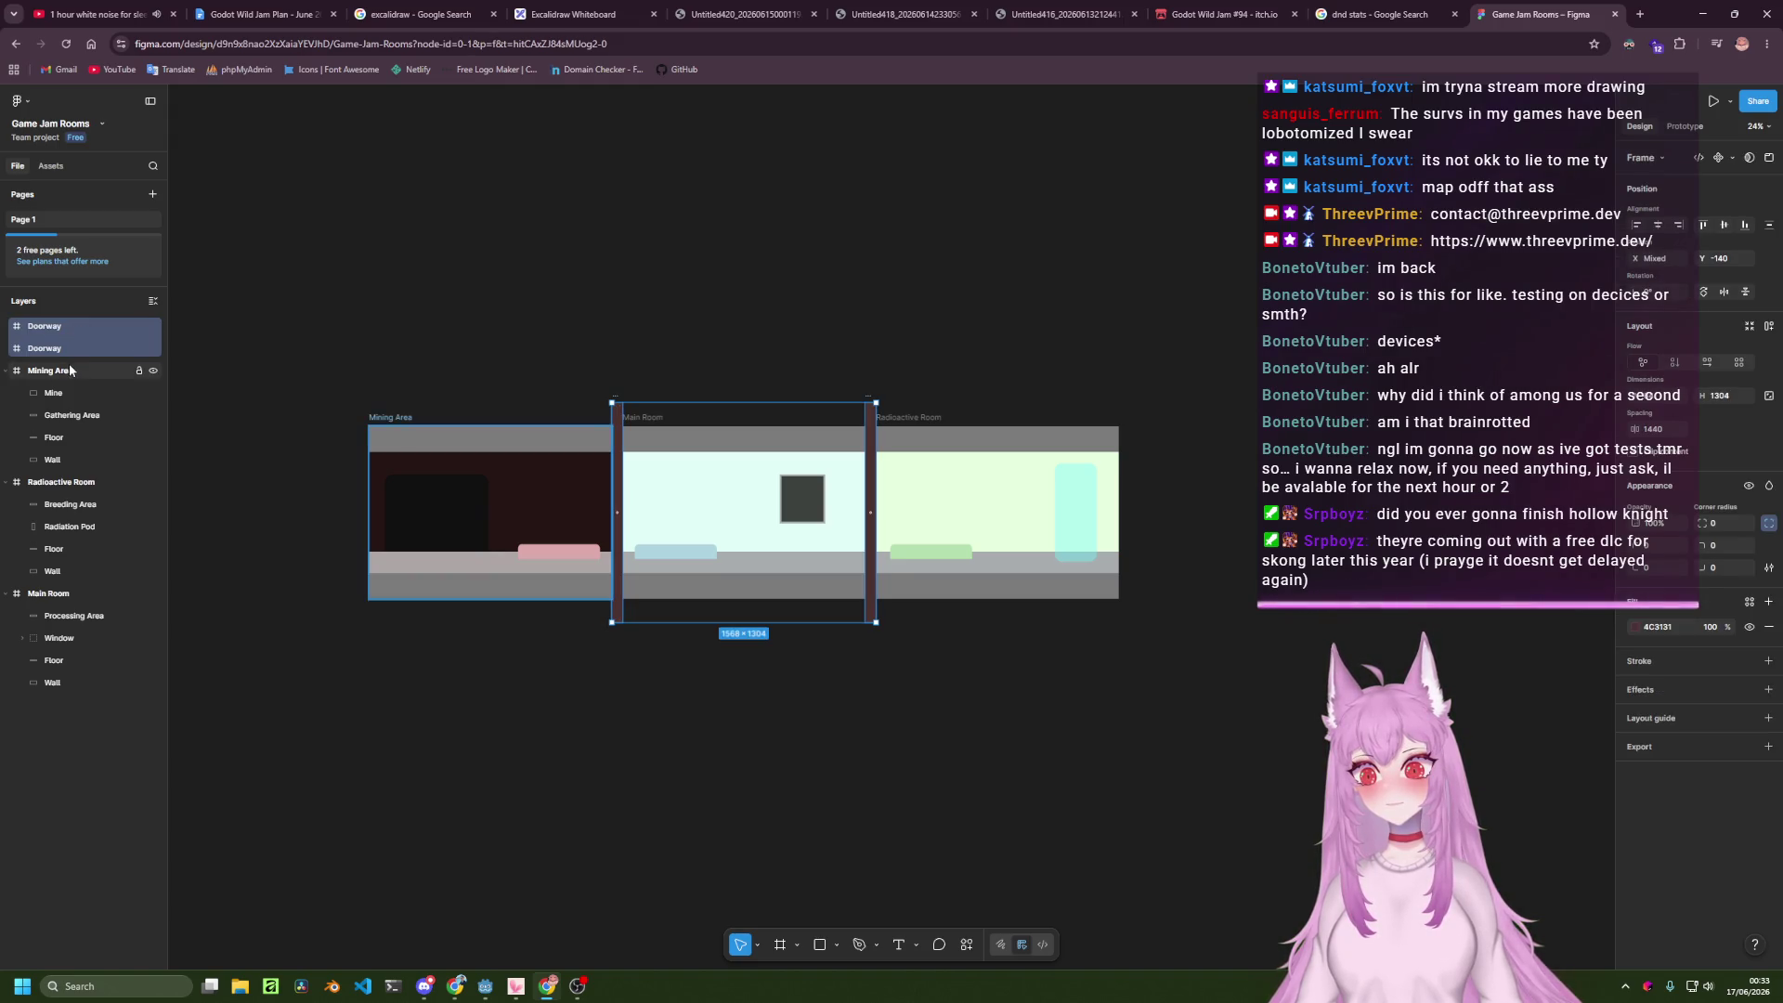
shift+click(82, 482)
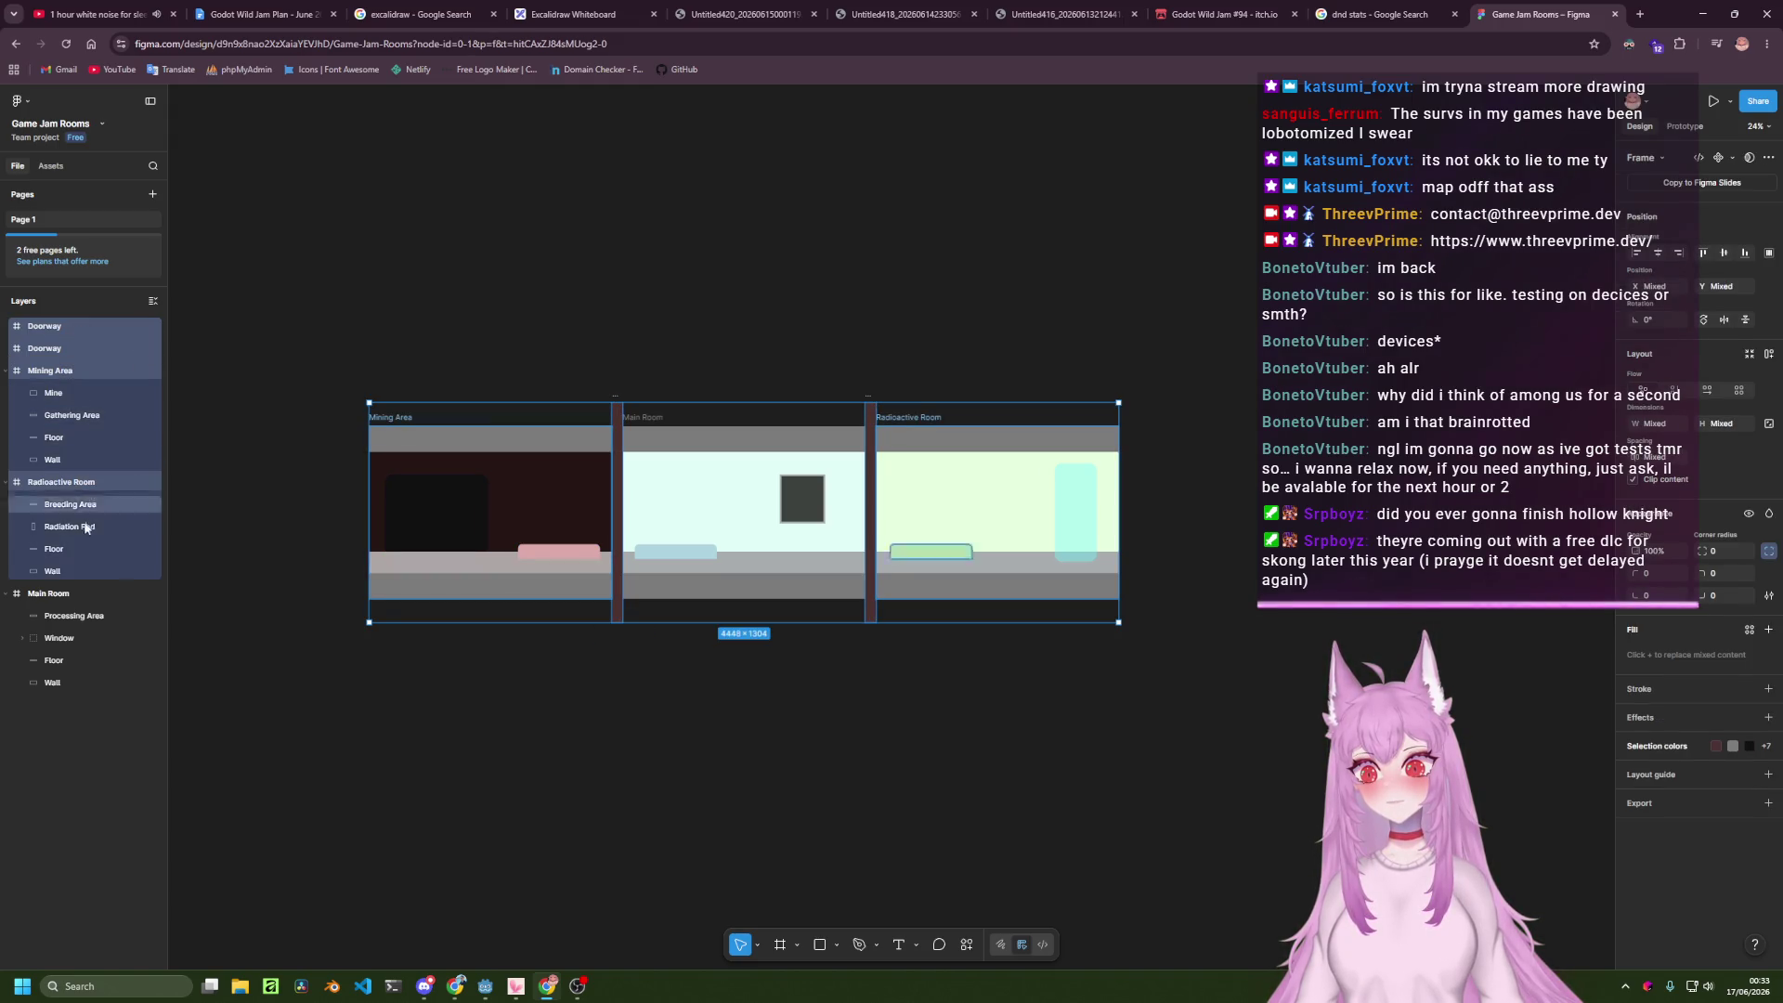
shift+click(82, 591)
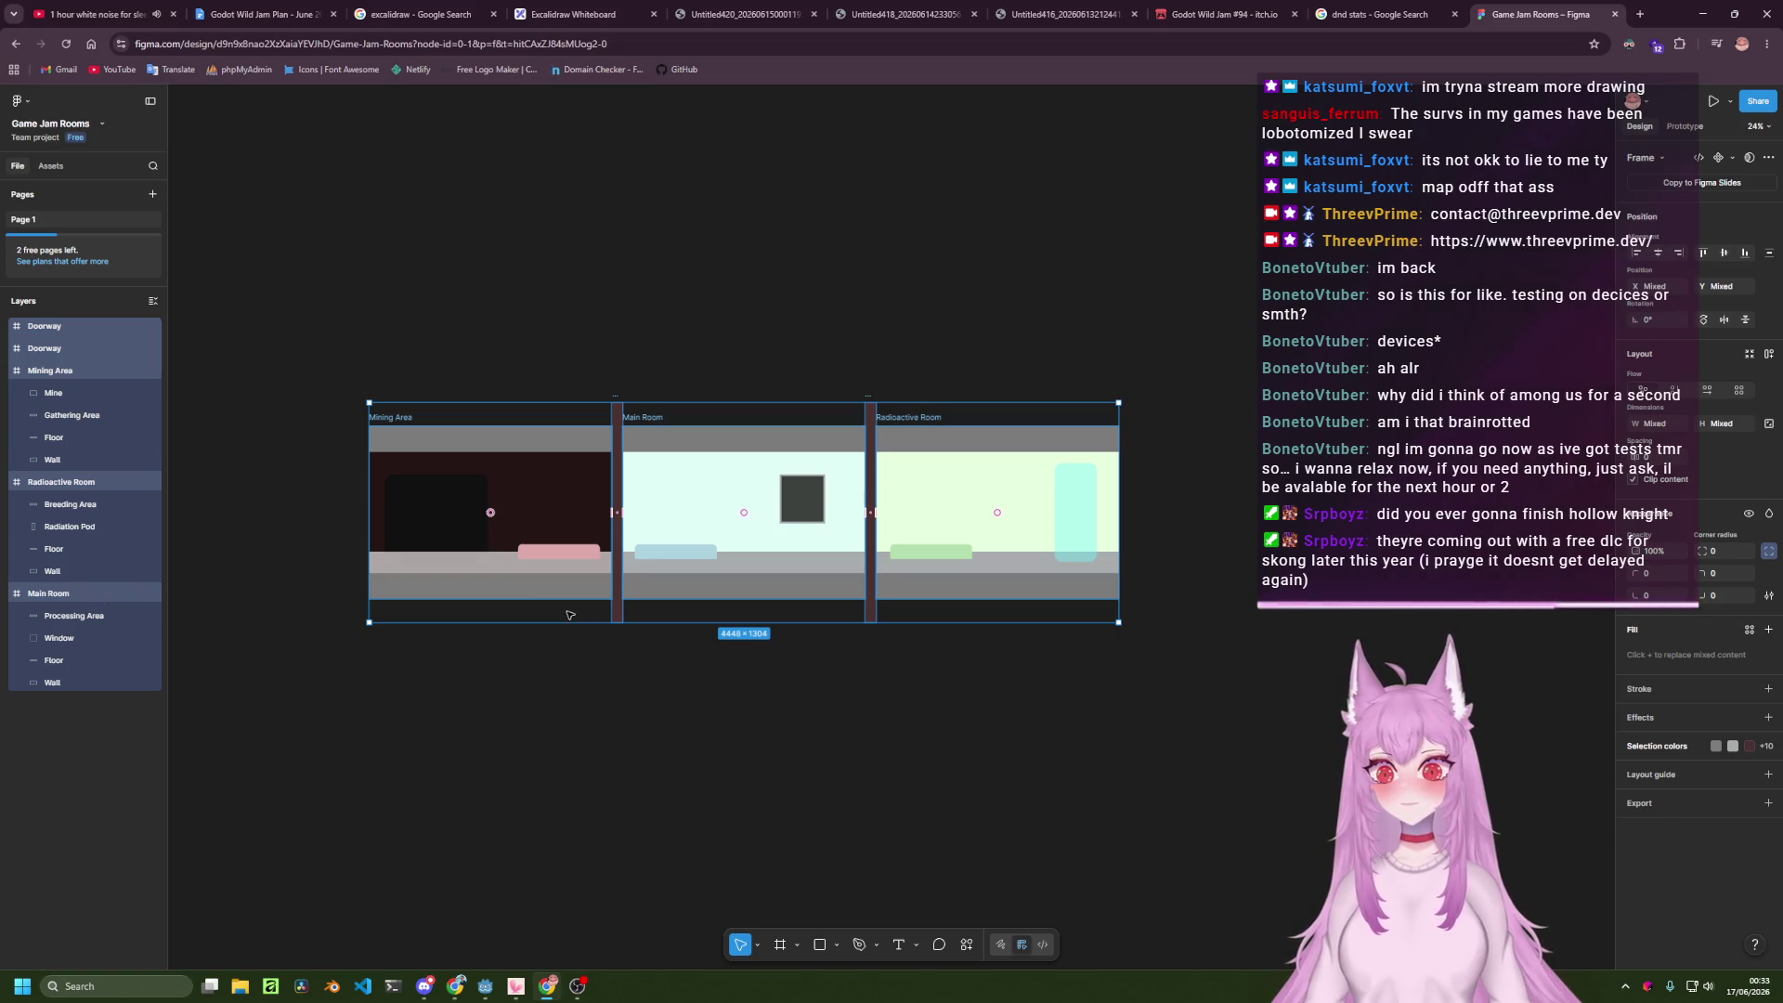
key(ctrl+g)
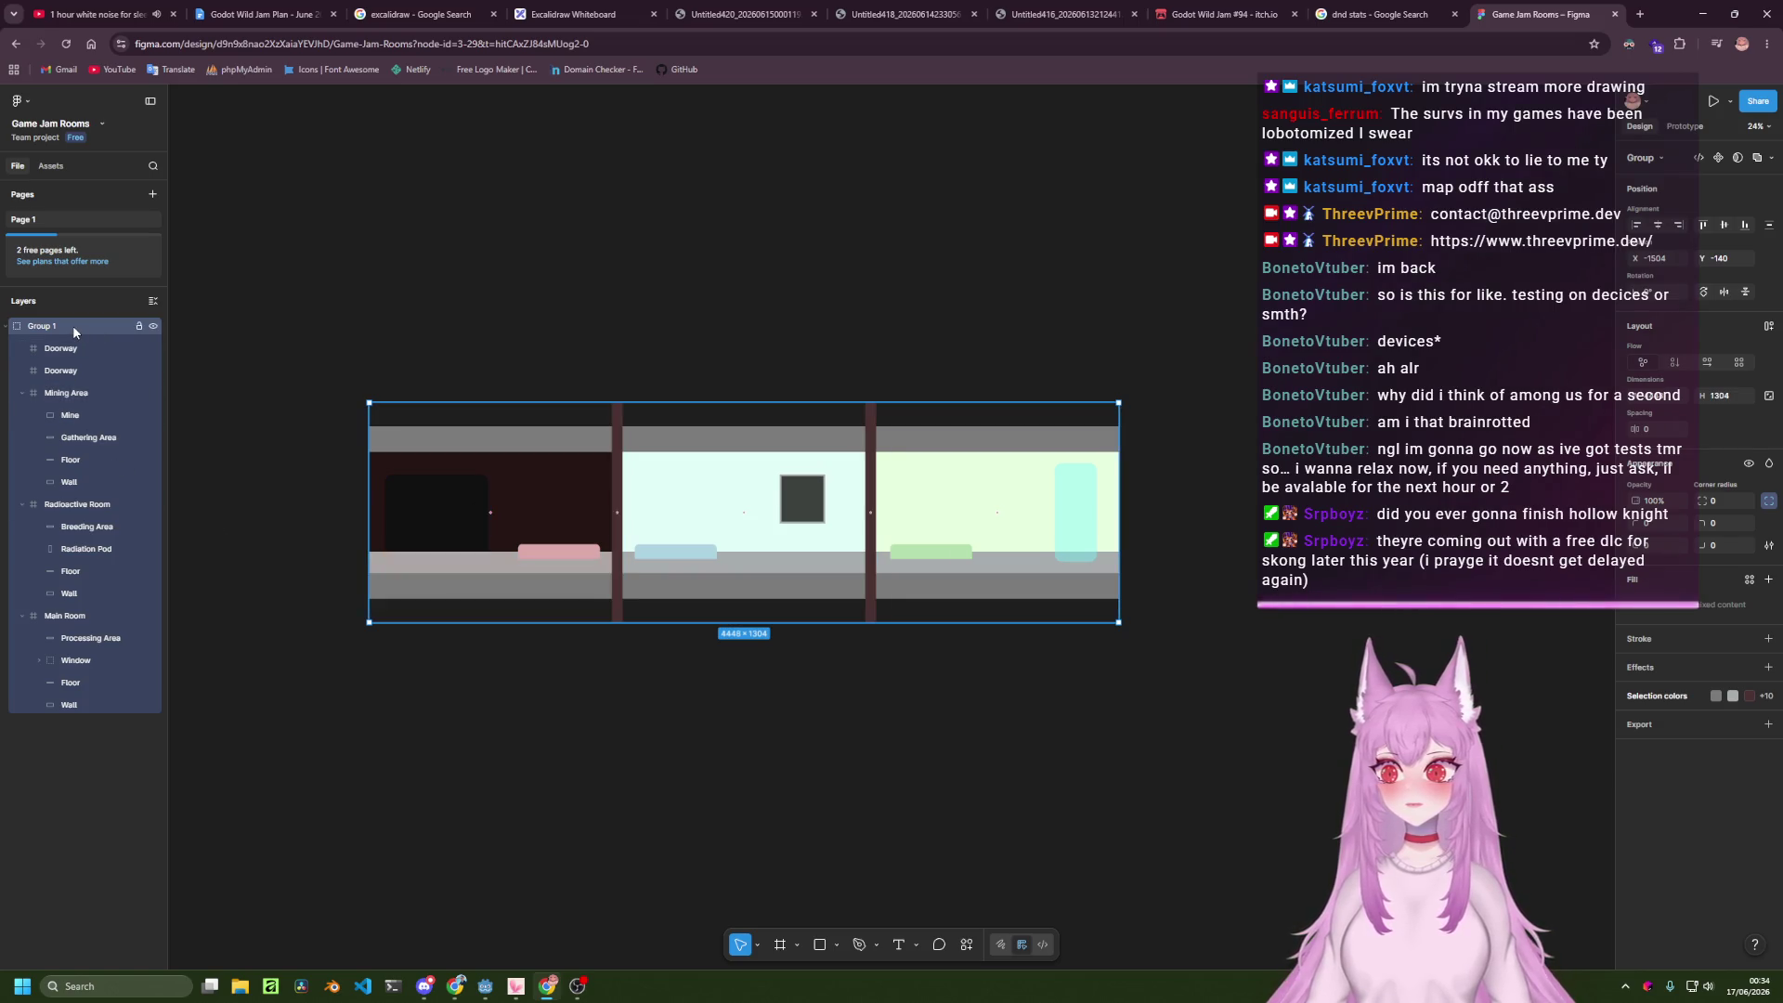
Rename the new group to 'Godot Wild Jam - June 2026 Map'.
double_click(73, 327)
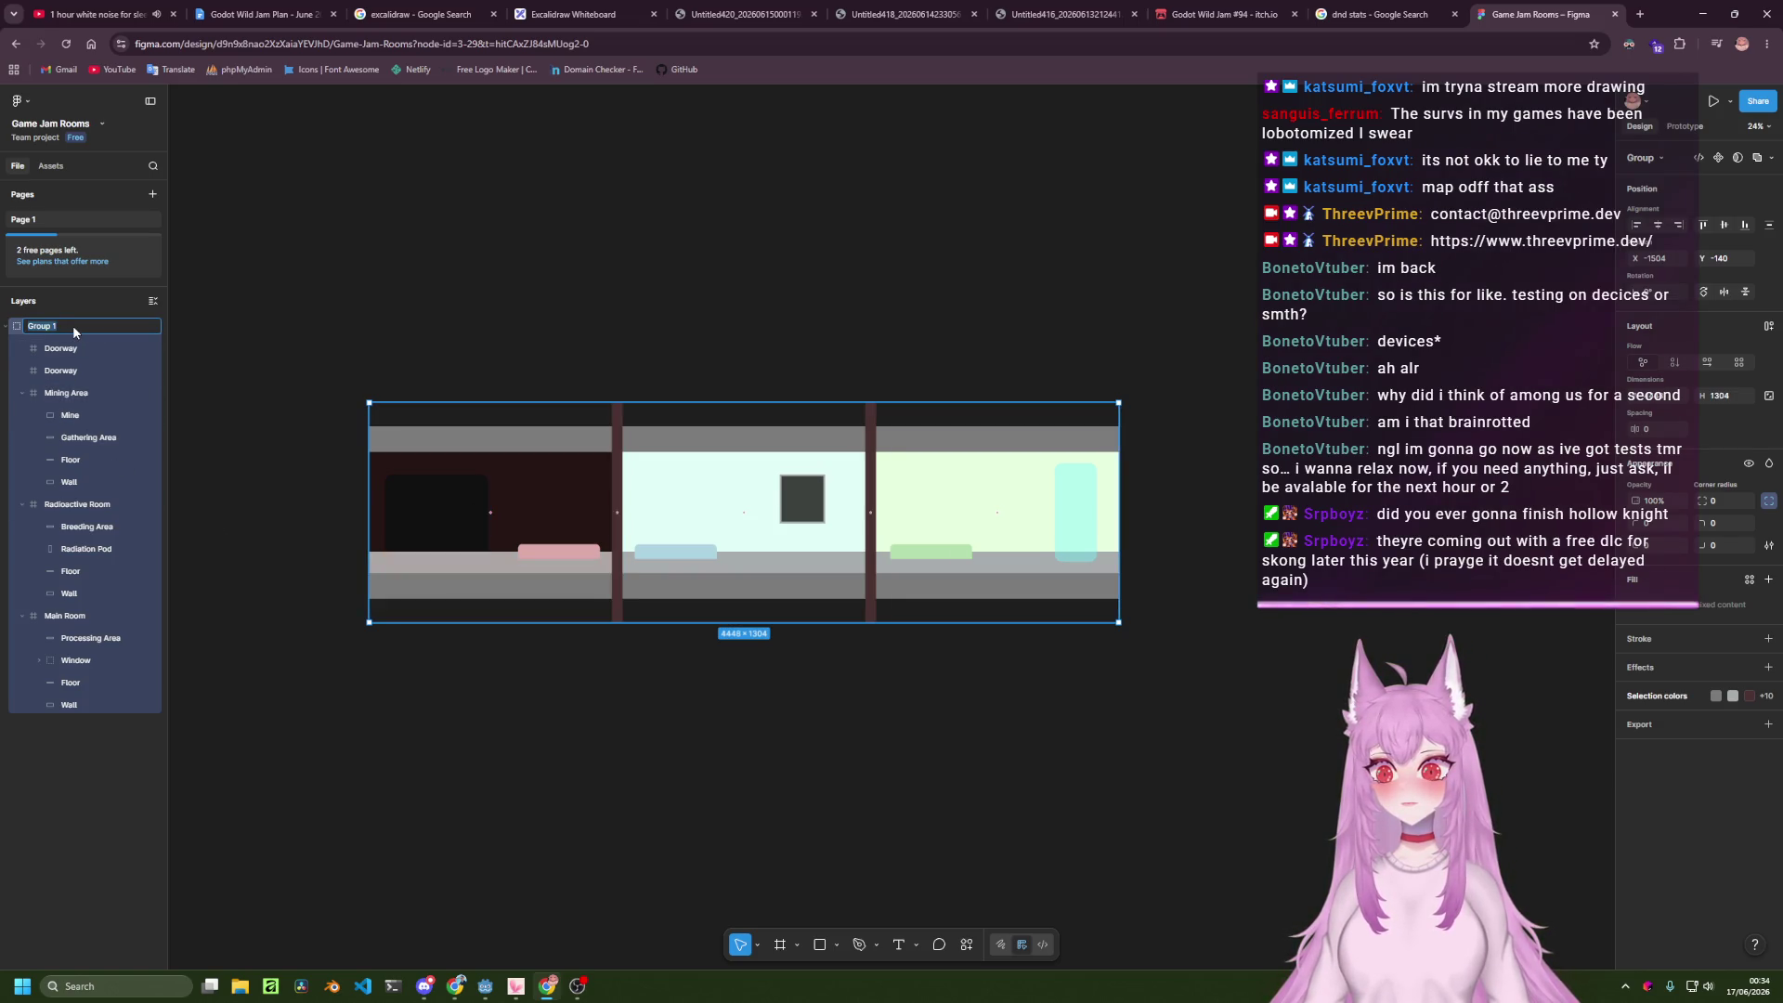
text(Goot Wild)
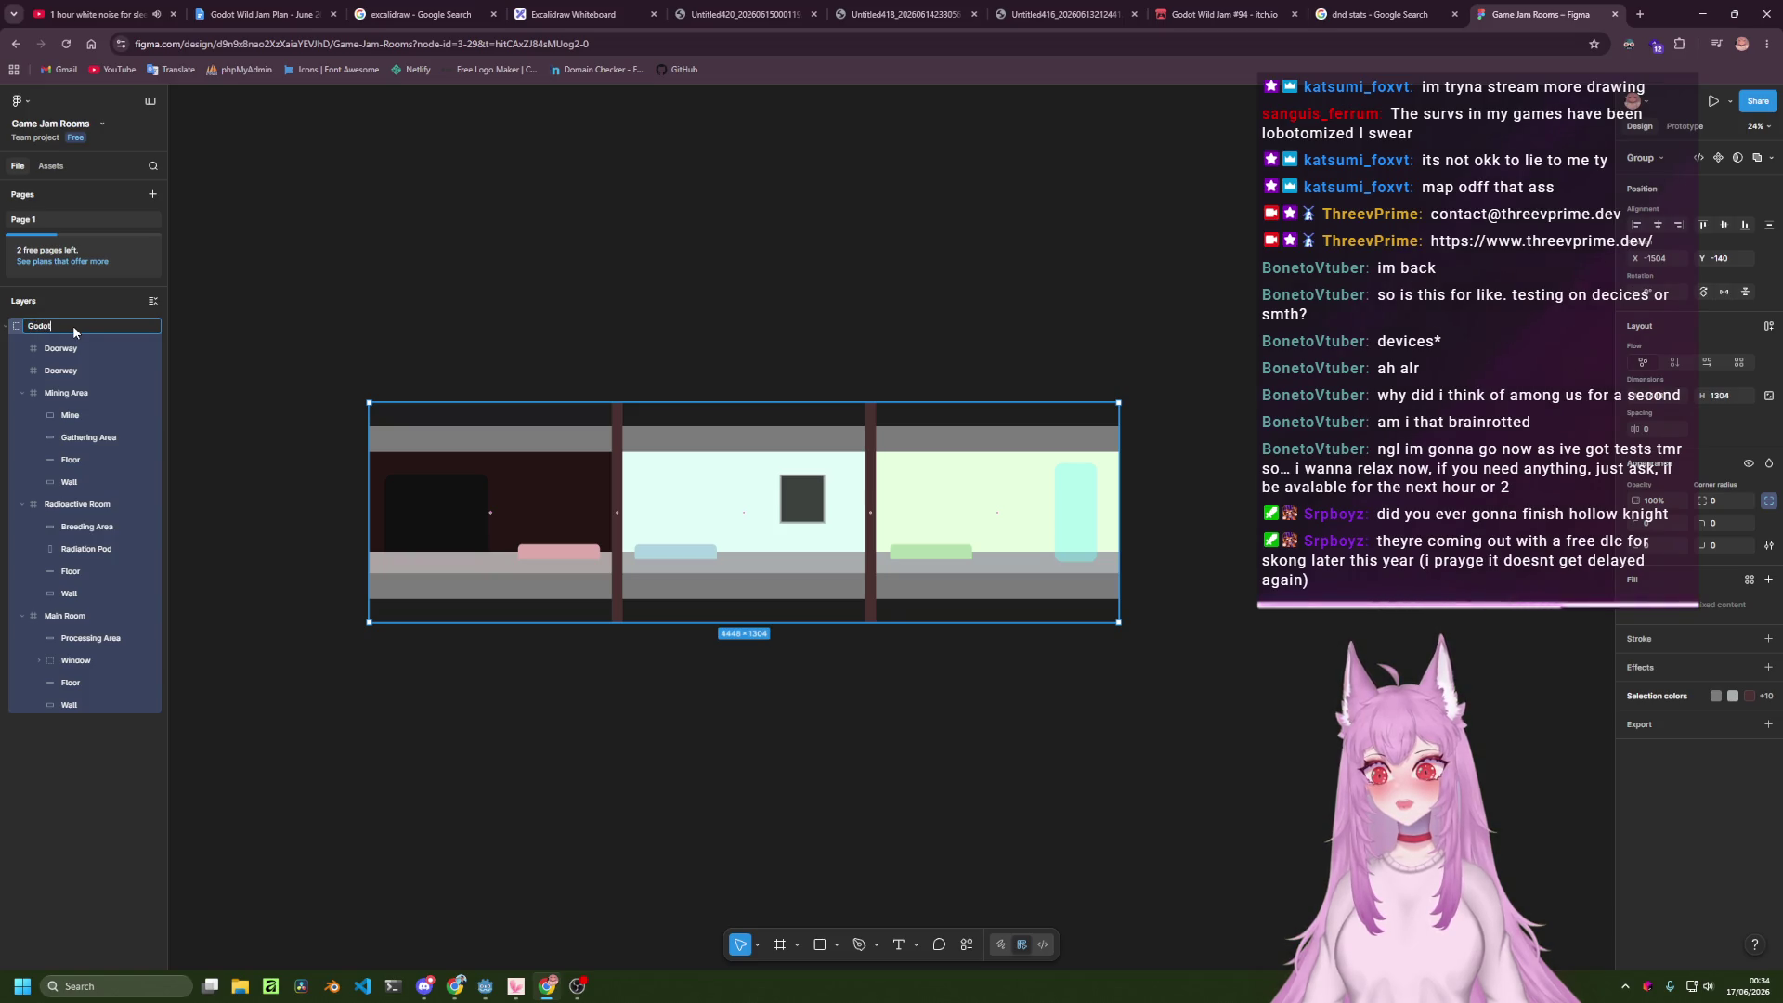
text( Jam - 2026)
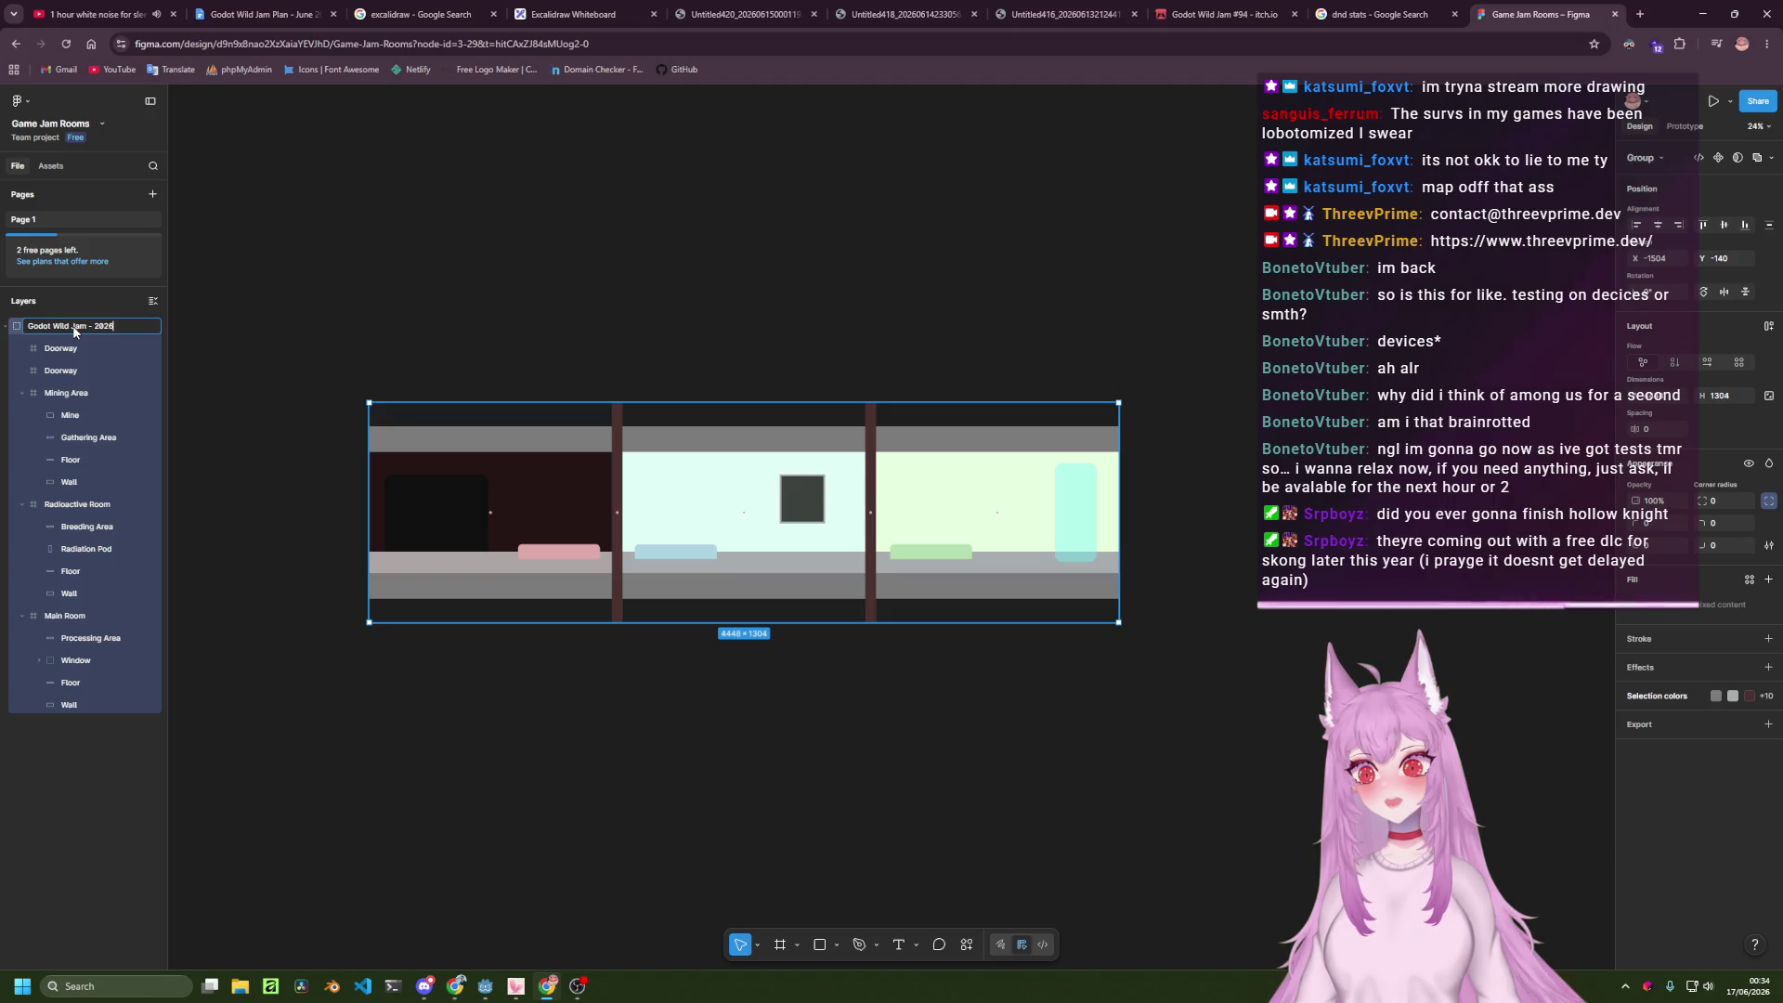
text(June)
key(End)
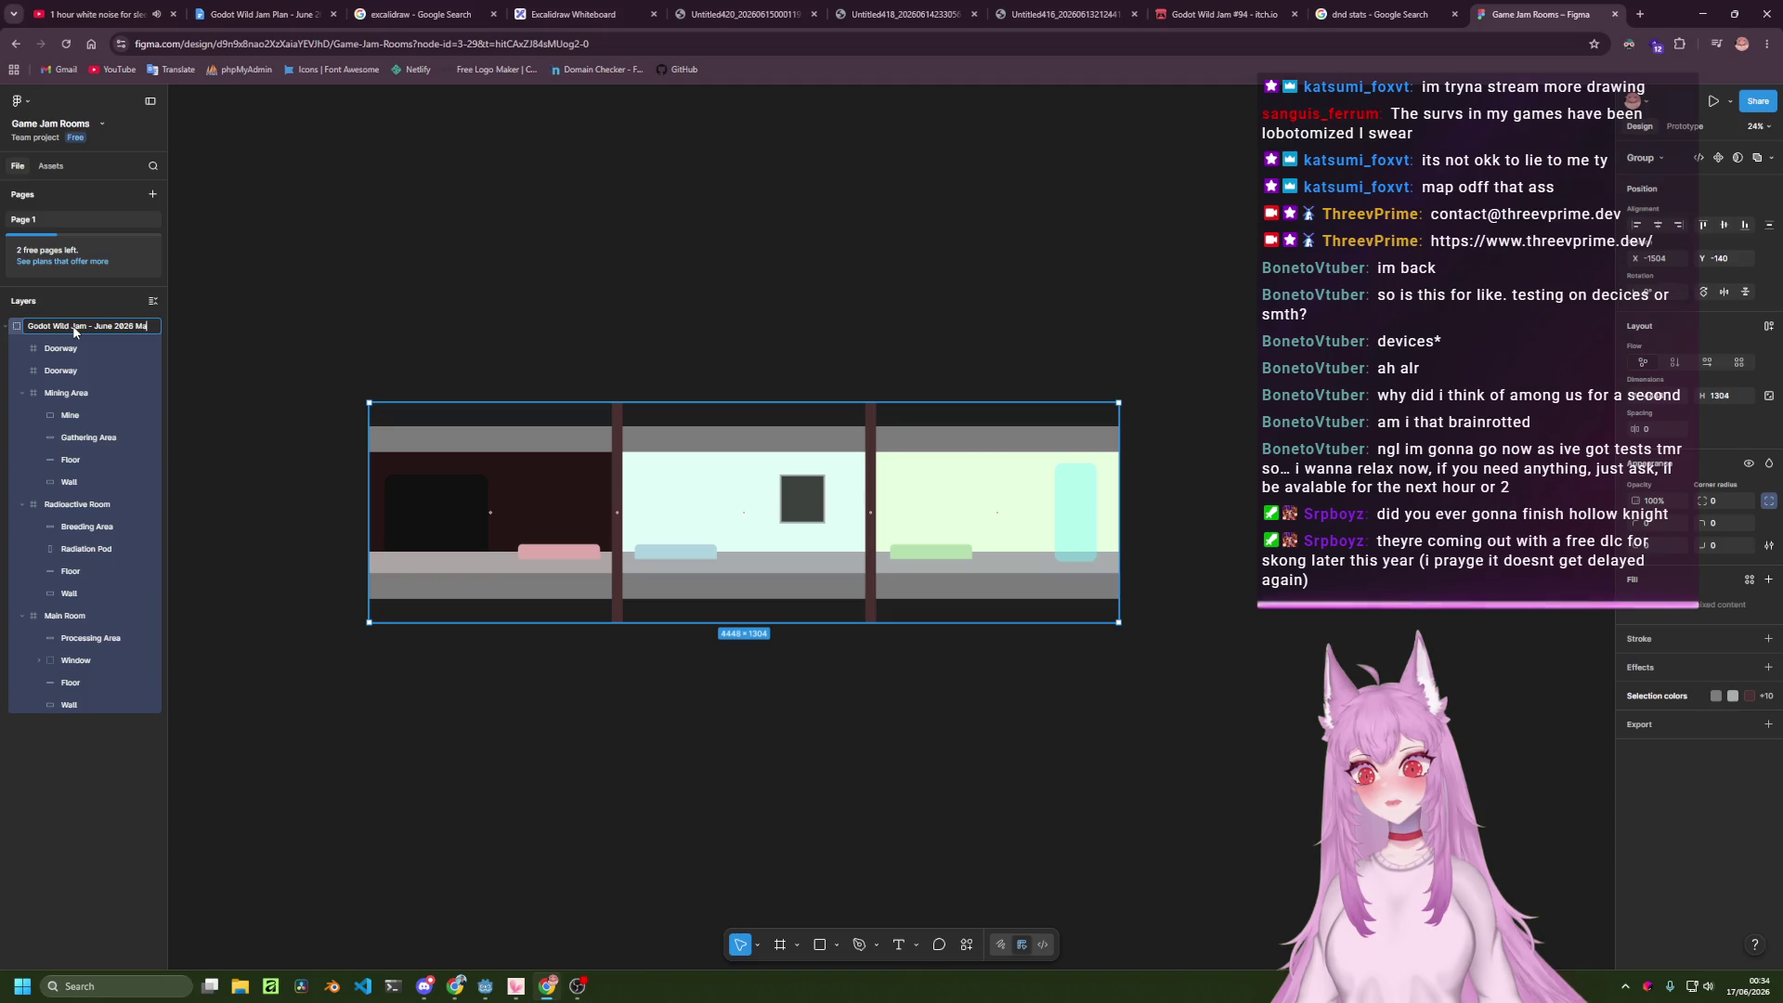
key(Return)
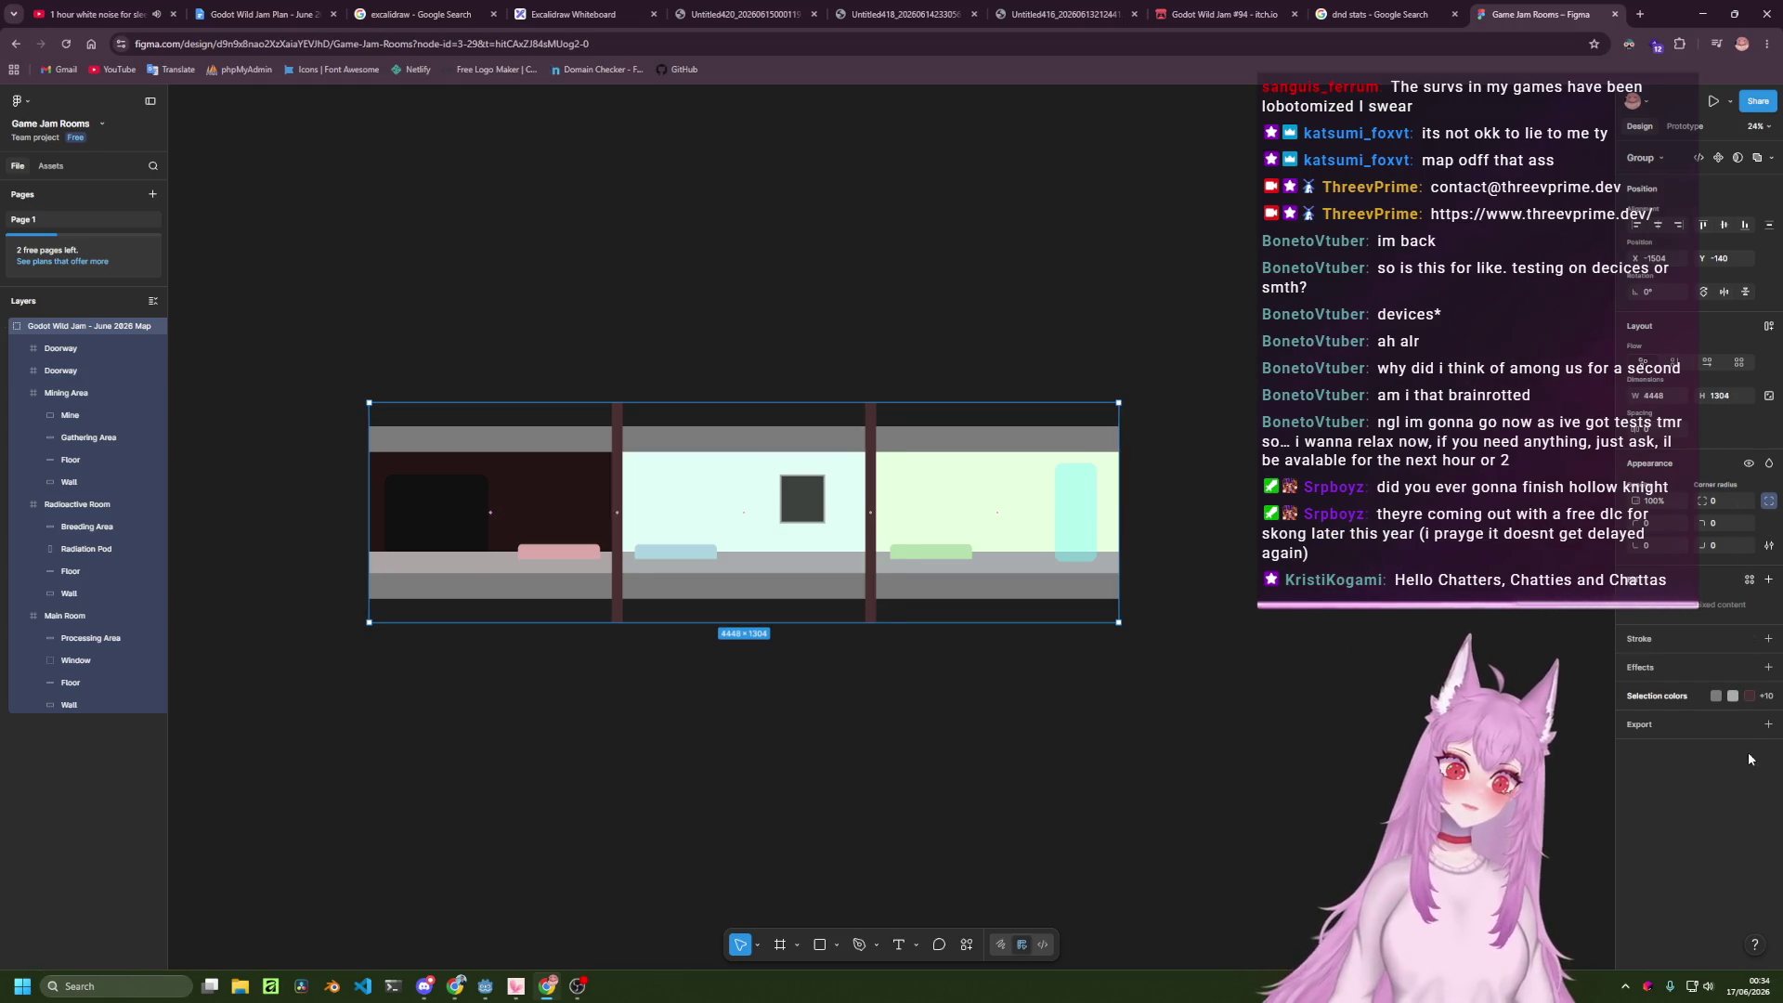
Add a JPEG export setting to the map group and export it.
click(1767, 724)
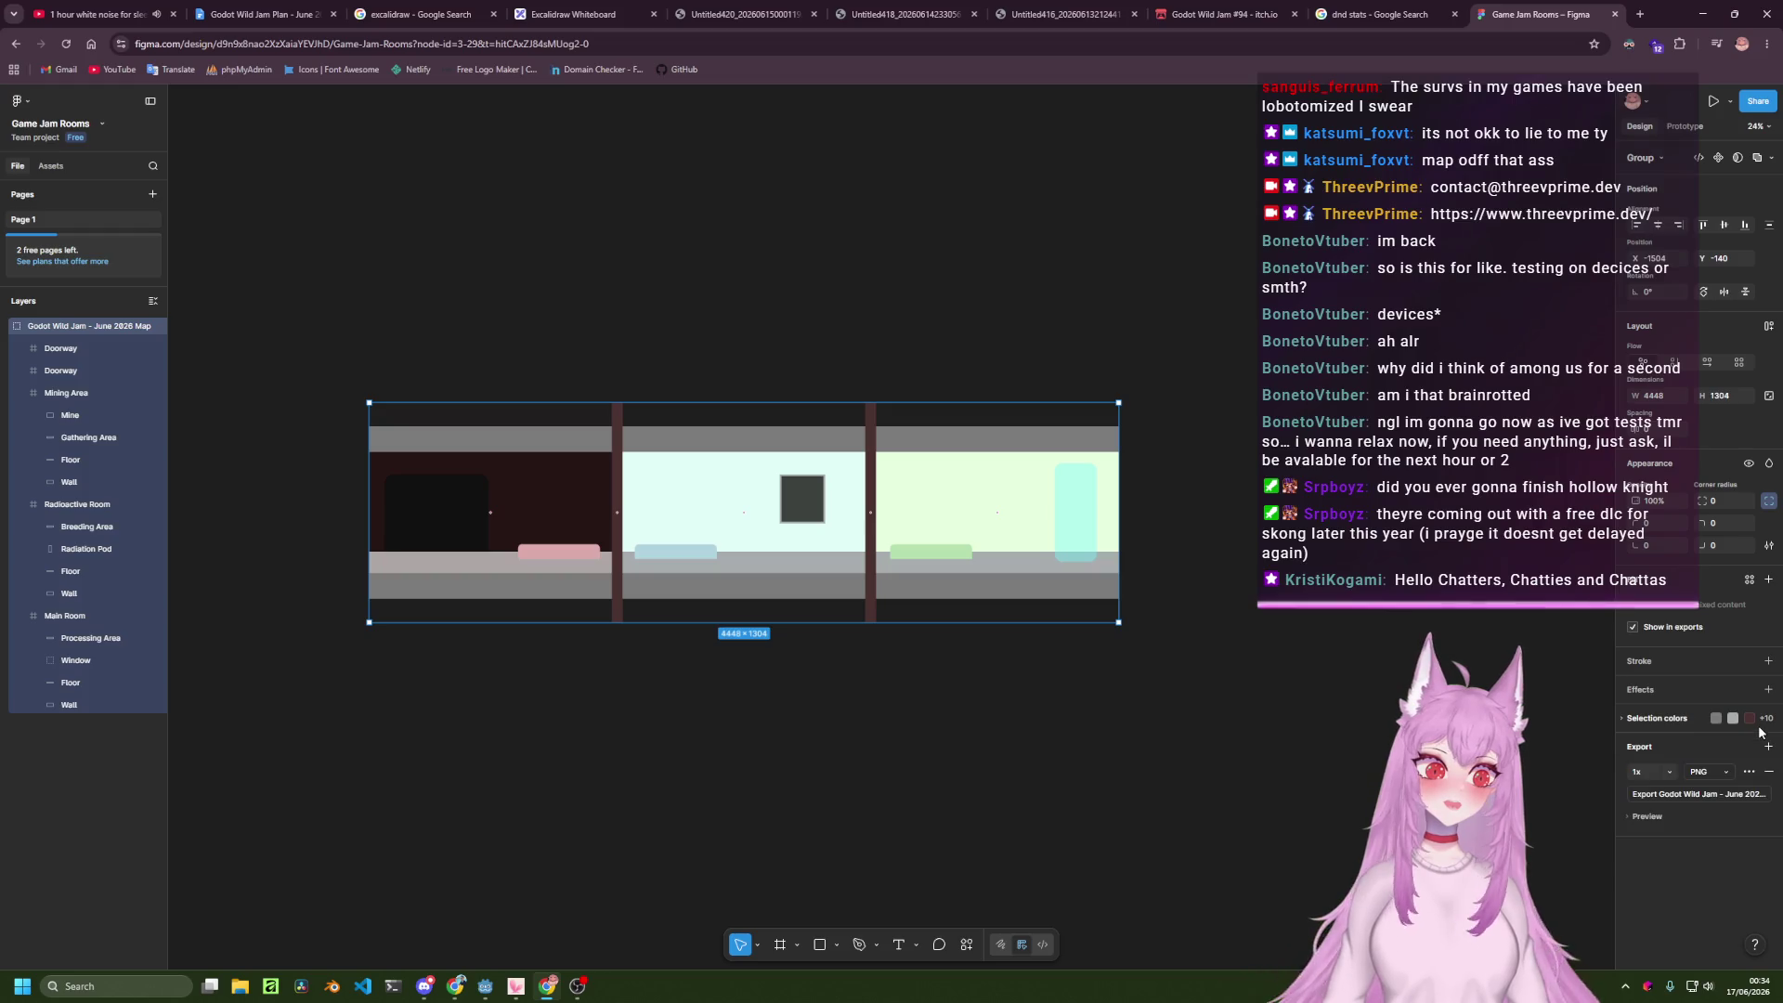
click(1706, 775)
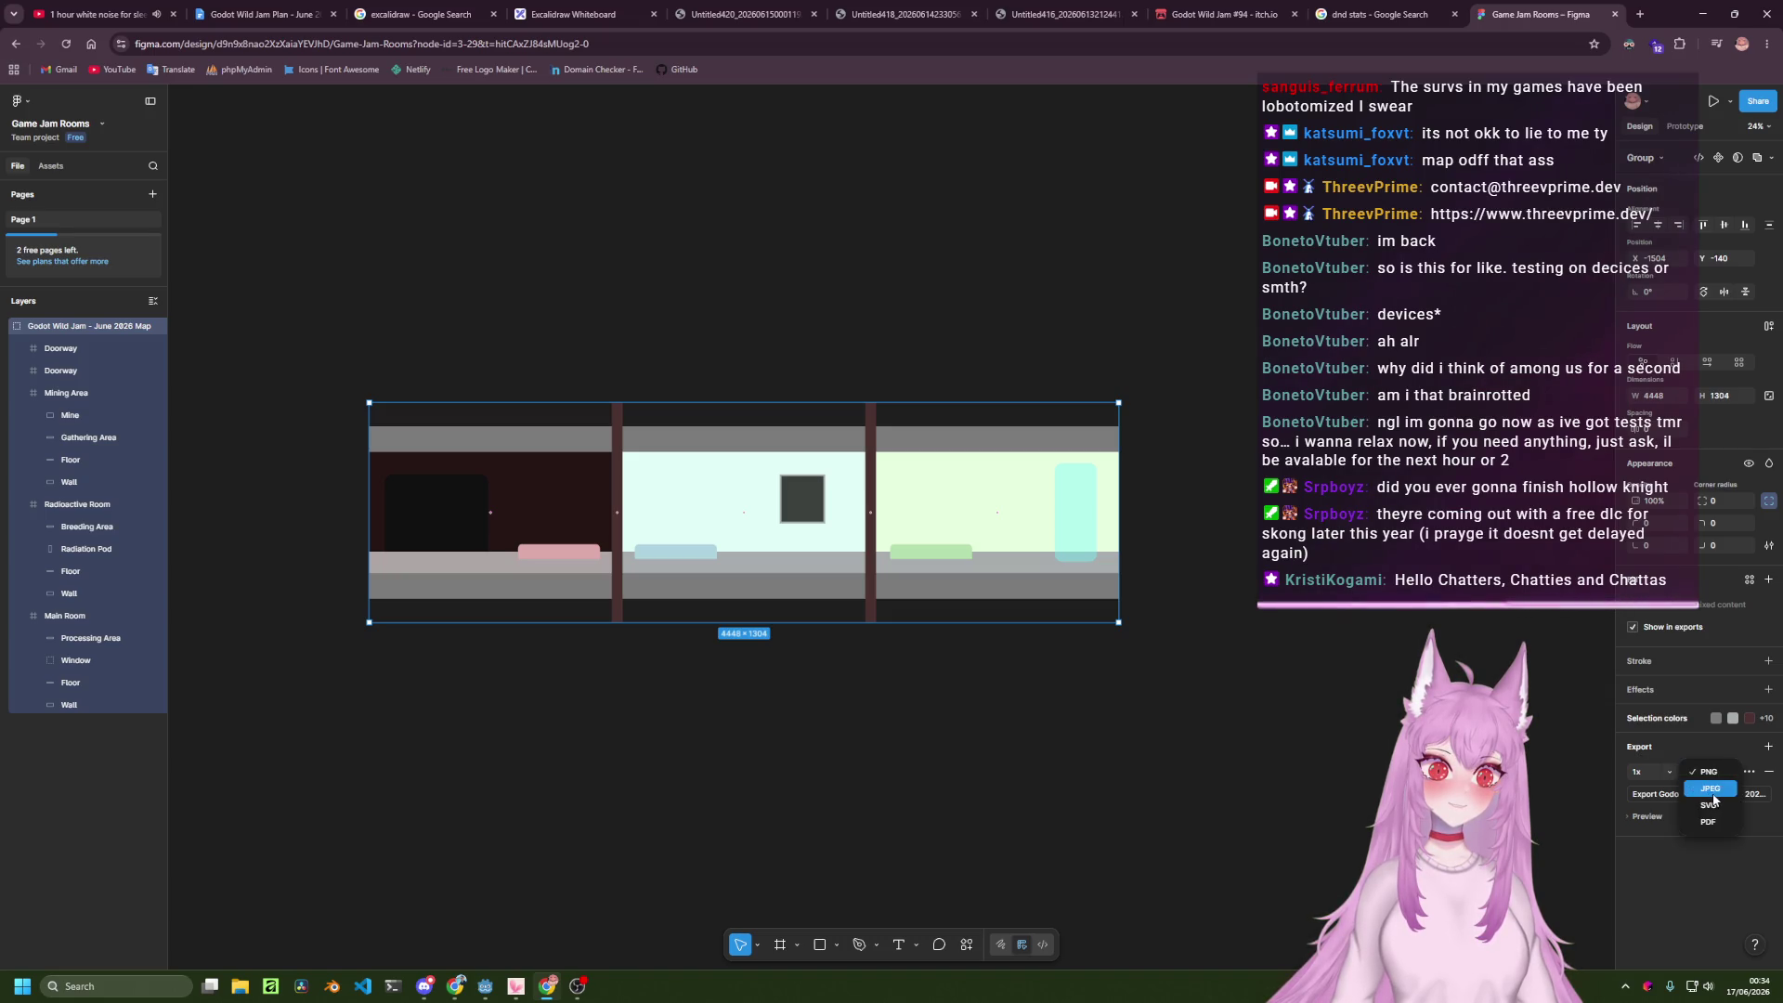
click(1712, 792)
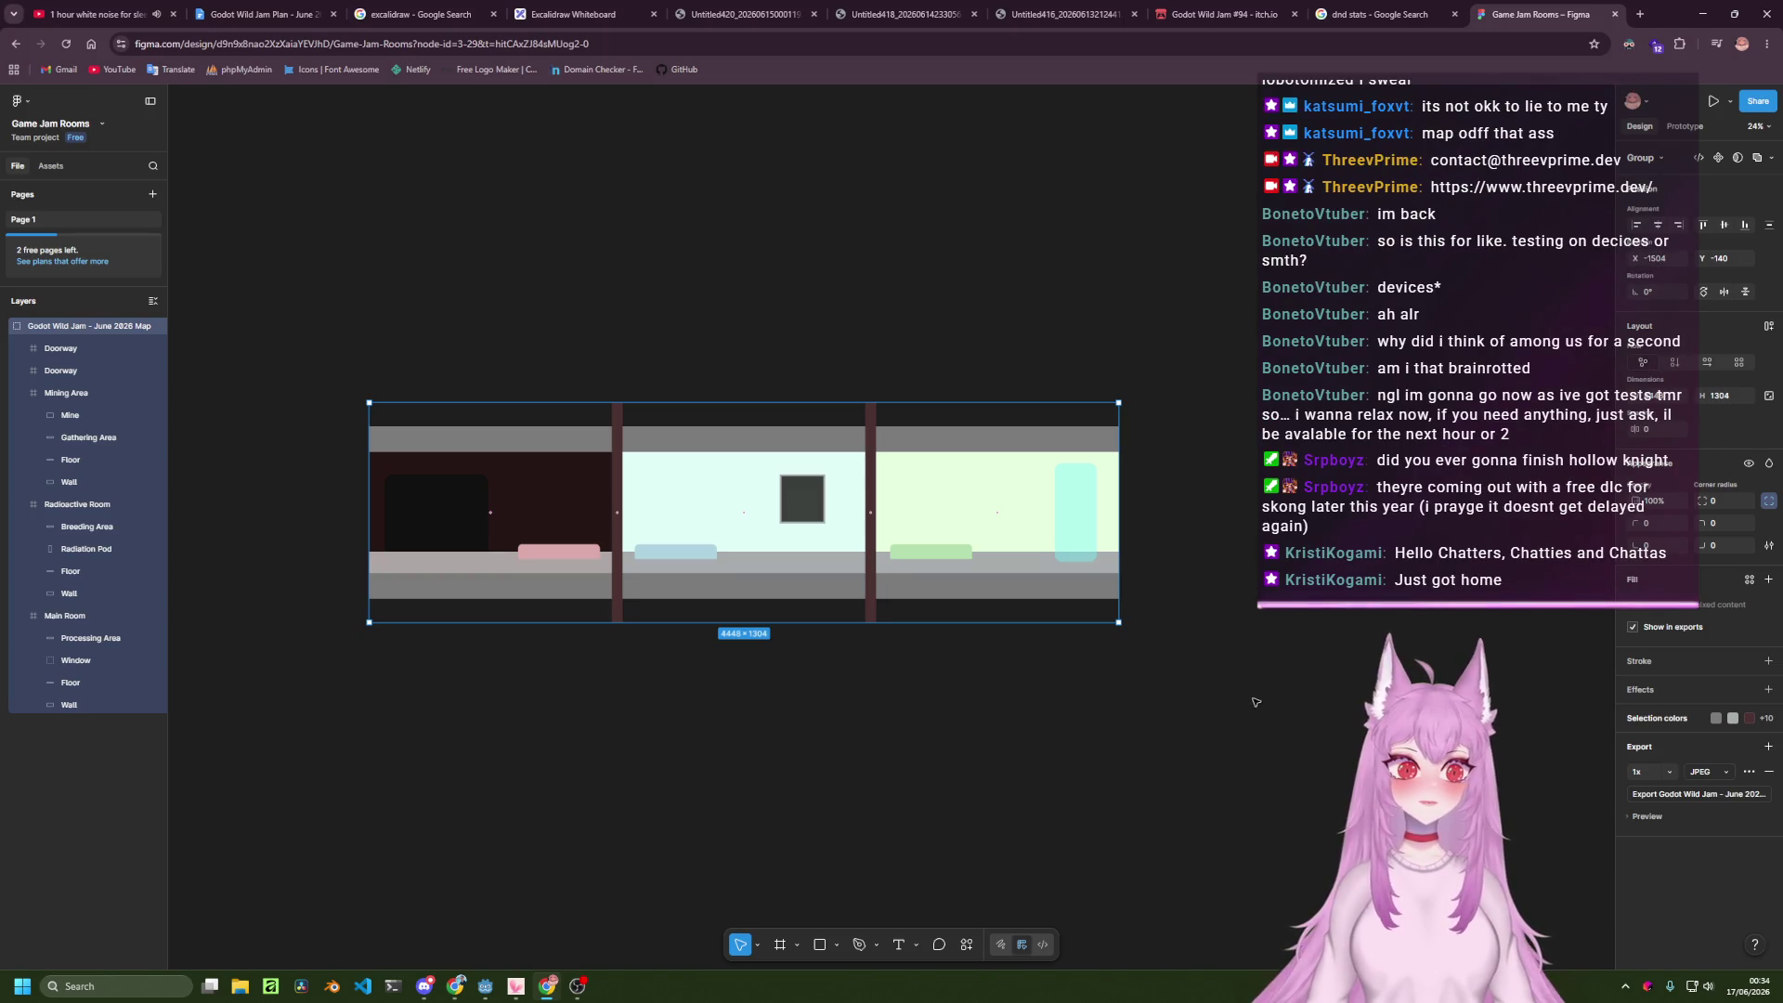
click(1688, 797)
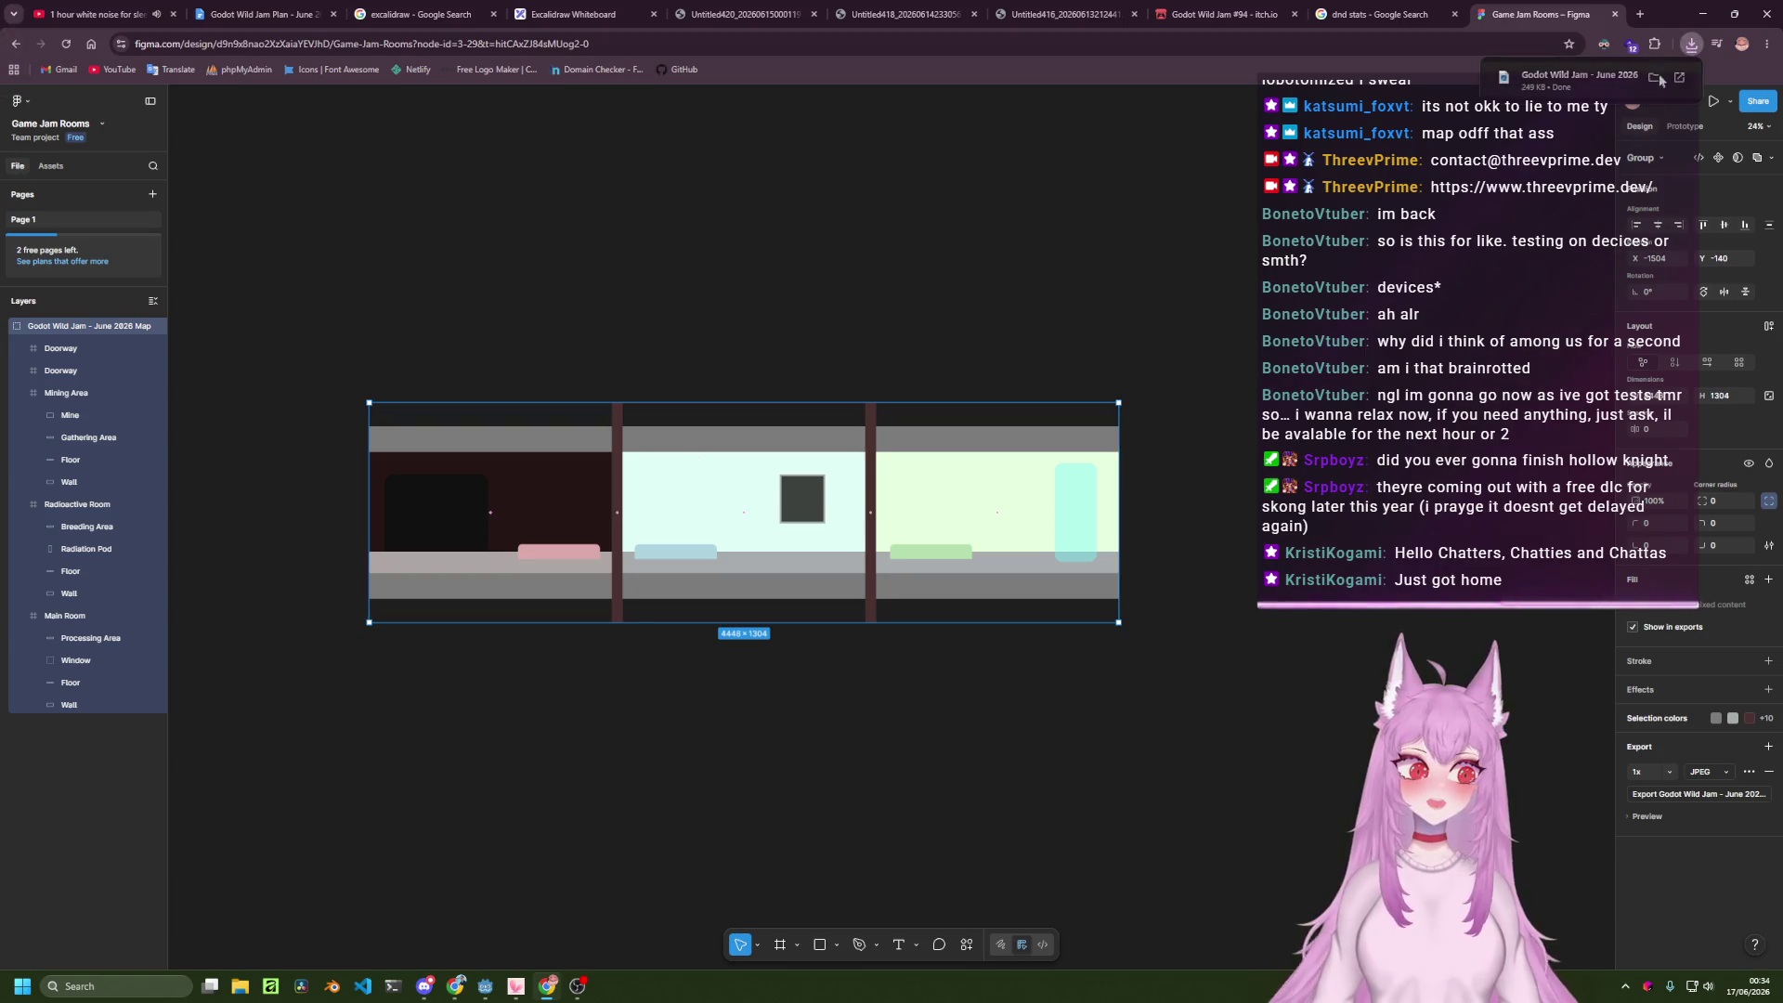
Show the downloaded map JPG in its Downloads folder.
click(1597, 79)
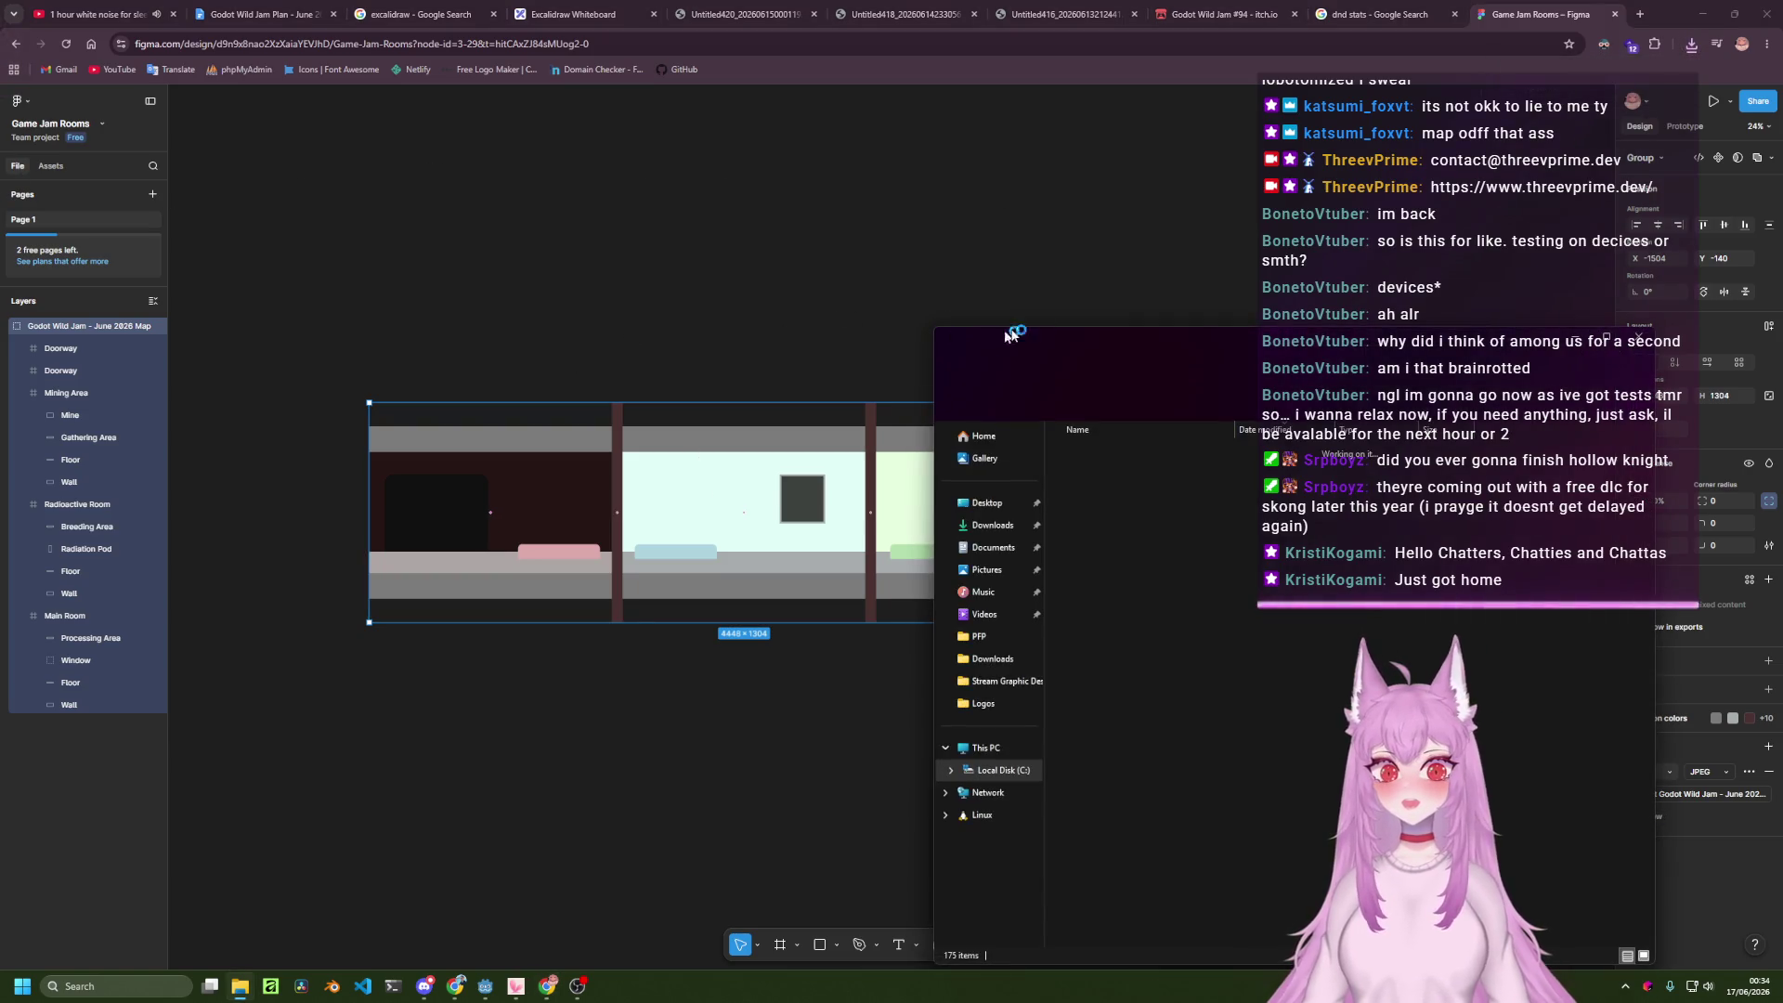
drag(1214, 342, 0, 191)
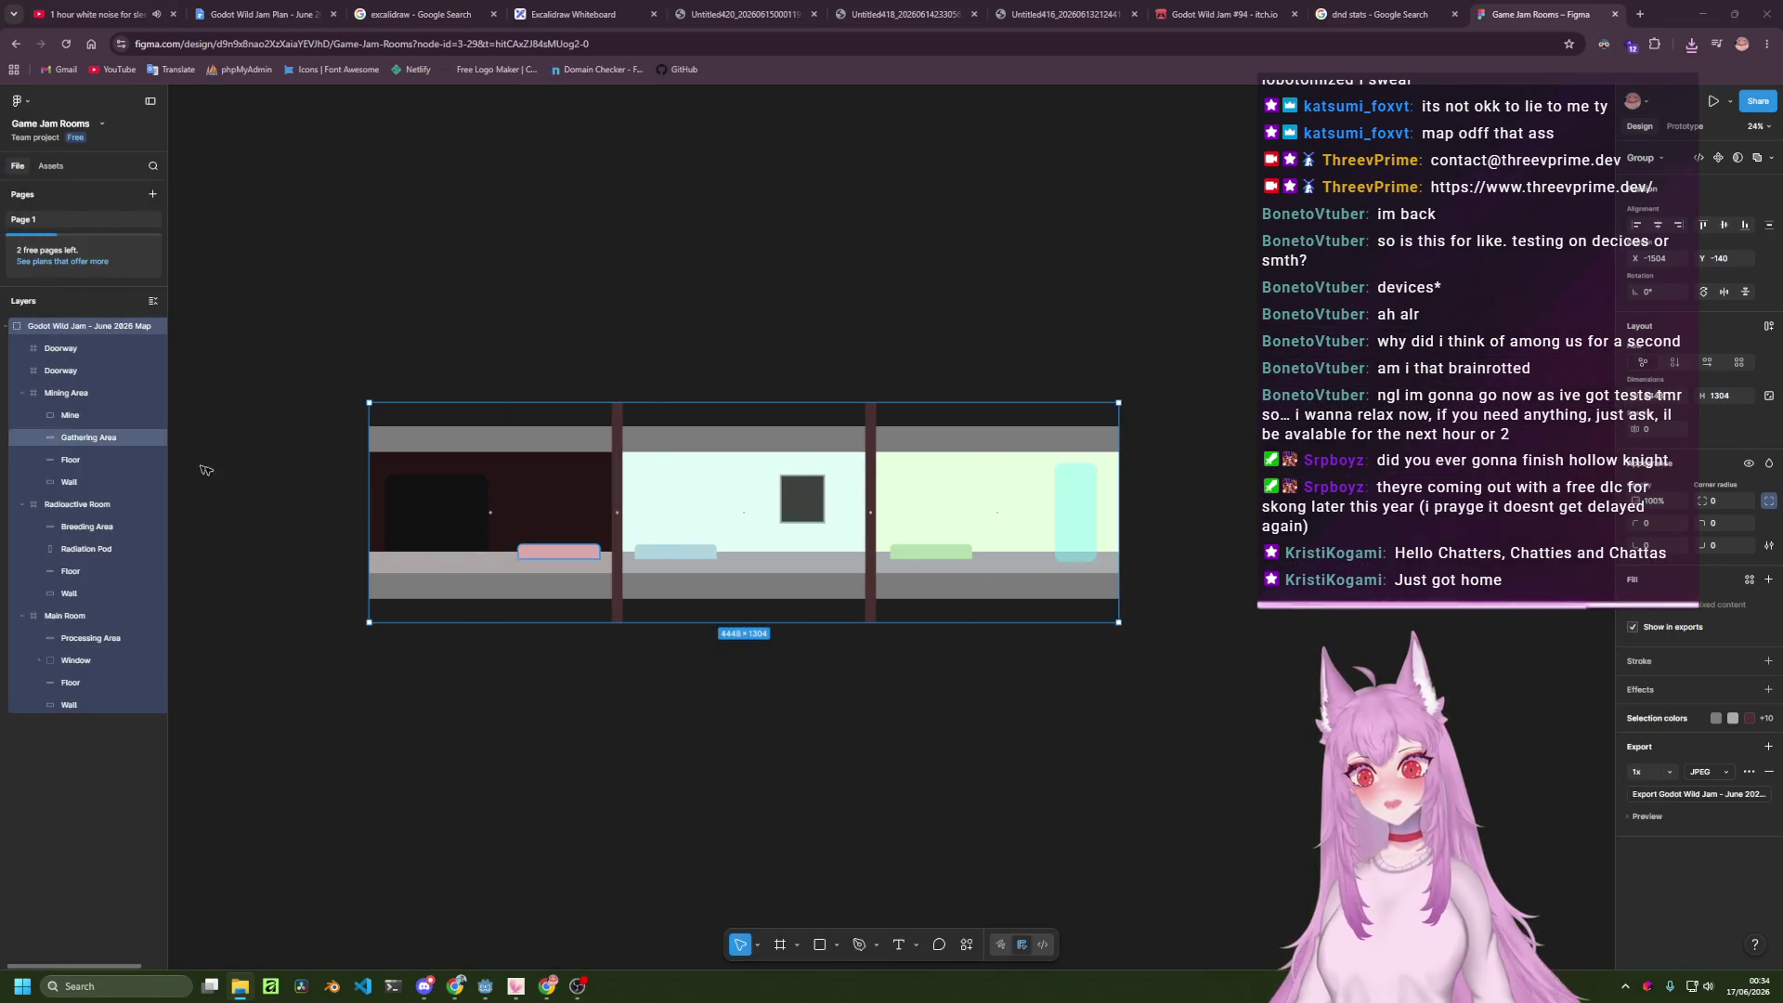
click(486, 986)
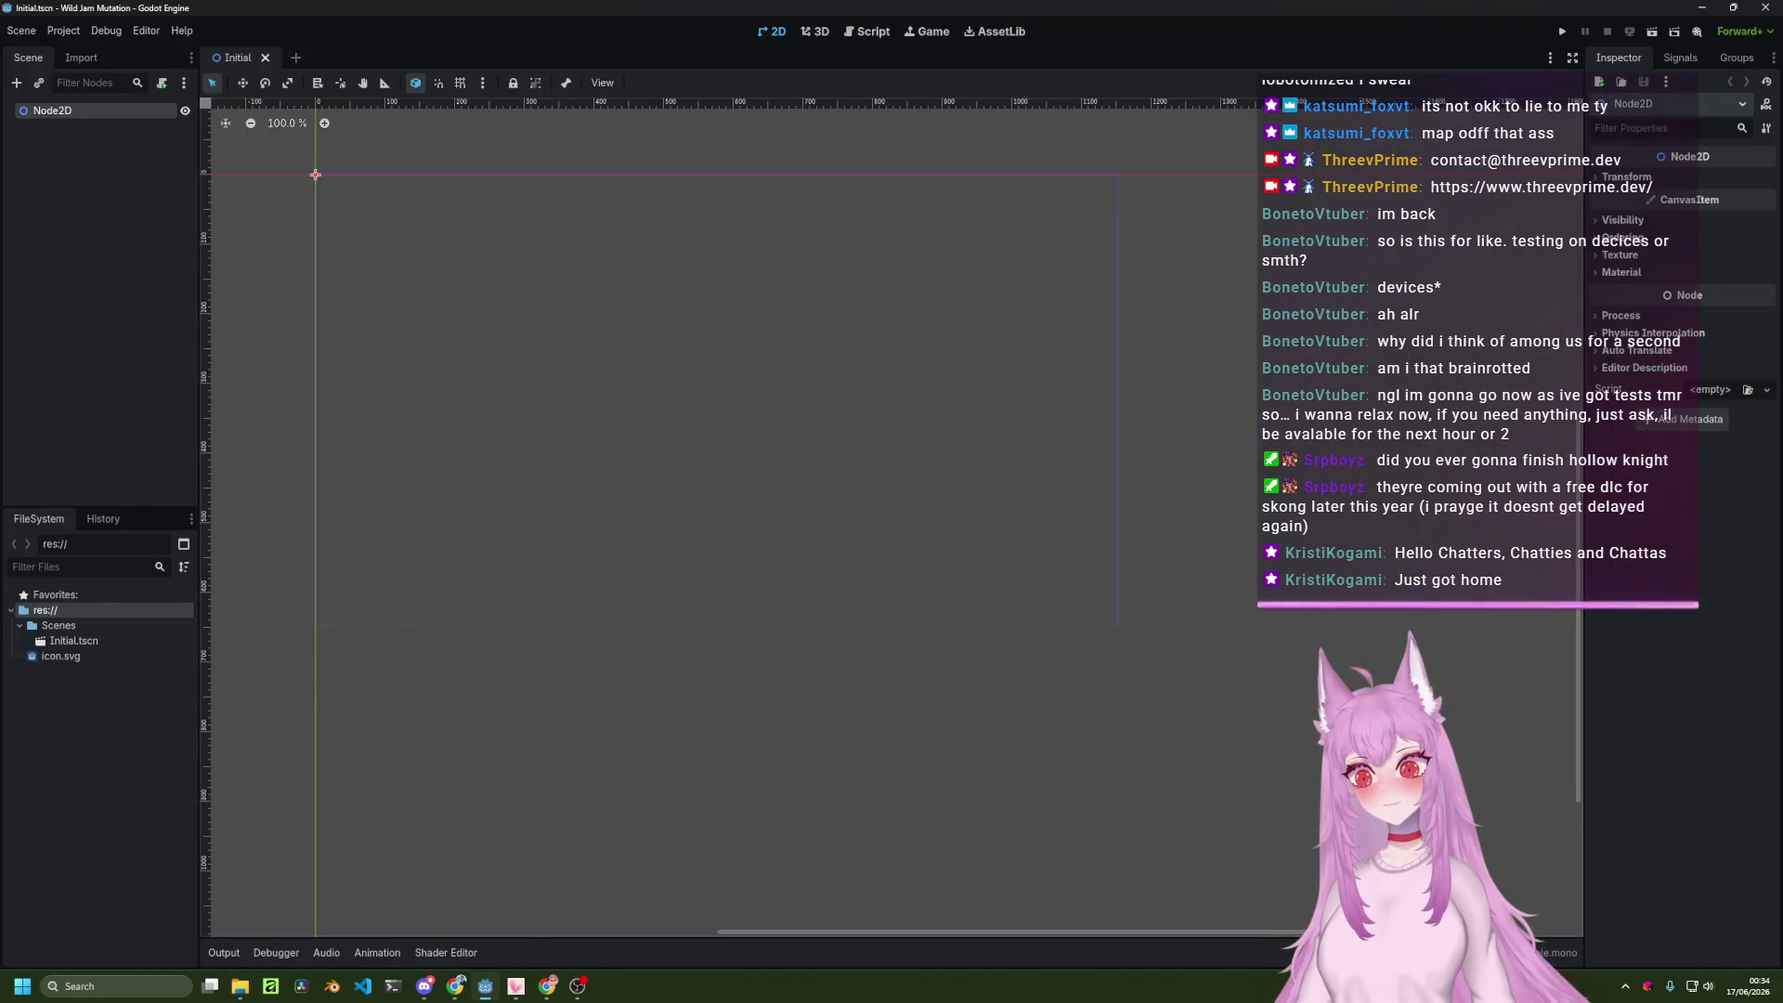
Create an Assets folder under res:// and drop the map JPEG into it.
drag(0, 520, 0, 715)
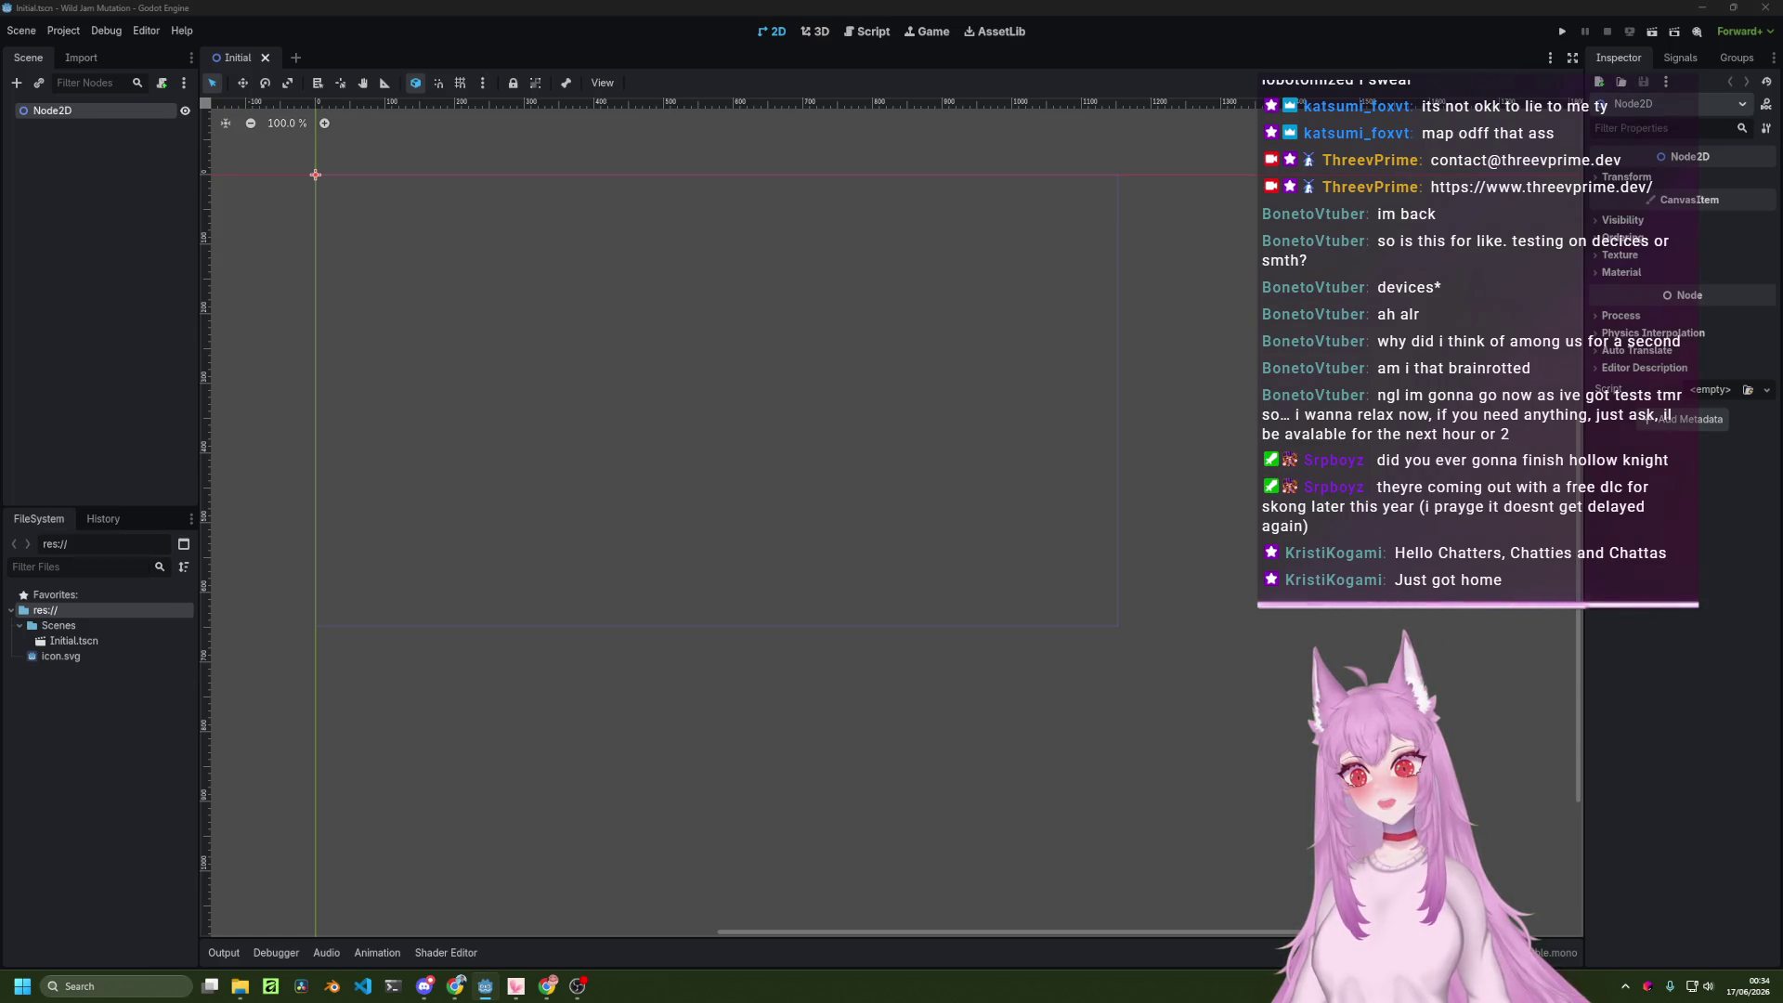
click(68, 702)
click(46, 610)
right_click(63, 610)
mouse_move(154, 625)
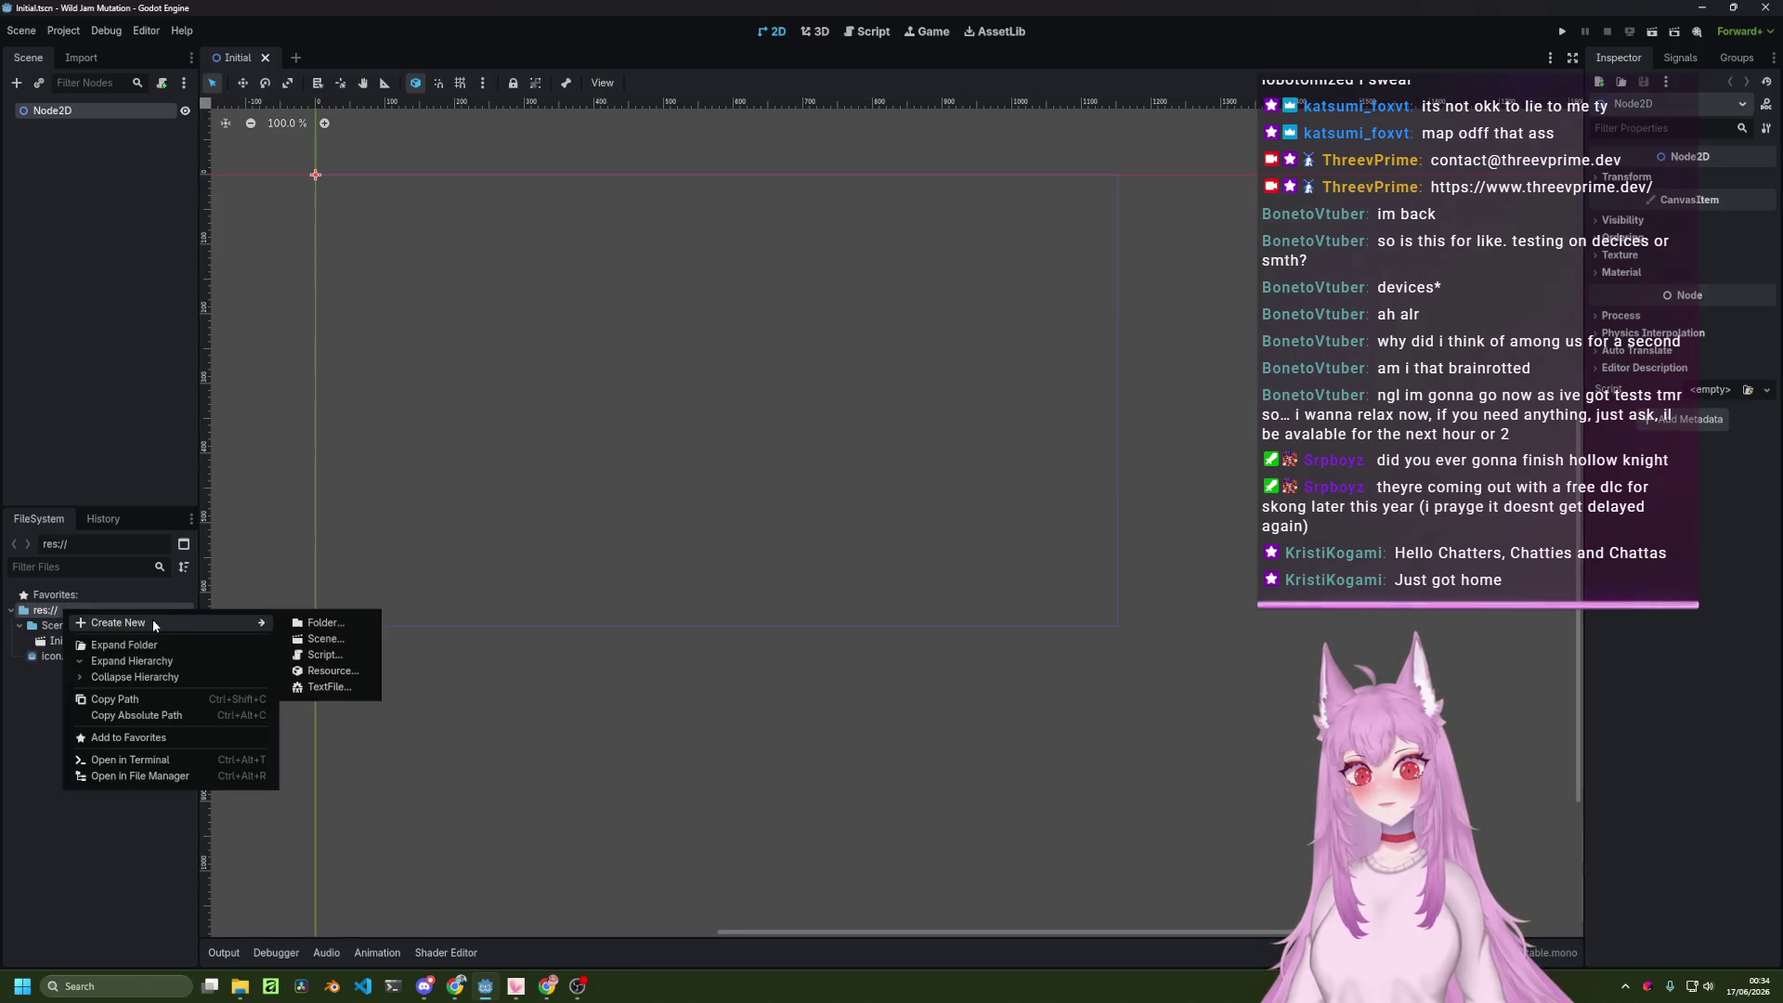
click(366, 622)
text(Assets)
key(Return)
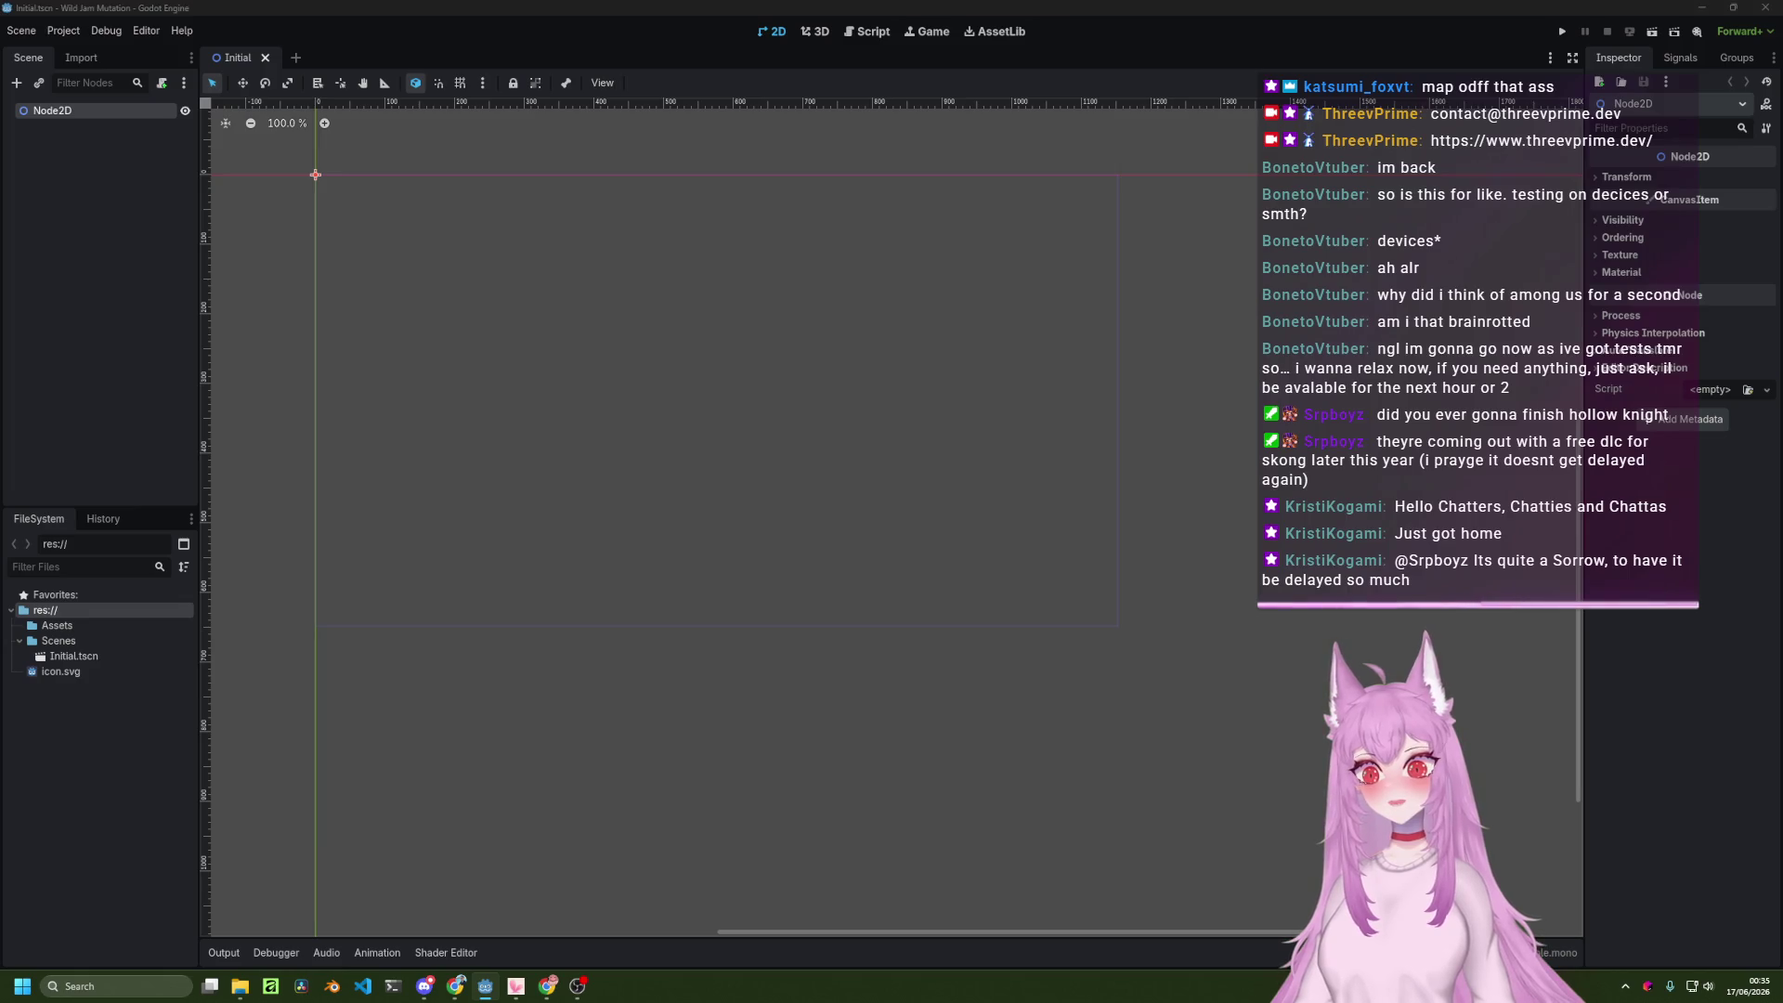
drag(86, 628, 84, 625)
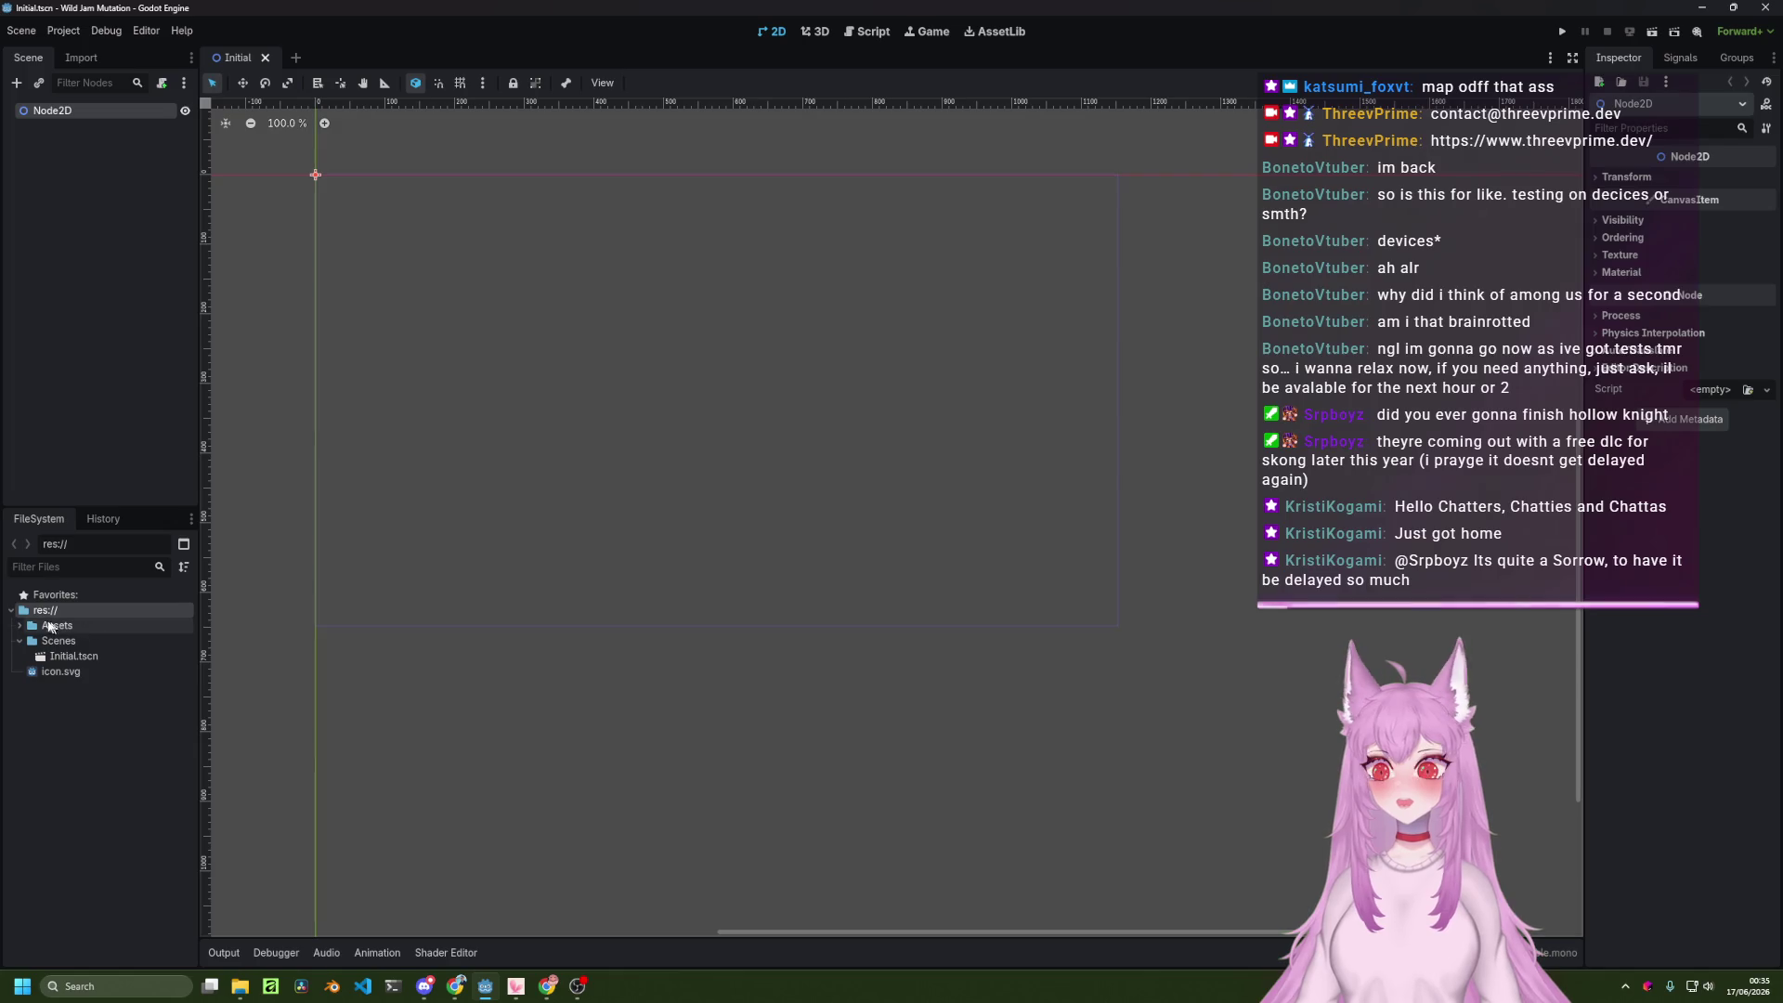
Drag the map image from Assets into the 2D viewport as a Sprite2D.
click(119, 640)
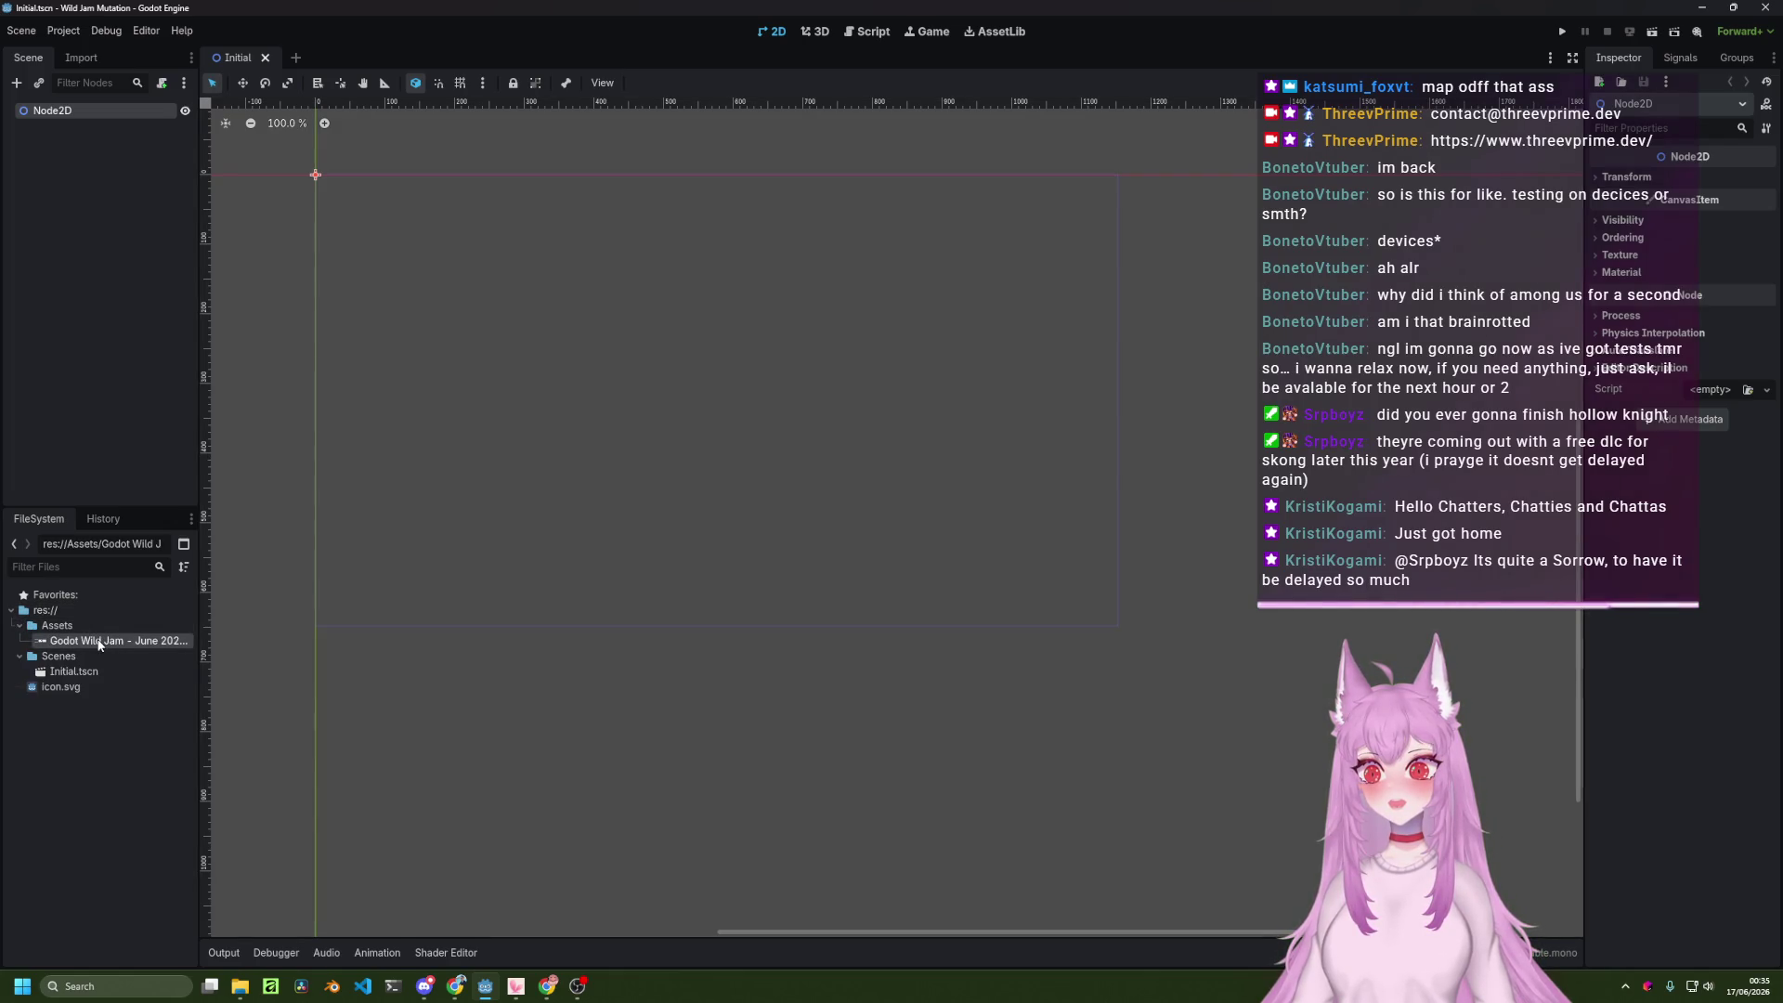
mouse_move(97, 640)
drag(312, 625, 588, 516)
scroll(718, 524, down, 3)
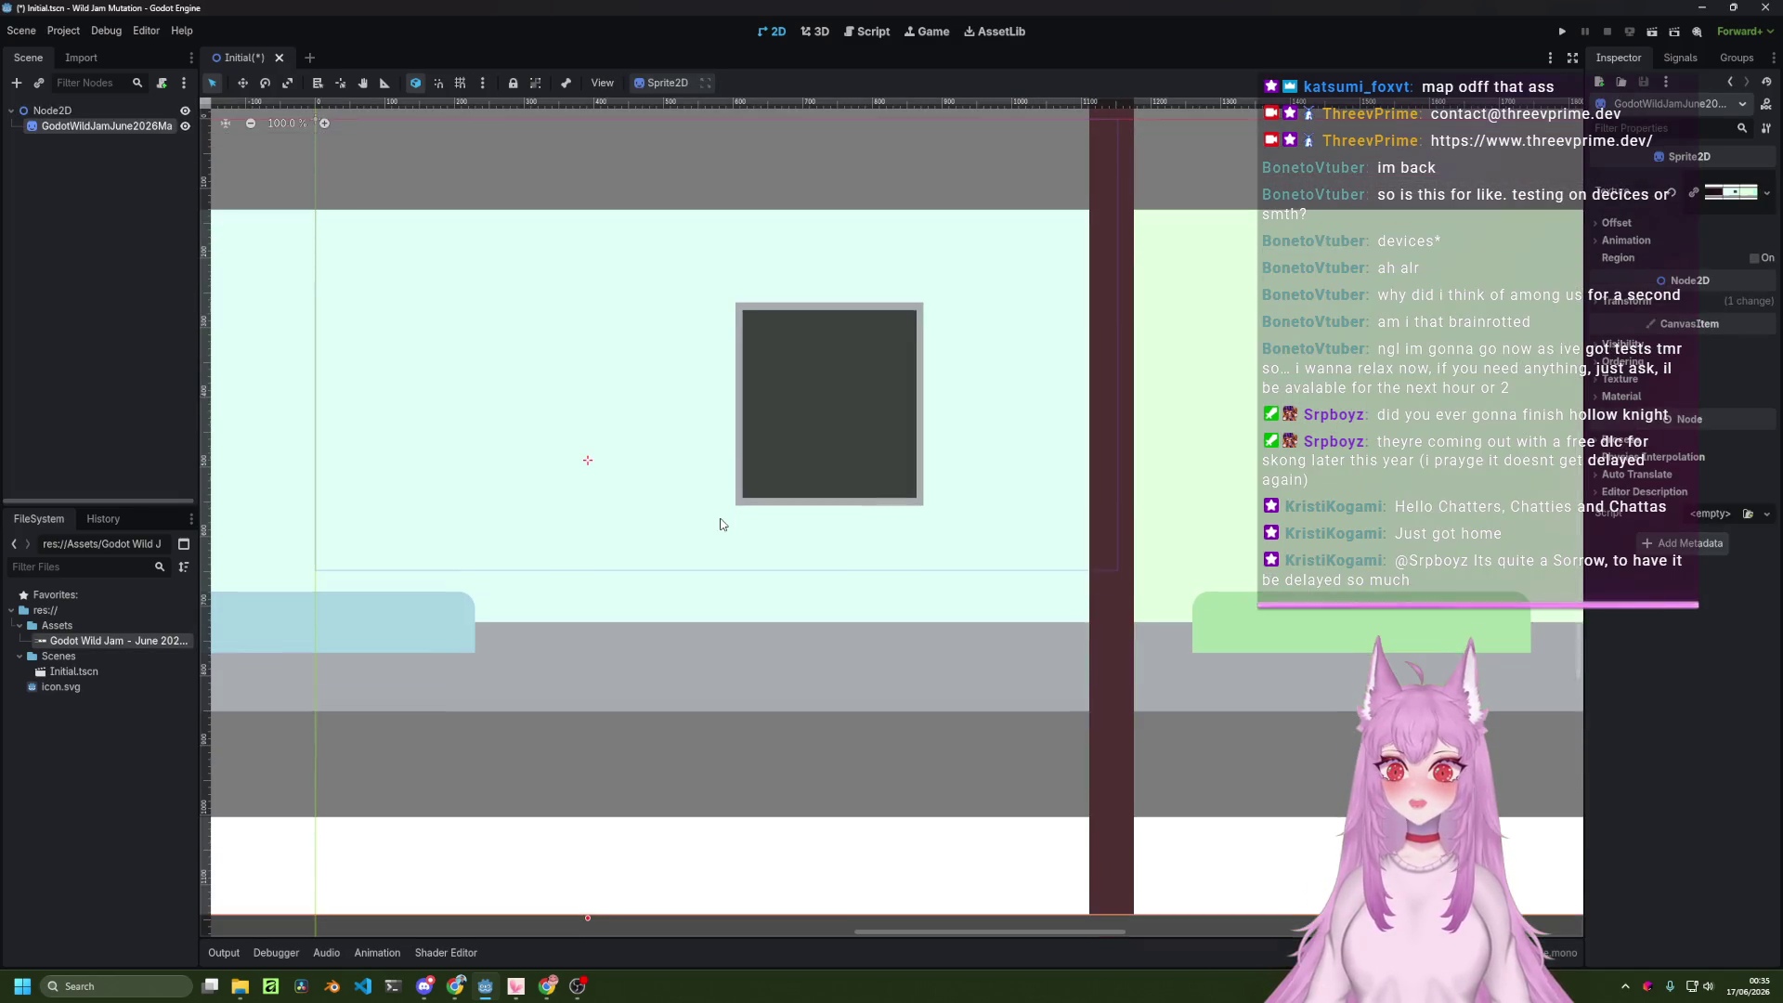
scroll(720, 523, up, 2)
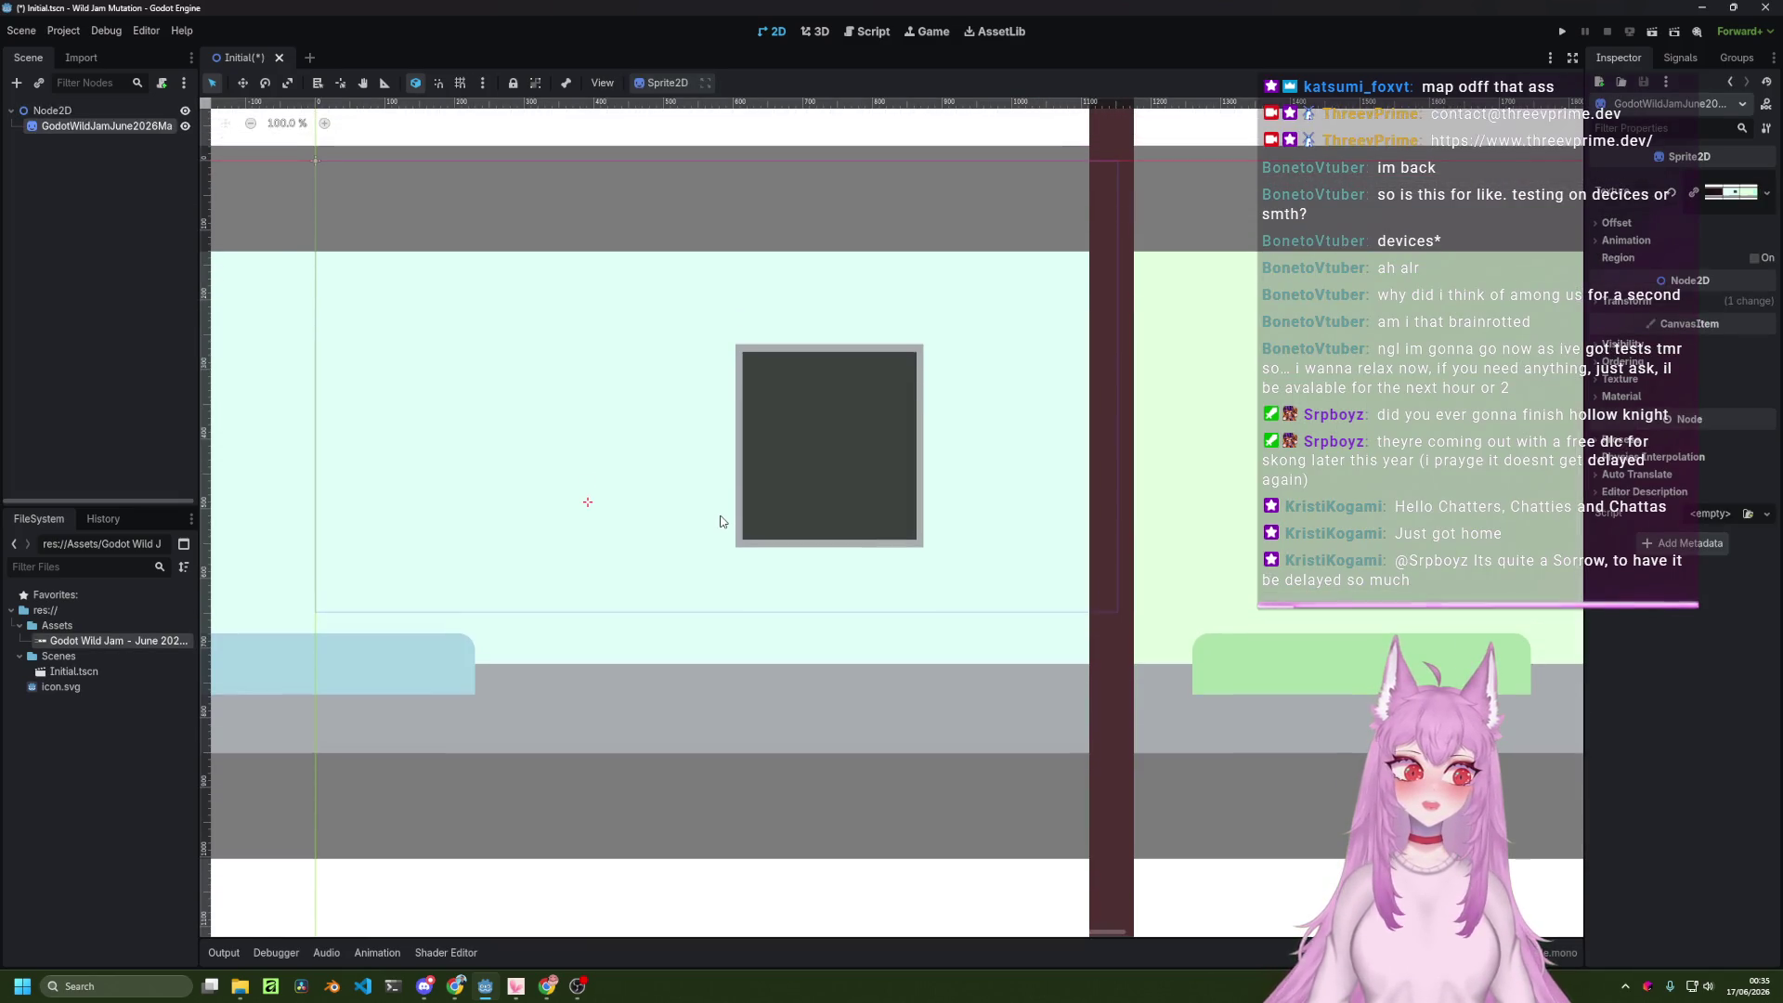
scroll(817, 513, down, 7)
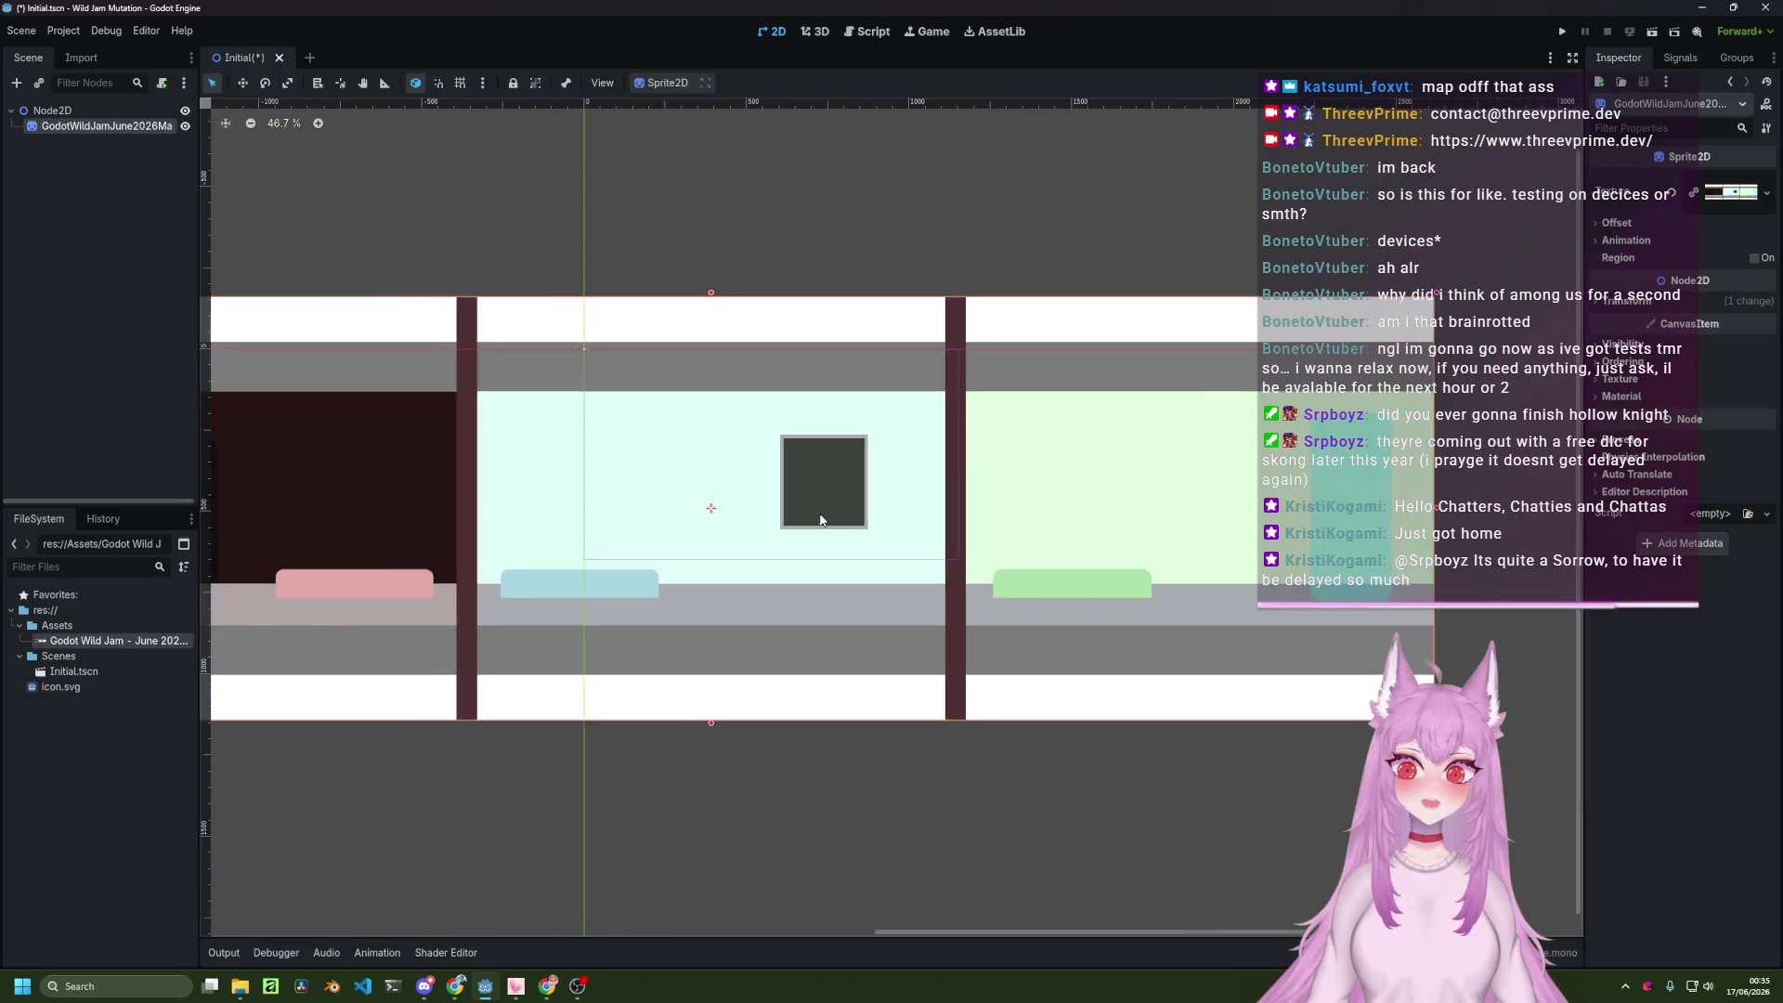
scroll(867, 544, down, 1)
Position the map sprite near the origin, keeping its original size, and save the scene.
mouse_move(867, 544)
mouse_down()
mouse_move(1086, 567)
mouse_move(1114, 642)
mouse_move(975, 616)
mouse_move(930, 546)
mouse_move(889, 527)
mouse_up()
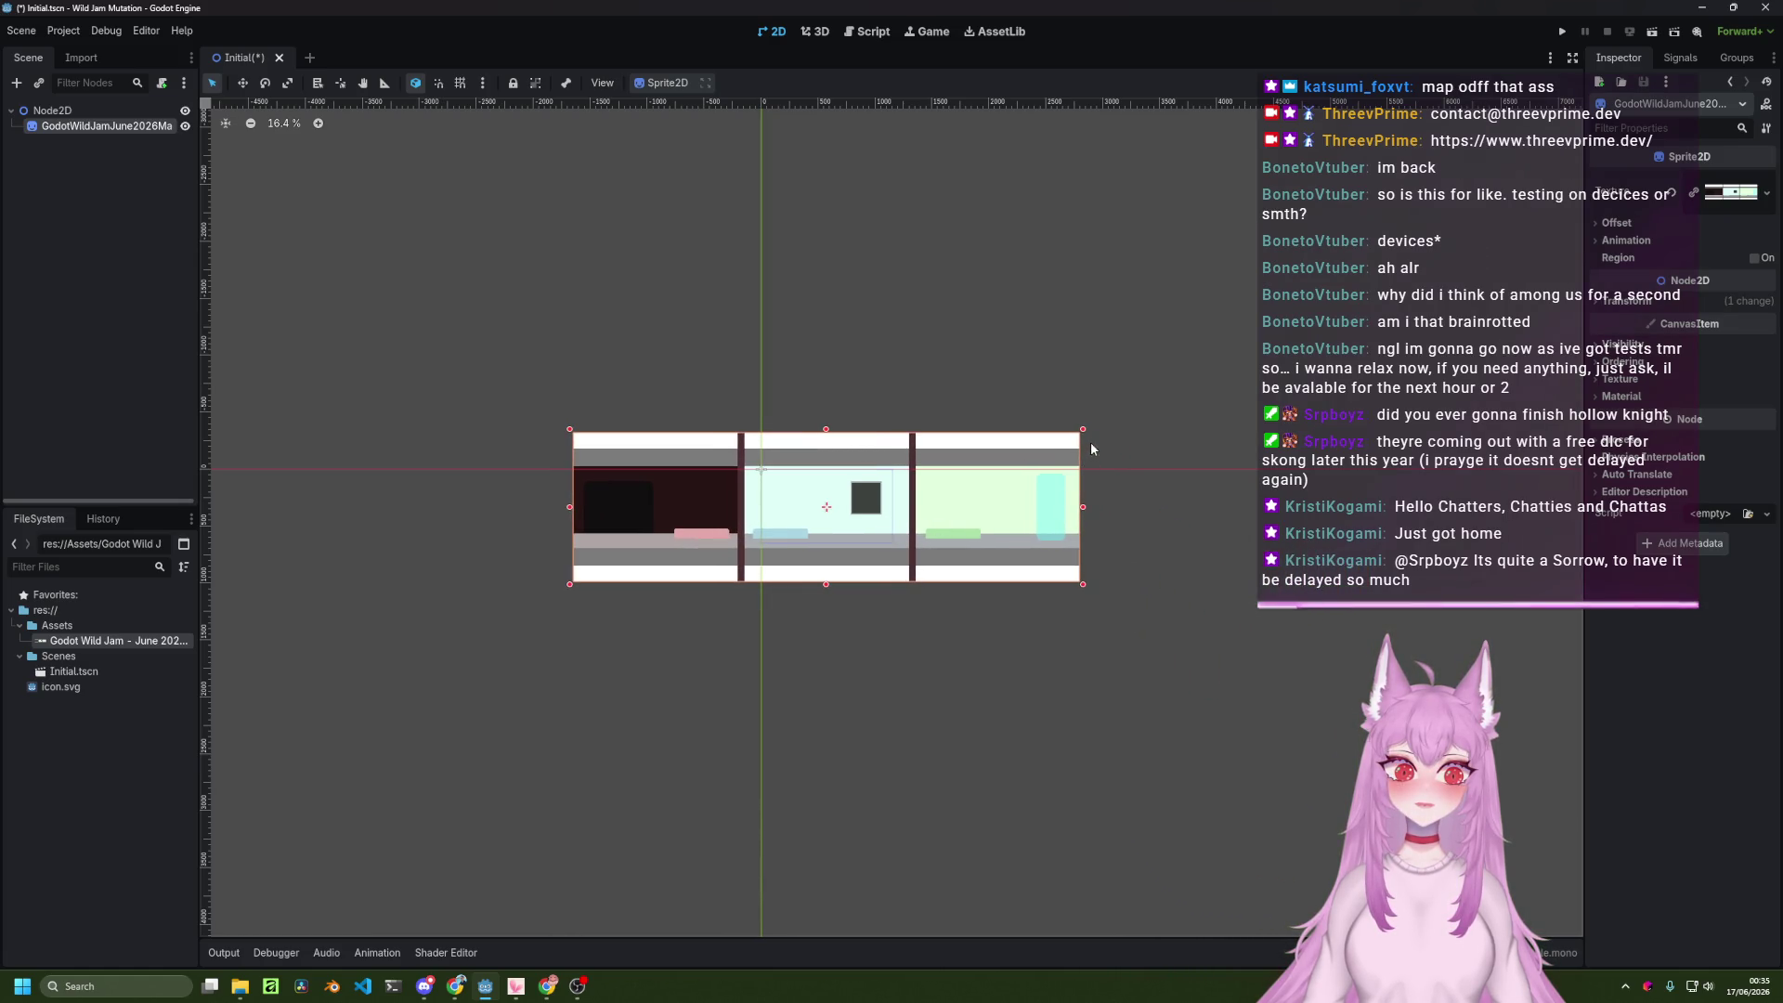
mouse_move(1083, 431)
mouse_down()
mouse_move(1047, 437)
mouse_move(1040, 465)
mouse_up()
key(ctrl+z)
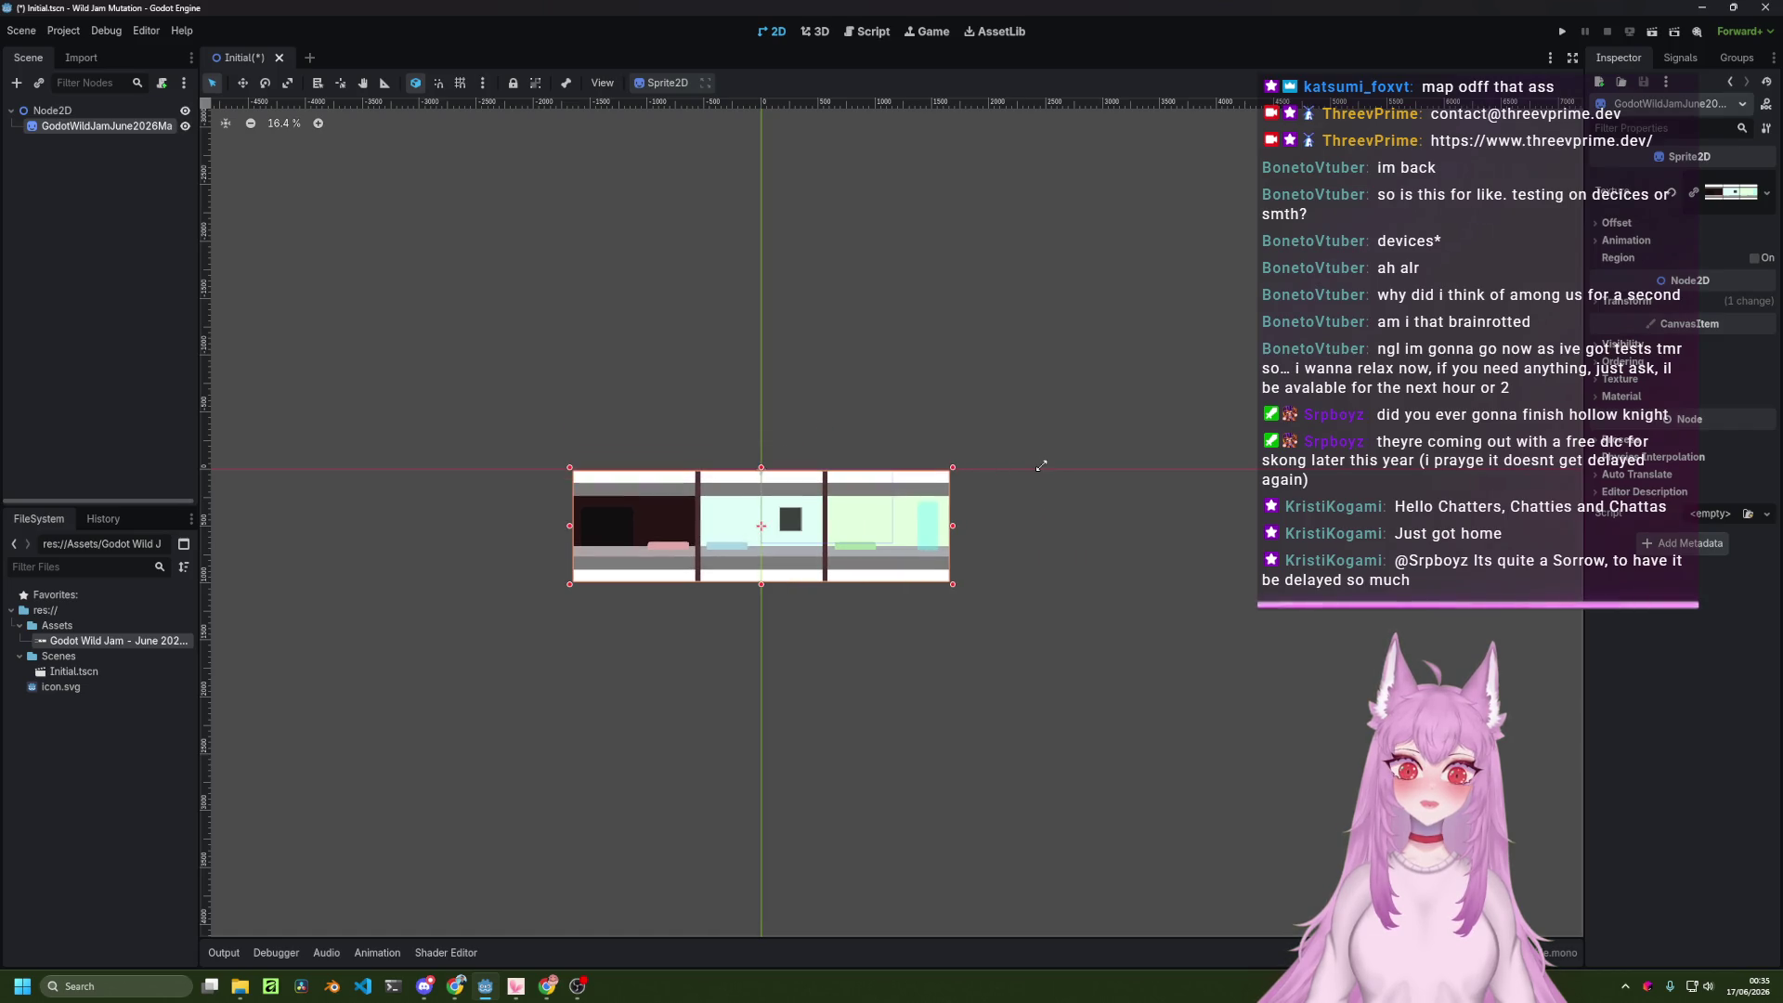
scroll(774, 508, up, 6)
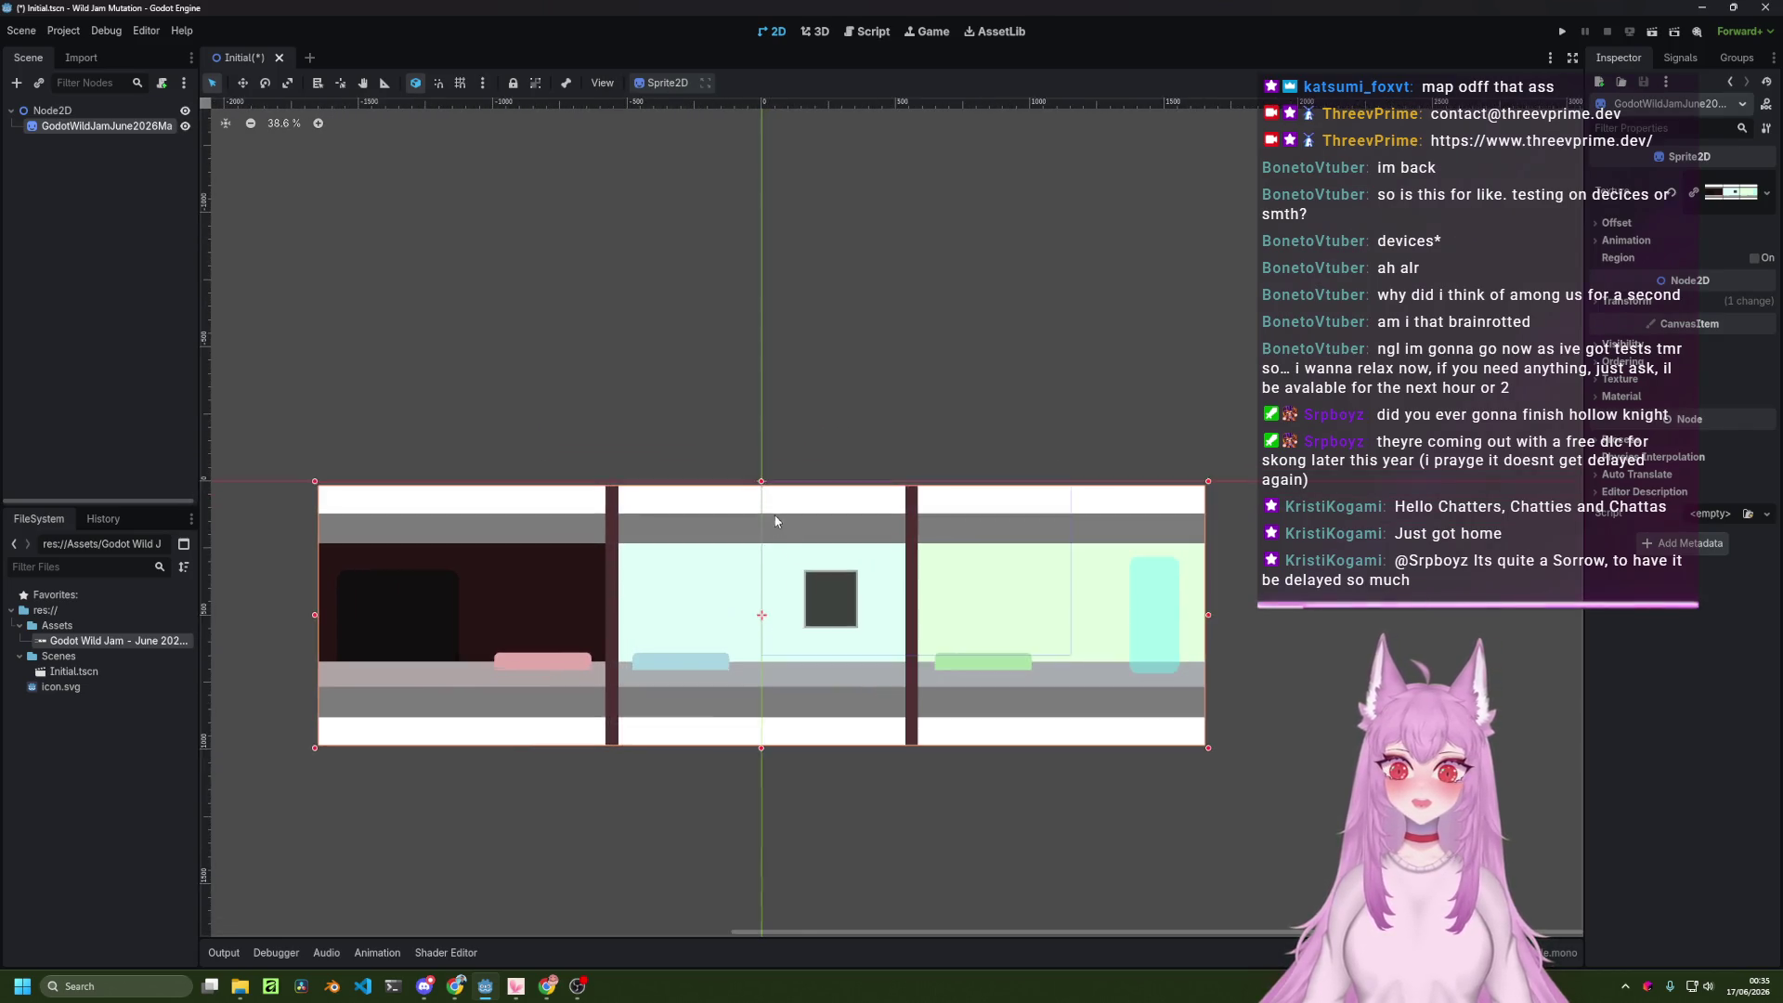
mouse_move(840, 574)
mouse_down()
mouse_move(1017, 340)
mouse_move(1041, 373)
mouse_move(1017, 468)
mouse_move(958, 488)
mouse_move(1070, 471)
mouse_move(1064, 484)
mouse_up()
key(ctrl+s)
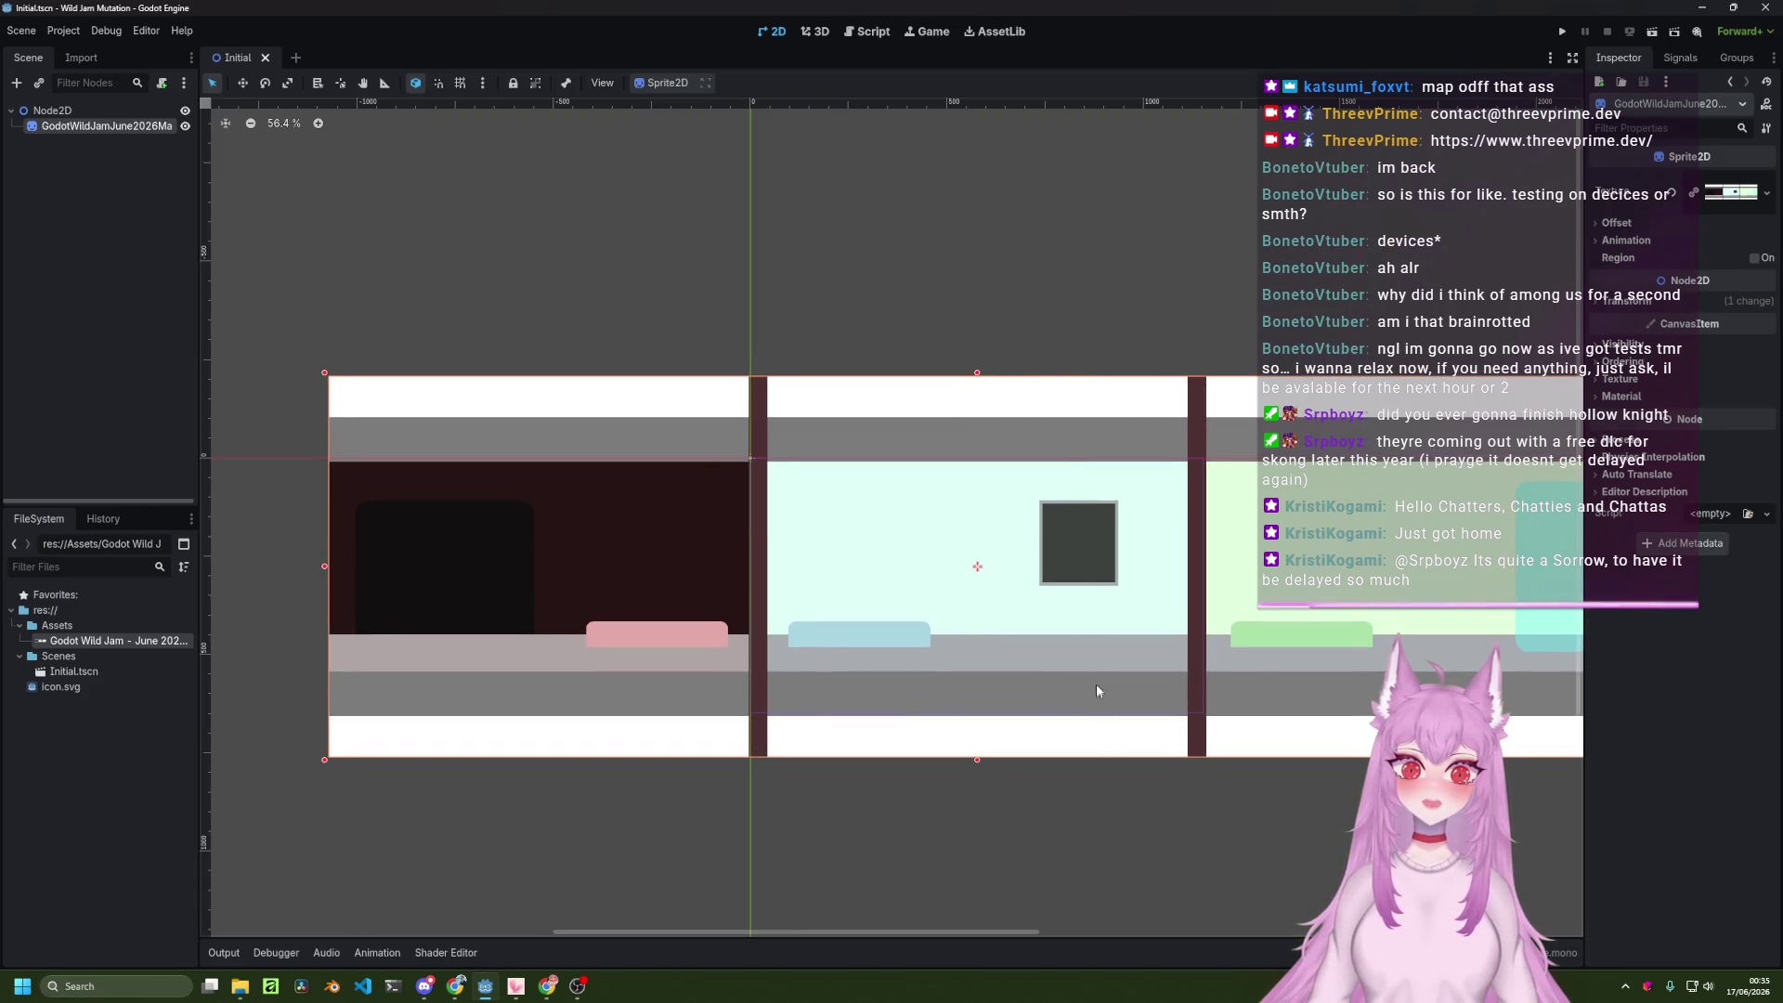
mouse_move(1170, 564)
mouse_down()
mouse_move(1065, 486)
mouse_move(972, 477)
mouse_move(986, 486)
mouse_up()
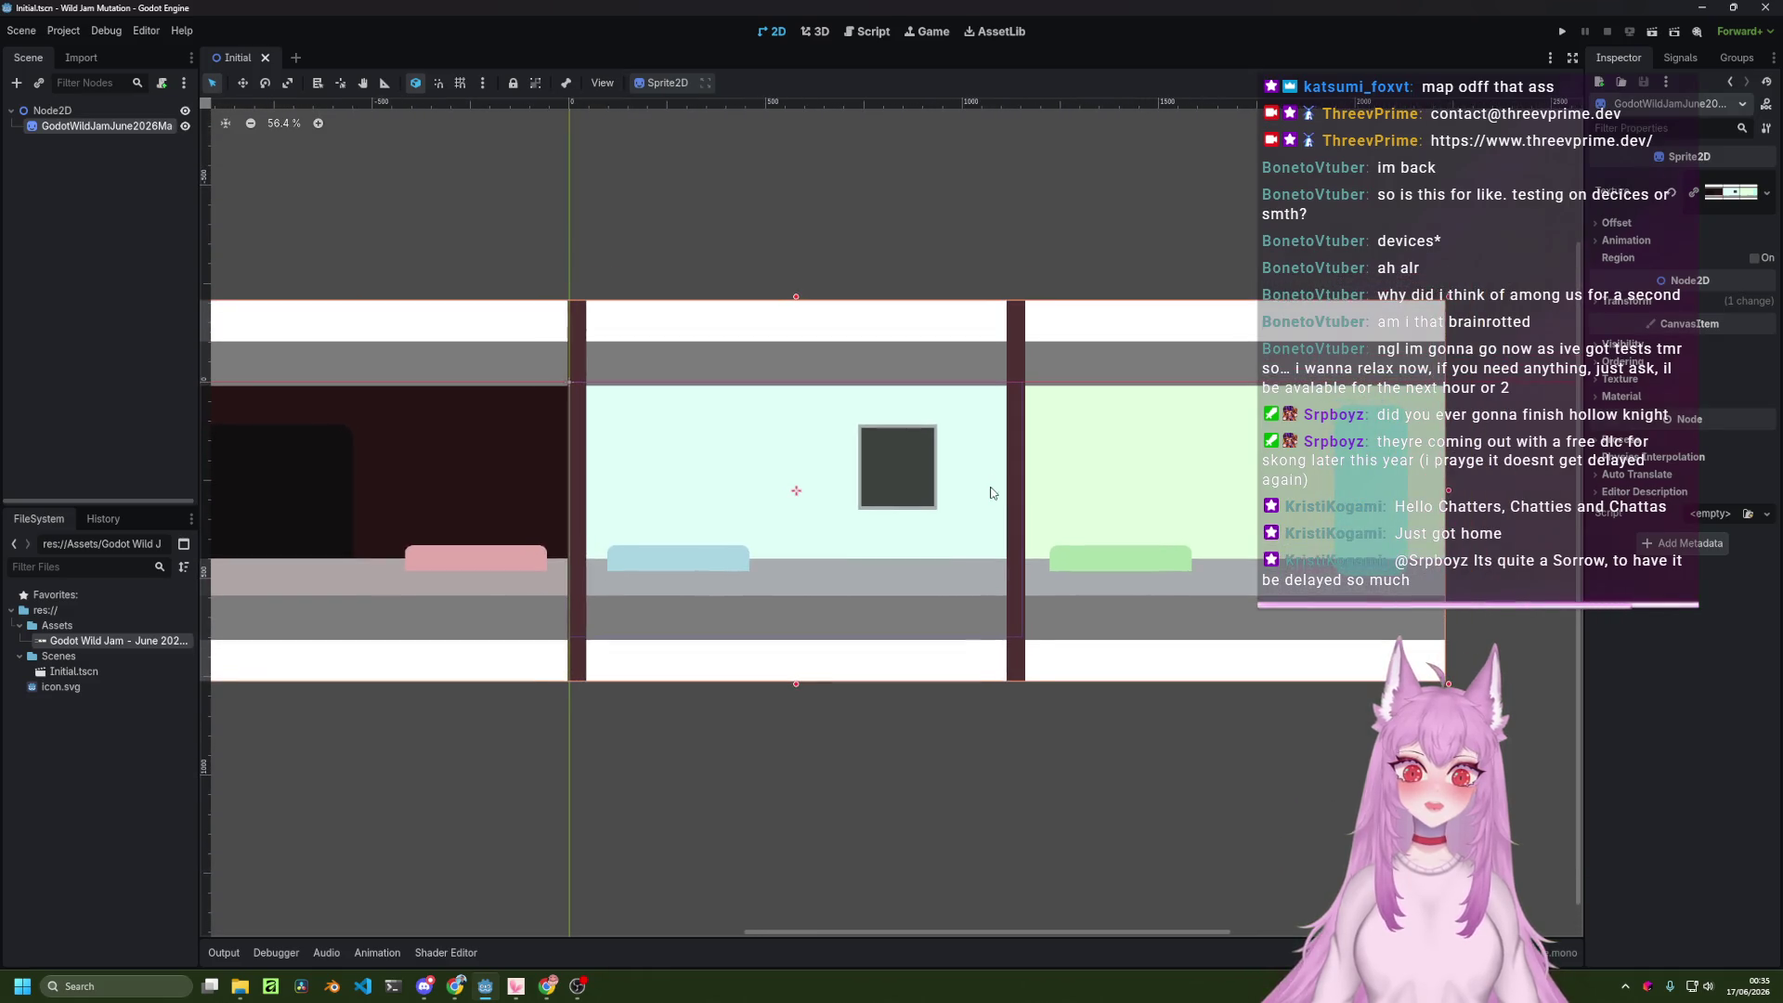
drag(929, 427, 859, 433)
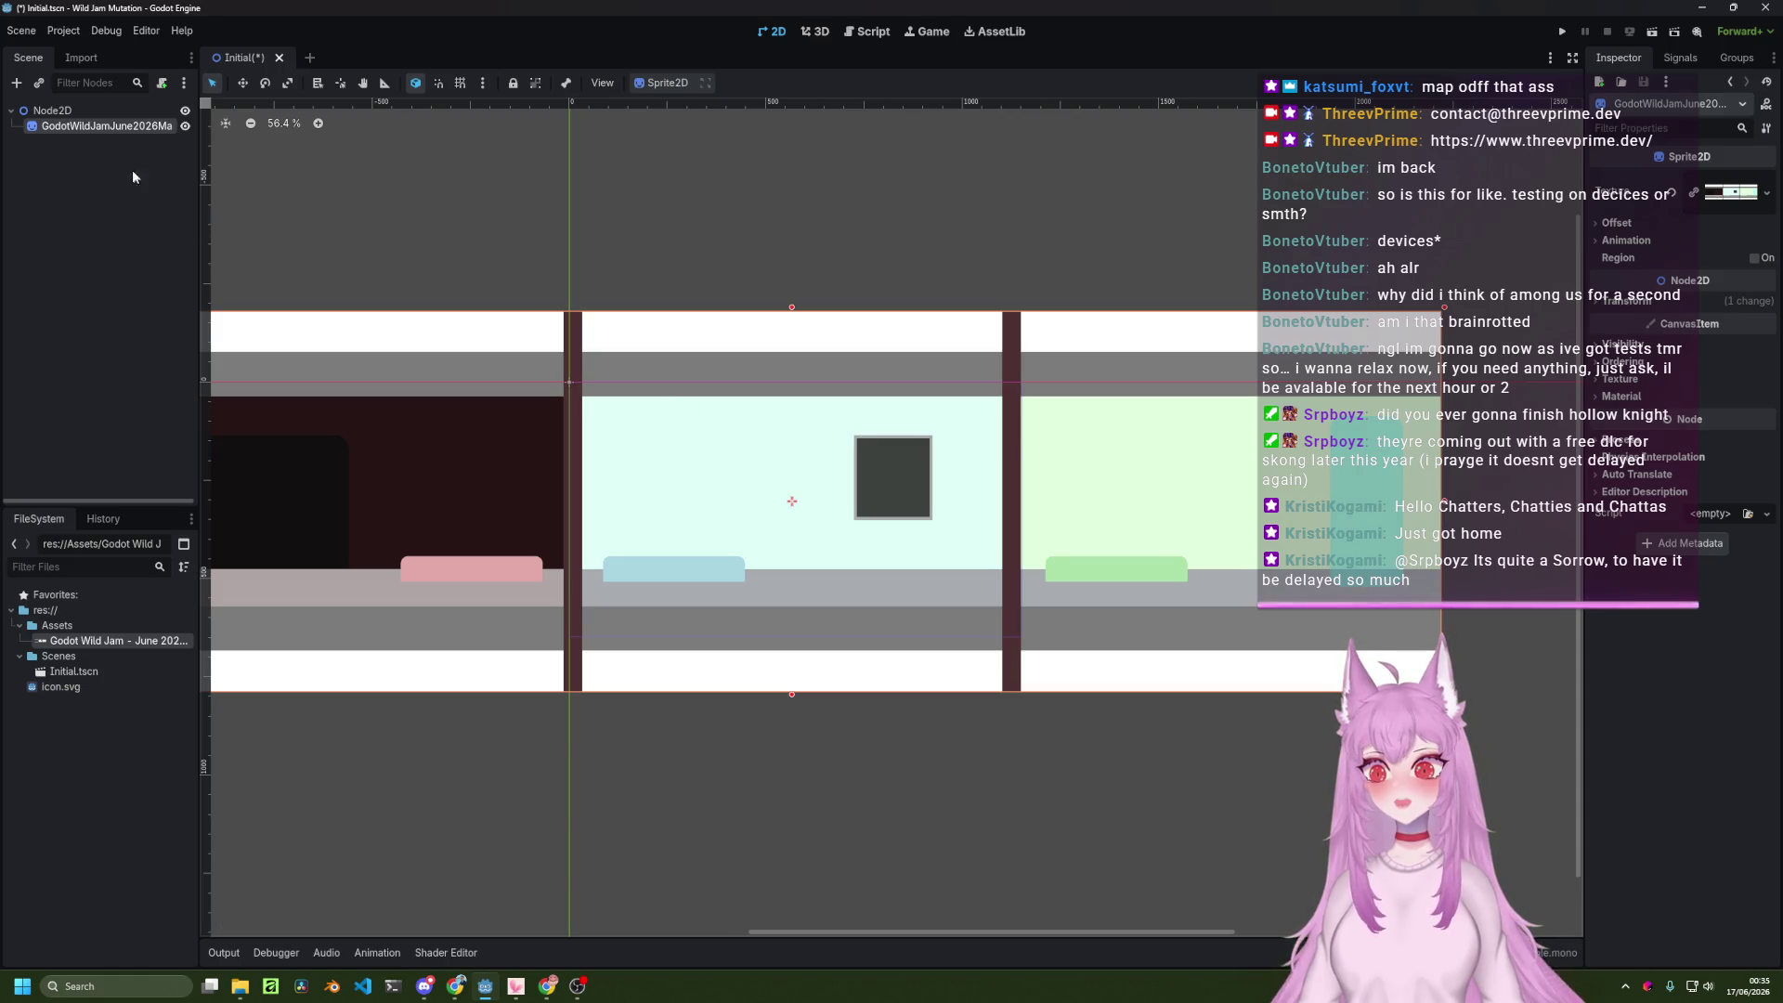
Rename the map sprite node to Map.
double_click(93, 125)
text(Map)
key(Return)
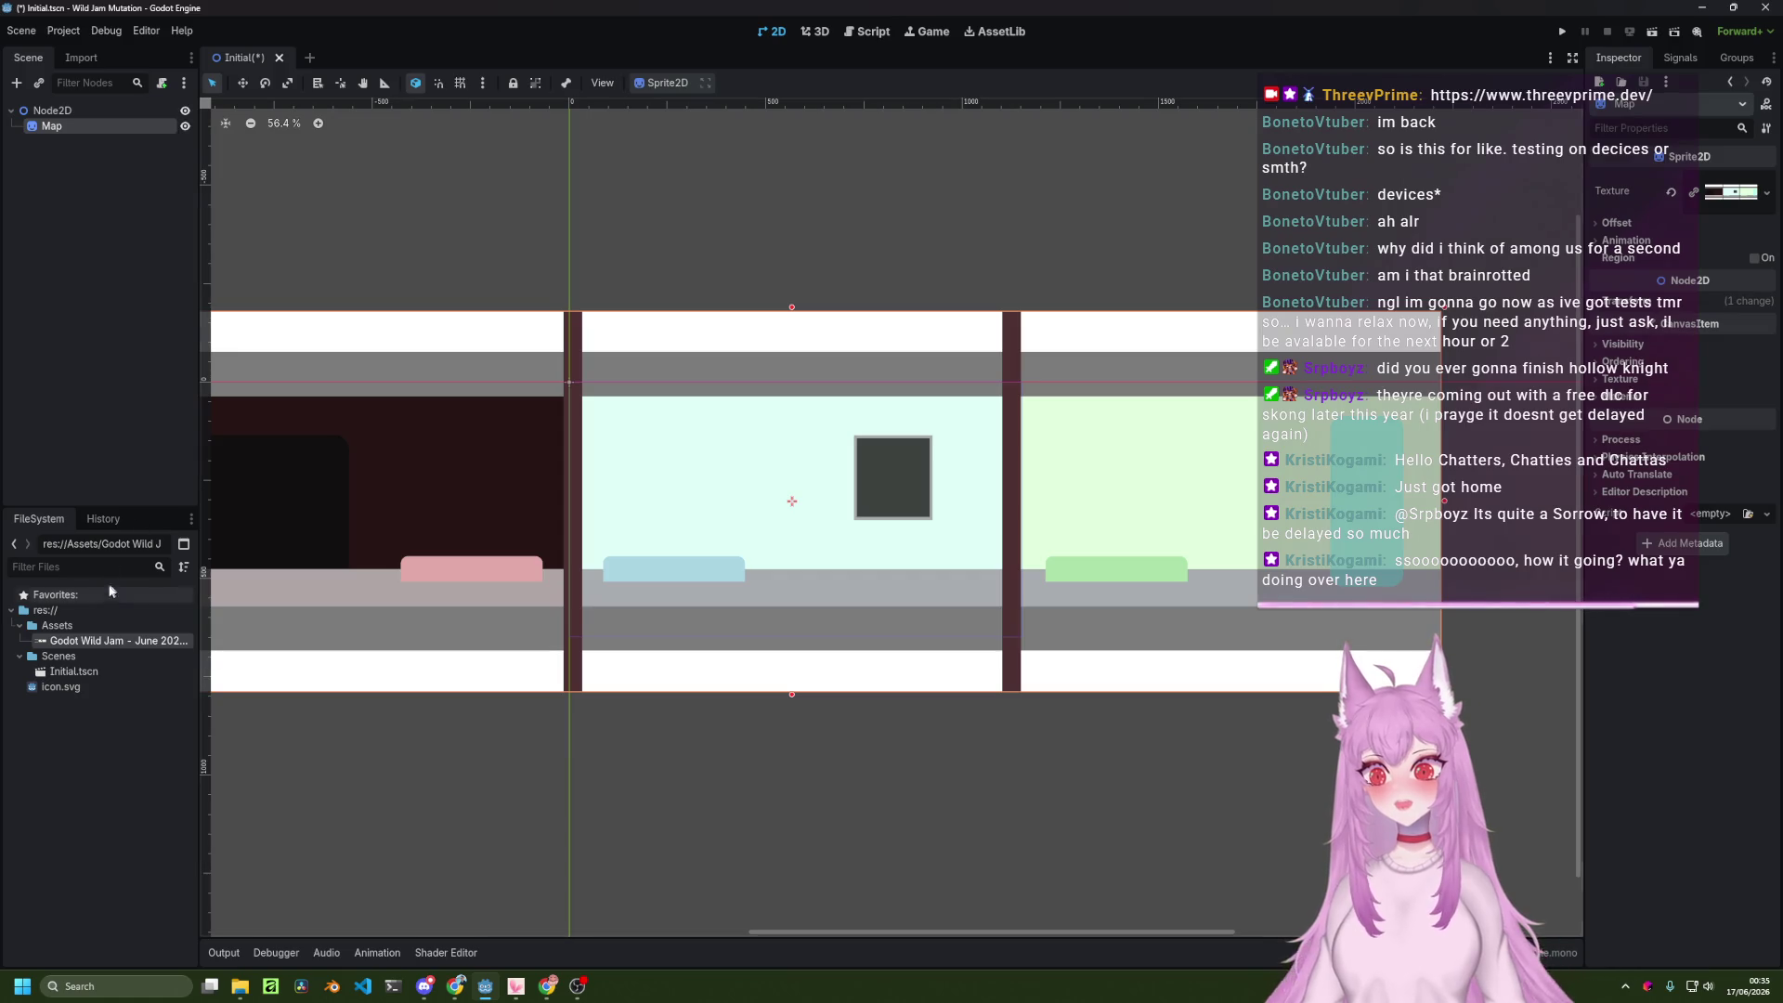
Rename the map image file to Map.jpg and let it reimport.
right_click(103, 640)
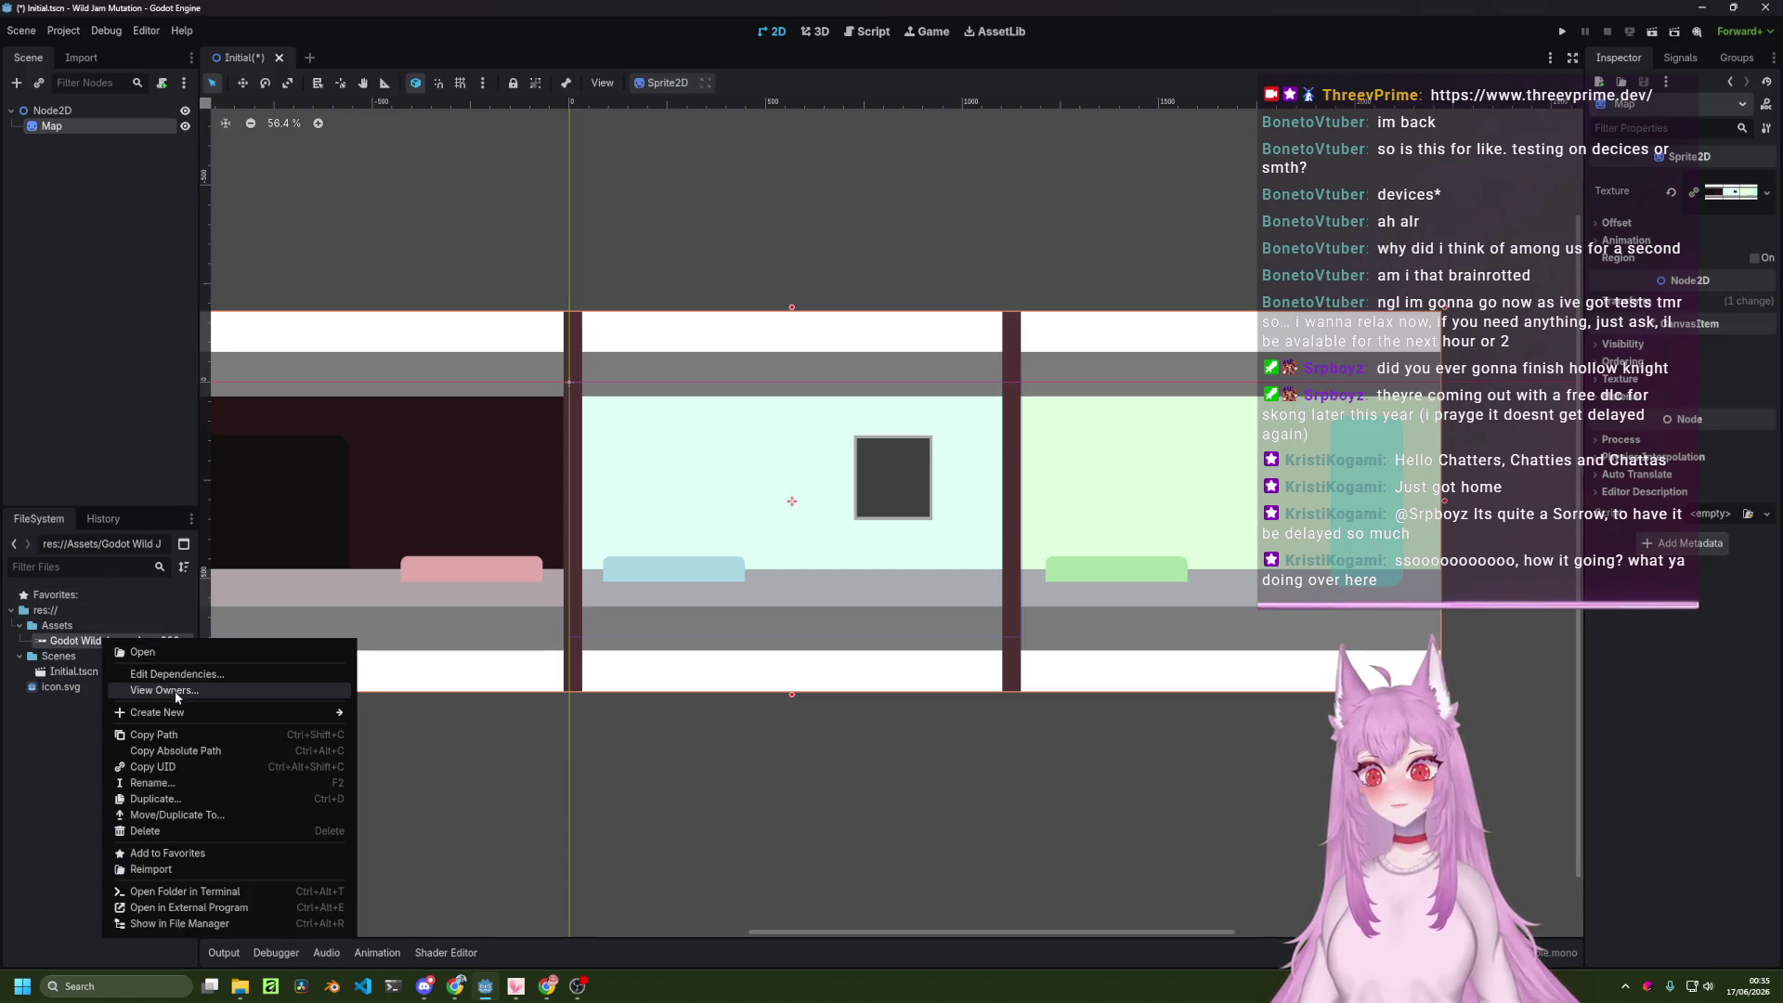
click(199, 784)
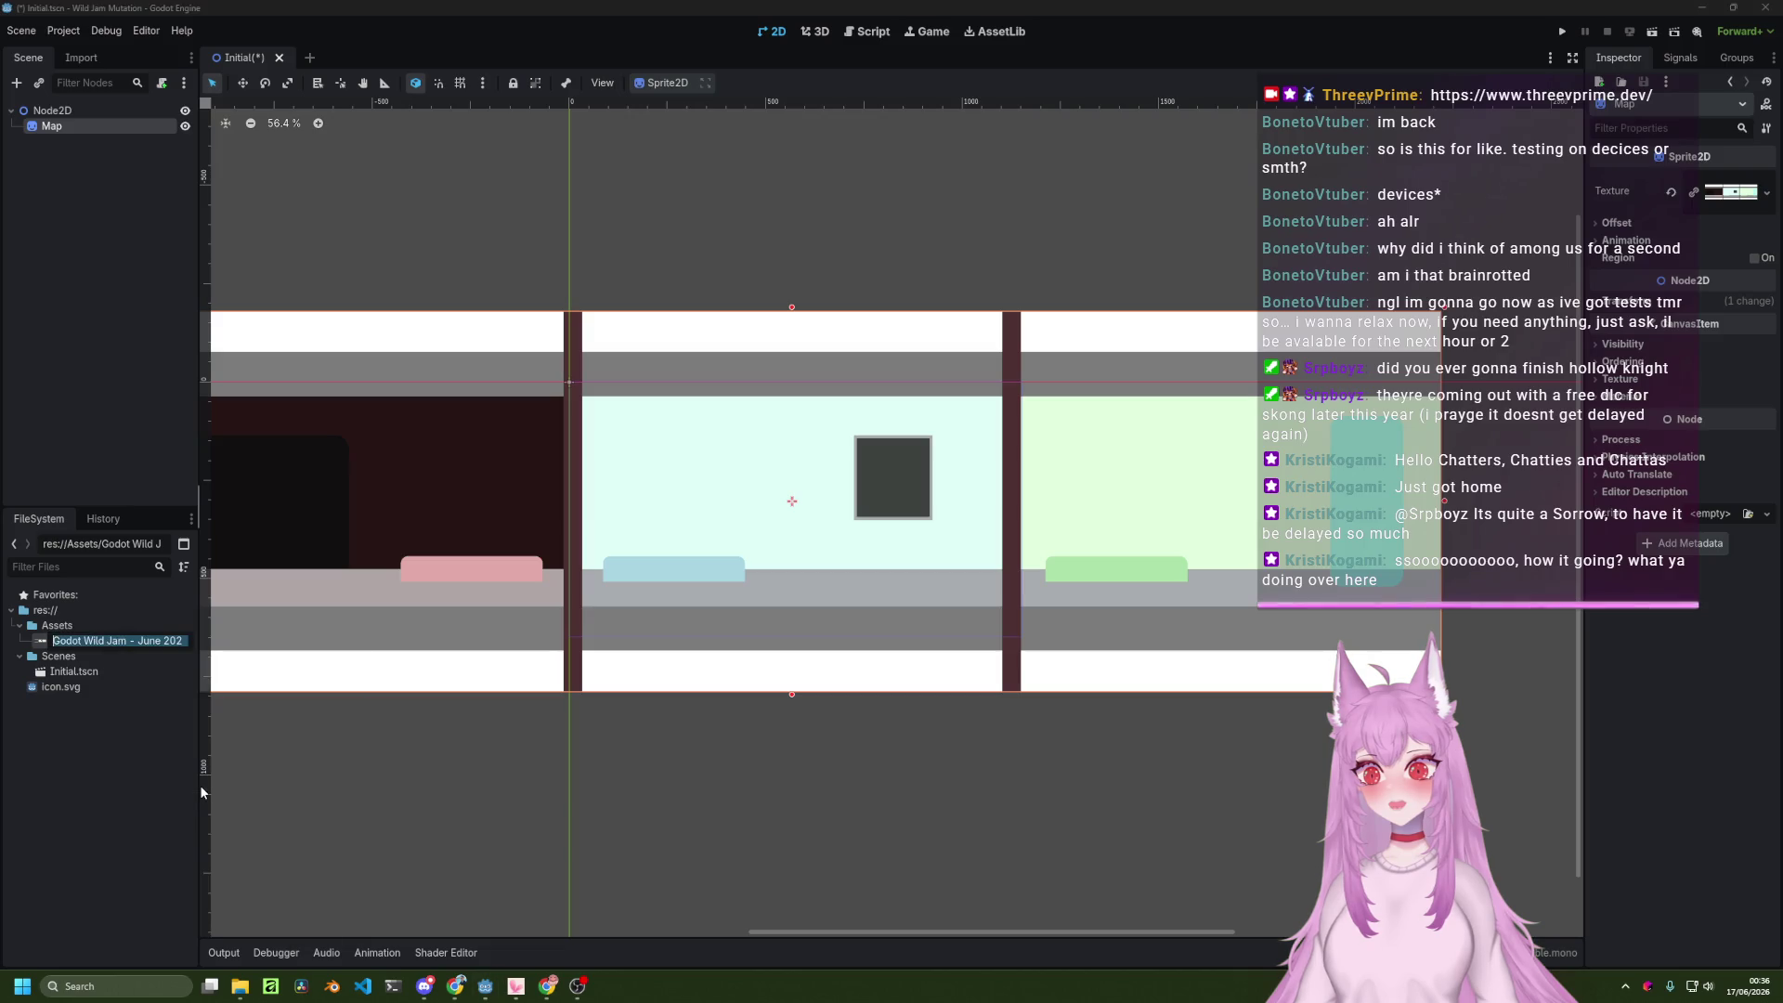
text(Map.jpg)
key(Return)
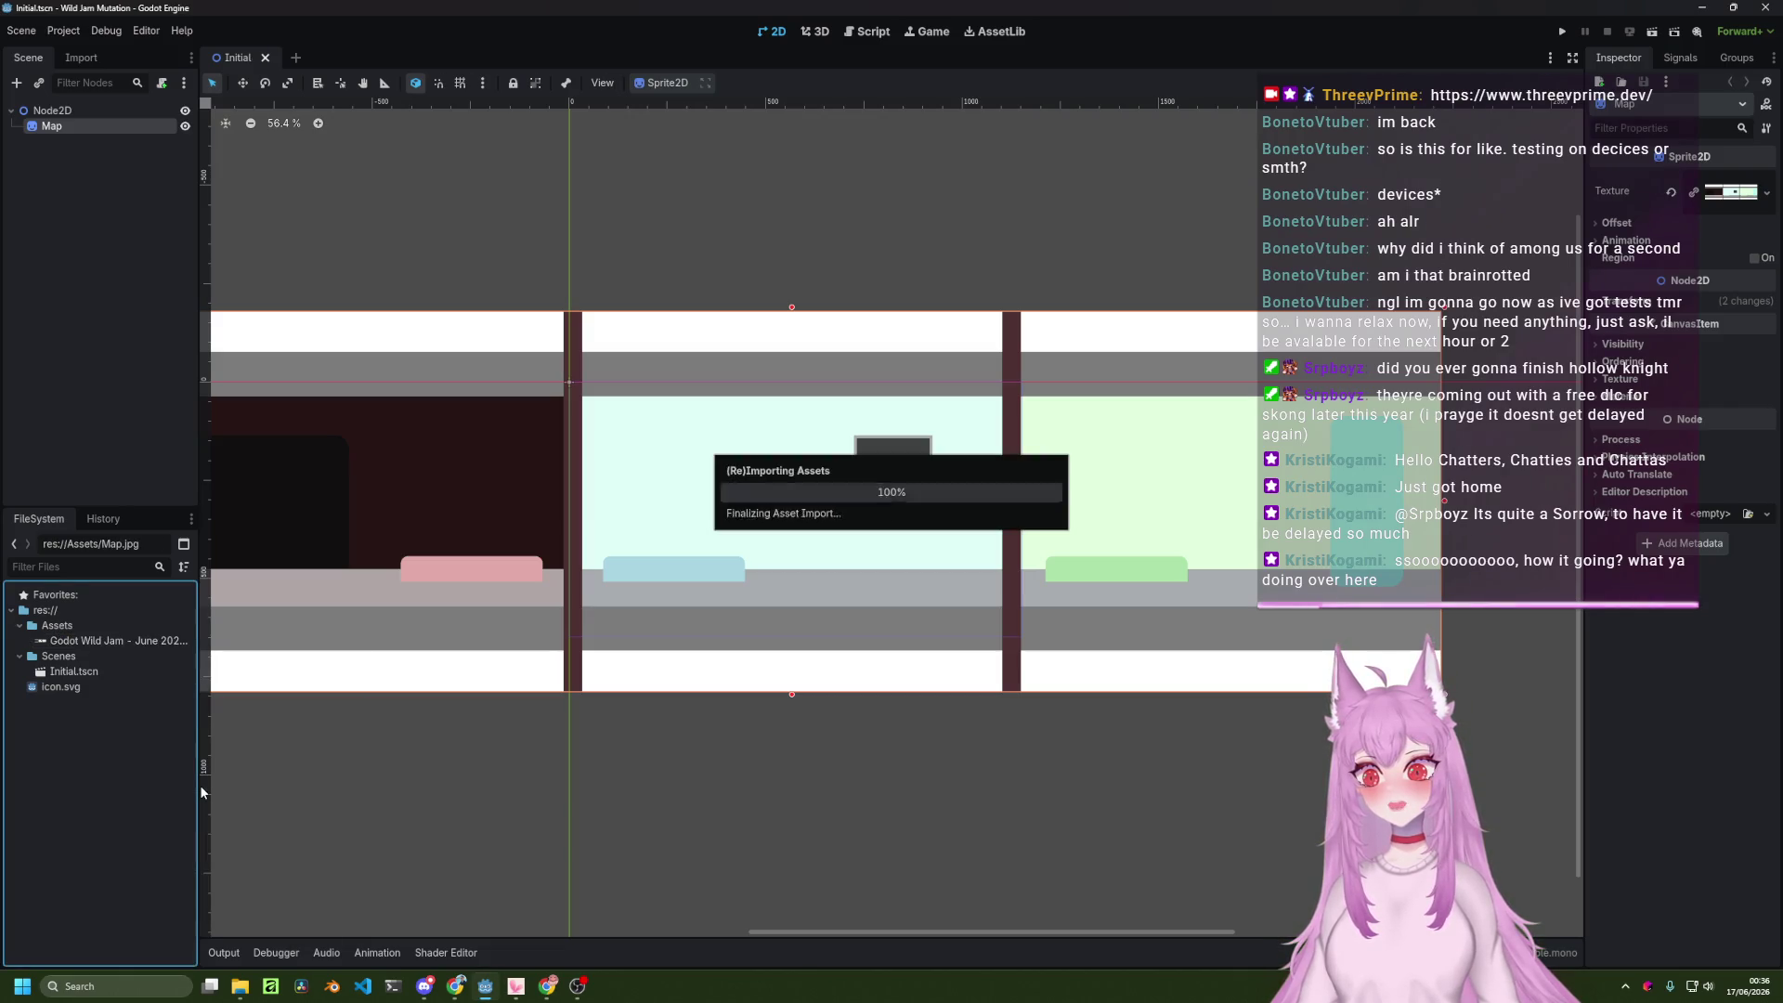
click(757, 501)
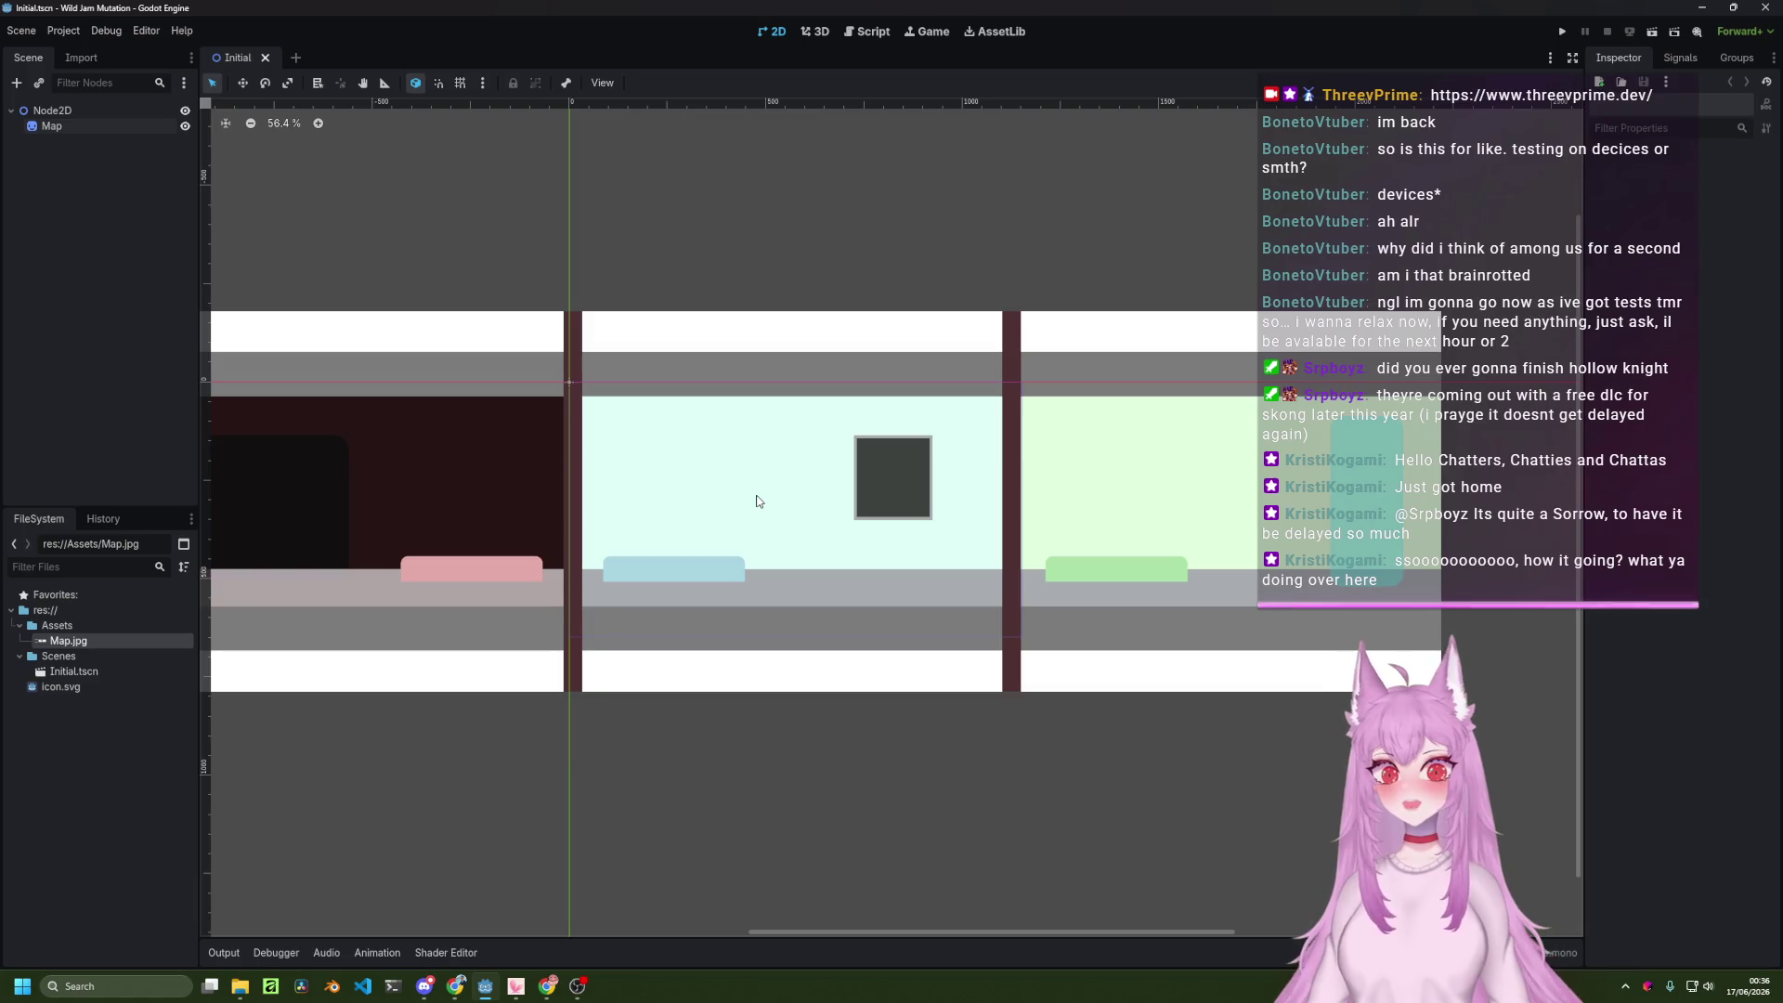
key(alt+Tab)
Run the project, setting the current scene as the main scene.
click(808, 640)
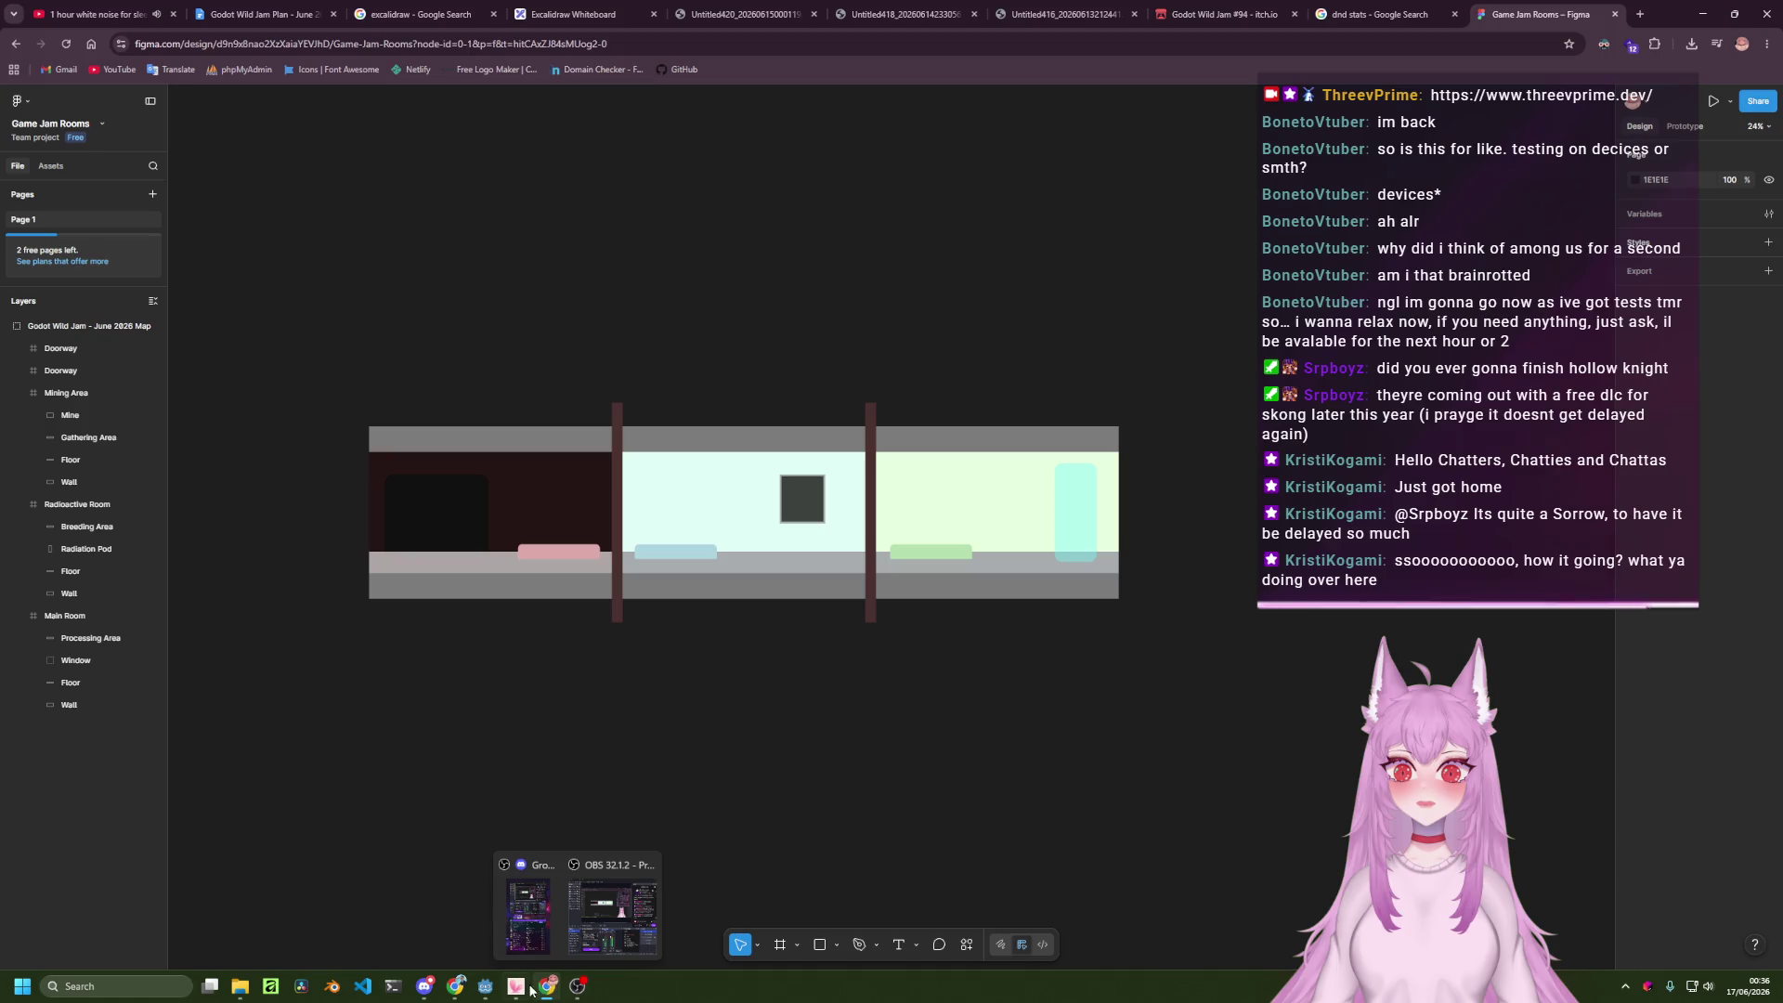
click(485, 987)
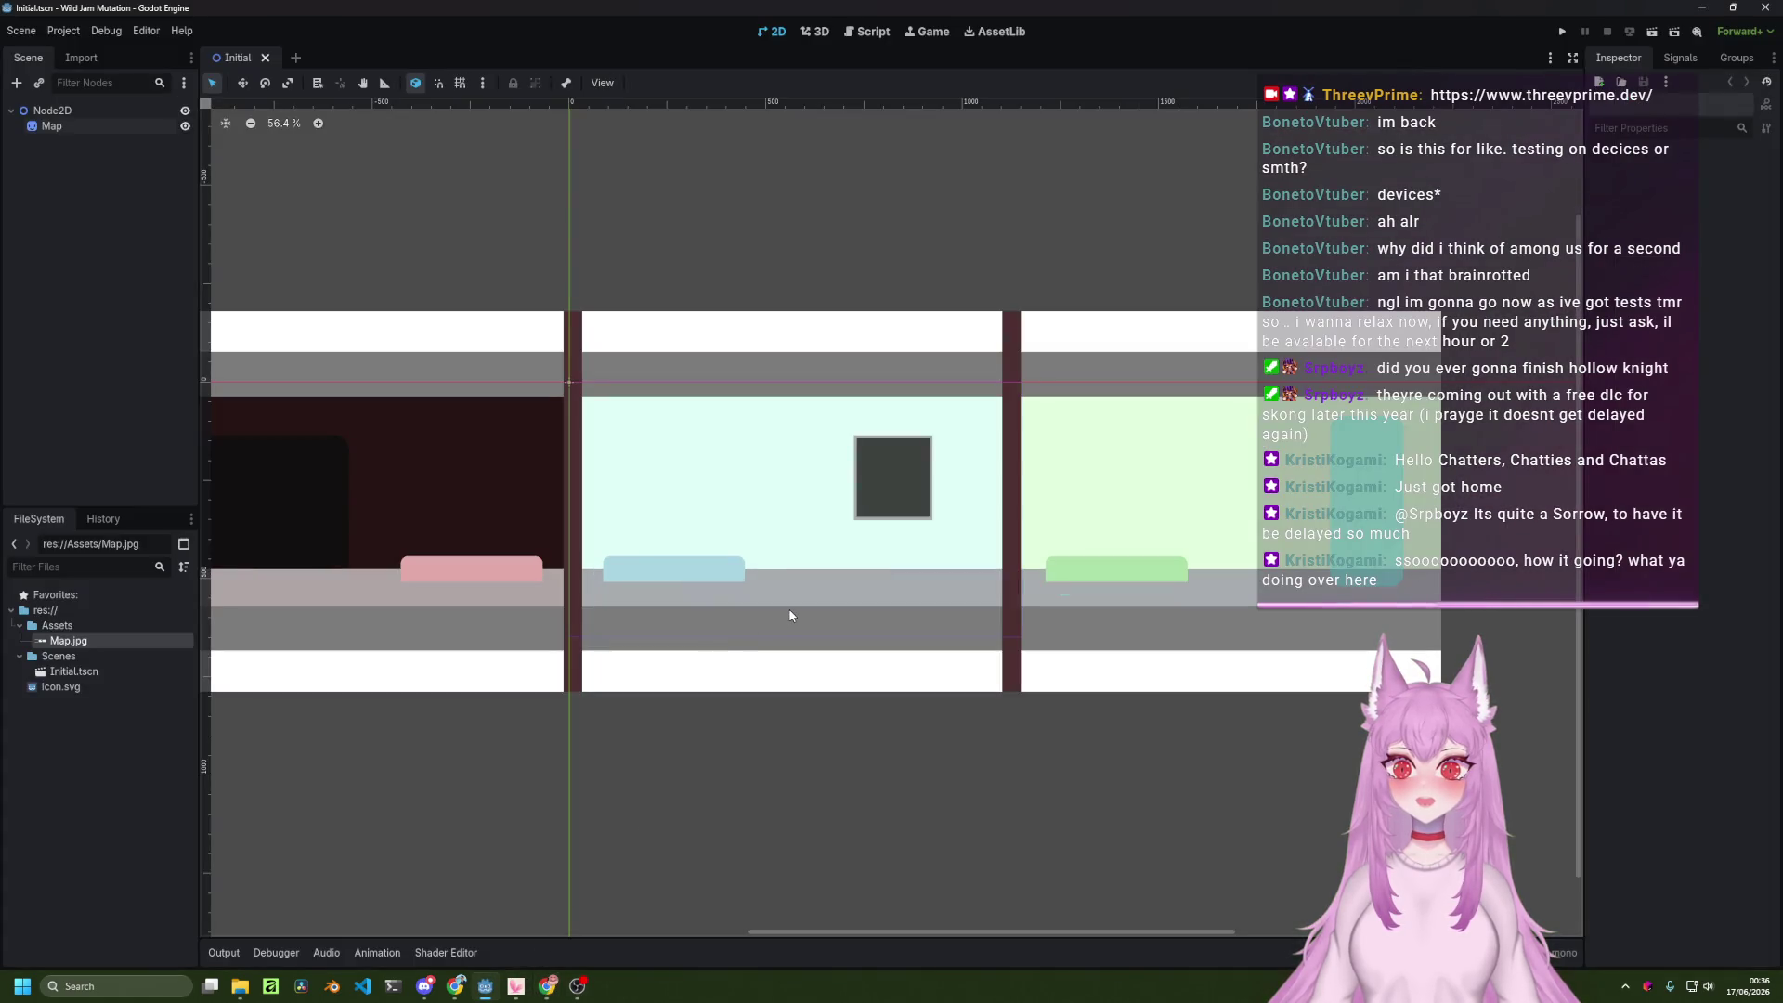
click(1563, 36)
click(985, 524)
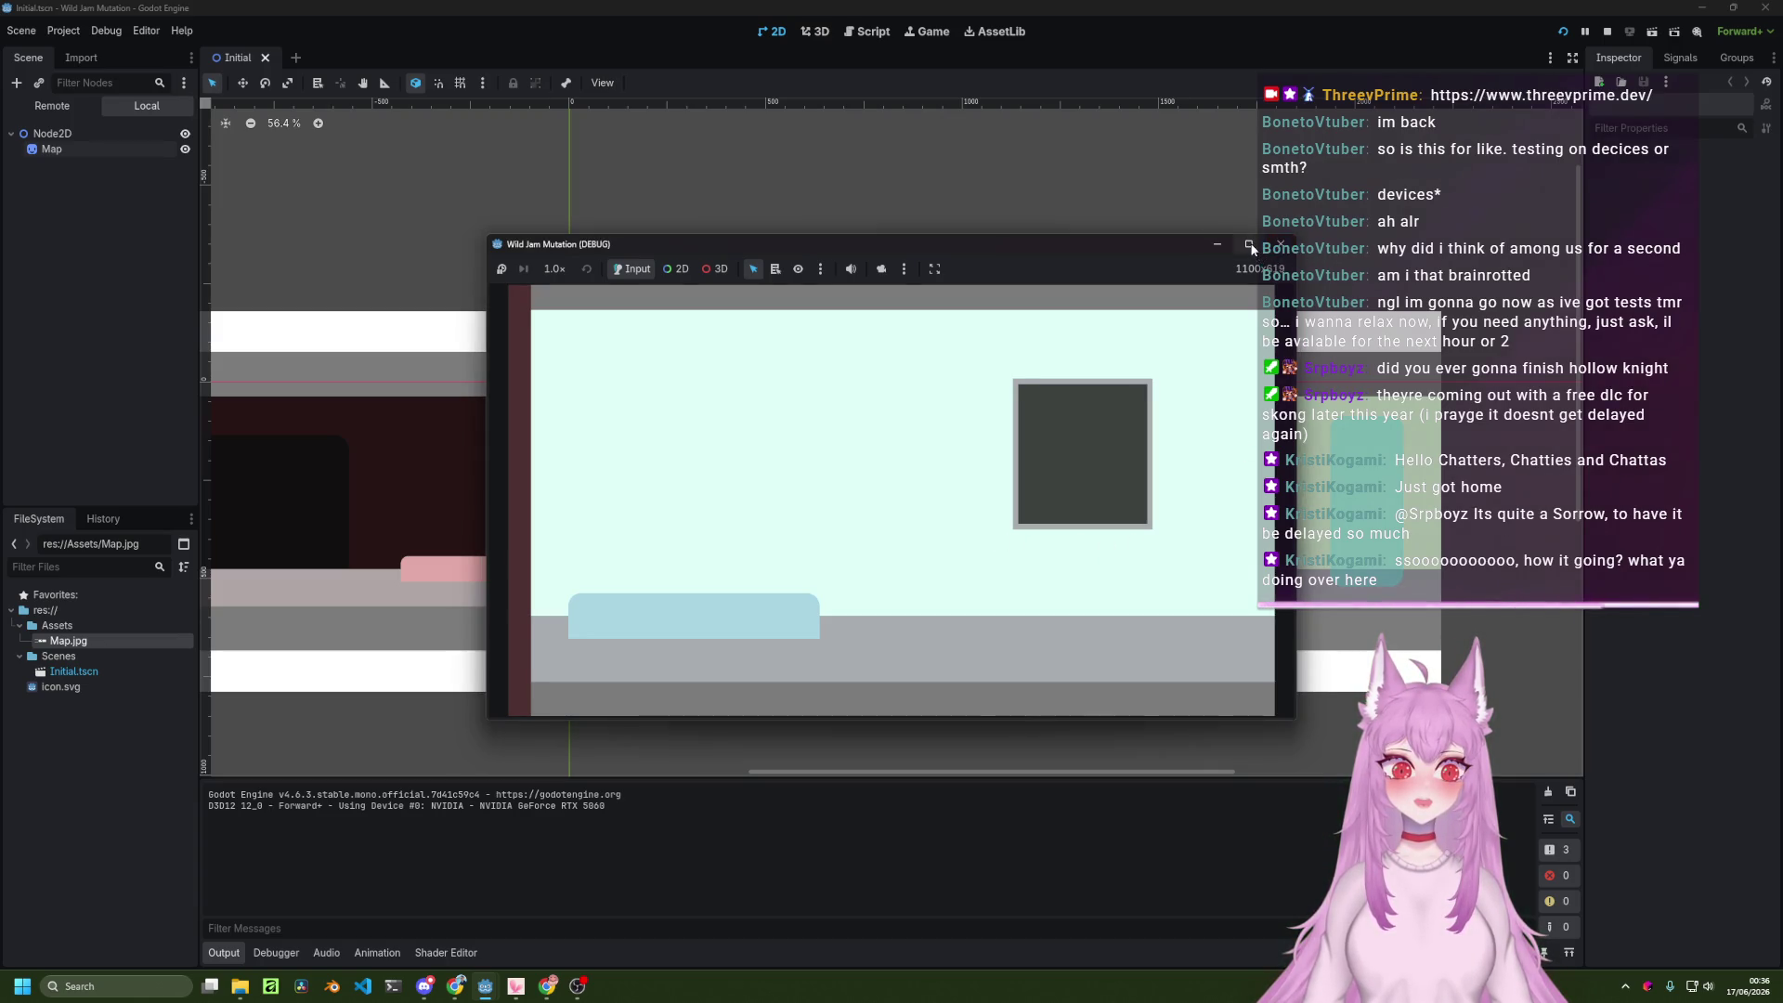
Maximize and restore the game window showing the Main Room, then close it.
click(1249, 243)
click(1732, 8)
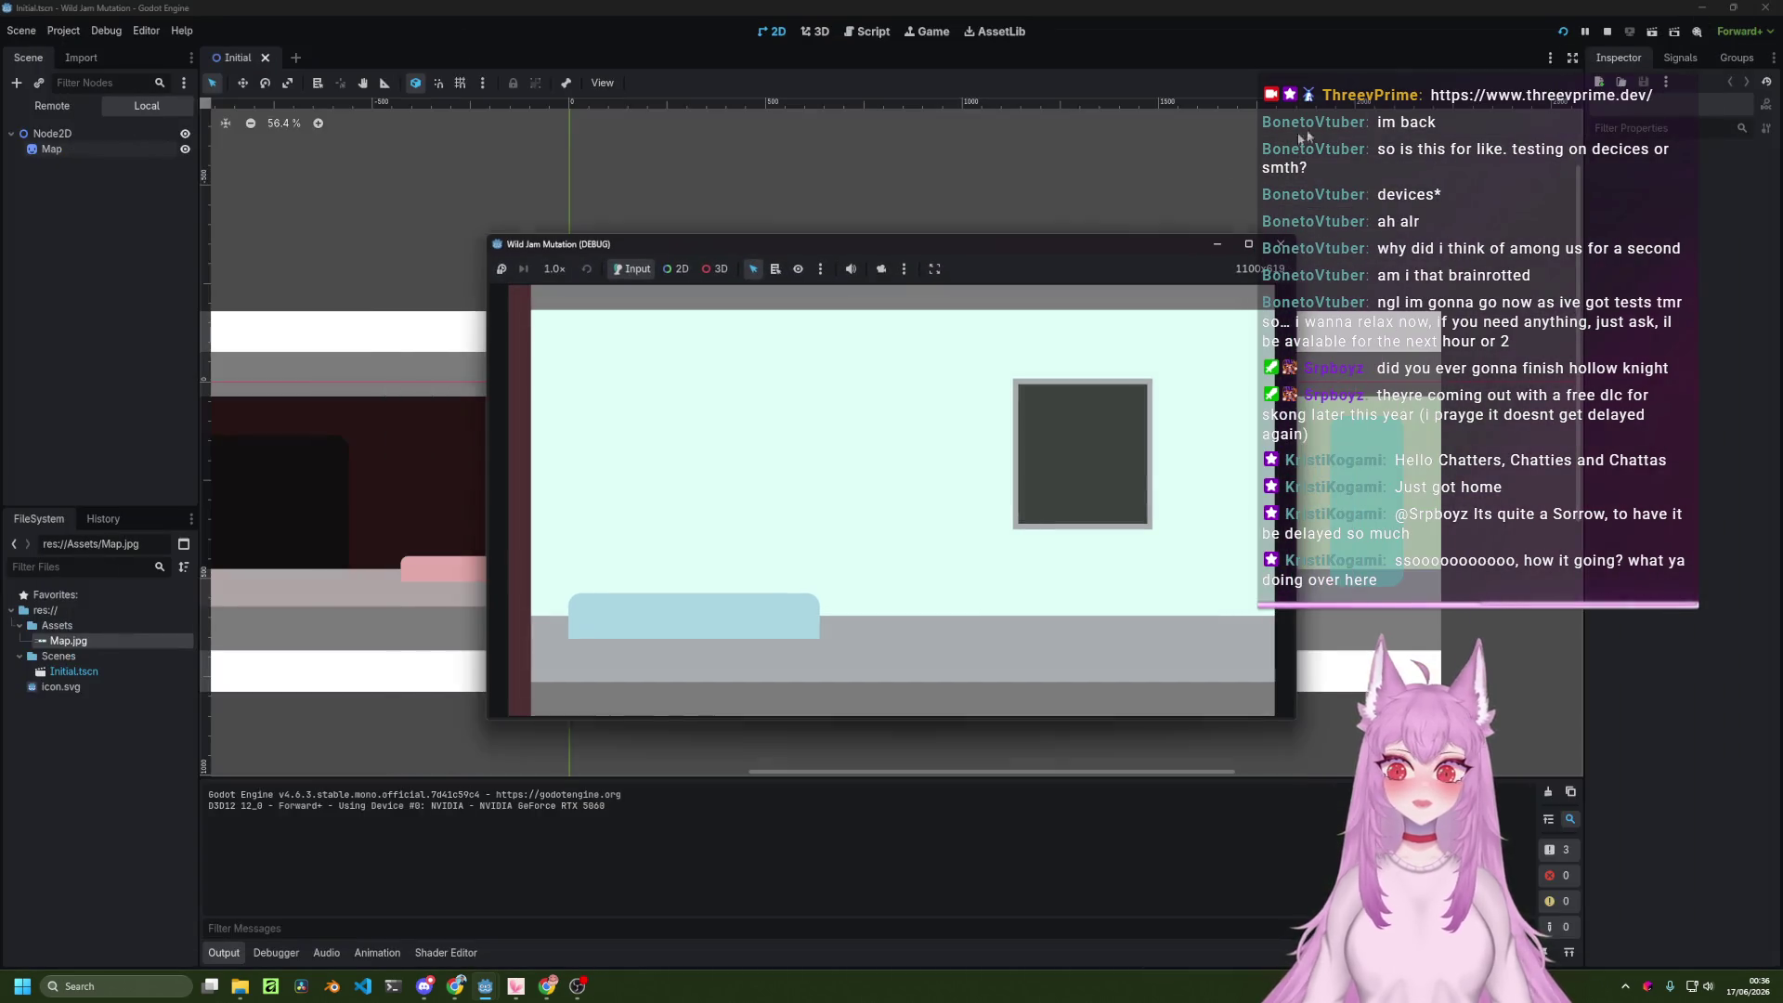
click(867, 556)
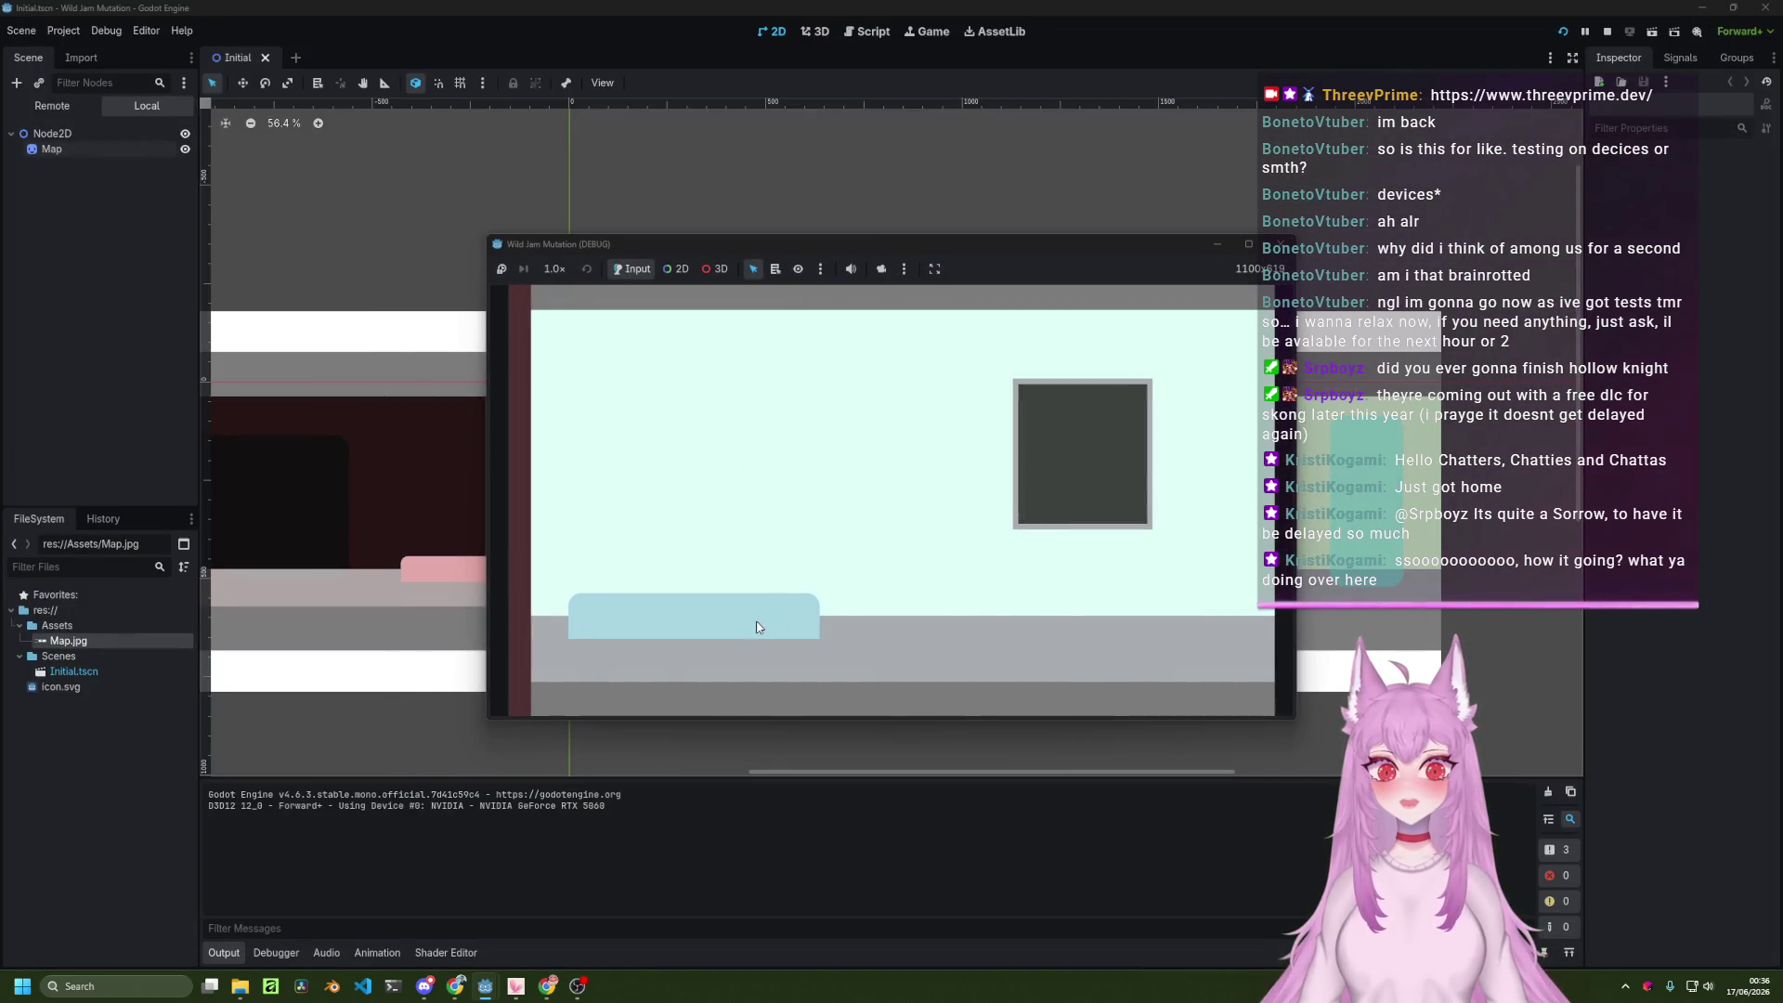
click(1282, 244)
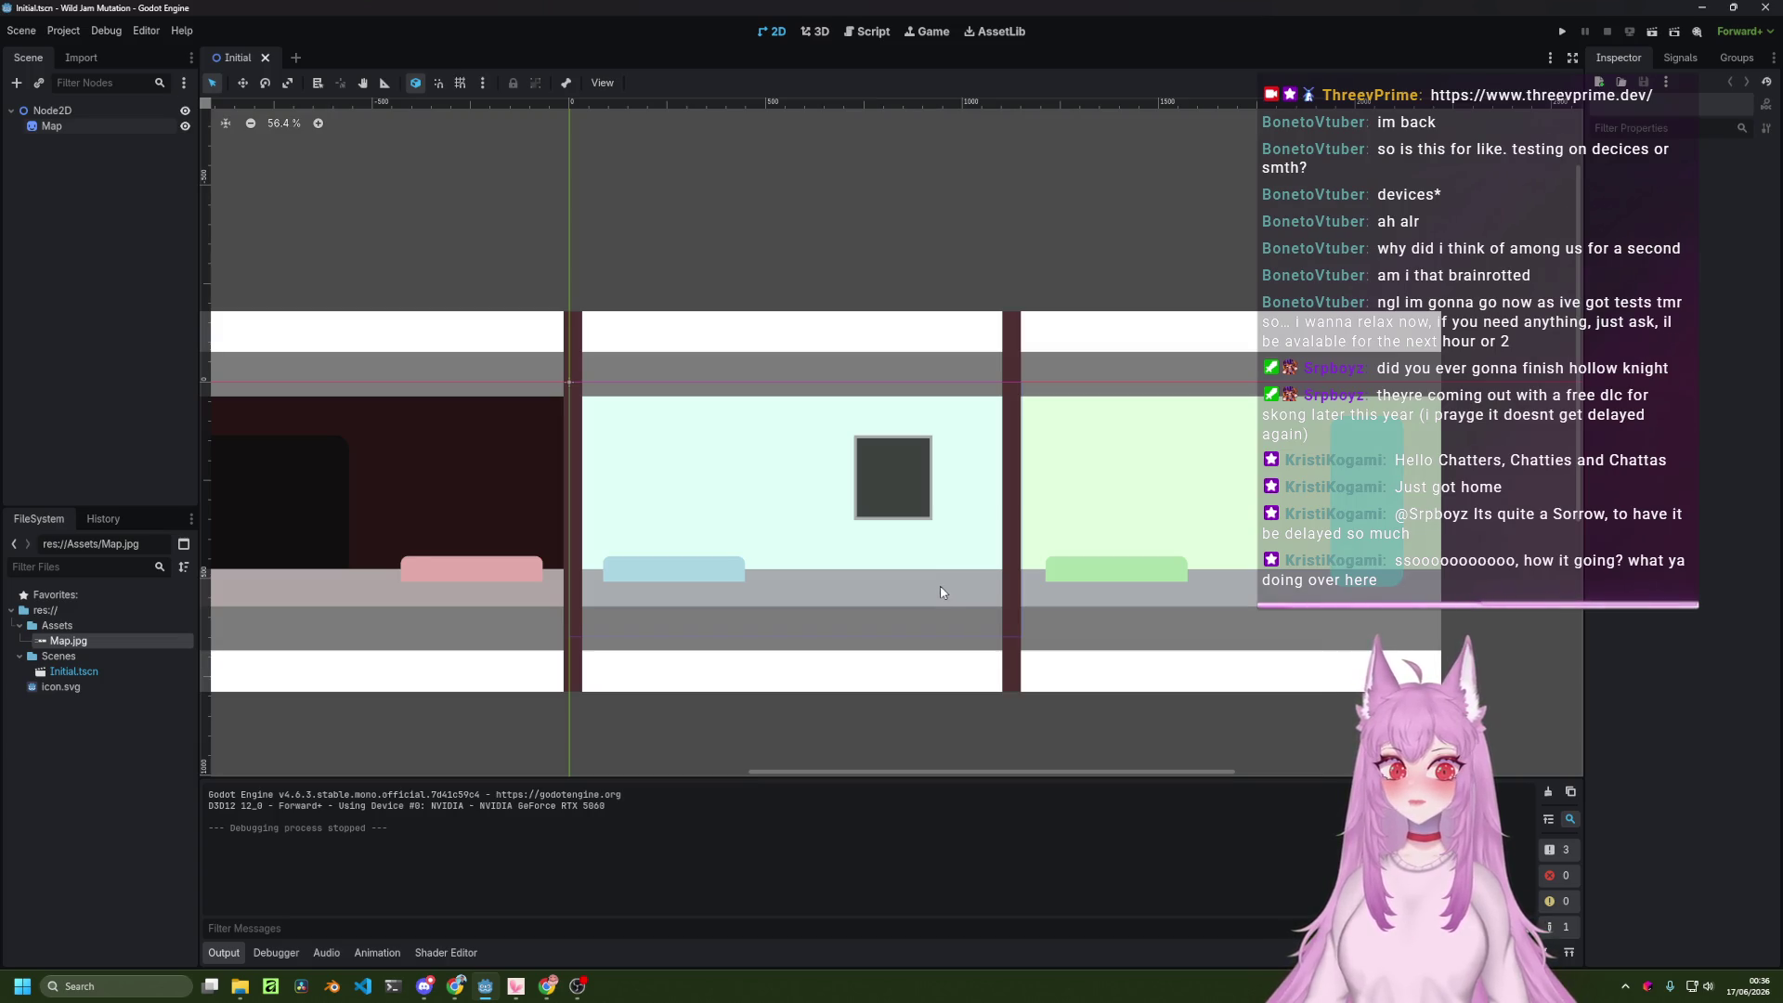
Zoom the 2D canvas out and back in, then switch to the Figma three-room map.
scroll(944, 587, down, 2)
scroll(936, 577, up, 3)
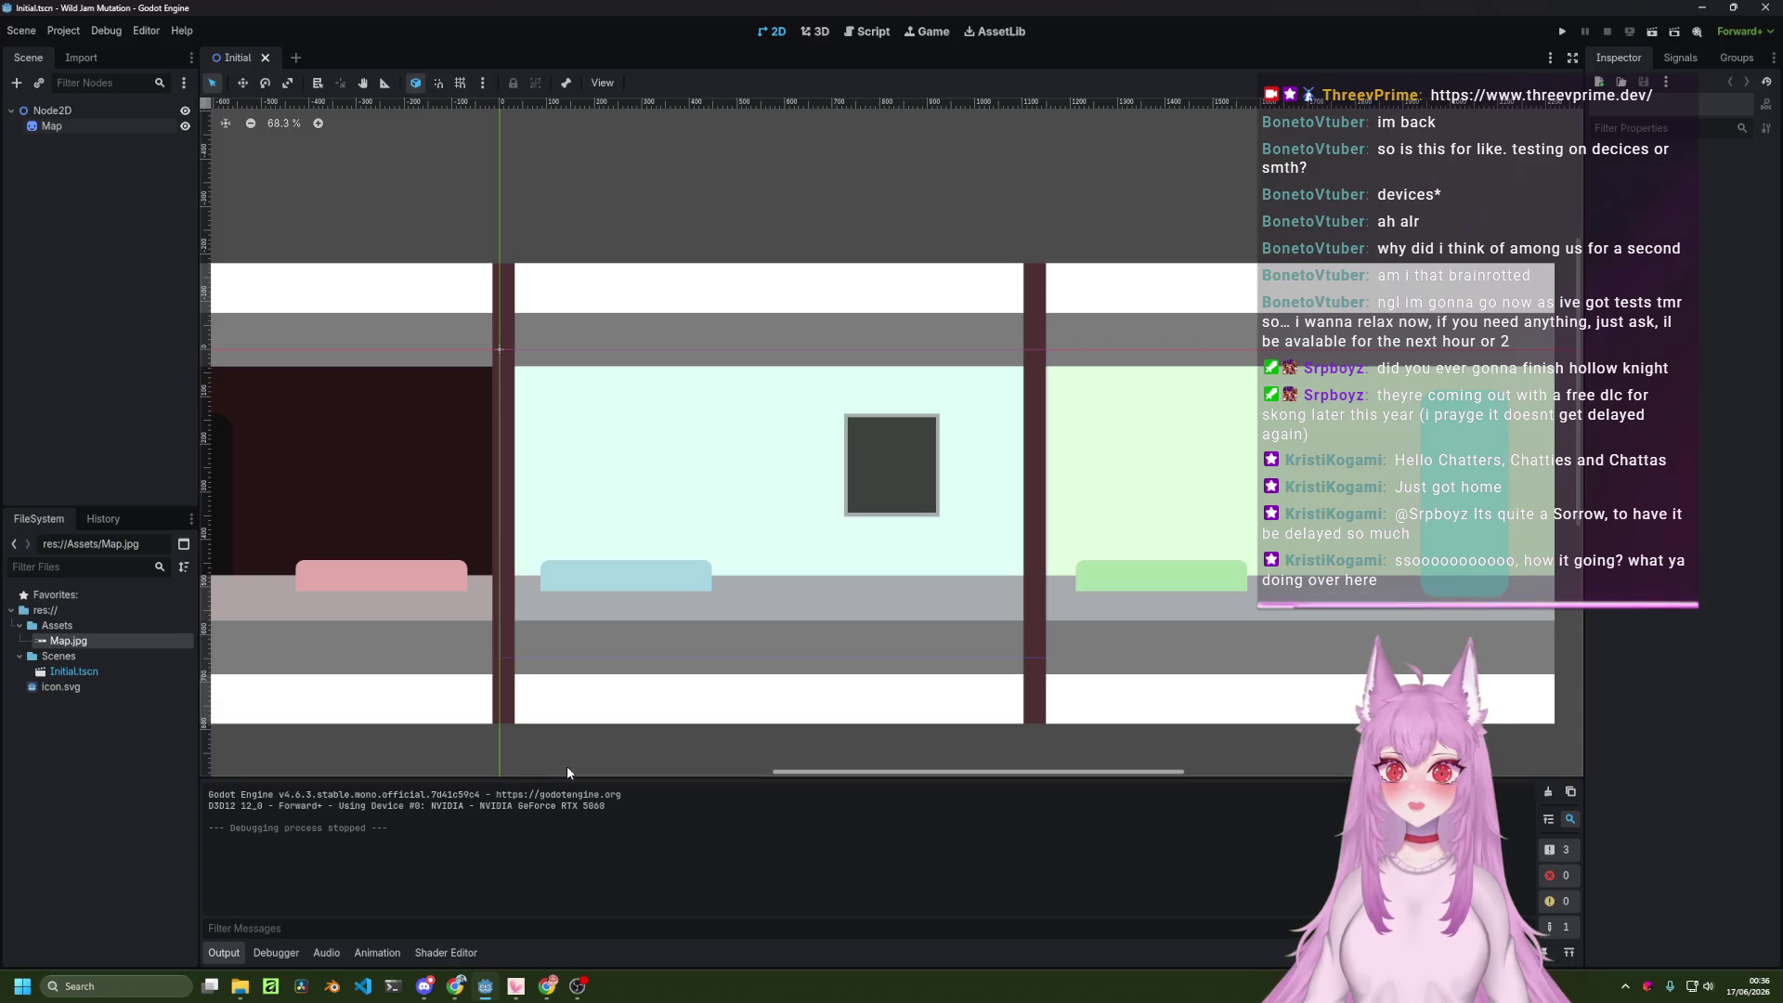
click(546, 994)
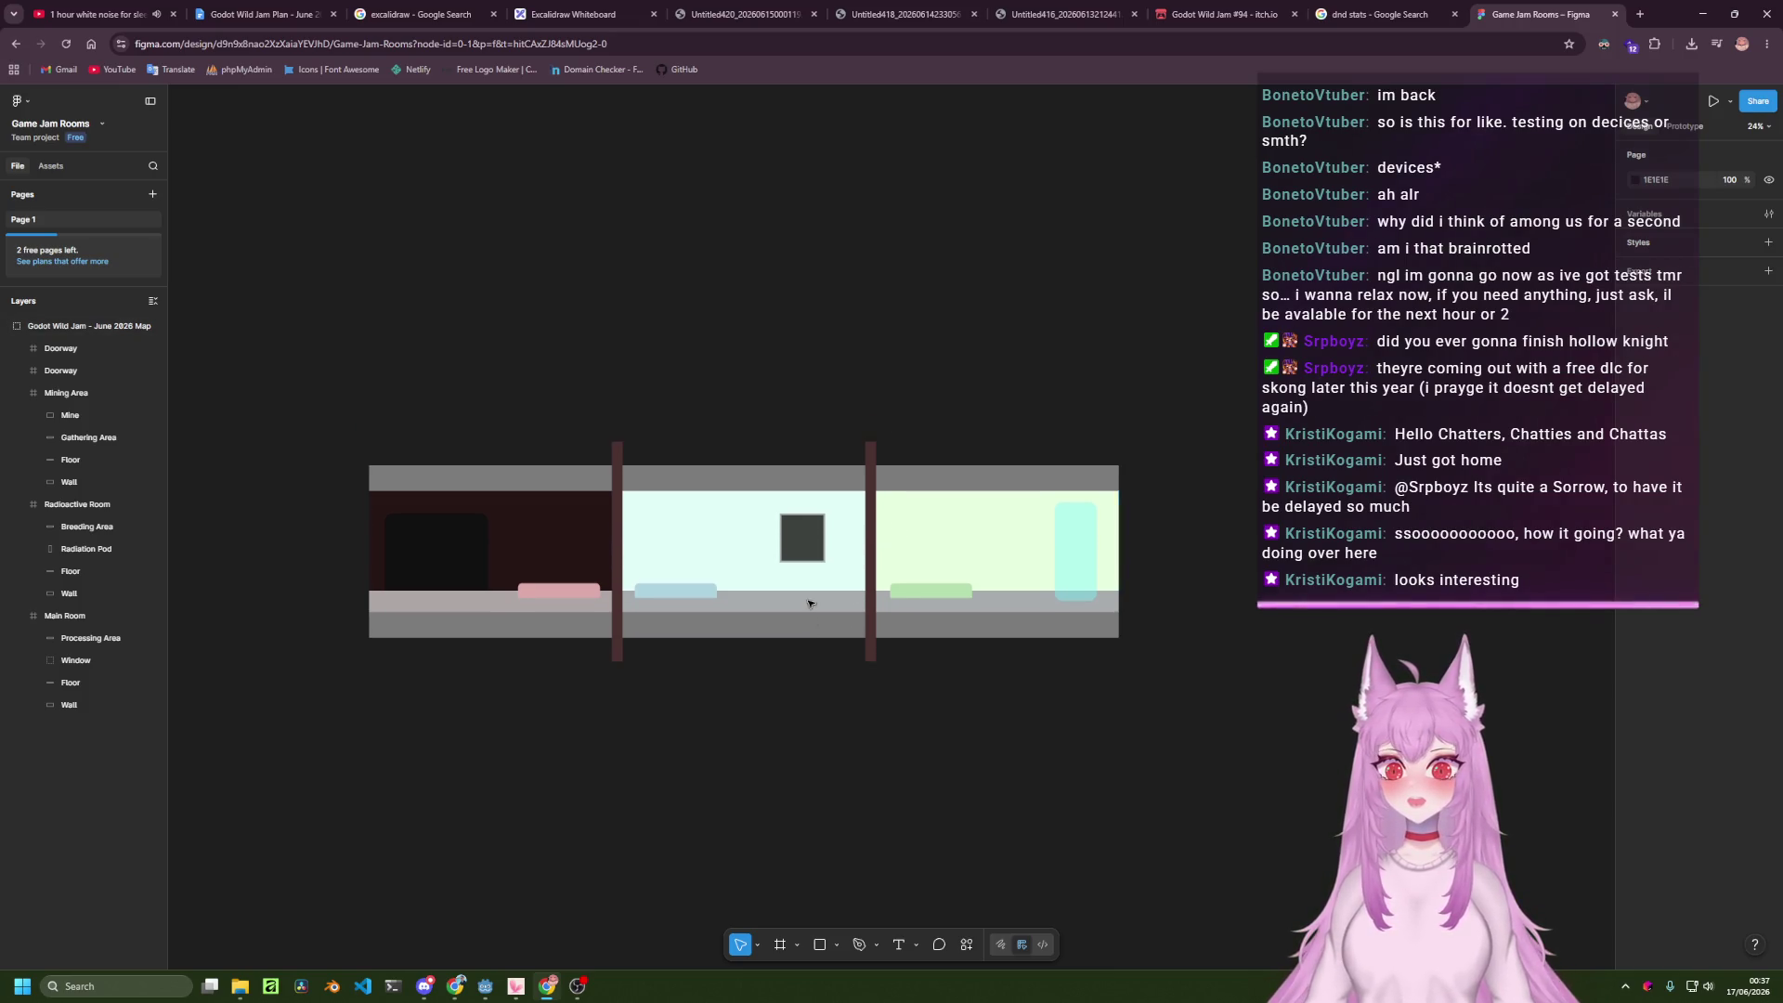
Pan across the Excalidraw sketch past Main Room, Radioactive Room and Mining Area, then return to Godot.
click(614, 8)
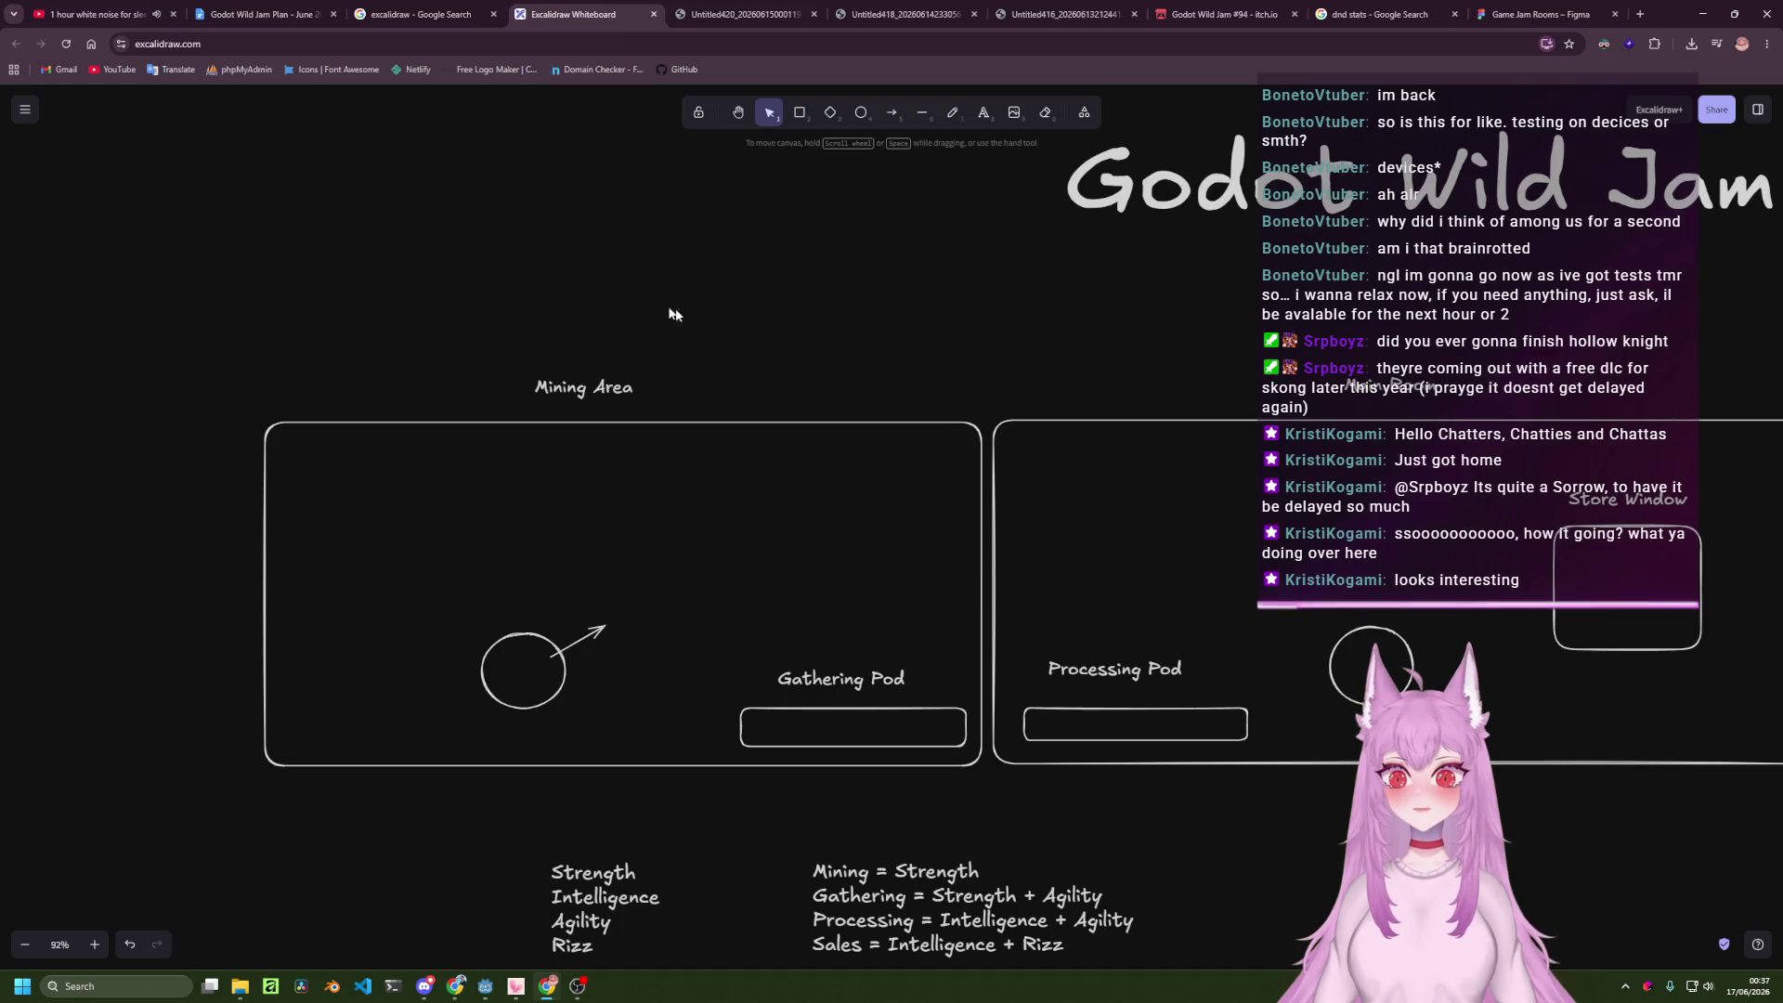
scroll(1302, 487, down, 4)
drag(1369, 472, 801, 497)
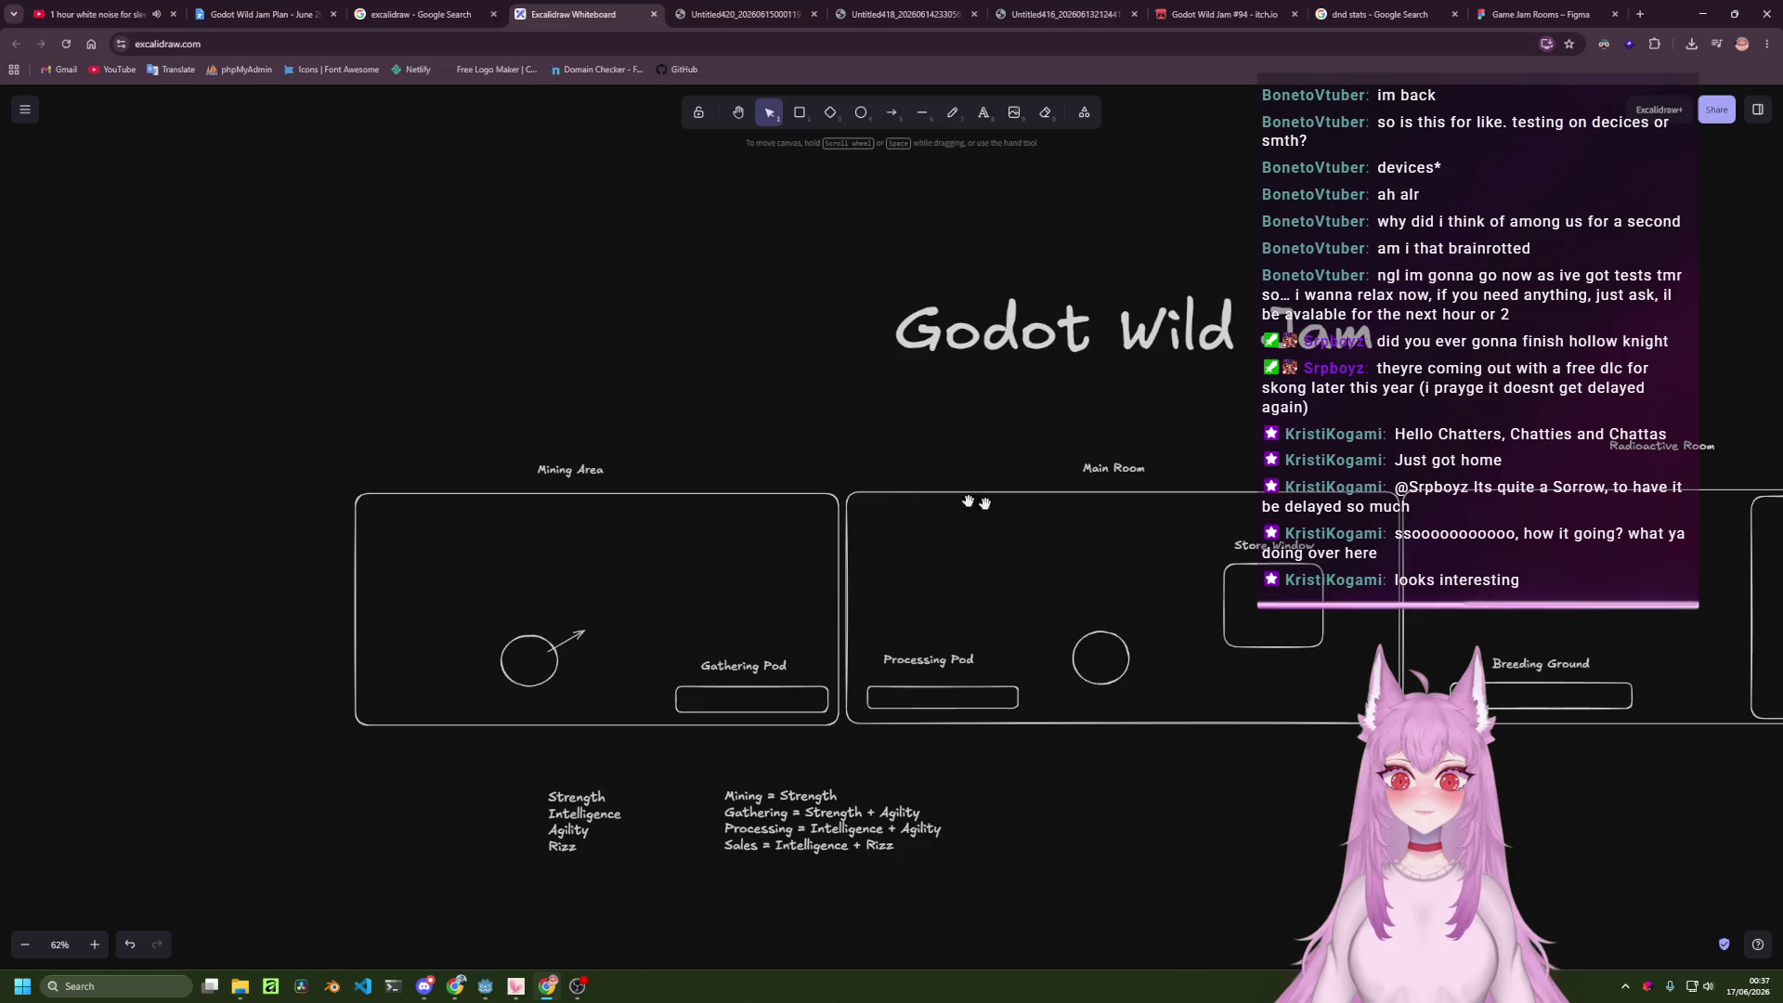
drag(943, 497, 438, 486)
drag(510, 804, 867, 780)
click(485, 986)
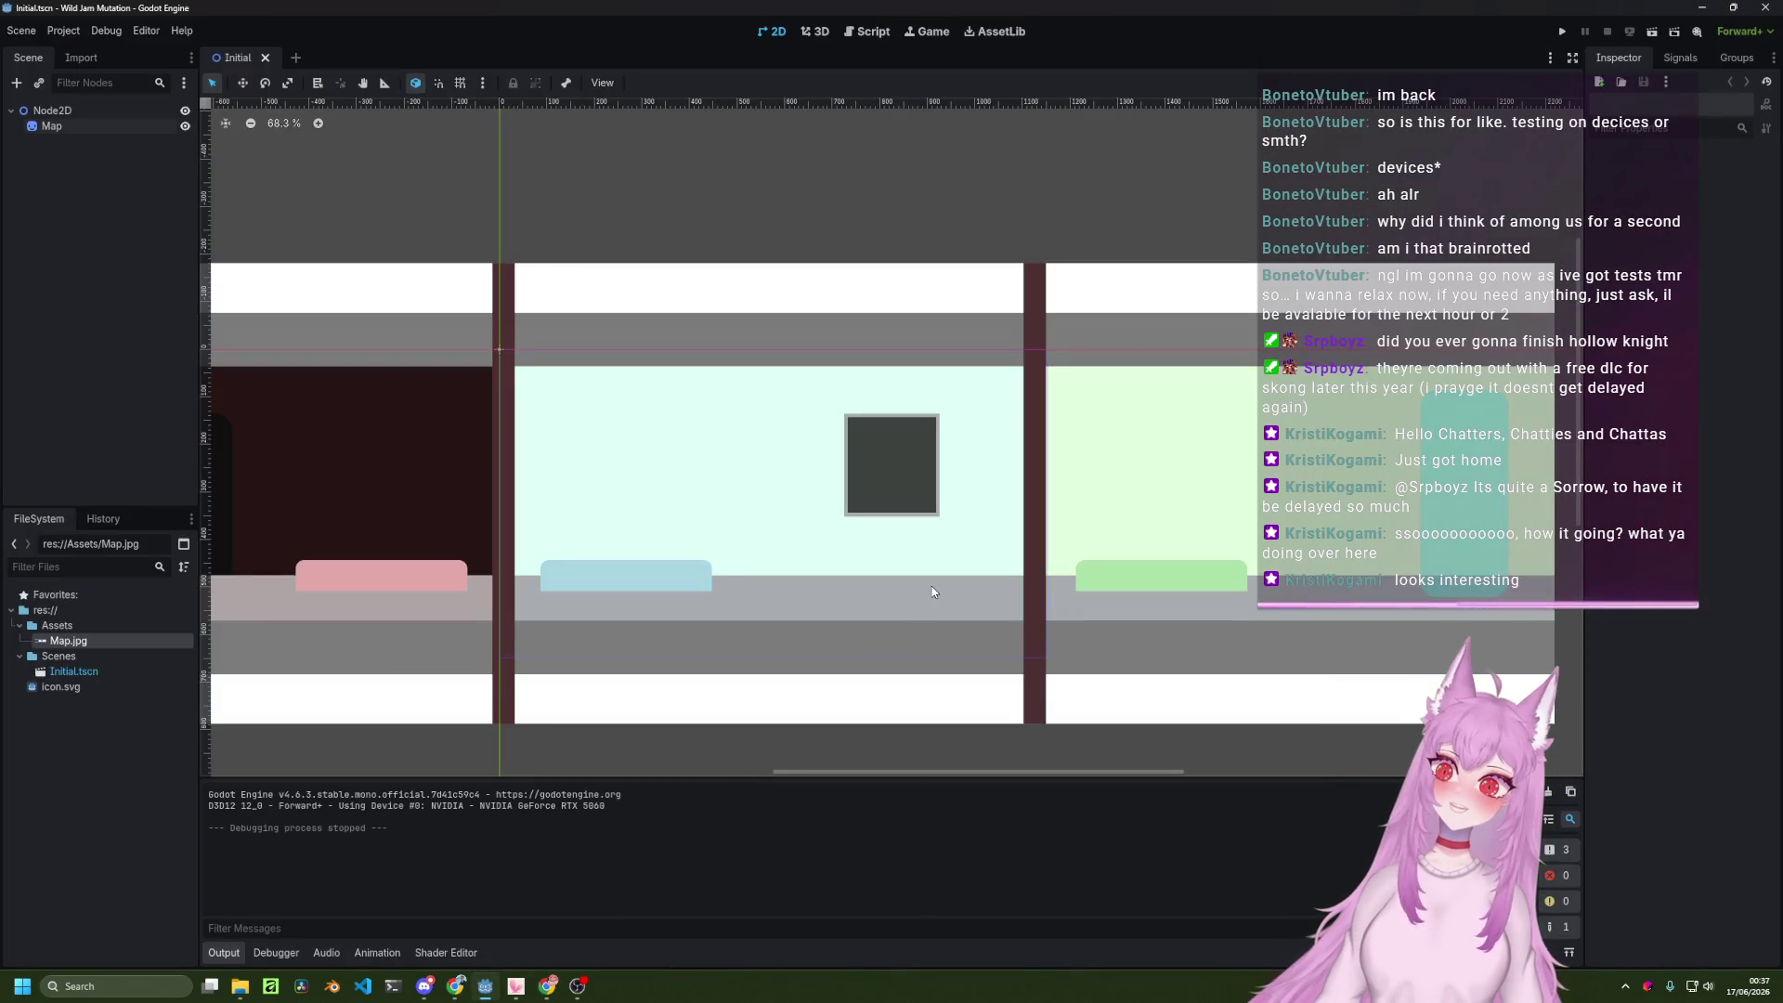
scroll(930, 585, down, 2)
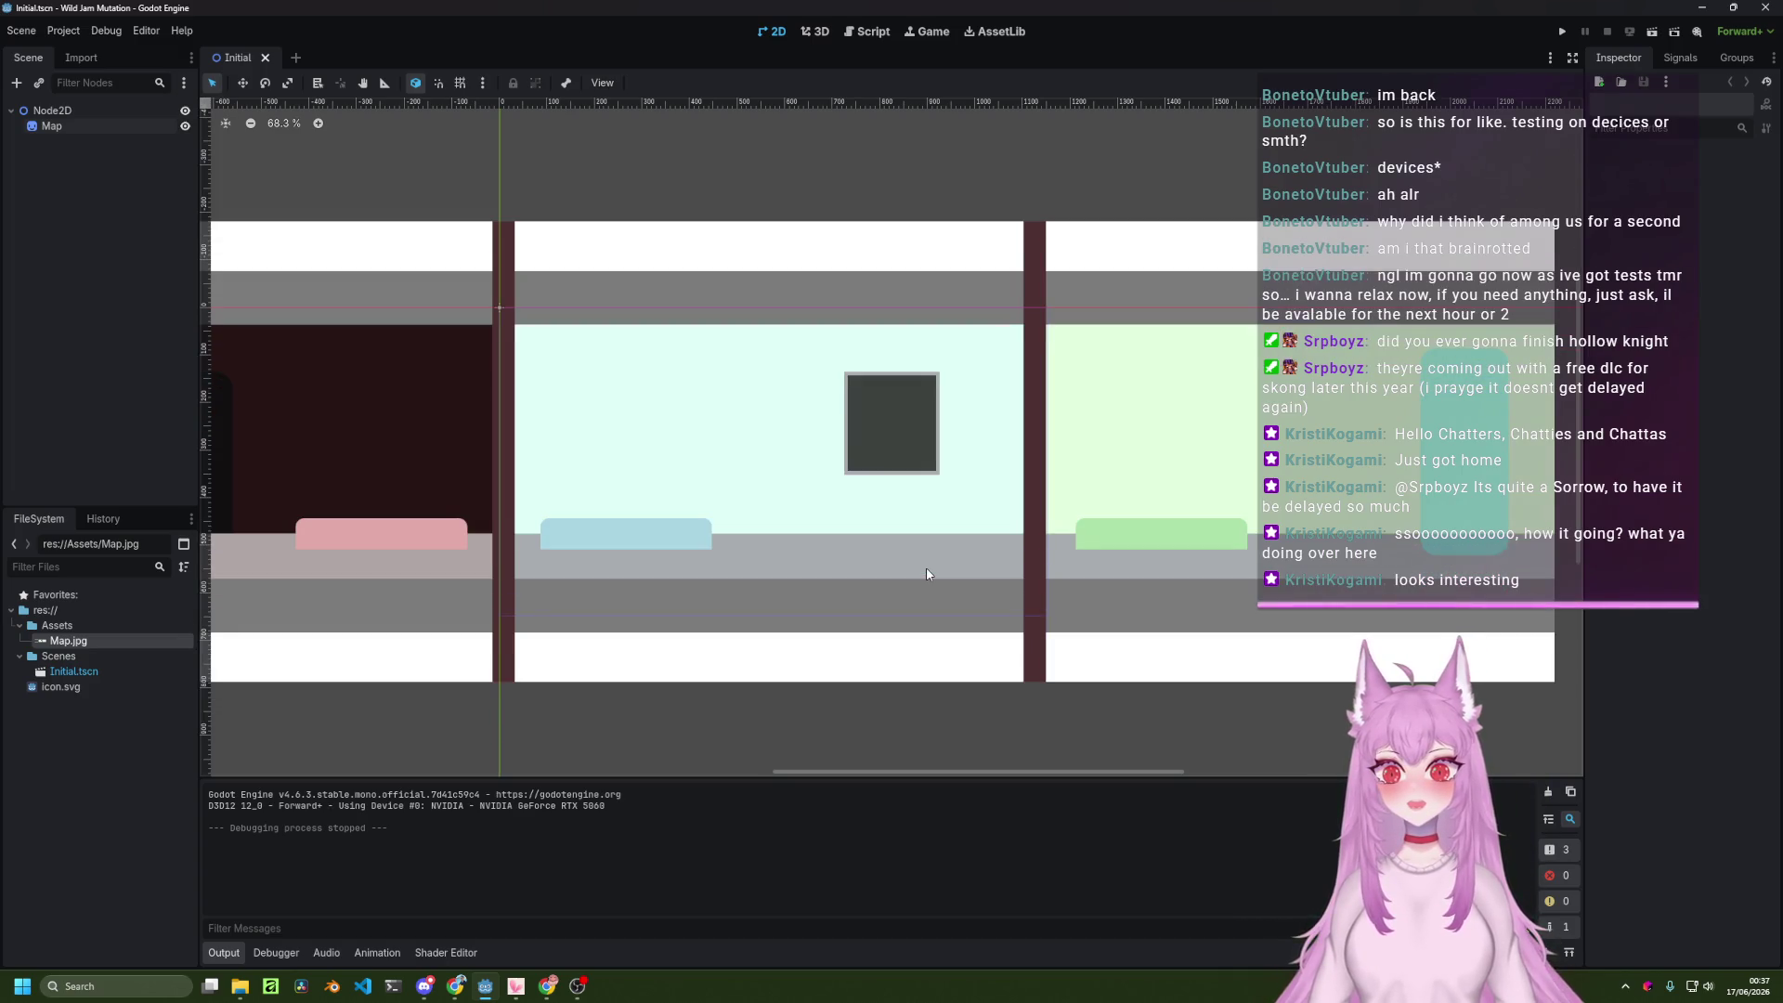
scroll(927, 573, down, 5)
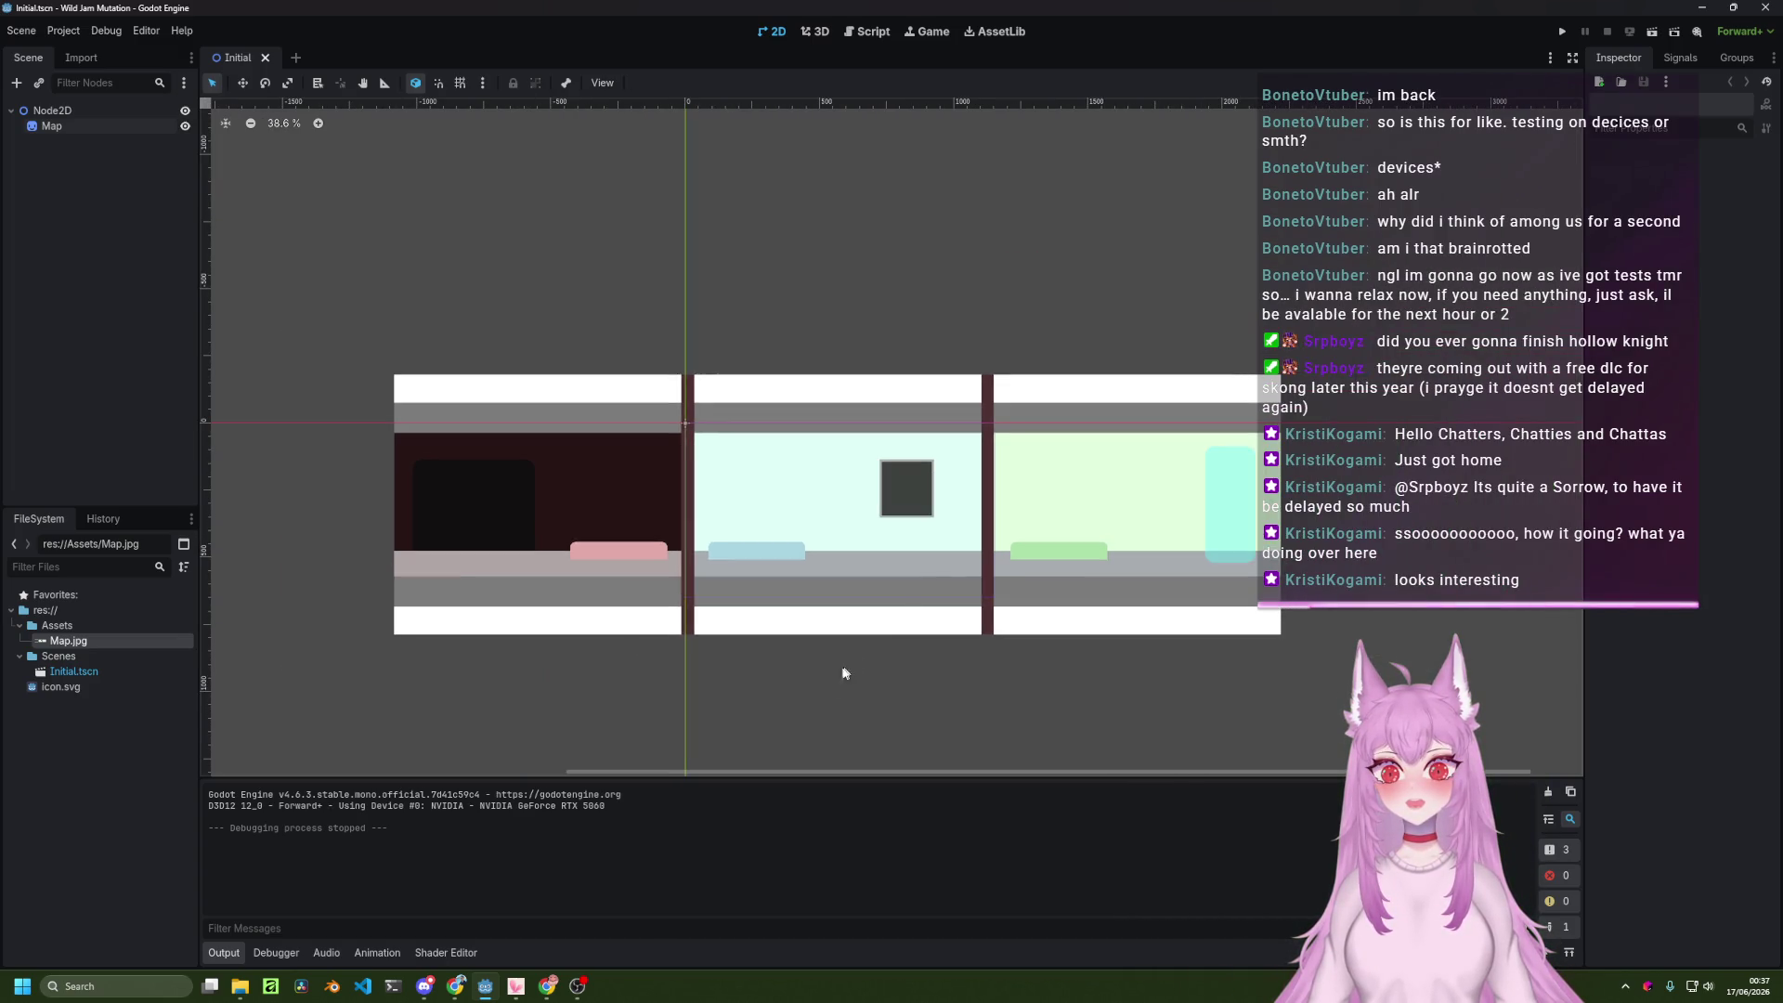
mouse_move(753, 724)
mouse_down()
mouse_move(875, 709)
mouse_move(822, 719)
mouse_up()
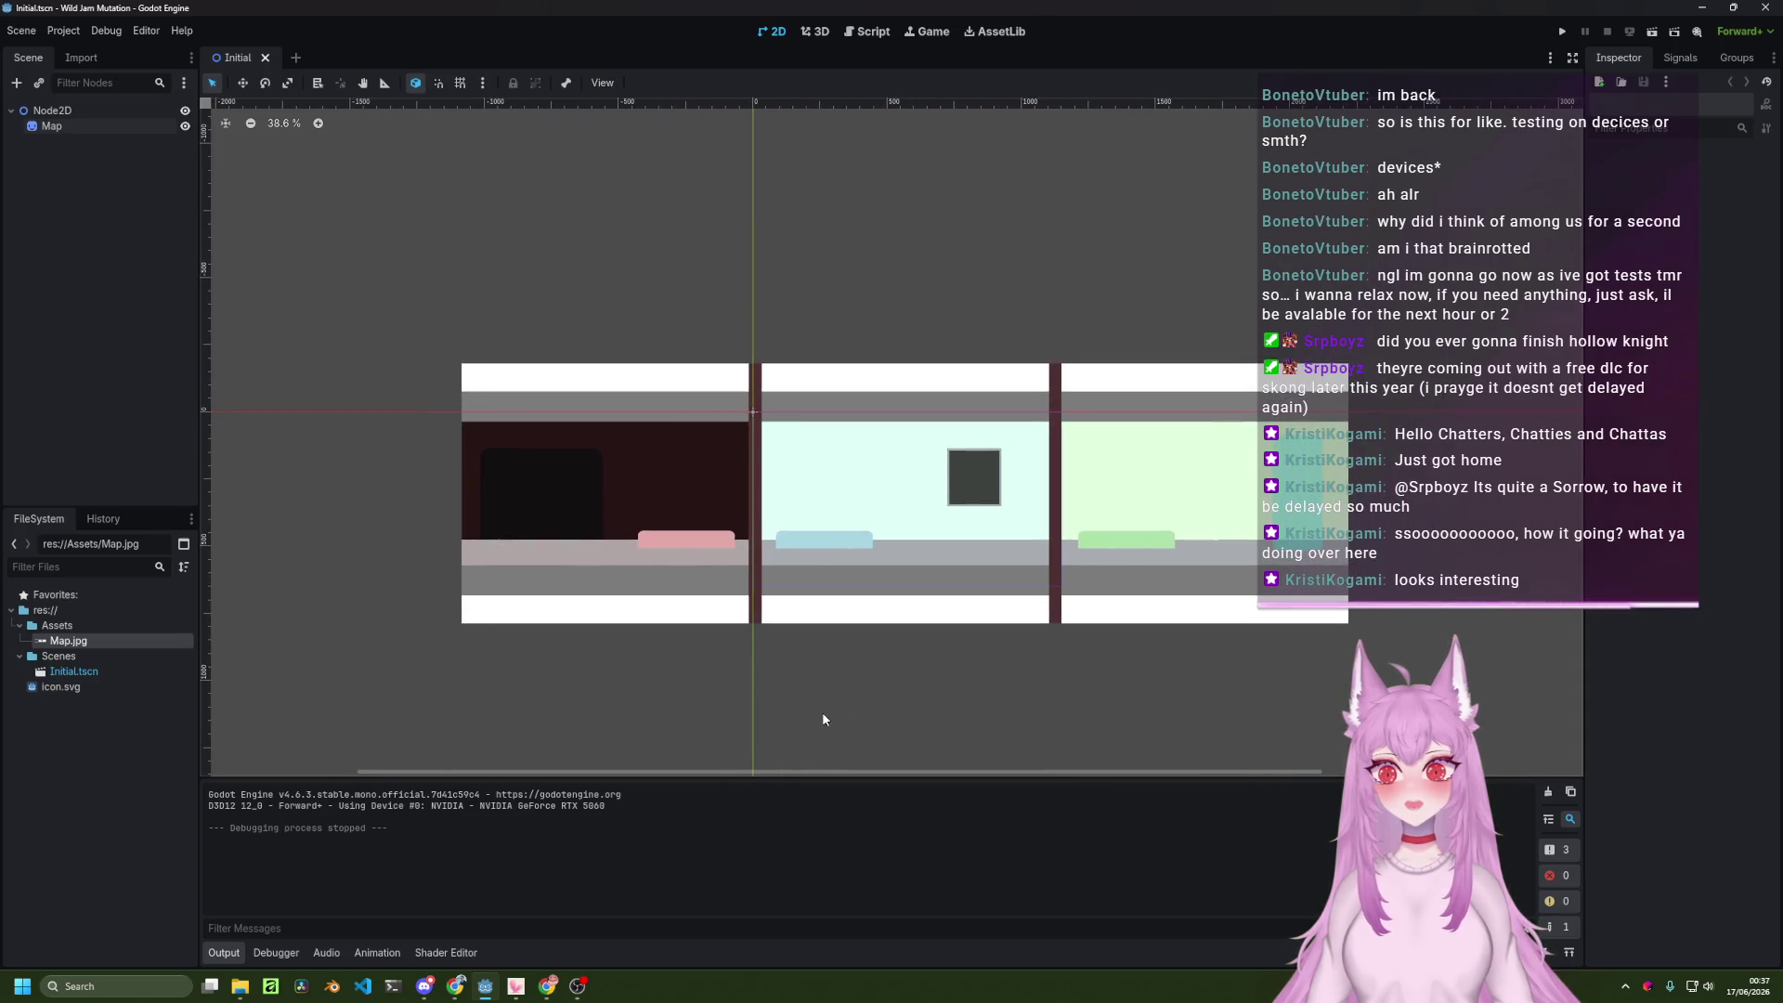
key(alt+Tab)
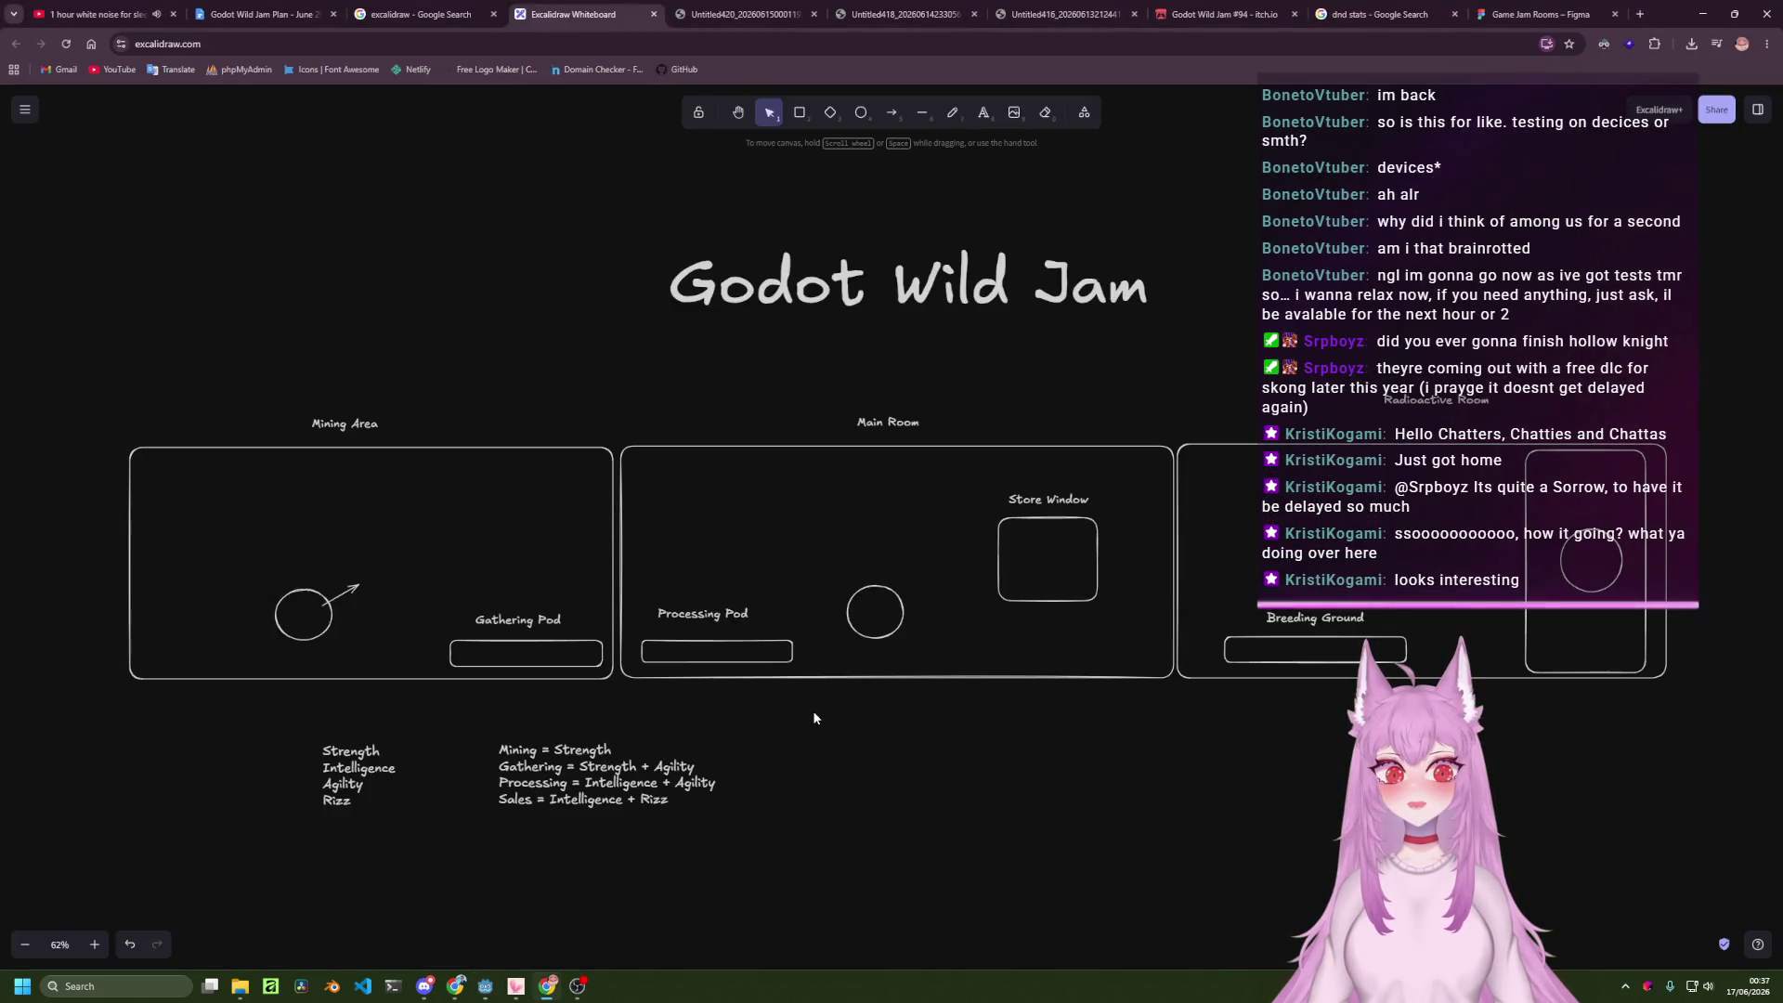
key(alt+Tab)
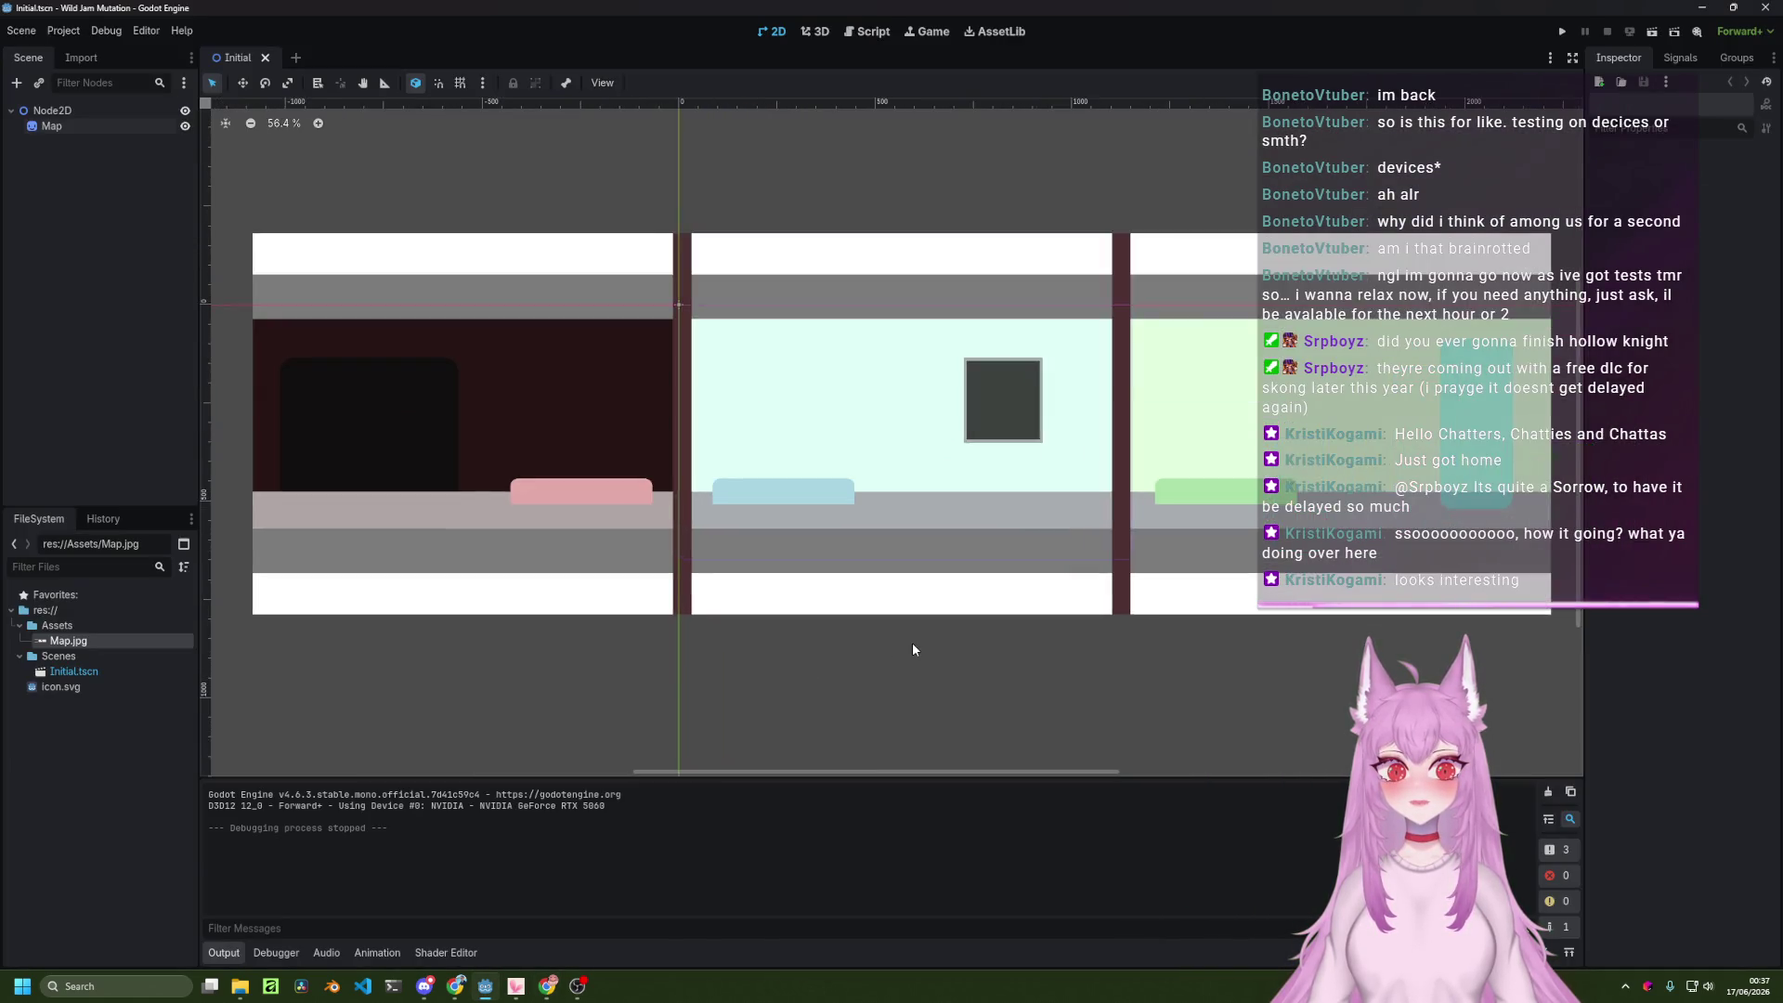
scroll(912, 643, up, 2)
scroll(910, 594, up, 2)
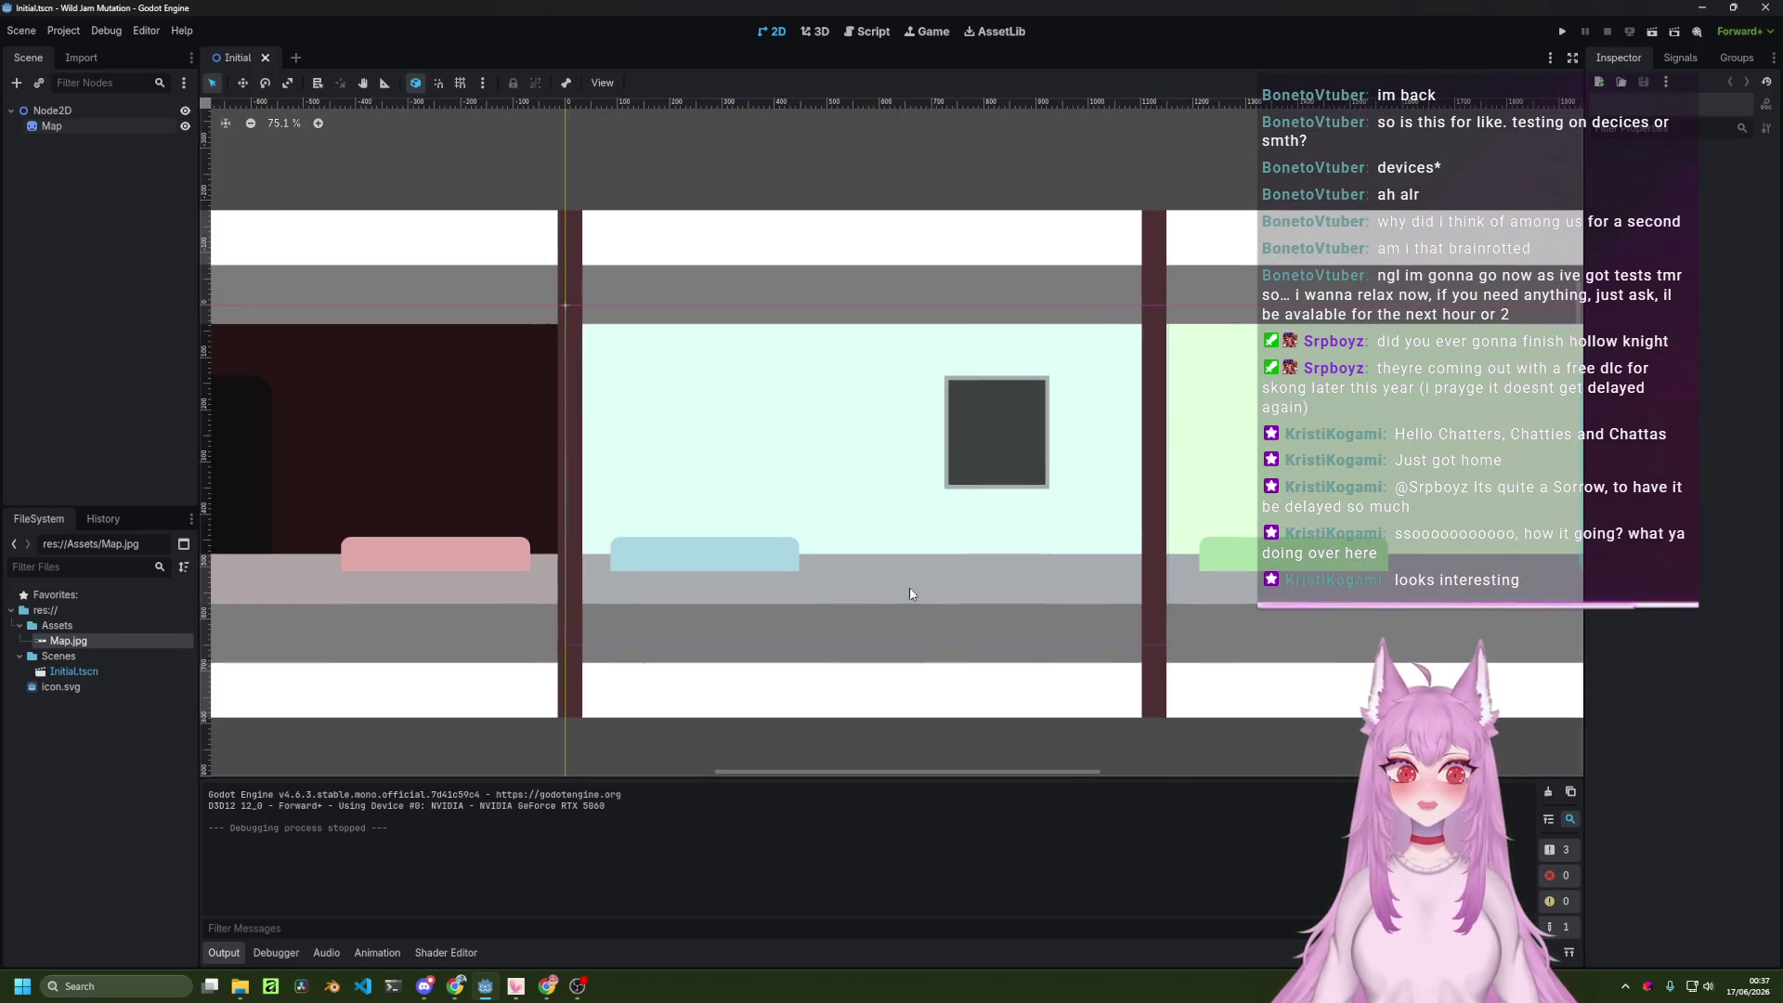
scroll(954, 548, down, 1)
scroll(954, 548, down, 4)
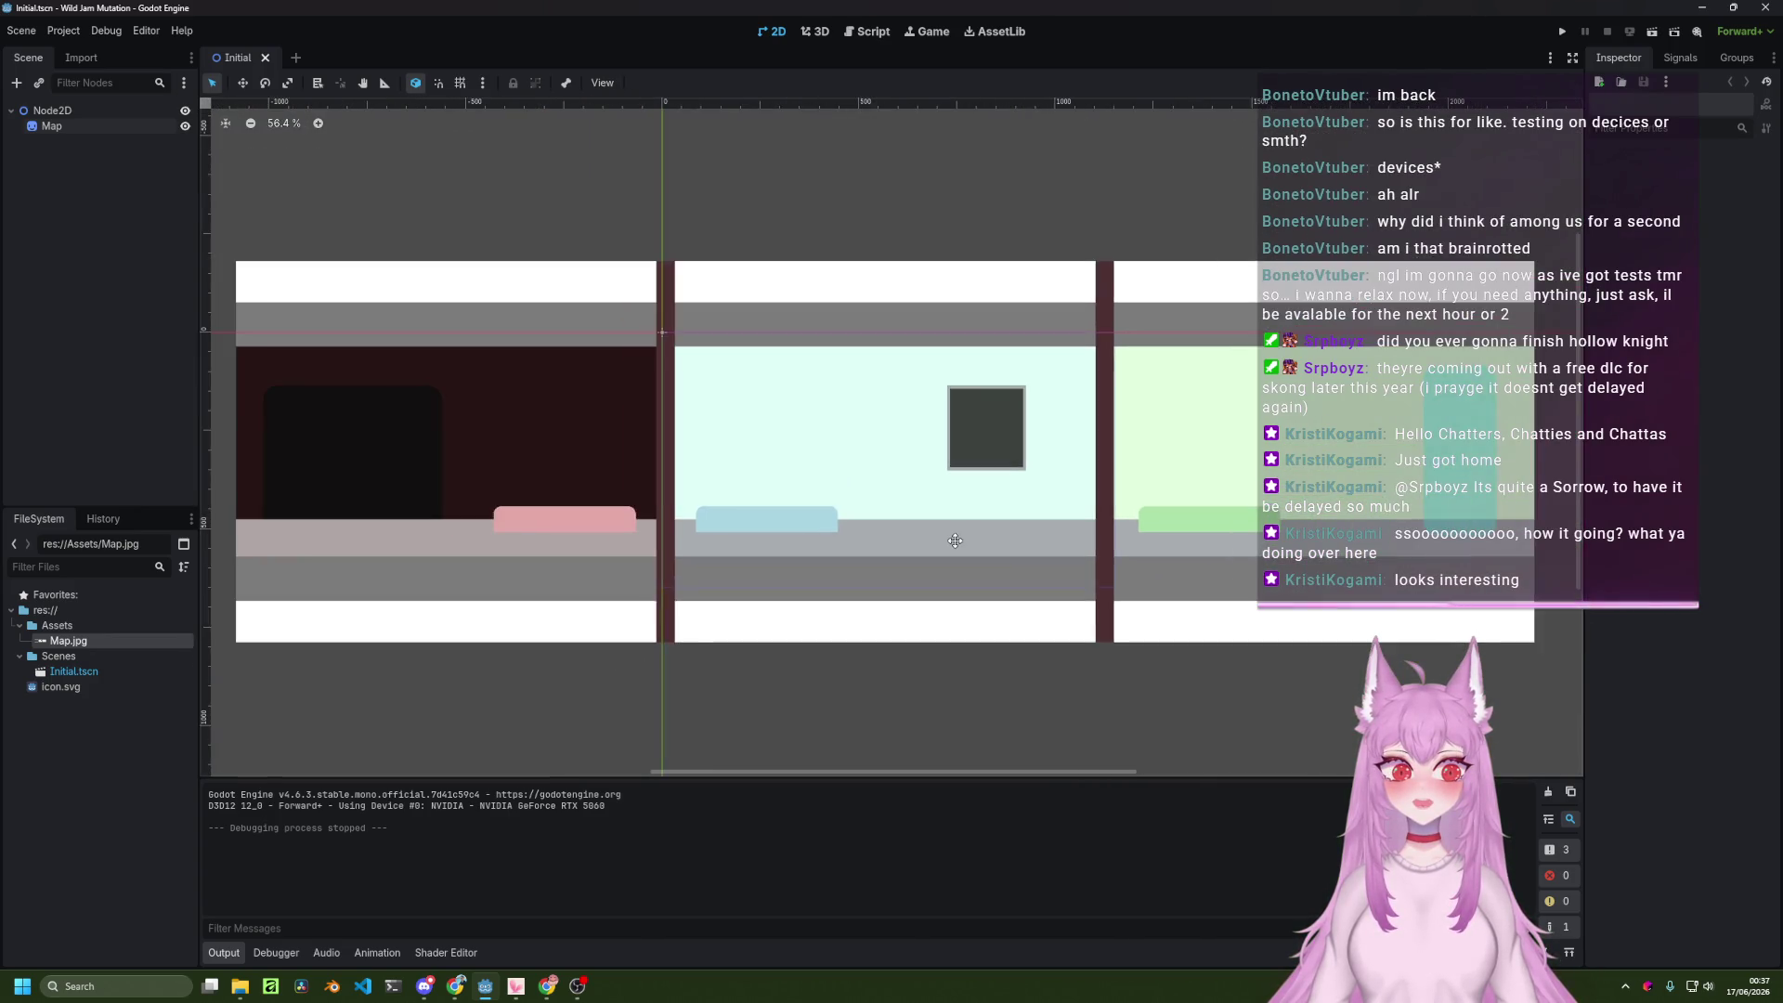
Scale the Map sprite to about 0.81 at (574, 300) and run the game.
click(1298, 409)
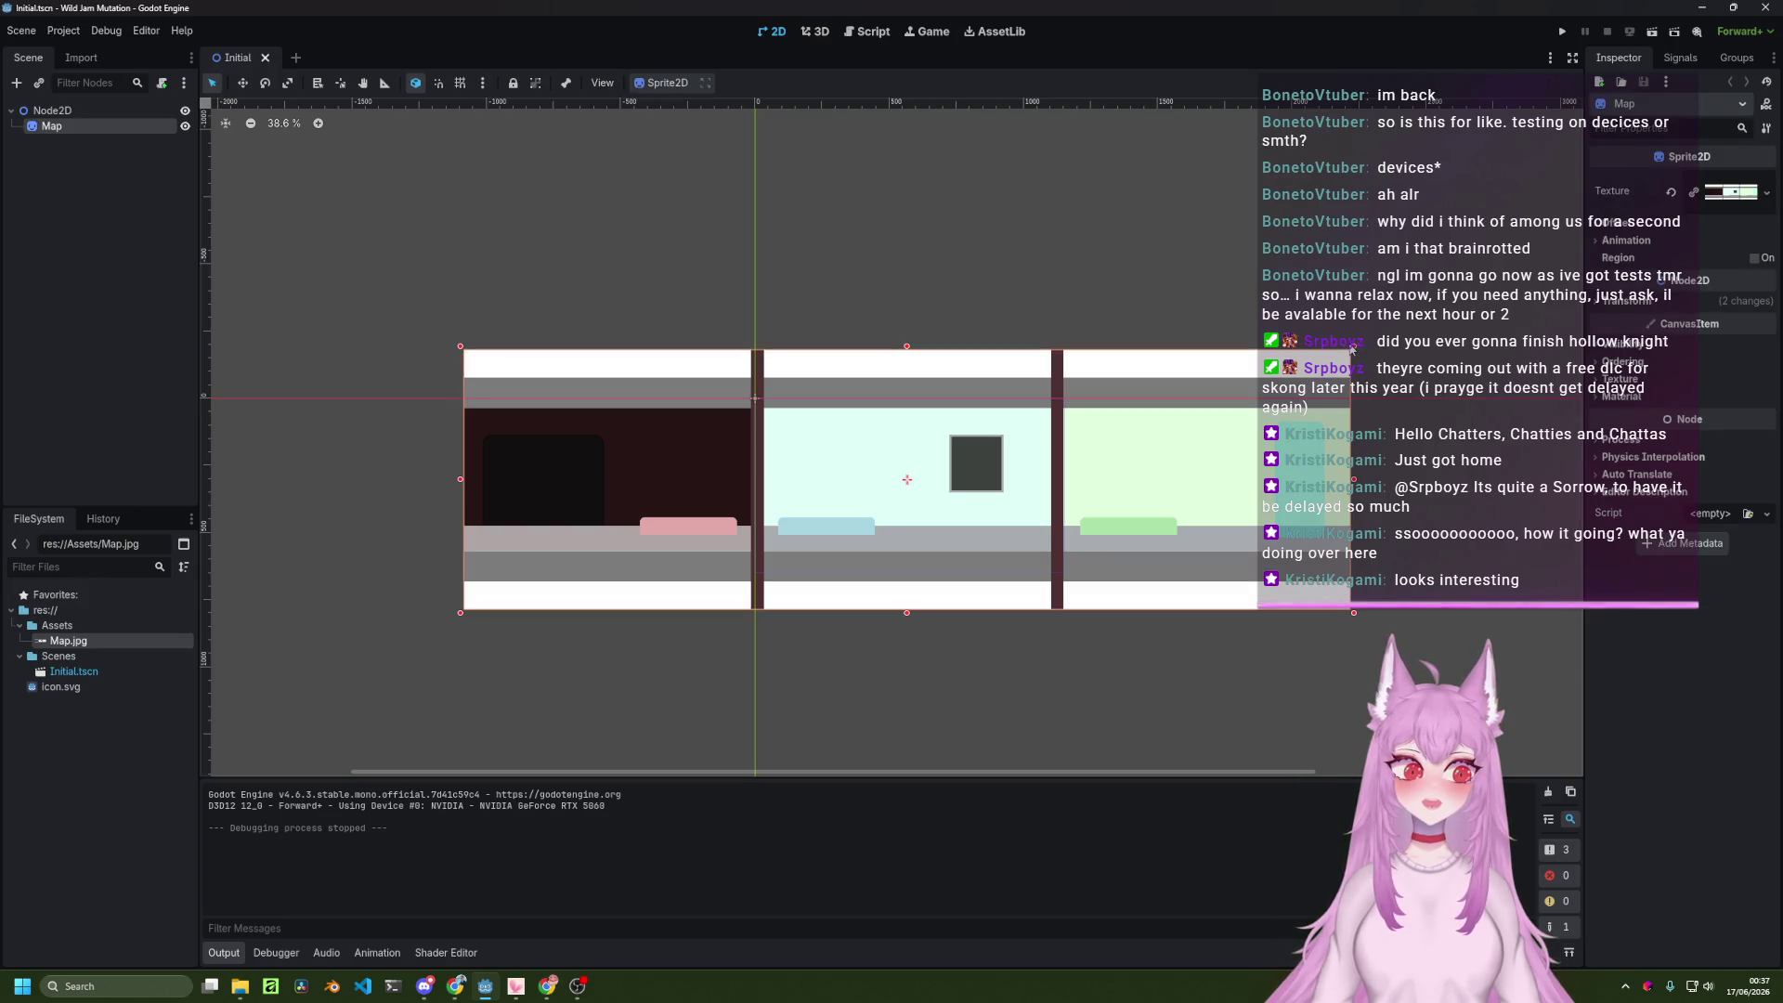
mouse_move(1358, 348)
mouse_down()
mouse_move(1453, 305)
mouse_move(1447, 351)
mouse_up()
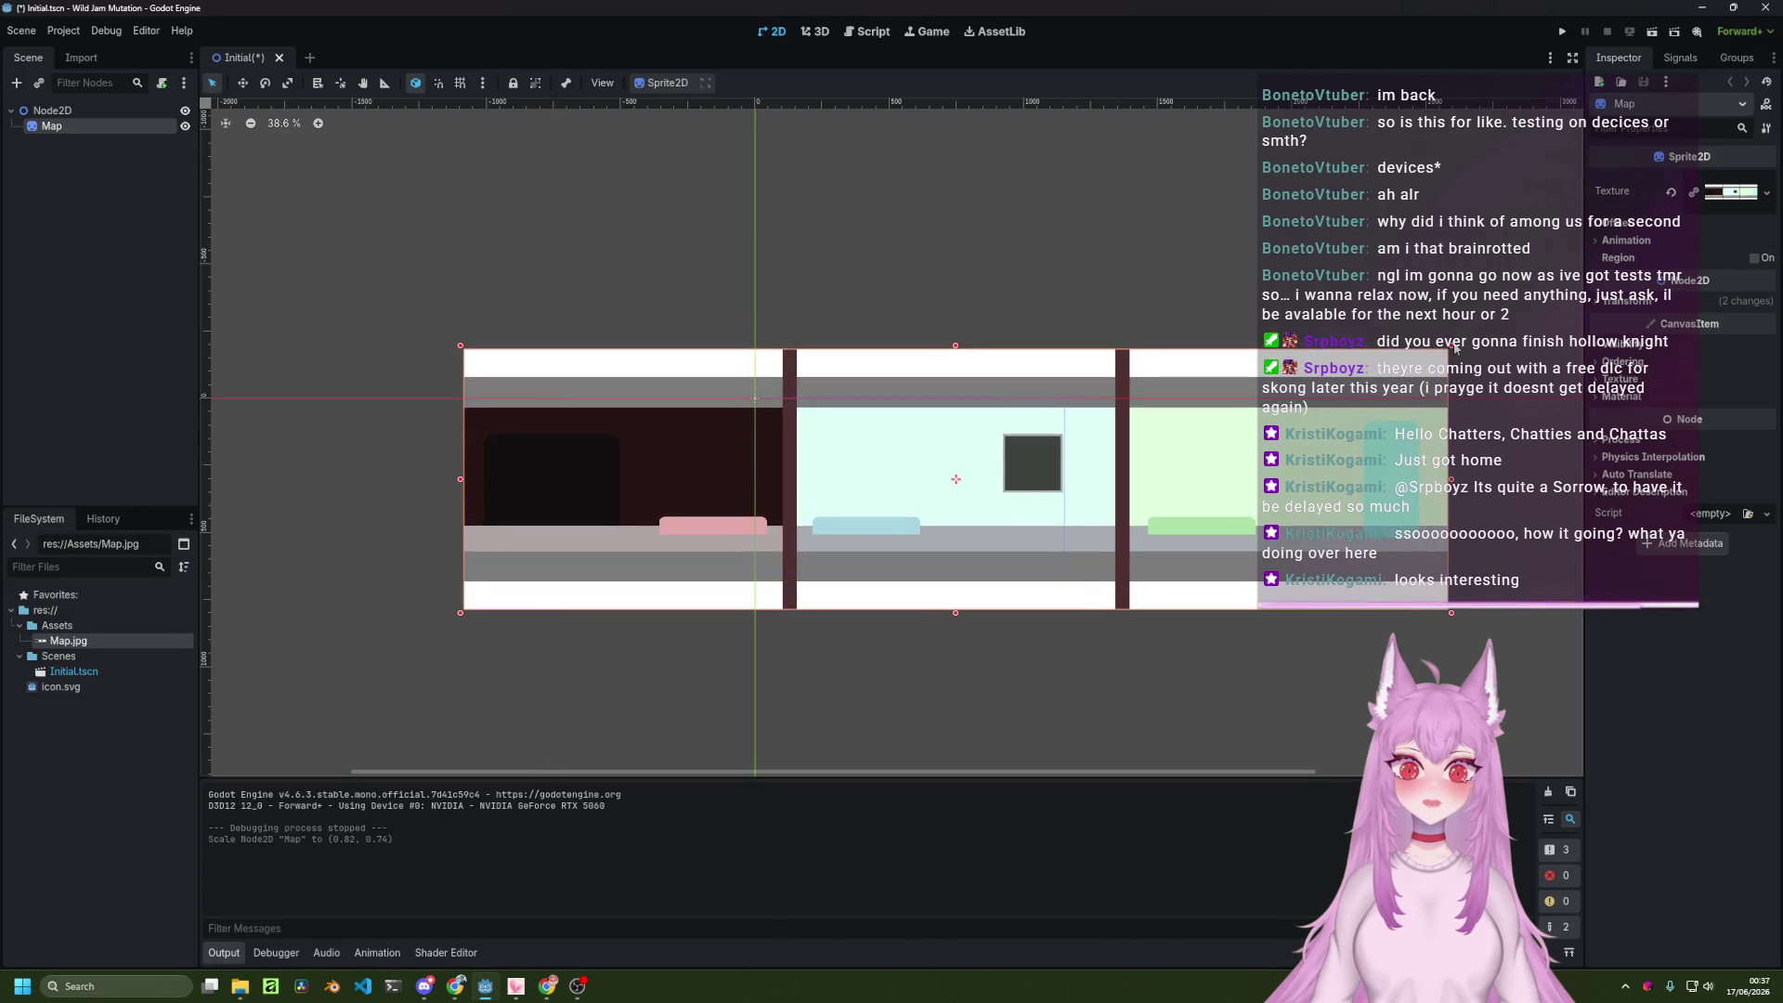
key(ctrl+z)
mouse_move(1355, 353)
mouse_down()
mouse_move(1438, 316)
mouse_move(1343, 356)
mouse_move(1345, 312)
mouse_move(1343, 341)
mouse_up()
scroll(976, 534, up, 4)
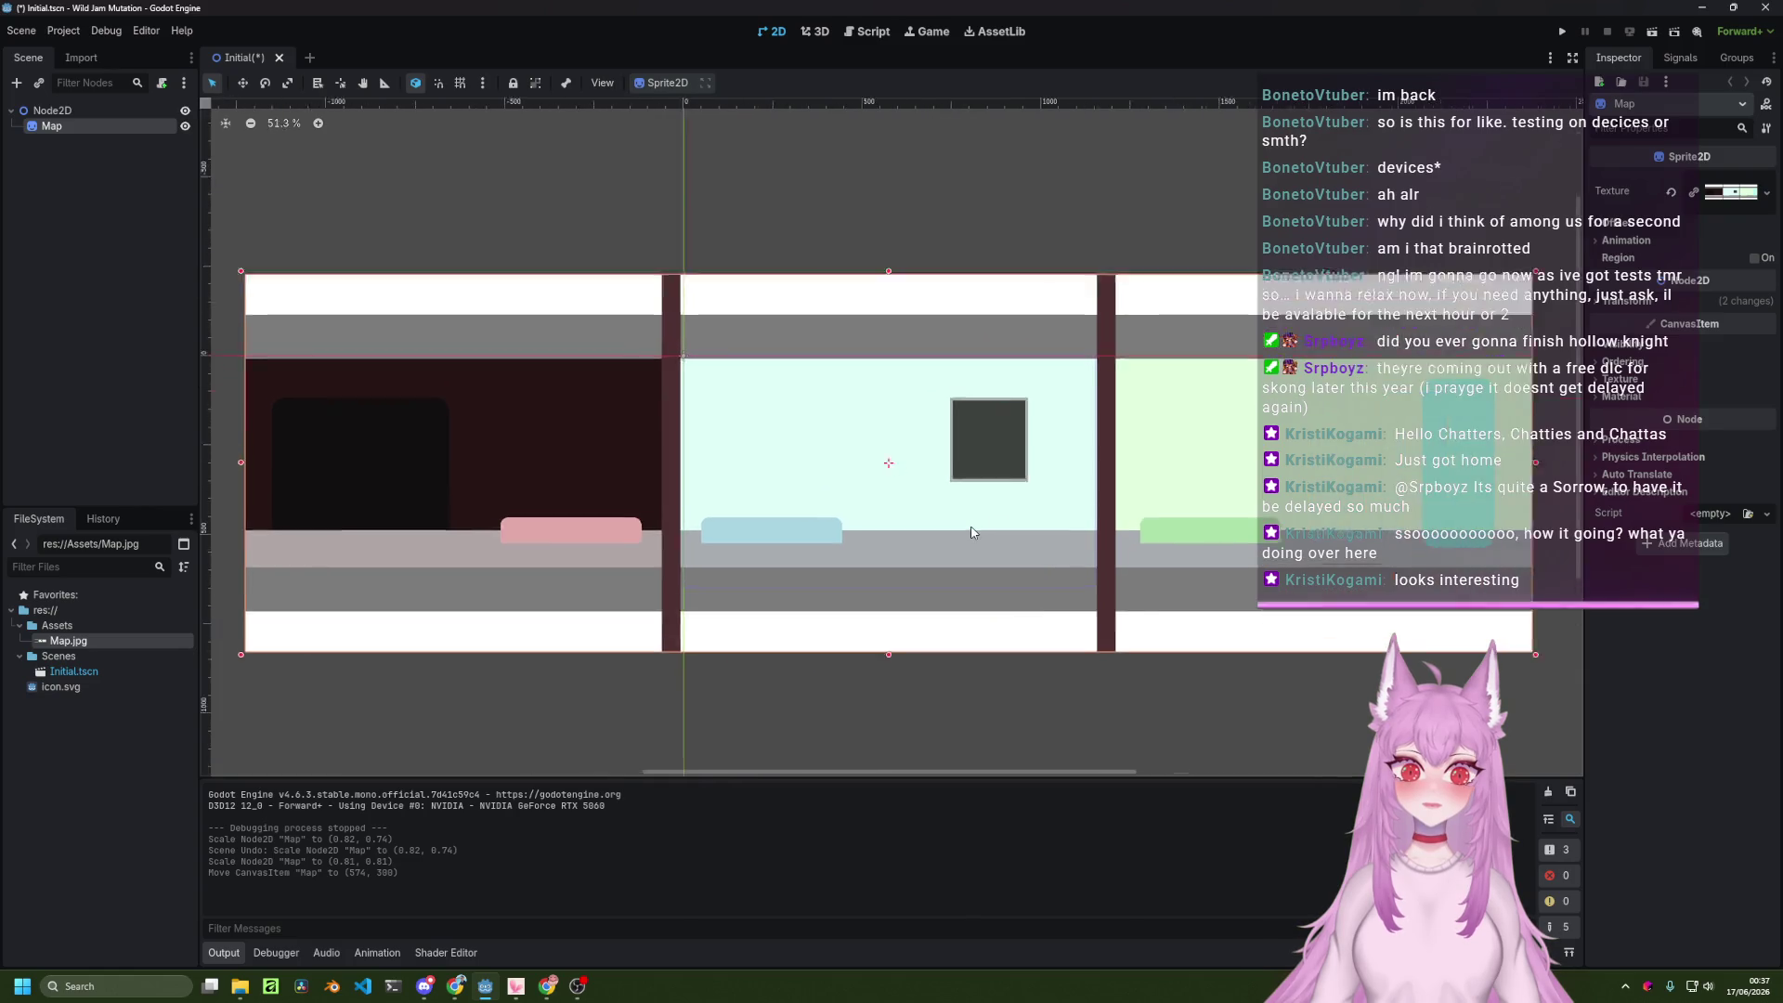
scroll(976, 534, down, 1)
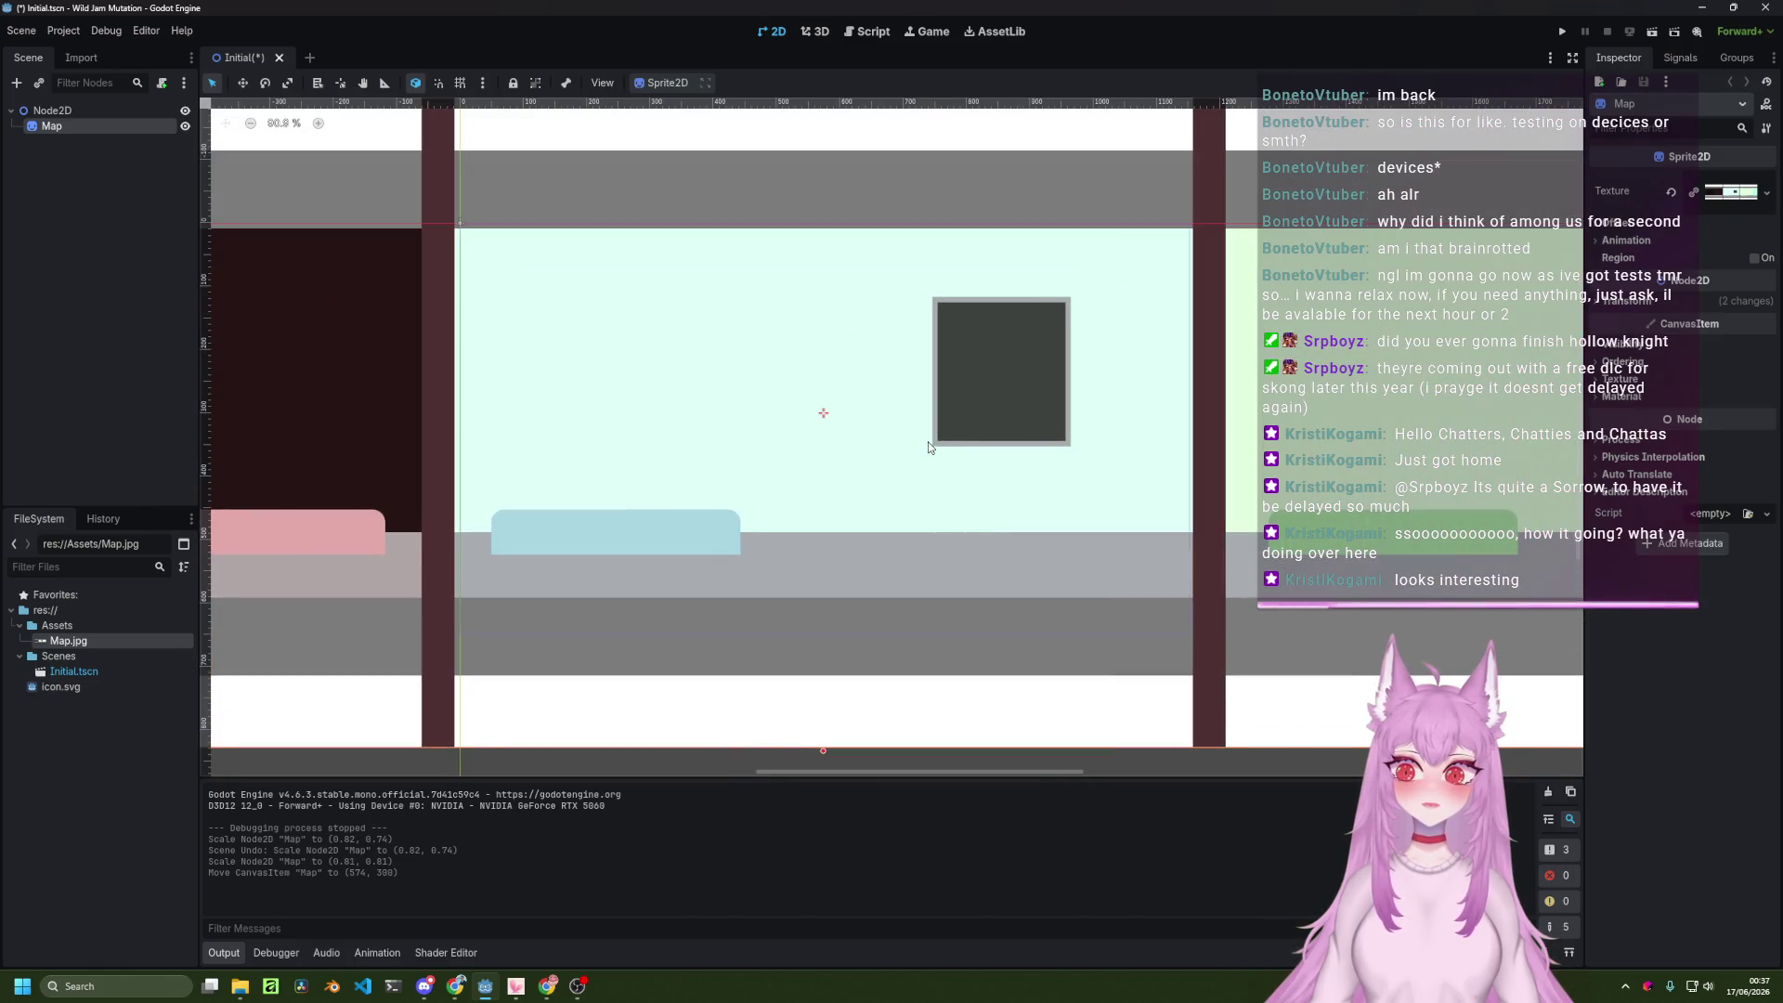
click(1562, 31)
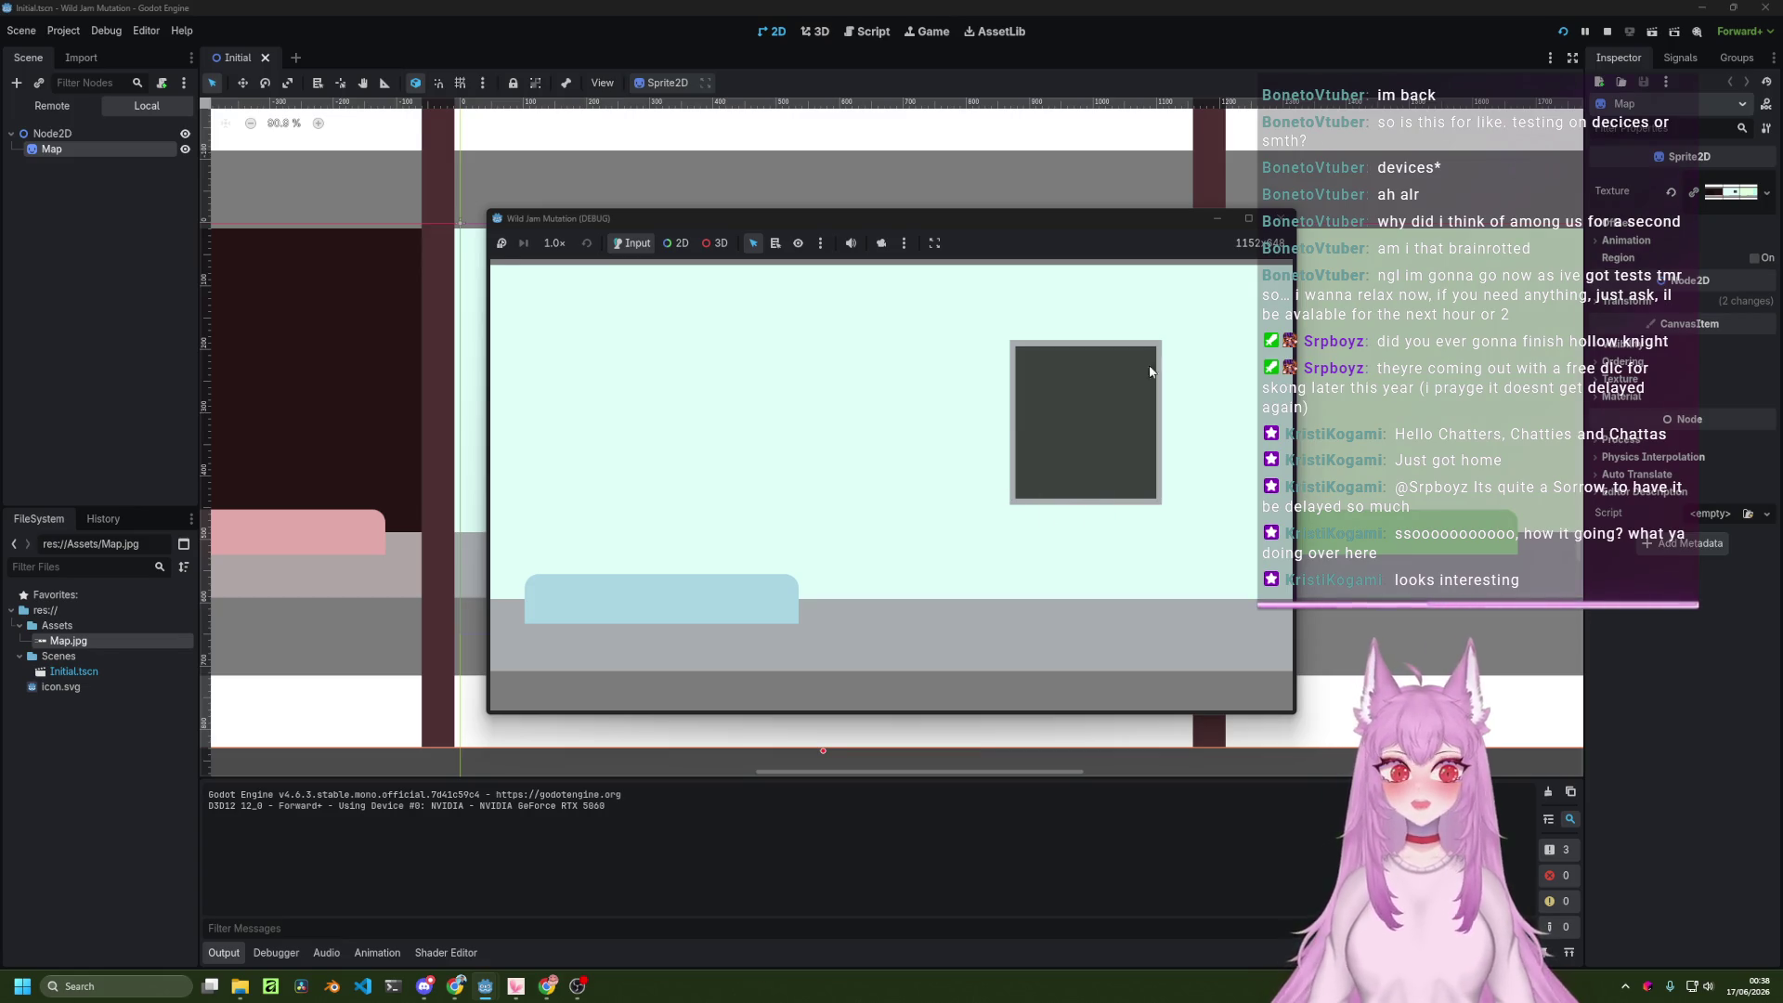
Stop the test run and pan the editor canvas toward the green right-hand room.
click(1281, 219)
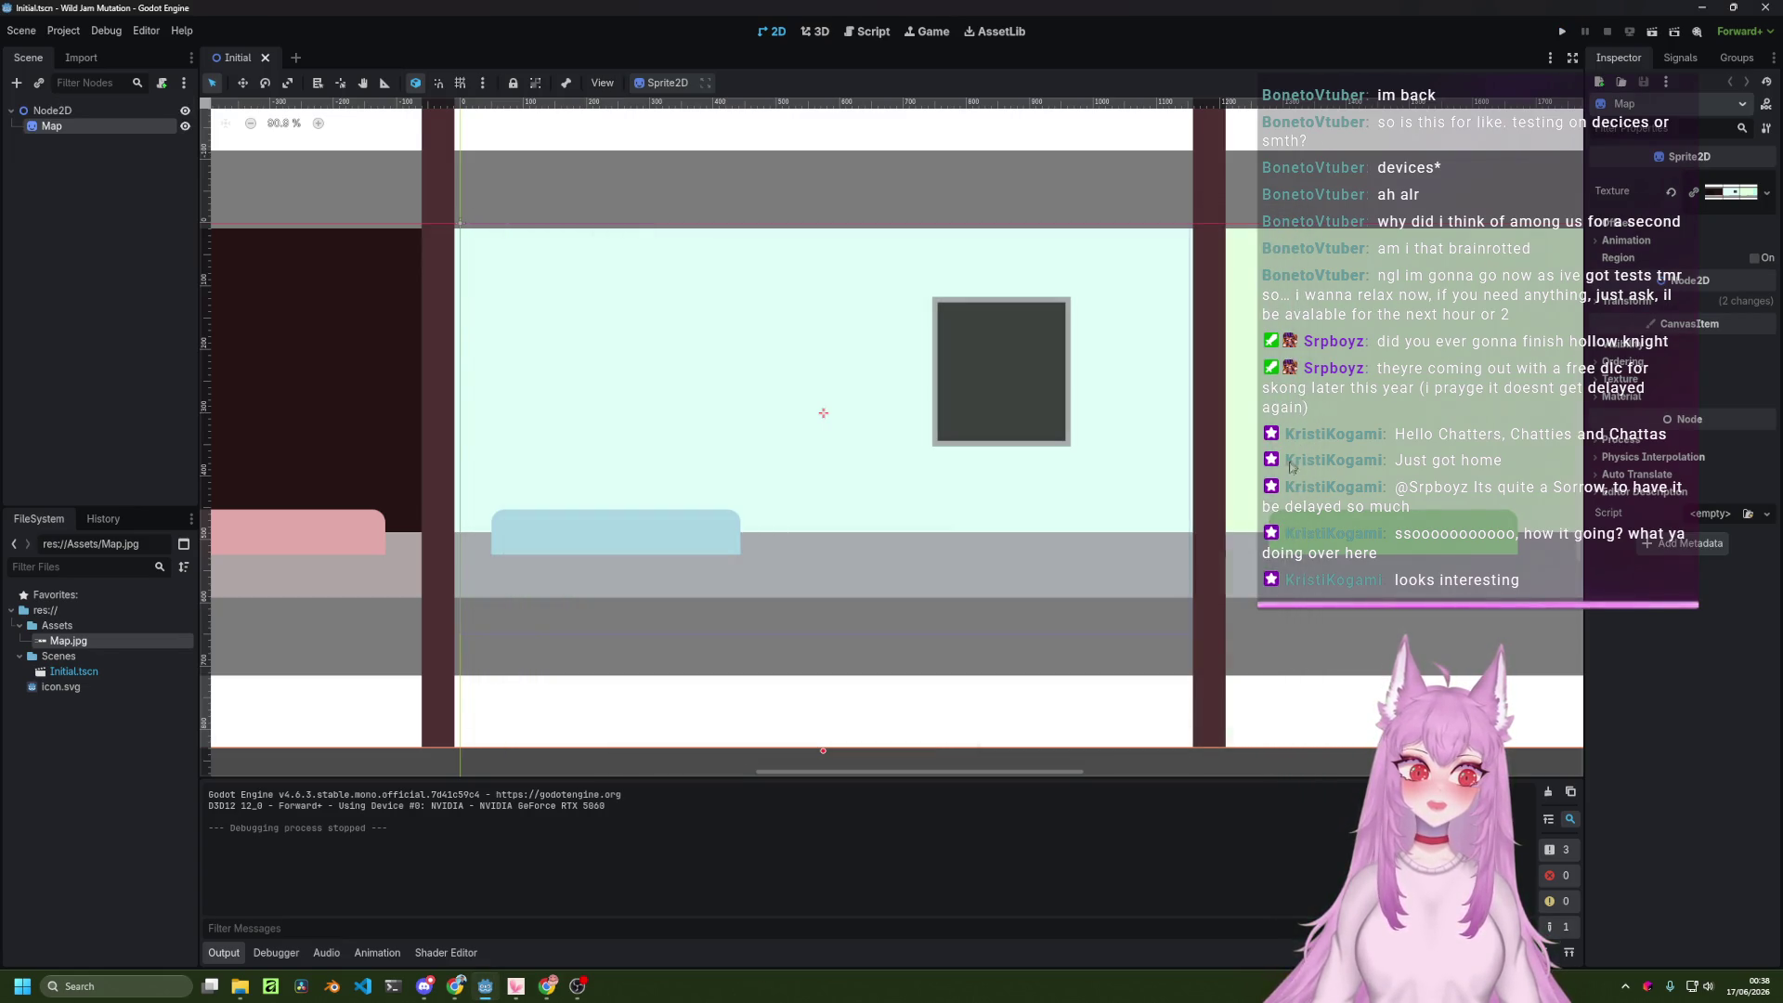
drag(1255, 479, 630, 514)
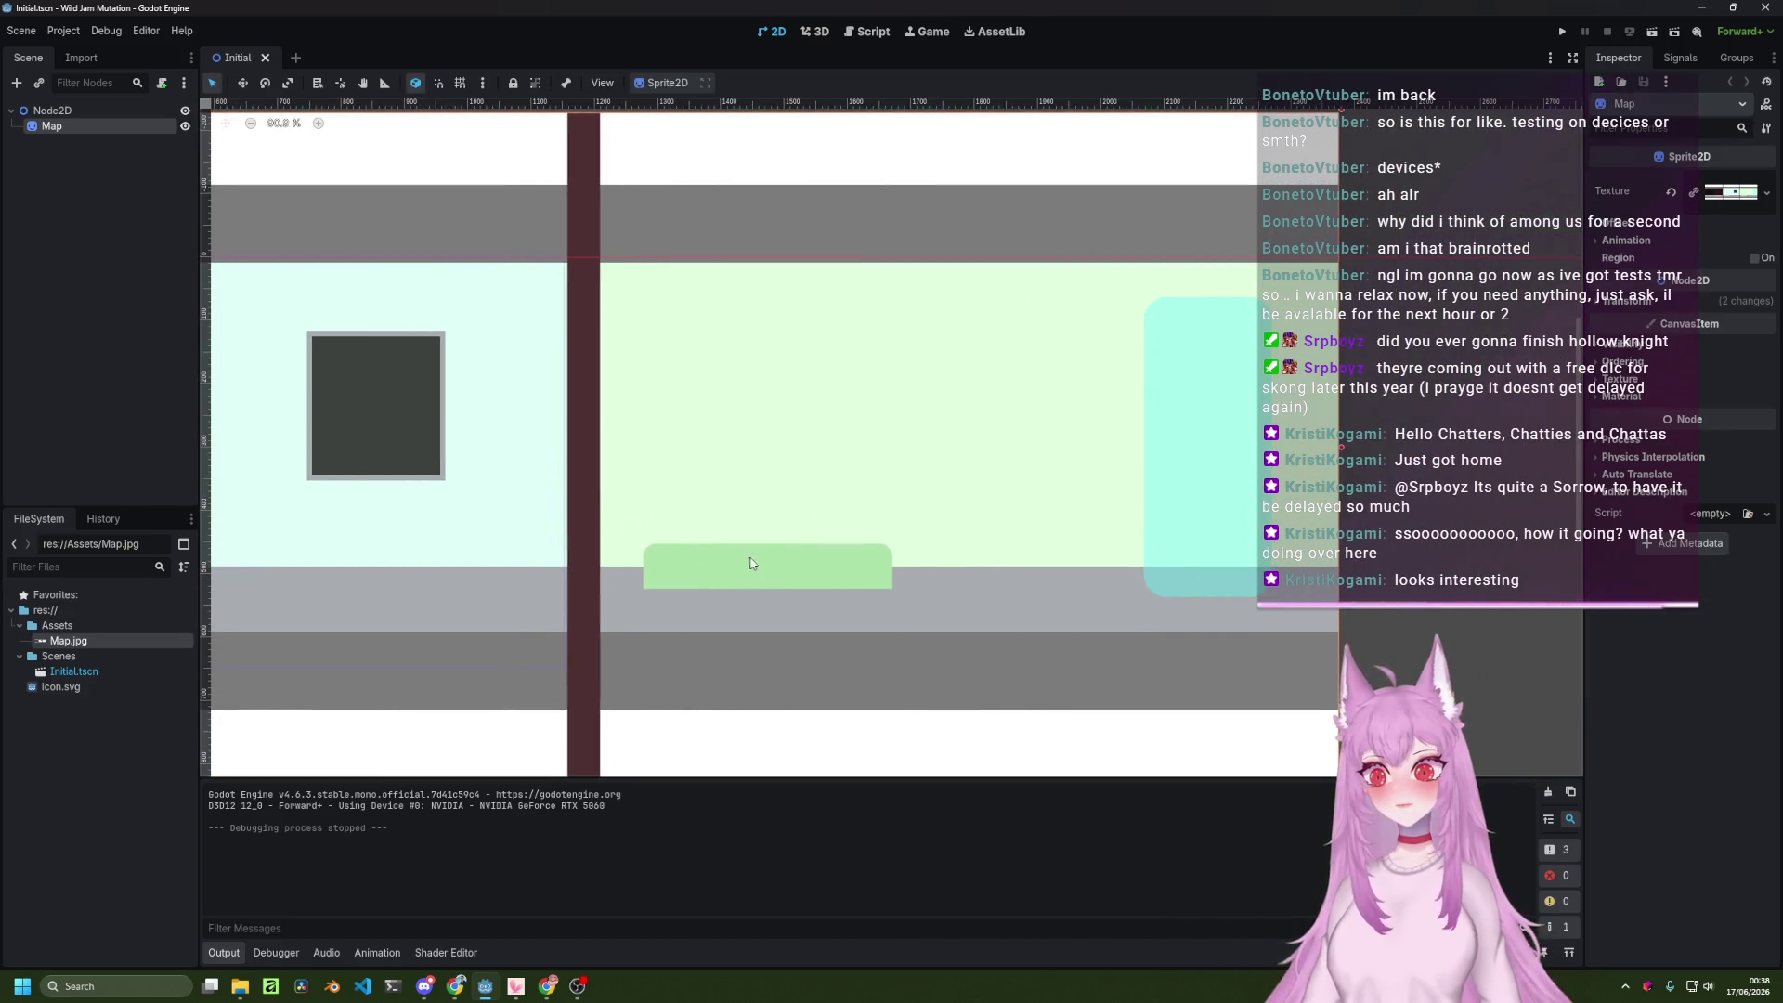
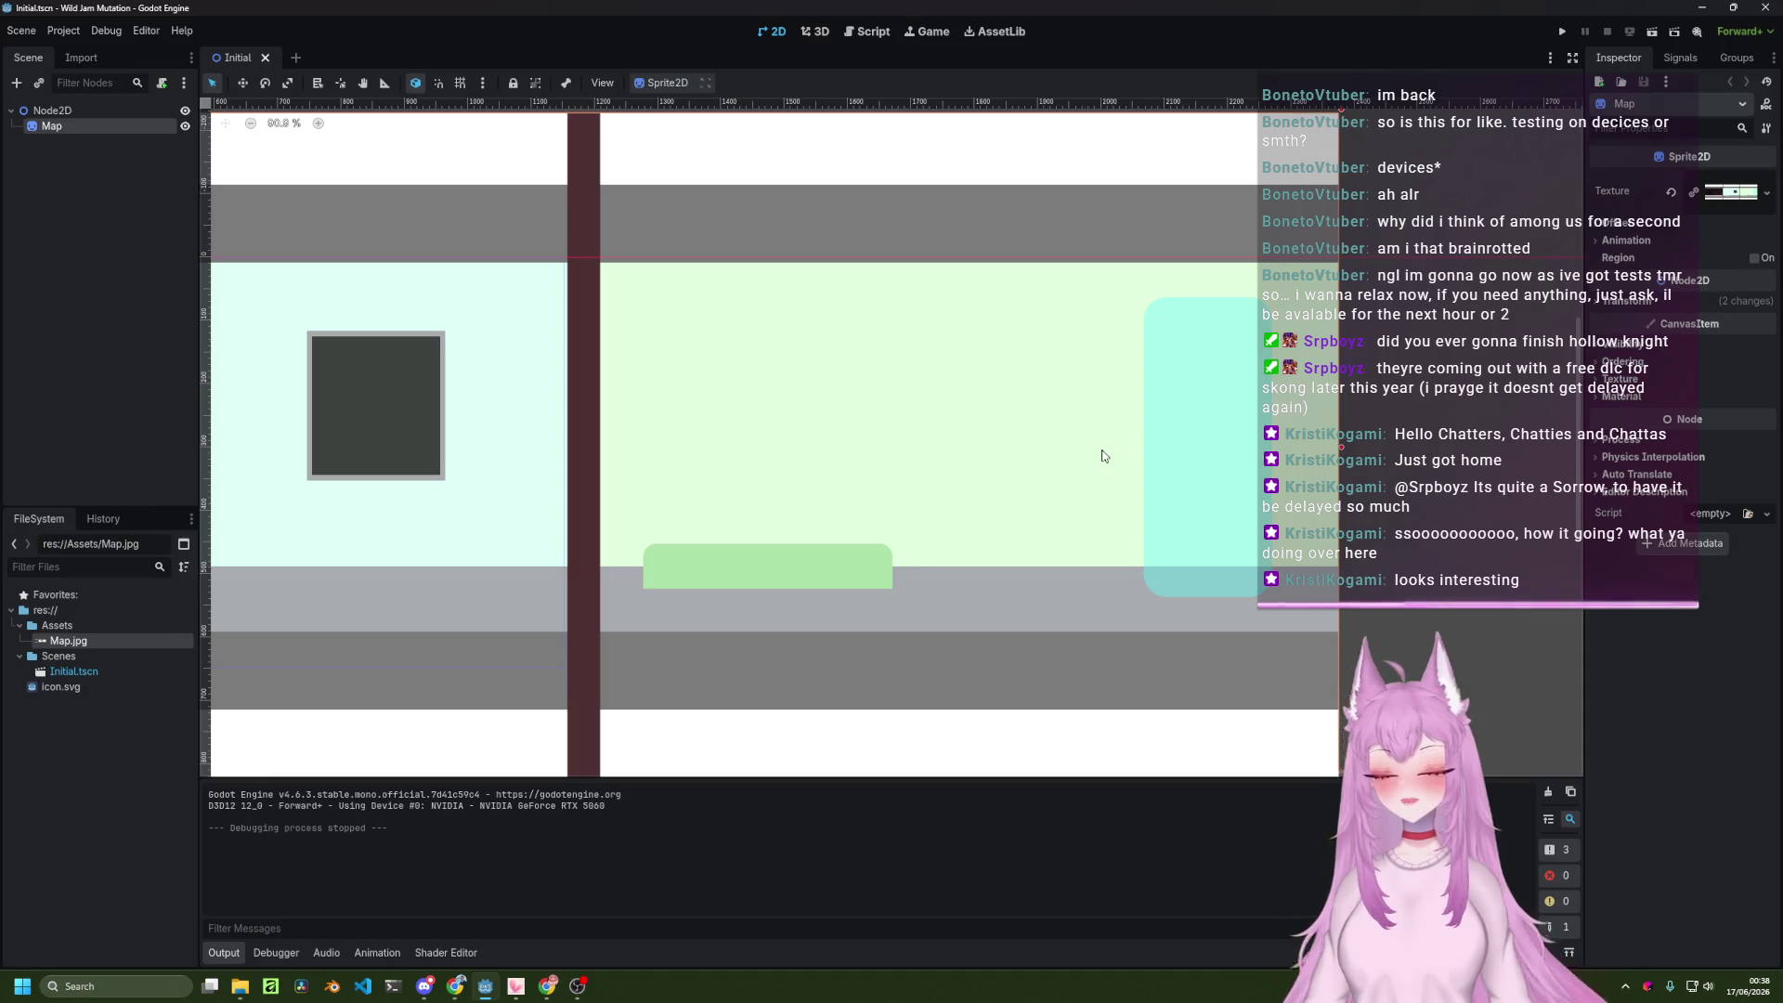
Pan and zoom around the map to frame the pink and cyan rooms.
mouse_move(430, 445)
mouse_down()
mouse_move(844, 510)
mouse_move(1044, 515)
mouse_up()
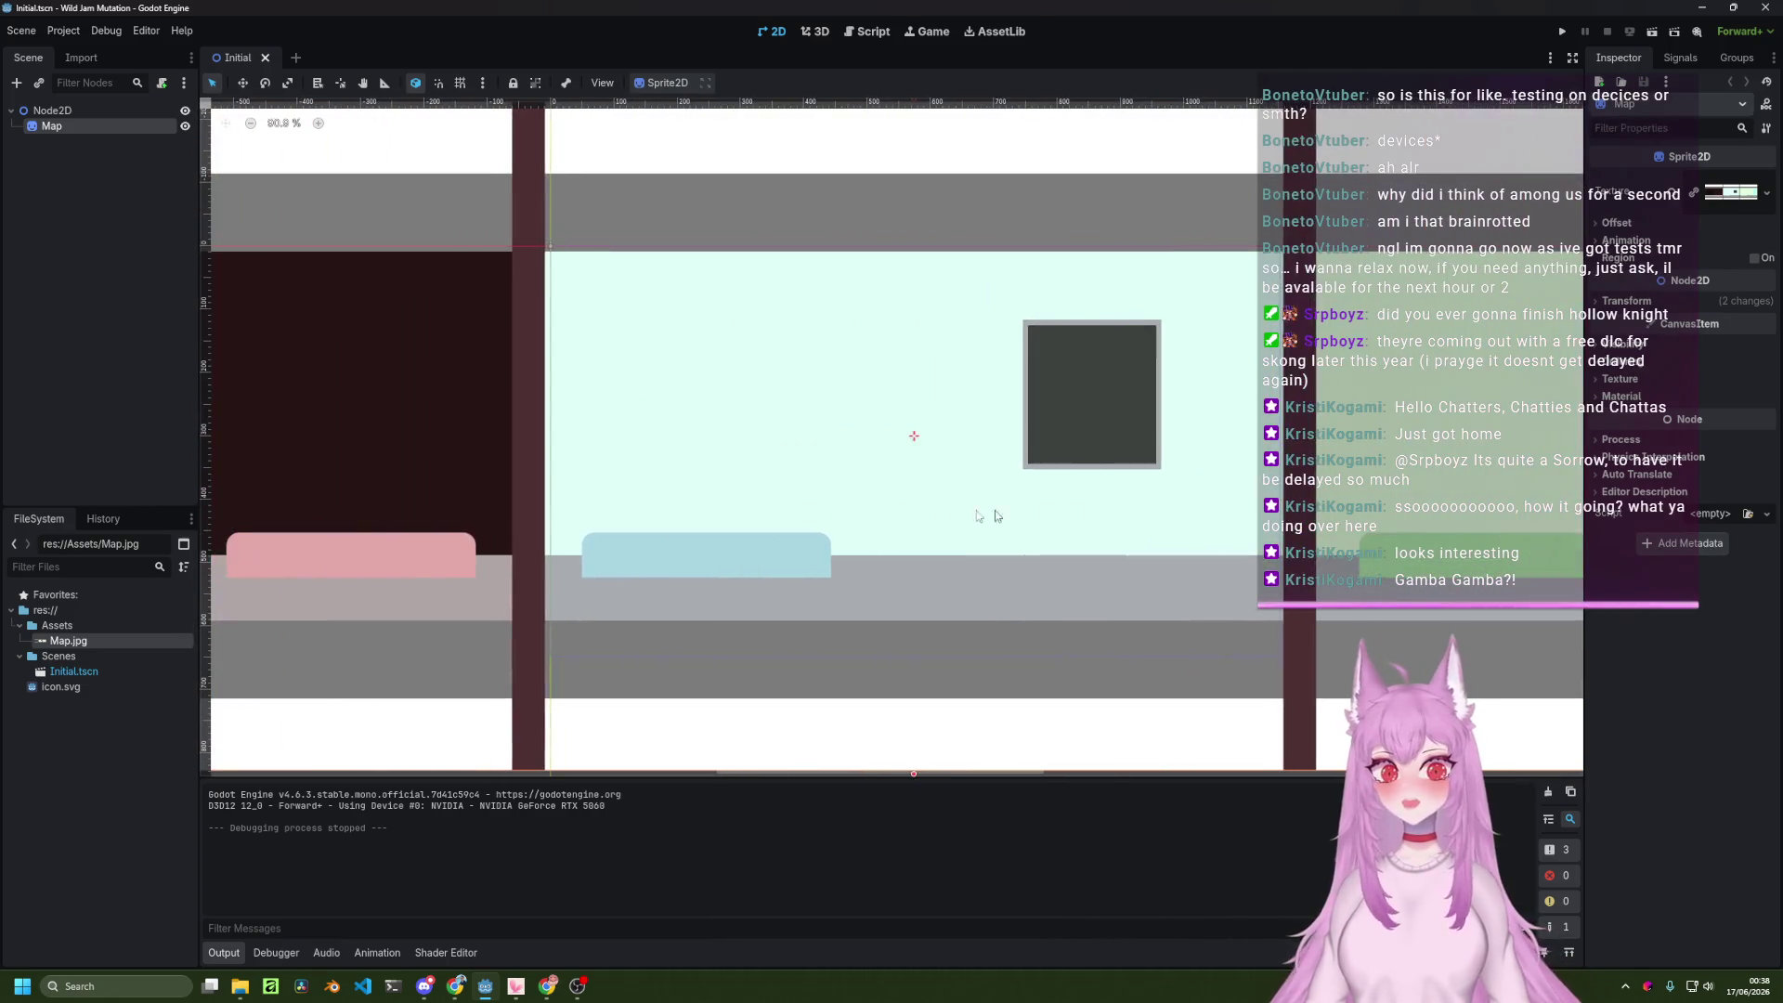
scroll(1044, 516, left, 5)
mouse_move(893, 497)
mouse_down()
mouse_move(1182, 529)
mouse_move(1158, 524)
mouse_up()
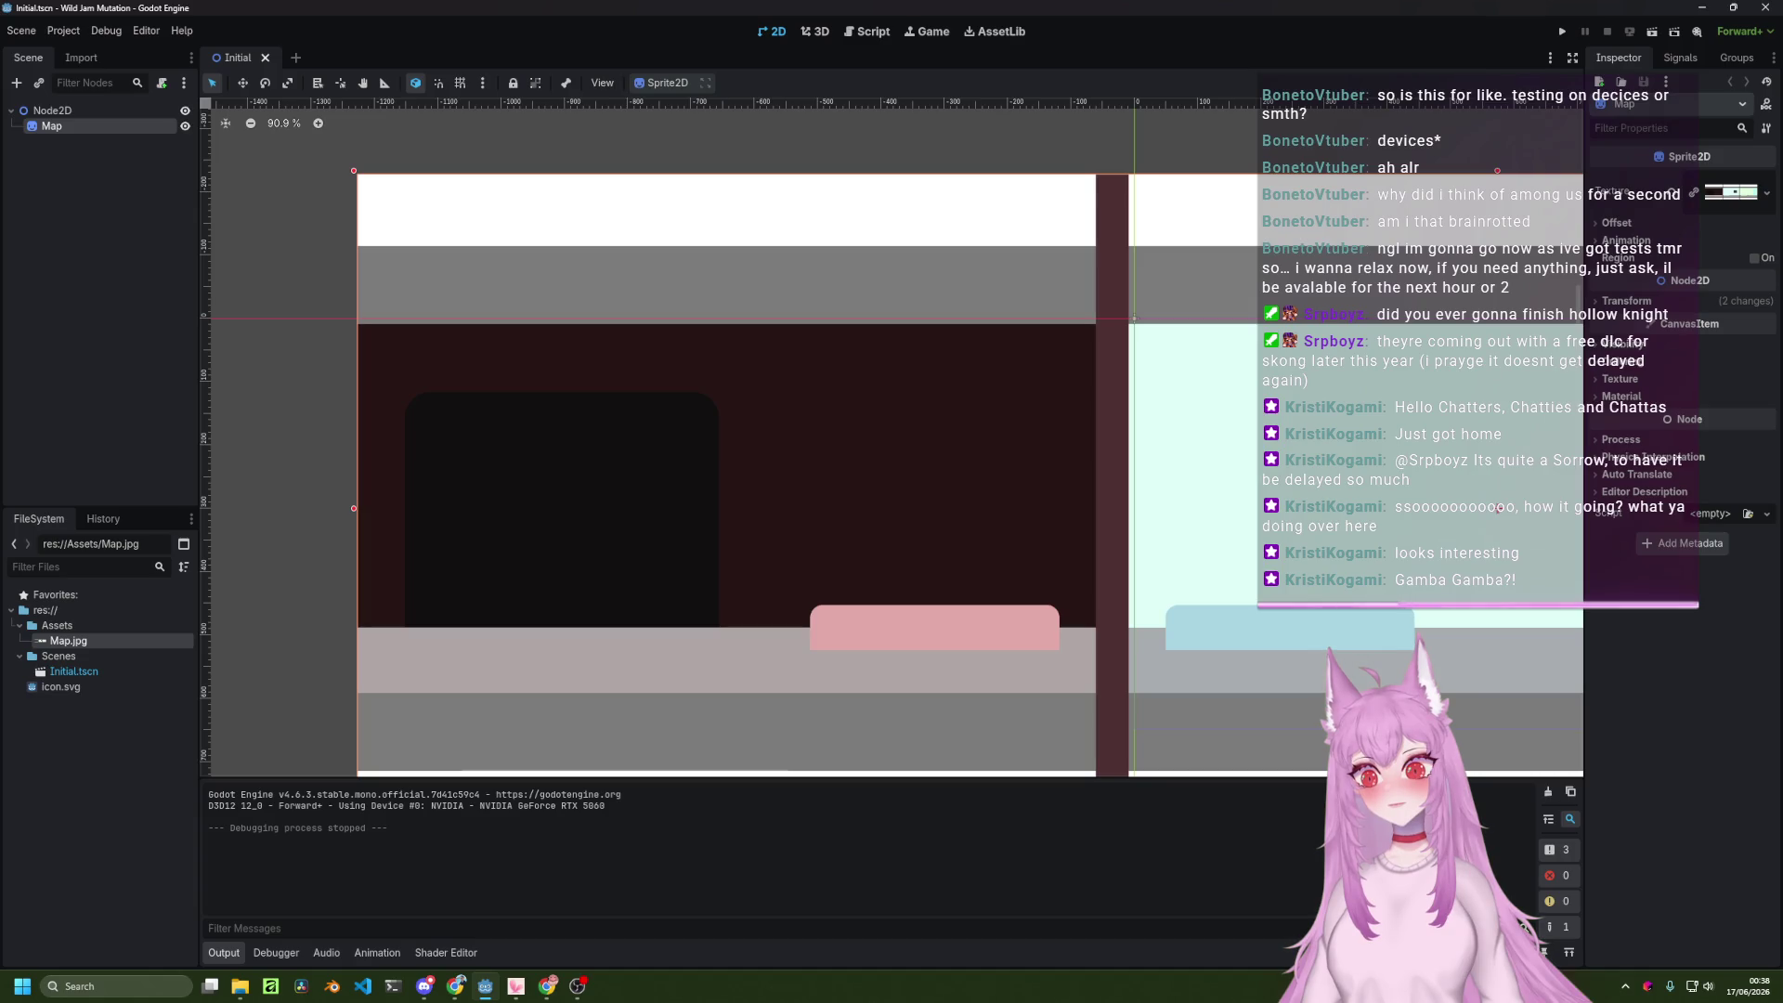
scroll(1041, 464, right, 10)
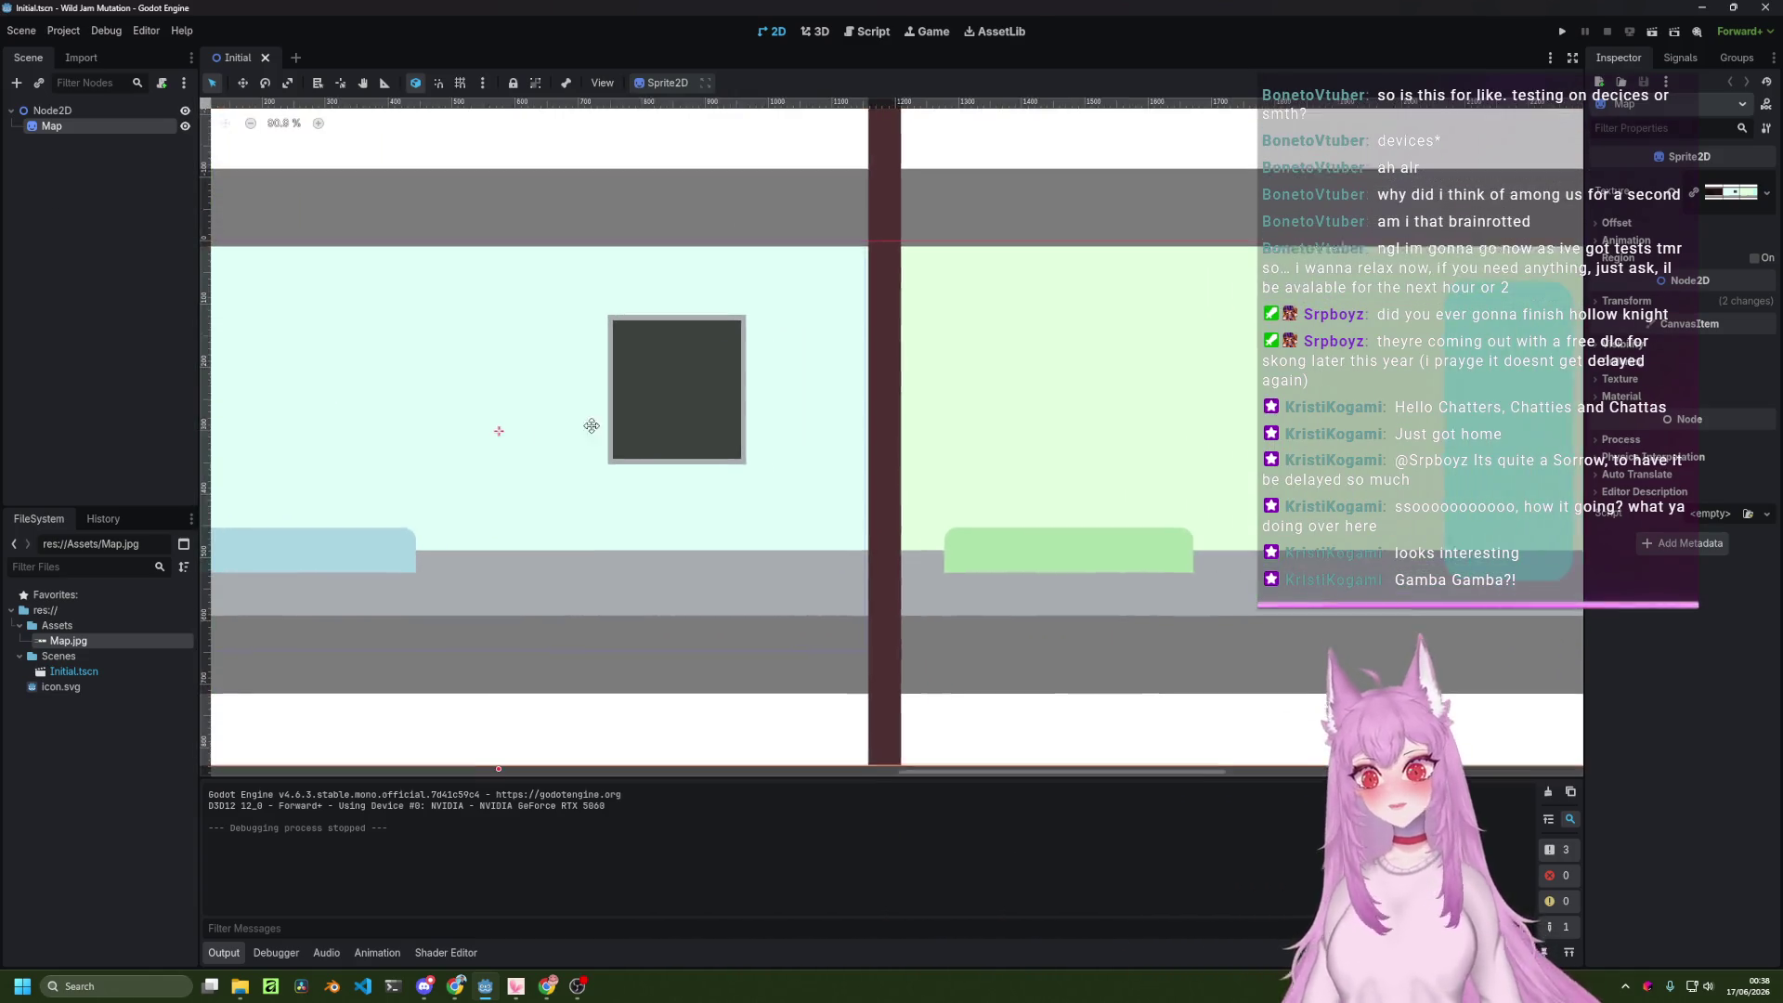
drag(1044, 453, 841, 447)
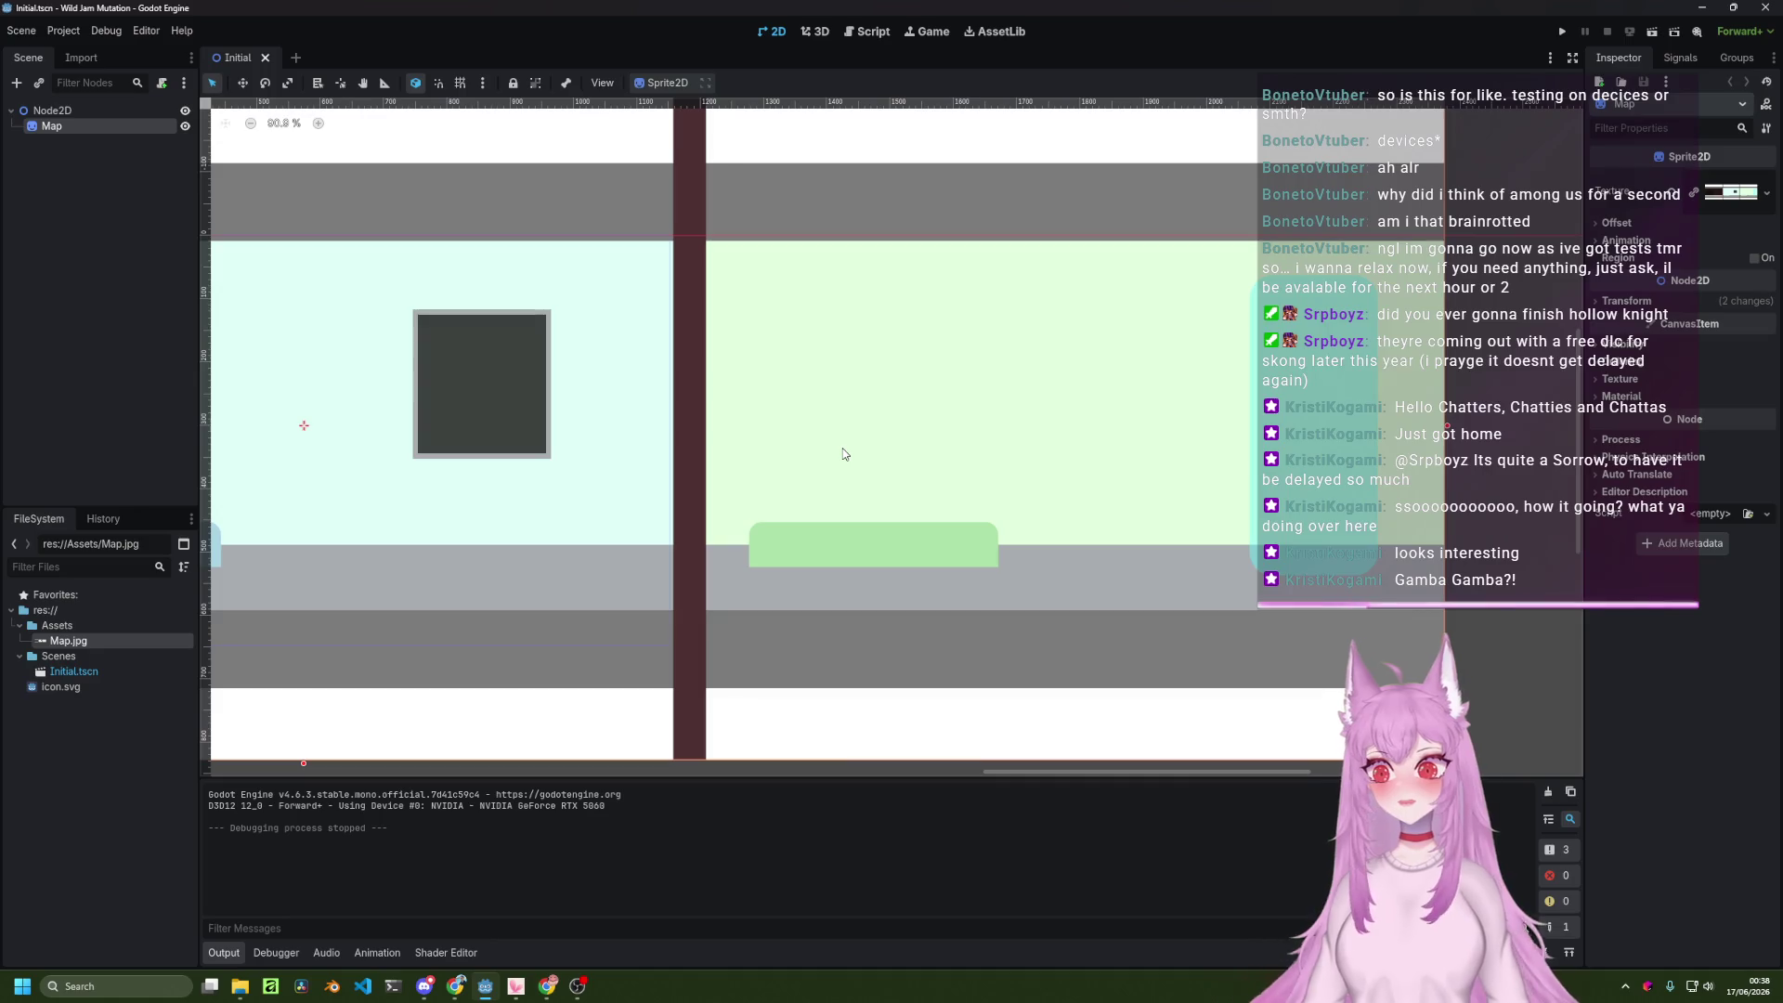
scroll(882, 501, left, 3)
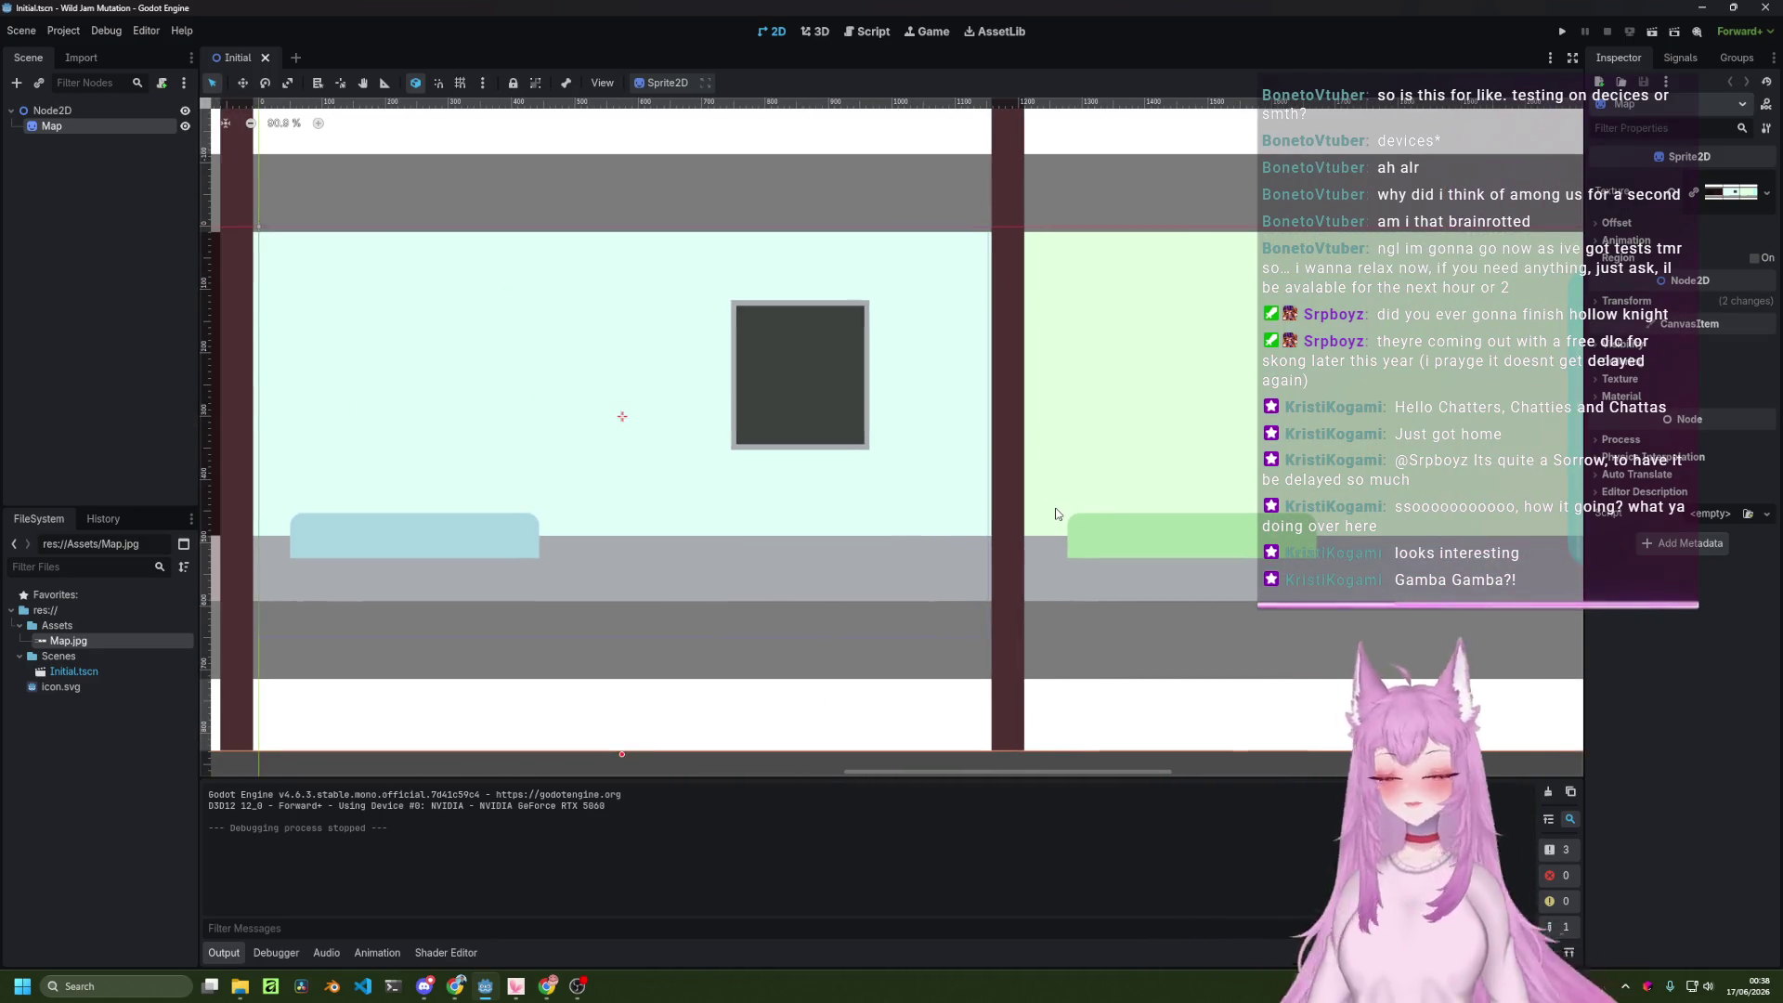
scroll(1055, 514, right, 4)
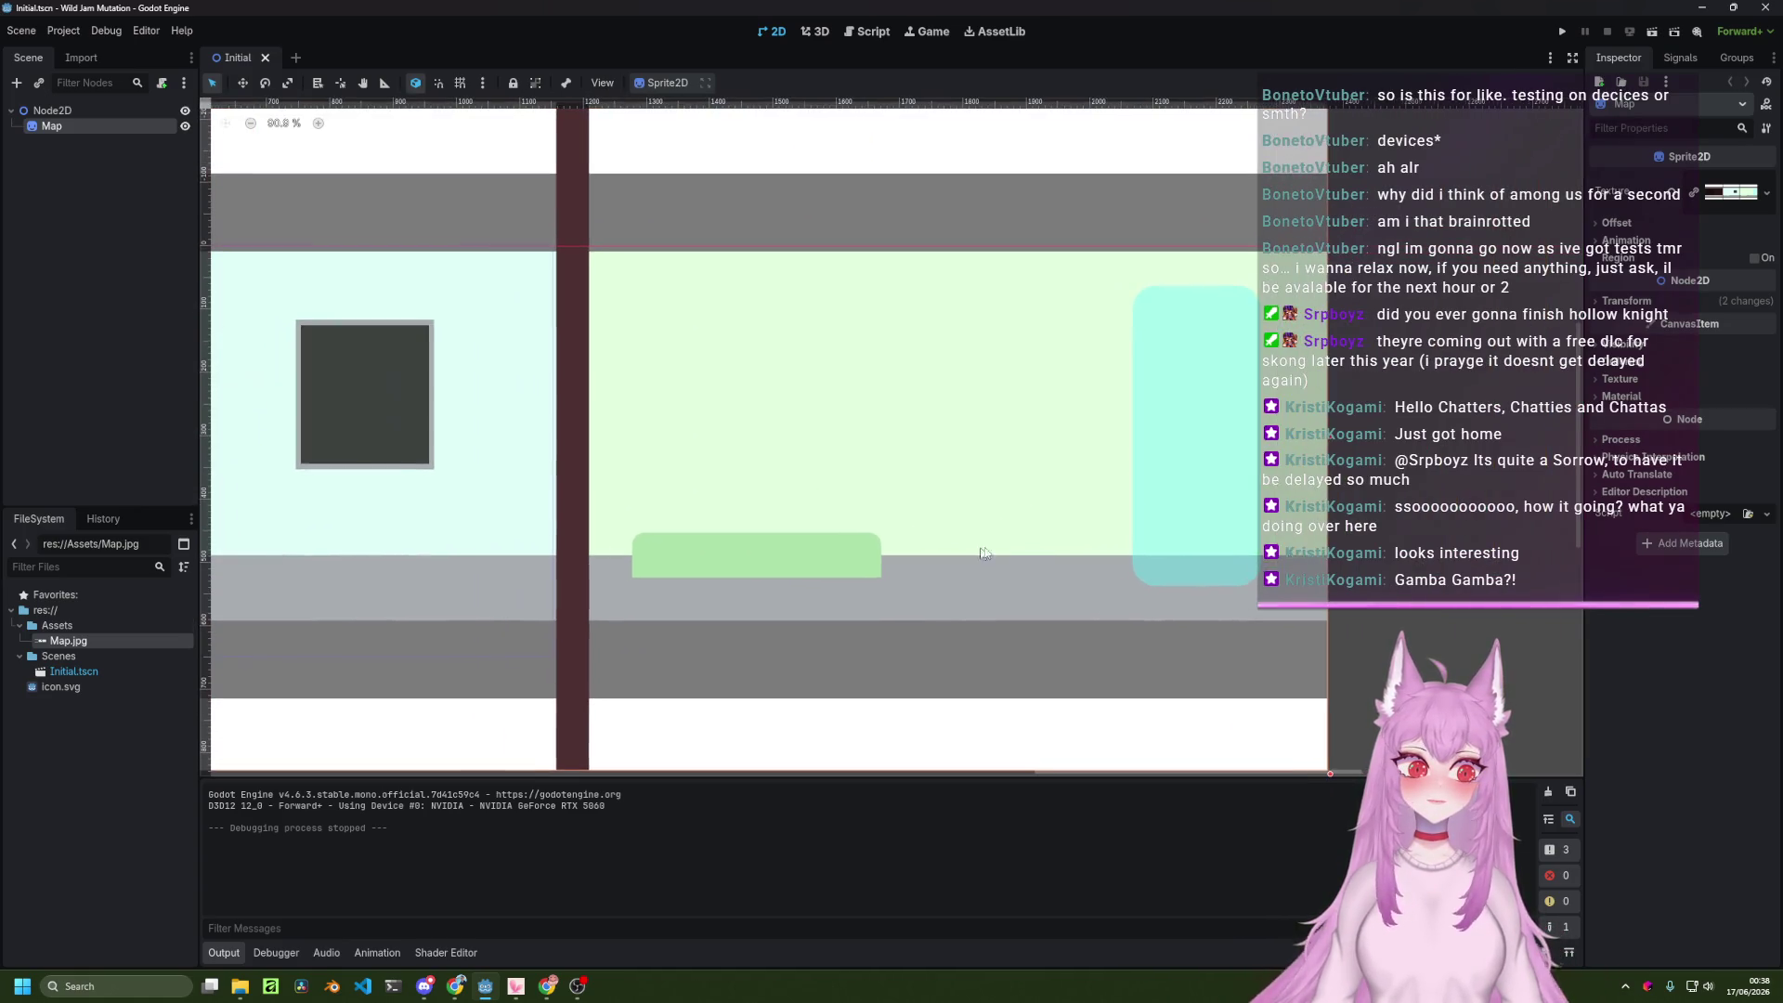
click(1428, 515)
drag(947, 510, 1154, 485)
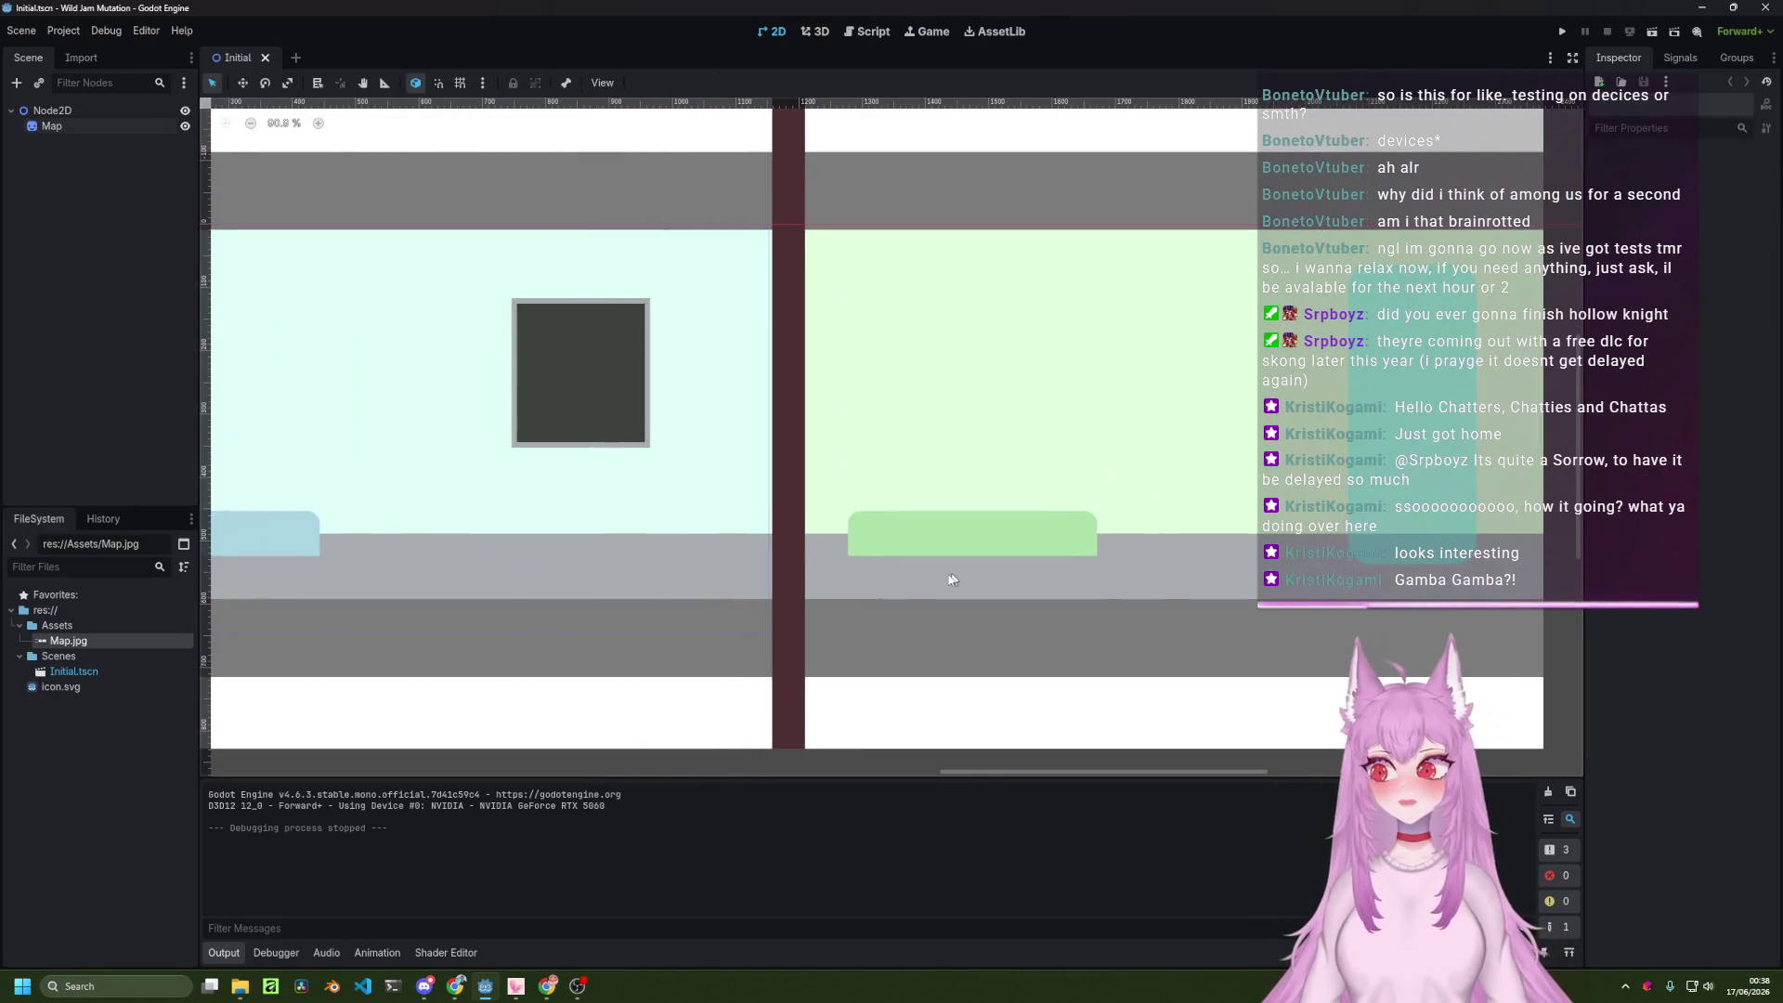
scroll(875, 613, left, 10)
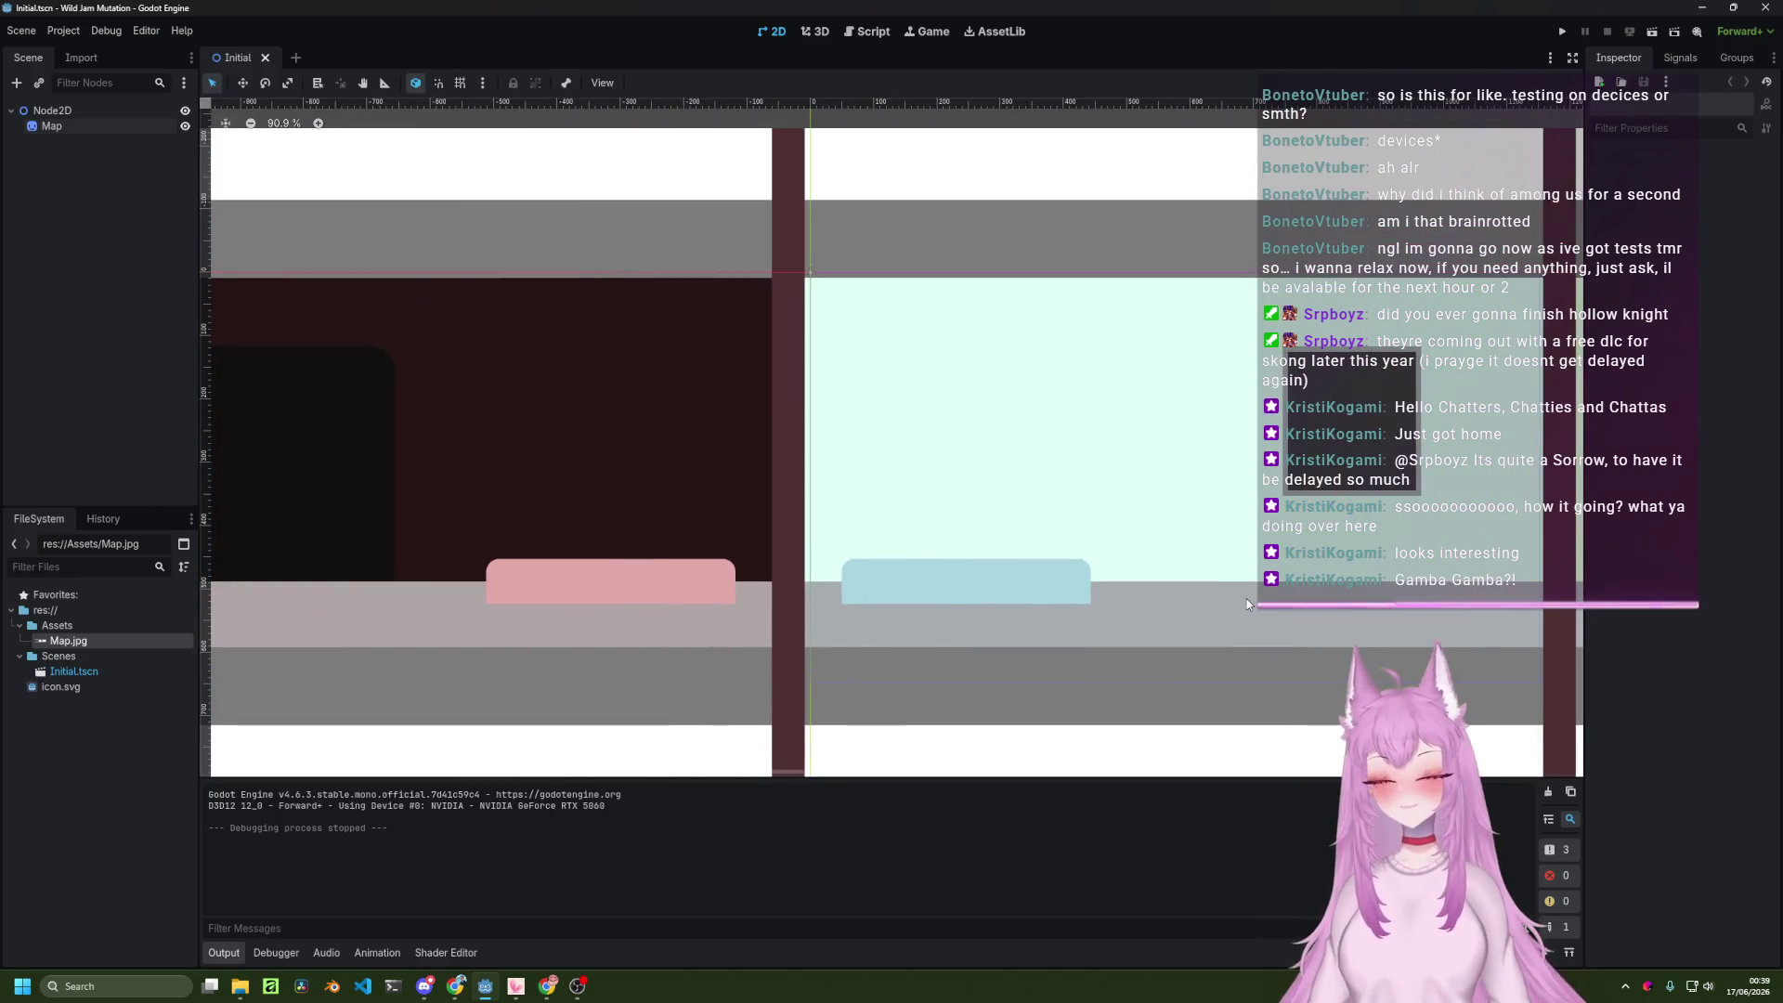
scroll(1237, 602, right, 1)
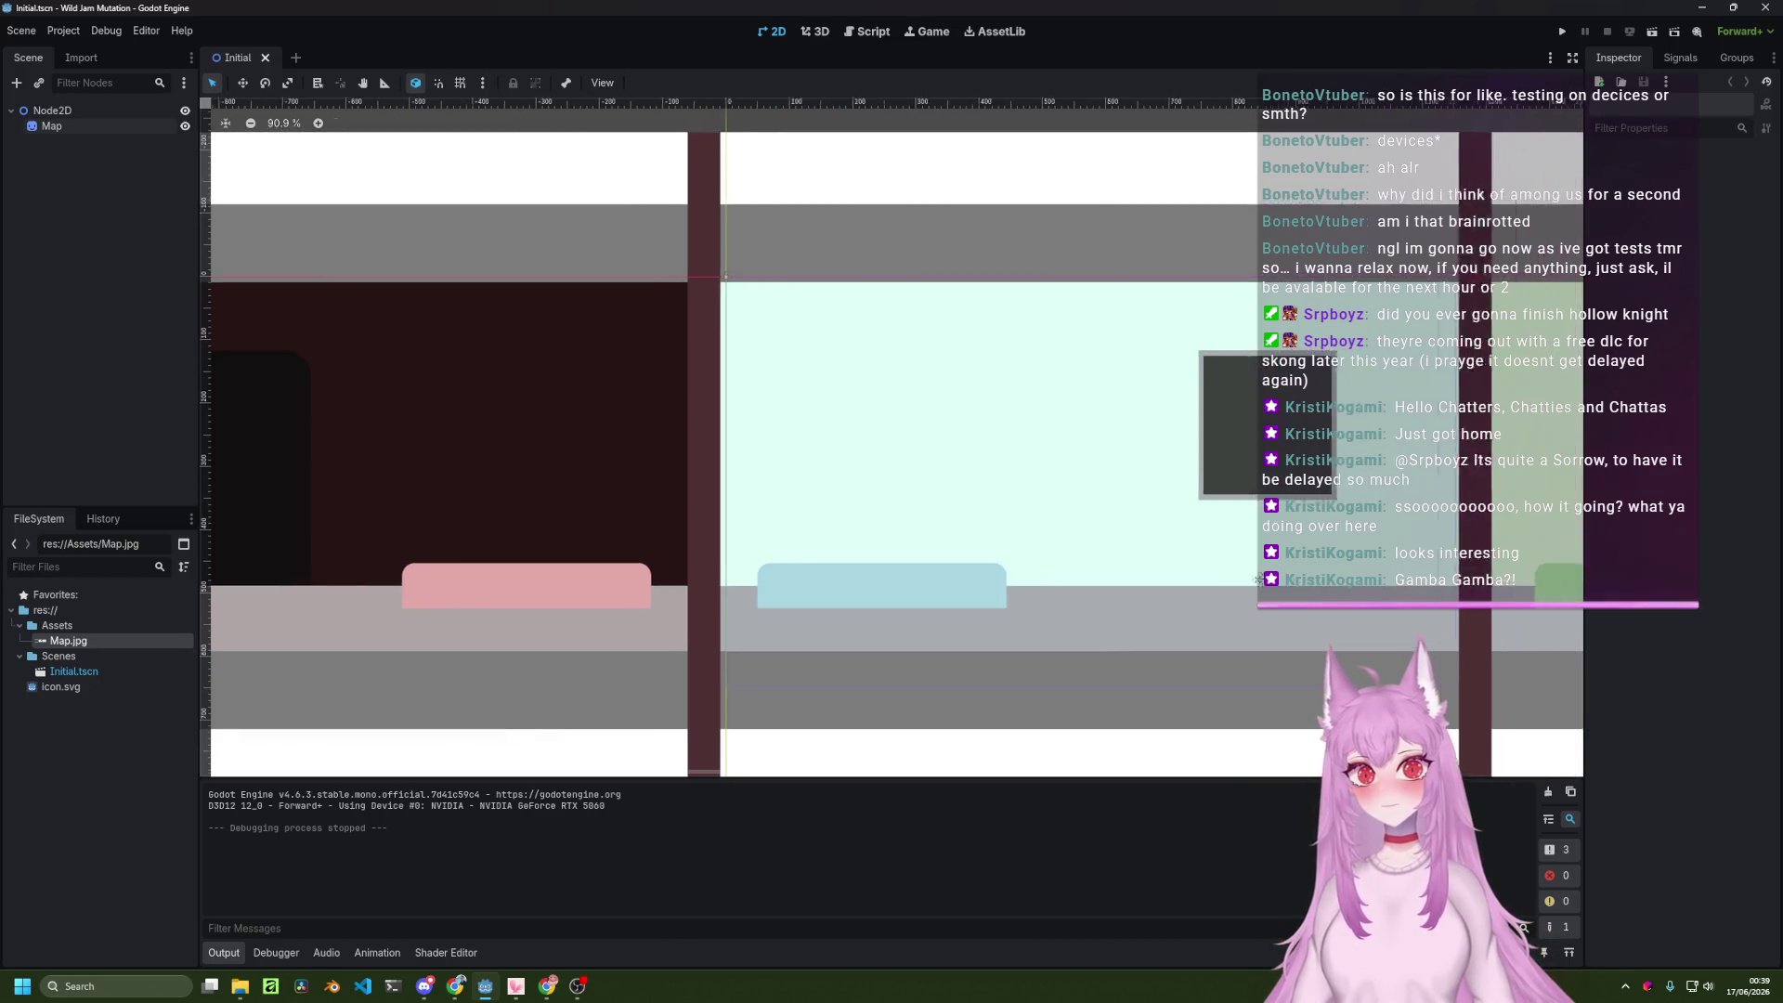
scroll(1284, 579, right, 9)
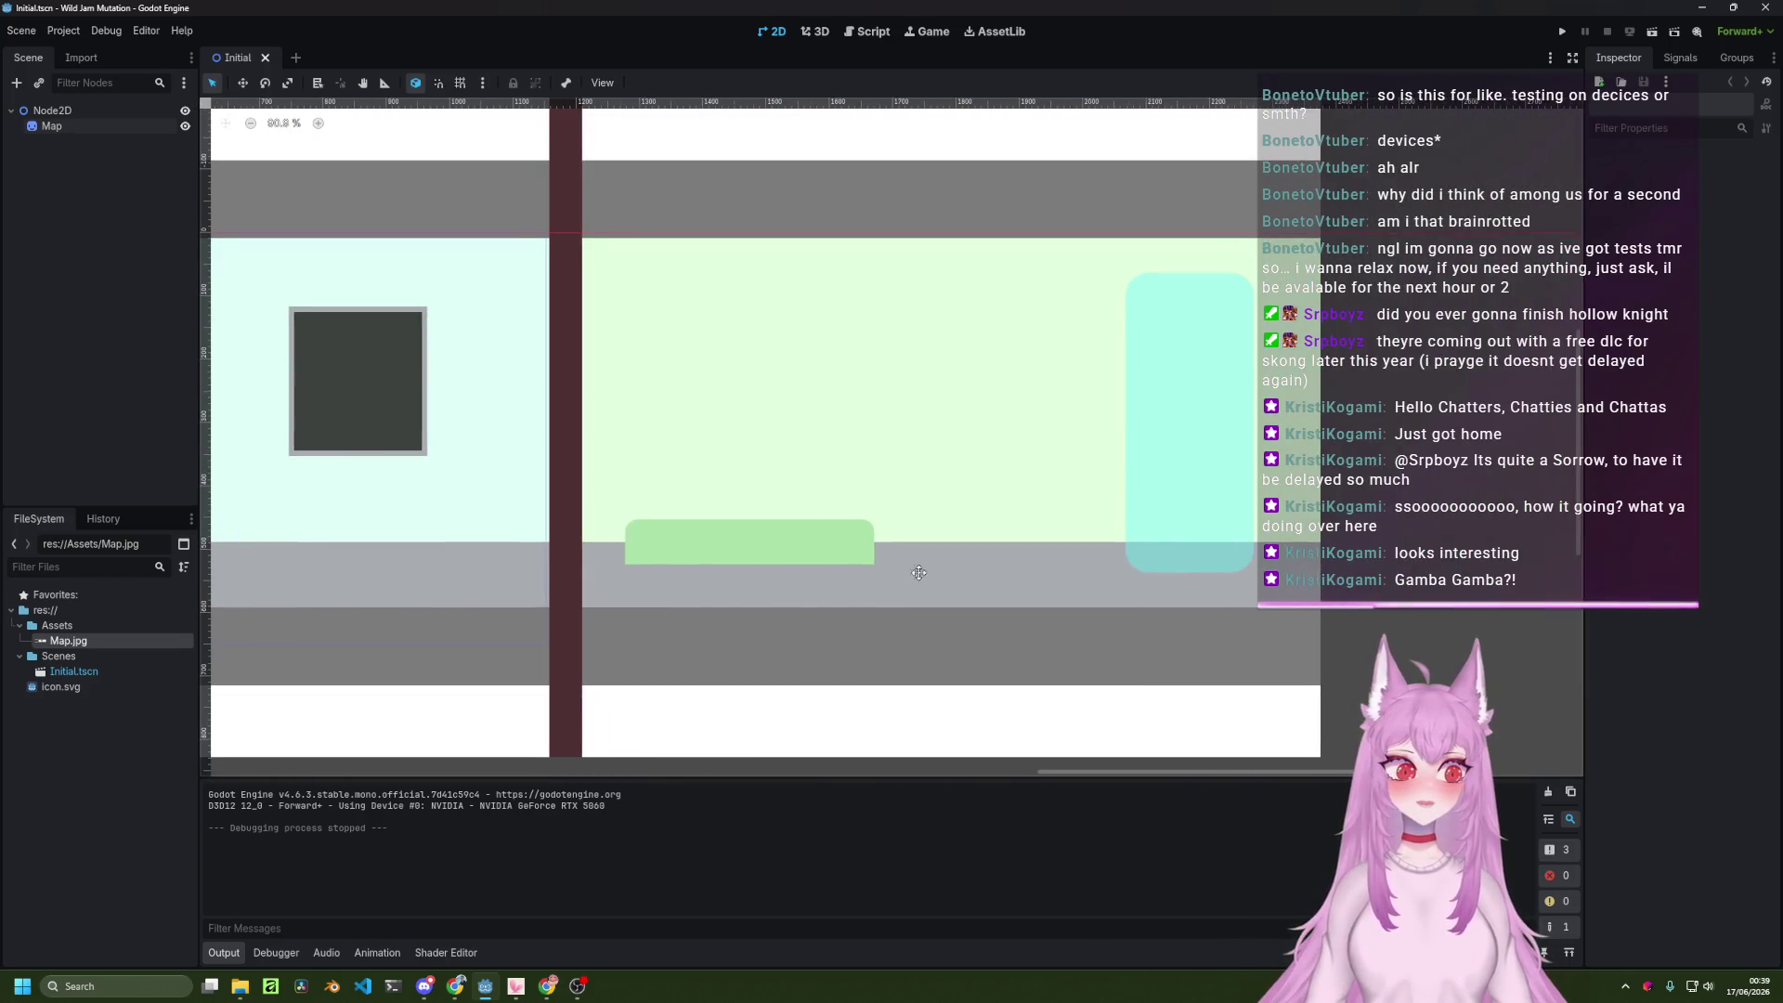
scroll(919, 578, left, 6)
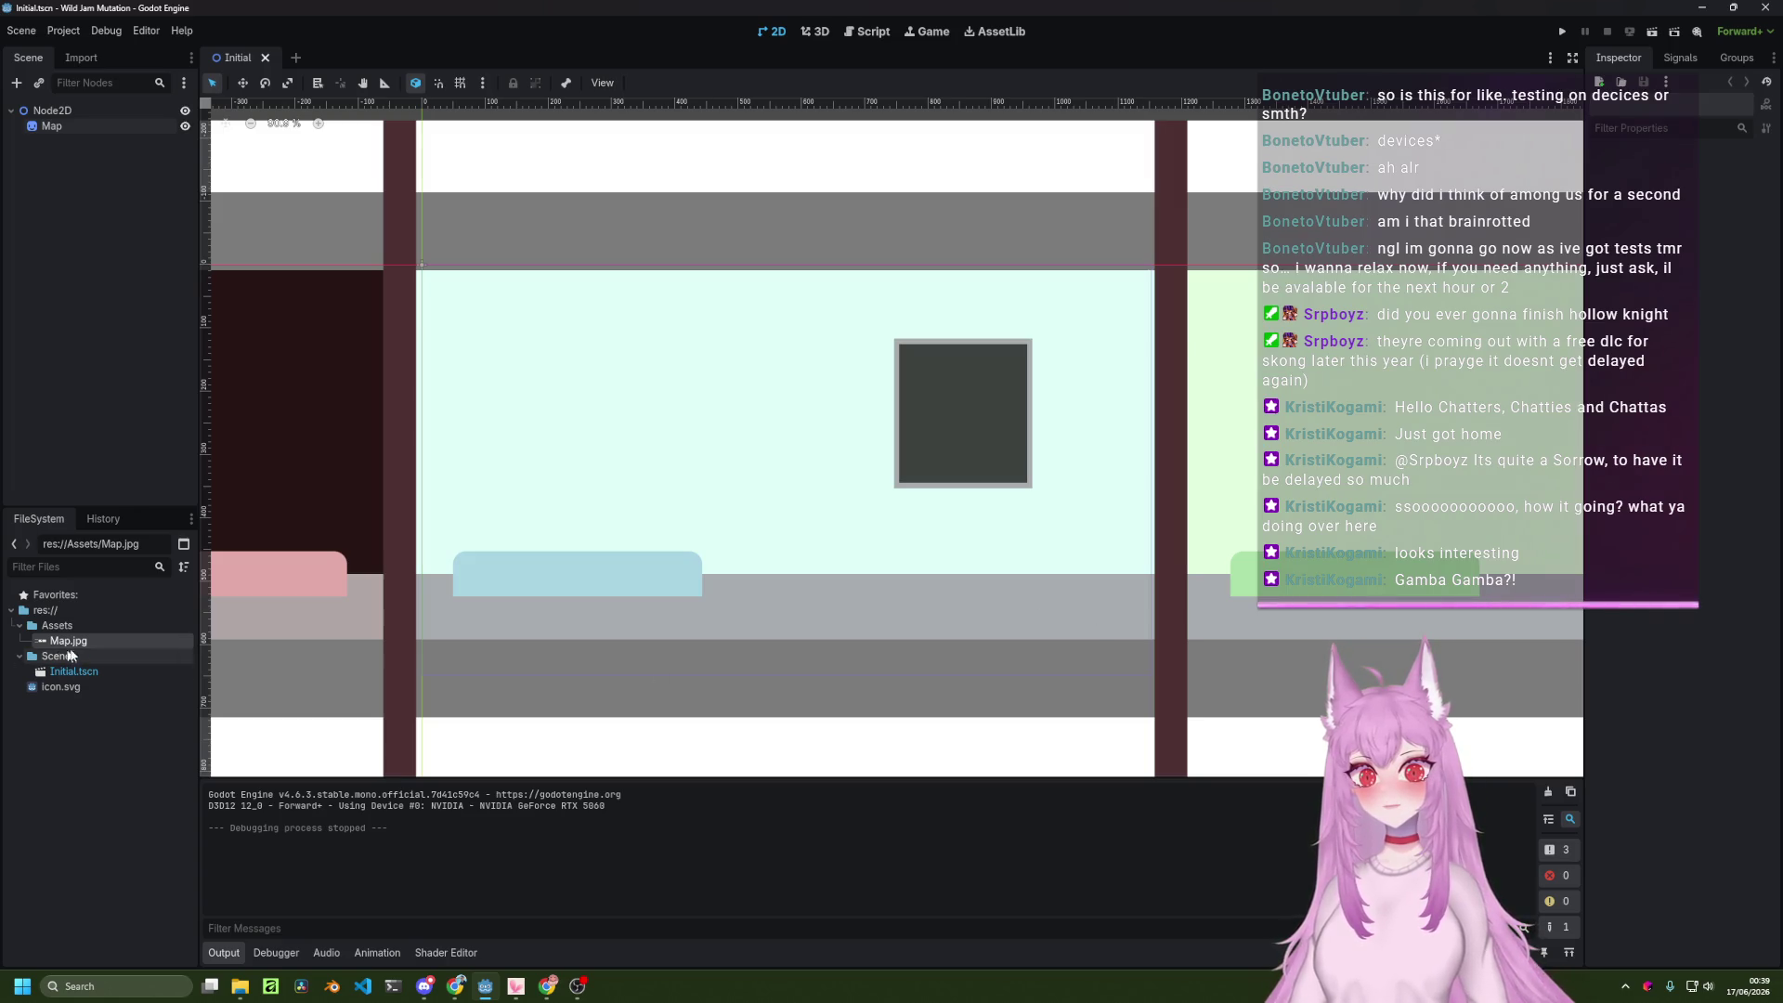
scroll(871, 572, left, 3)
scroll(871, 572, right, 3)
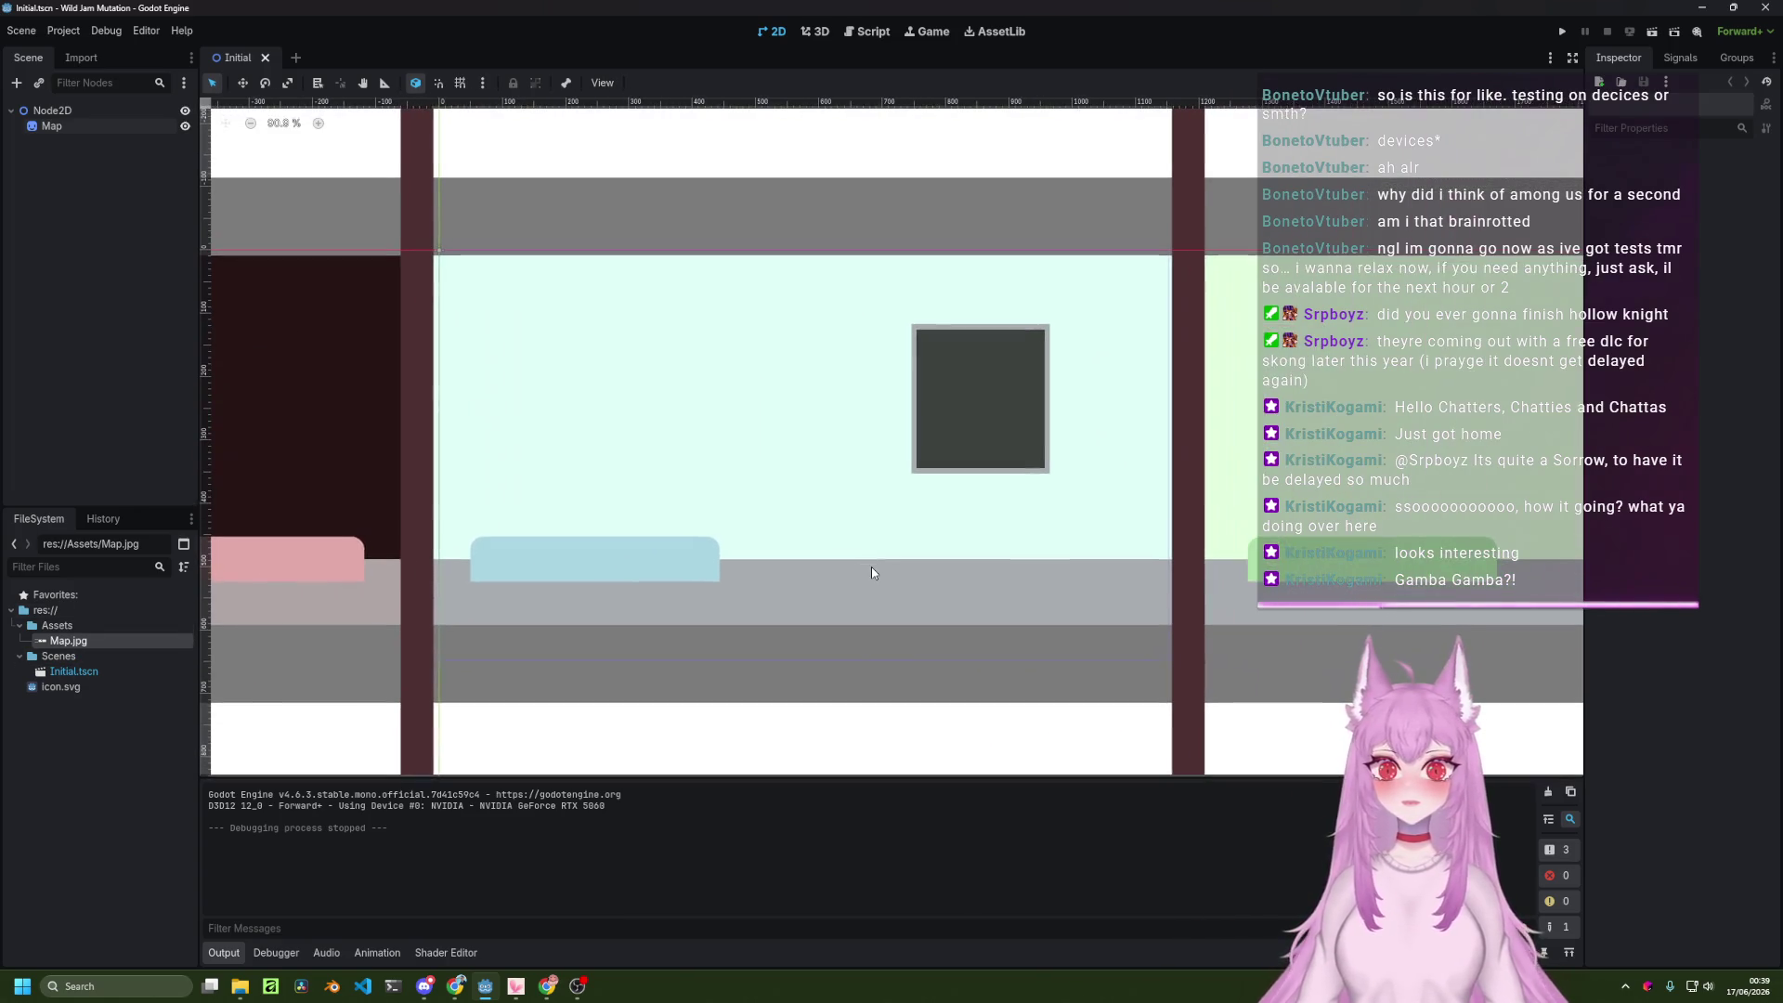
scroll(871, 568, down, 6)
scroll(871, 567, up, 7)
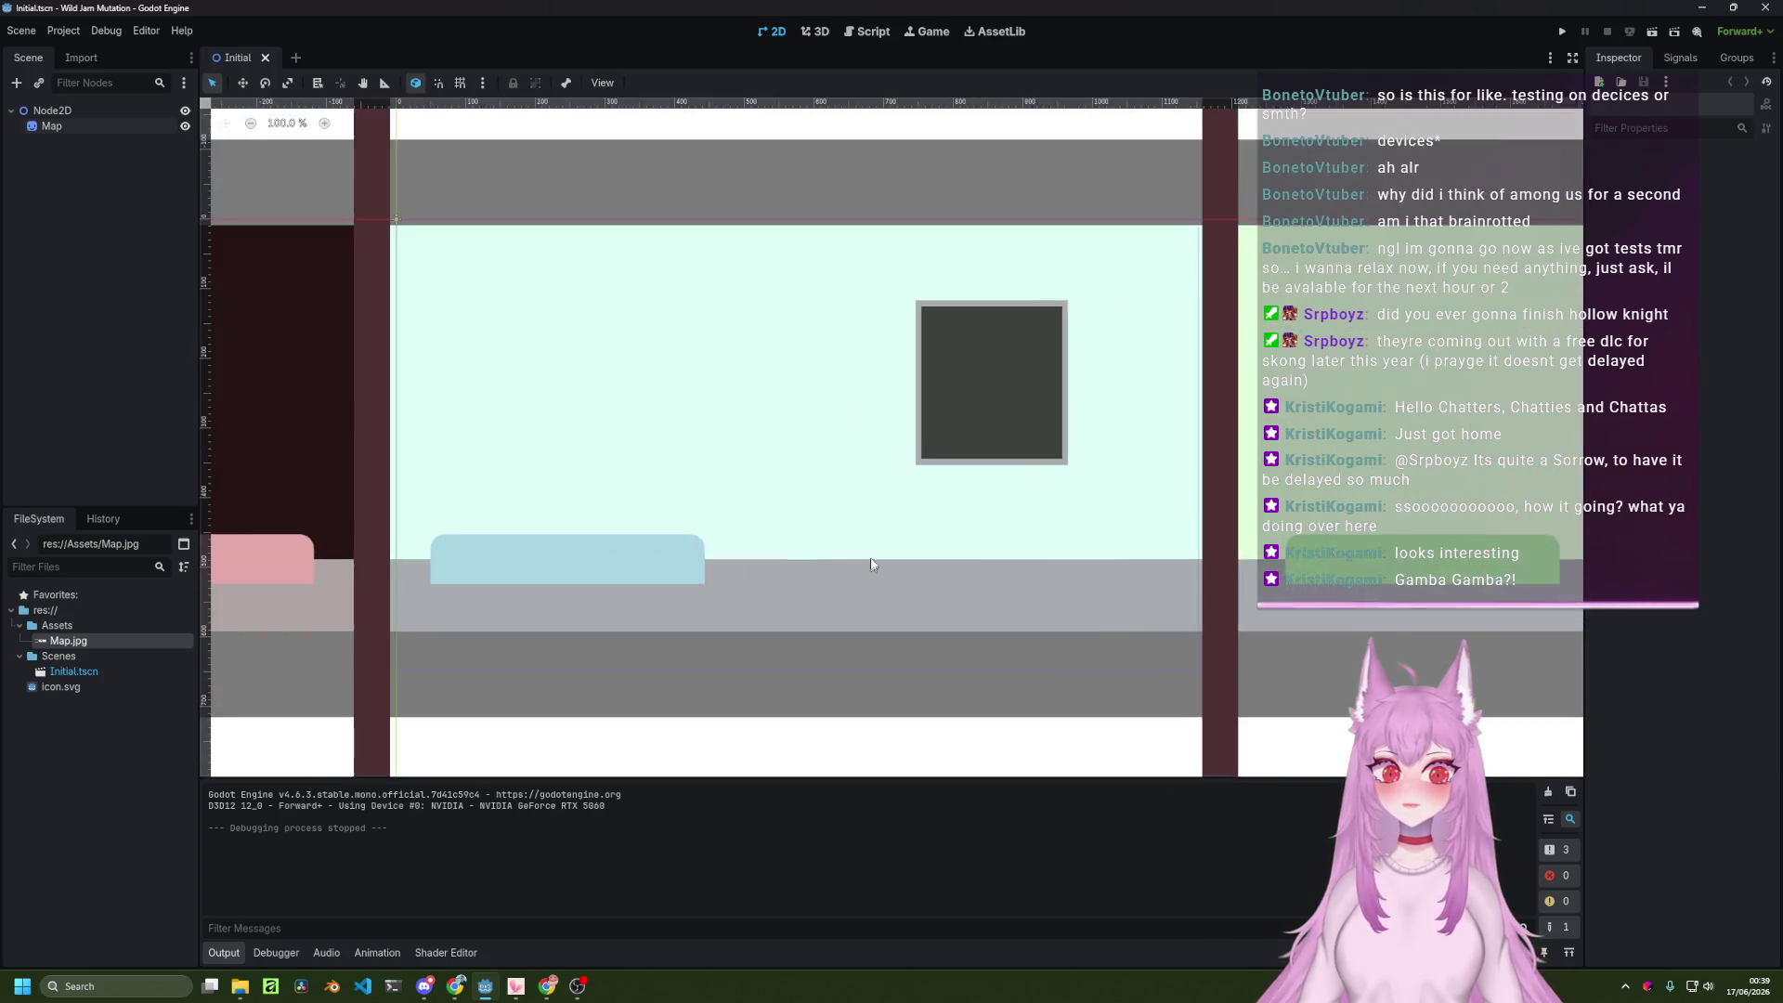
scroll(703, 557, up, 6)
scroll(768, 561, down, 2)
mouse_move(768, 561)
mouse_down()
mouse_move(728, 576)
mouse_move(699, 550)
mouse_move(738, 517)
mouse_up()
scroll(689, 534, down, 5)
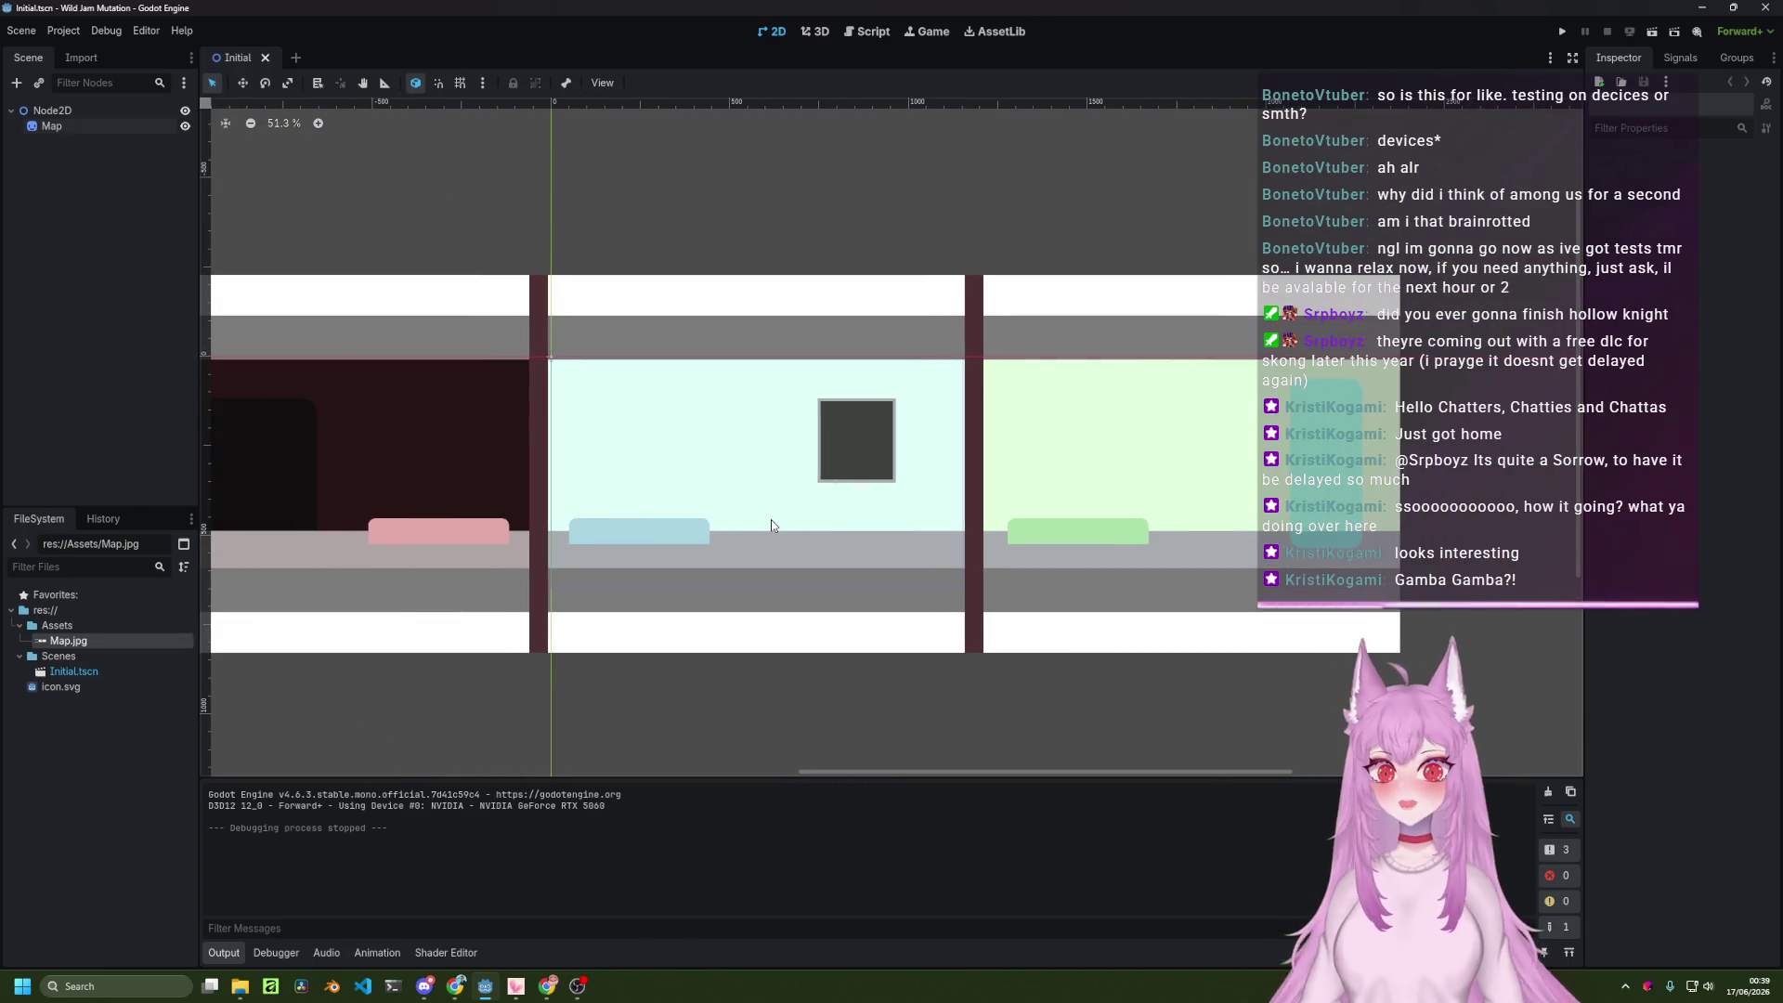
scroll(771, 520, up, 5)
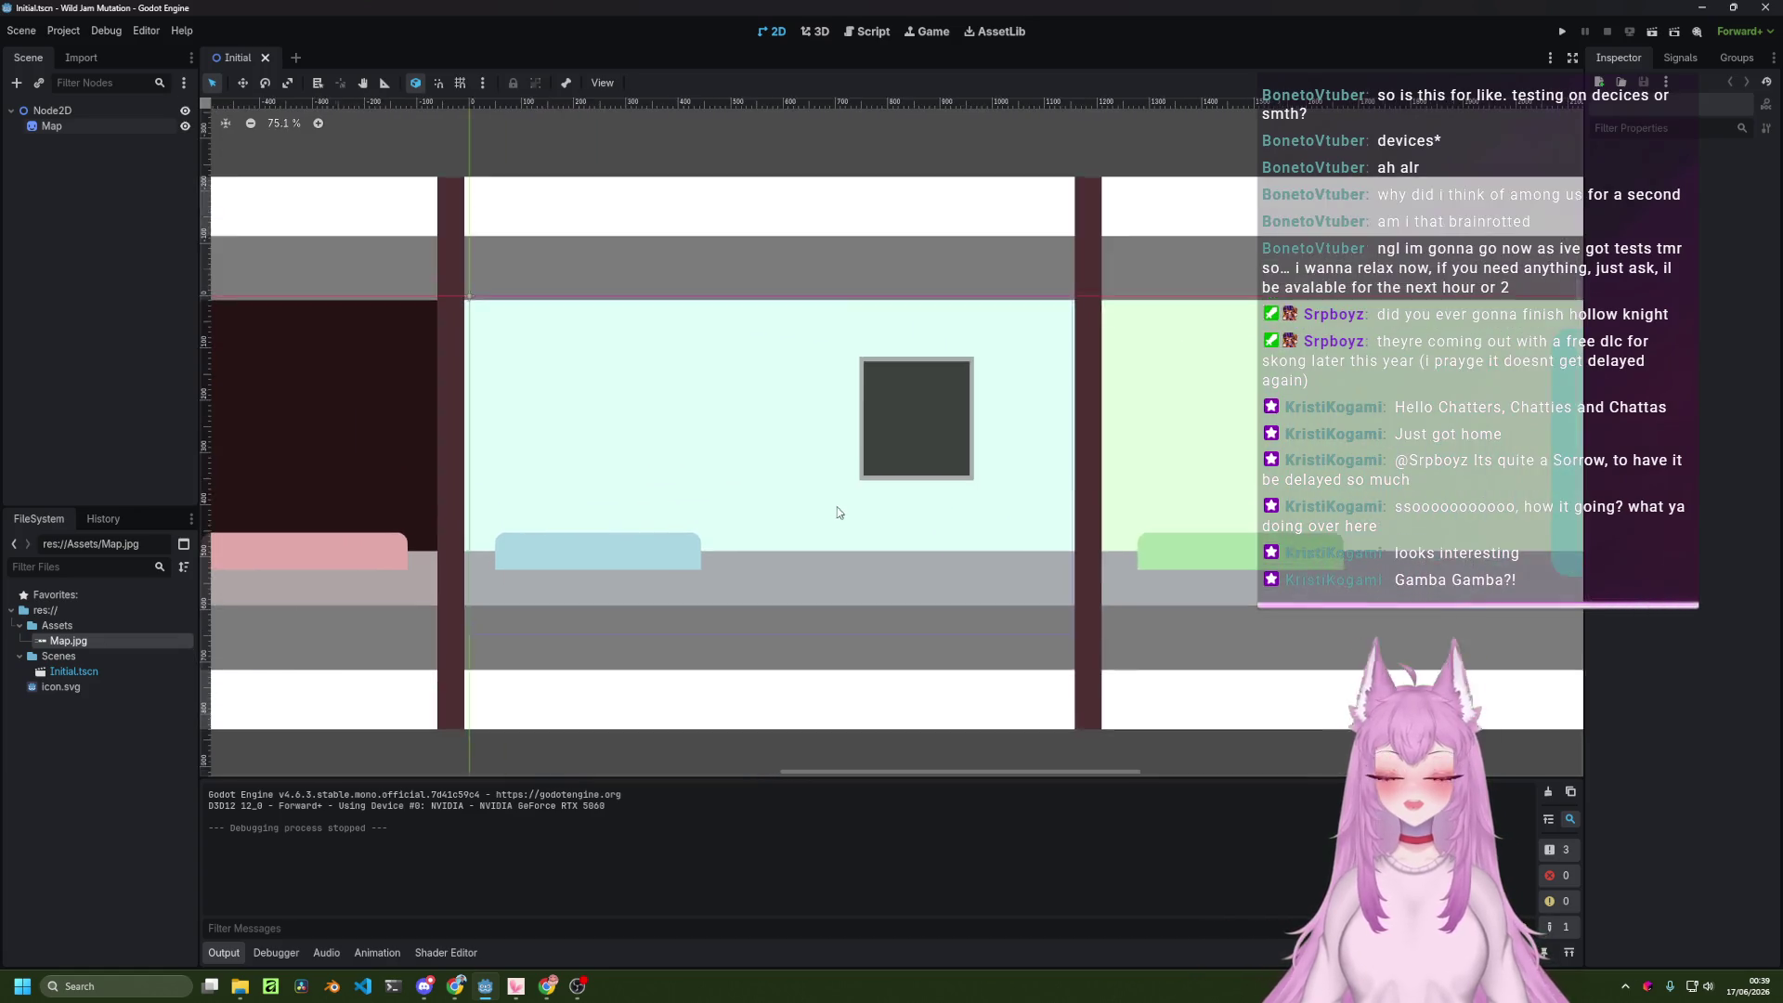
scroll(820, 504, up, 2)
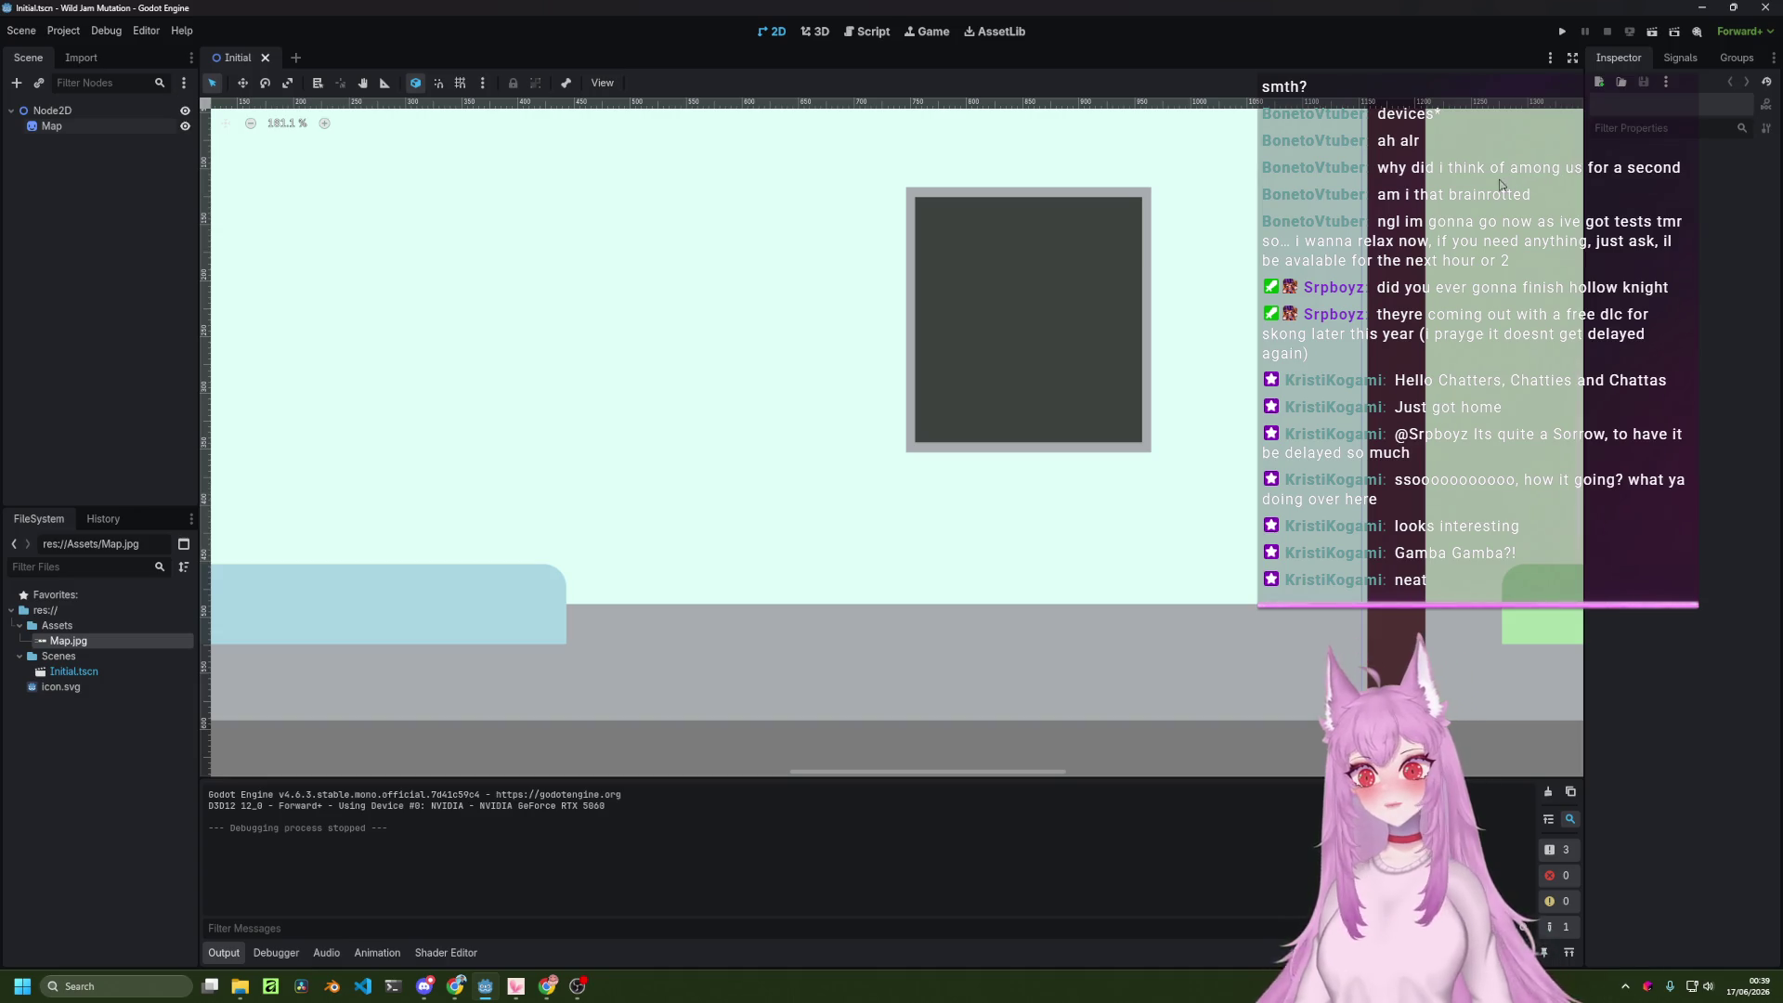
scroll(1454, 188, down, 5)
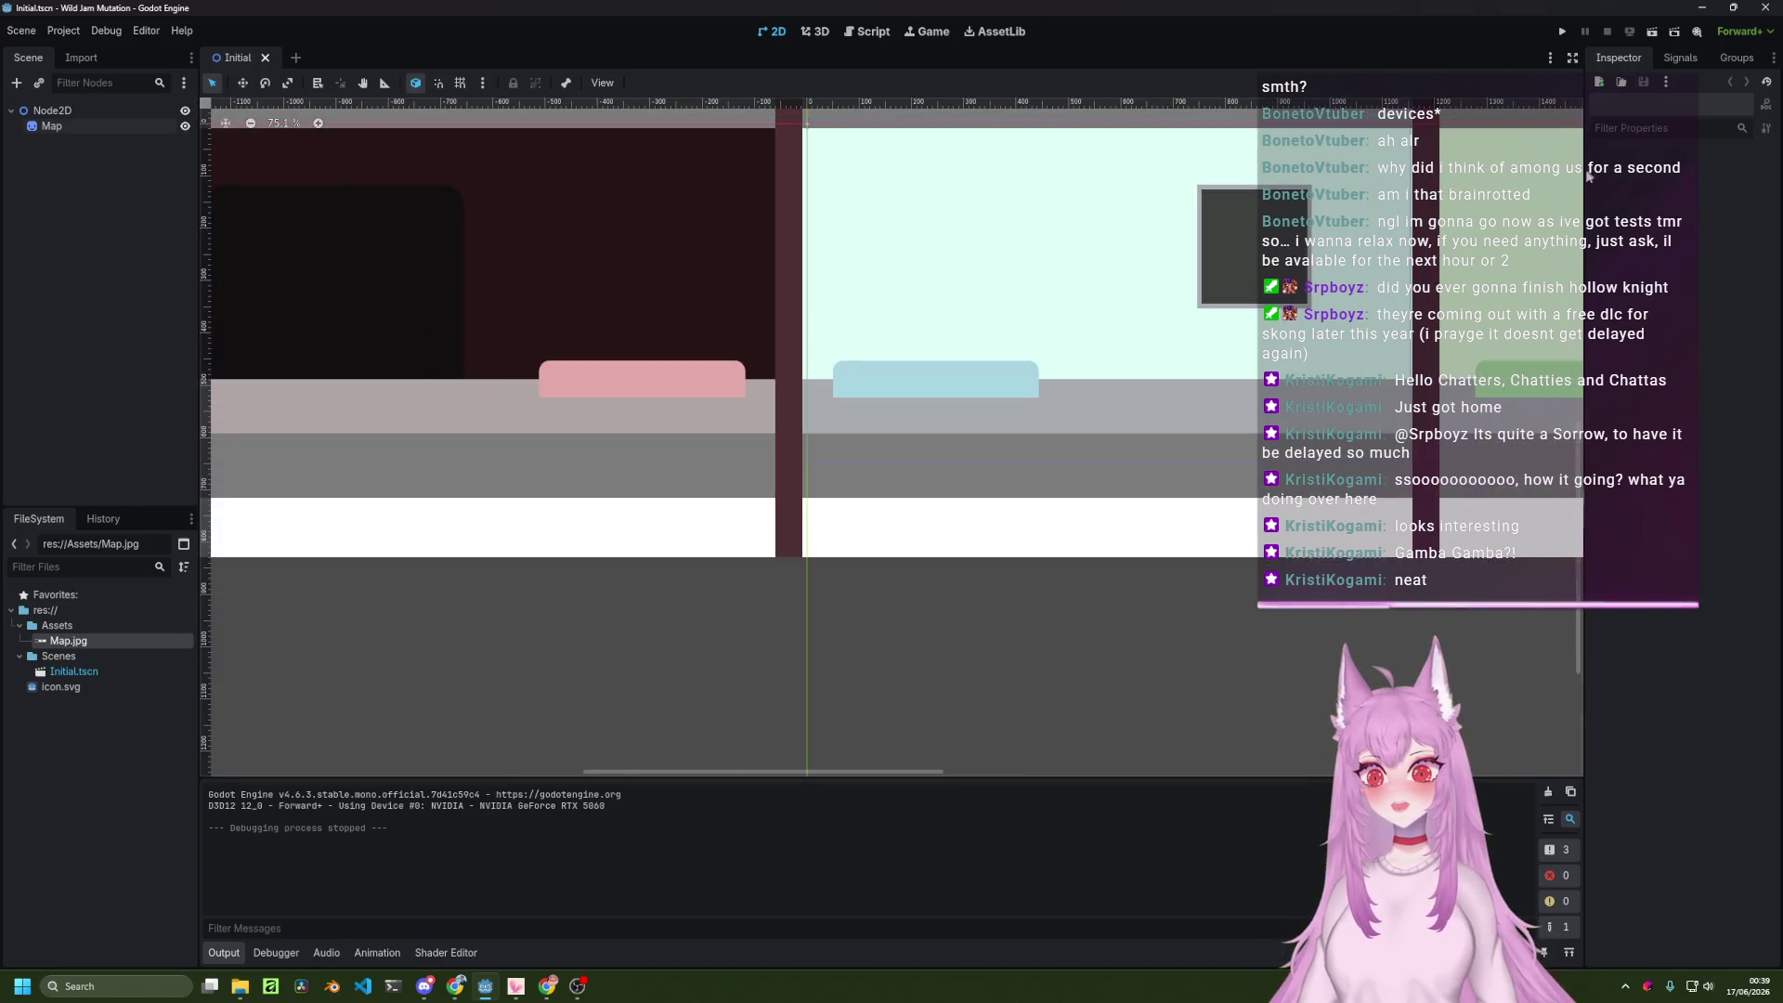
drag(1134, 295, 943, 428)
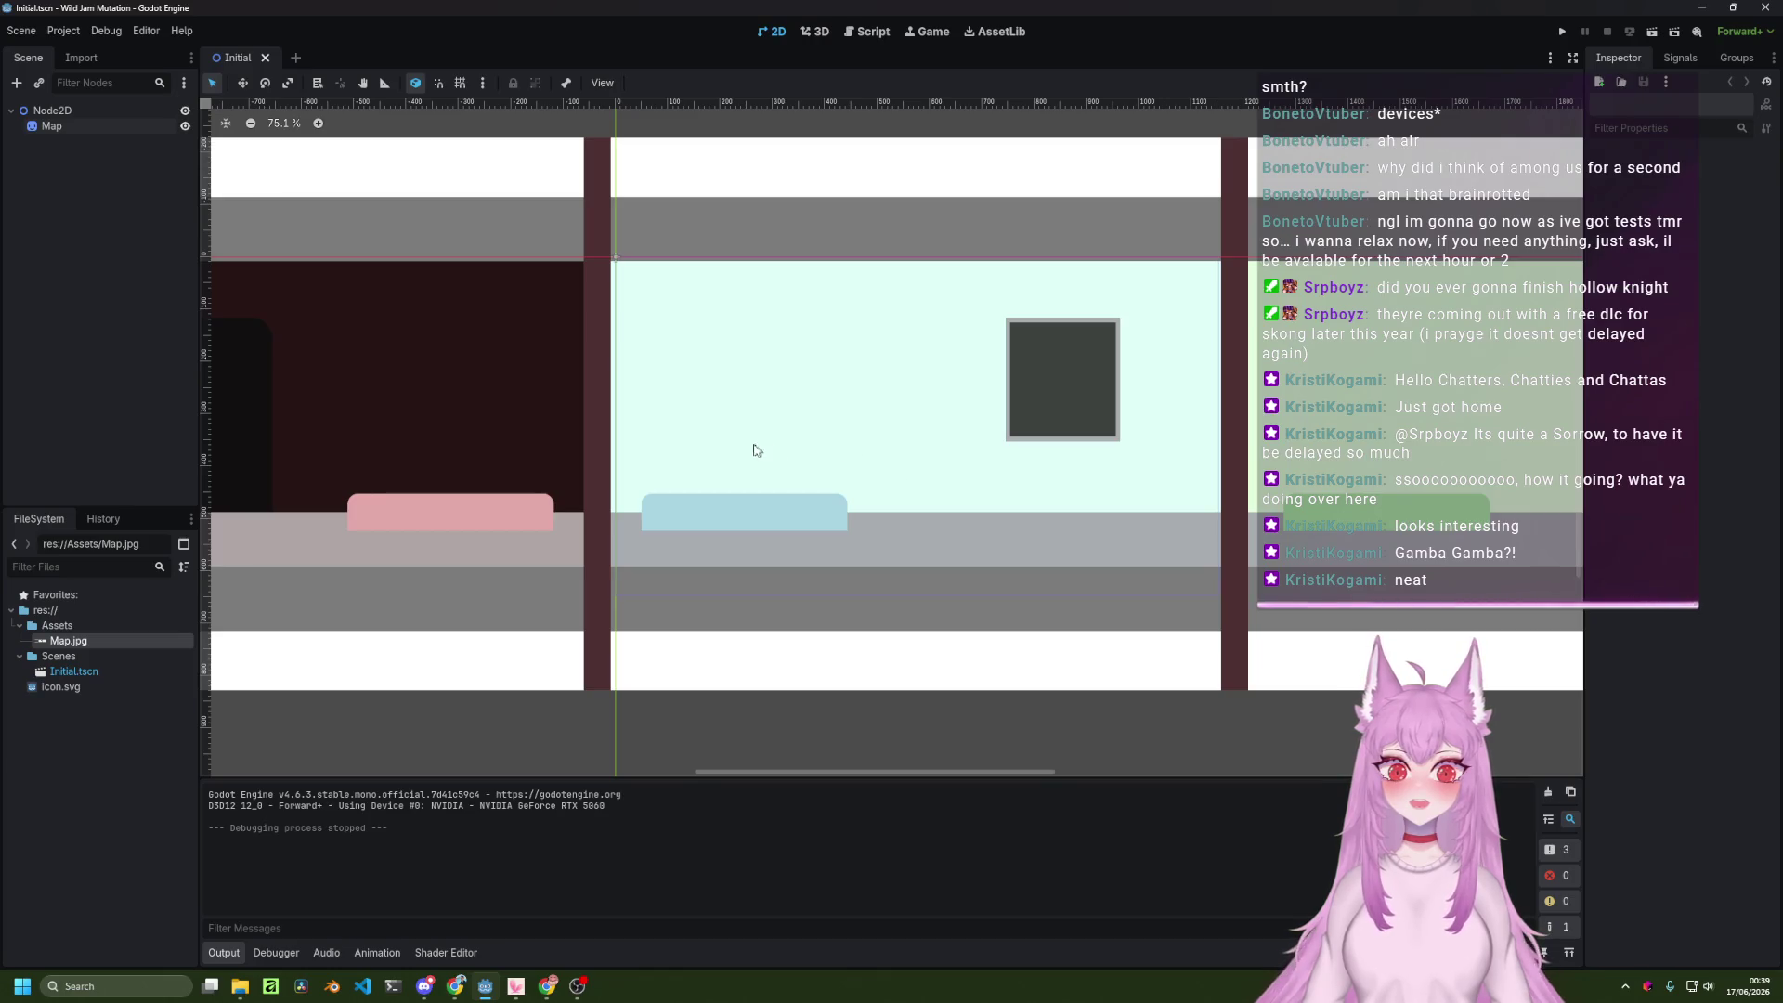
Clear the Node2D selection and collapse the Assets and Scenes folders in the FileSystem dock.
click(54, 112)
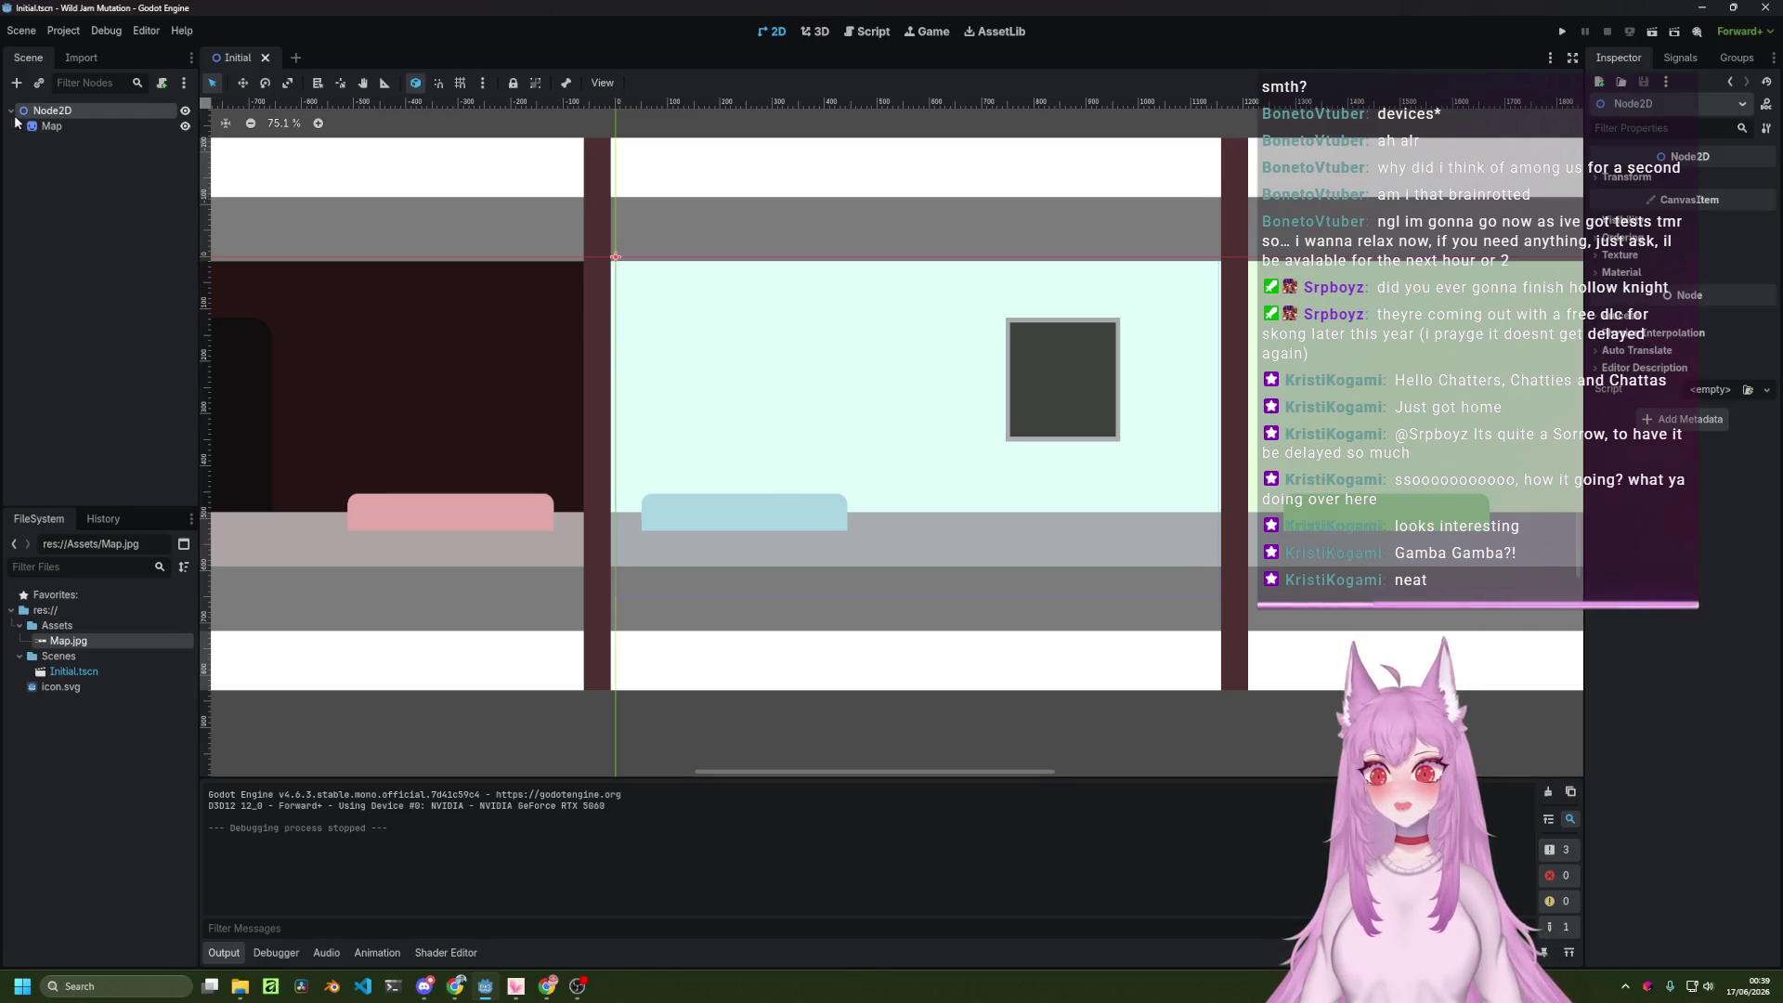
click(99, 365)
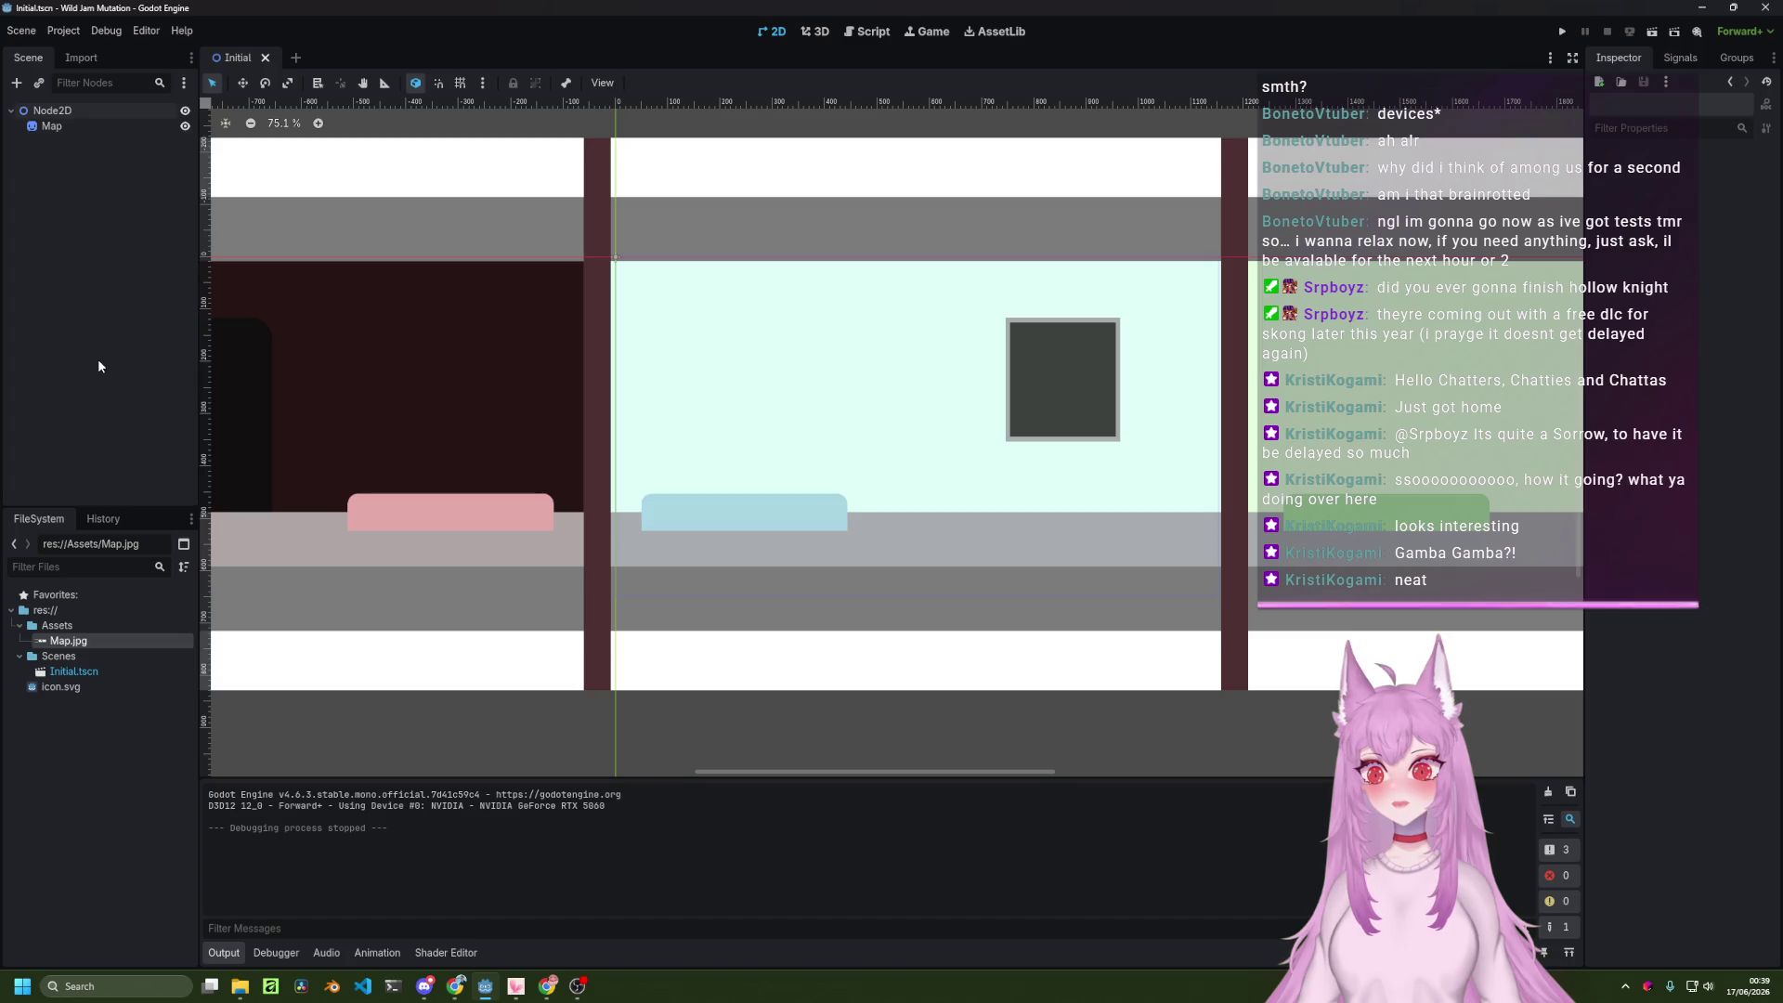
click(20, 625)
click(20, 641)
Create a new folder named 'Scripts' under res://.
click(81, 610)
right_click(81, 613)
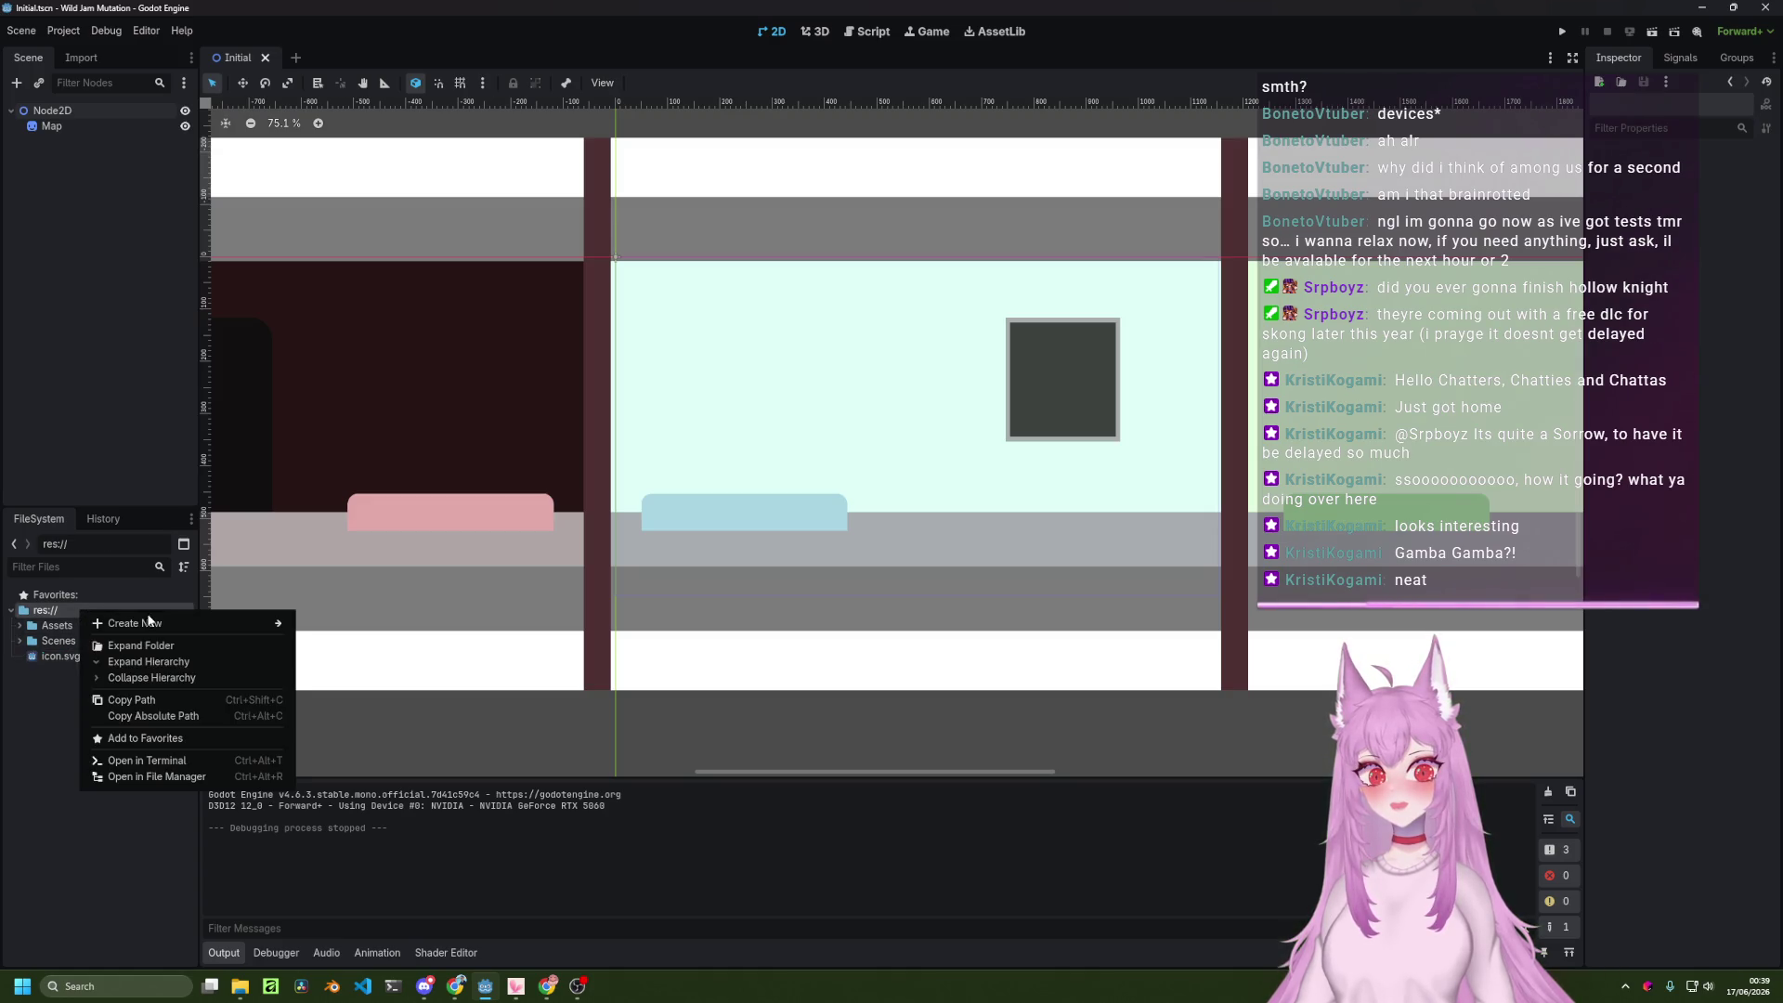
mouse_move(172, 627)
click(334, 626)
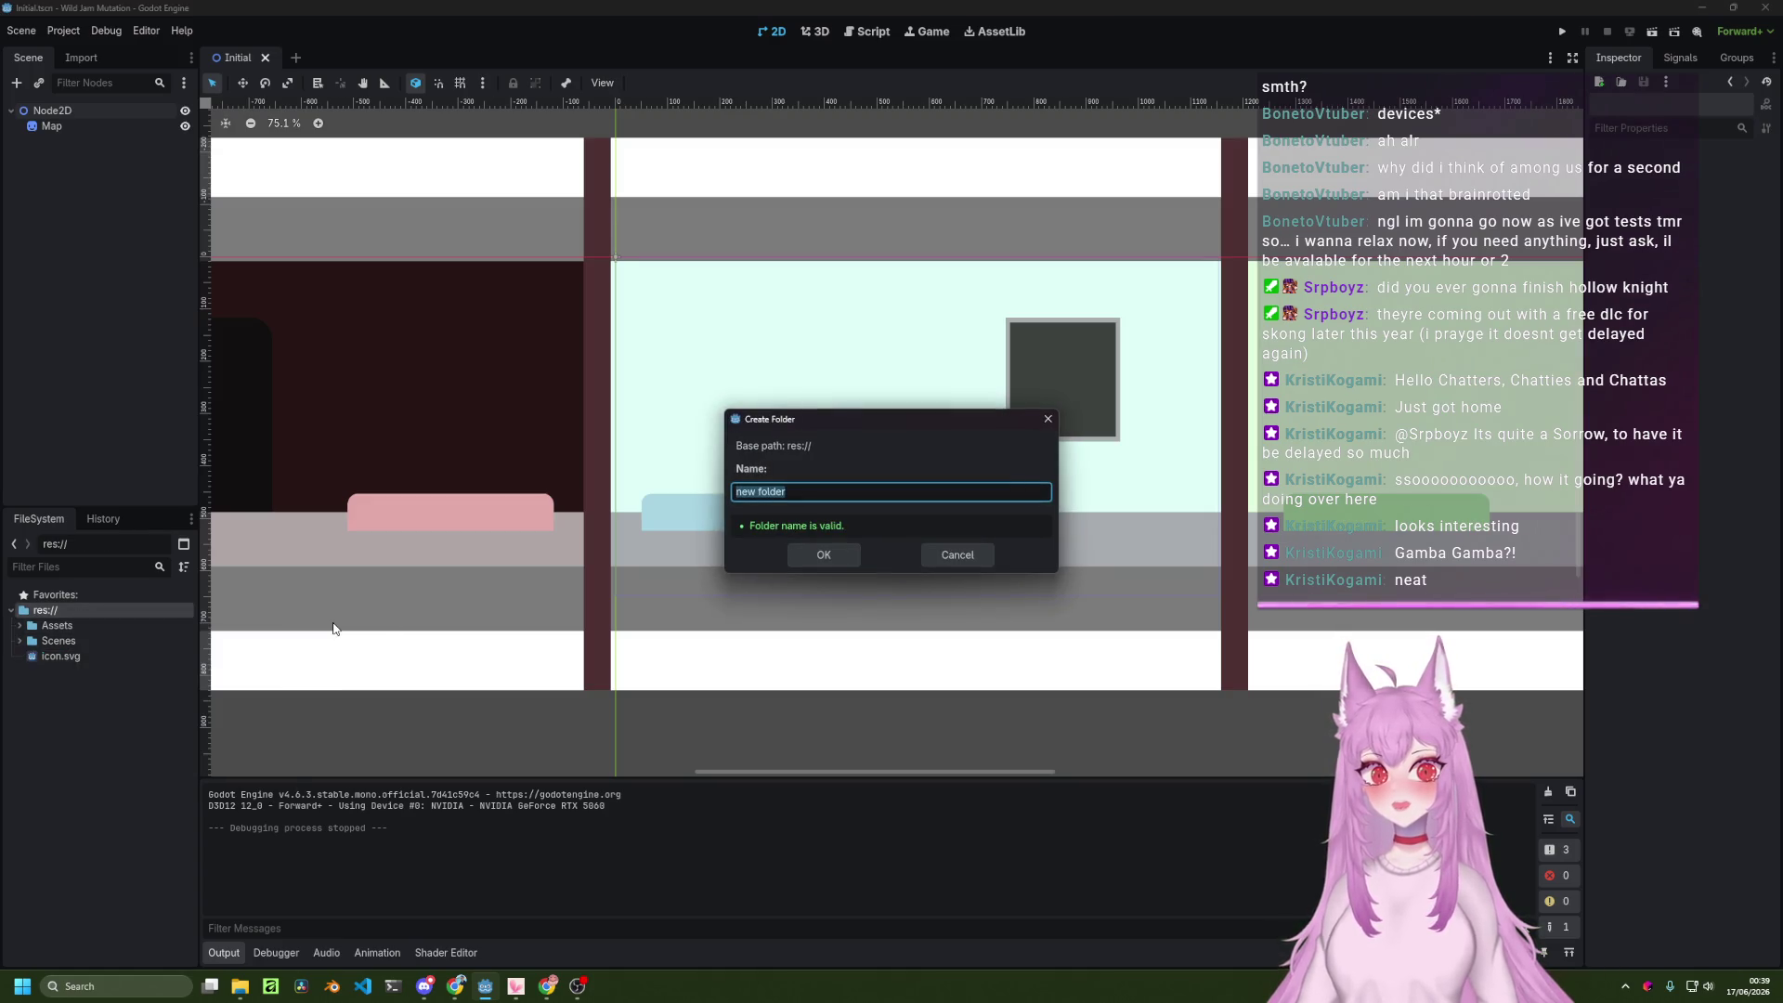
text(Scripts)
key(Return)
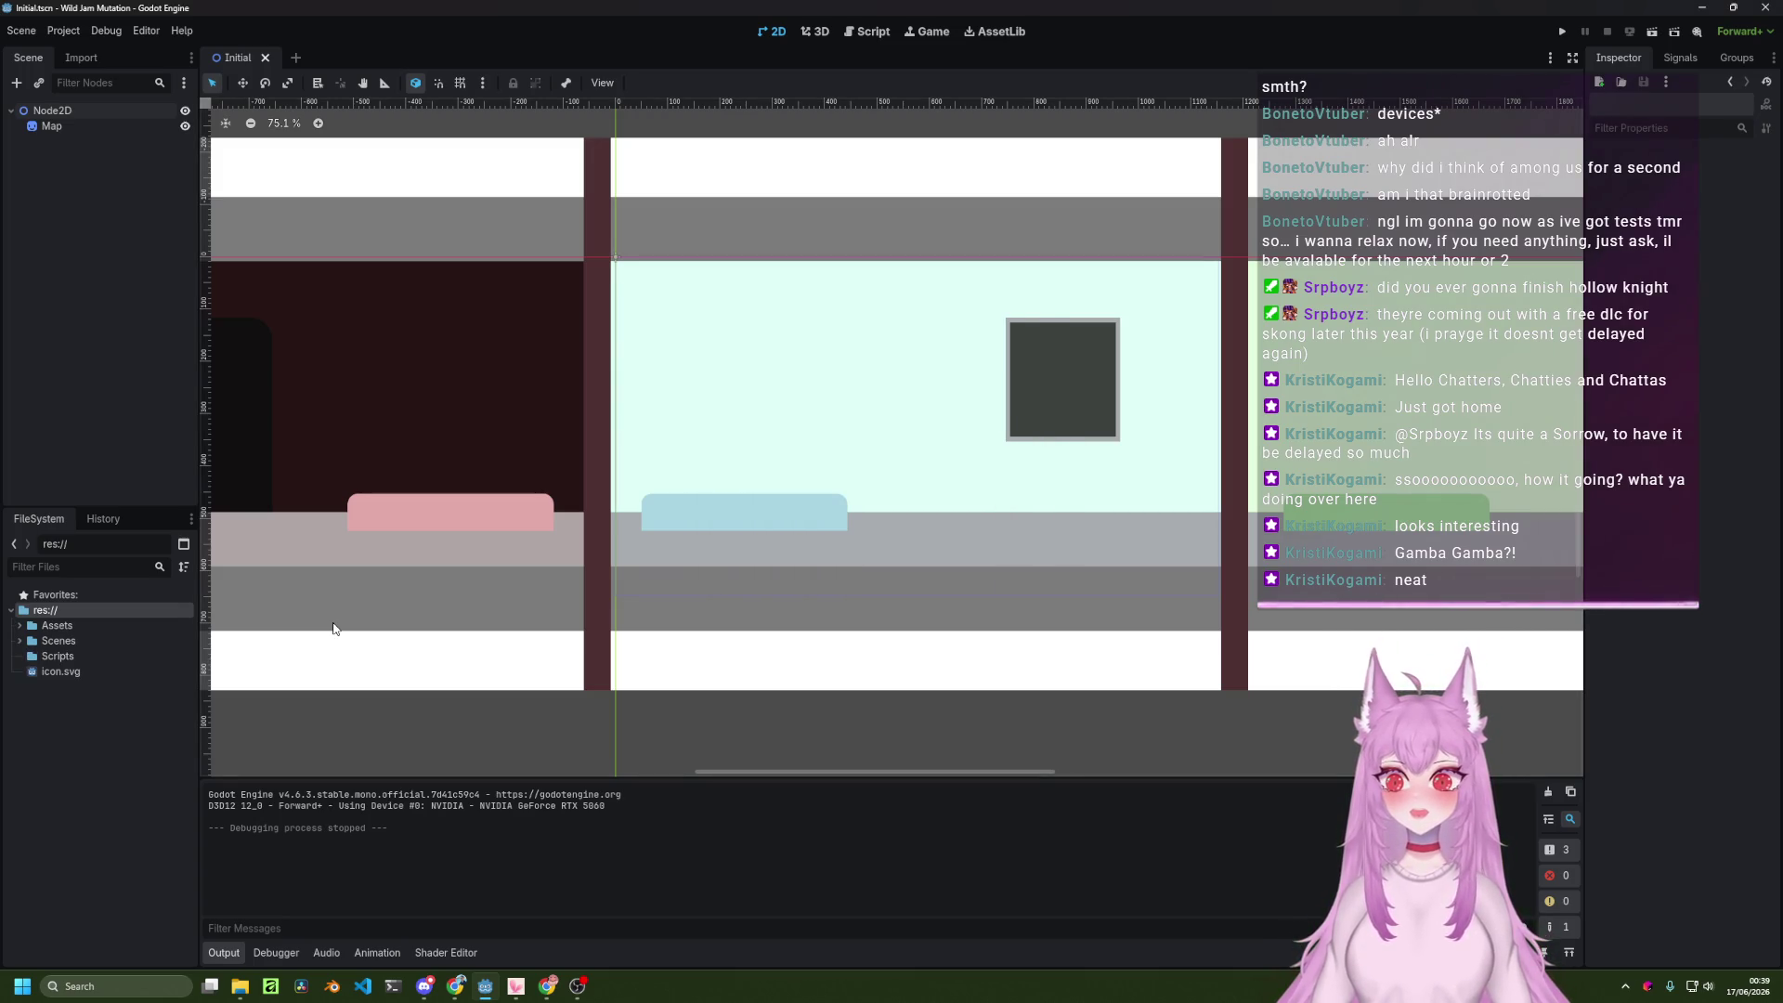
Pan the map view to another room, then switch to the web browser.
click(914, 528)
mouse_move(914, 528)
mouse_down()
mouse_move(622, 604)
mouse_move(557, 592)
mouse_move(981, 558)
mouse_up()
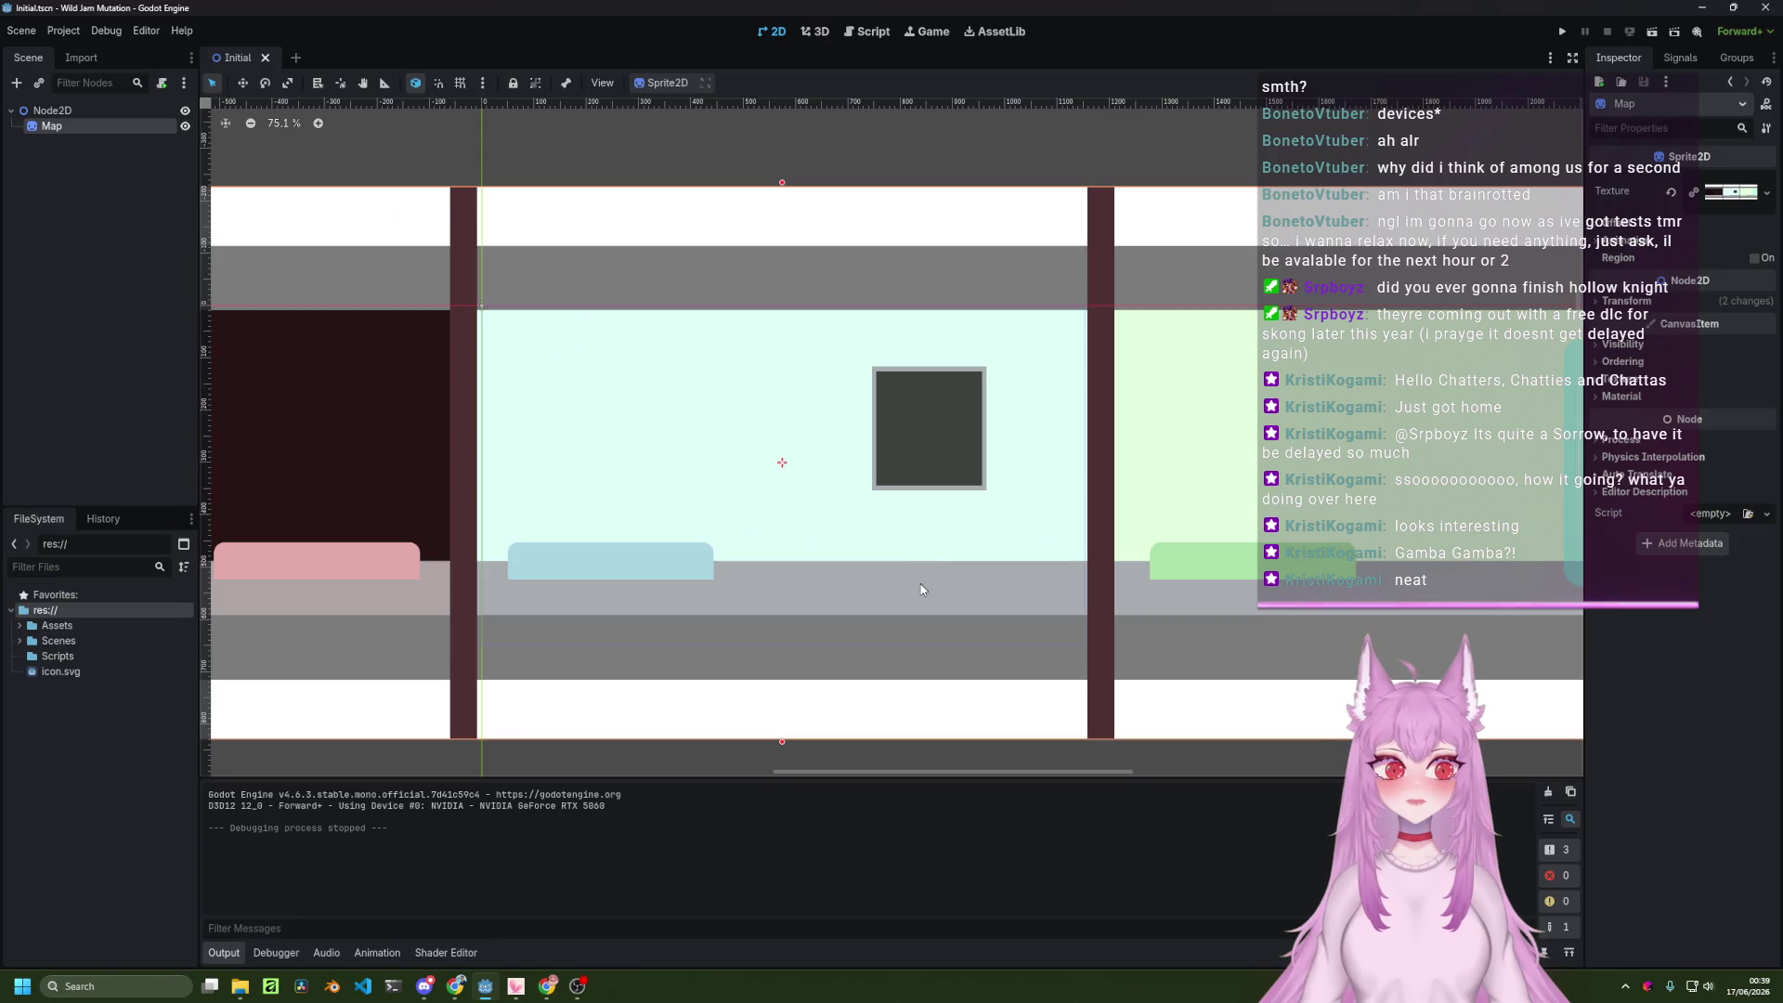
click(558, 992)
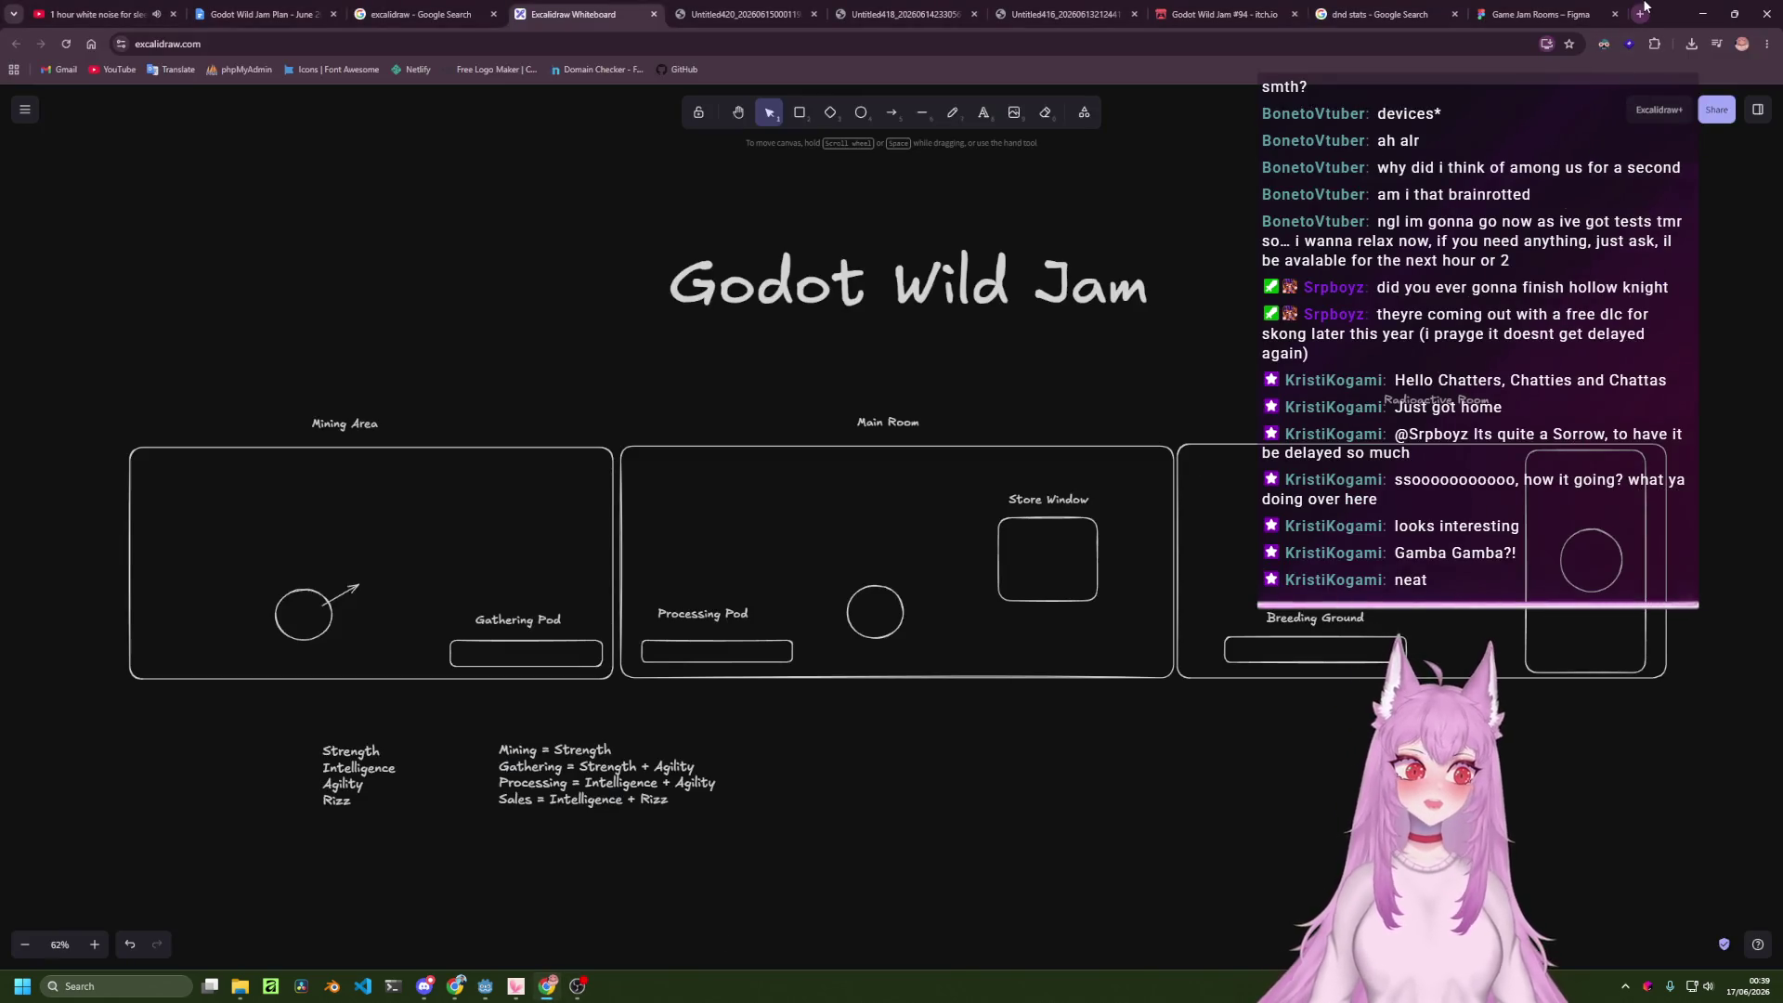
Search Google for 'camera ingodot 2d' and open the Camera2D docs result in a new tab.
click(1642, 11)
text(camera )
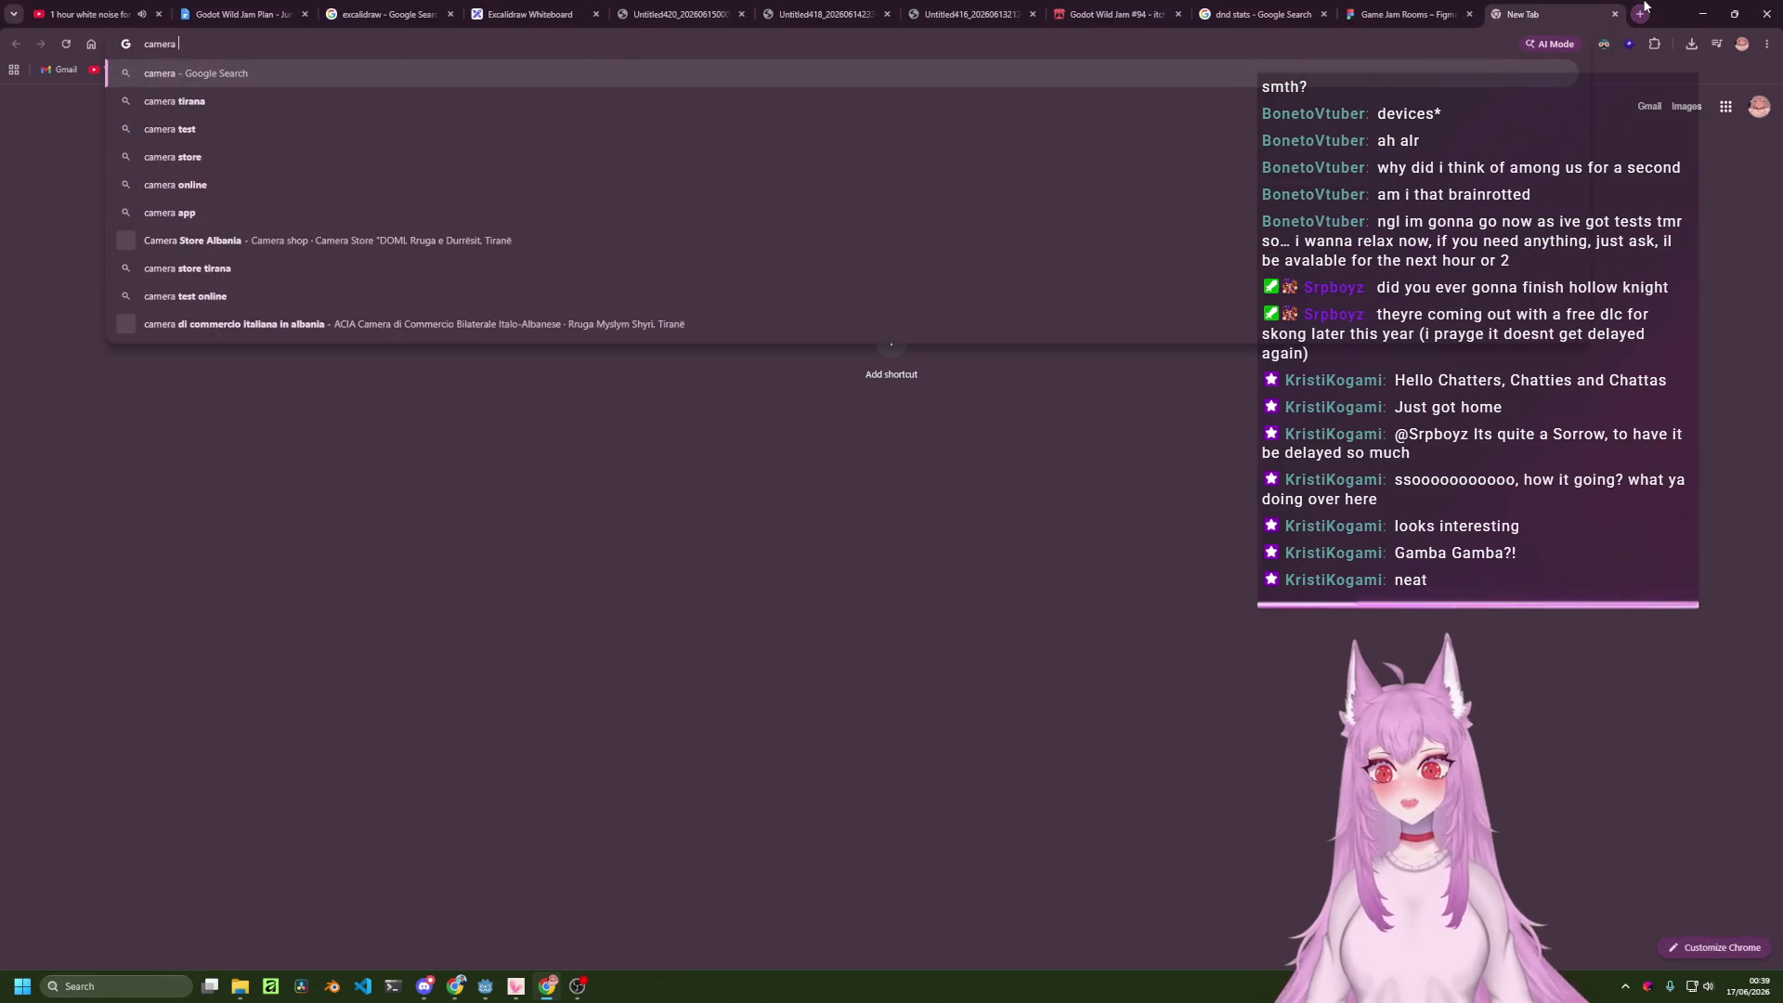
text(ingodot 2d)
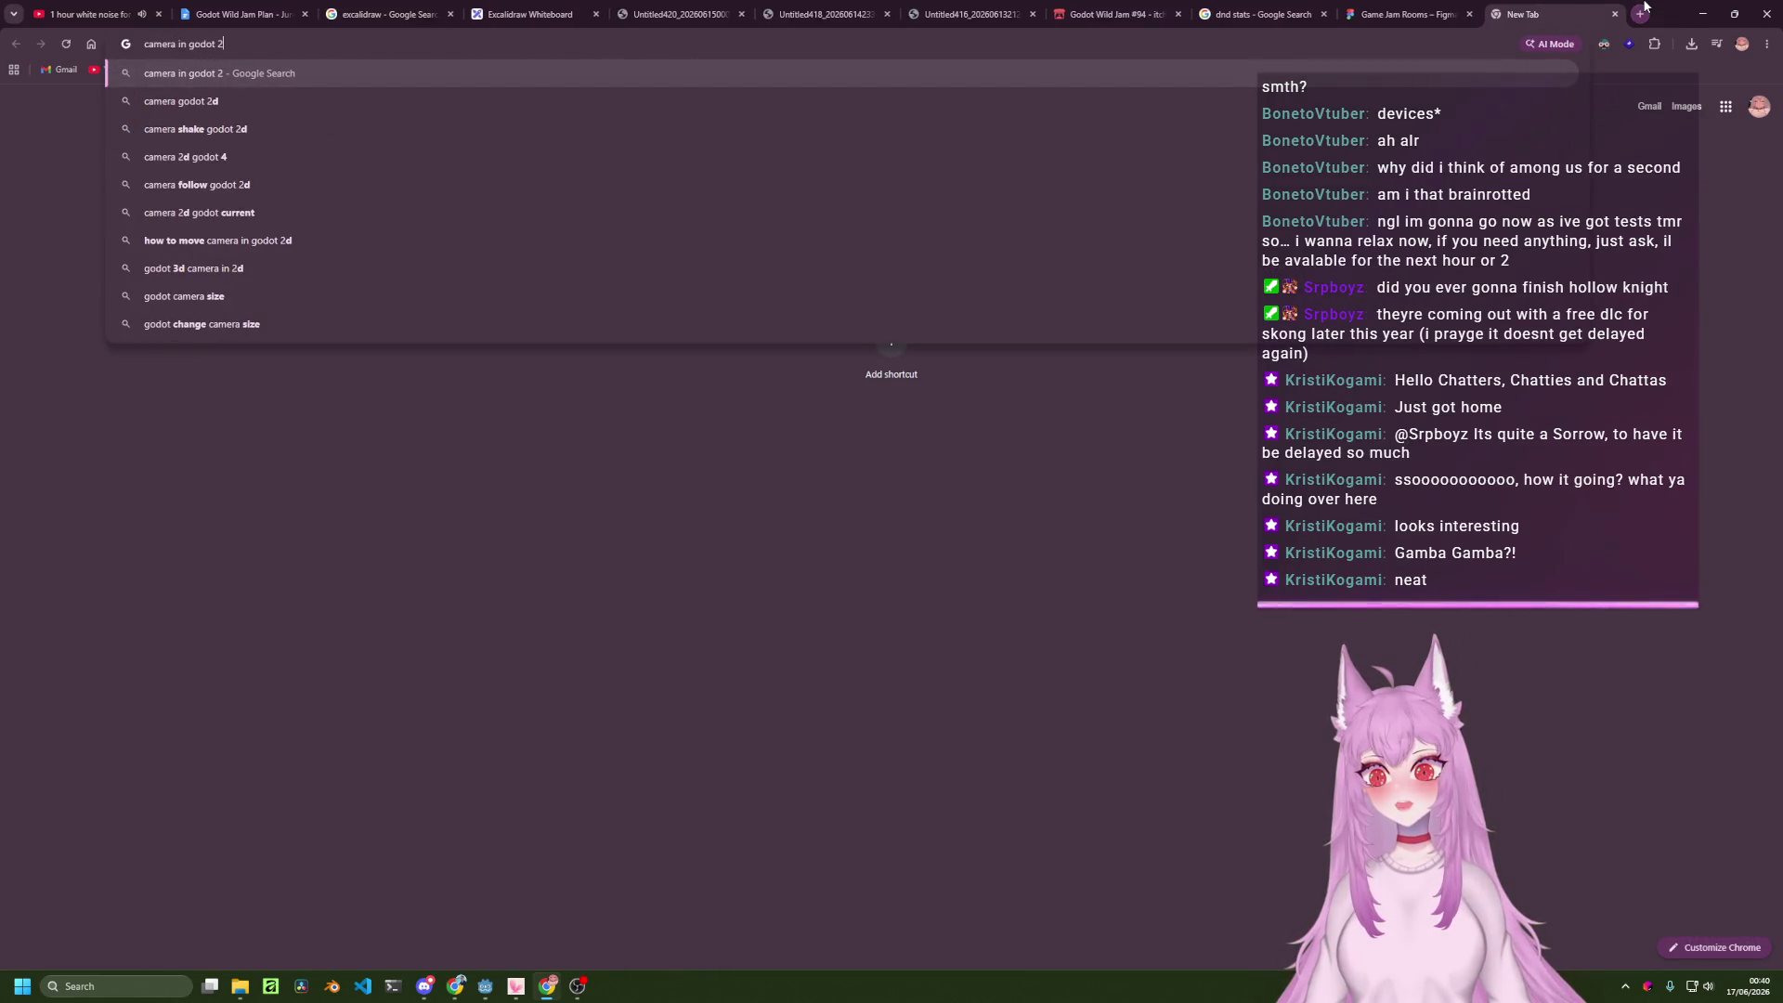
key(Return)
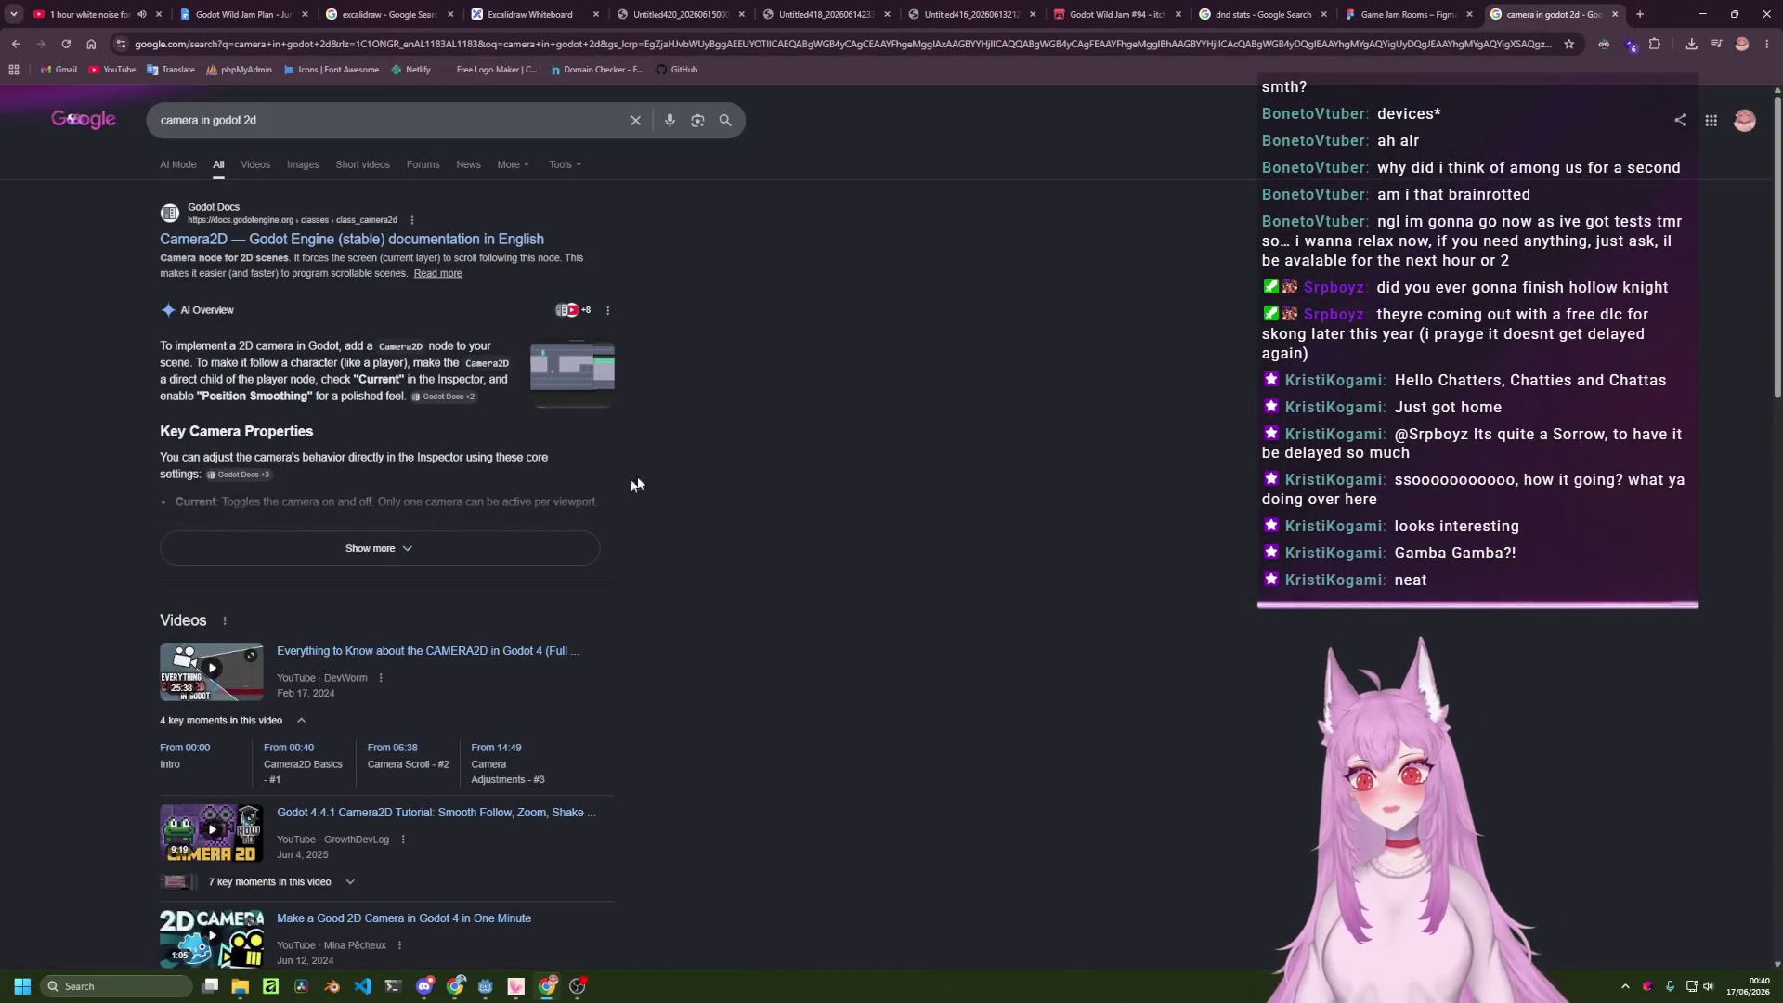
middle_click(307, 244)
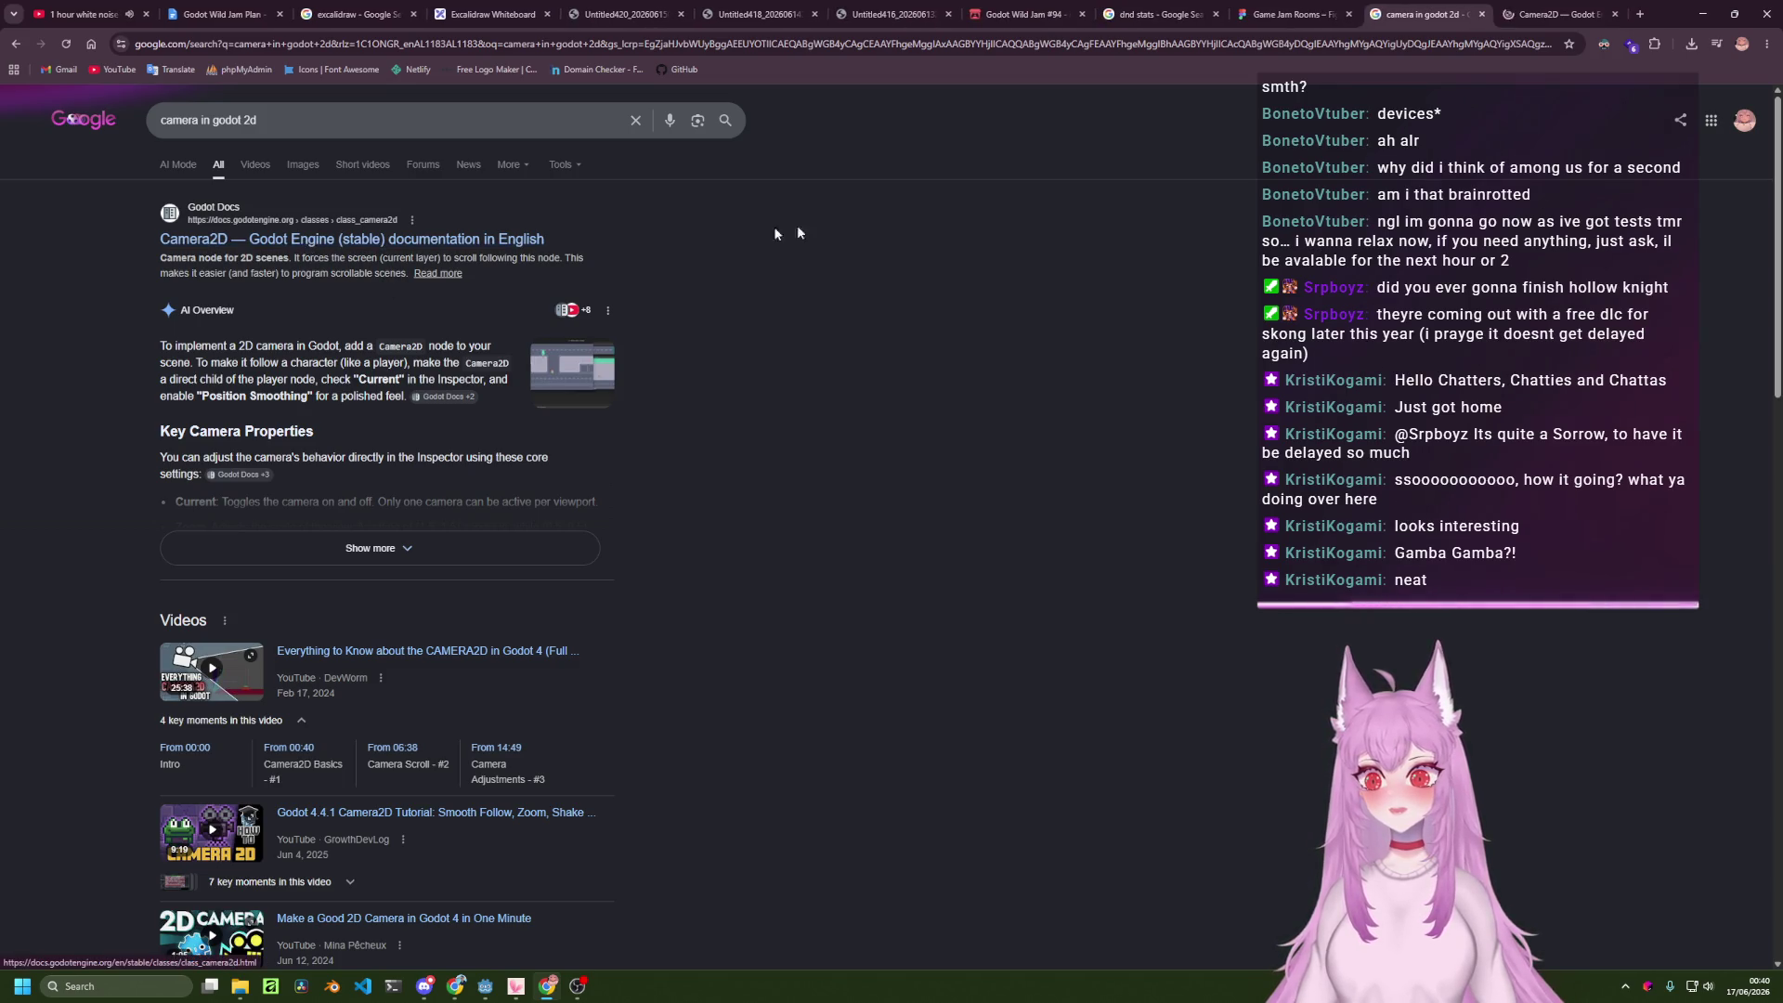
click(1544, 5)
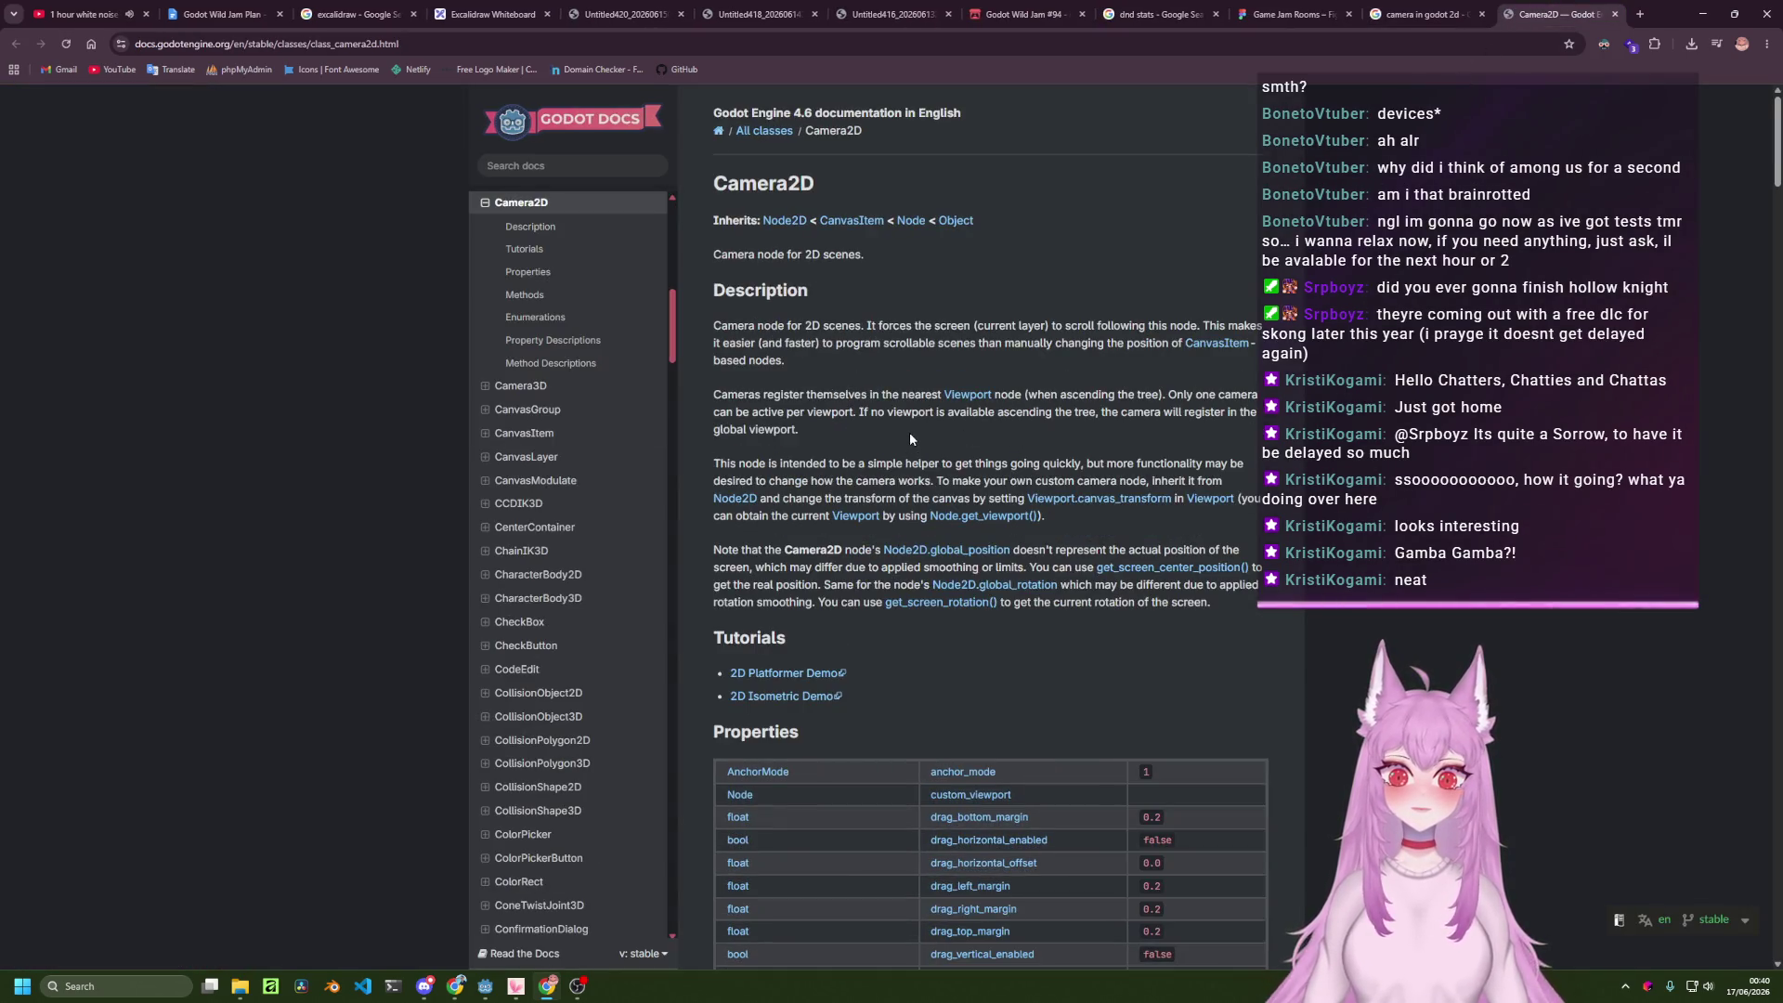
Scroll down through the Camera2D class reference page.
scroll(910, 432, down, 5)
scroll(1118, 488, down, 12)
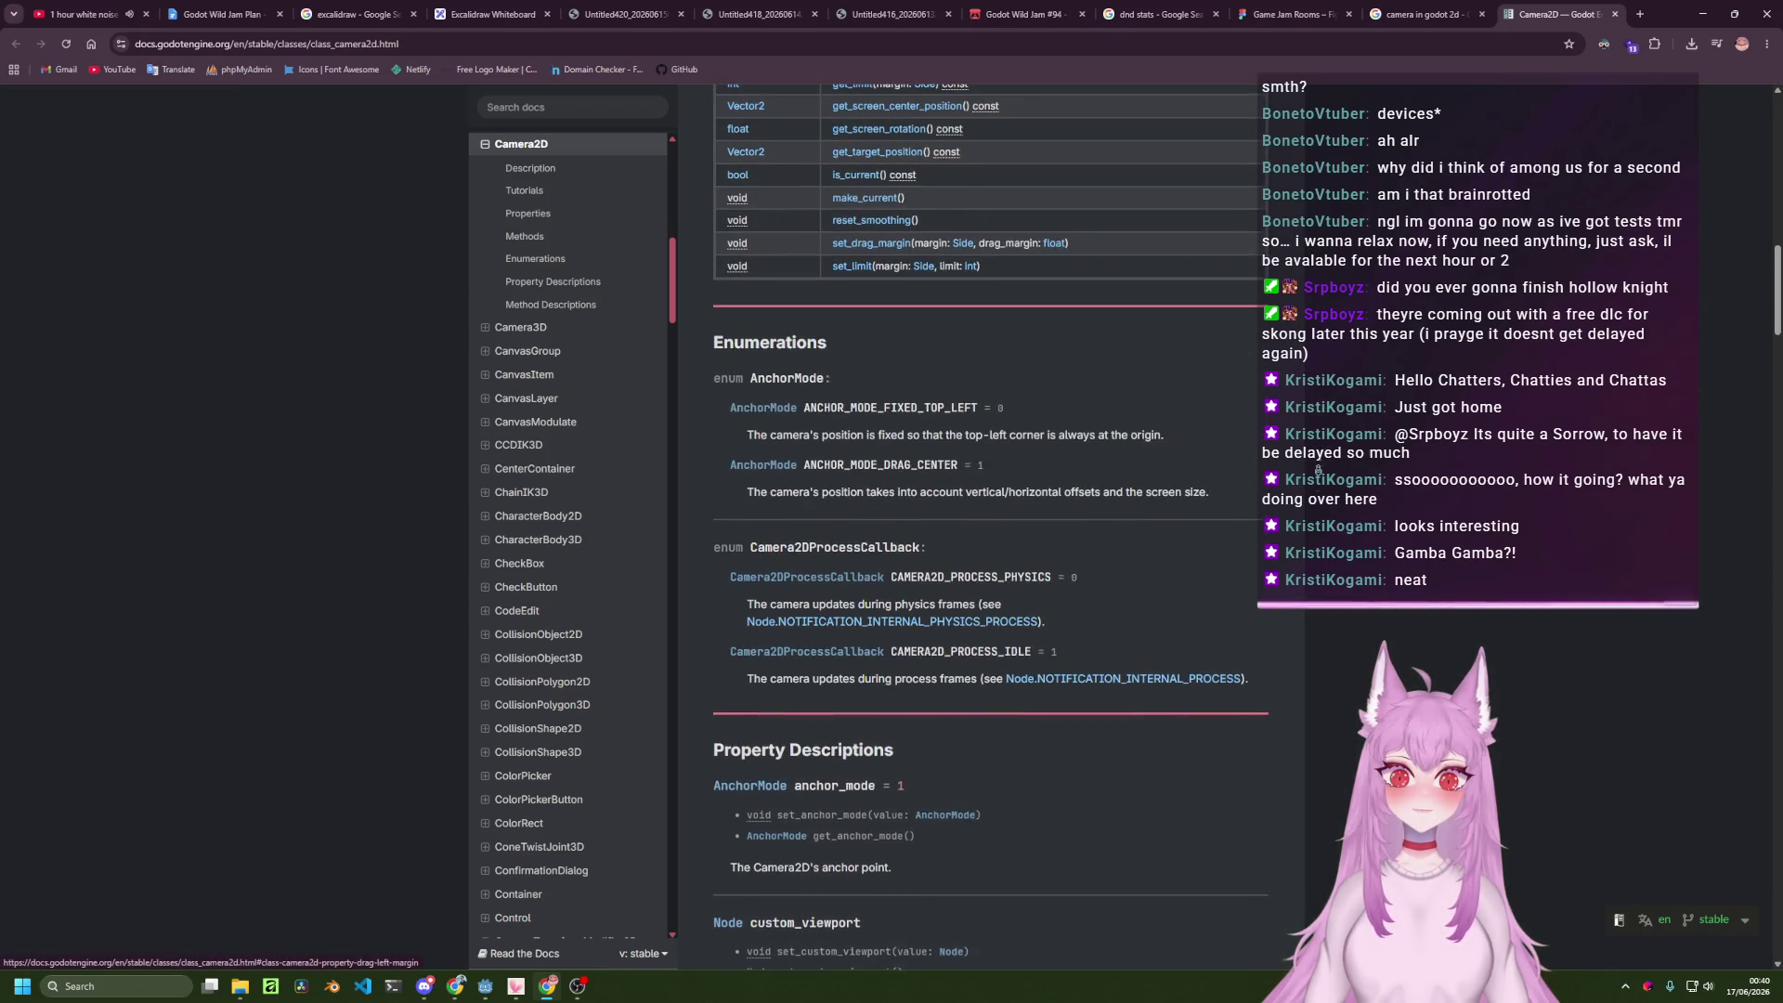
scroll(1317, 491, down, 3)
scroll(1317, 492, down, 12)
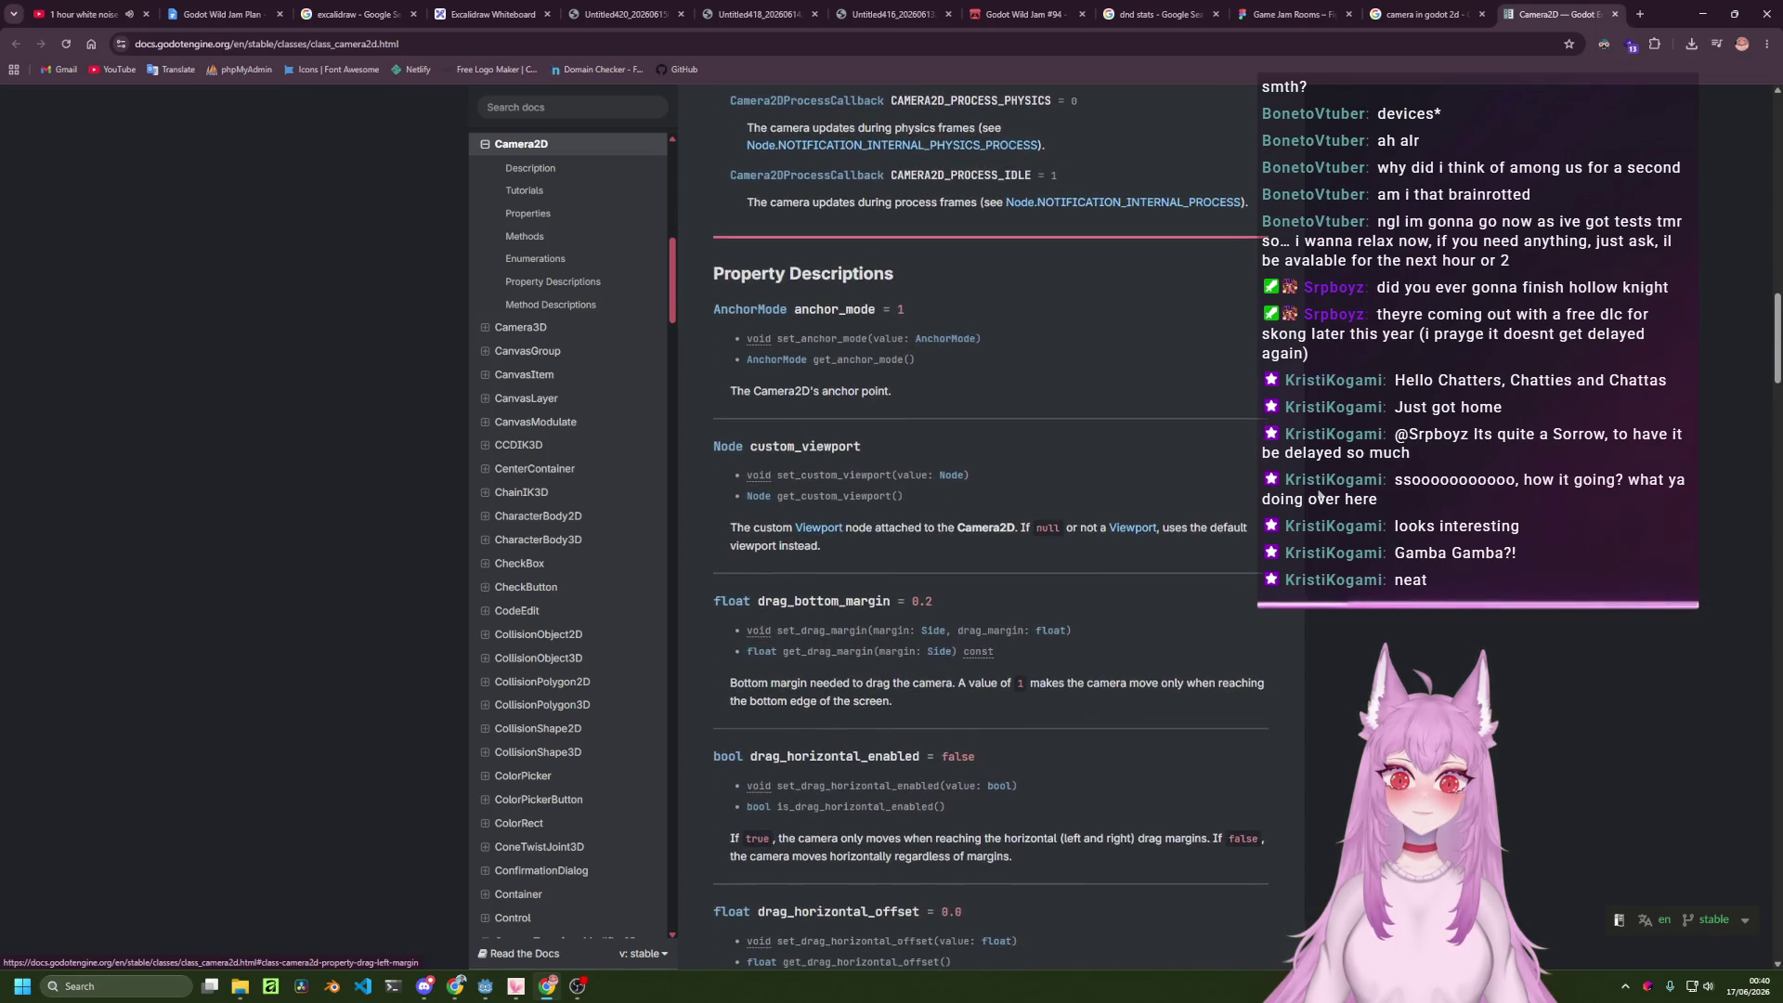
scroll(1336, 568, down, 15)
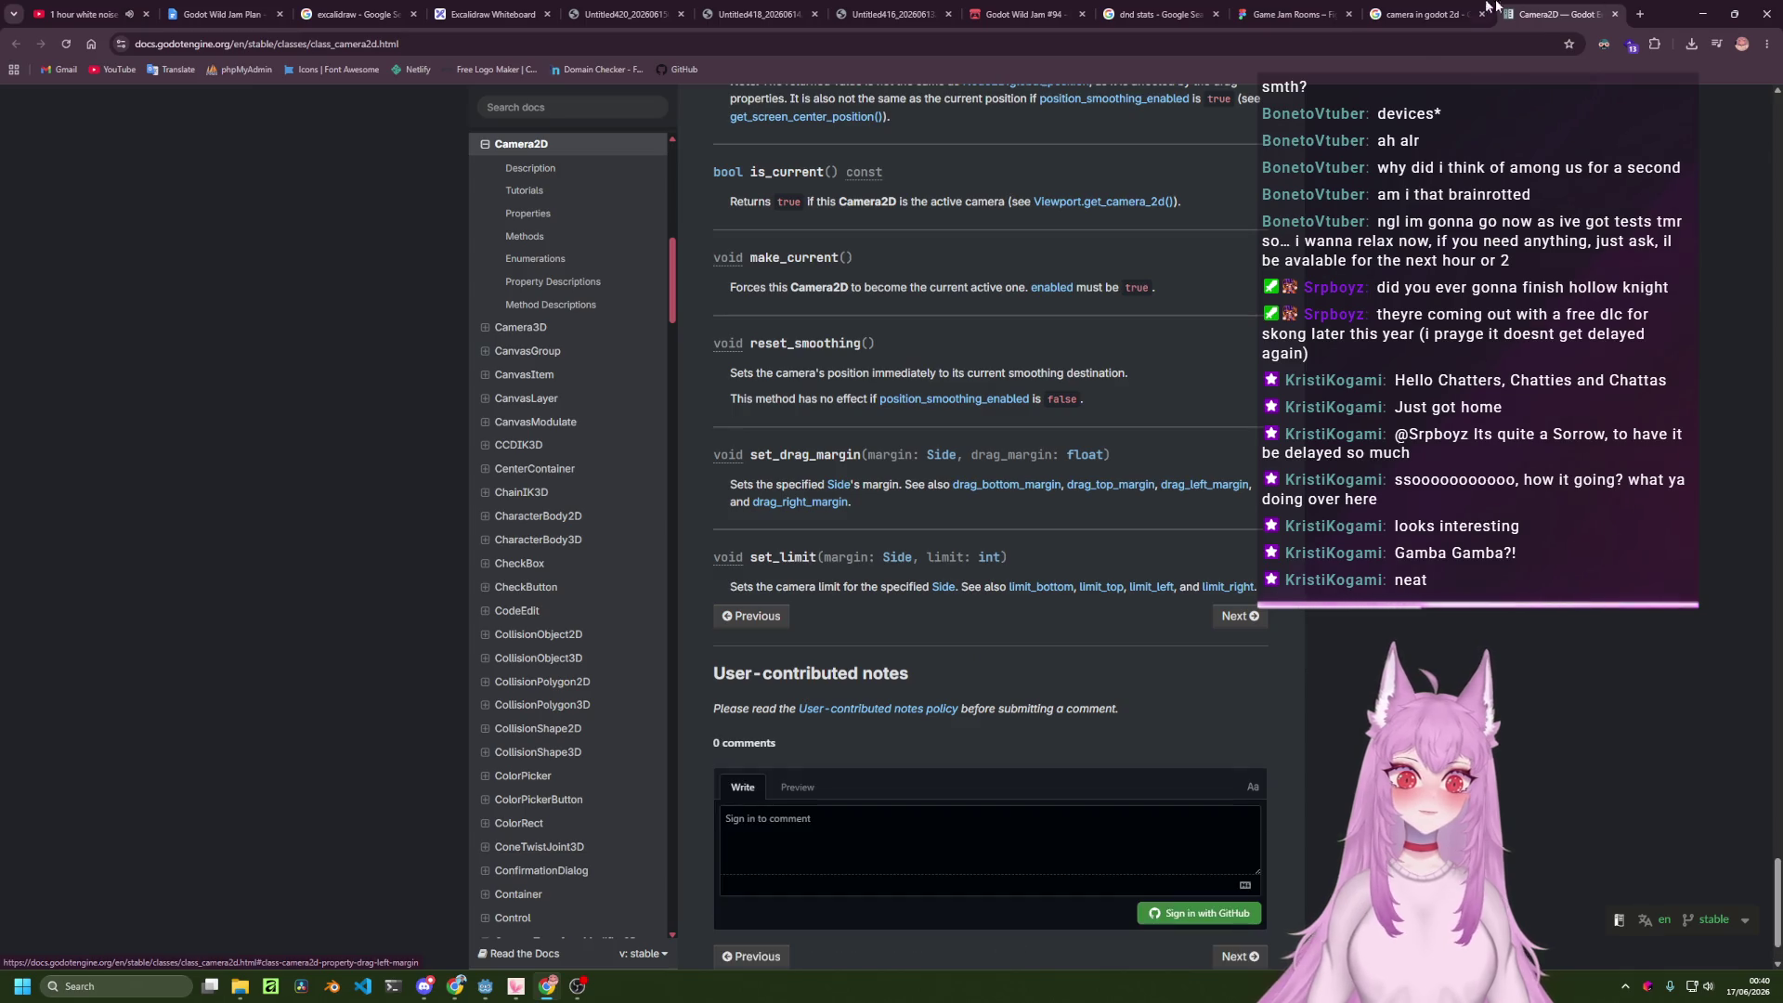
Return to the 'camera in godot 2d' search results and scroll down the list.
key(ctrl+shift+Tab)
scroll(1065, 554, down, 2)
scroll(816, 464, down, 4)
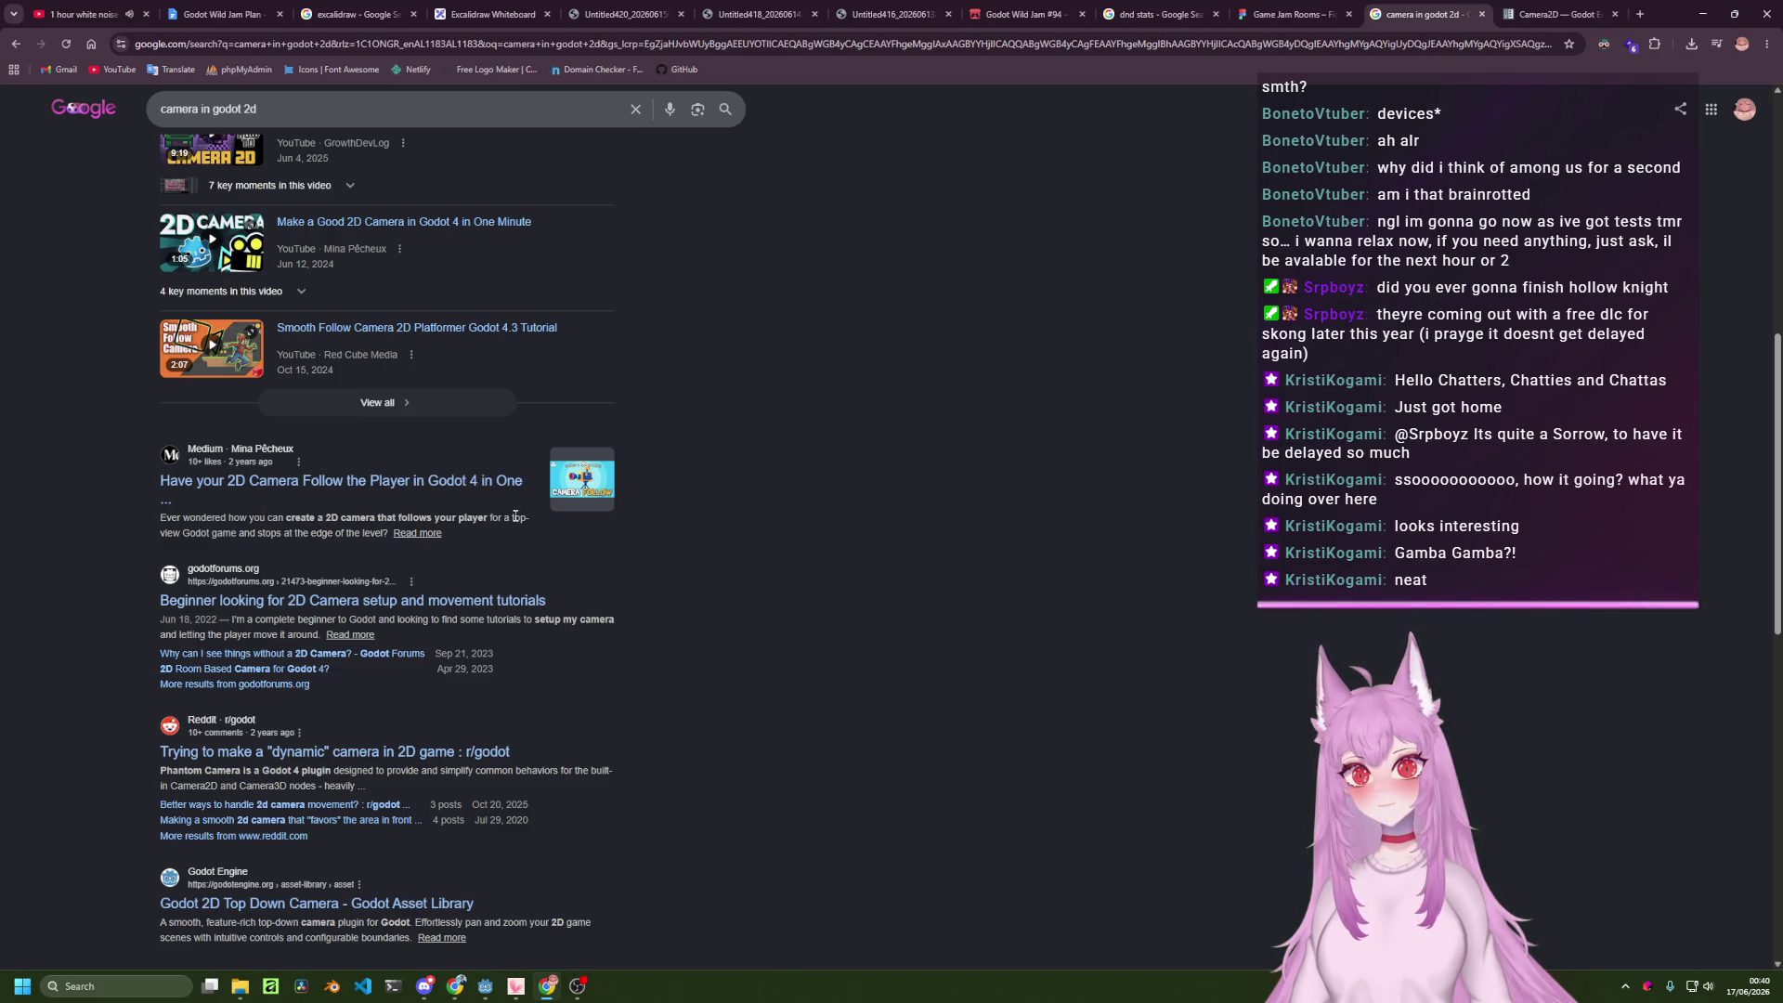
Open the Medium 2D camera-follow article and skim through it.
click(461, 481)
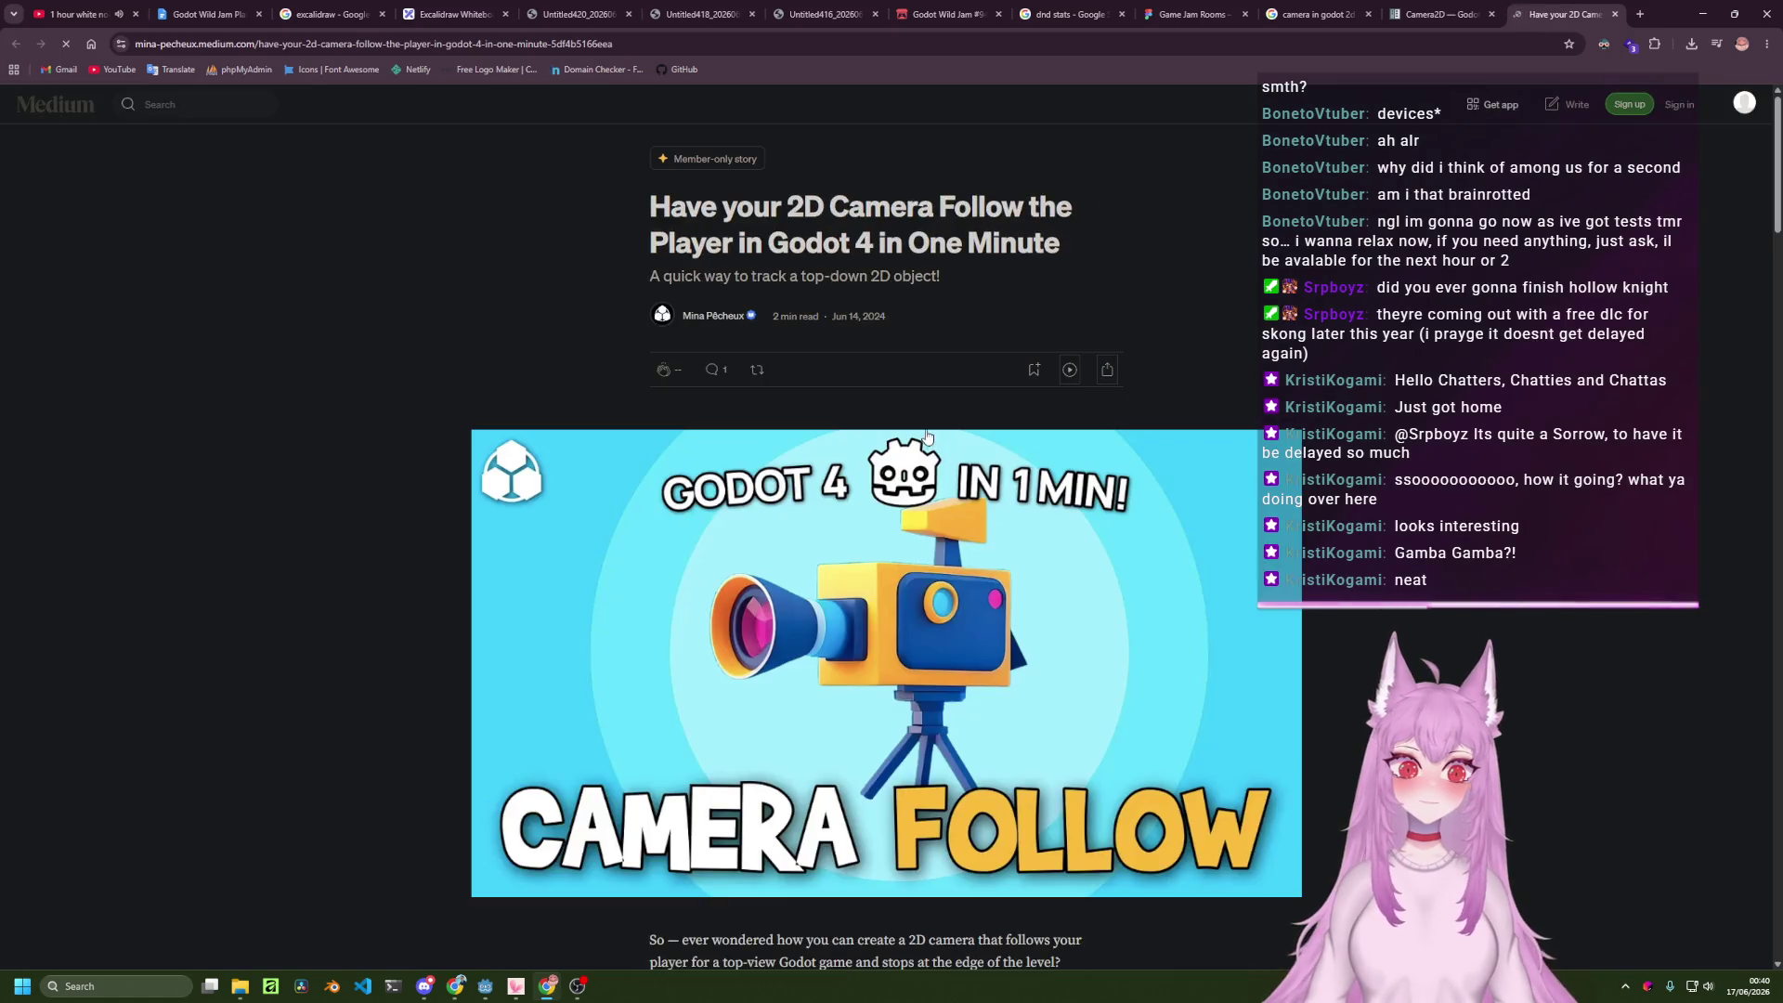
scroll(925, 436, down, 6)
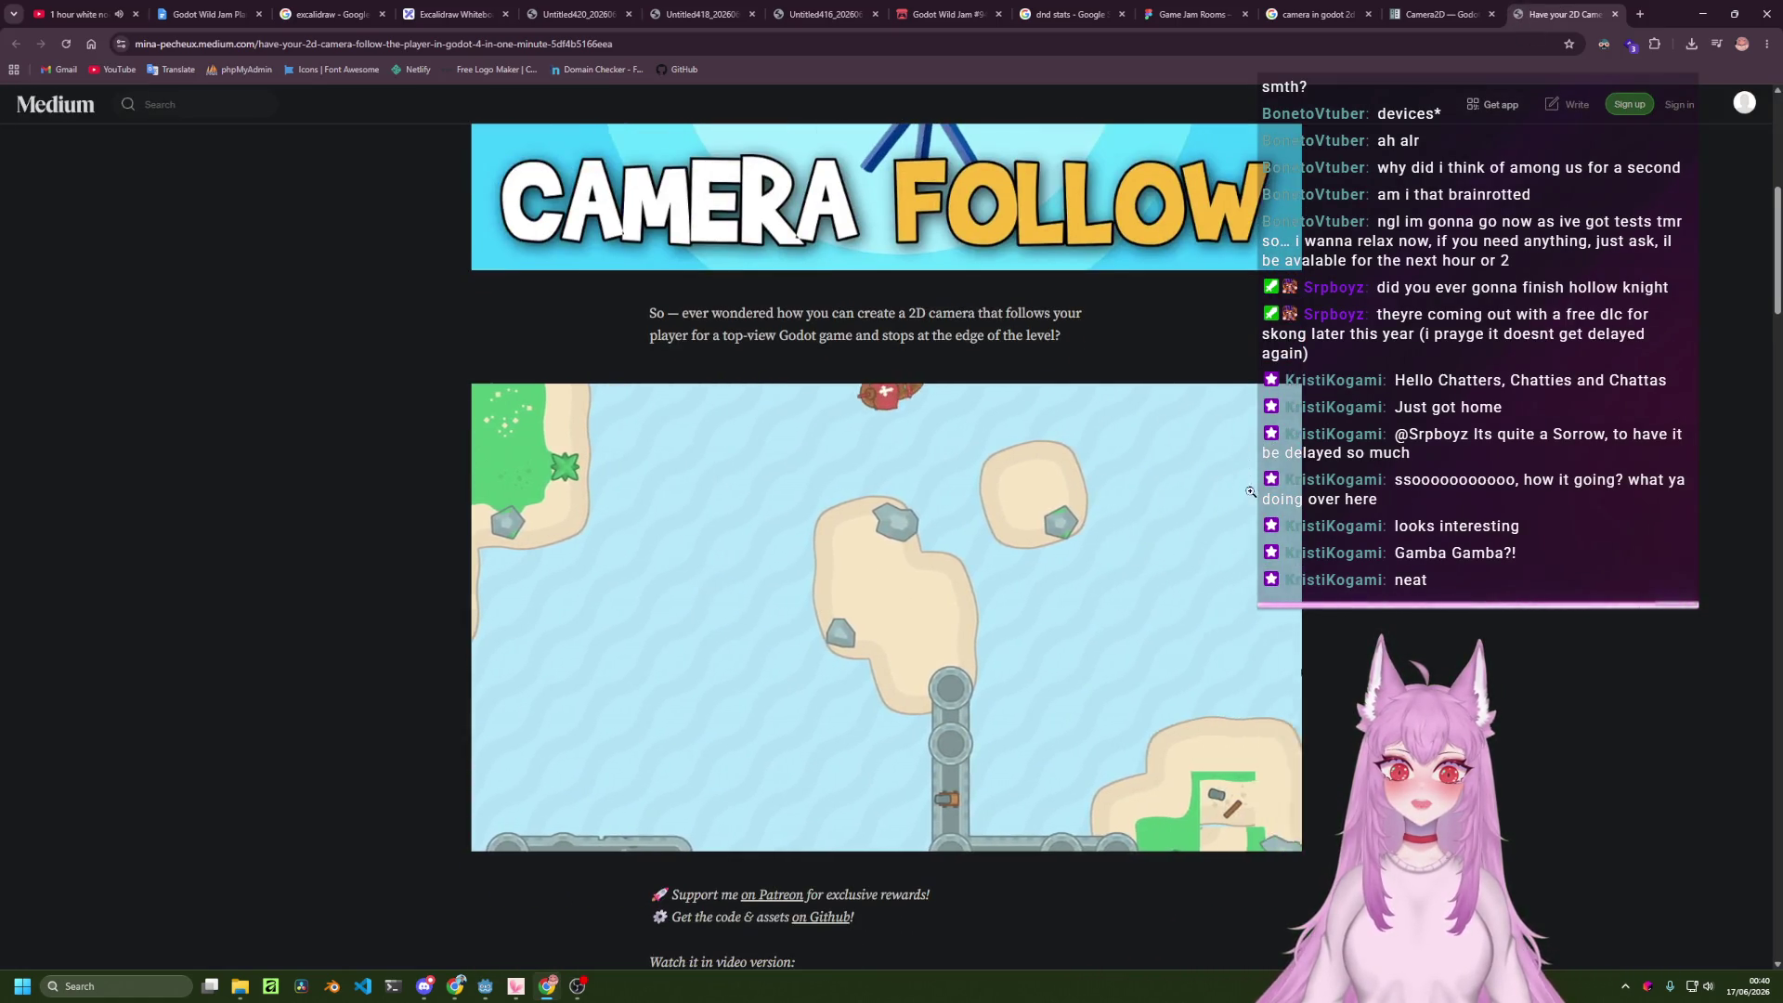
scroll(1250, 490, down, 13)
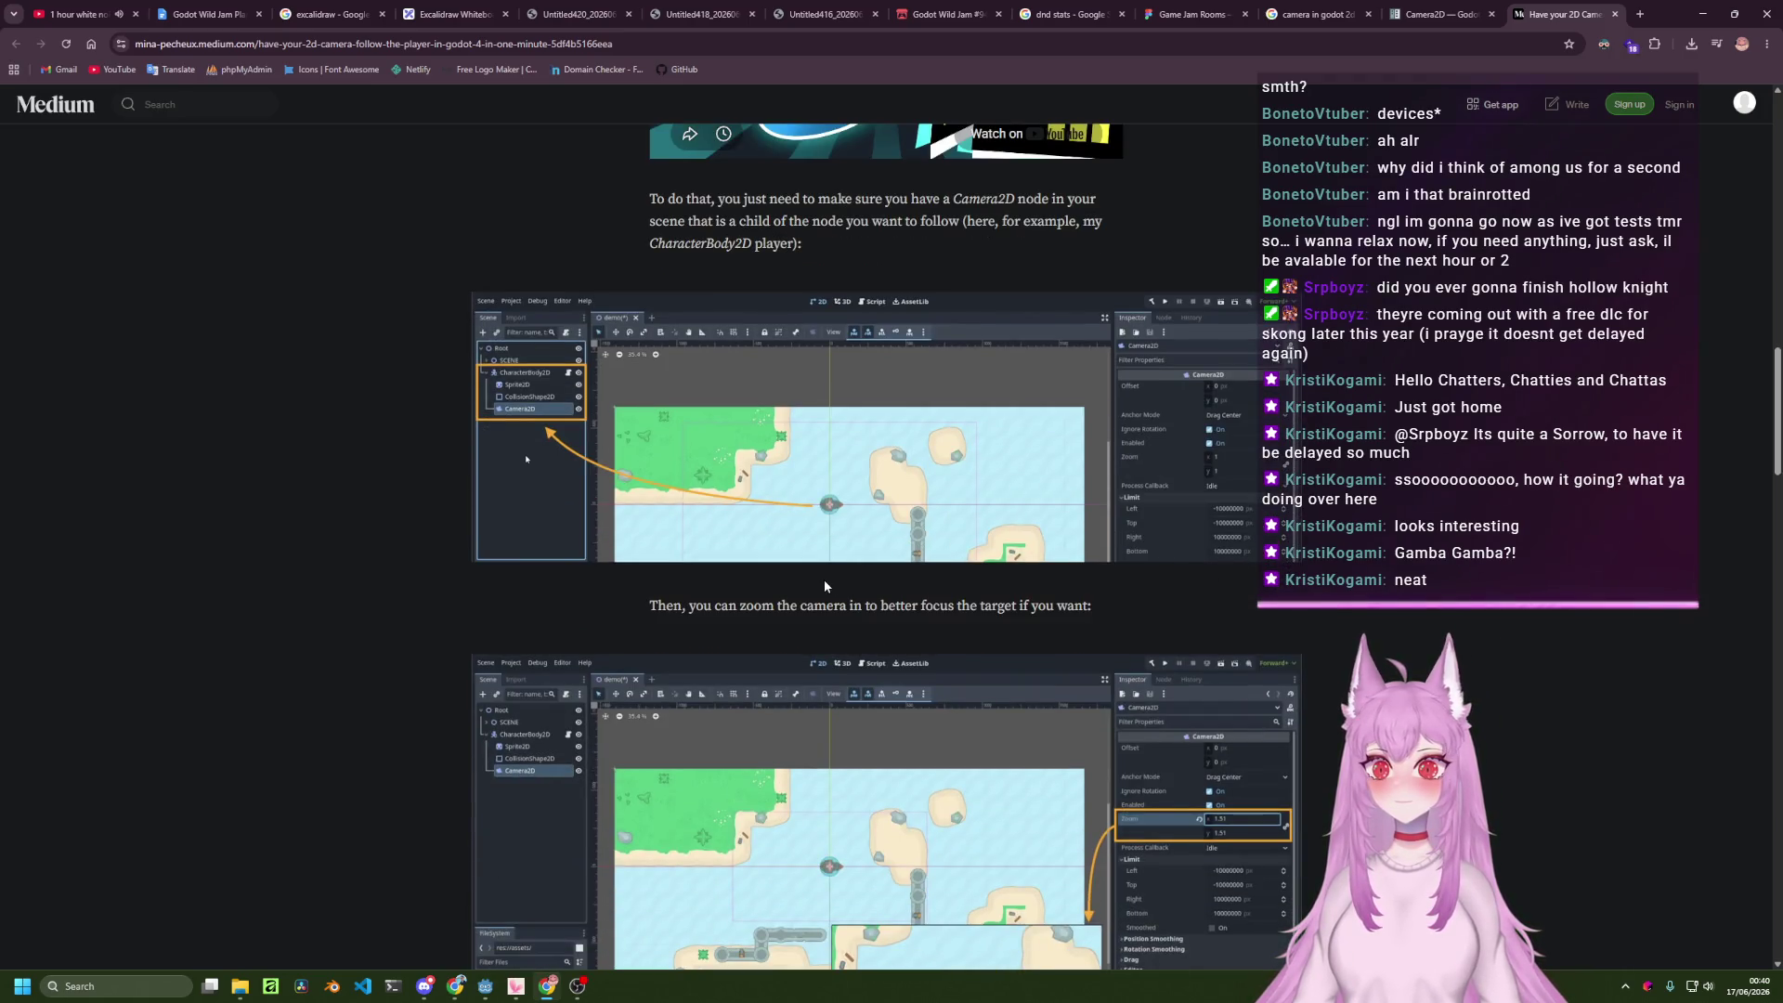
scroll(836, 595, down, 2)
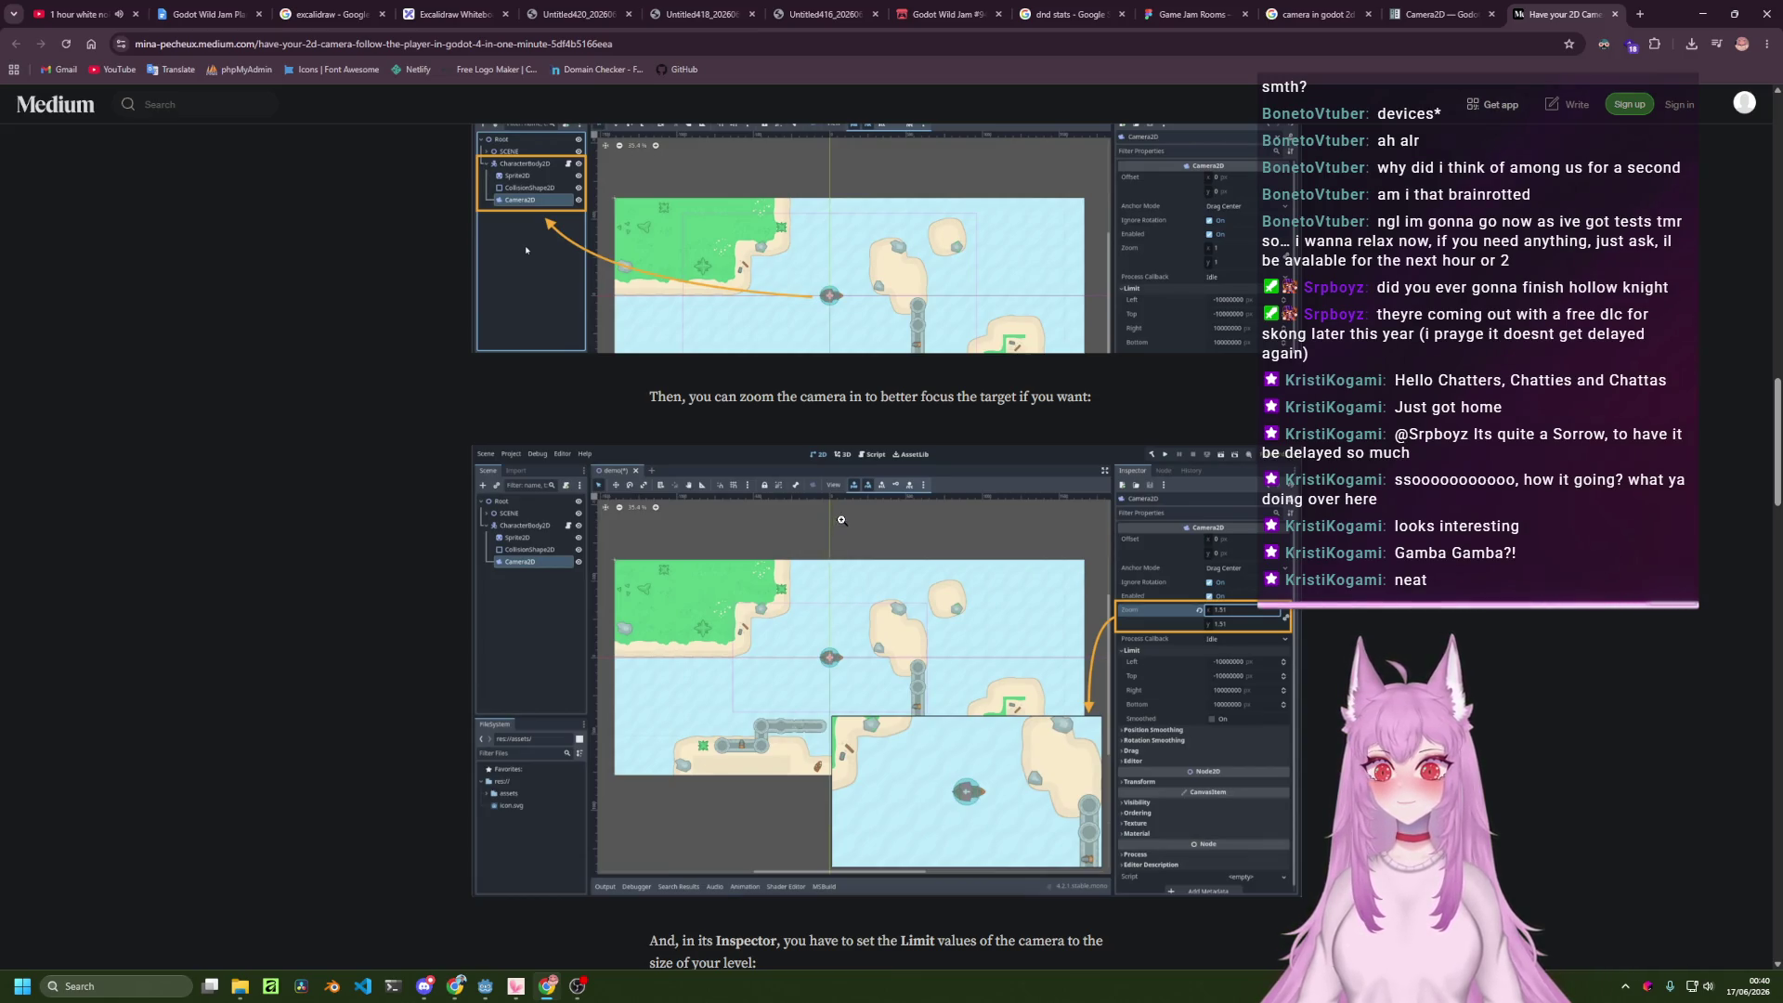
scroll(835, 538, down, 6)
scroll(1089, 613, down, 10)
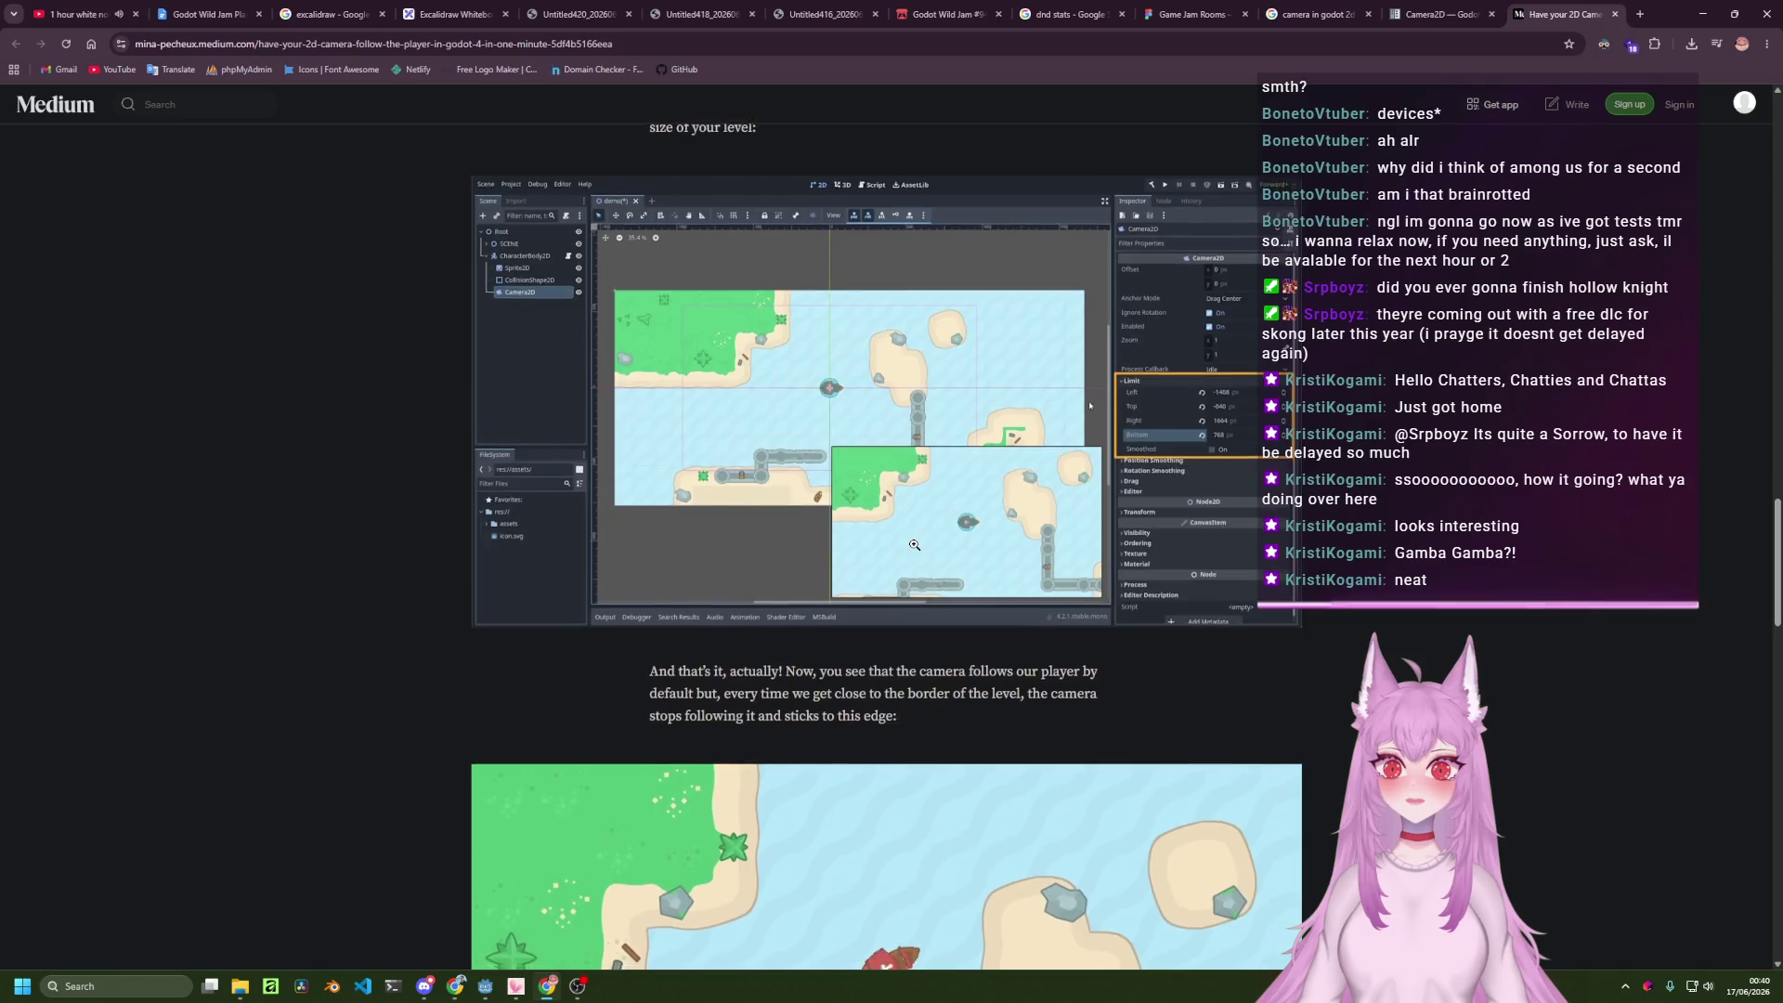
scroll(984, 684, down, 1)
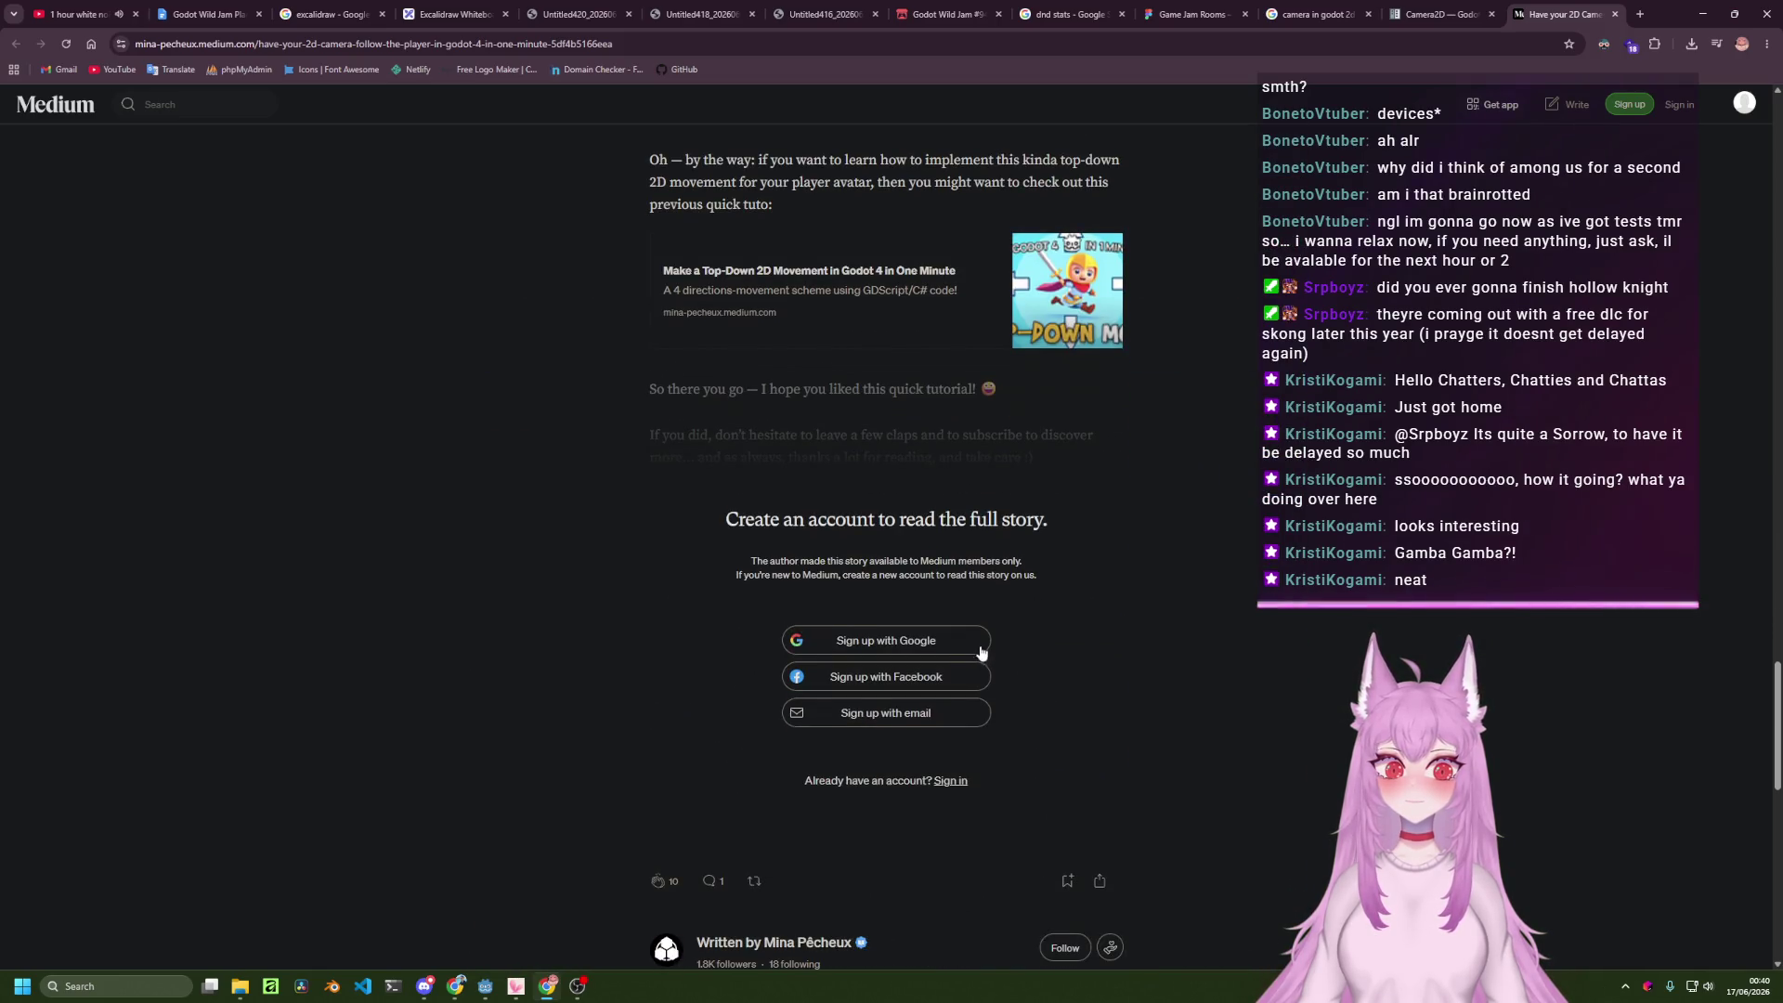
scroll(1132, 650, down, 3)
scroll(1132, 650, up, 5)
scroll(1421, 291, up, 10)
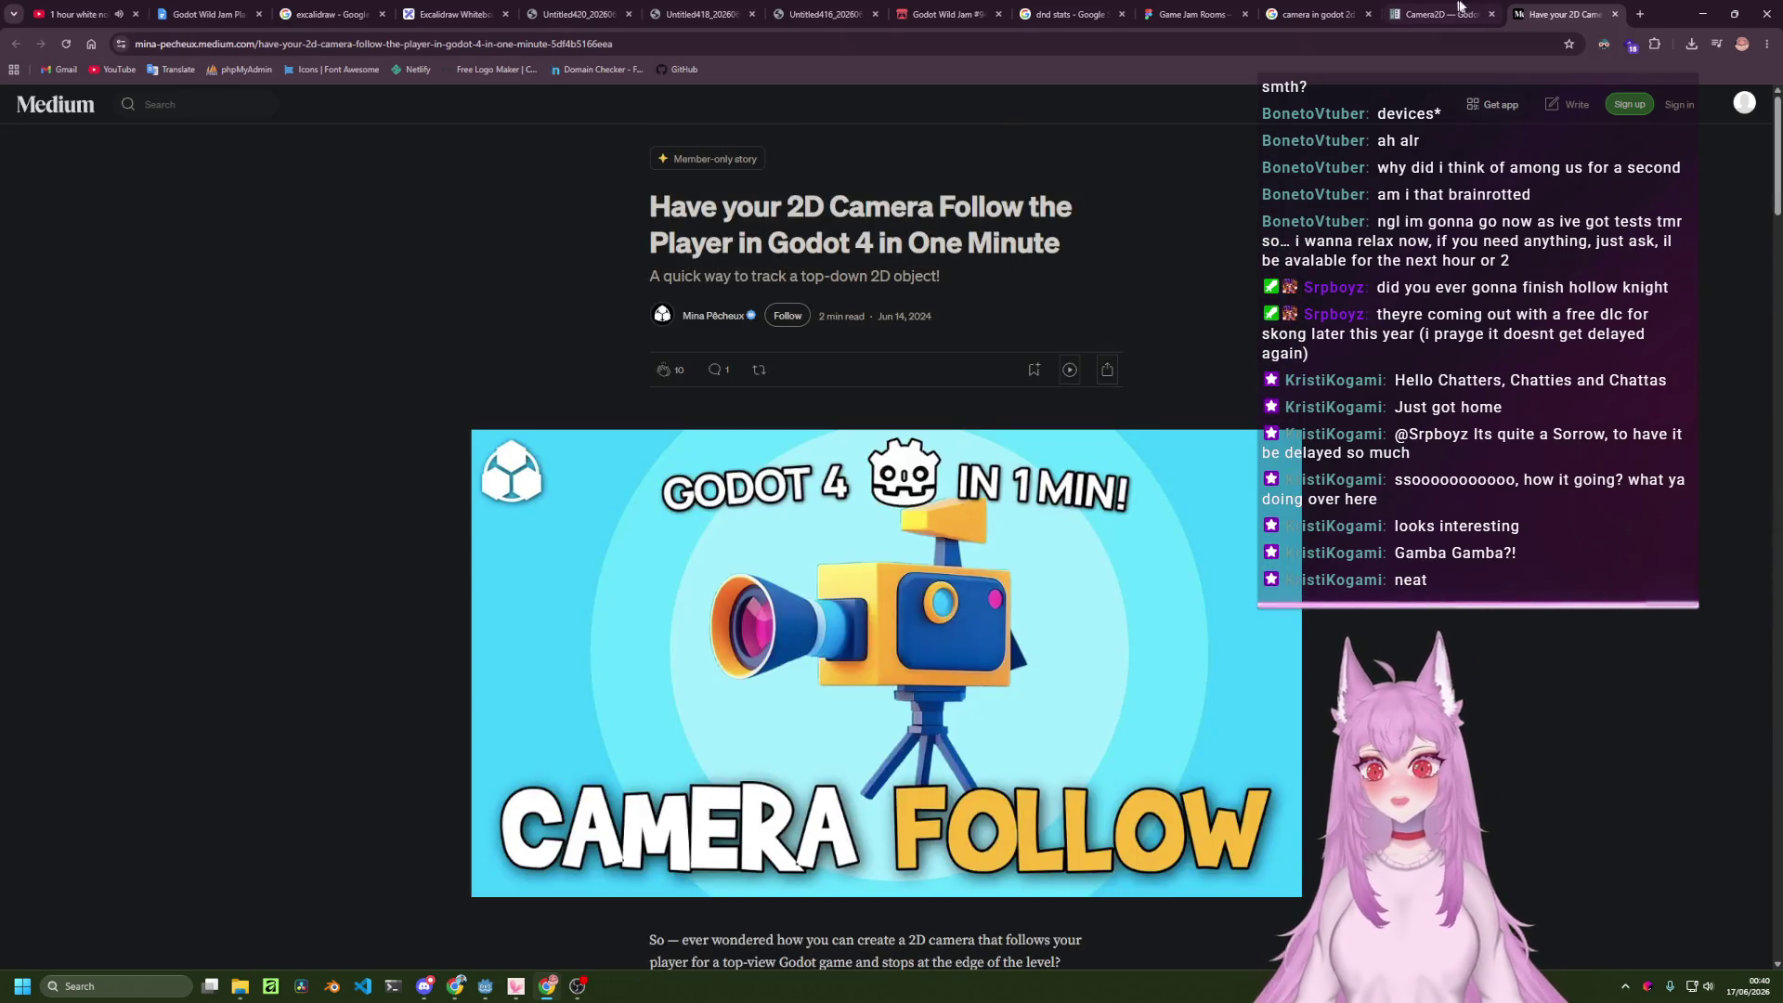
Close the article and docs tabs, scan more search results, and return to Godot.
key(ctrl+w)
key(ctrl+w)
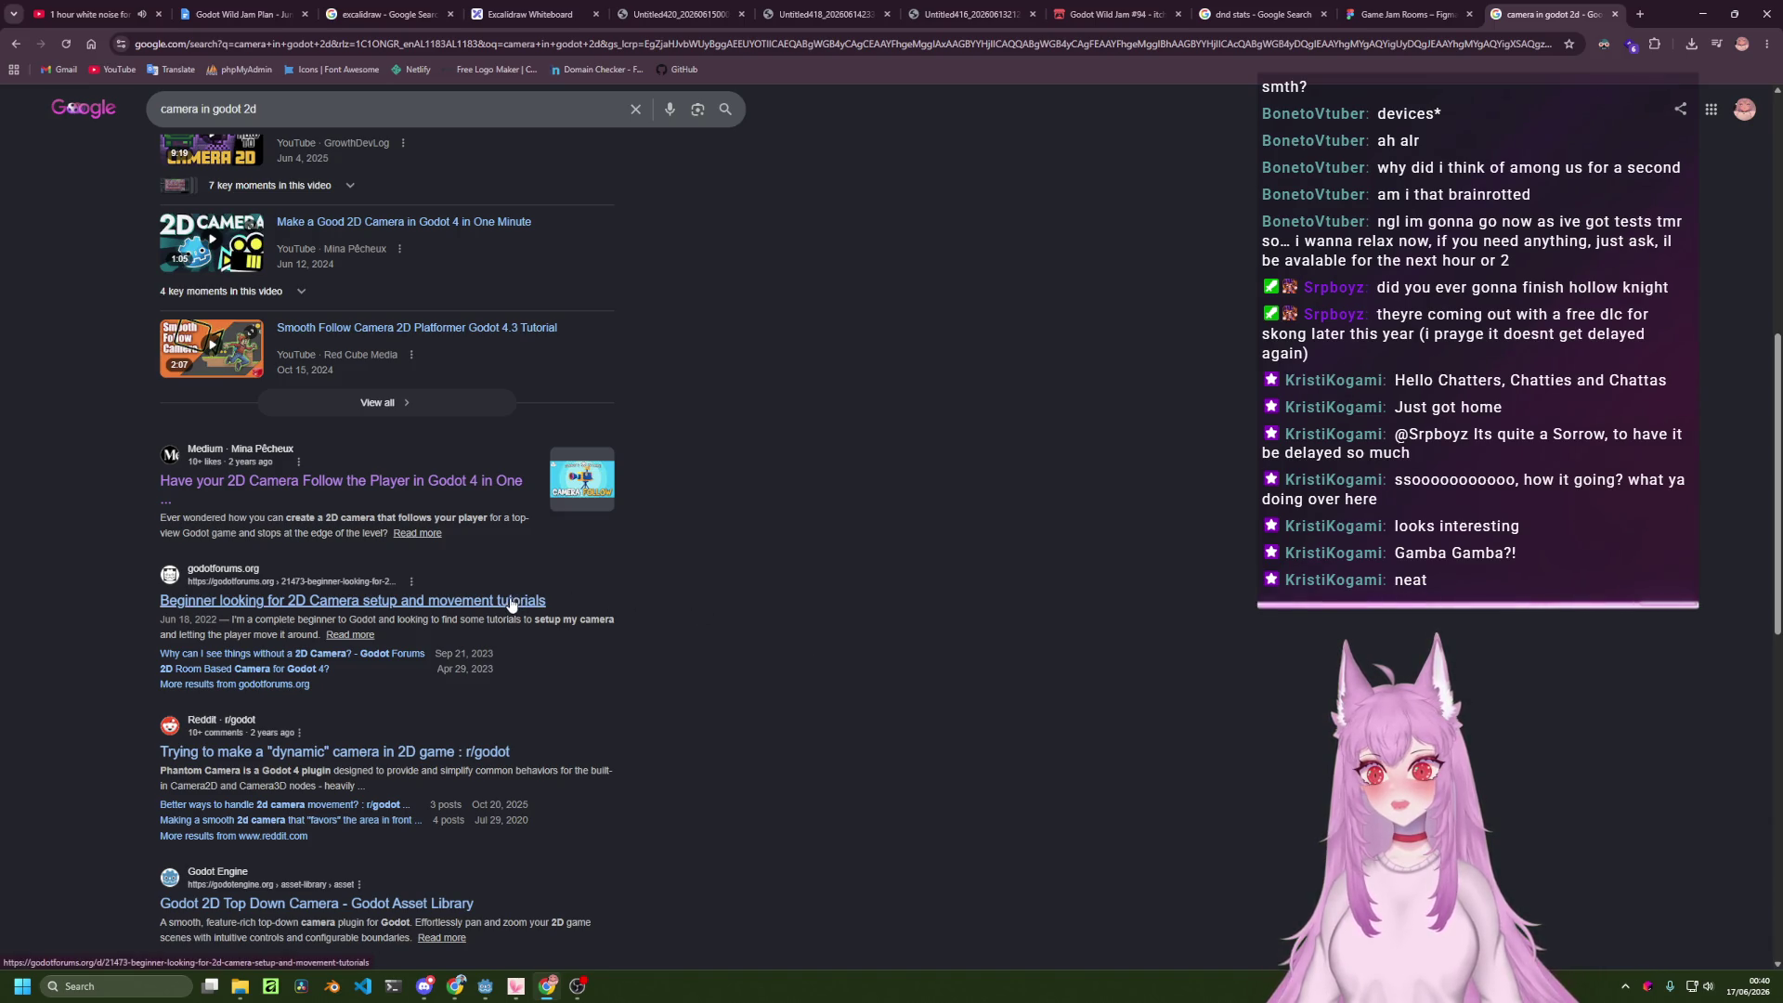
scroll(534, 602, down, 2)
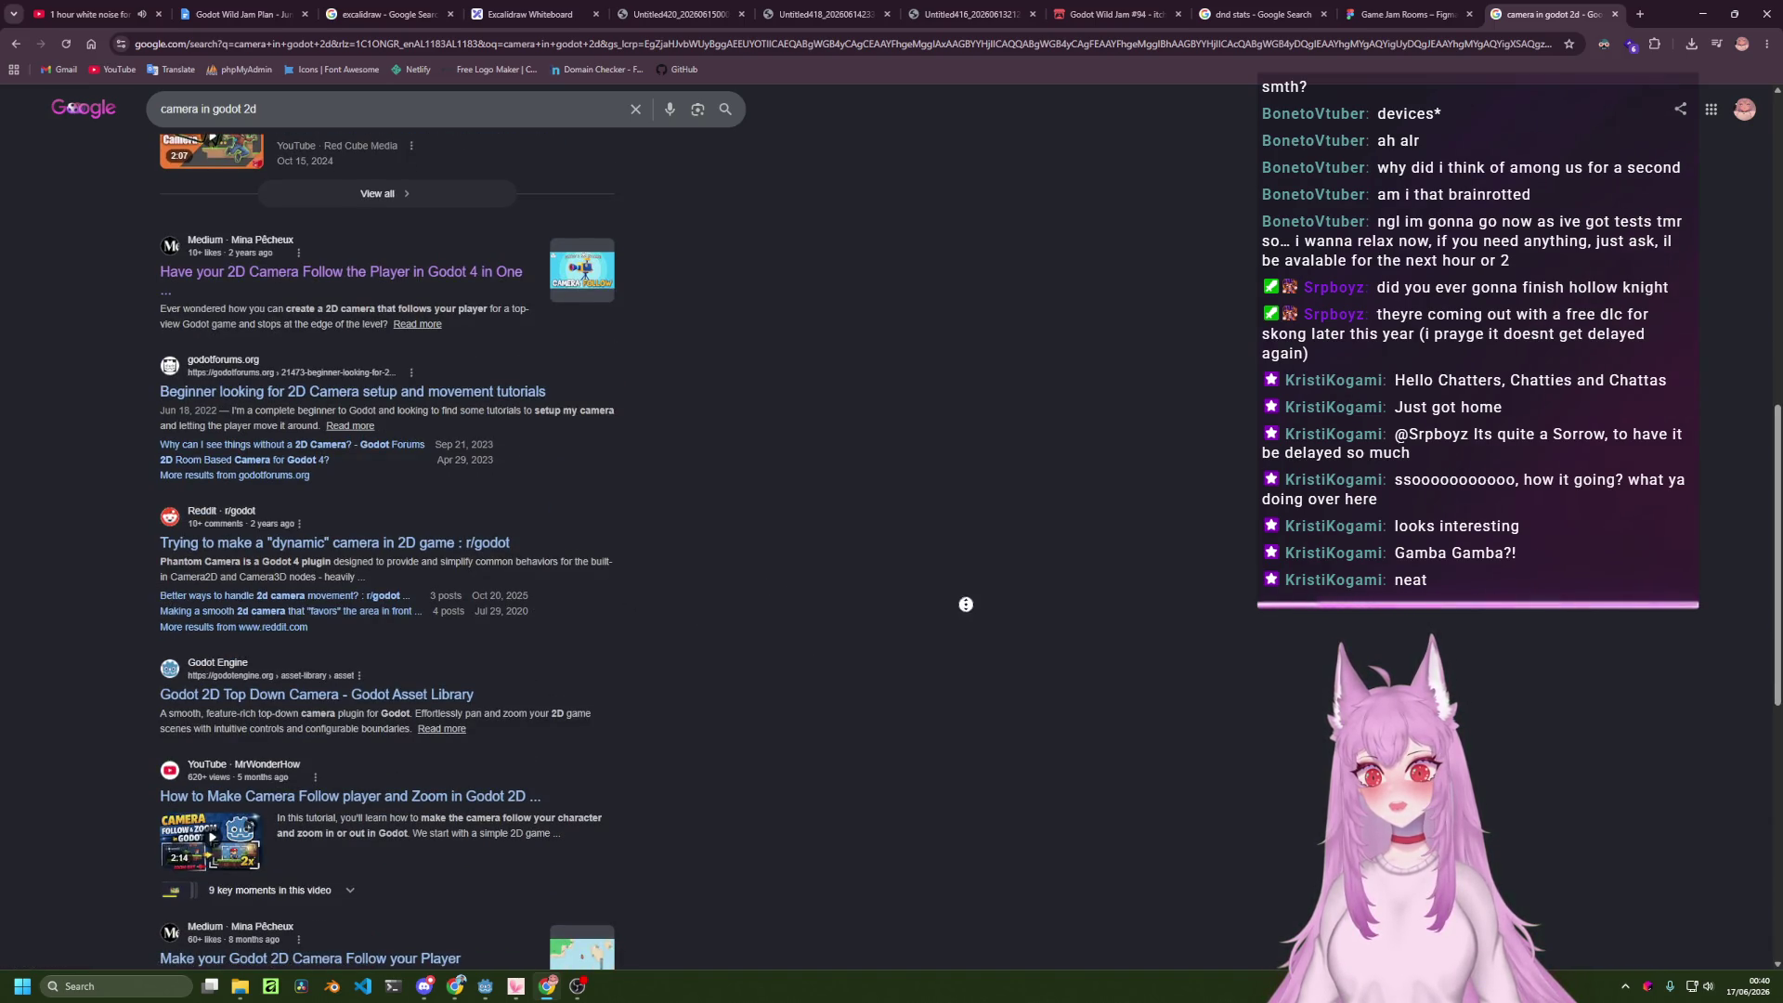
scroll(965, 601, down, 1)
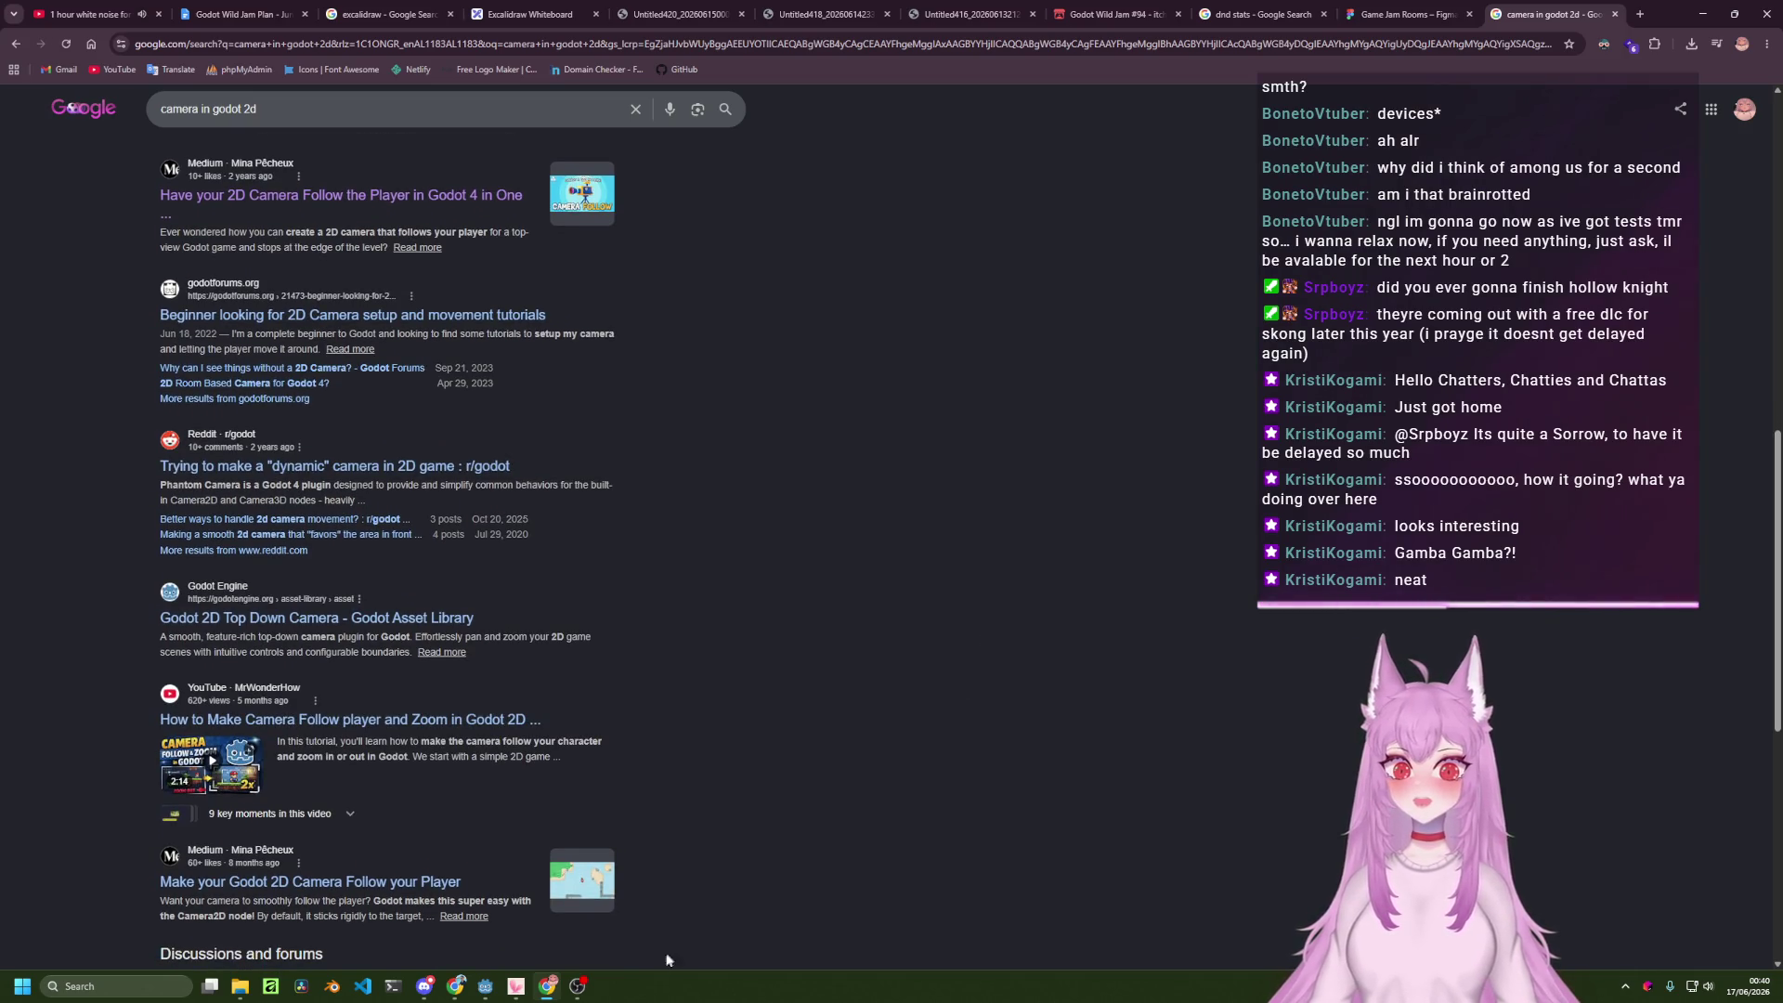
click(485, 986)
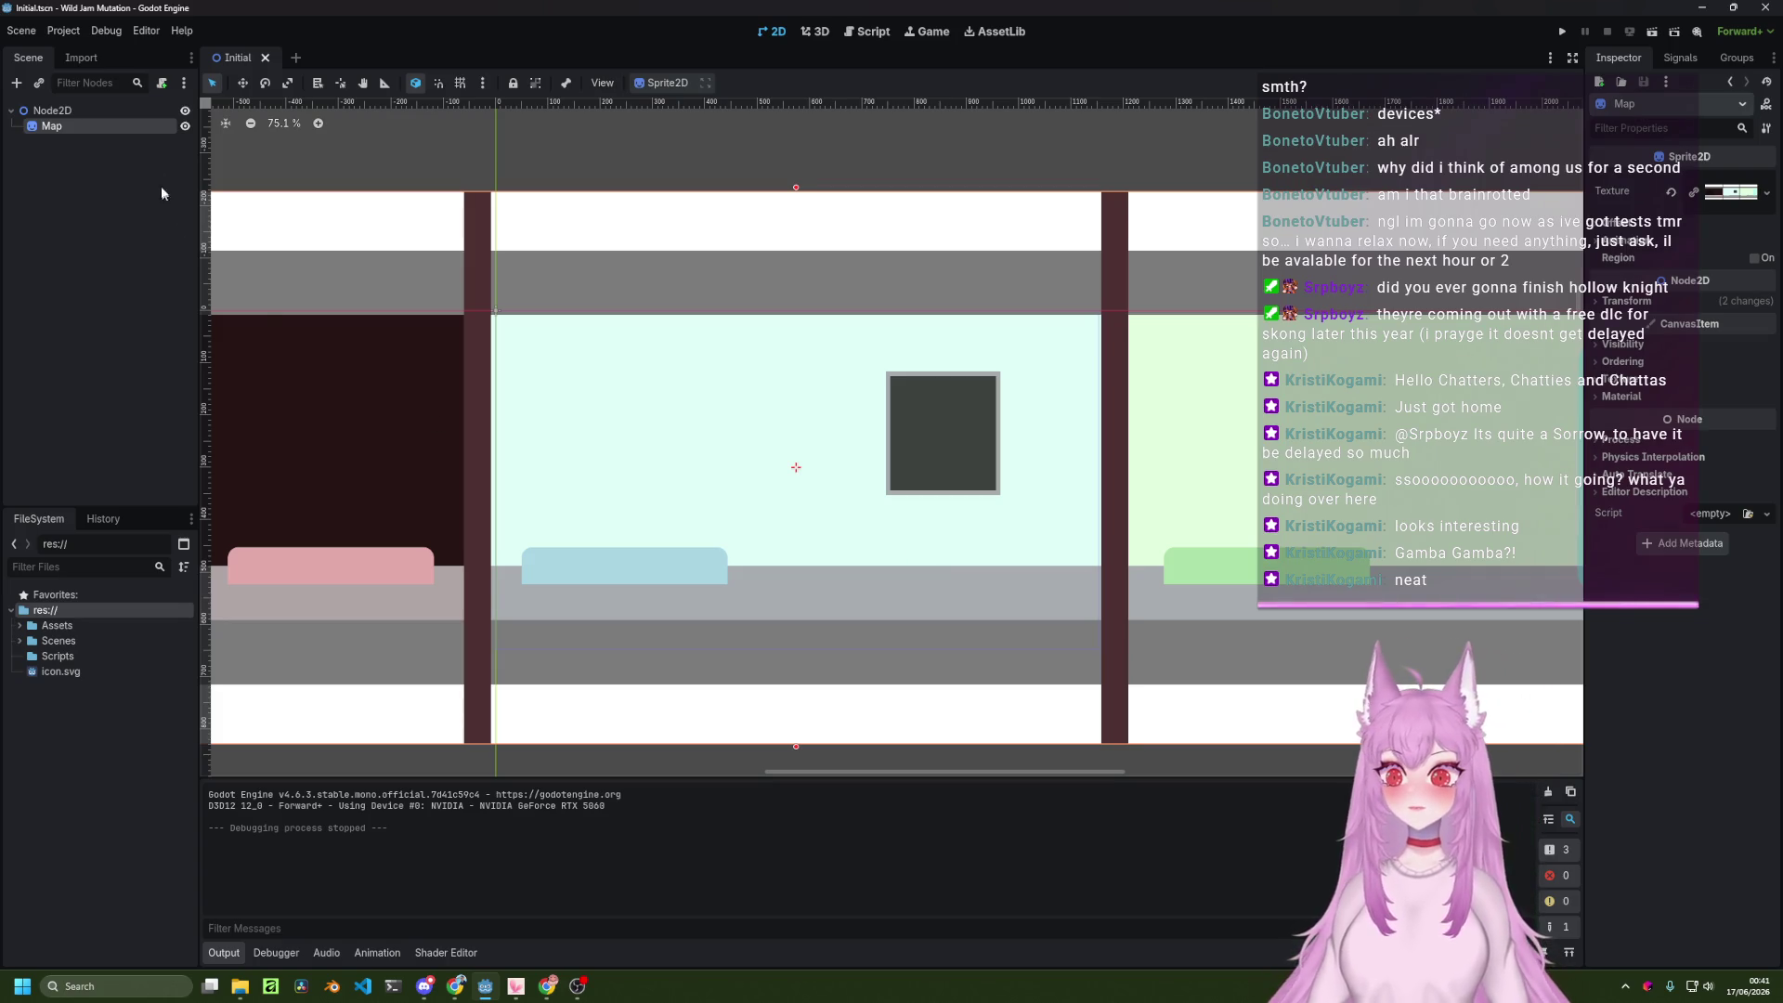
Add a Camera2D child node under the root Node2D.
click(103, 110)
right_click(106, 115)
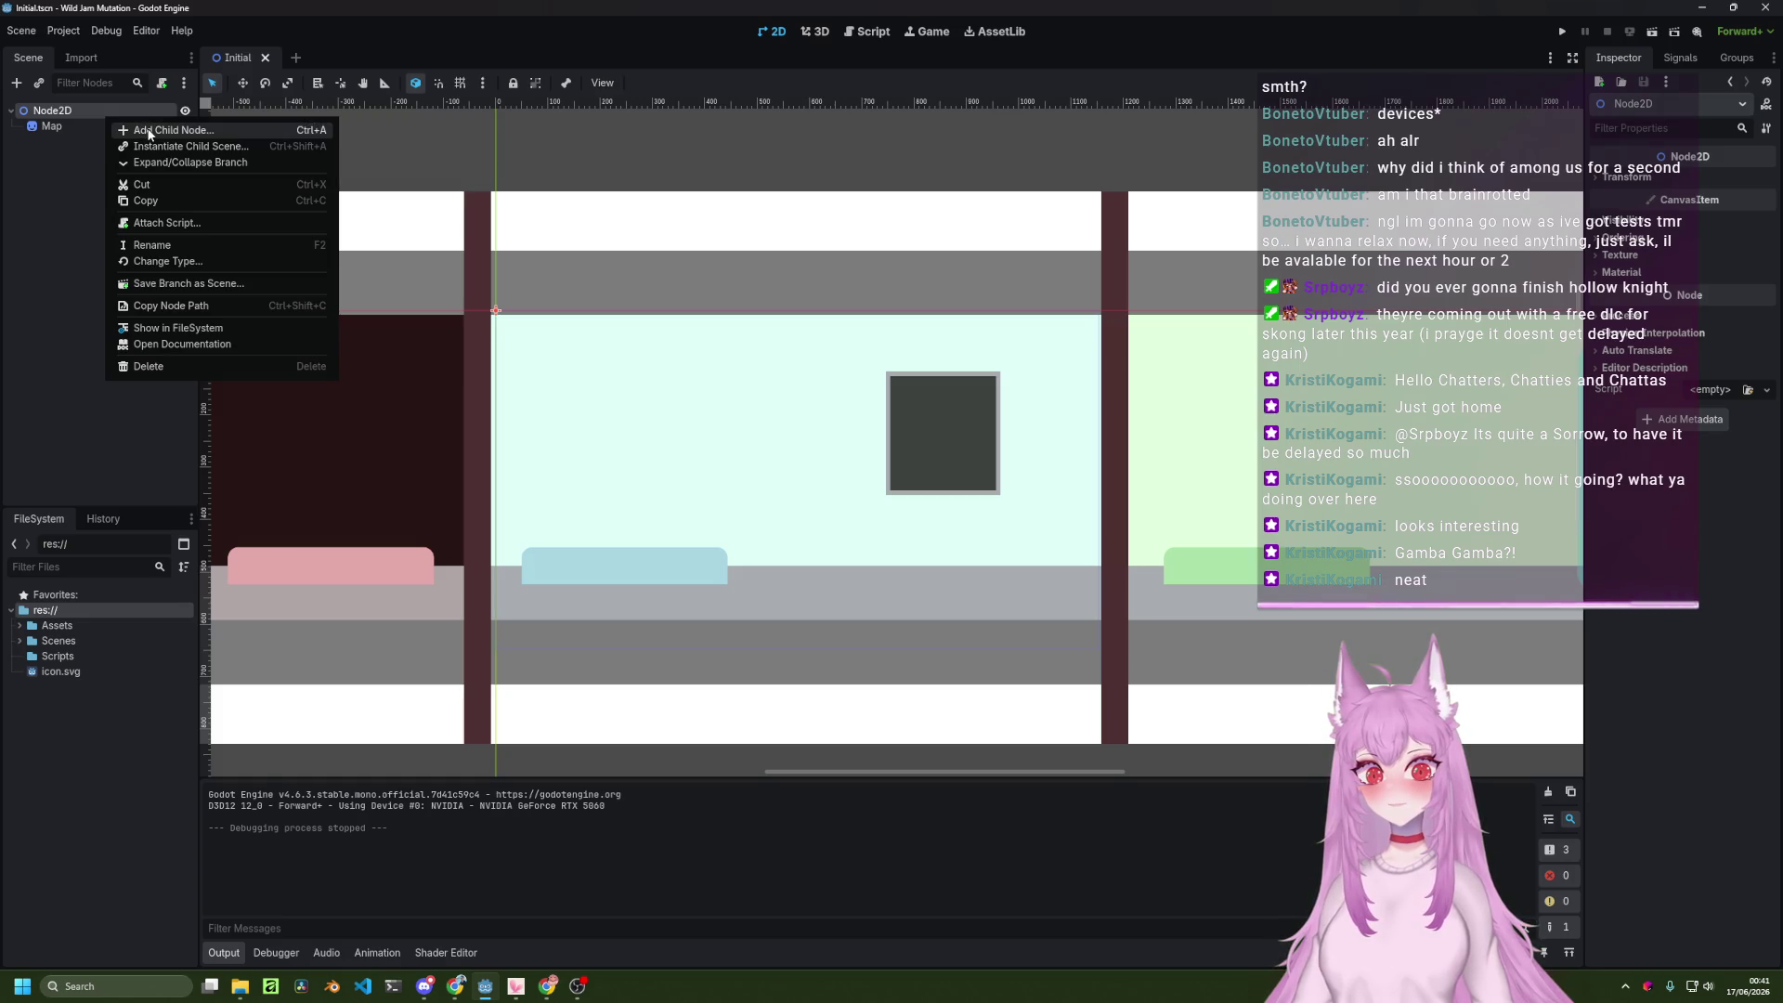
click(148, 131)
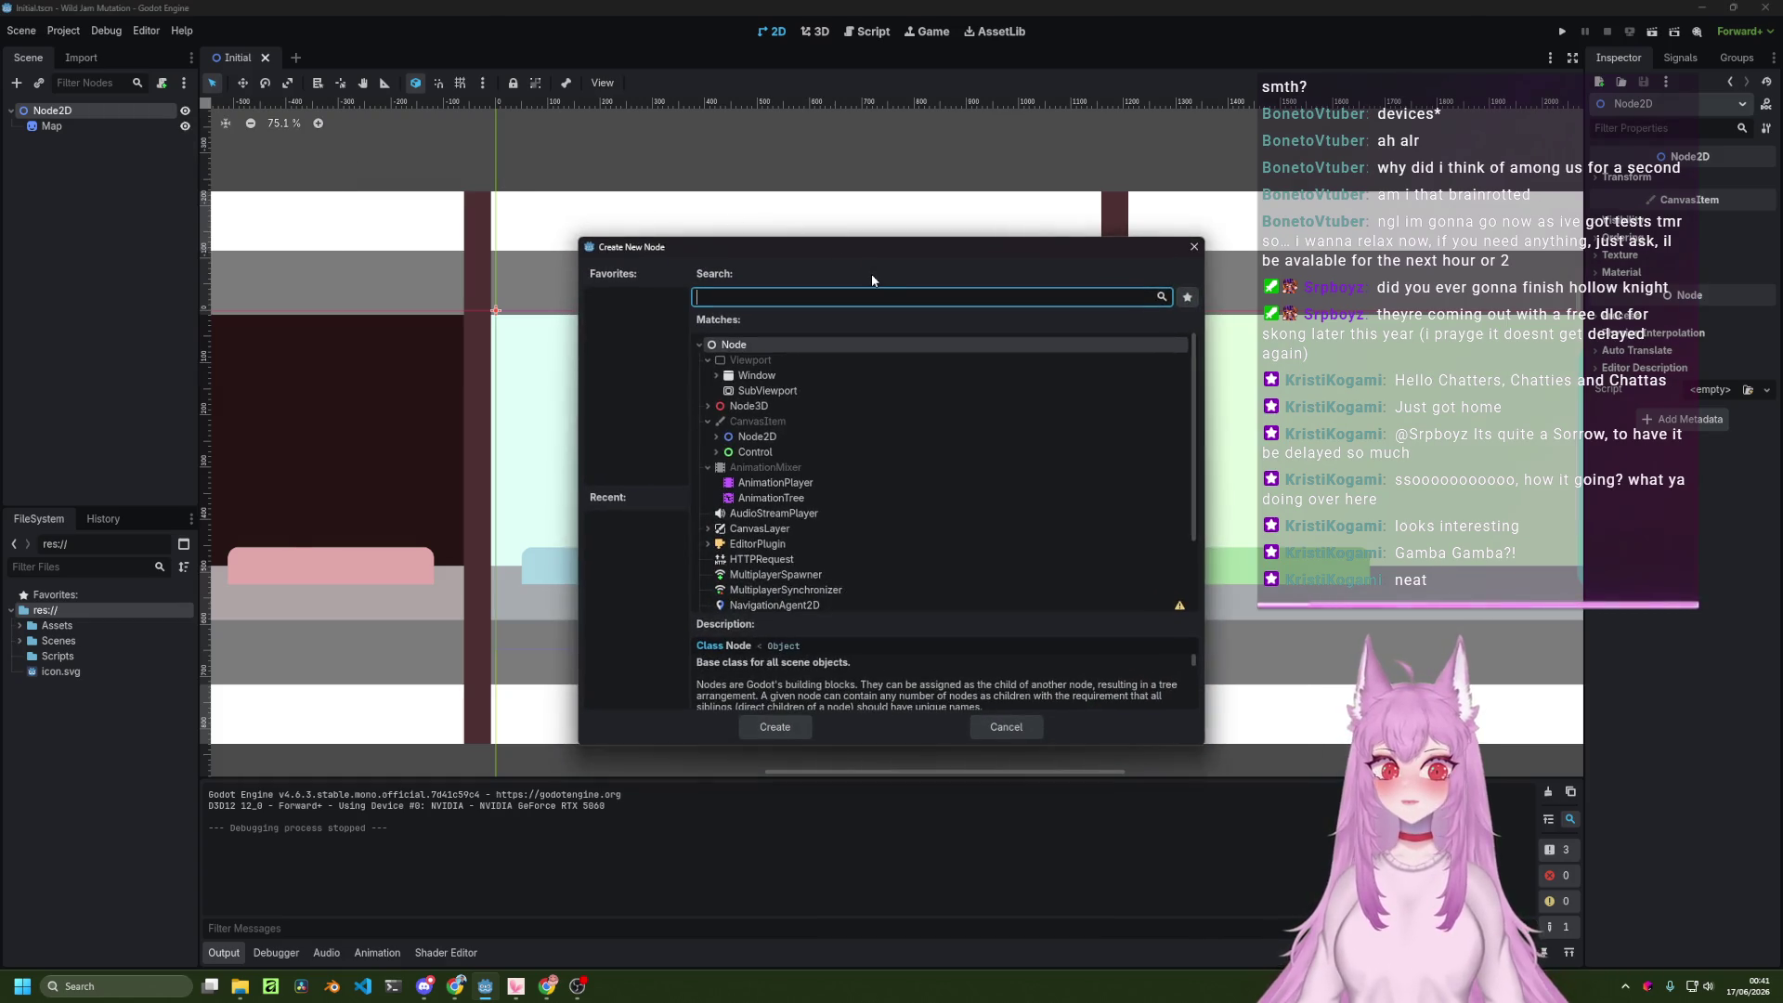
text(camera)
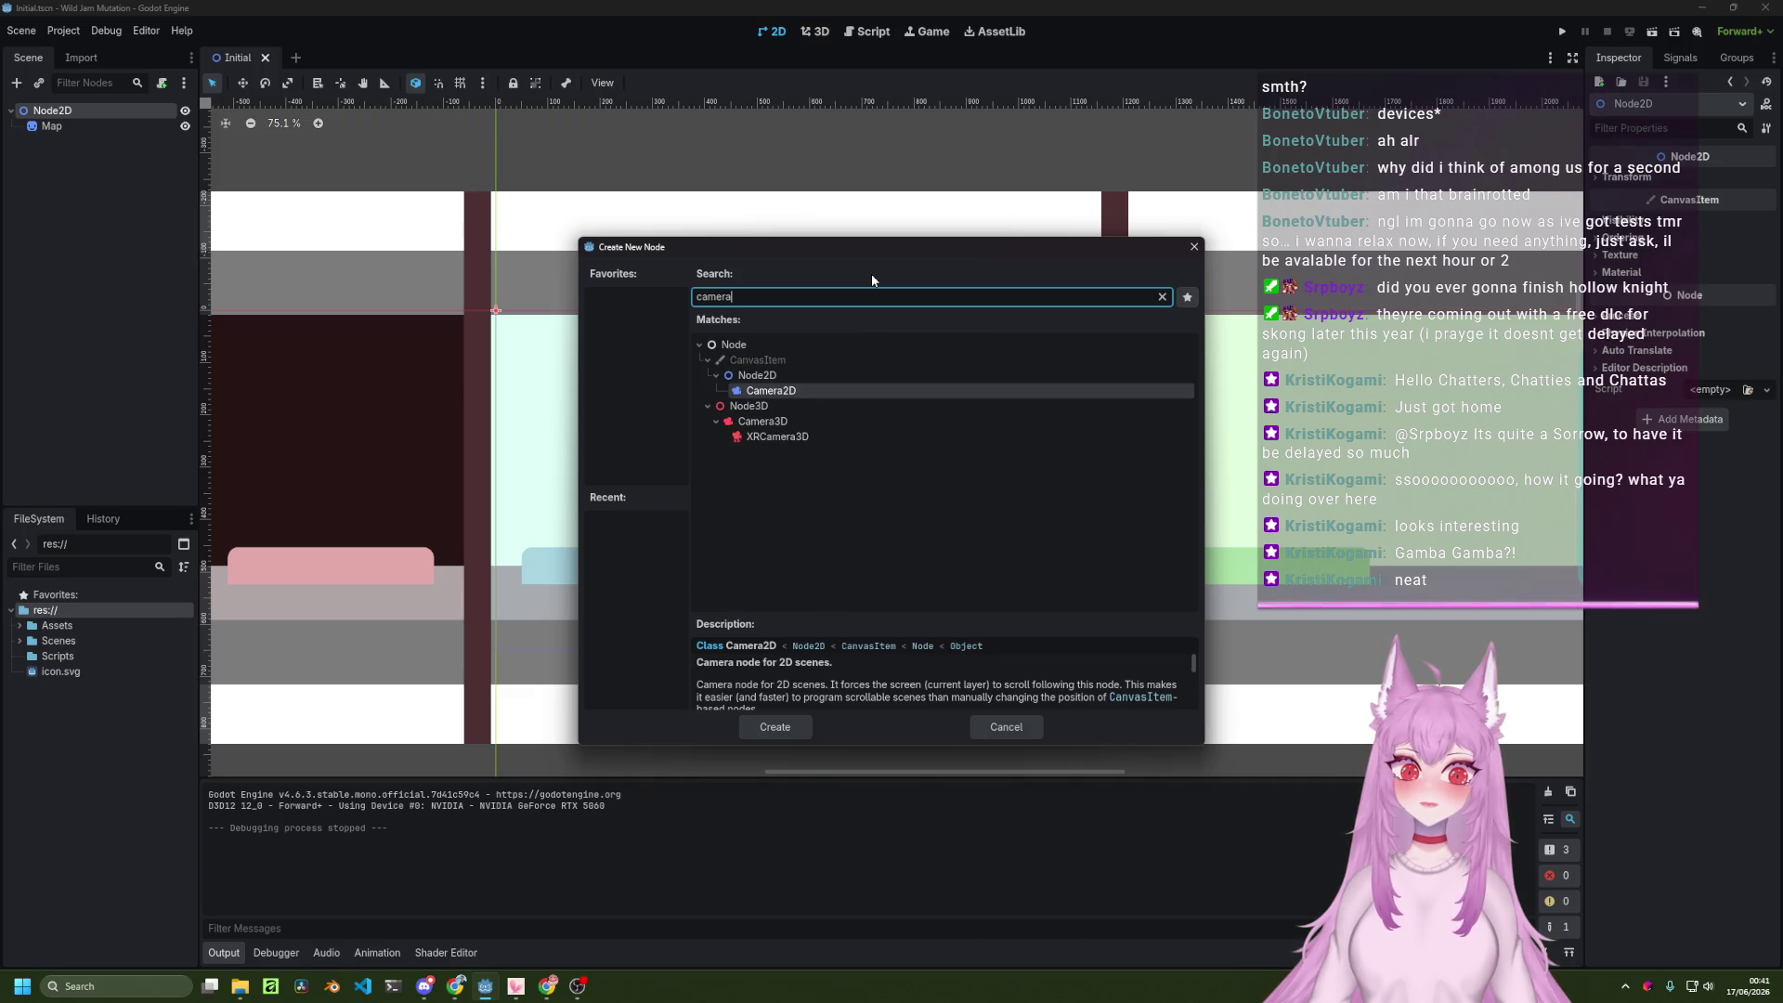
click(828, 390)
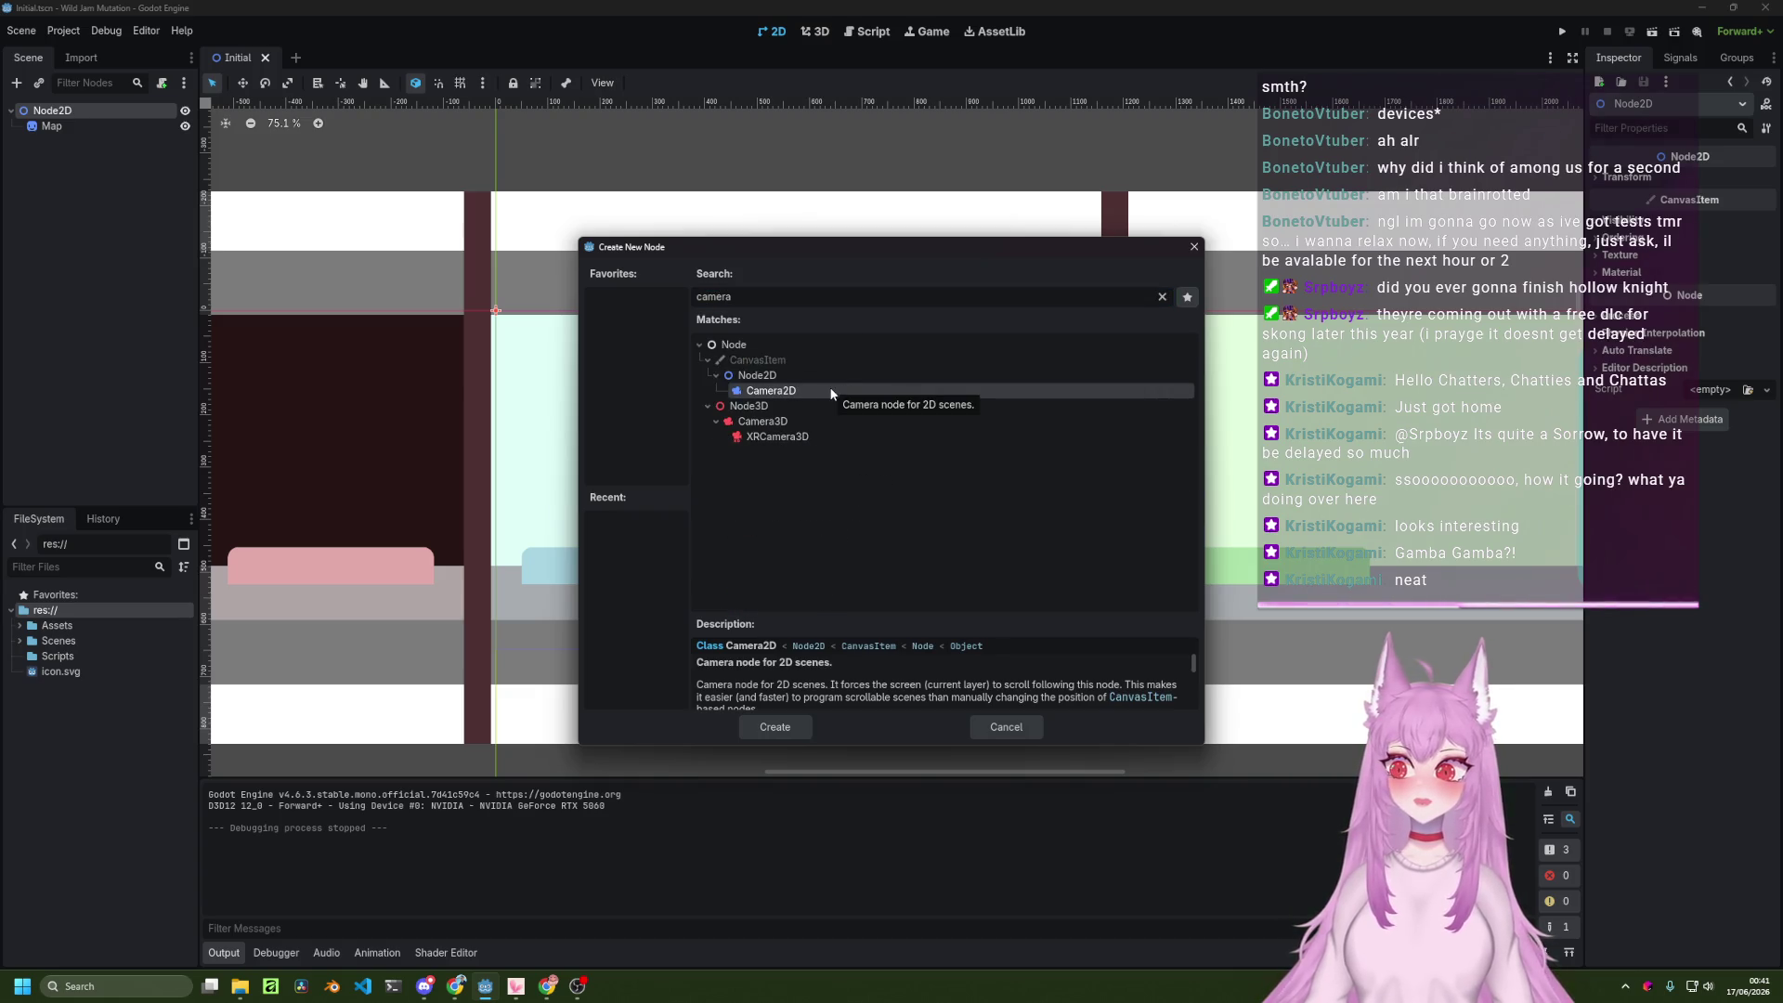
double_click(797, 390)
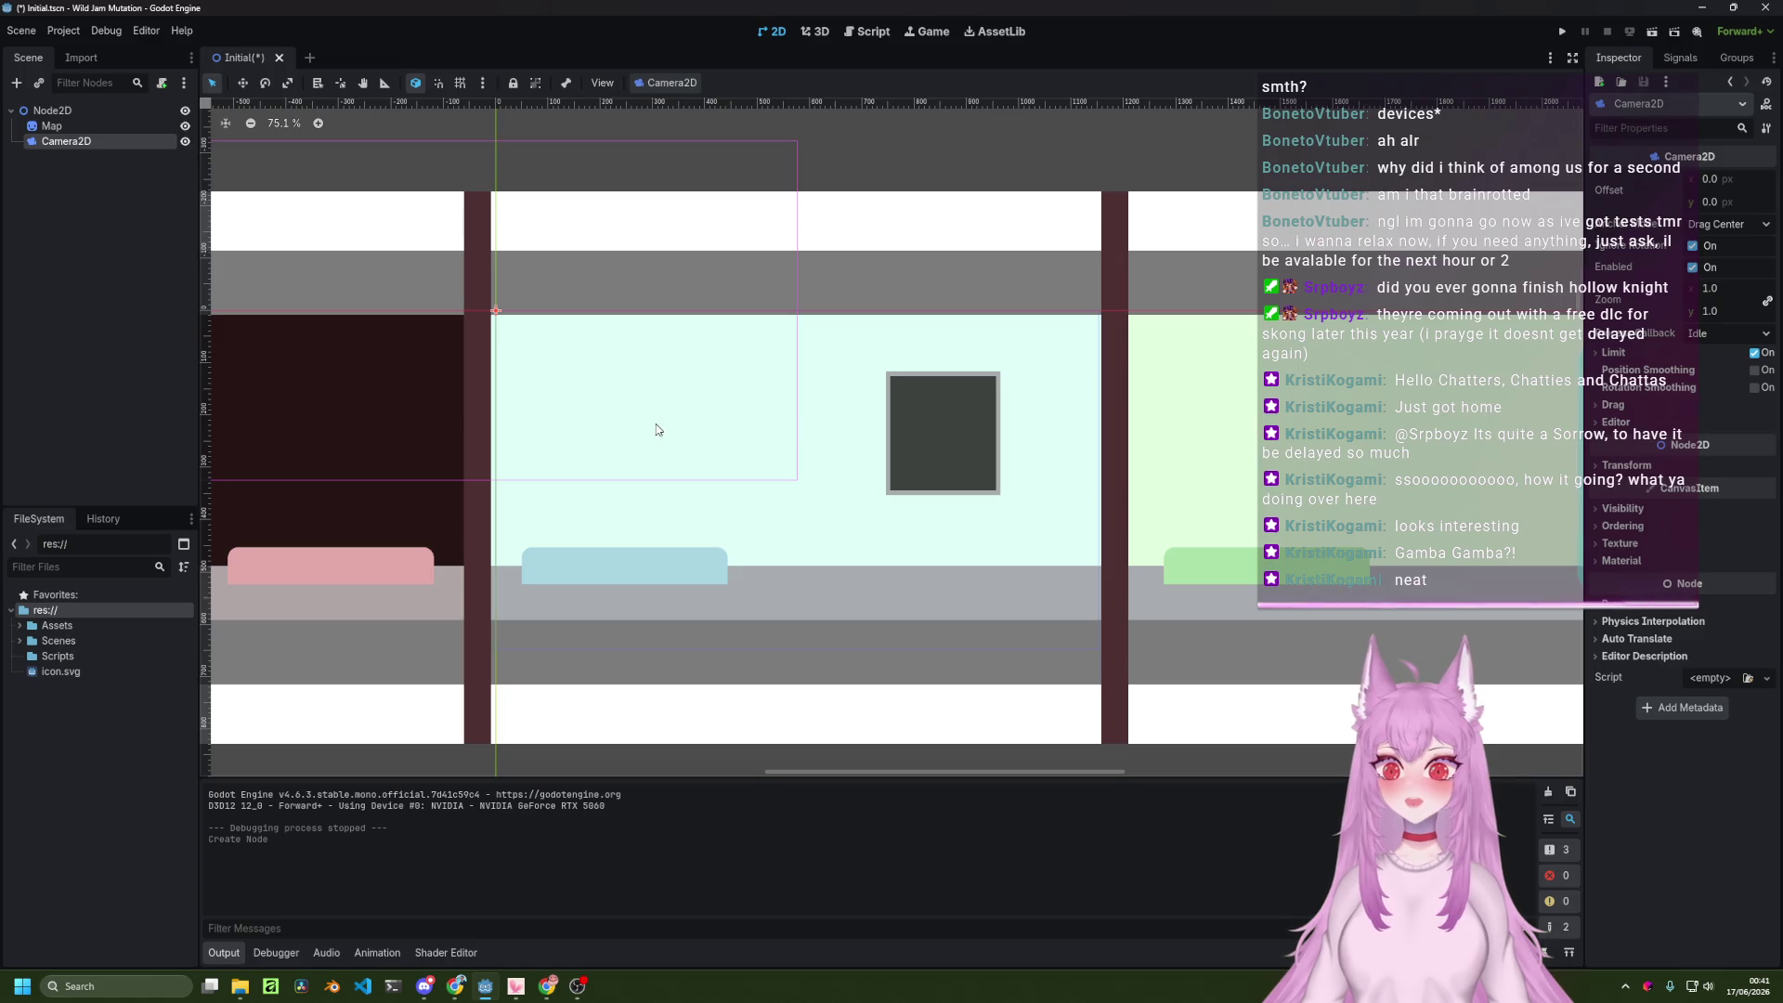
Undo the accidental Map sprite moves and reselect the Camera2D node.
scroll(662, 429, down, 1)
scroll(669, 432, down, 5)
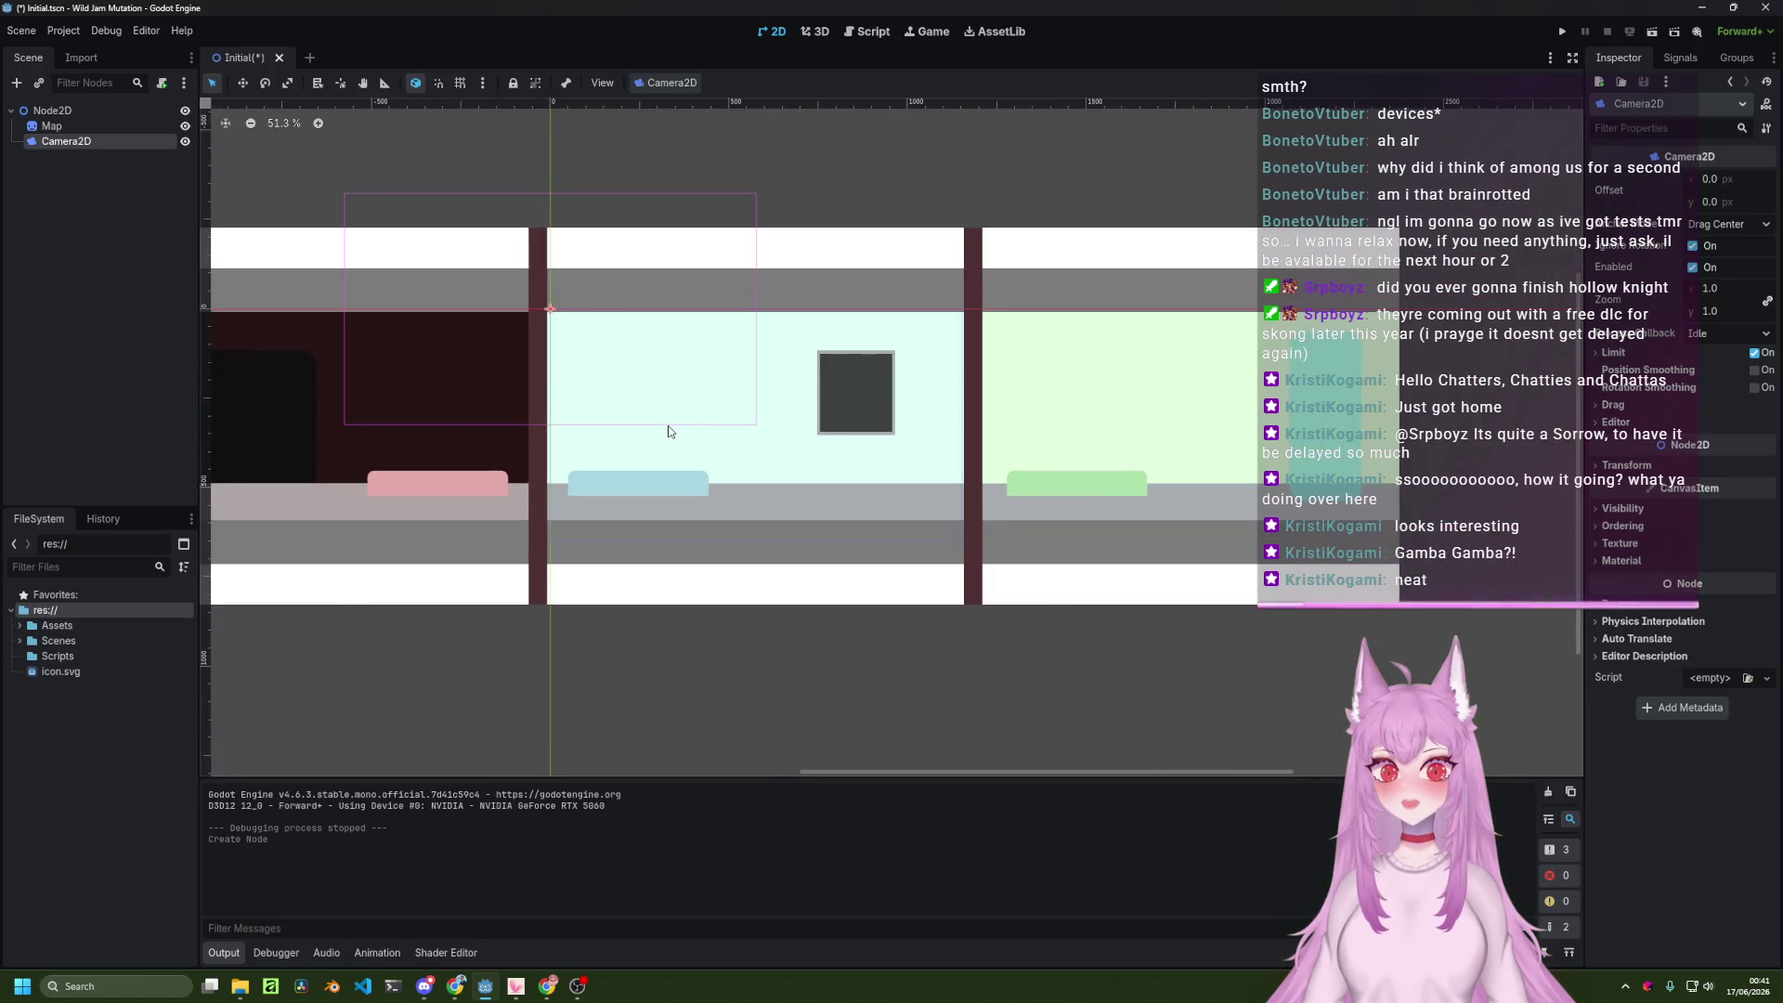
click(640, 387)
mouse_move(641, 386)
mouse_down()
mouse_move(671, 403)
mouse_move(646, 362)
mouse_move(665, 369)
mouse_up()
key(ctrl+z)
click(95, 147)
key(ctrl+z)
click(82, 144)
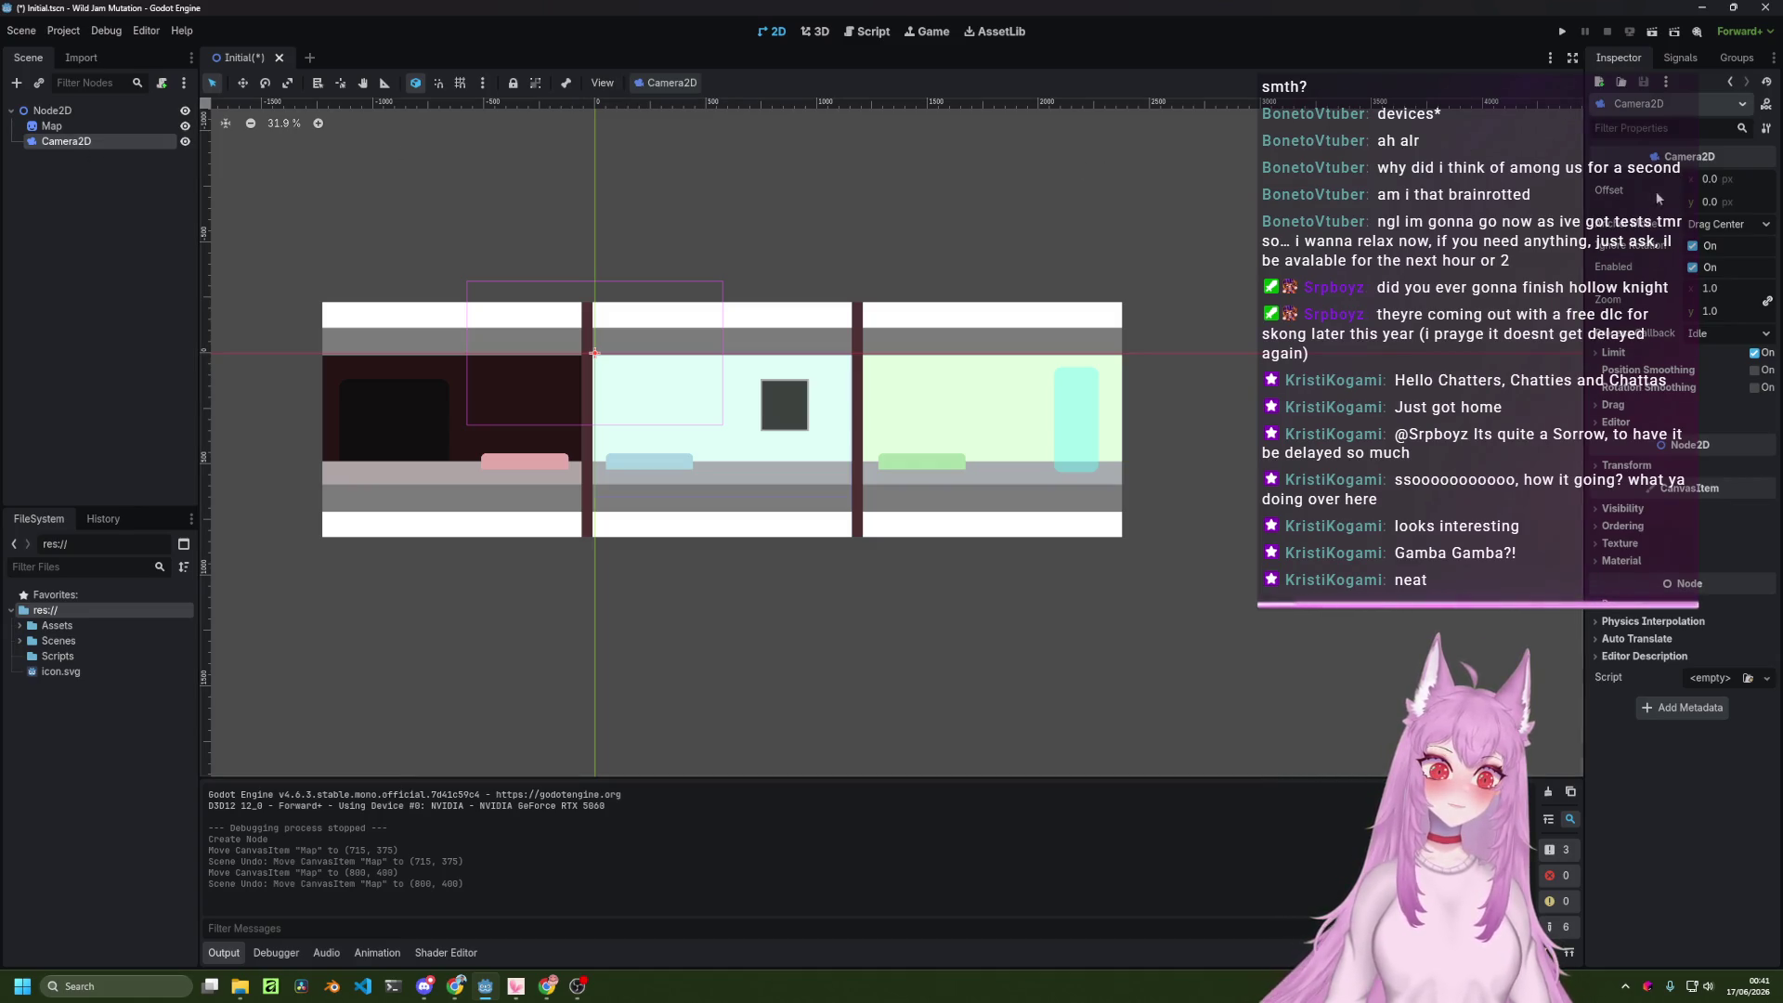
Edit the camera's horizontal offset and run the game to preview the camera view.
click(1691, 177)
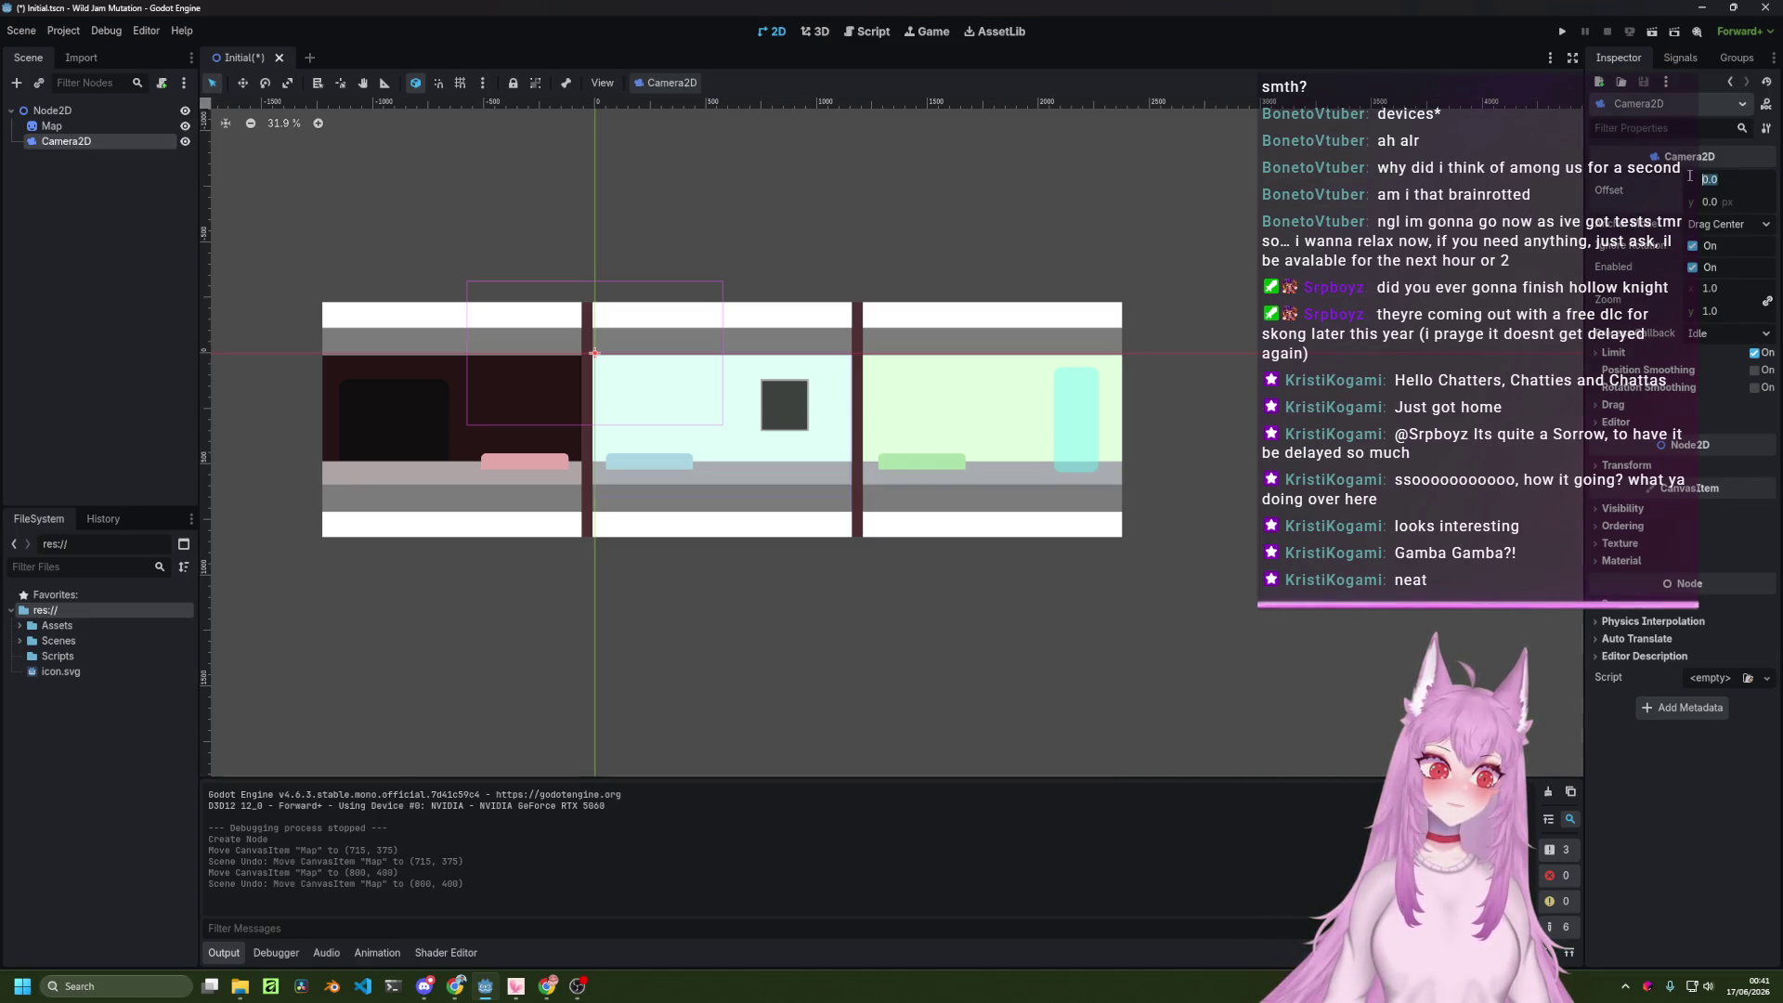
click(1483, 261)
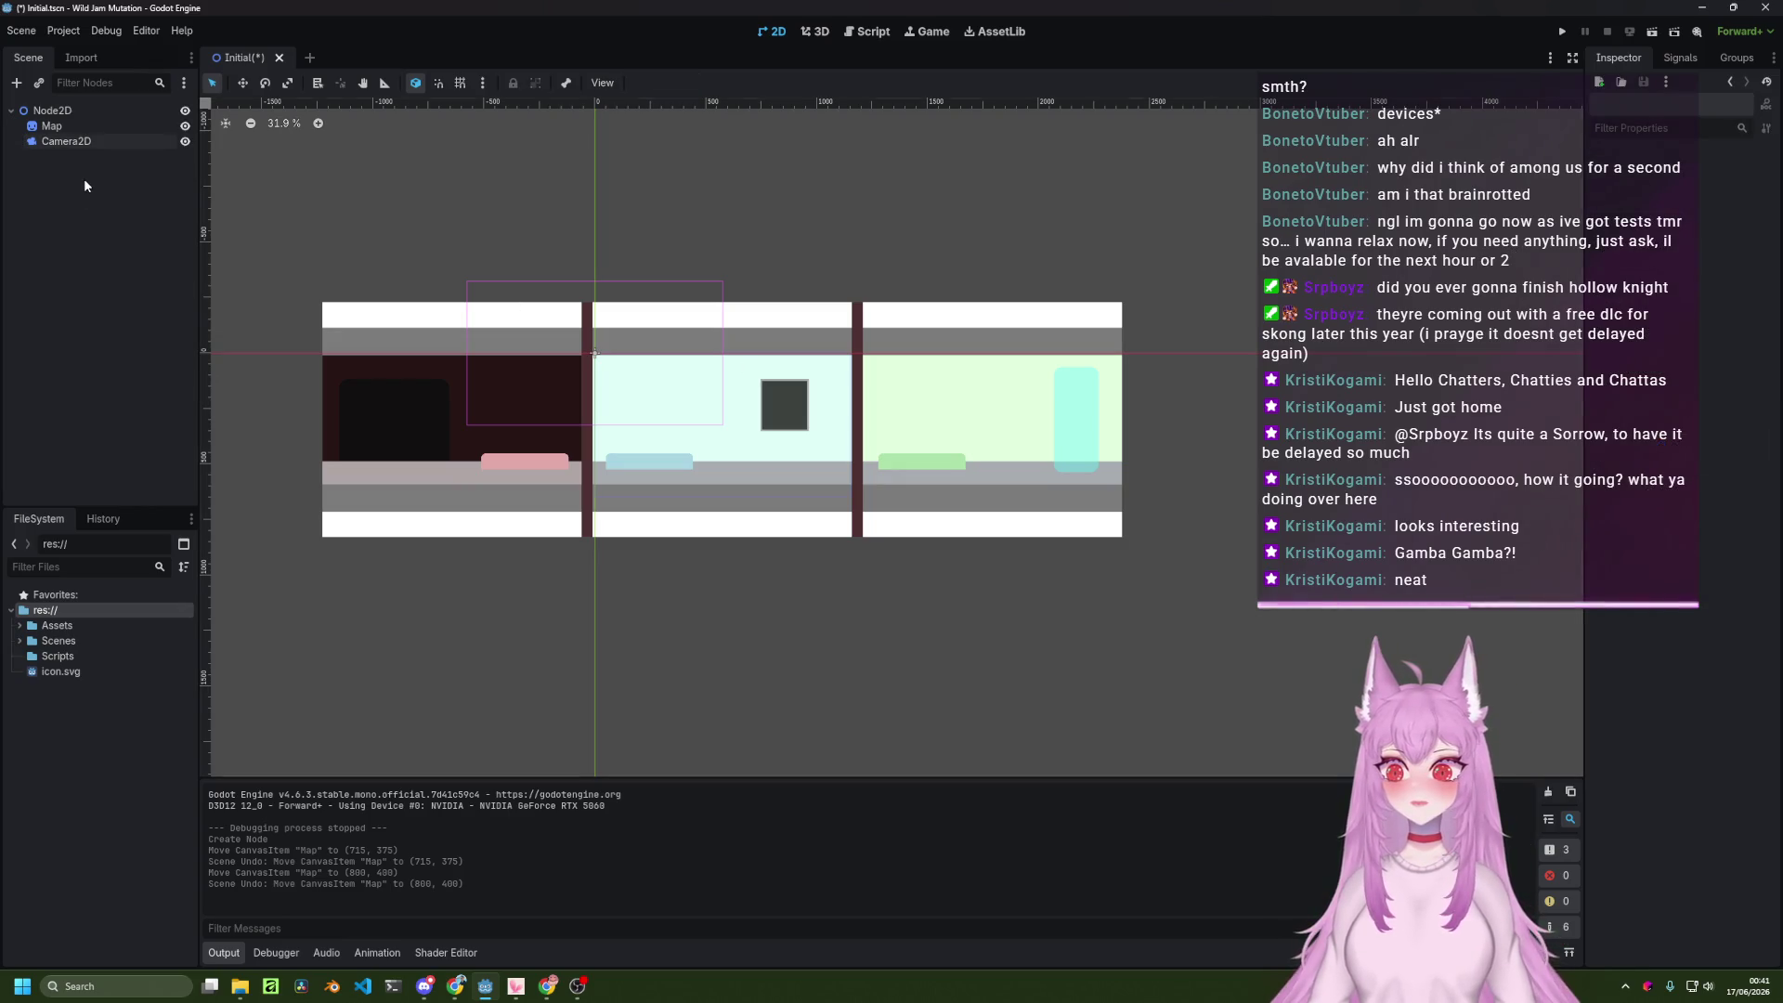
click(1552, 32)
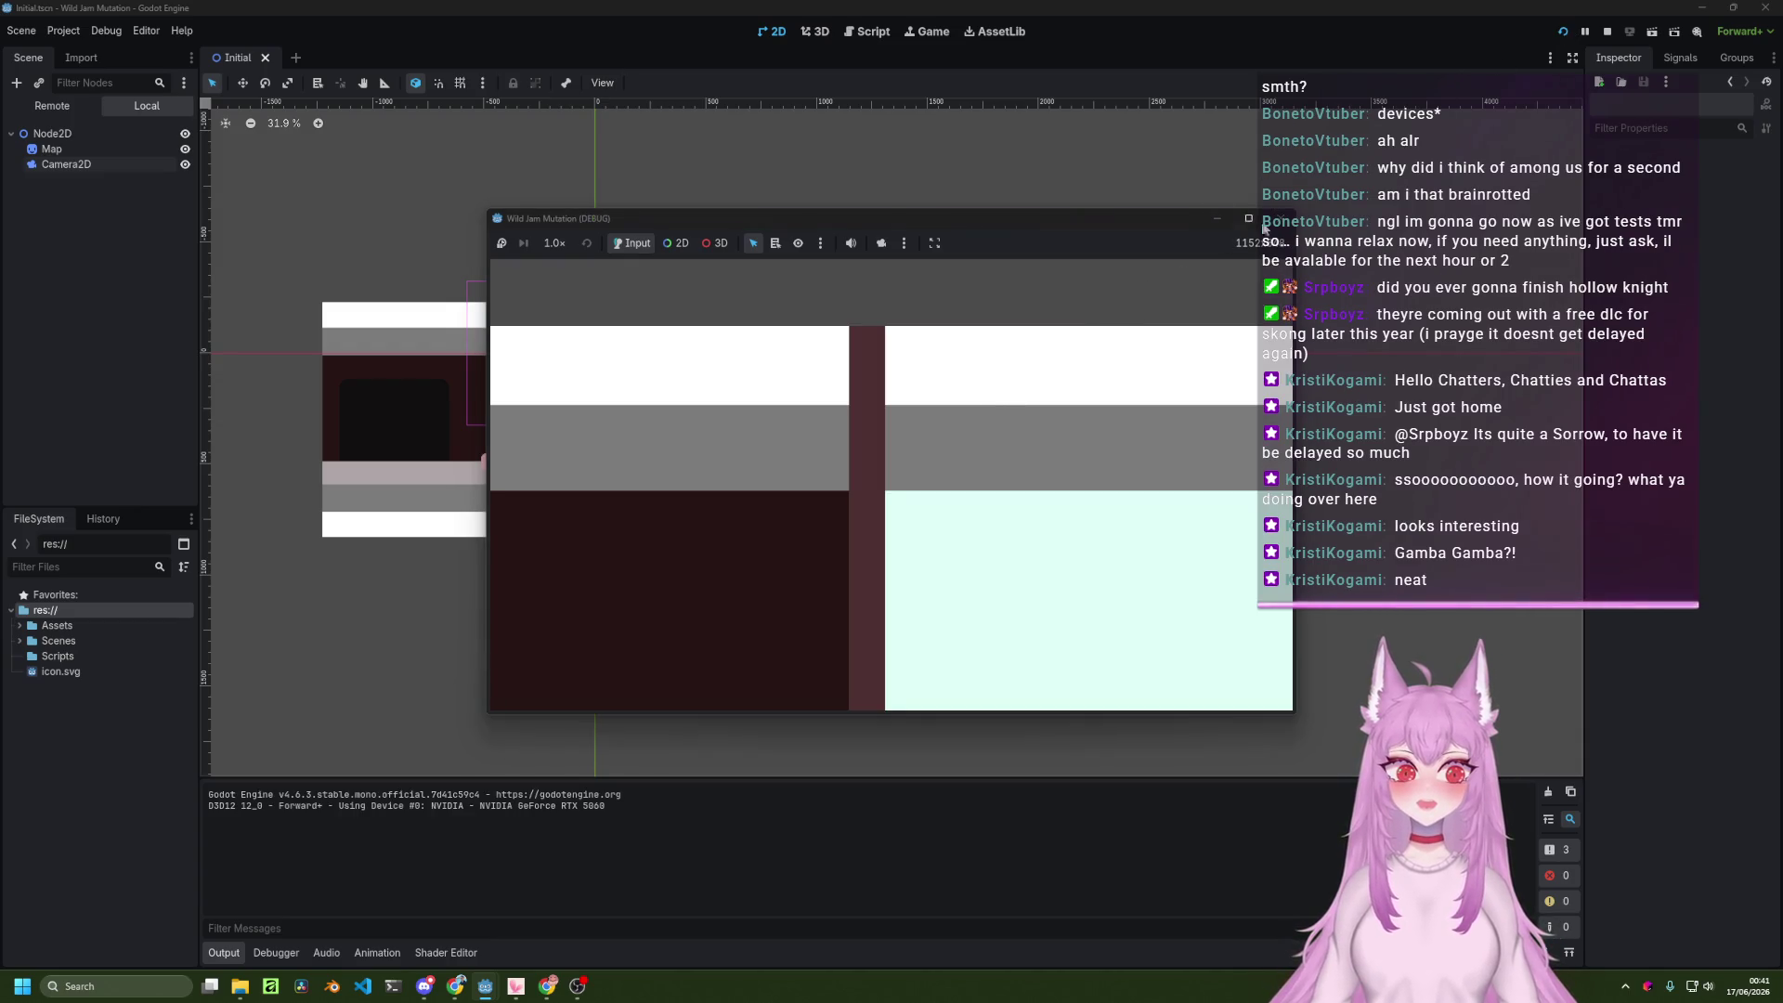
Close the game, move the Camera2D into the middle room, and test-run again.
click(1290, 222)
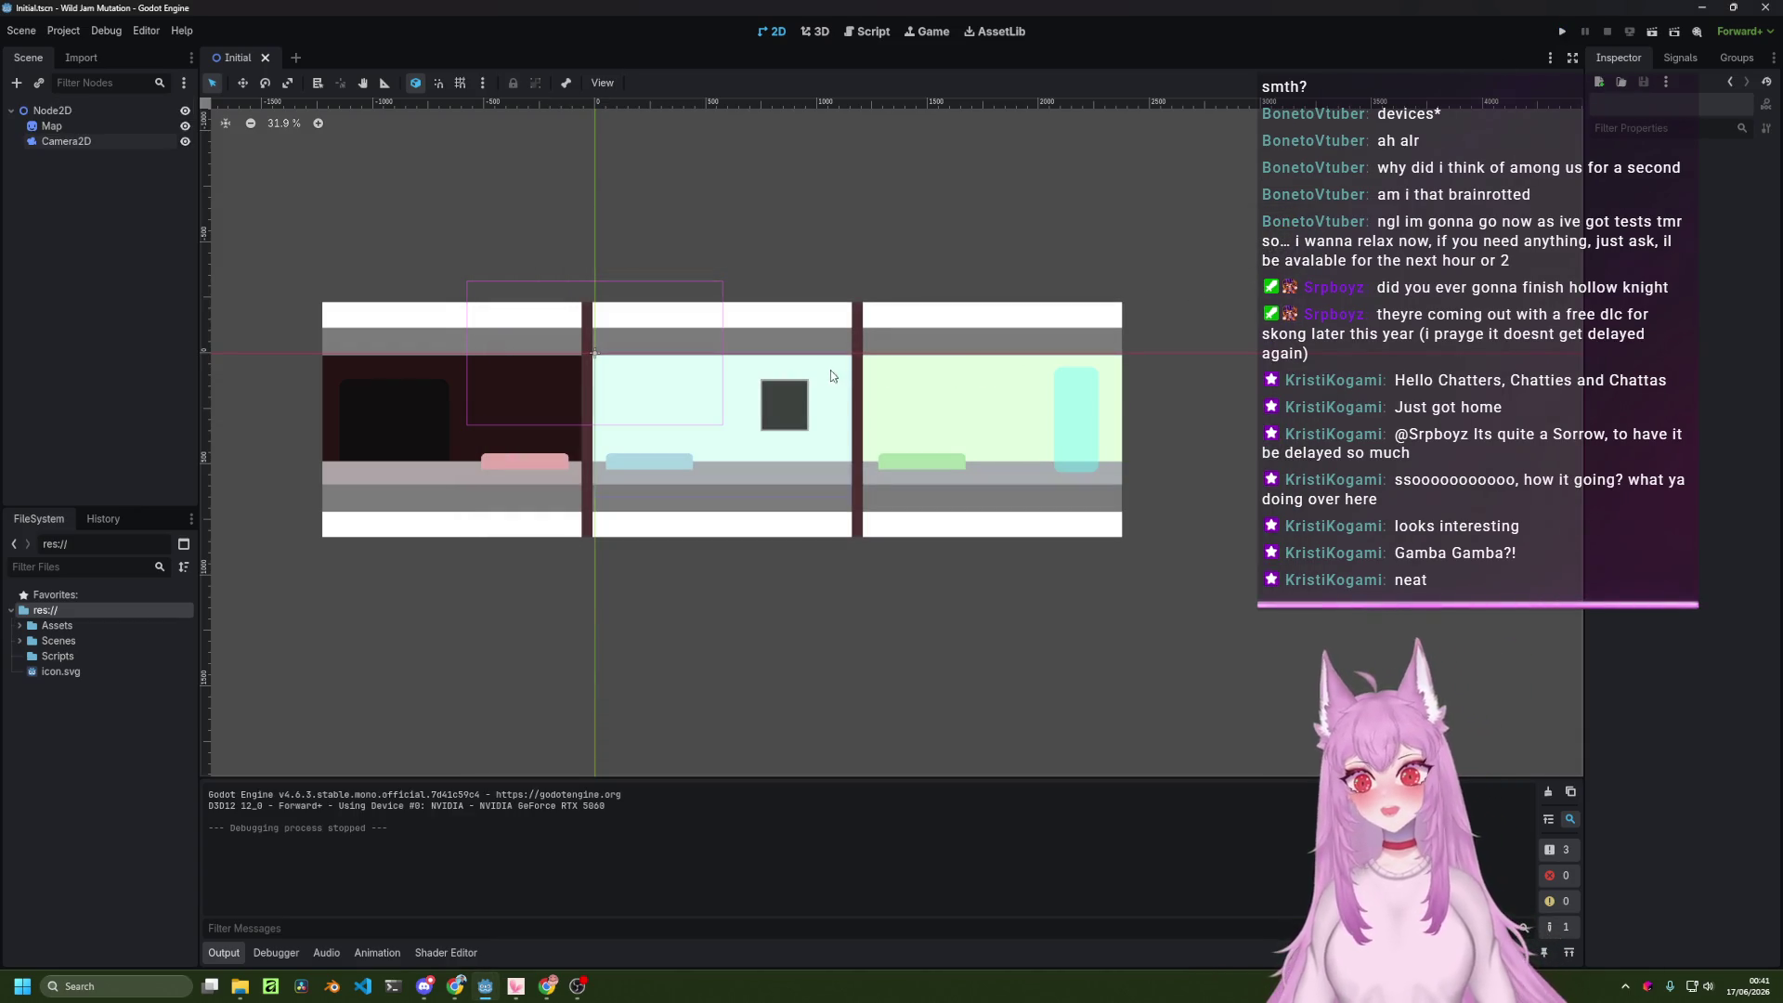
click(594, 355)
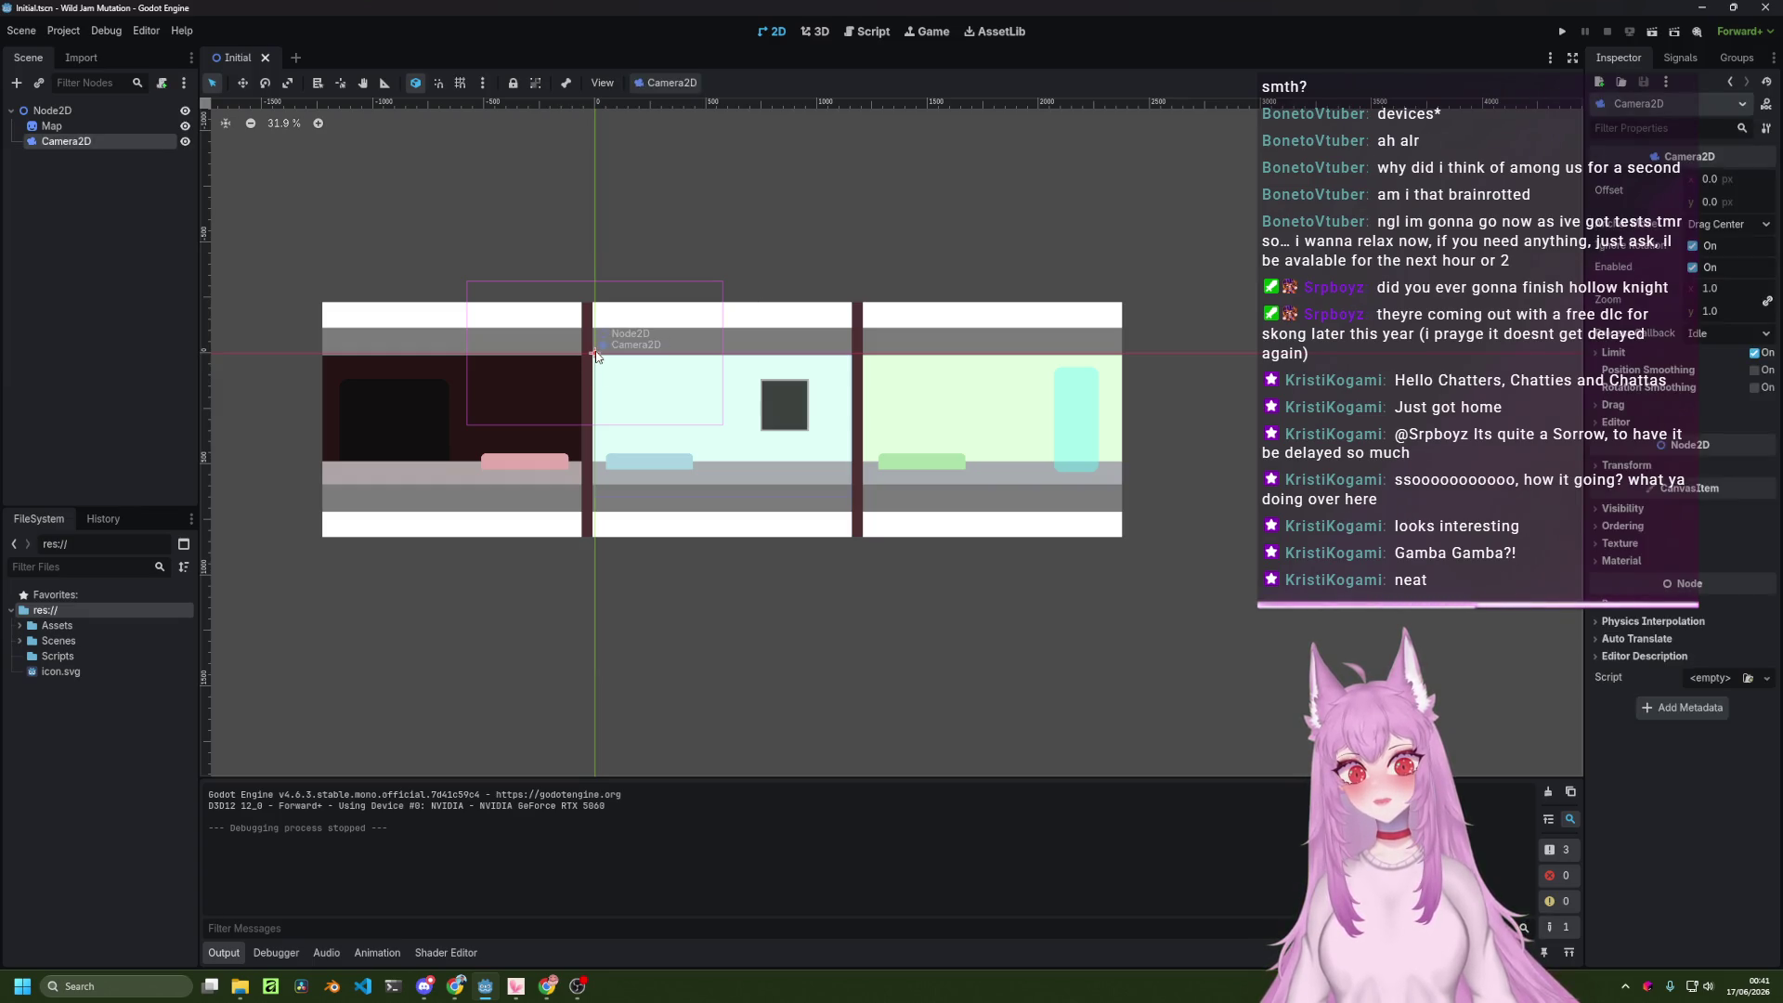
mouse_move(600, 359)
mouse_down()
mouse_move(748, 436)
mouse_move(721, 423)
mouse_up()
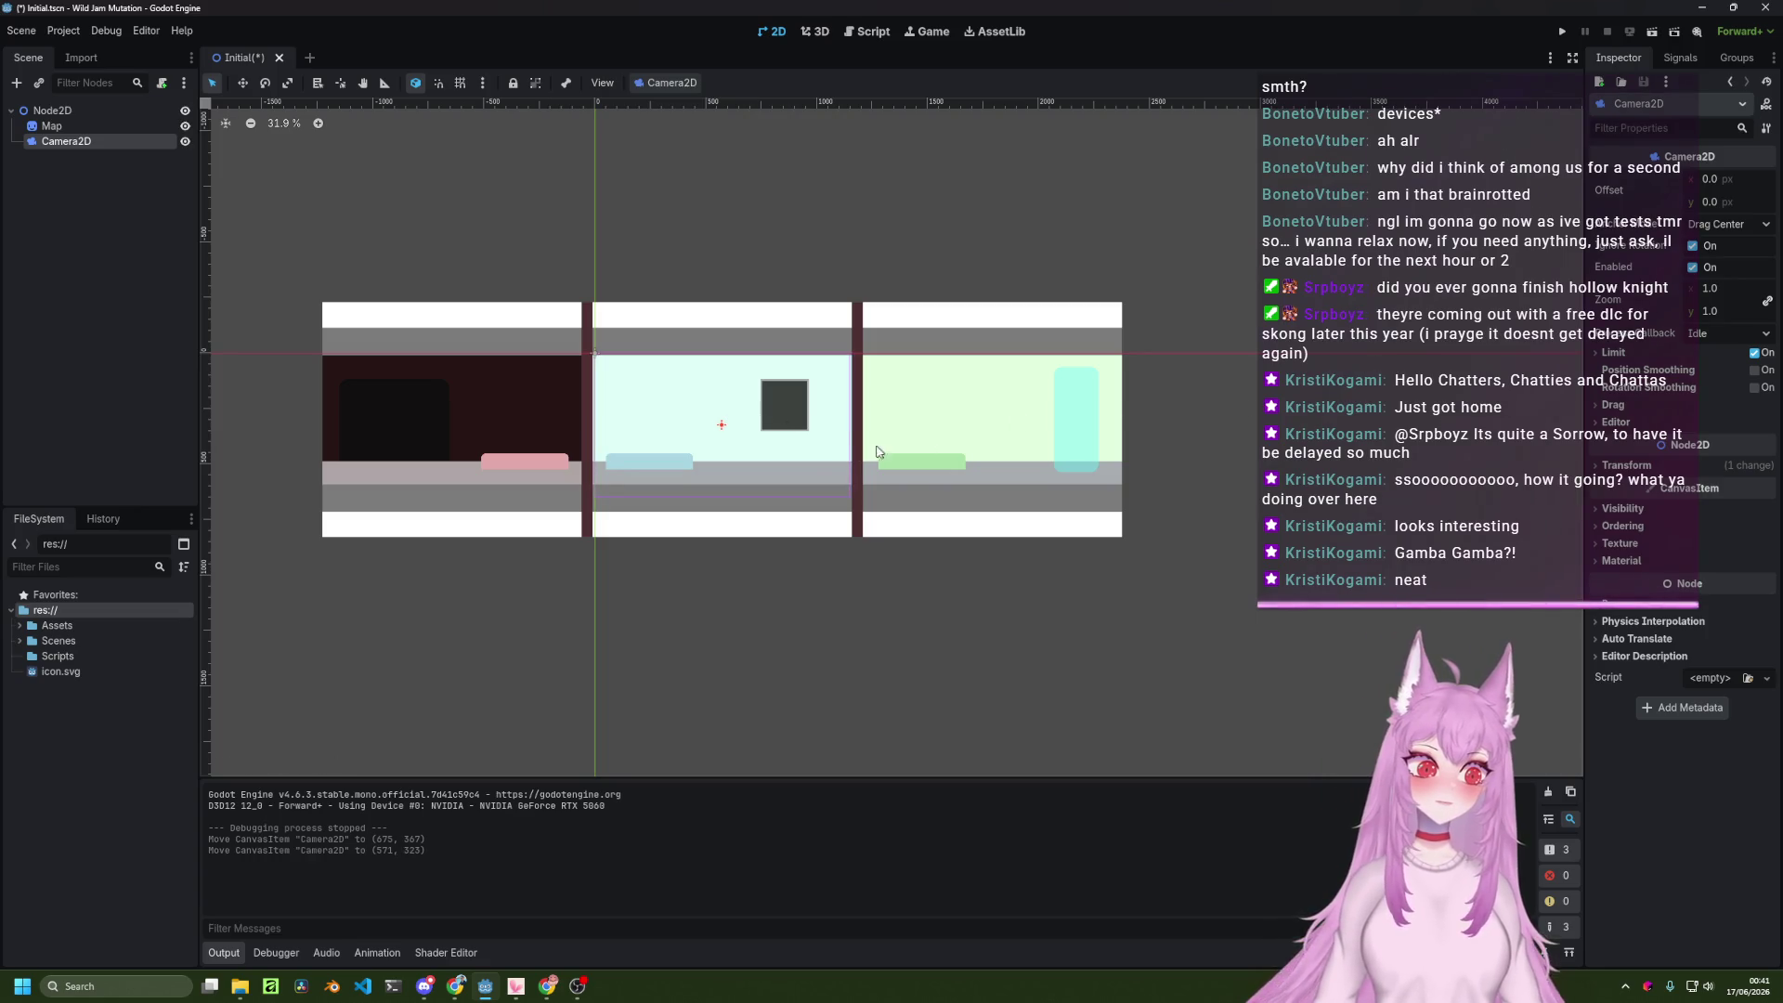
scroll(810, 453, up, 6)
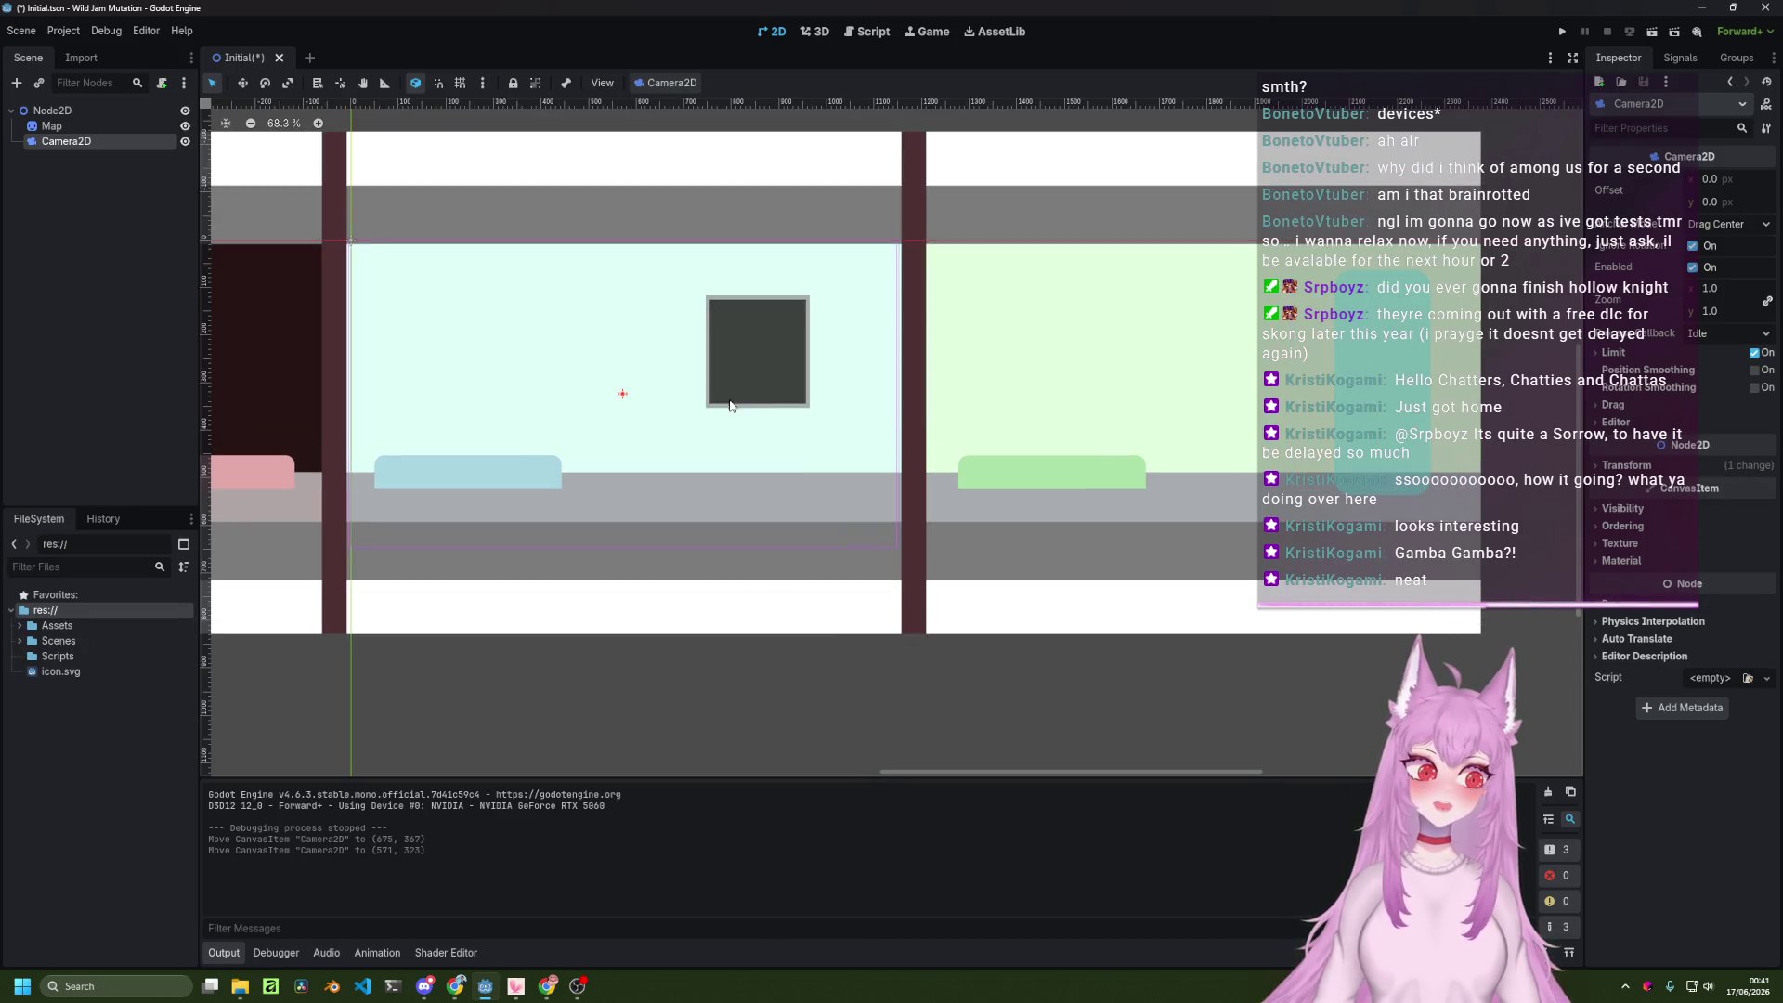
click(1560, 32)
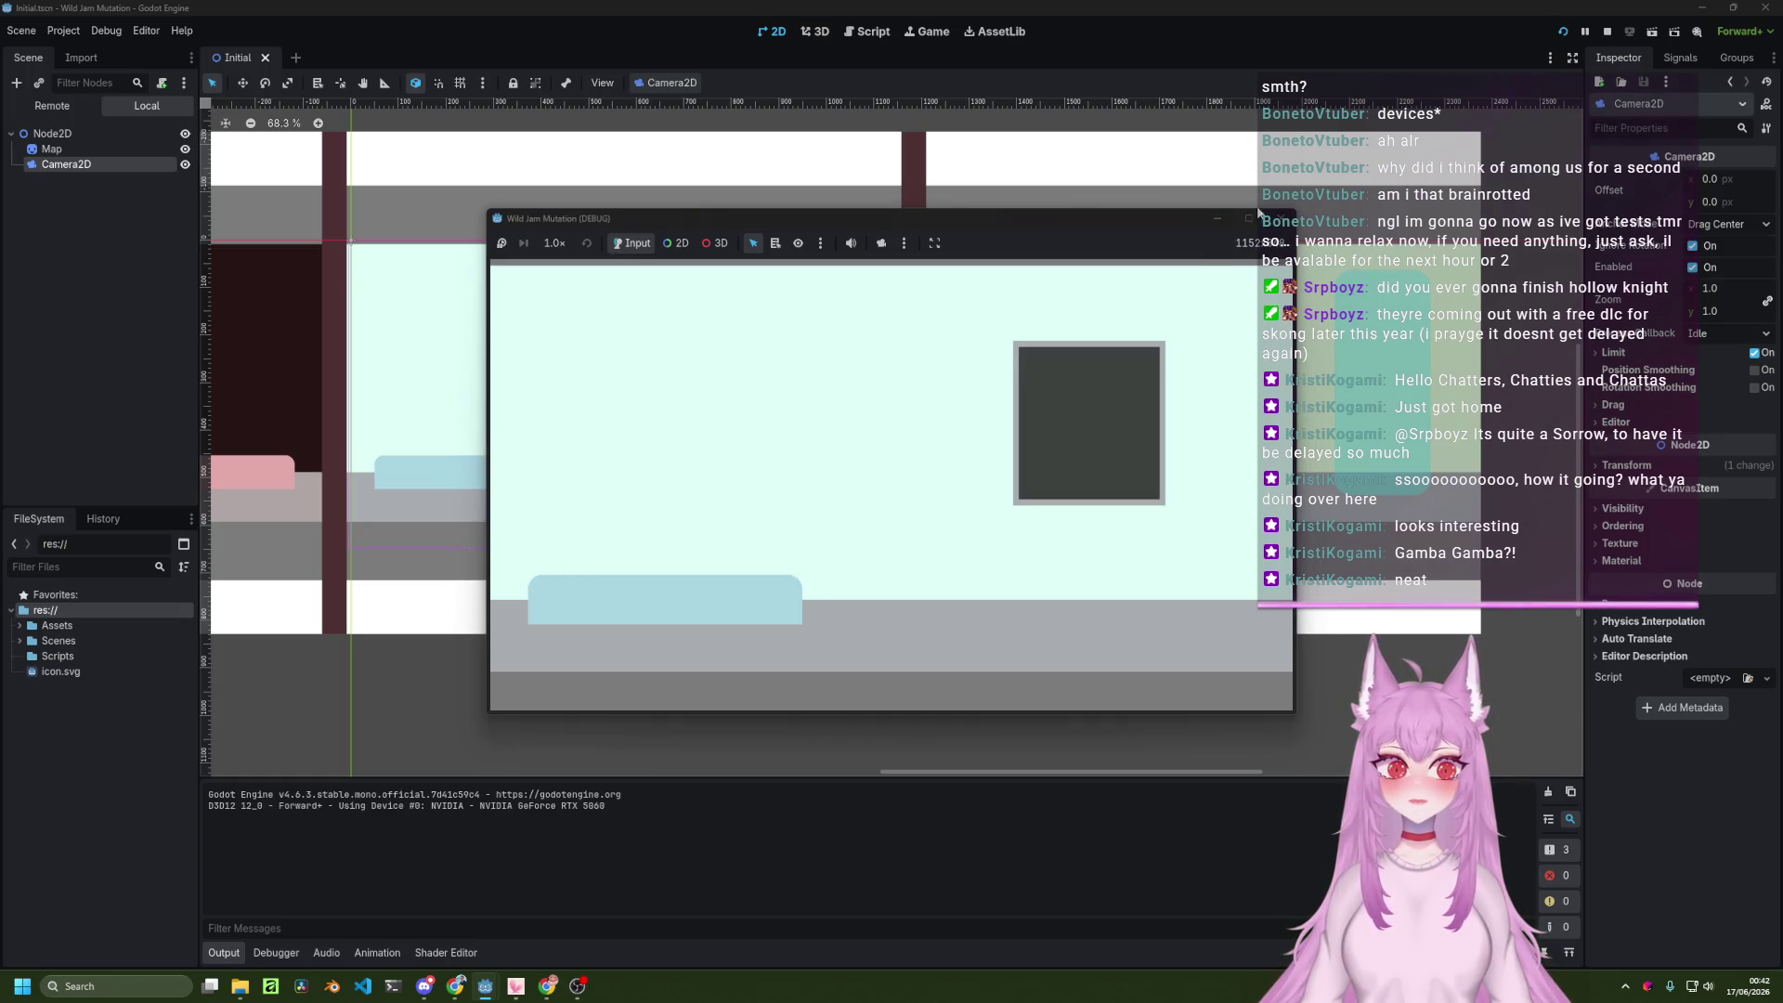
click(1291, 222)
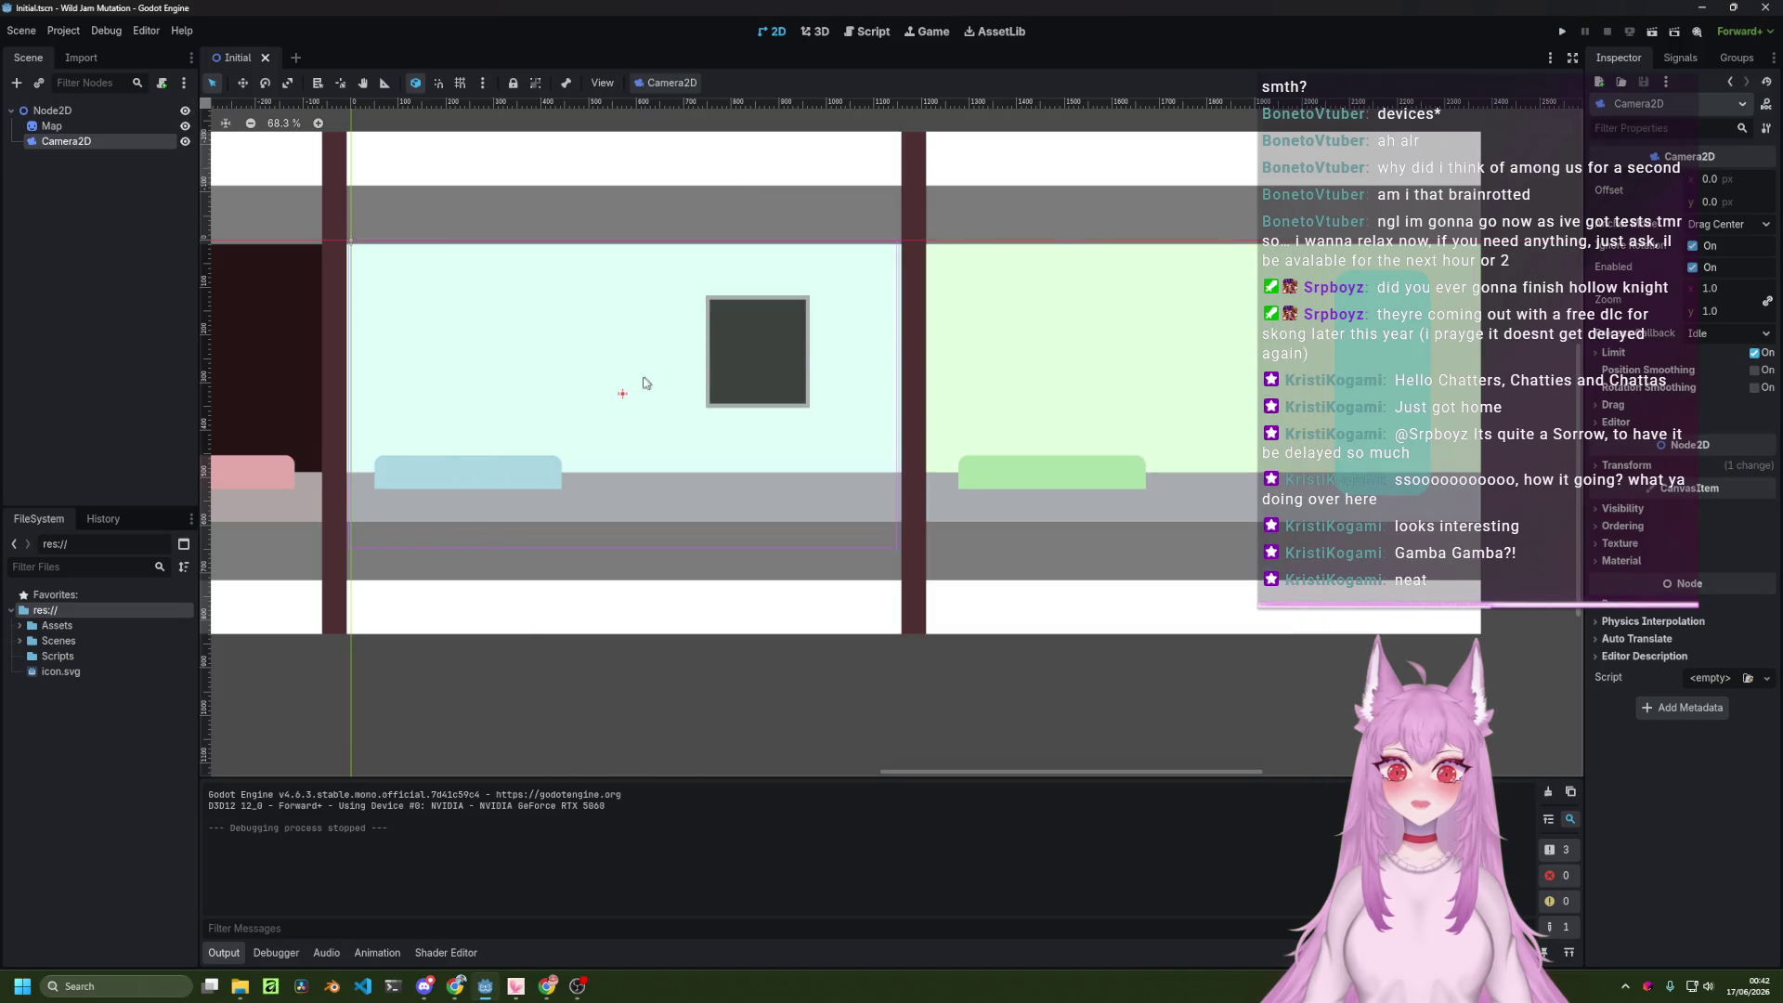
Fine-tune the camera frame's position over the map, save the scene, and switch to Chrome.
mouse_move(622, 391)
mouse_down()
mouse_move(610, 382)
mouse_move(624, 387)
mouse_up()
drag(625, 386, 627, 392)
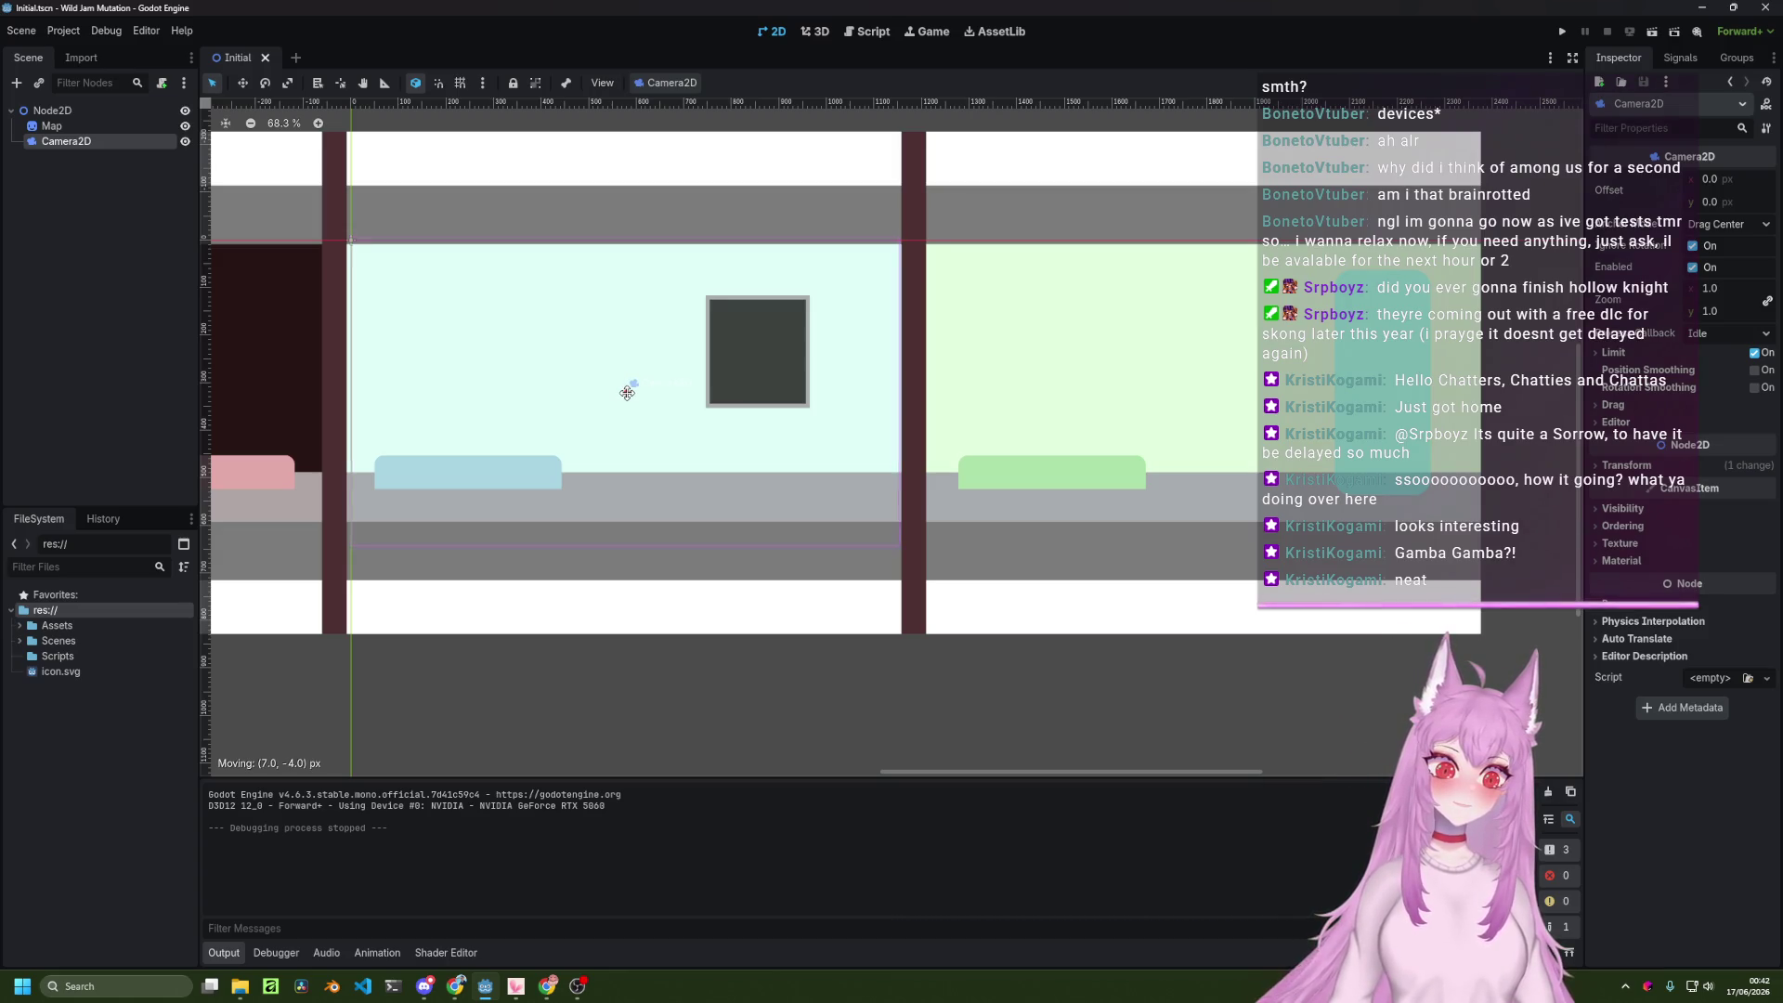
drag(627, 393, 627, 397)
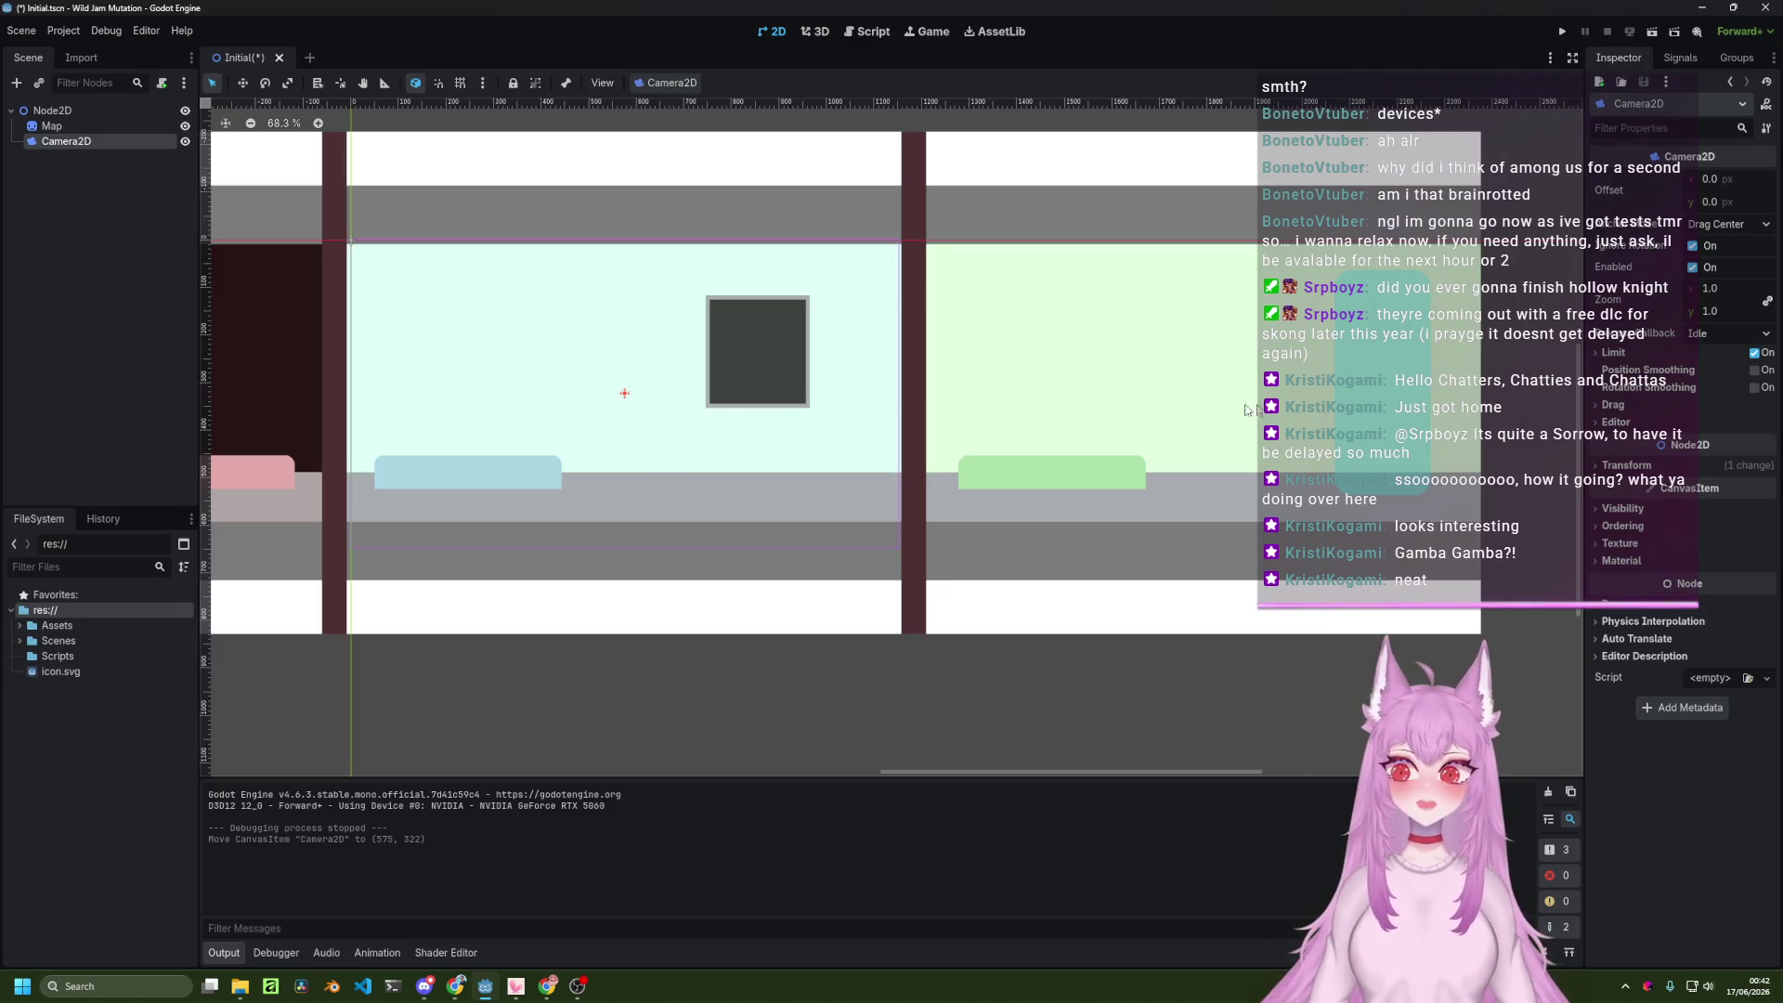
key(ctrl+s)
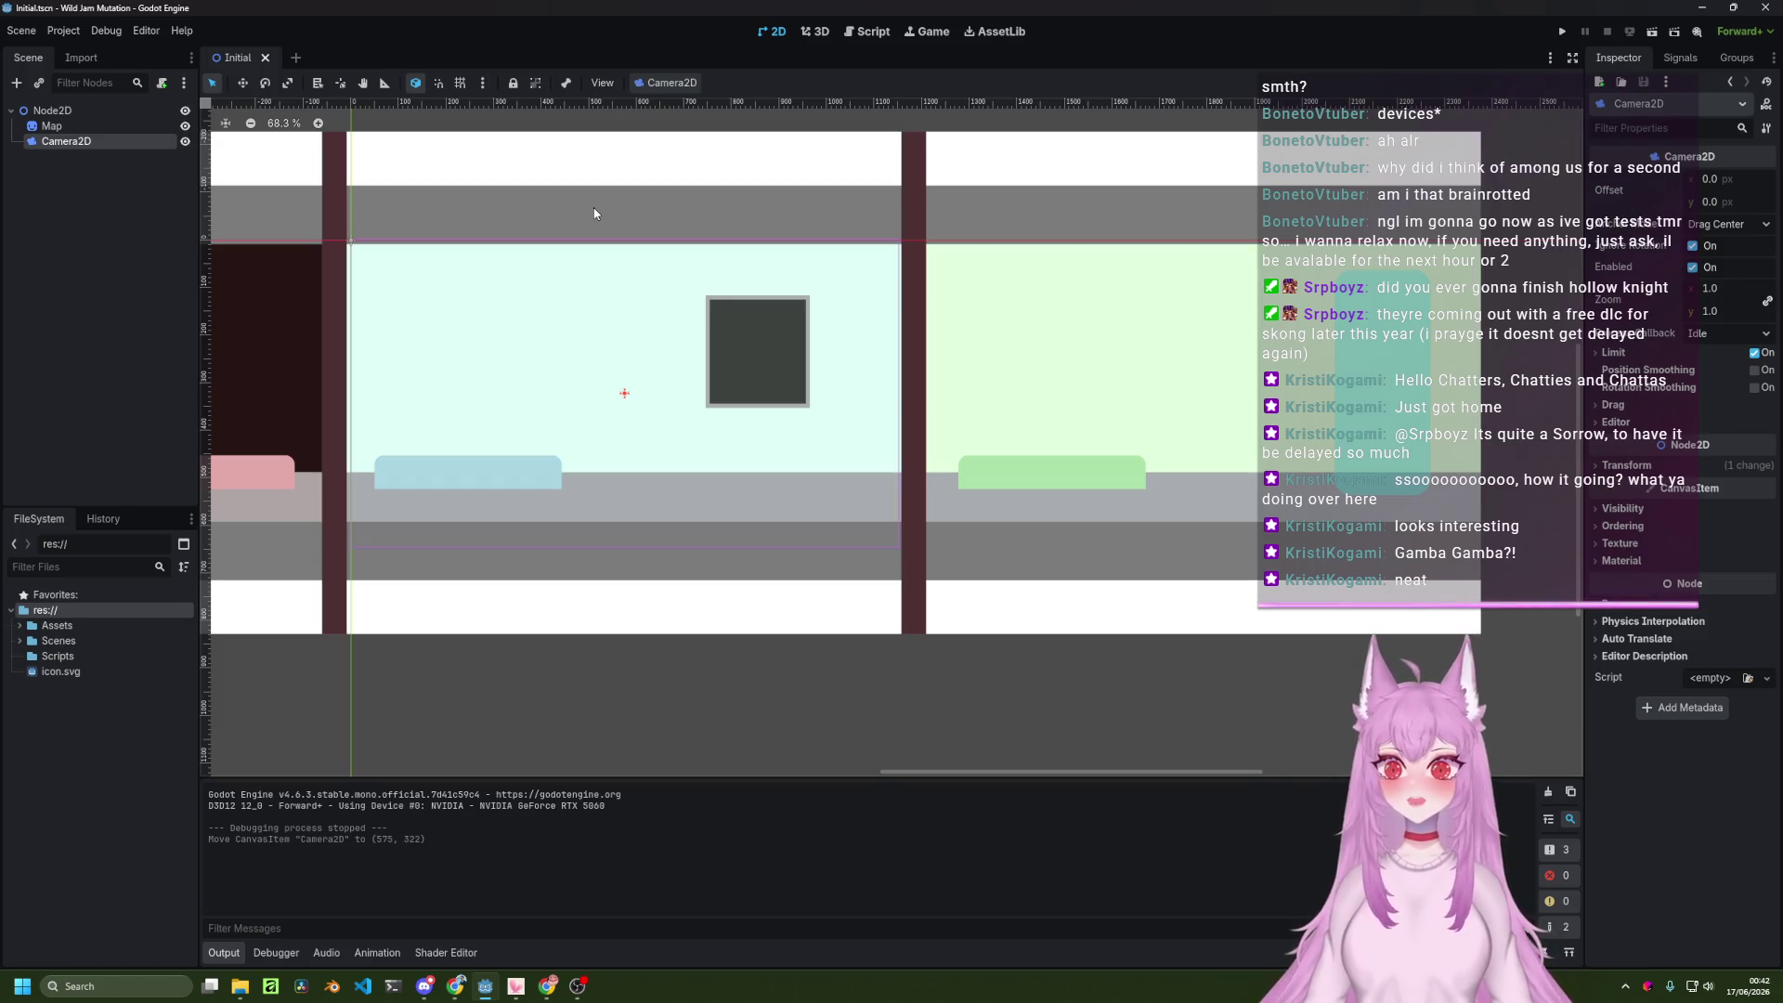
click(547, 986)
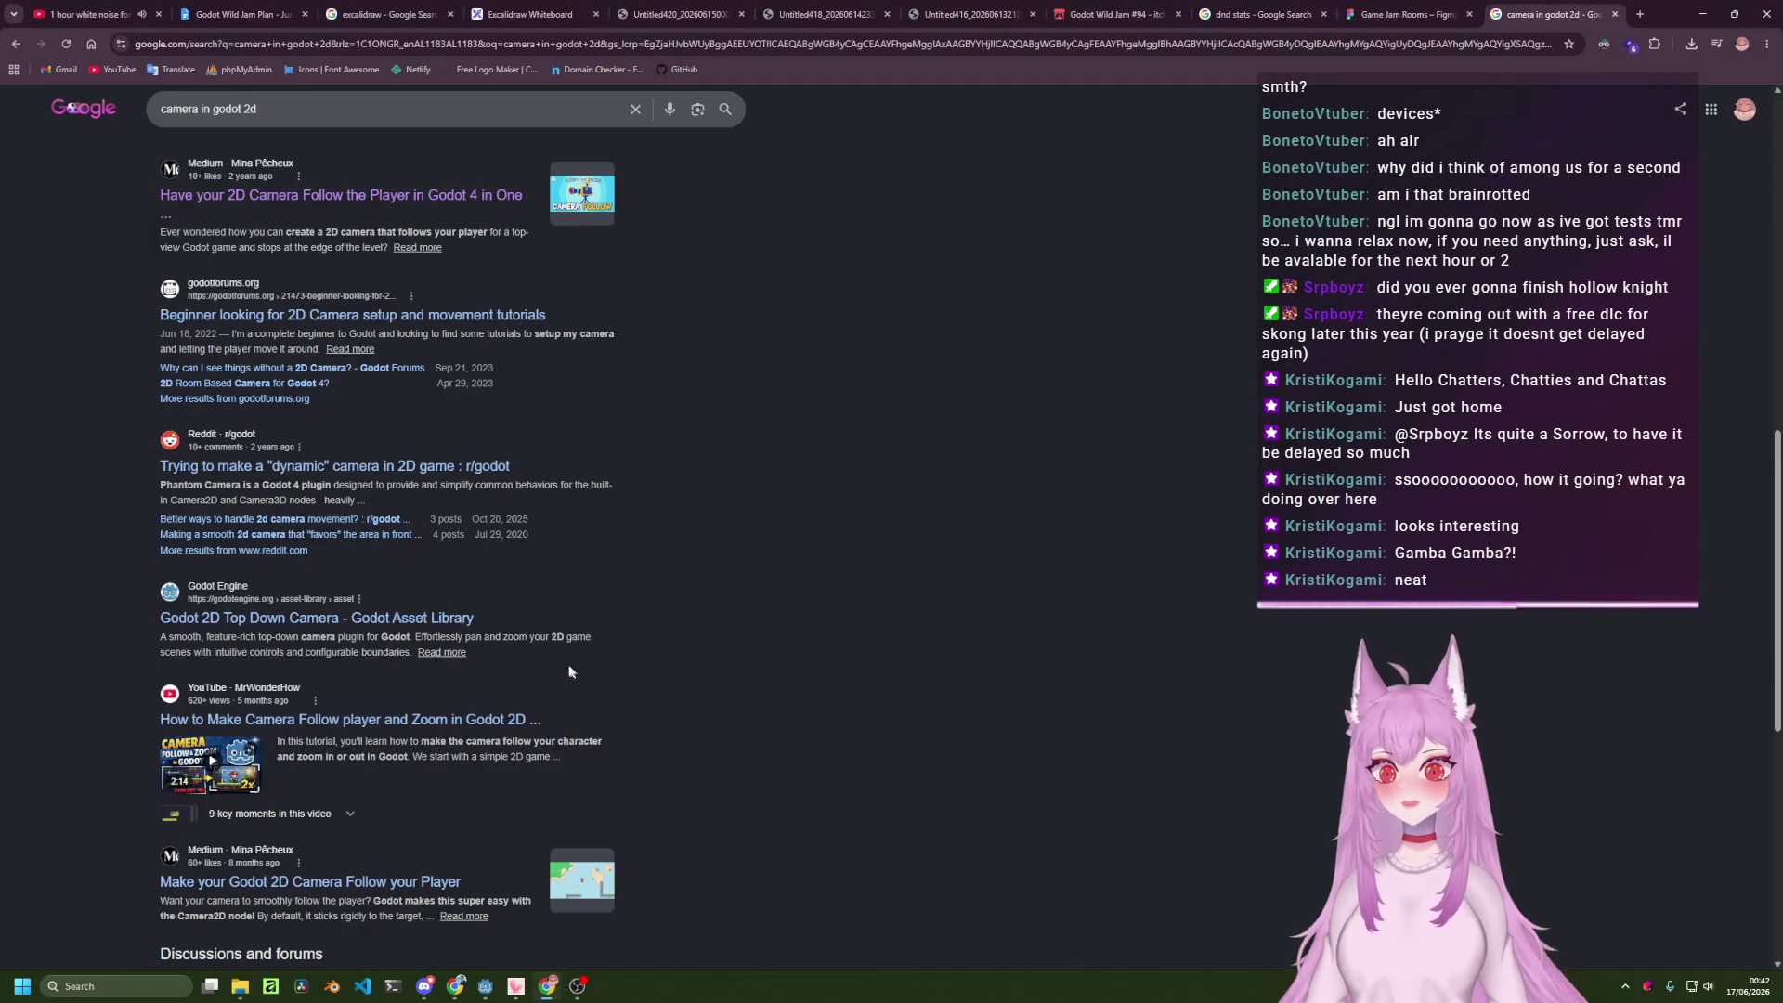
middle_click(376, 619)
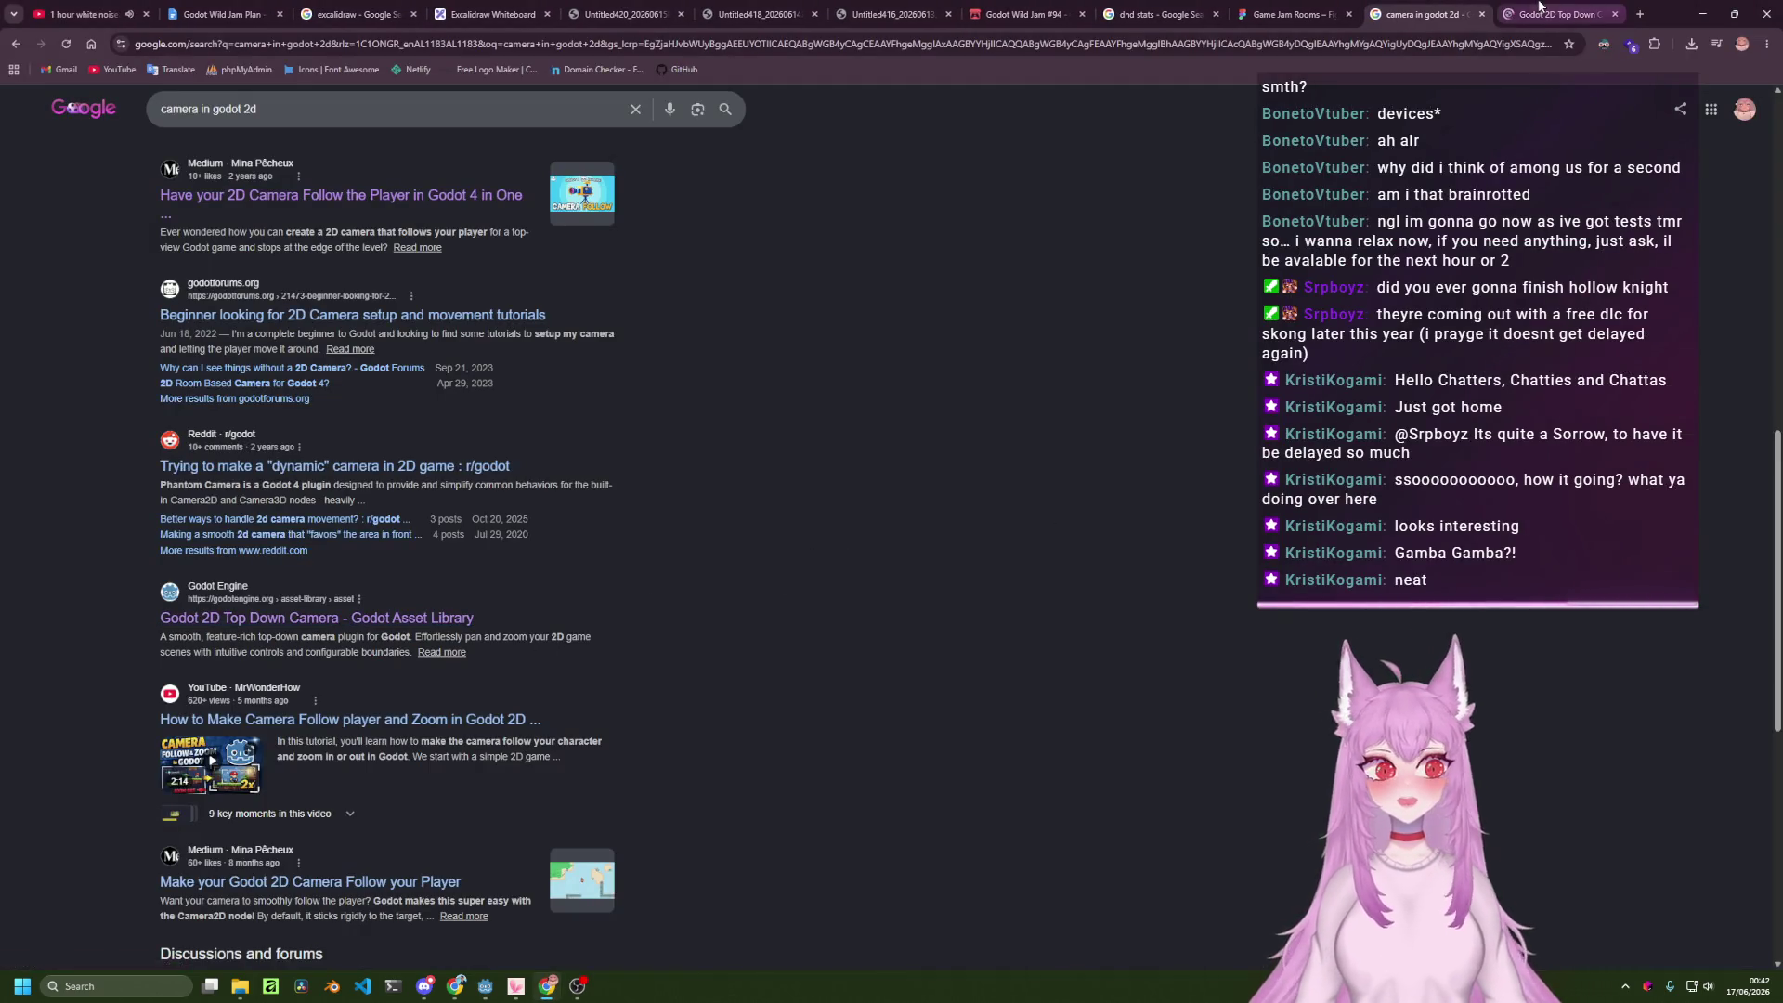
click(1538, 9)
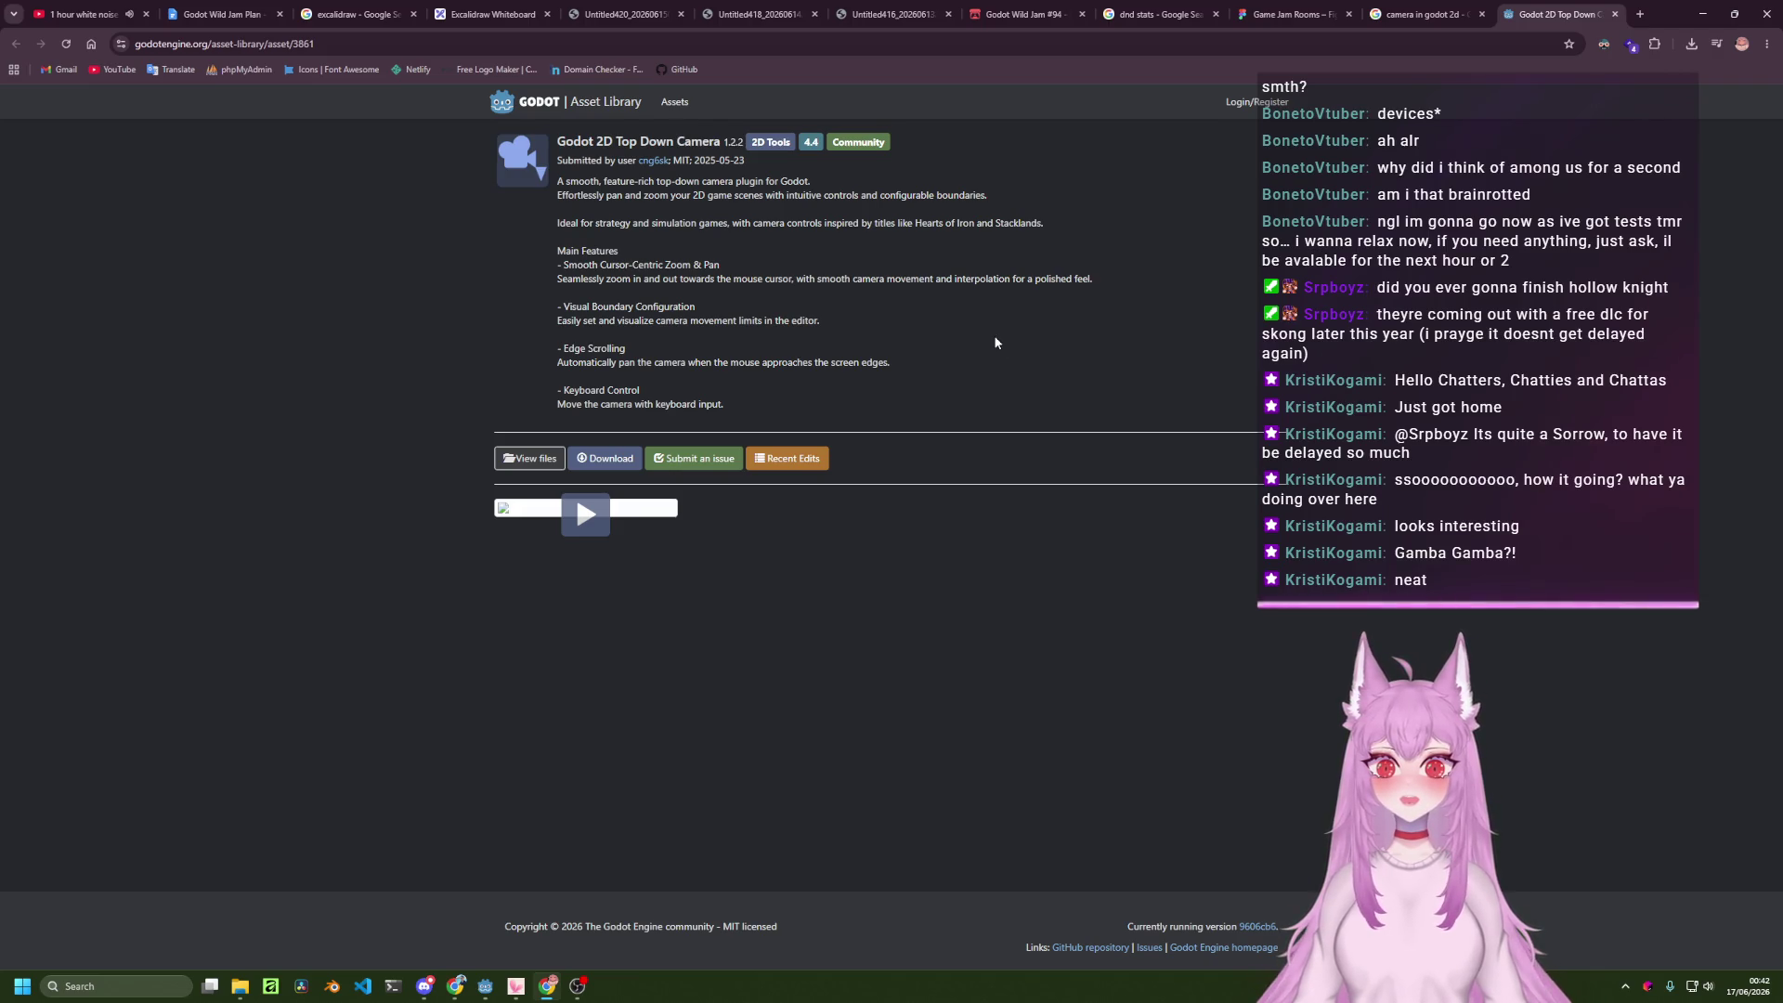
middle_click(1597, 6)
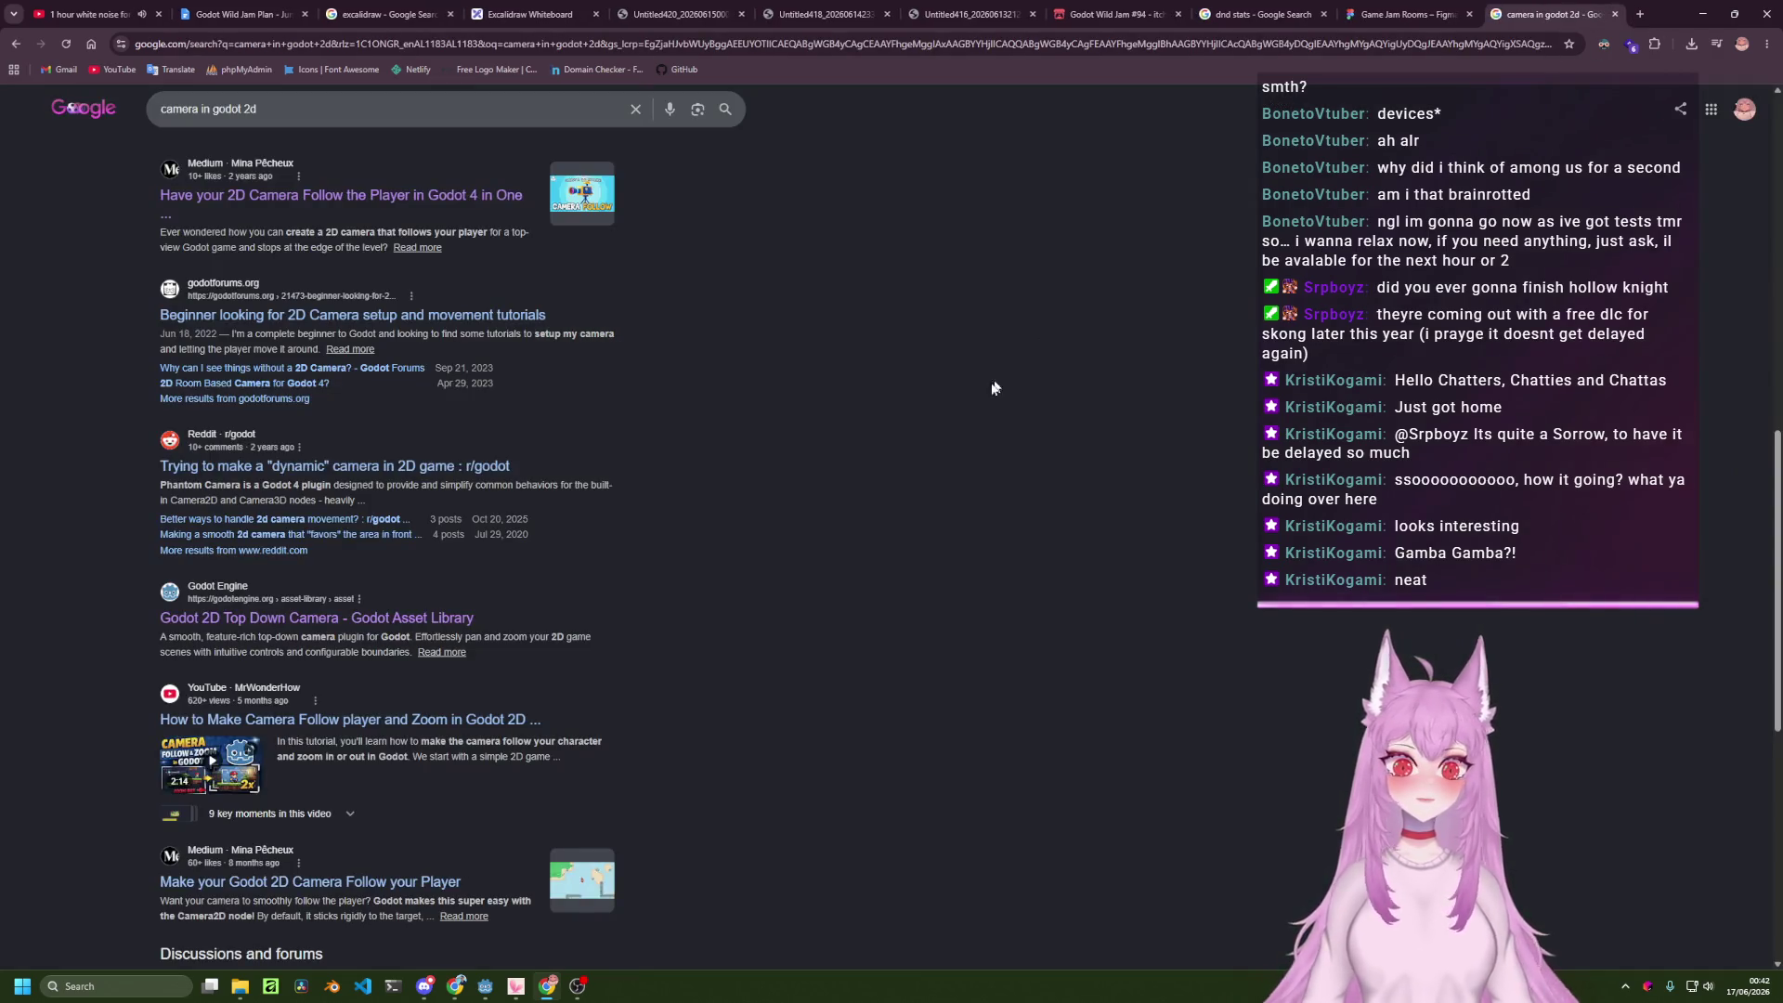
scroll(871, 533, down, 6)
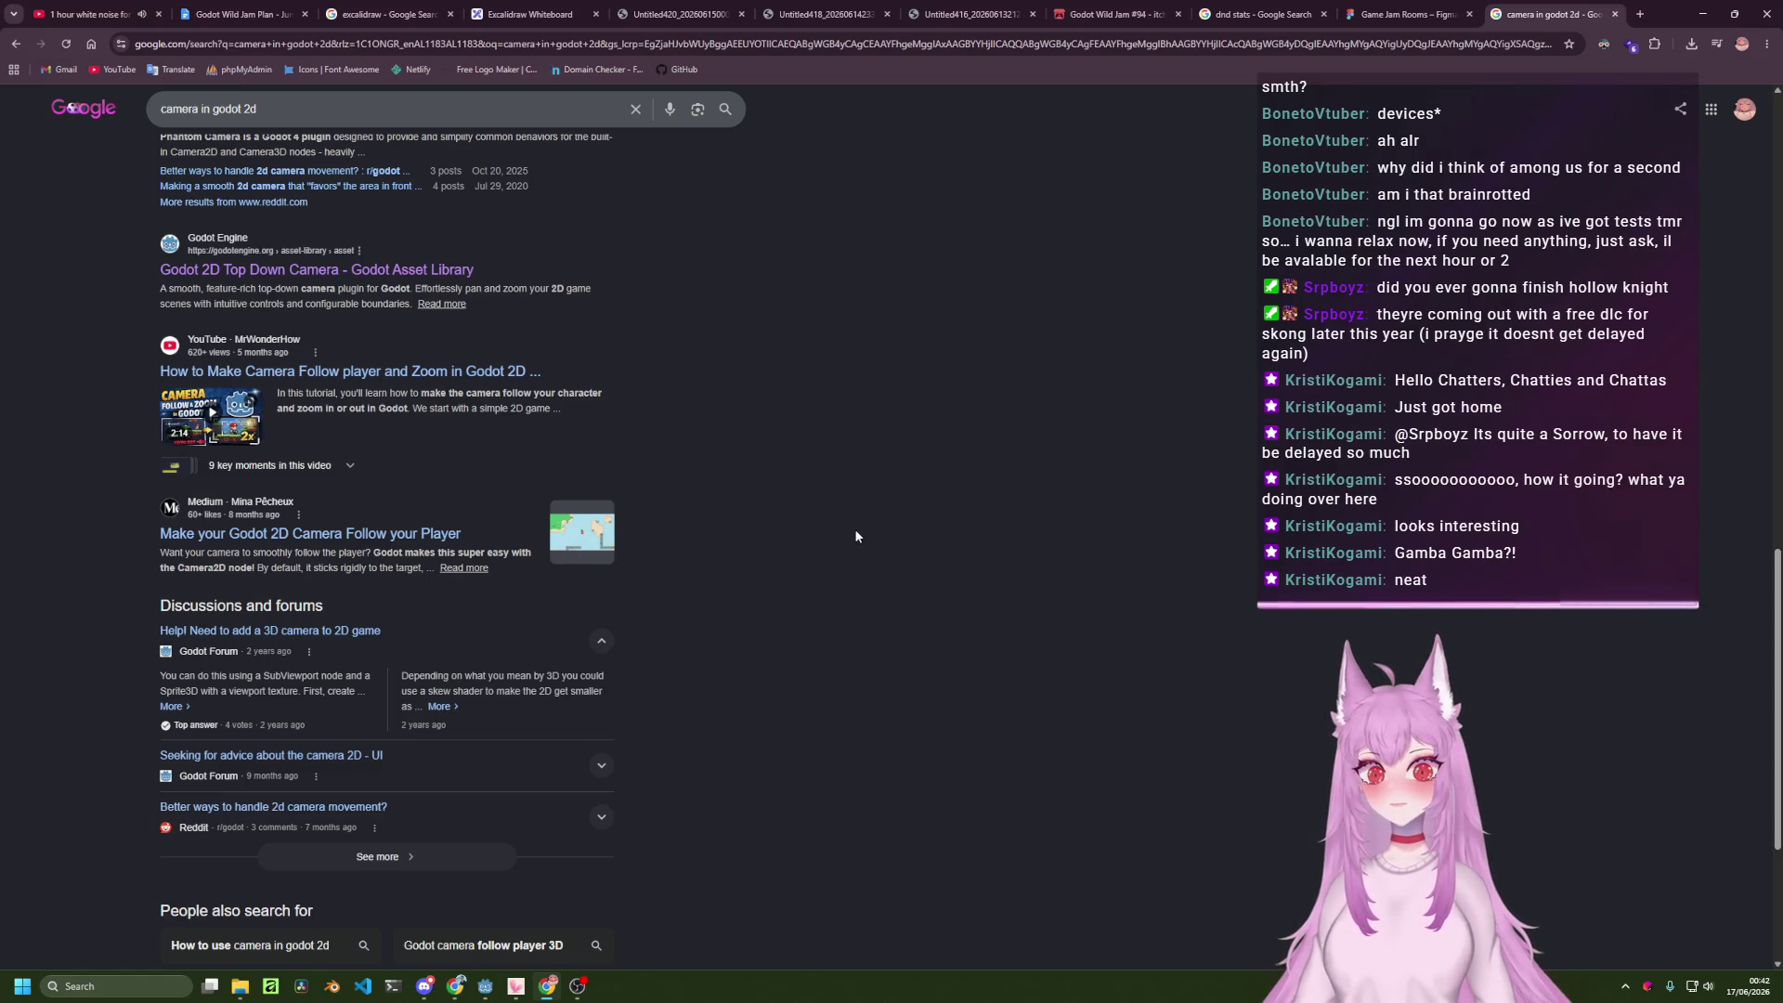
scroll(854, 527, down, 3)
scroll(873, 408, up, 7)
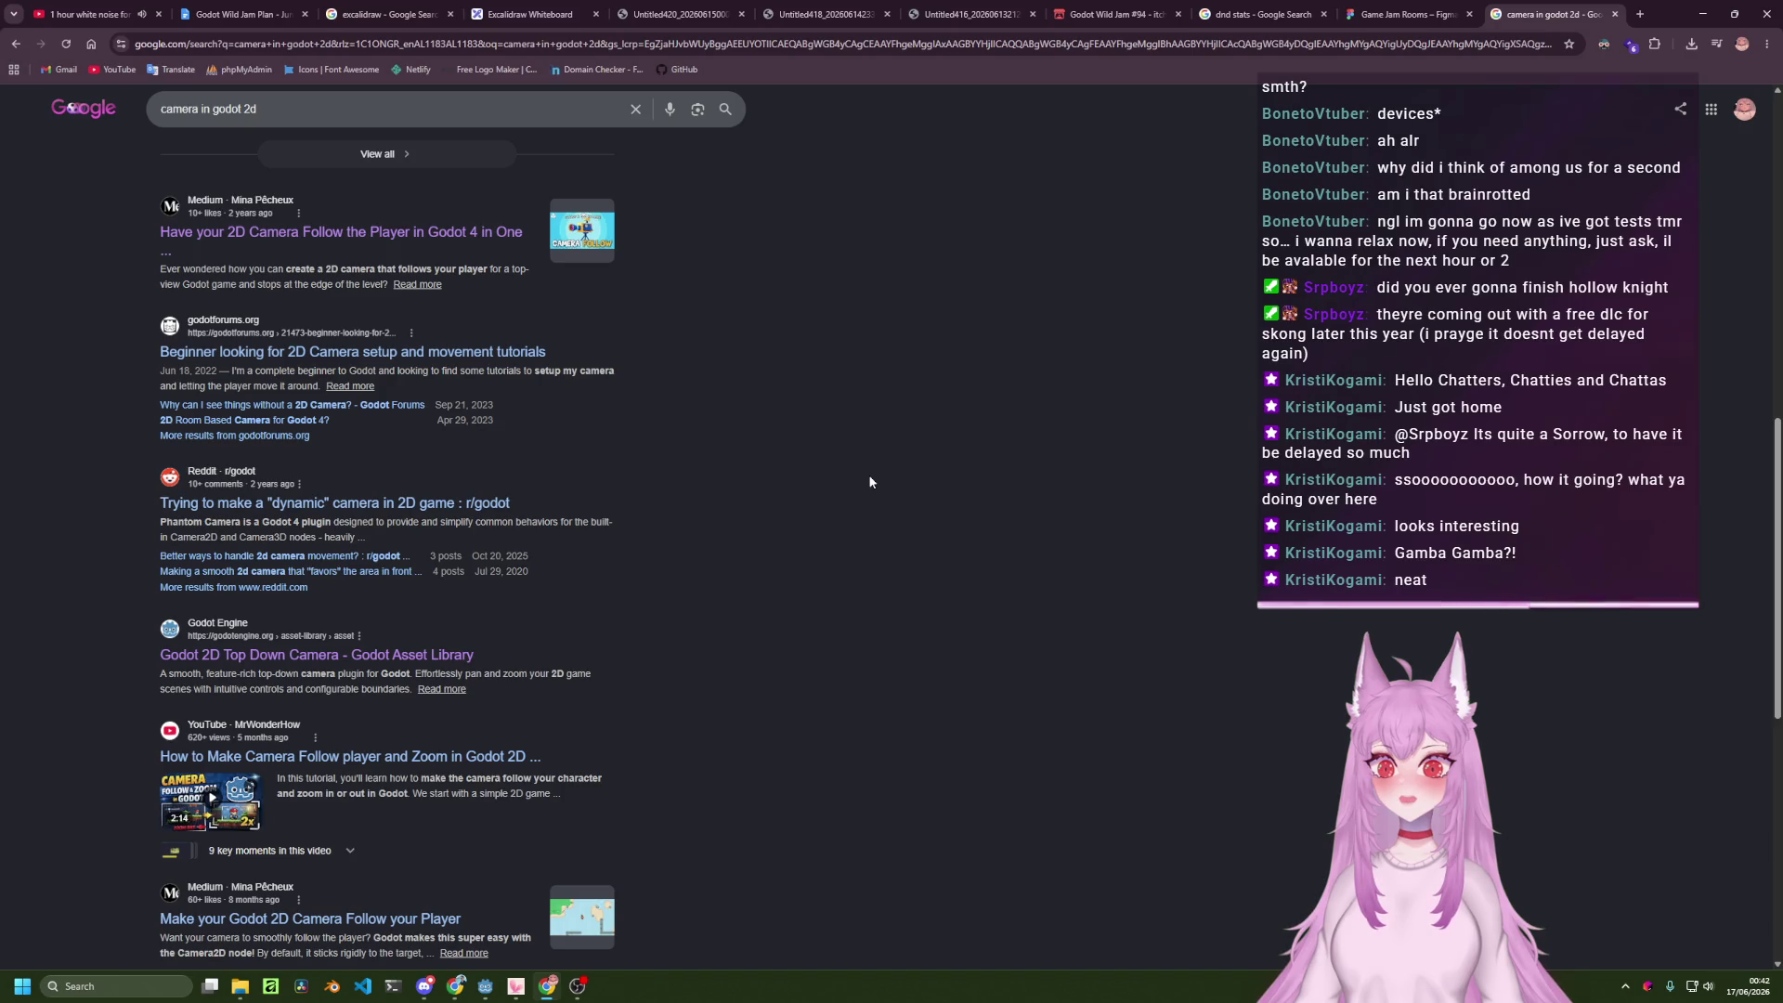
scroll(854, 510, up, 3)
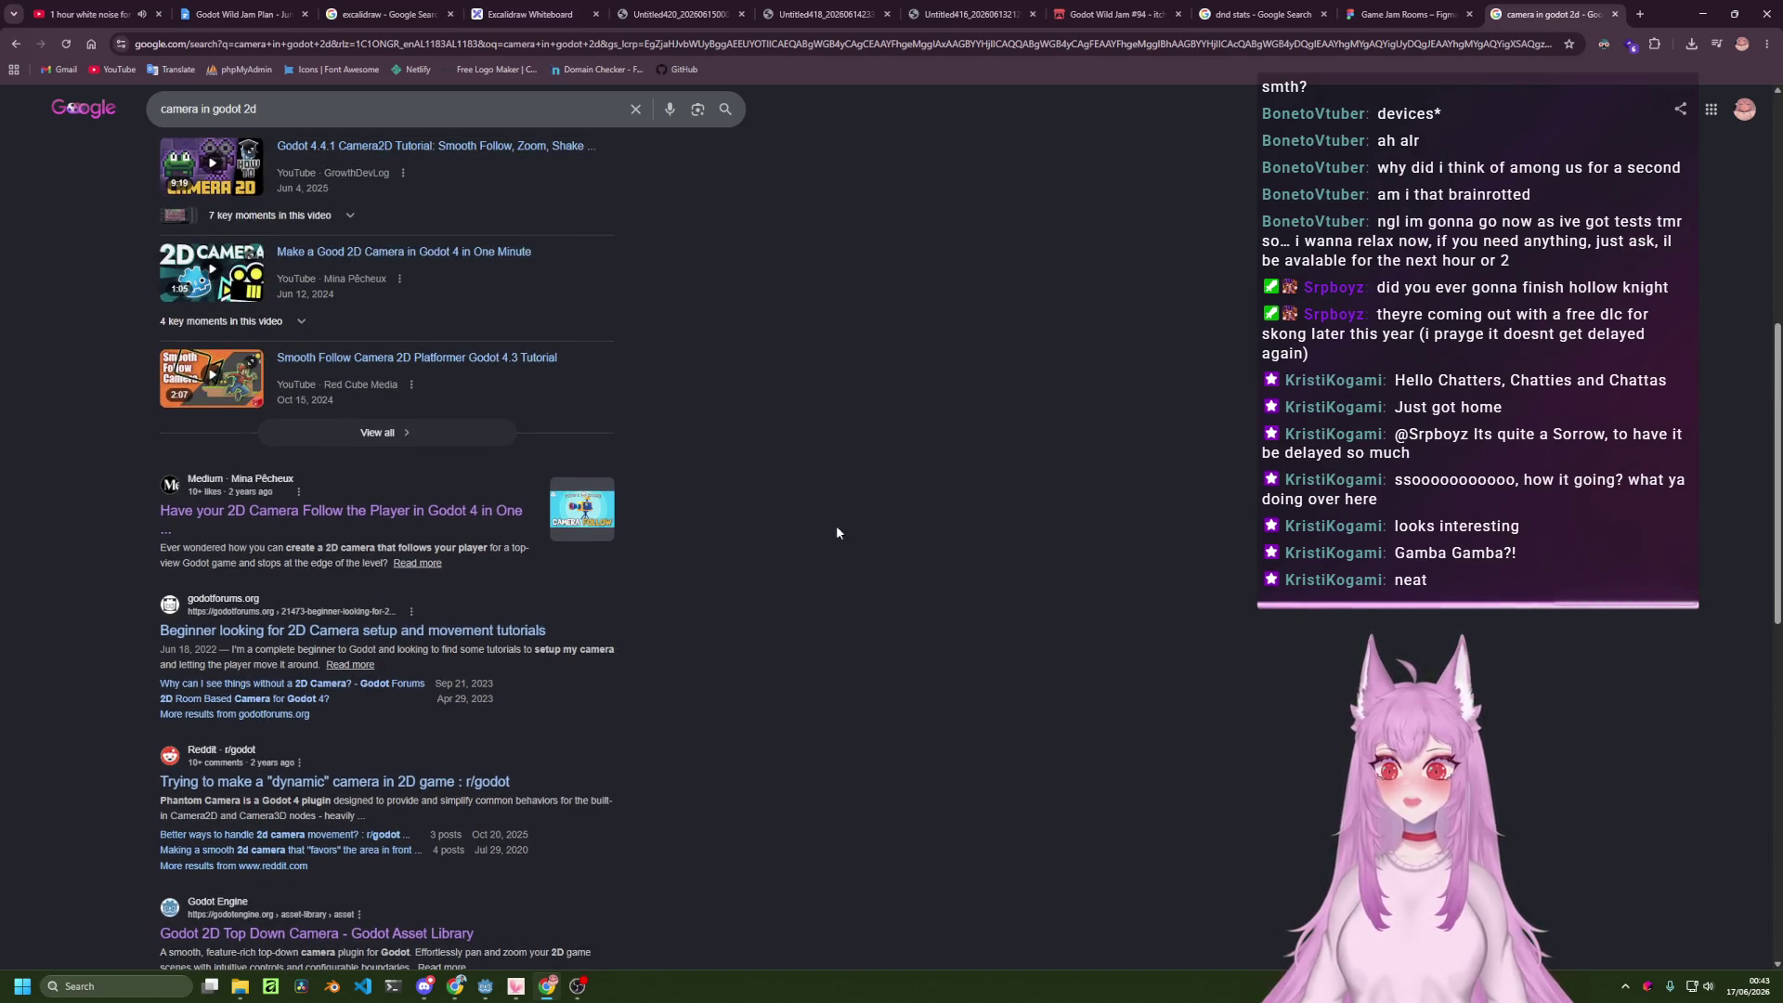
click(577, 986)
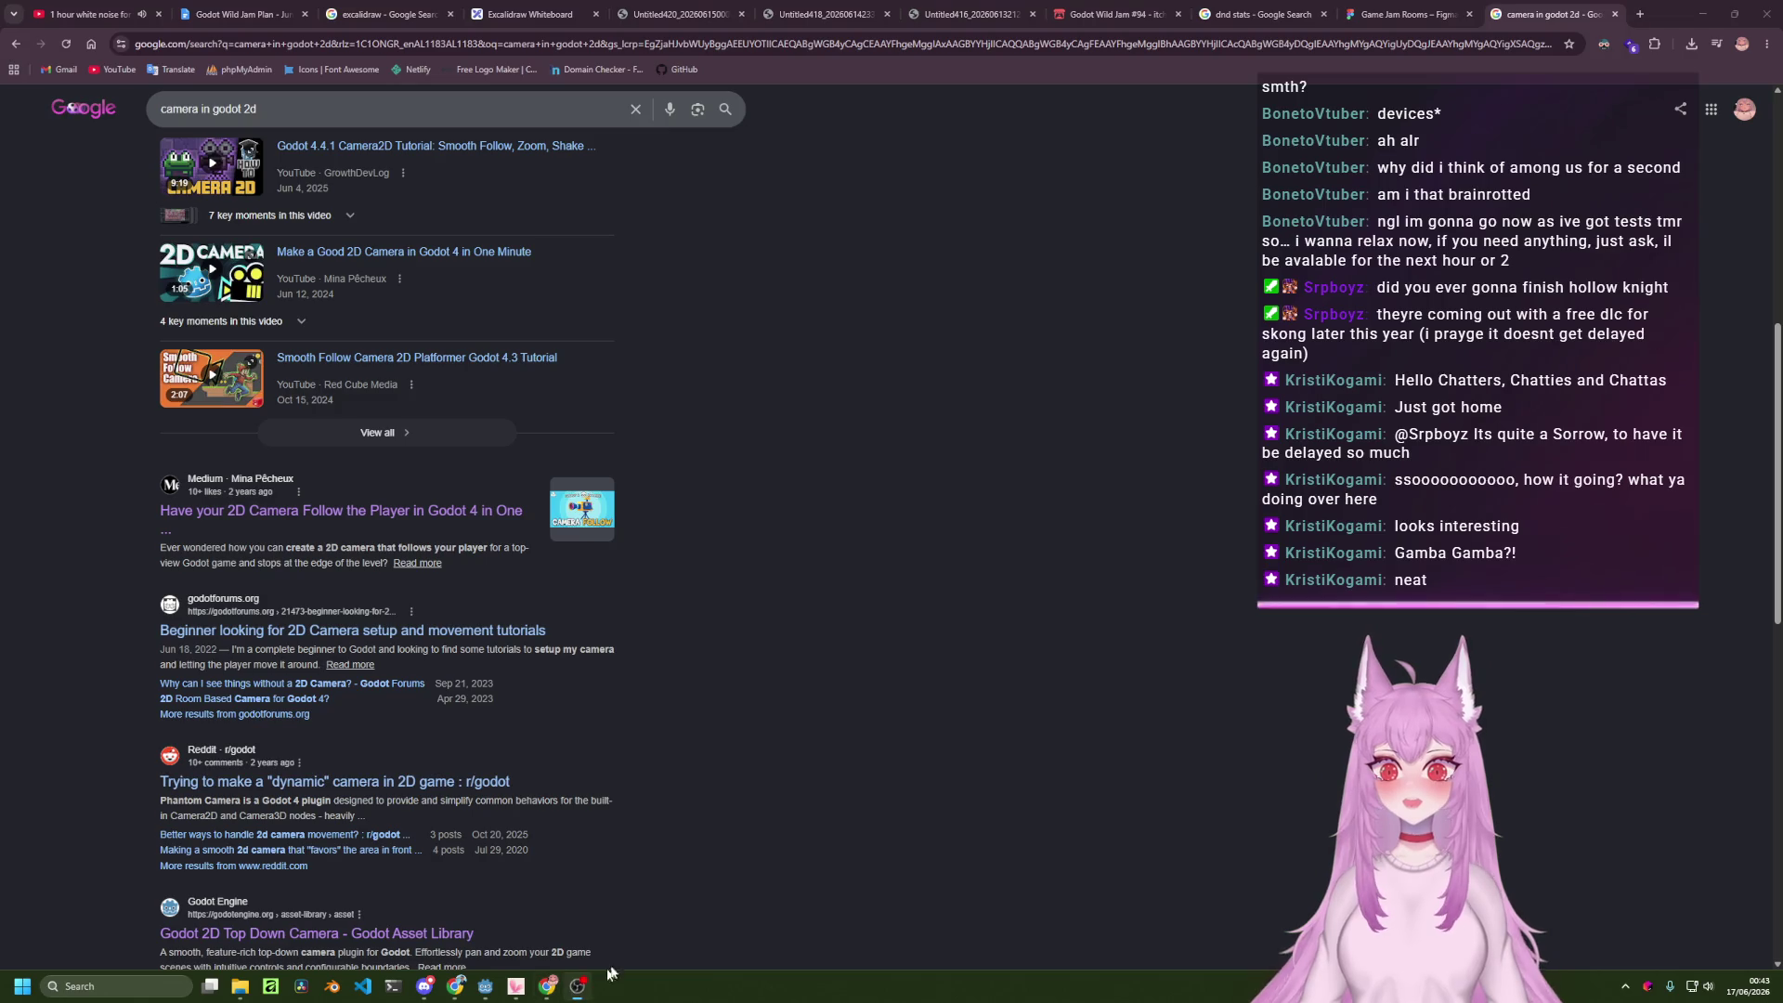
click(1068, 678)
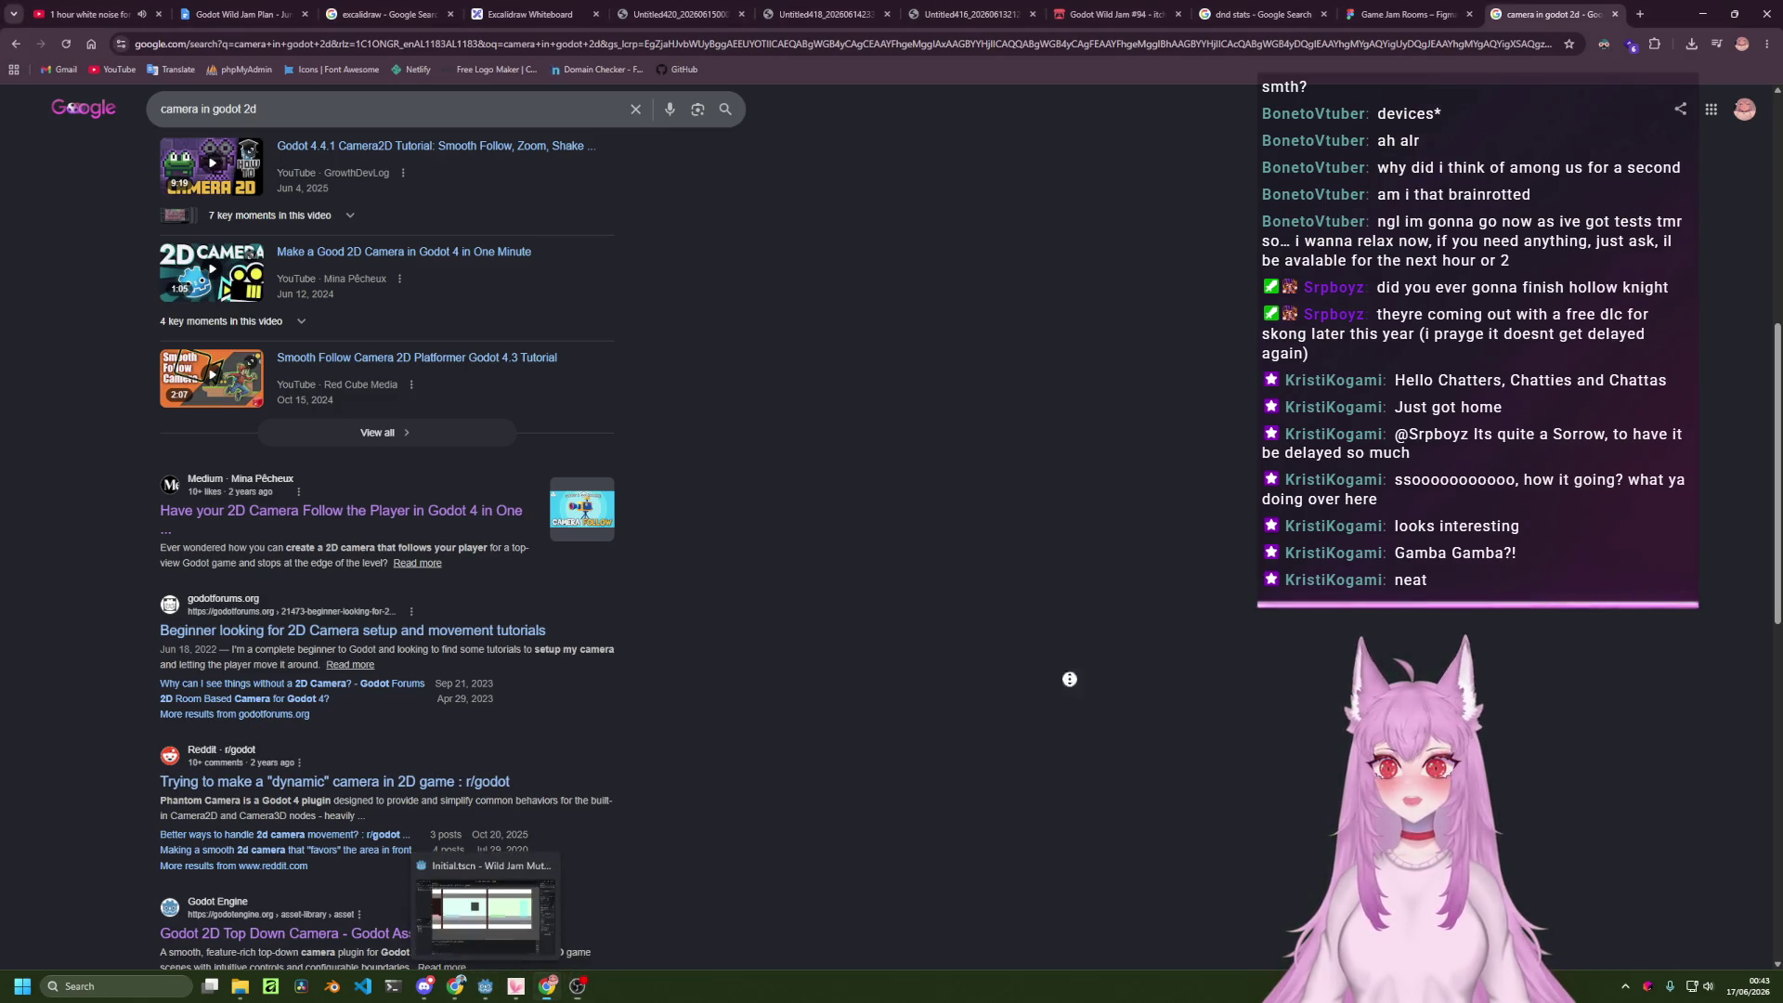
scroll(947, 319, up, 1)
scroll(632, 185, up, 7)
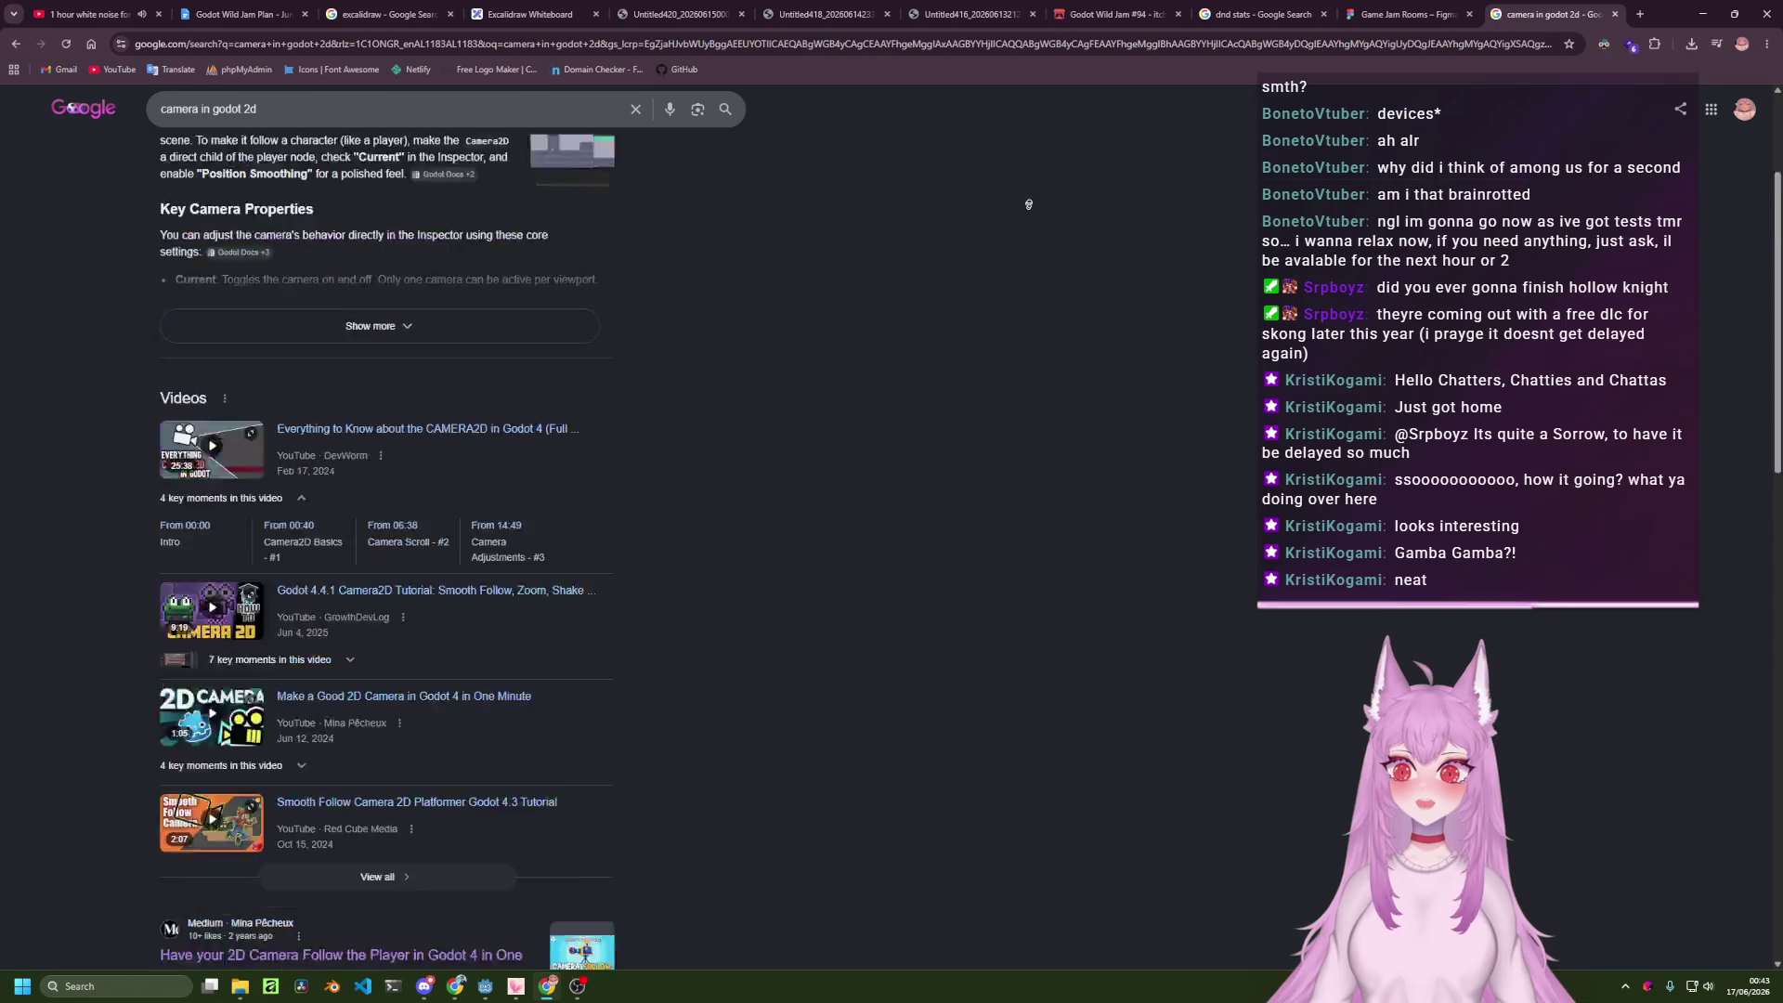
click(395, 133)
key(ctrl+a)
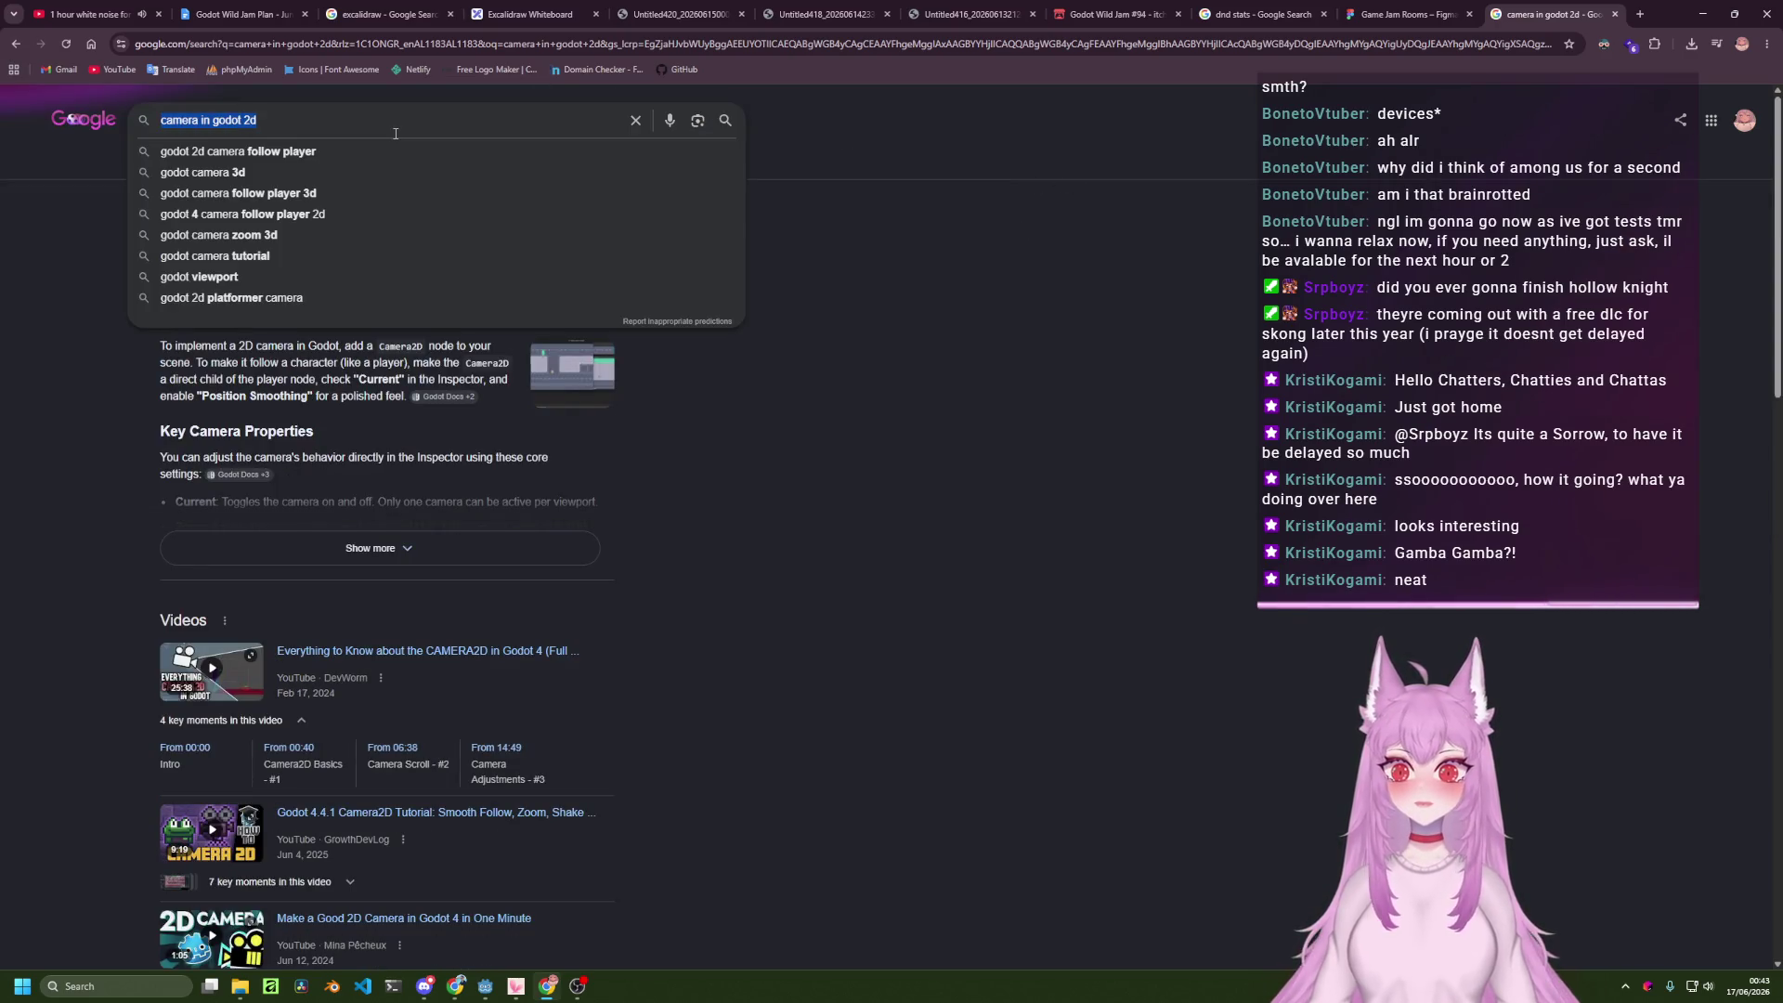
Search '2d camera moving with the mouse in godot' and open the Camera2D Mouse movement thread in a new tab.
text(2d camera moving with )
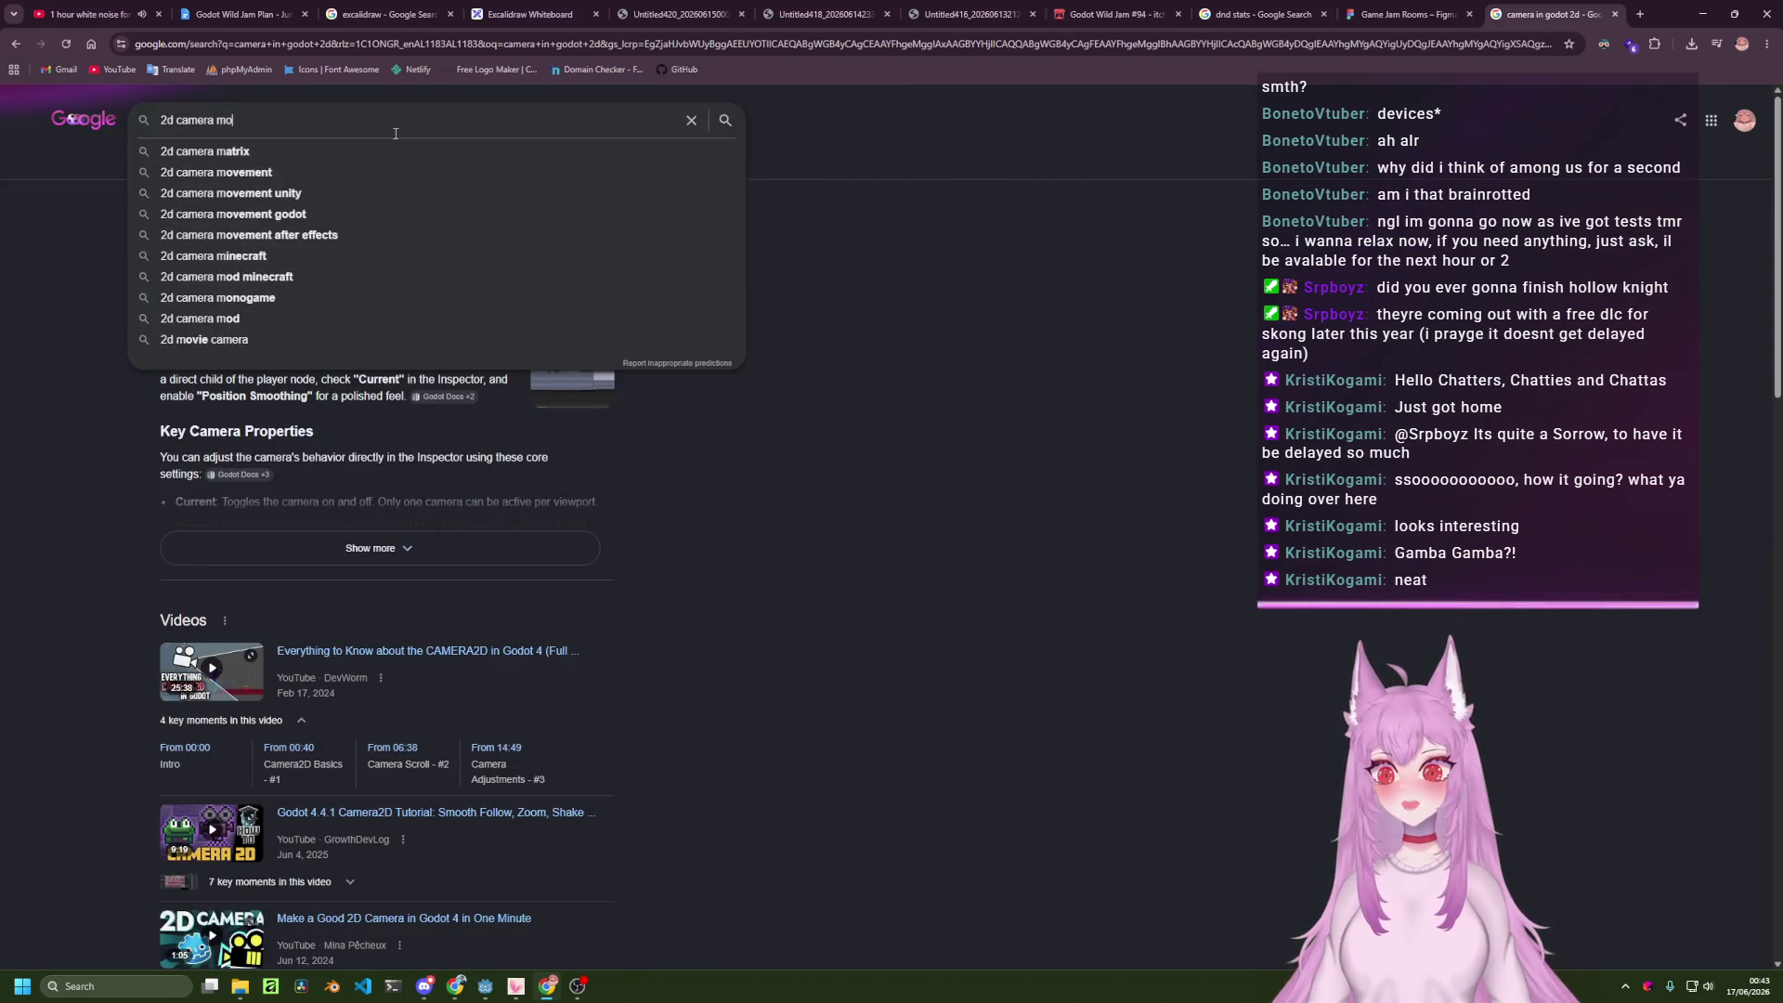
text(the m)
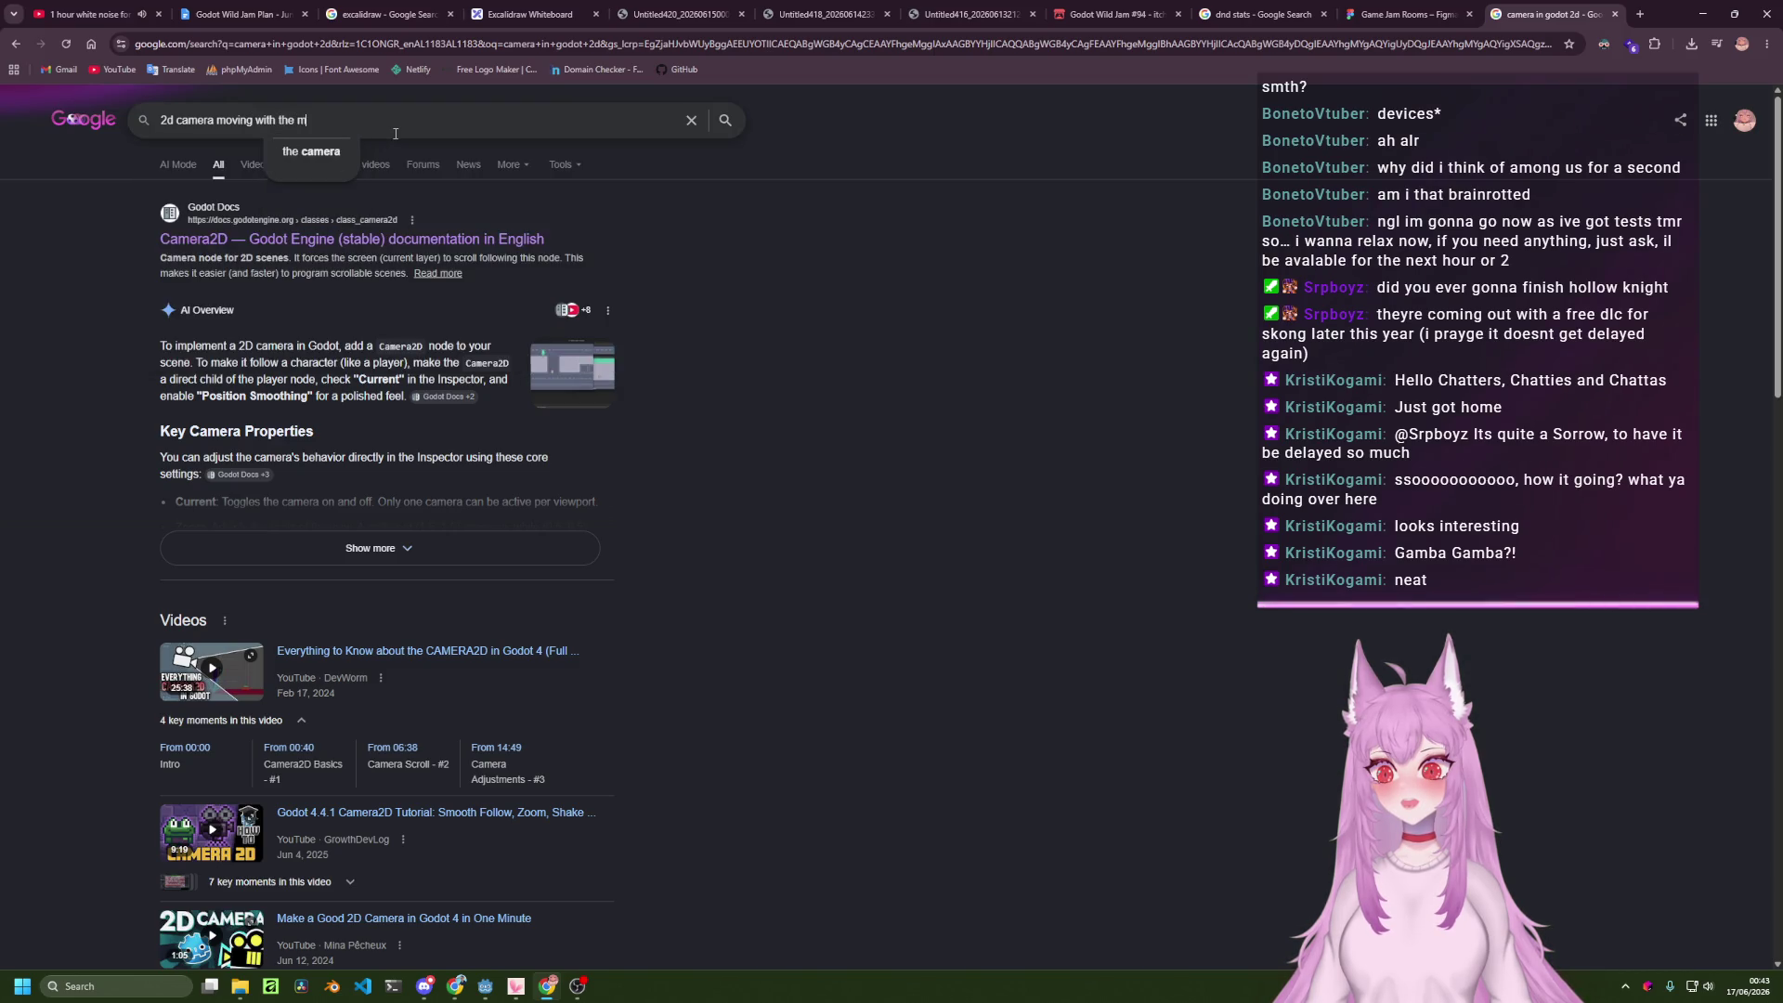
text(ouse in godot)
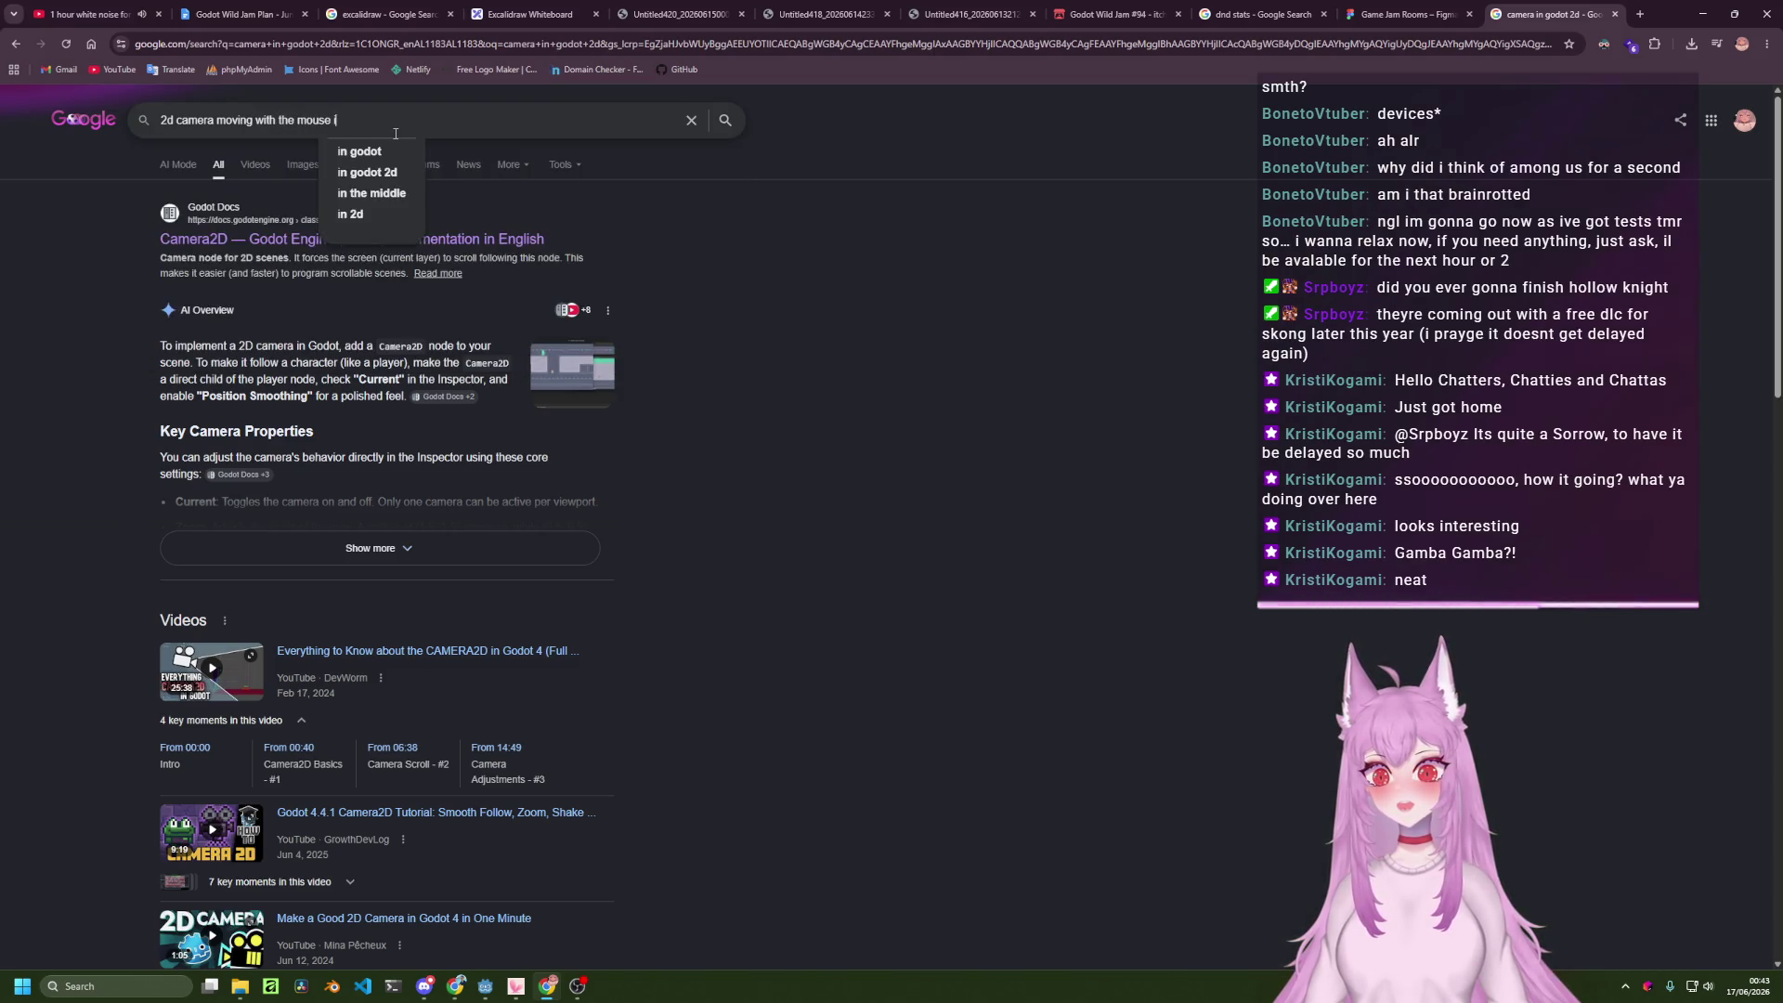
key(Return)
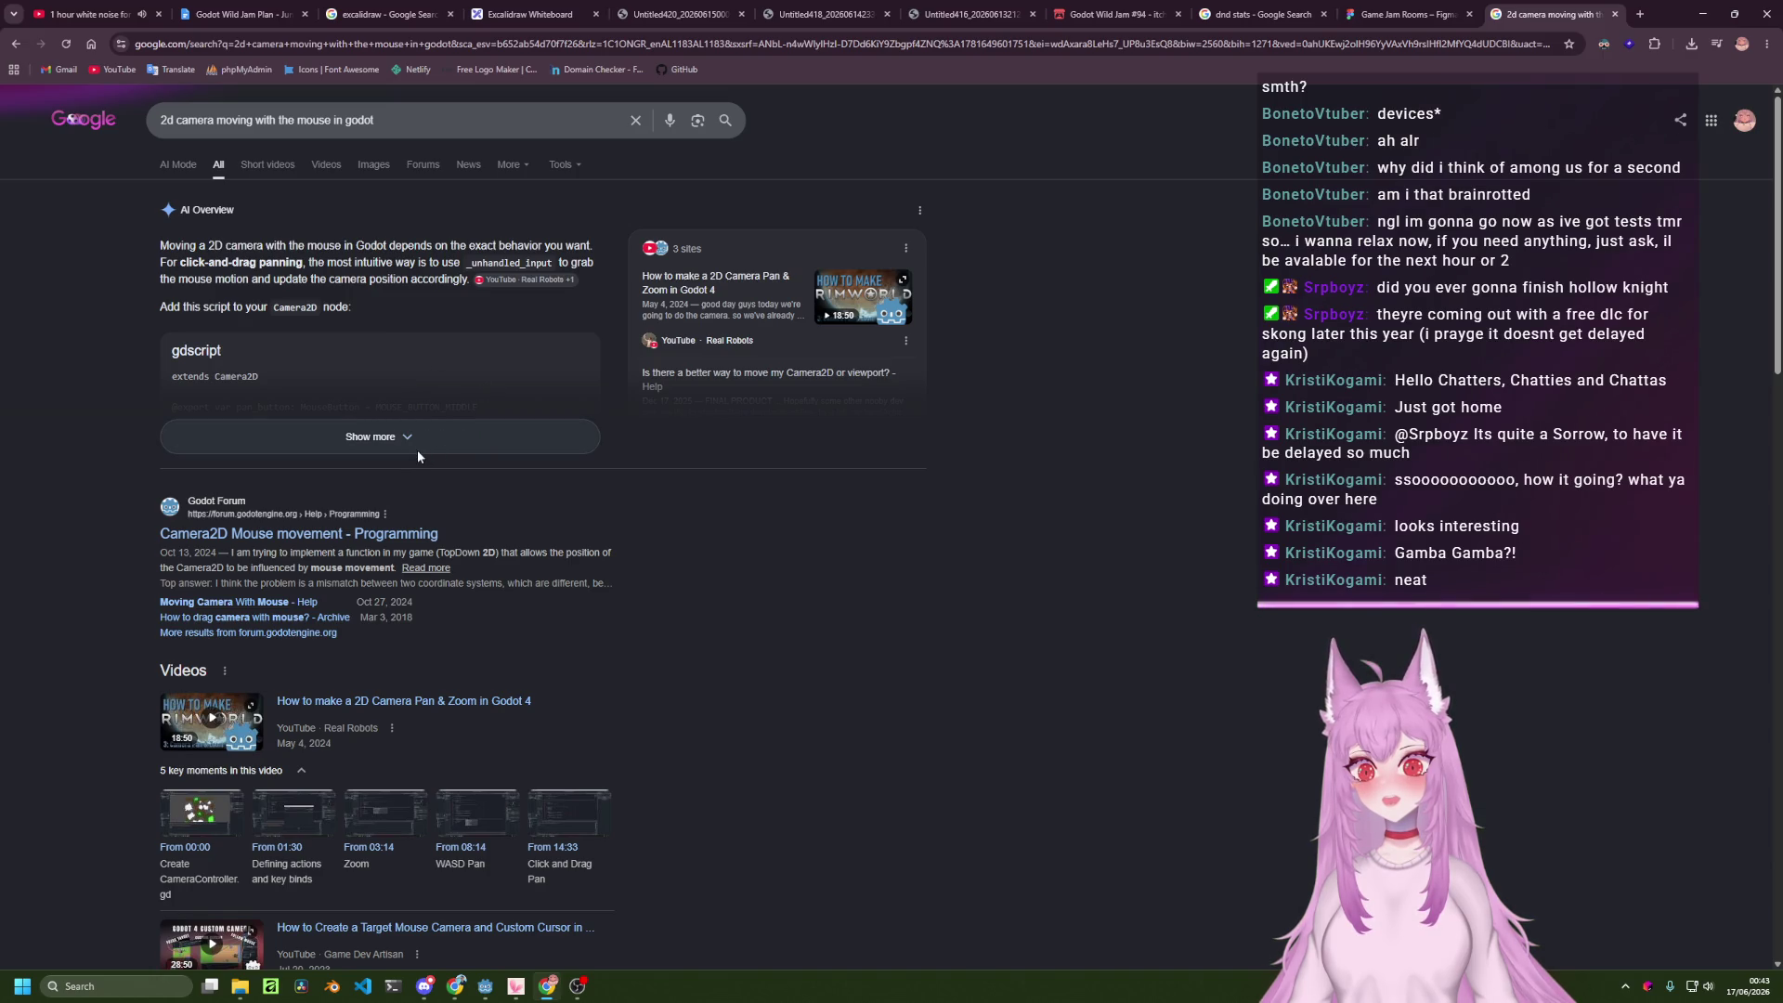
scroll(411, 468, down, 1)
middle_click(314, 464)
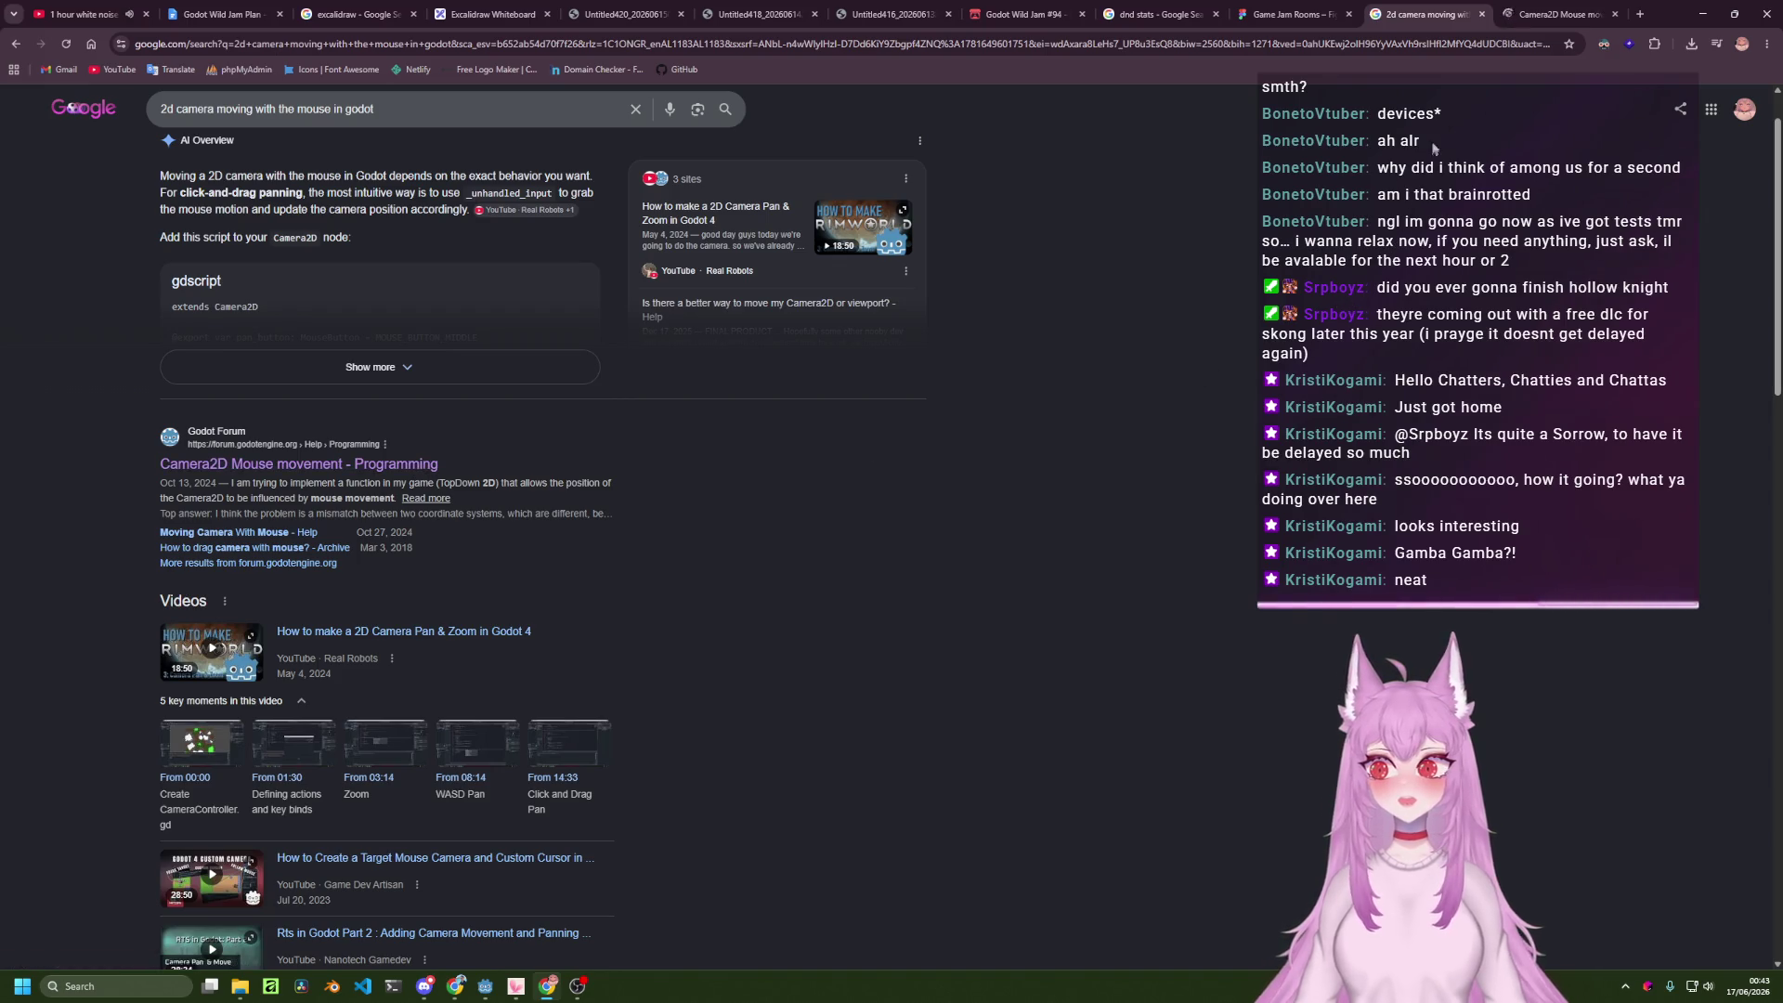
Read through the Camera2D Mouse movement forum thread.
key(ctrl+Tab)
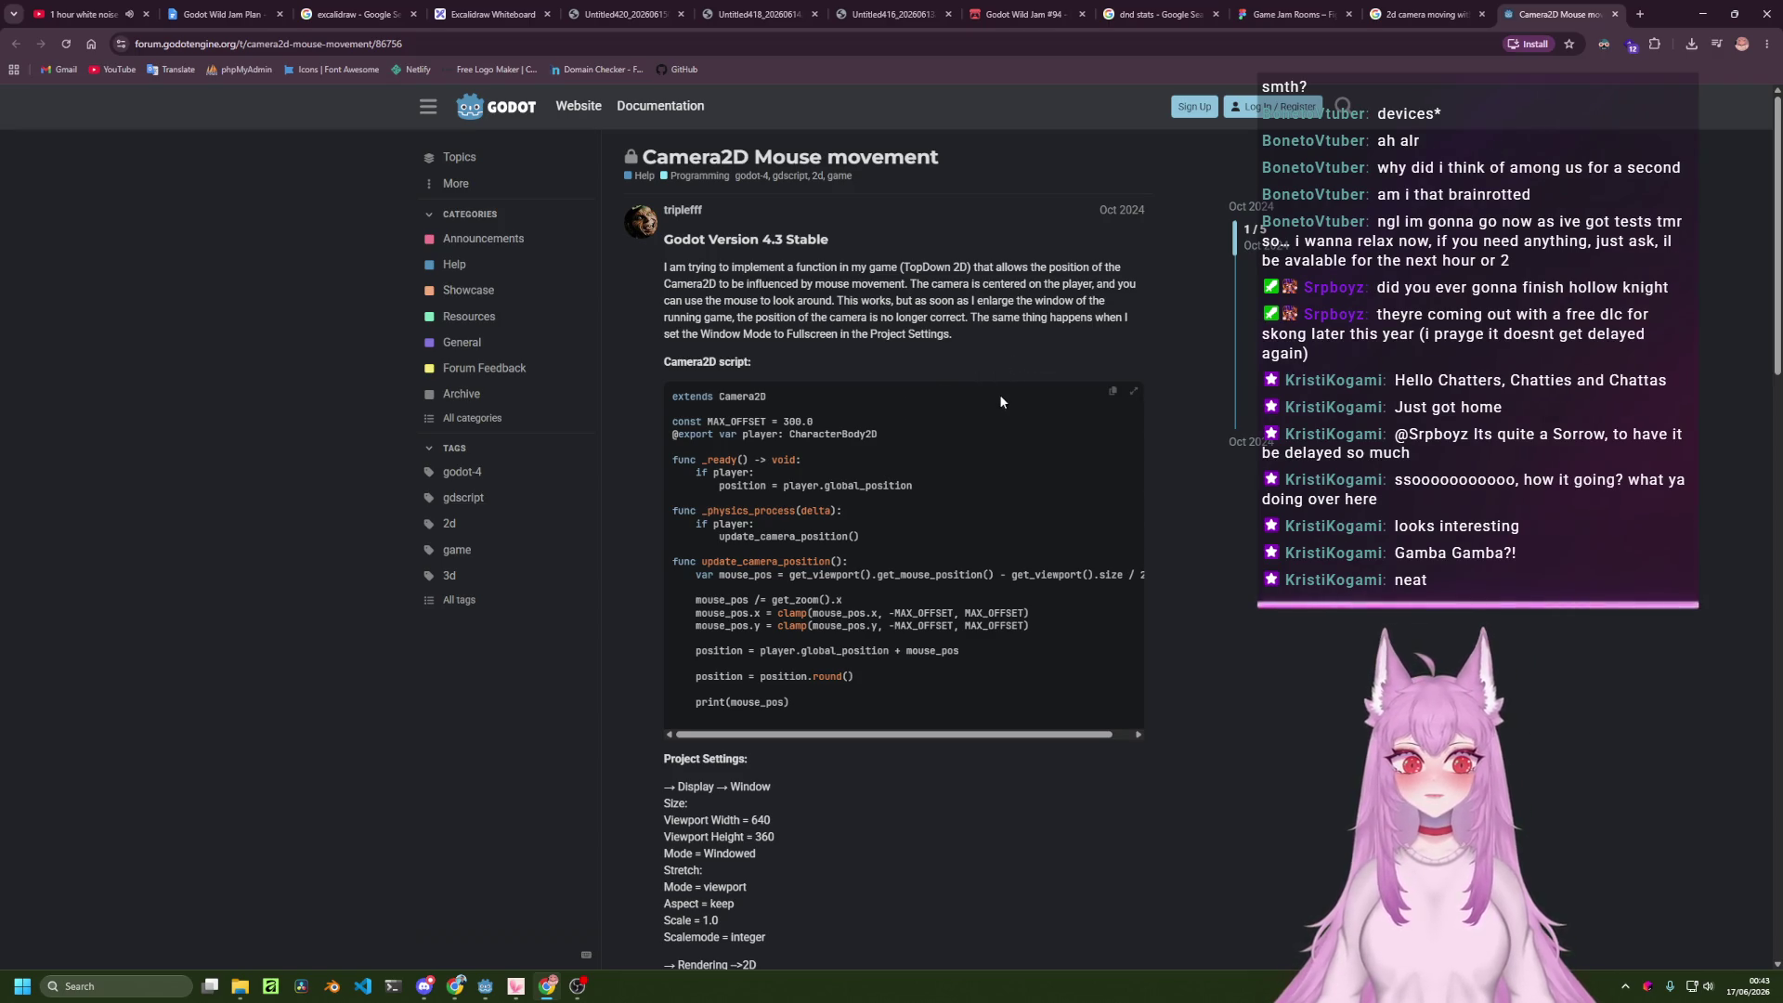
scroll(999, 393, down, 2)
scroll(1006, 476, down, 1)
scroll(1006, 492, down, 1)
scroll(983, 515, down, 4)
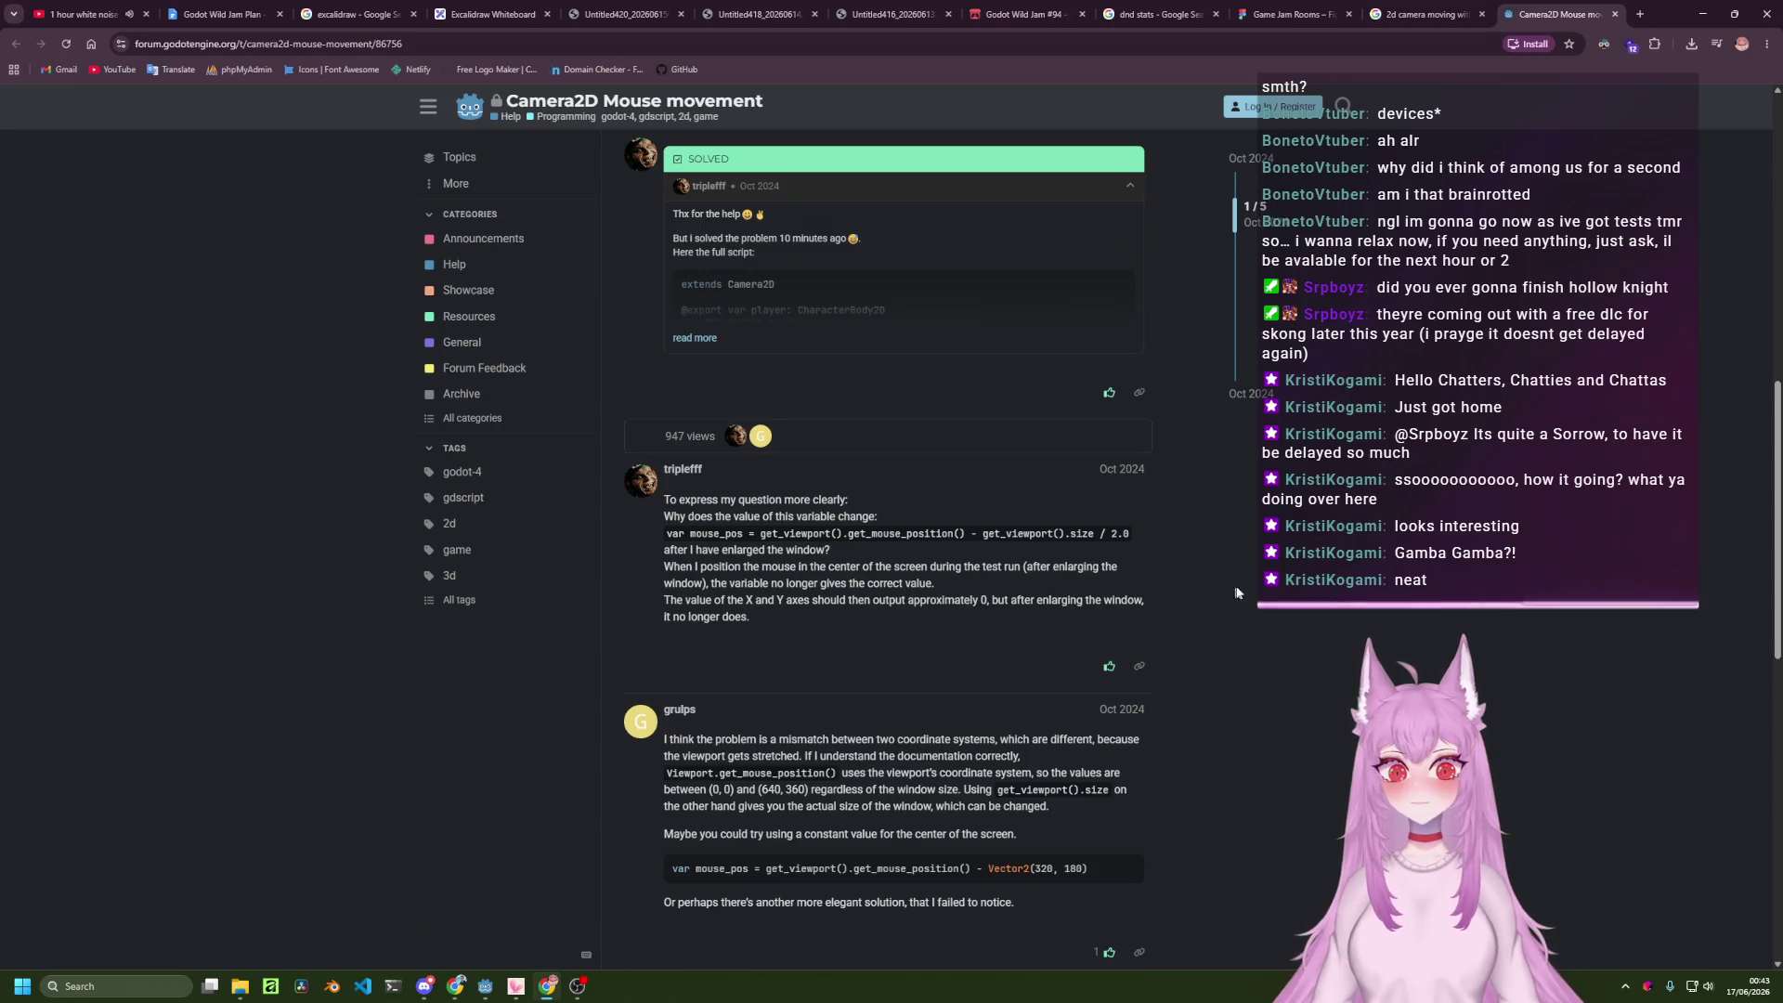
scroll(972, 504, up, 1)
scroll(1349, 581, up, 8)
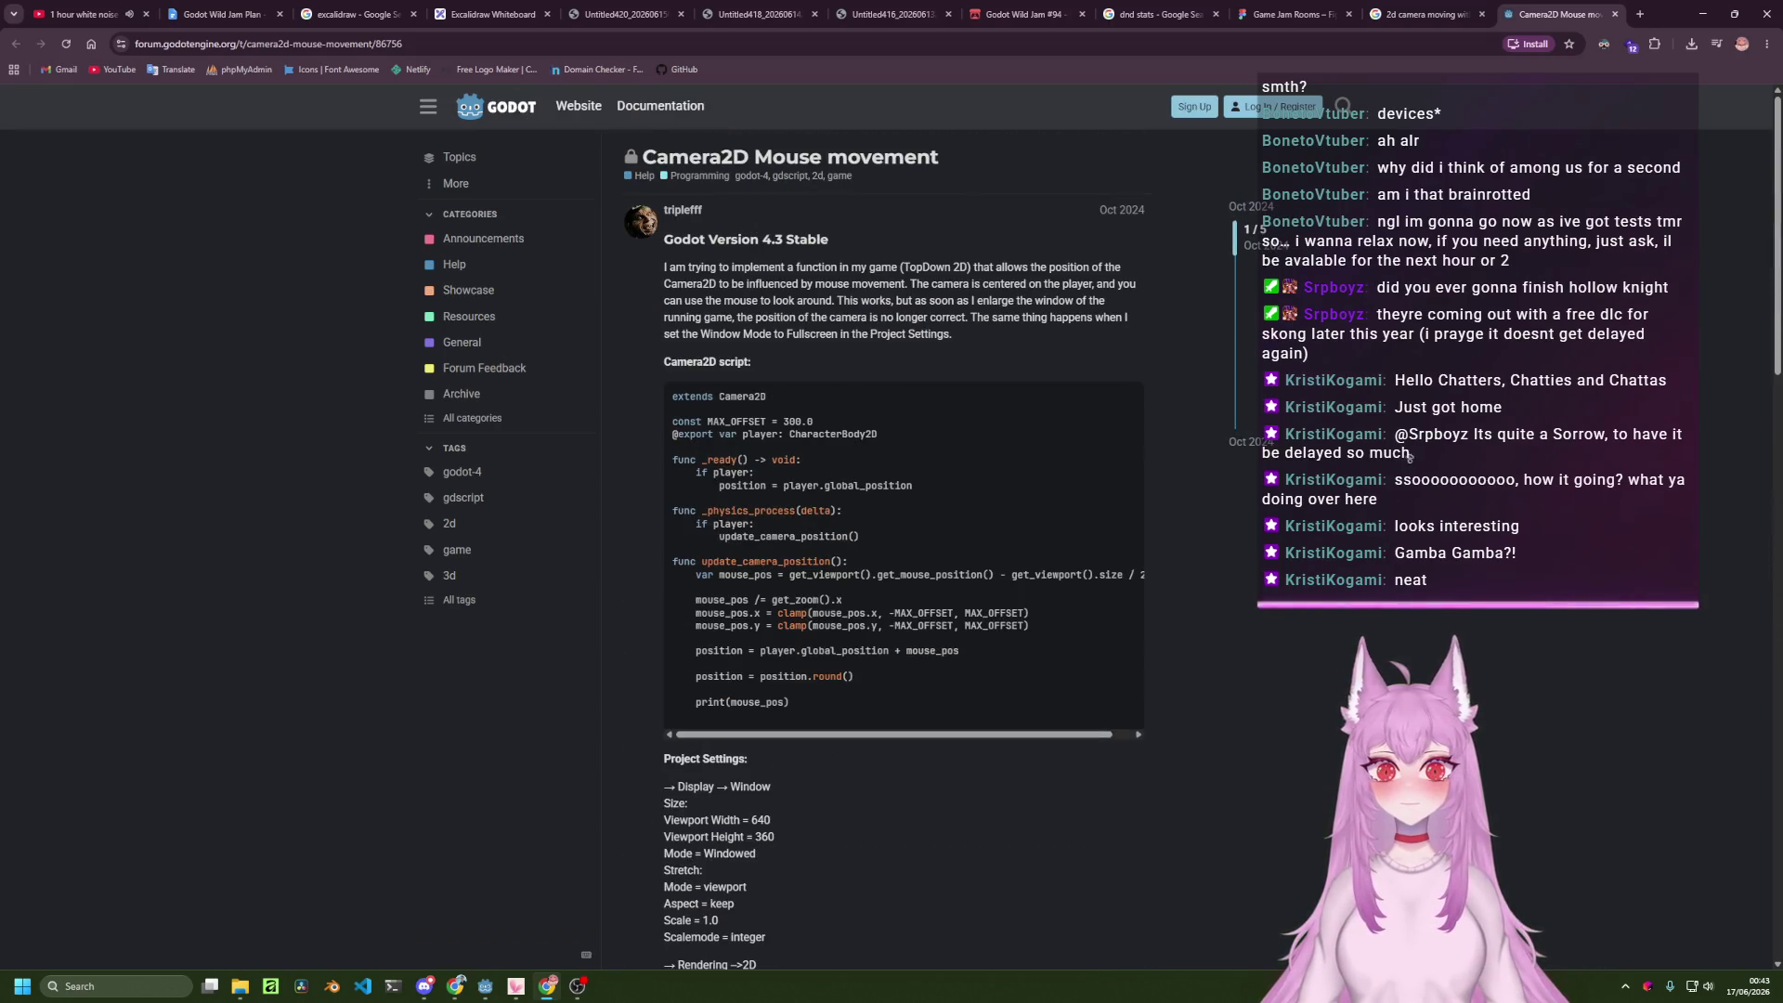
Return to Godot and begin attaching a new script to the Camera2D node.
click(1444, 5)
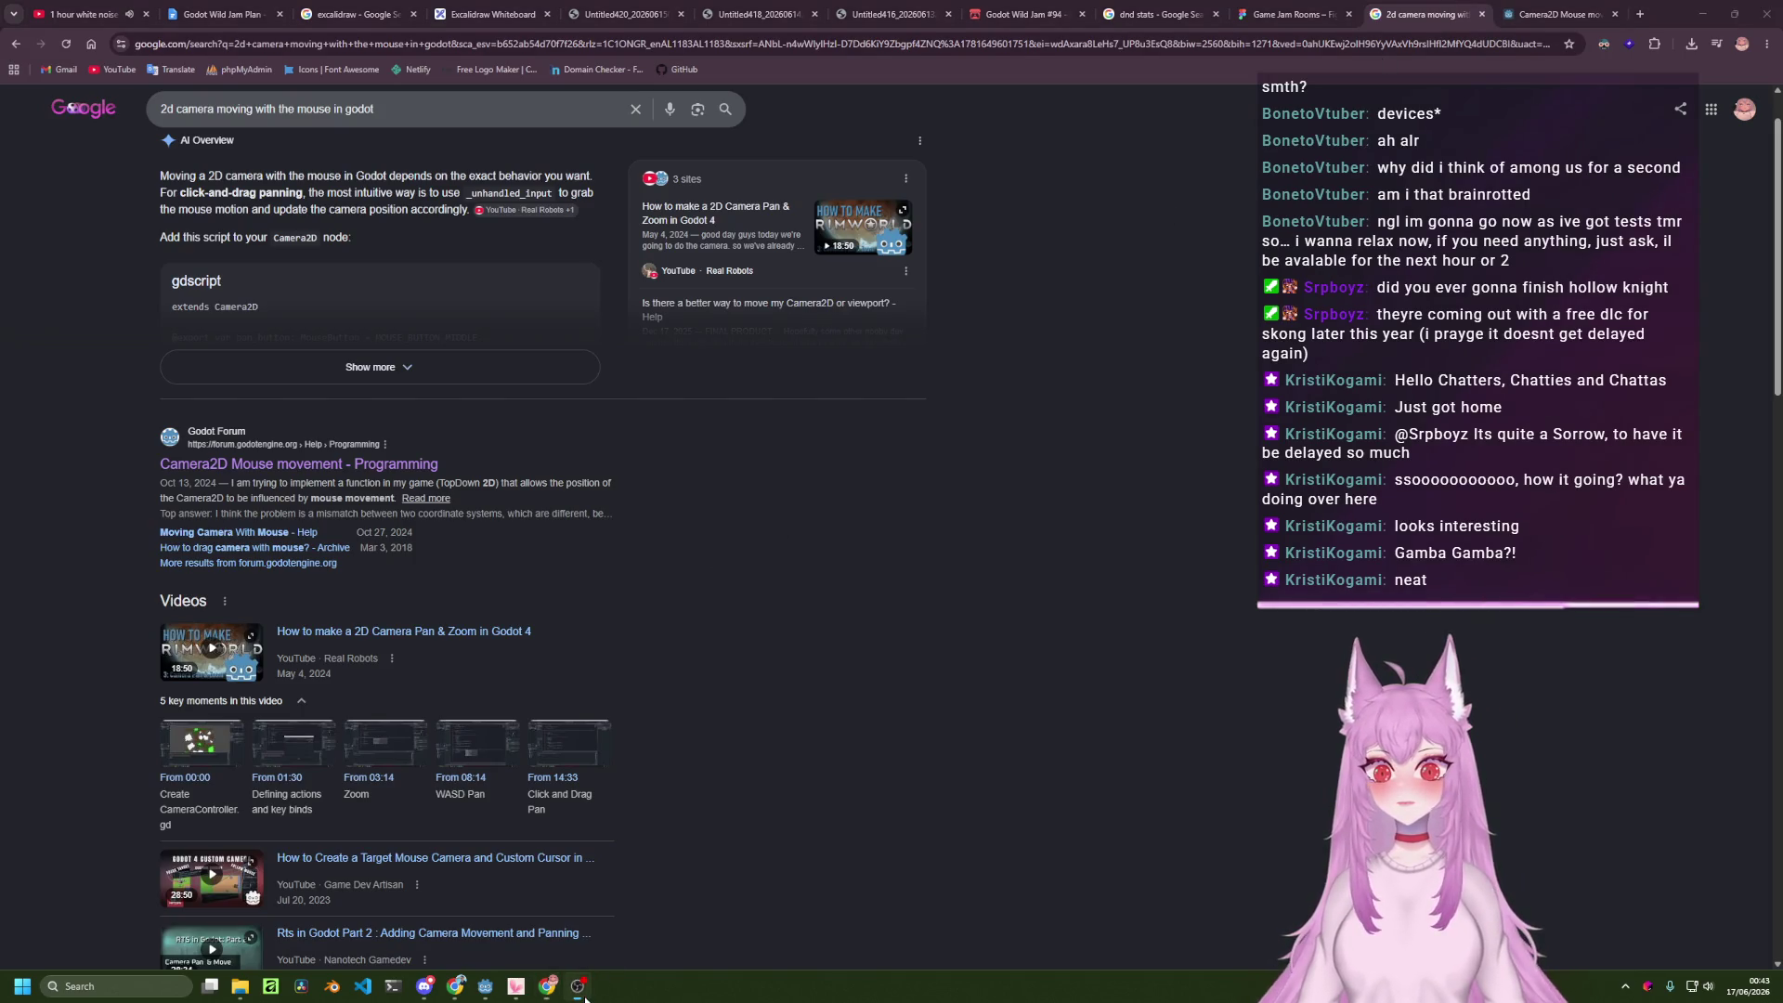
click(490, 992)
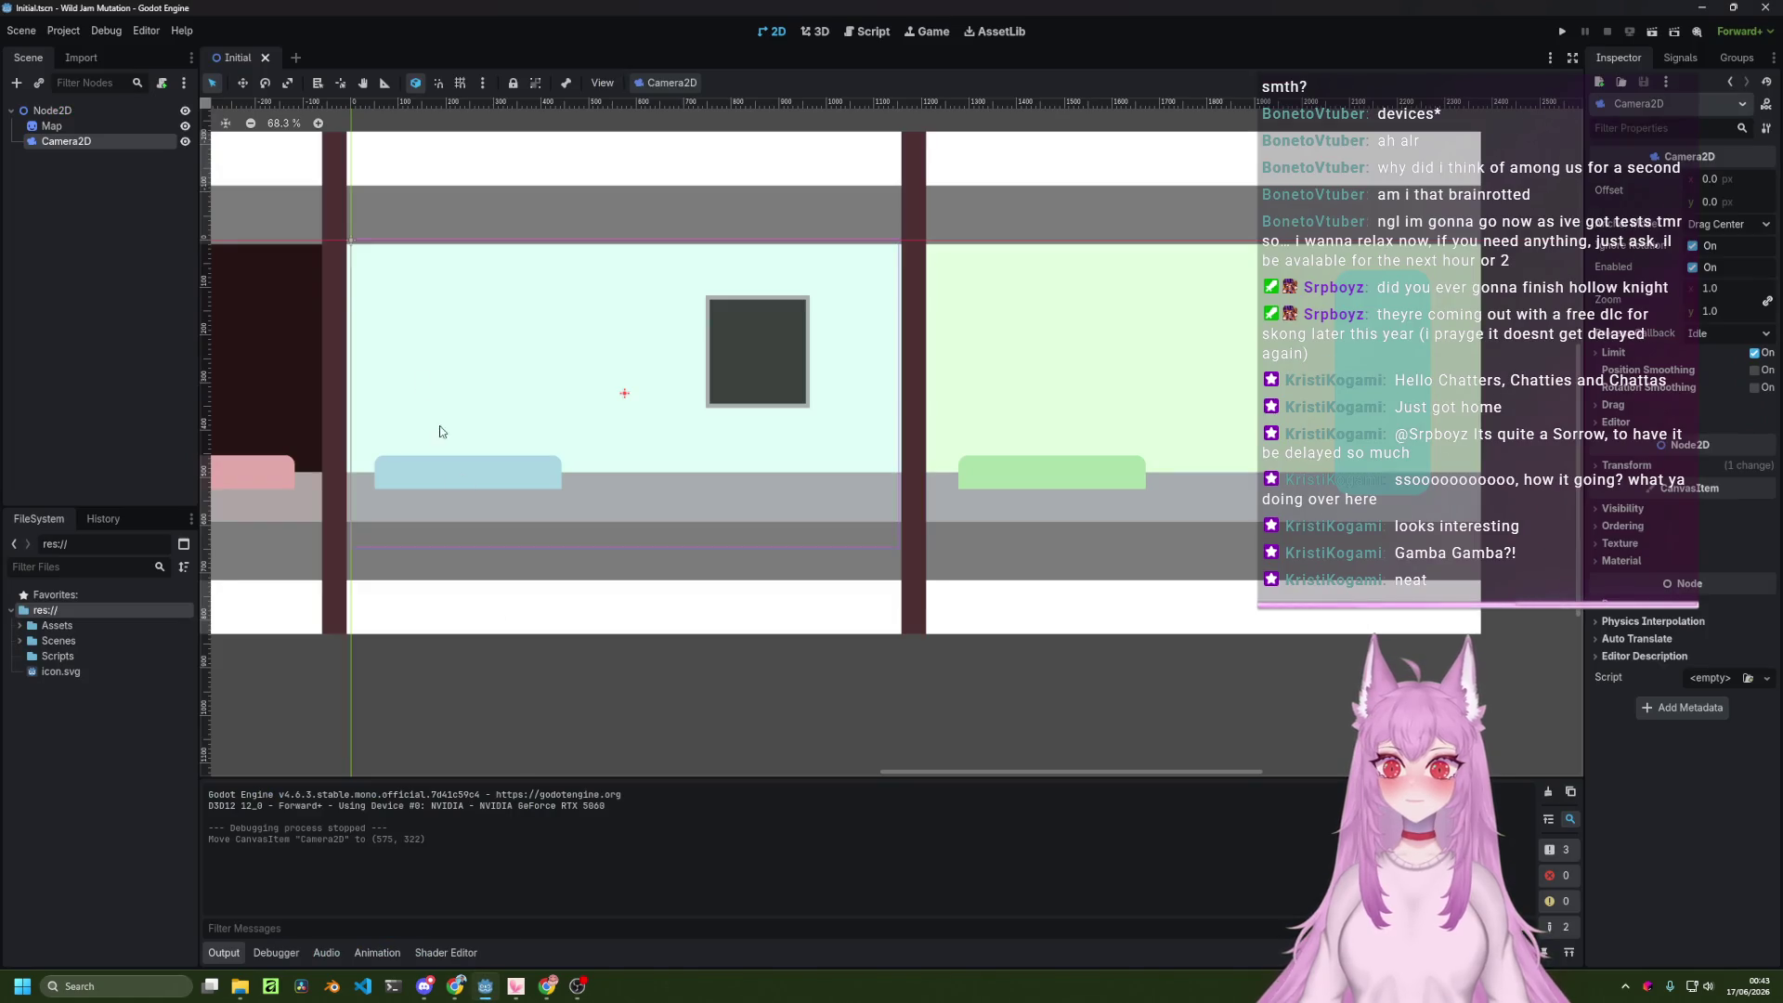
right_click(80, 139)
click(80, 139)
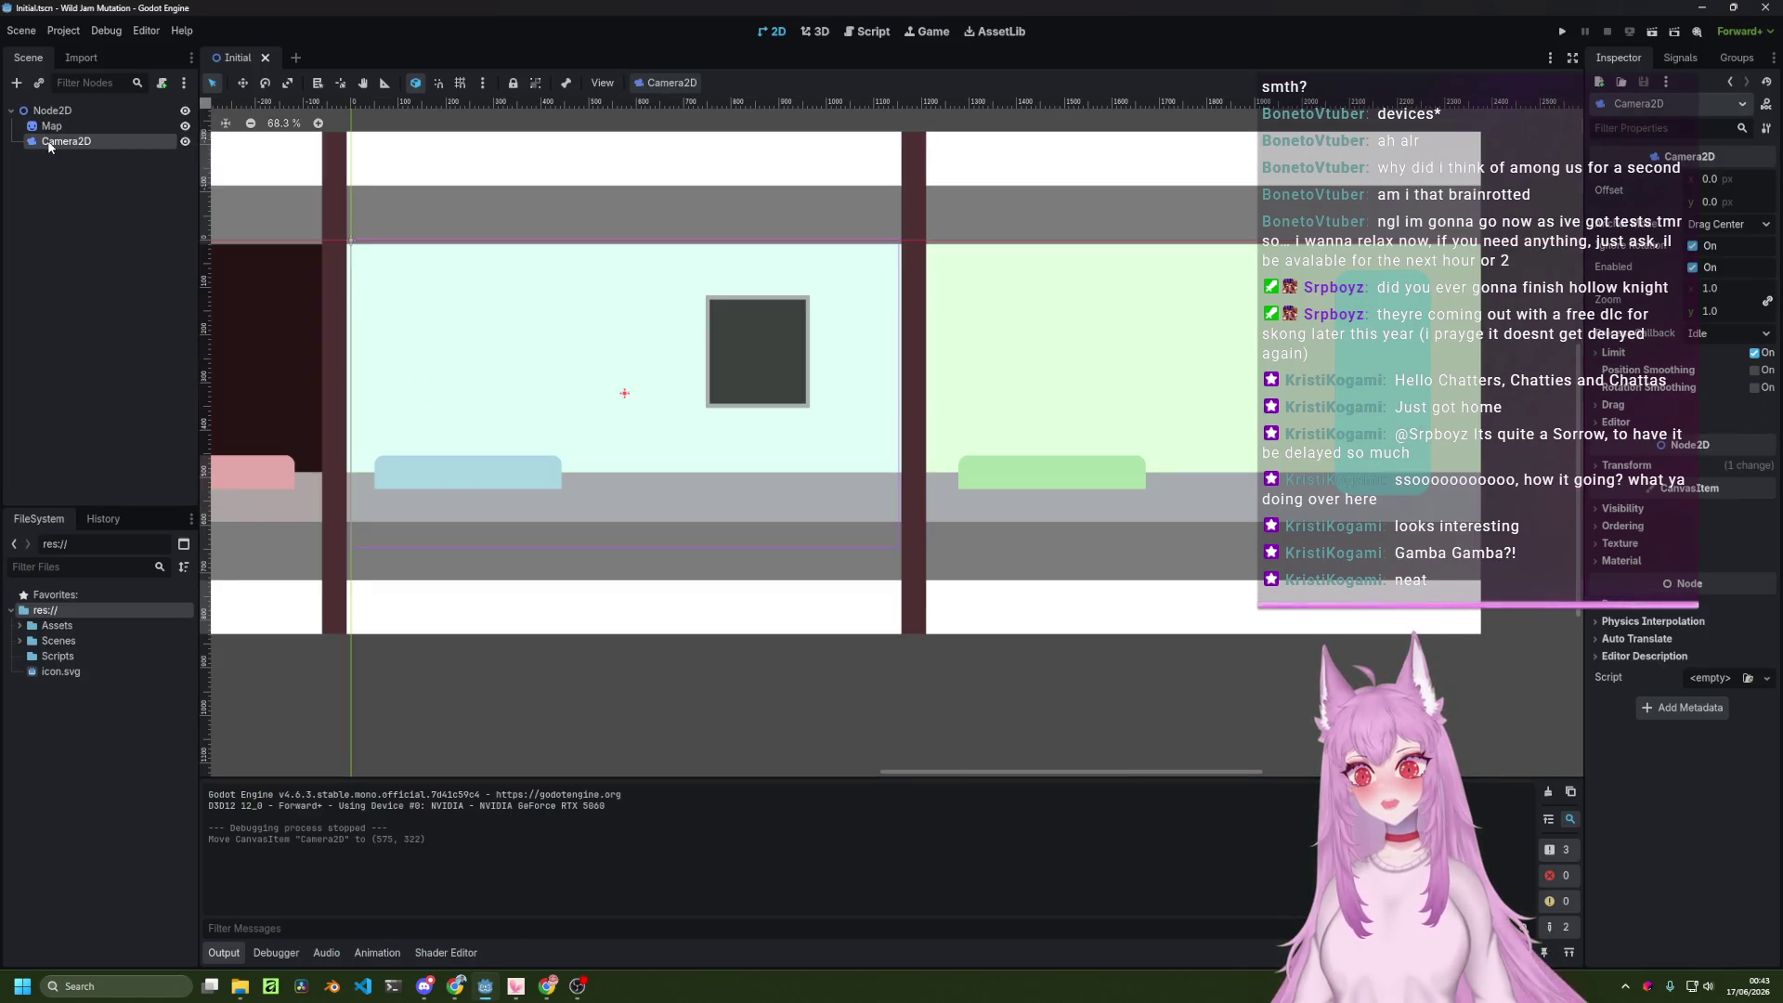
Set the new script's save location to the res://Scripts folder.
click(162, 83)
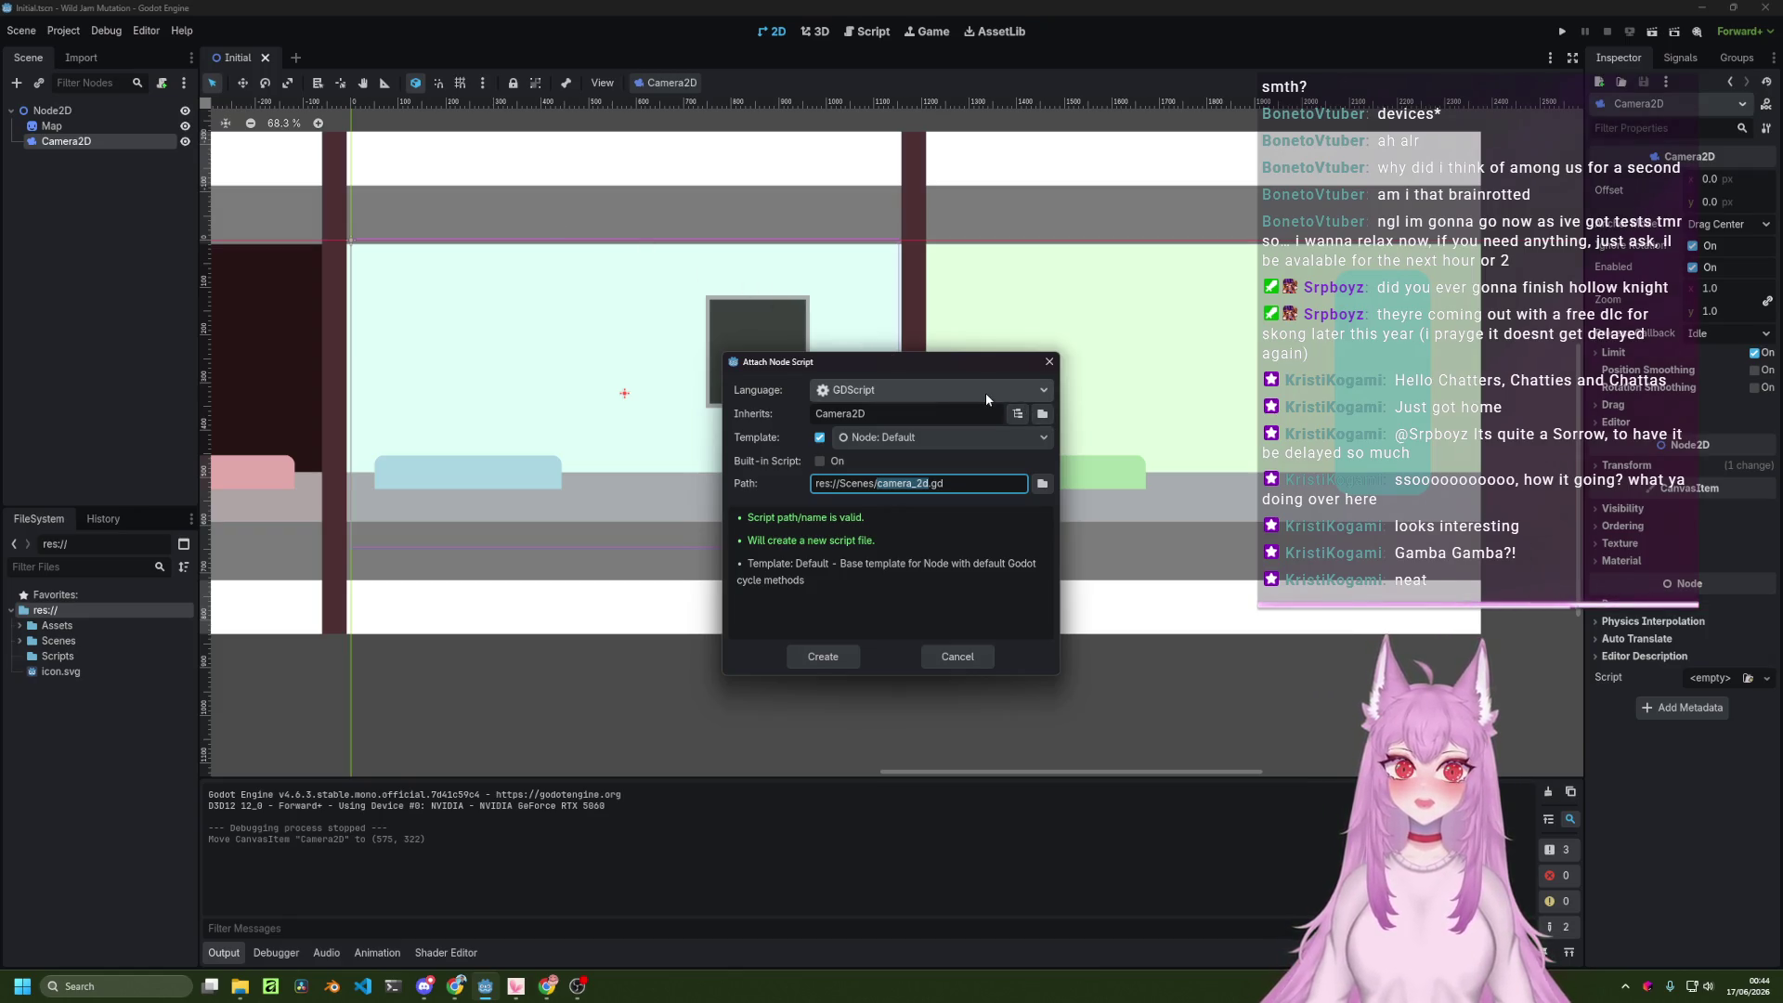
text(Ca)
key(BackSpace)
key(BackSpace)
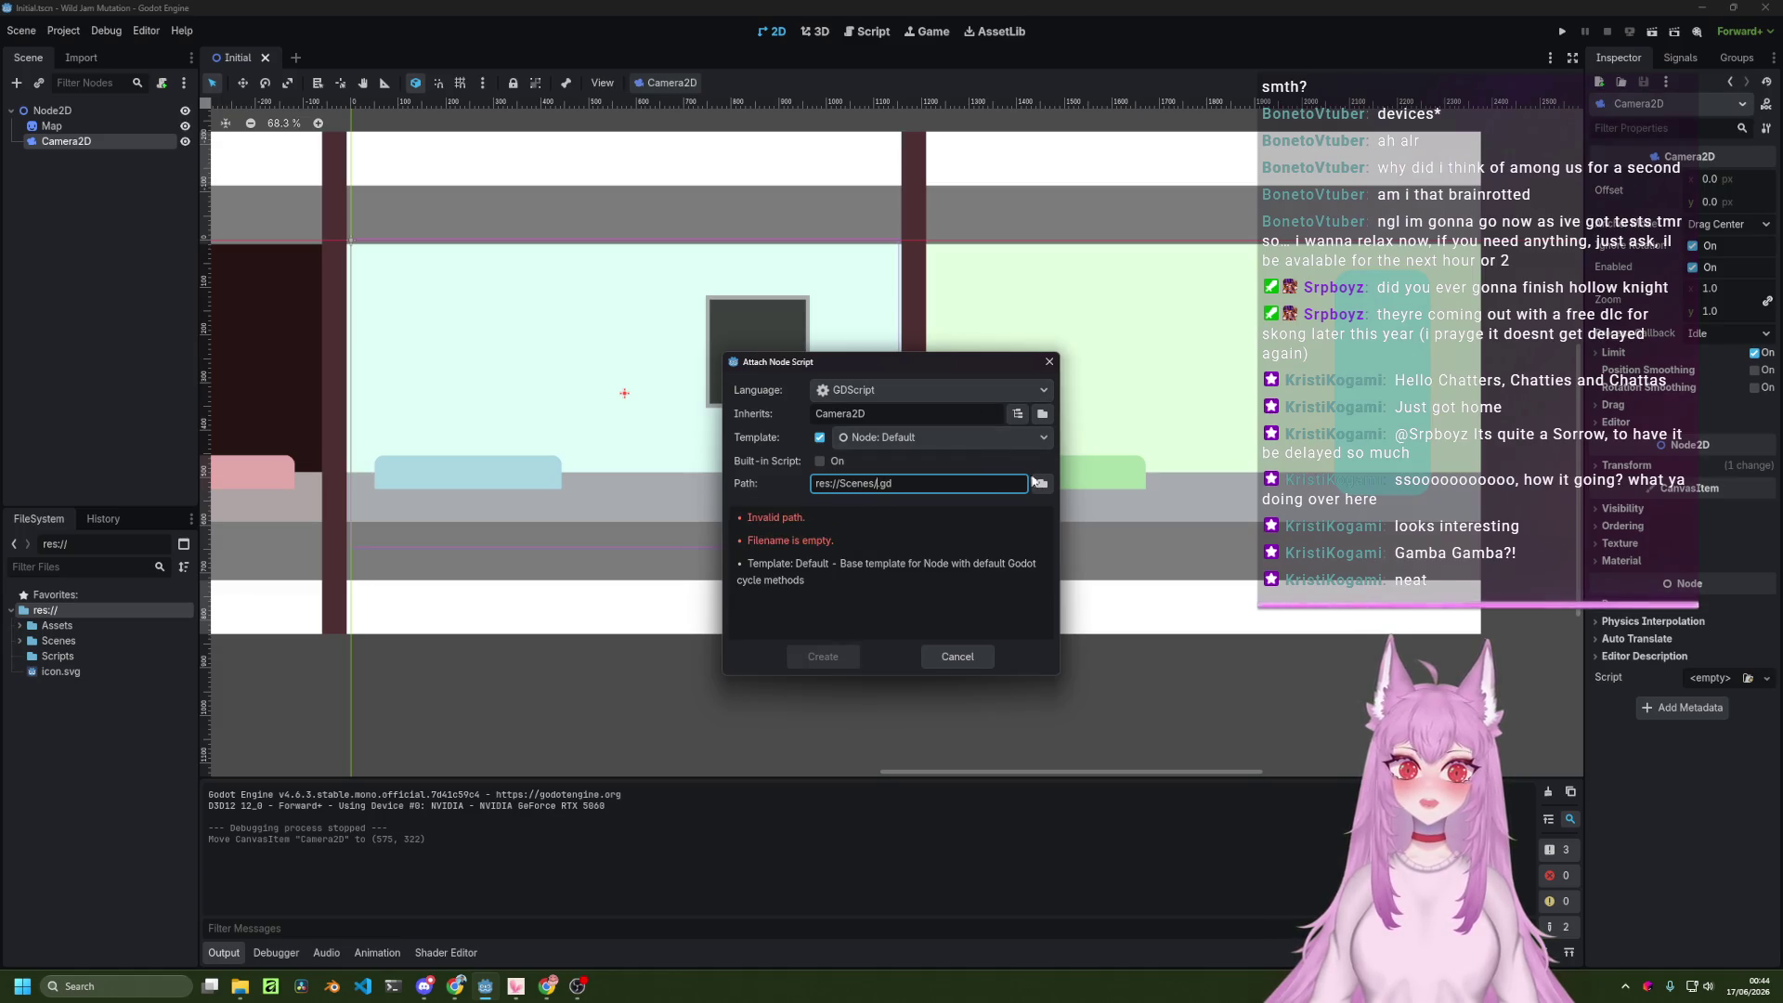
click(1043, 484)
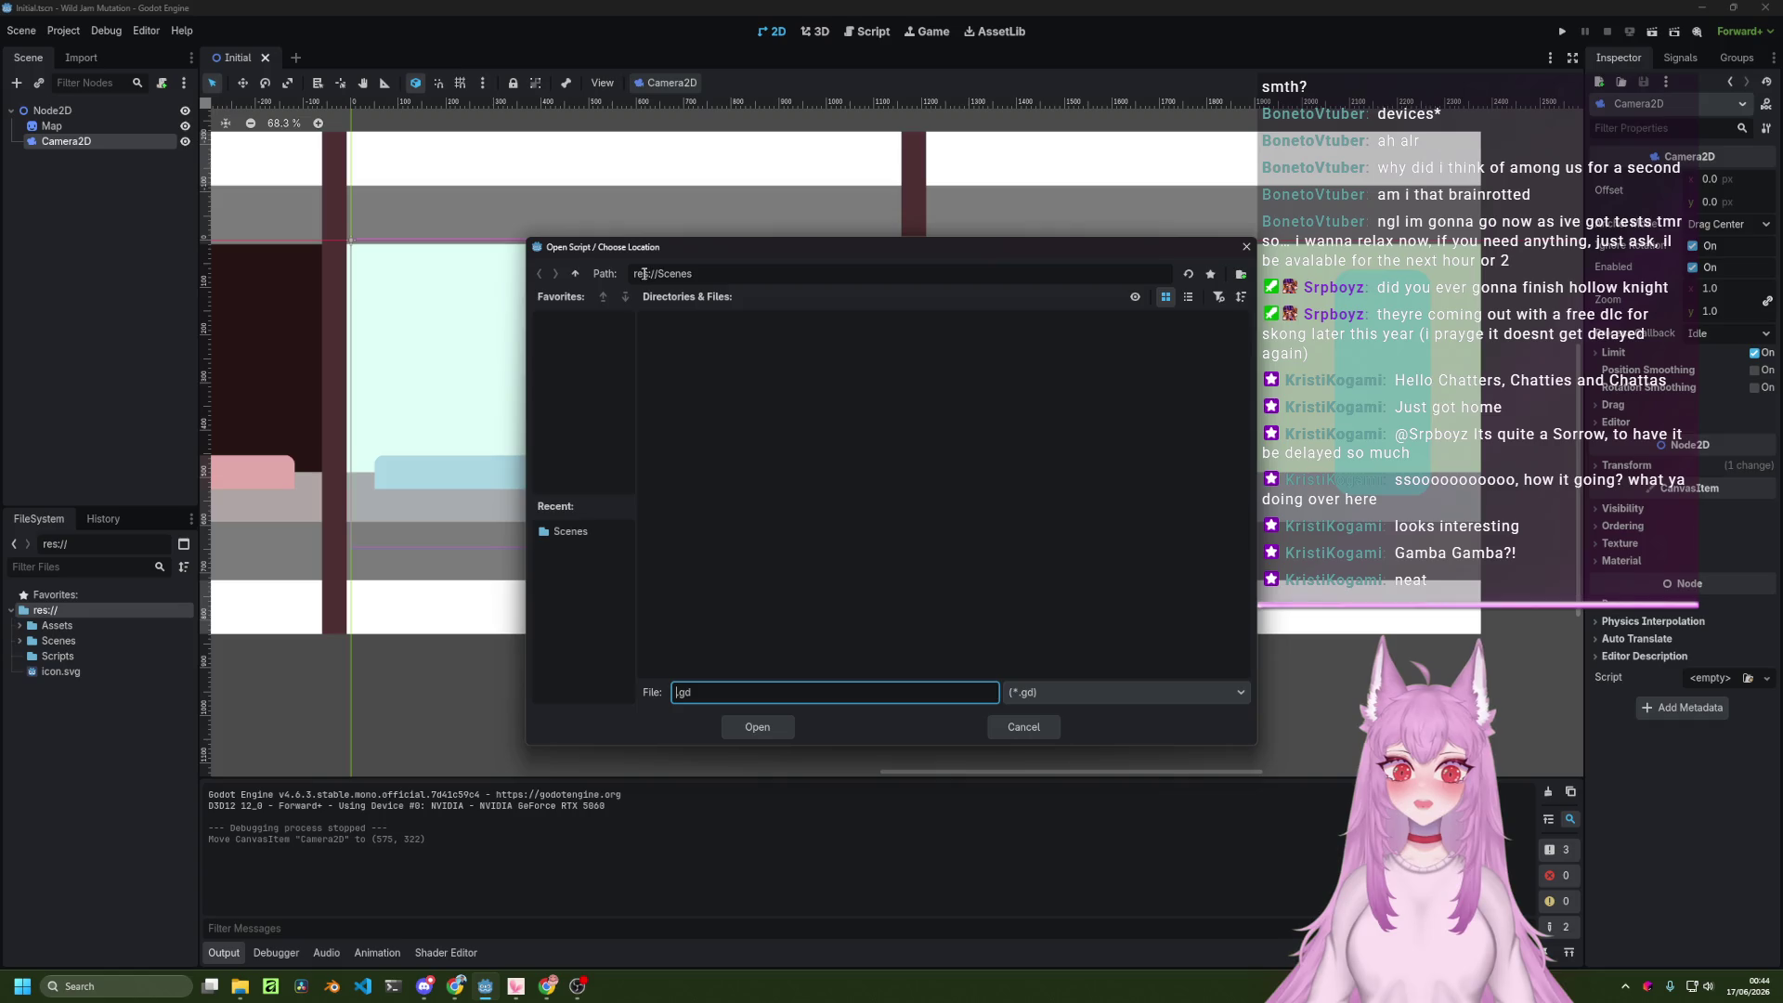
click(574, 273)
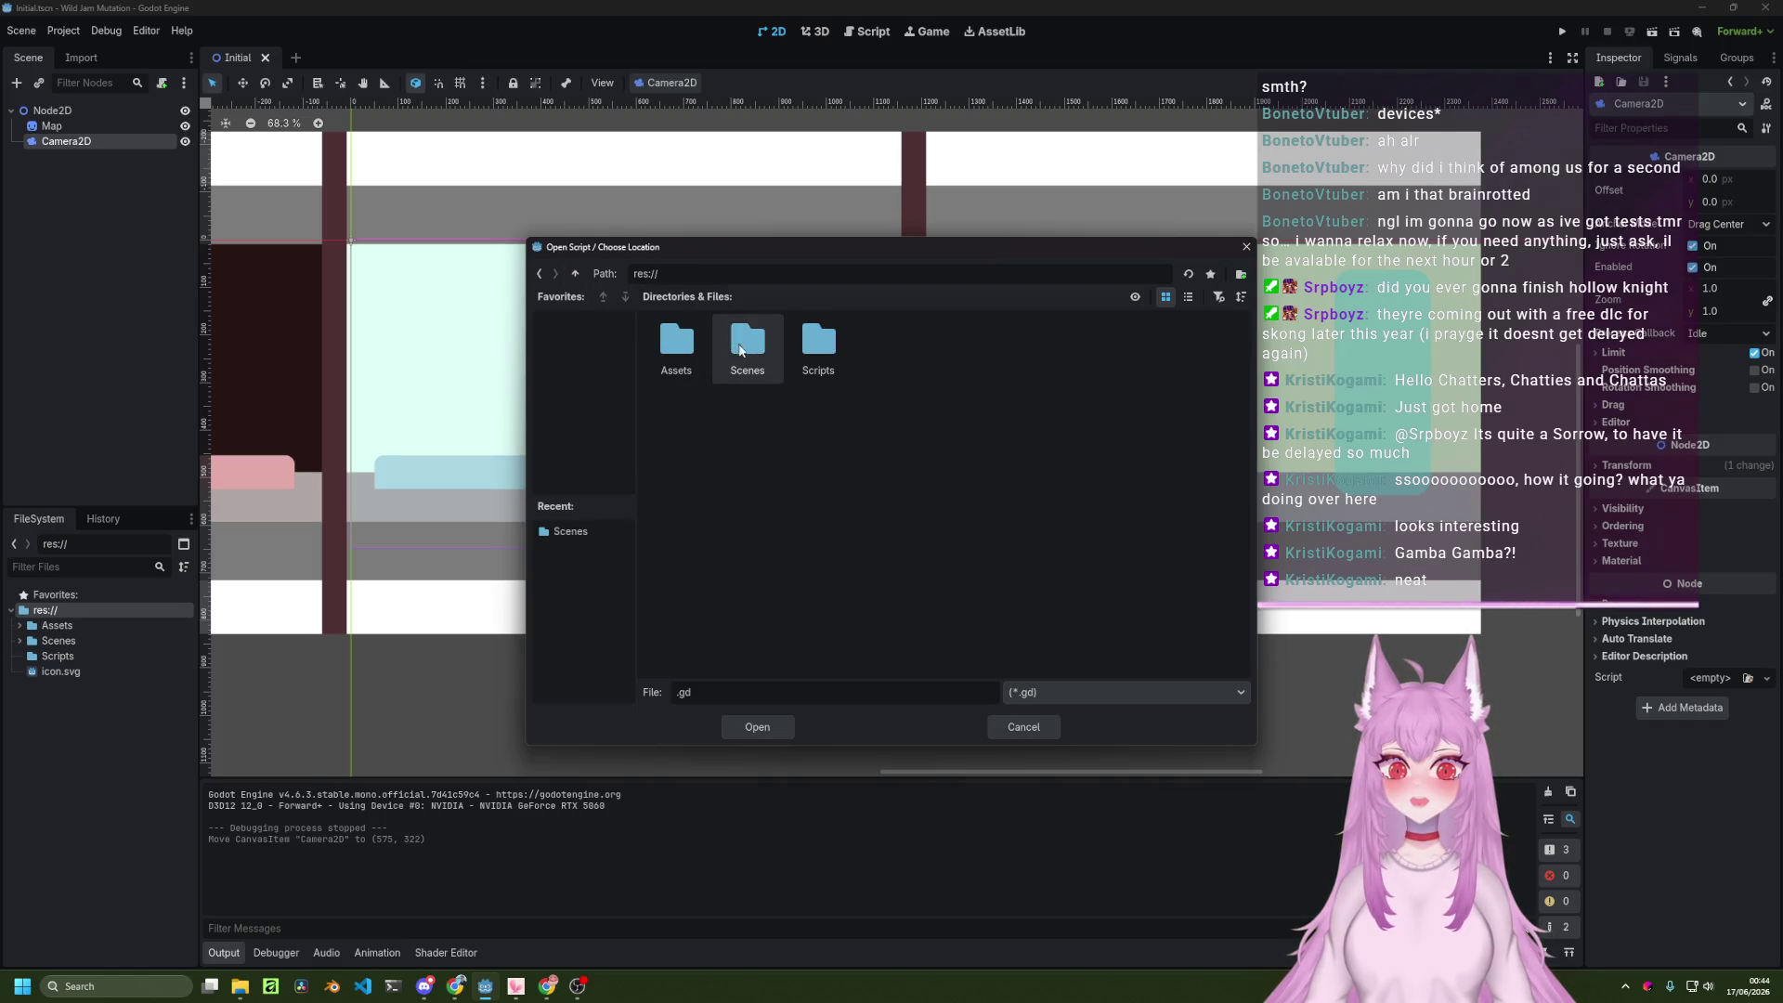
double_click(747, 343)
click(576, 273)
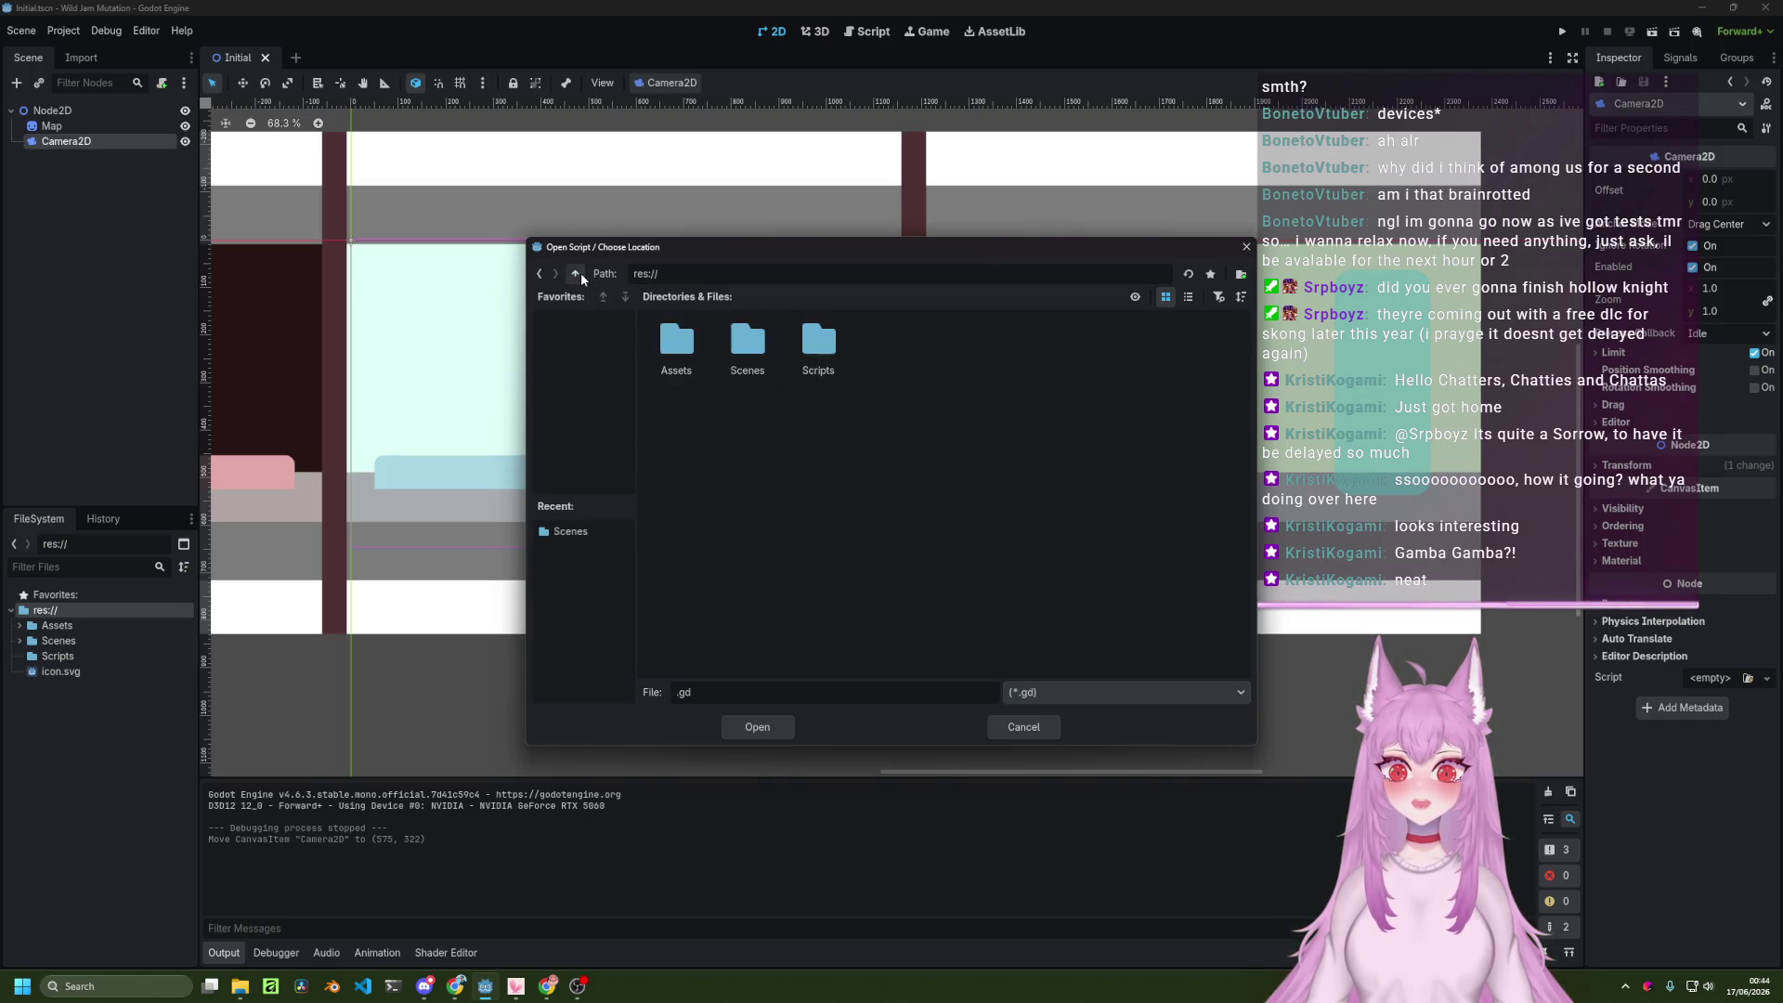
double_click(819, 344)
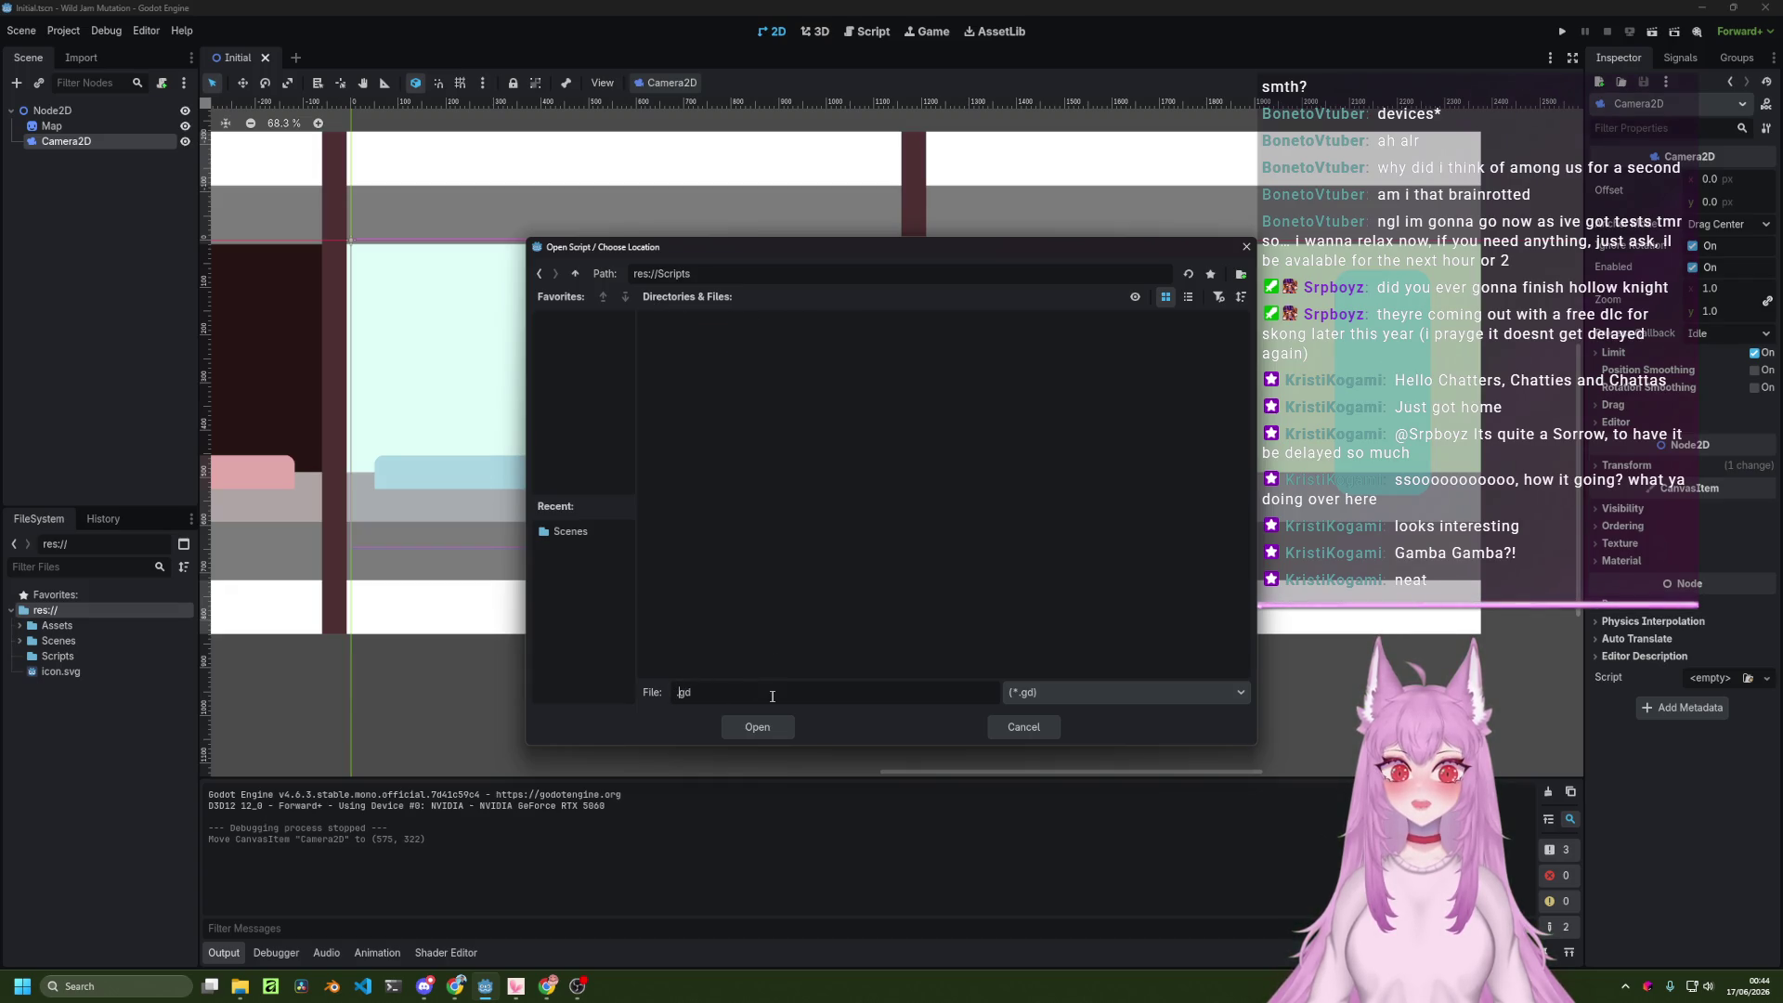
Name the script CameraMovement.gd, create it, and place the caret on line 2.
text(Ca)
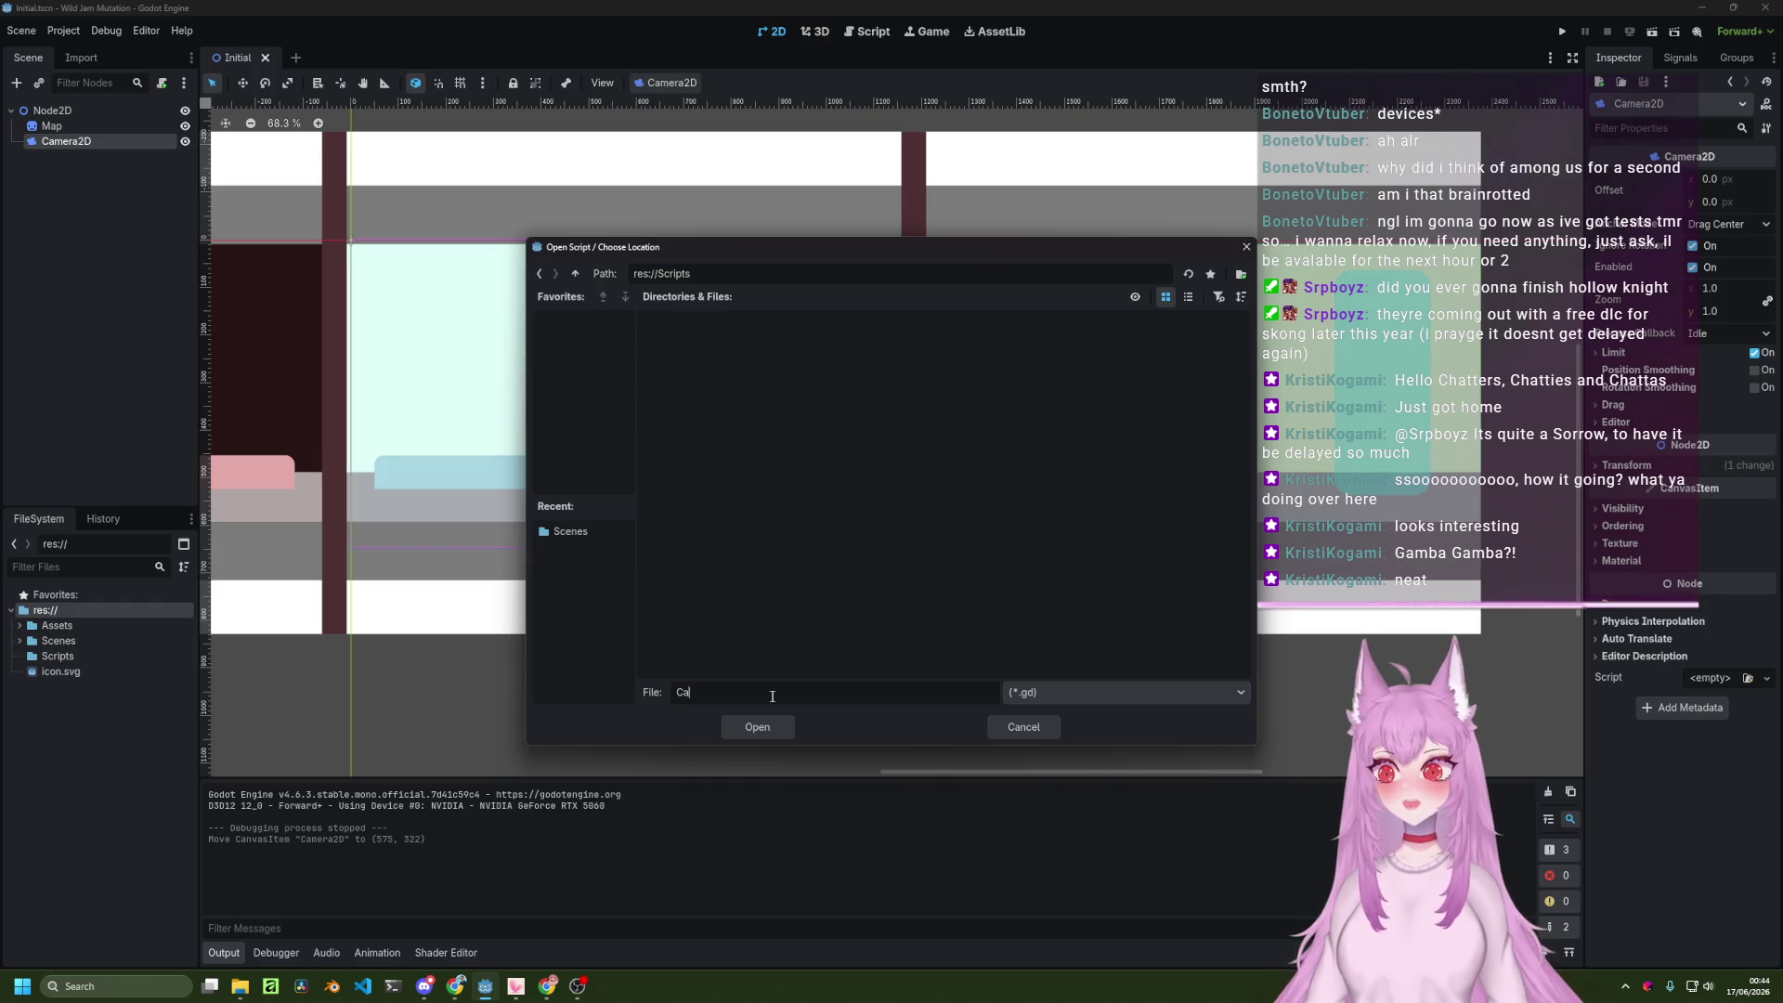
text(meraMovement)
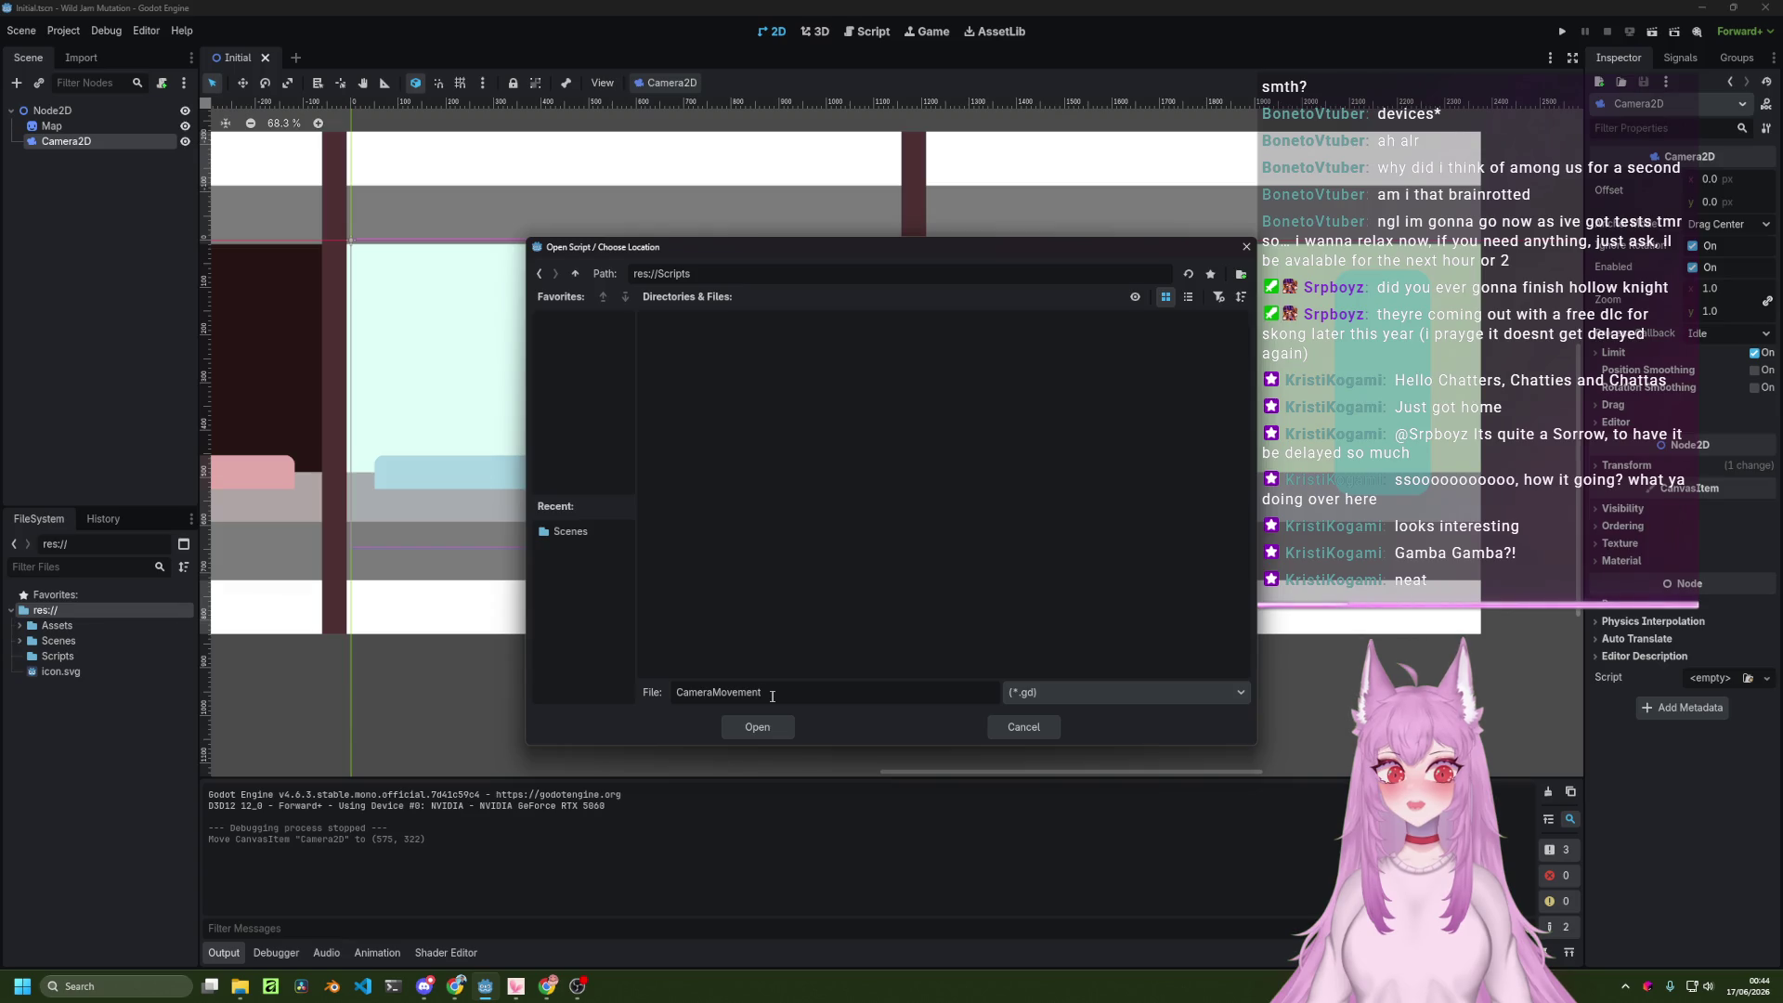
key(Return)
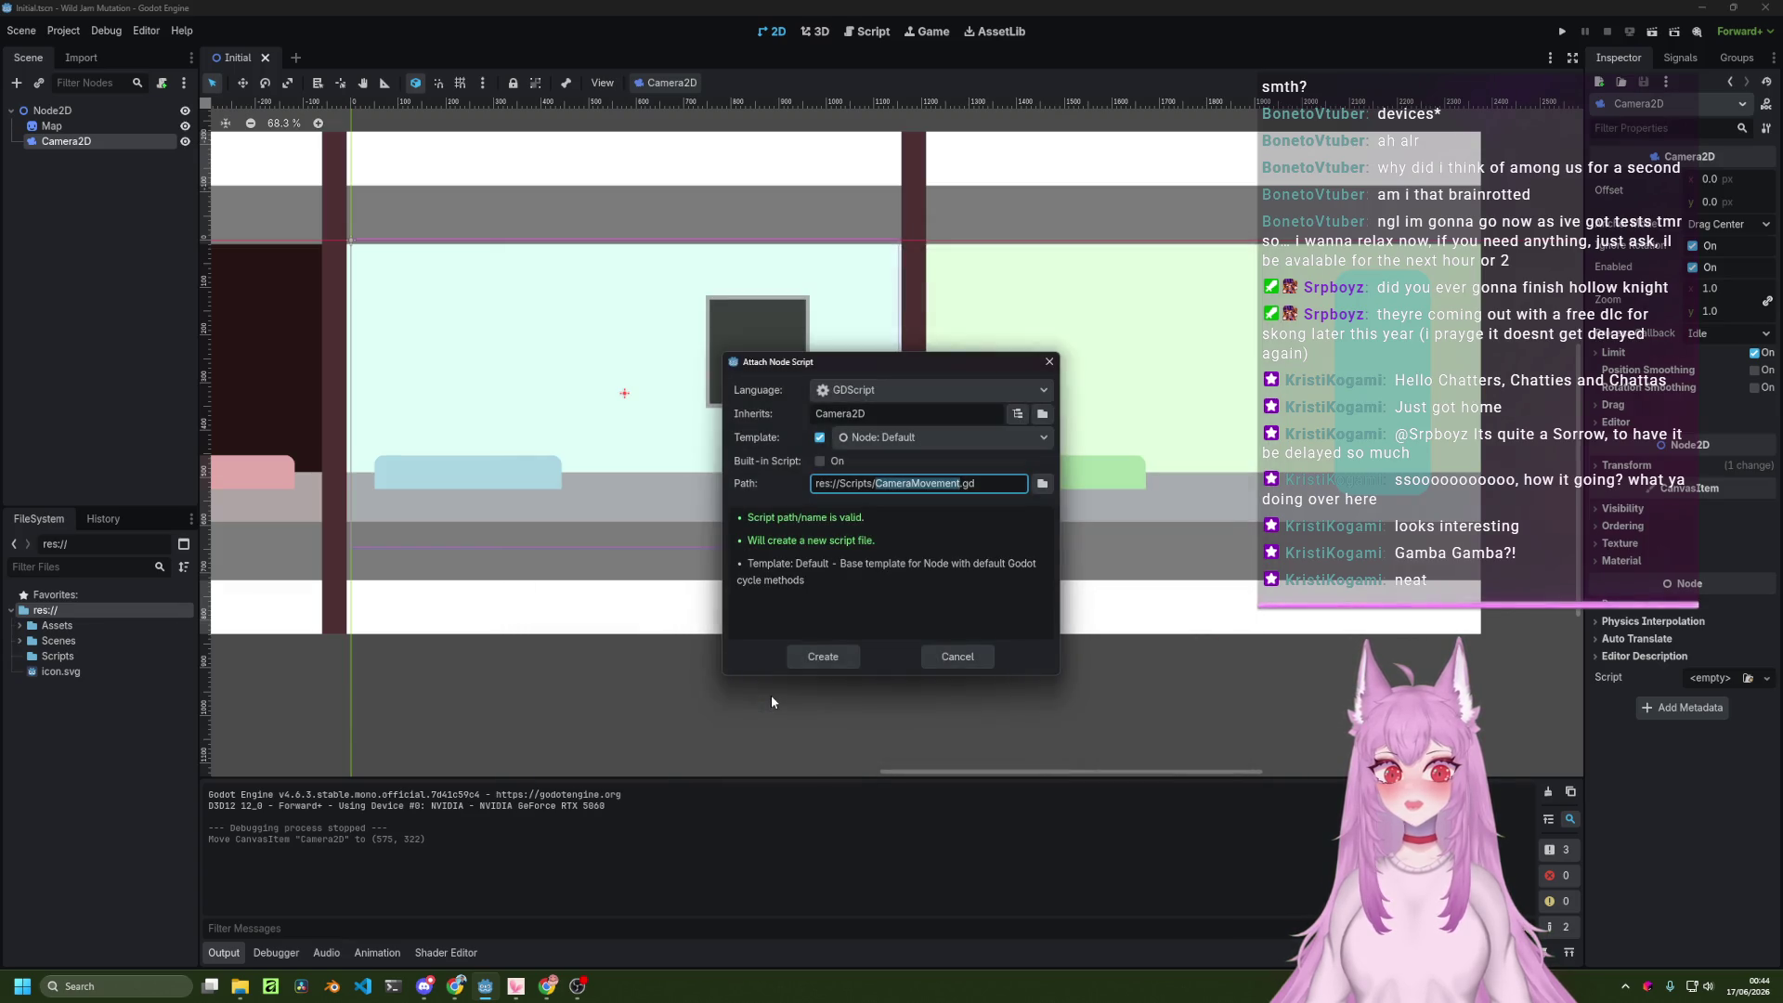
click(836, 658)
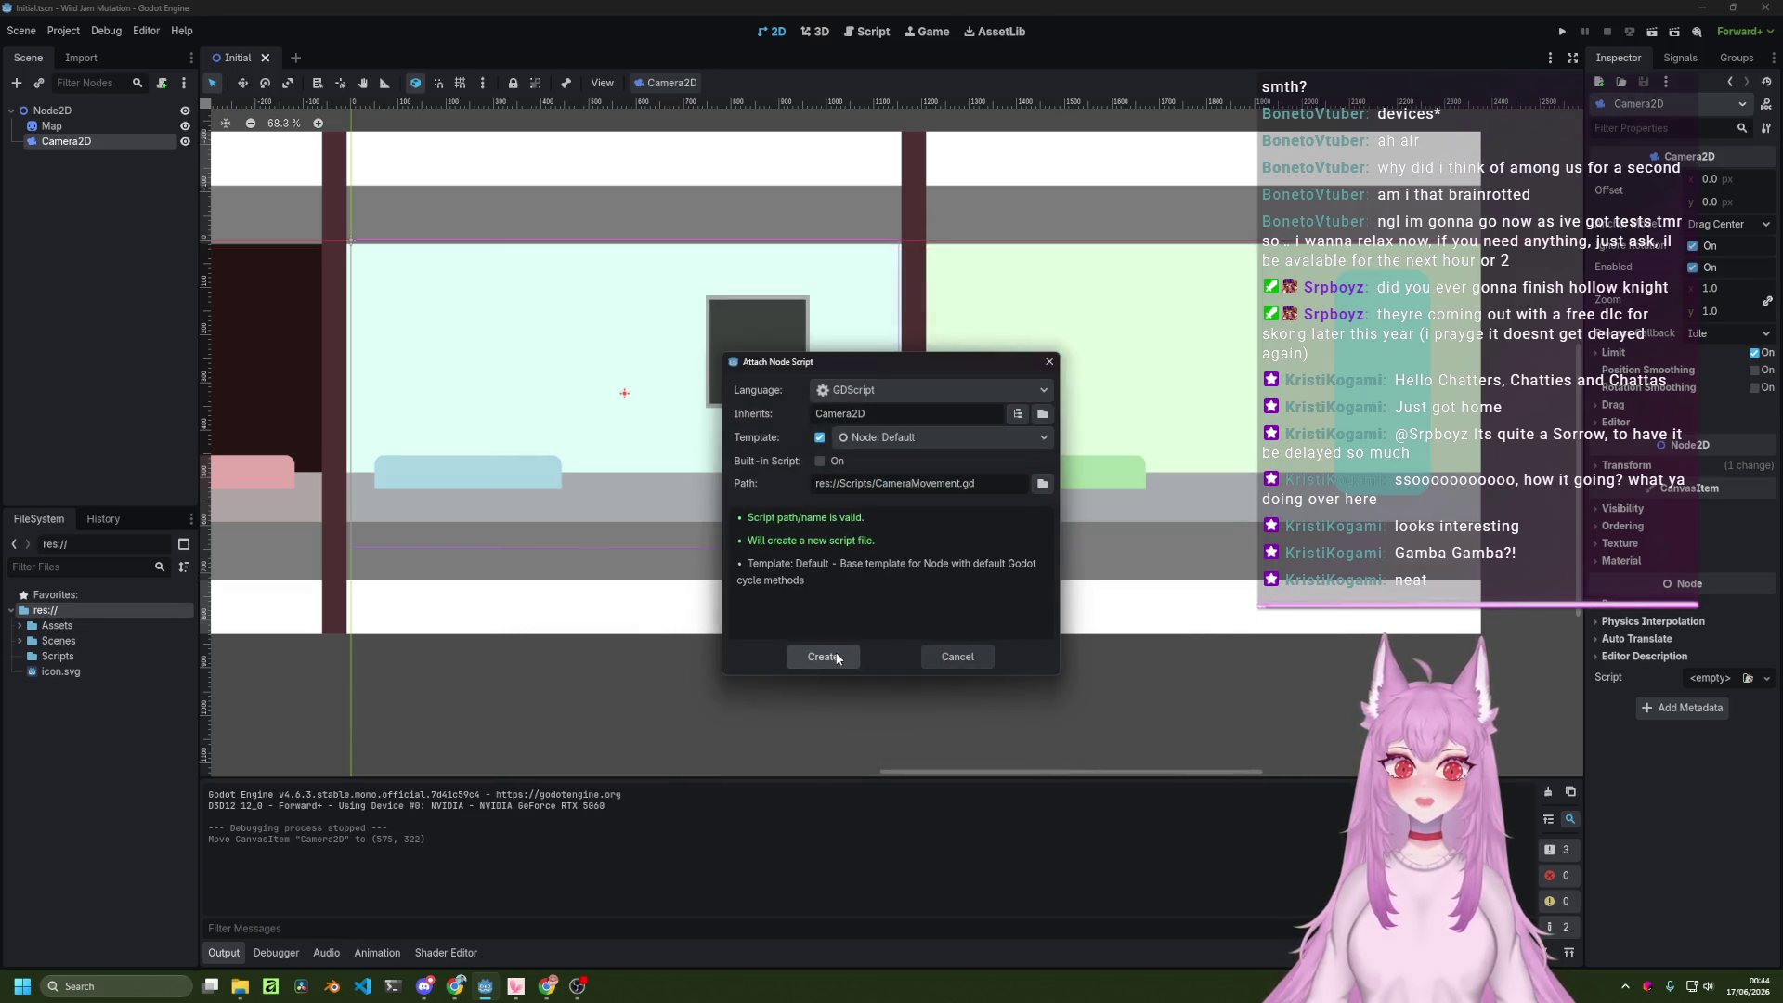
click(836, 658)
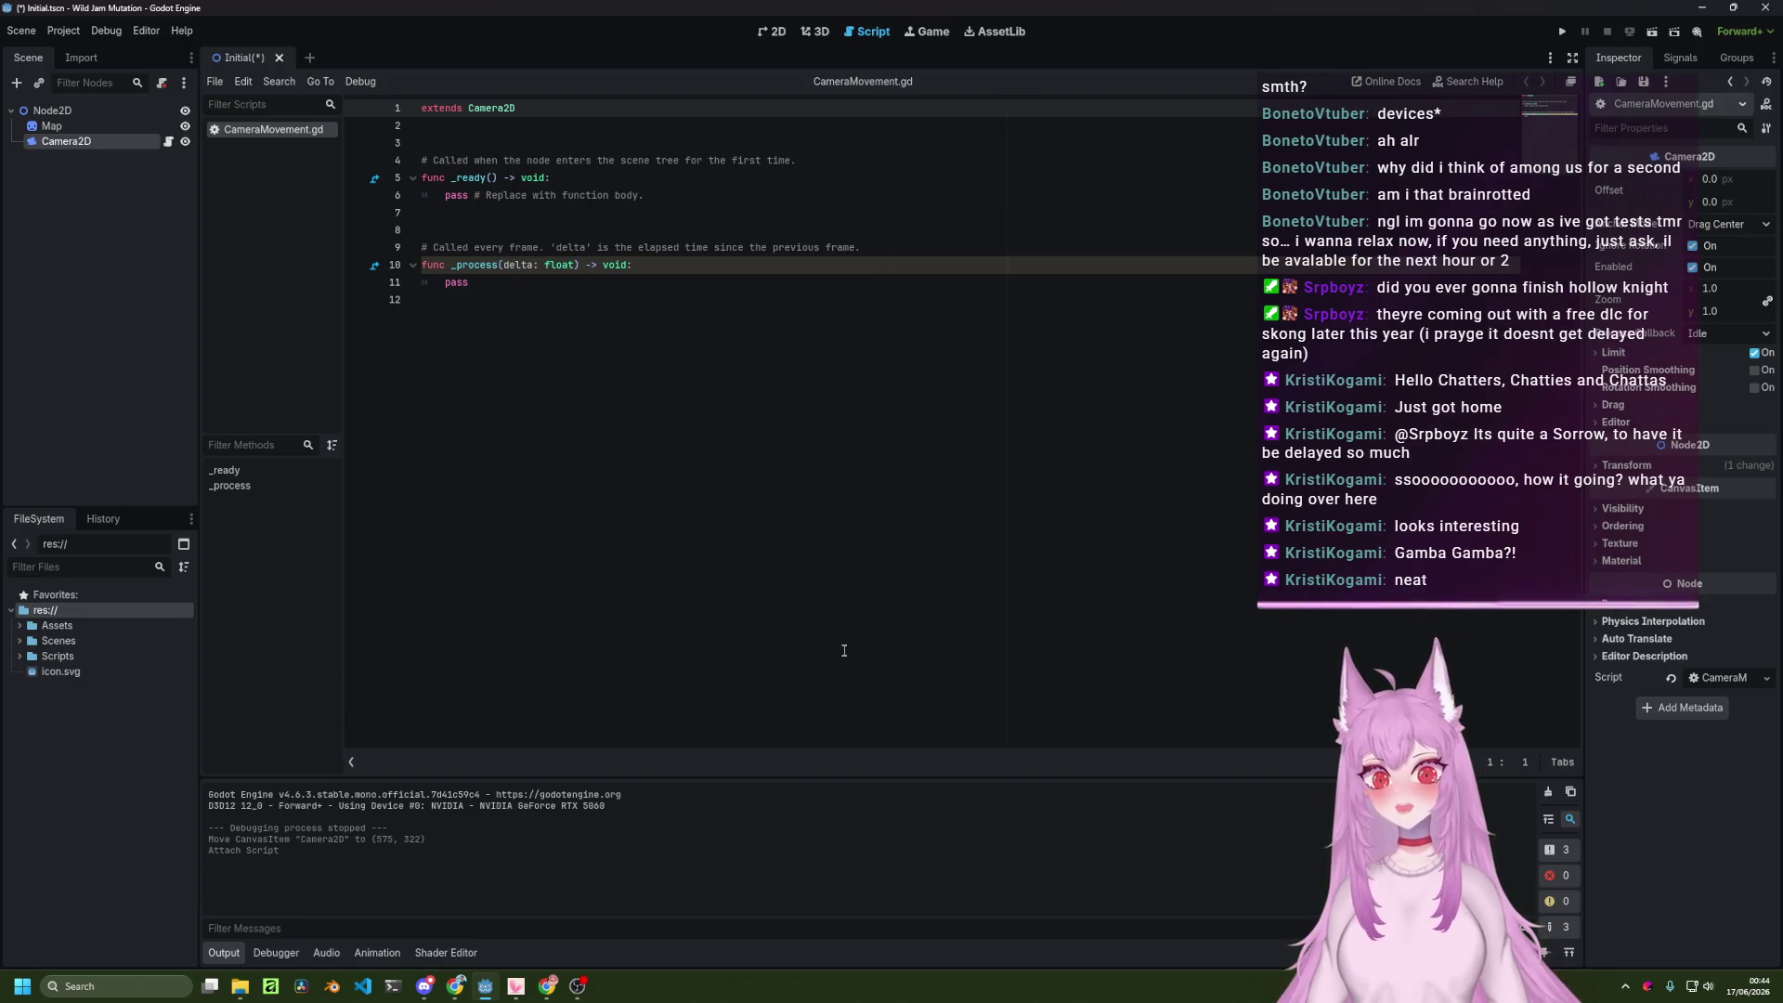
mouse_move(837, 522)
mouse_down()
mouse_move(613, 178)
mouse_move(427, 125)
mouse_up()
click(427, 125)
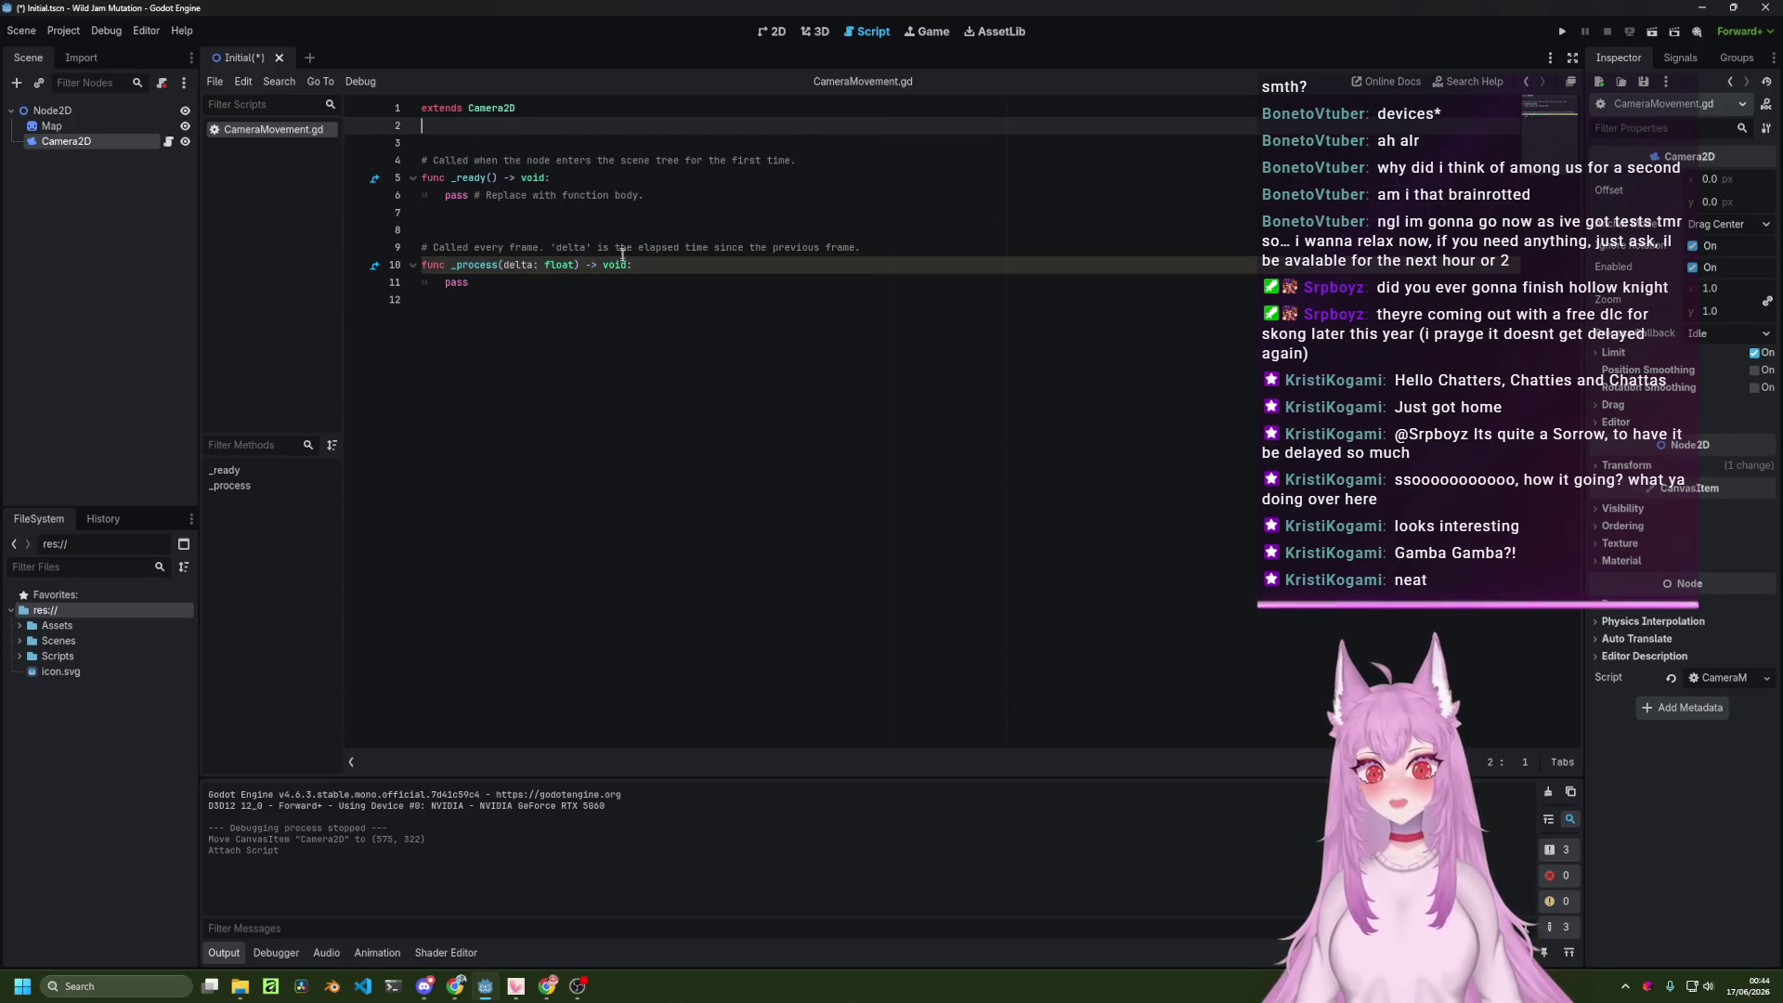
click(544, 988)
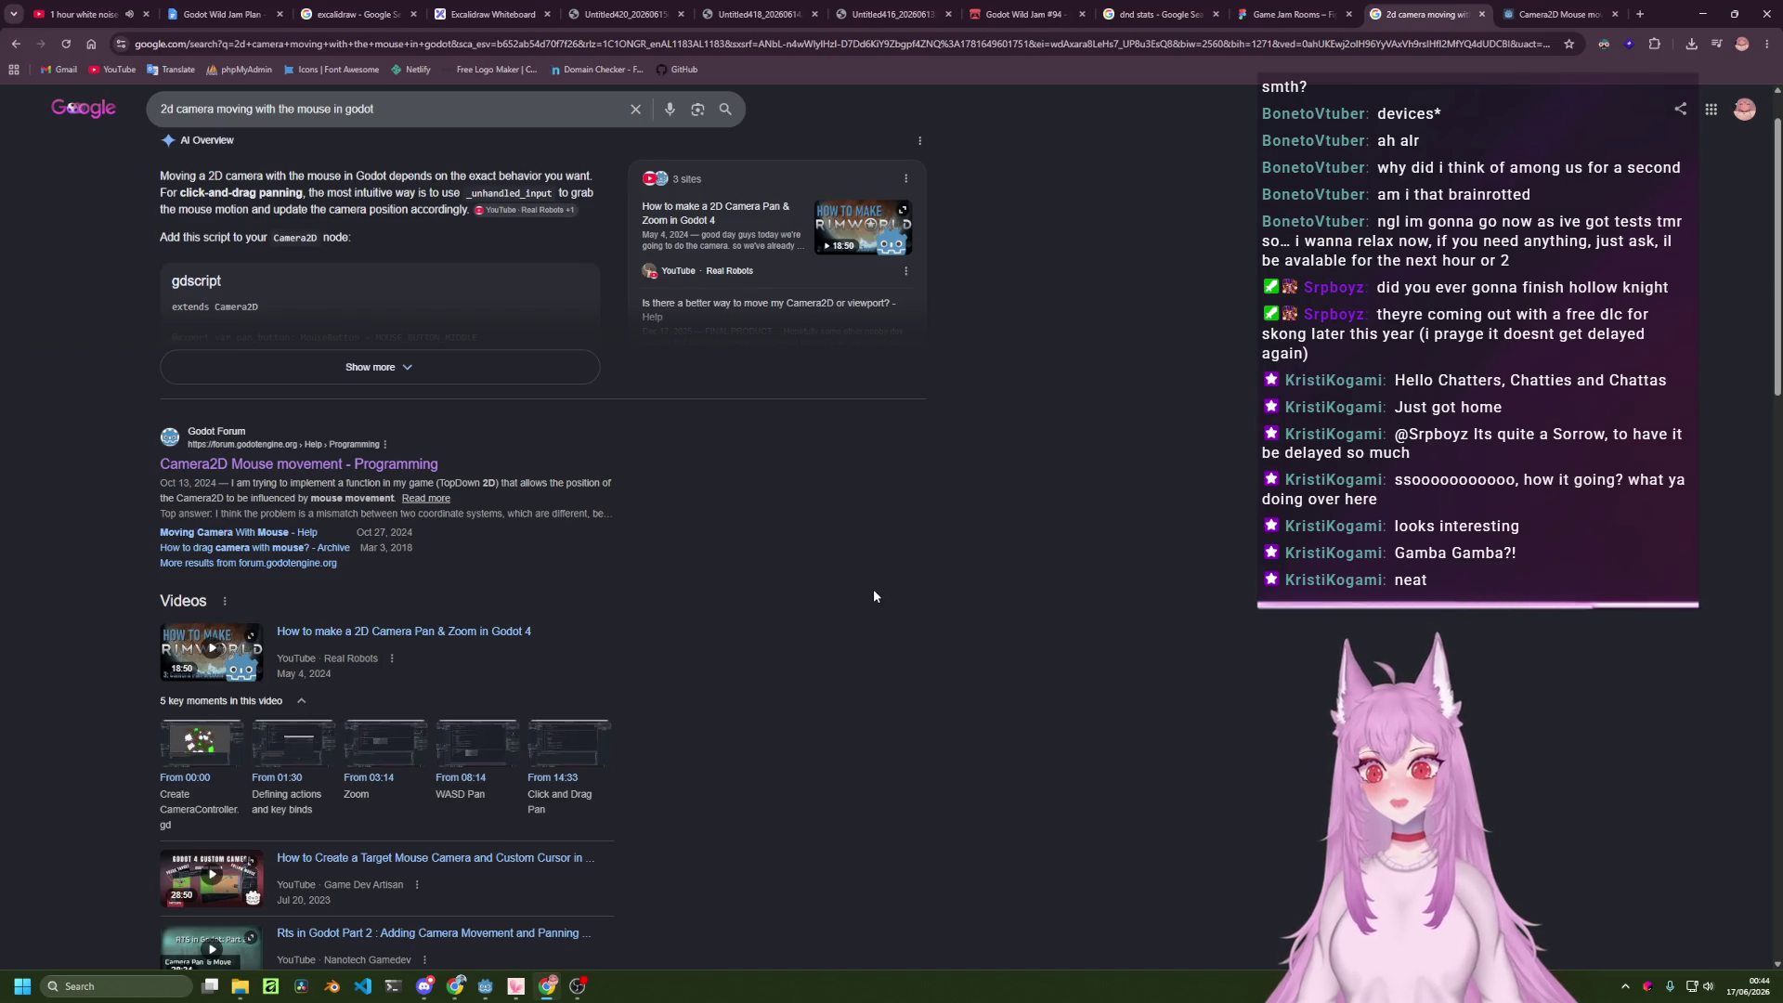
Open the 'How to make a 2d camera follow a mouse' thread in a new tab and read it.
scroll(873, 588, down, 2)
scroll(860, 589, down, 1)
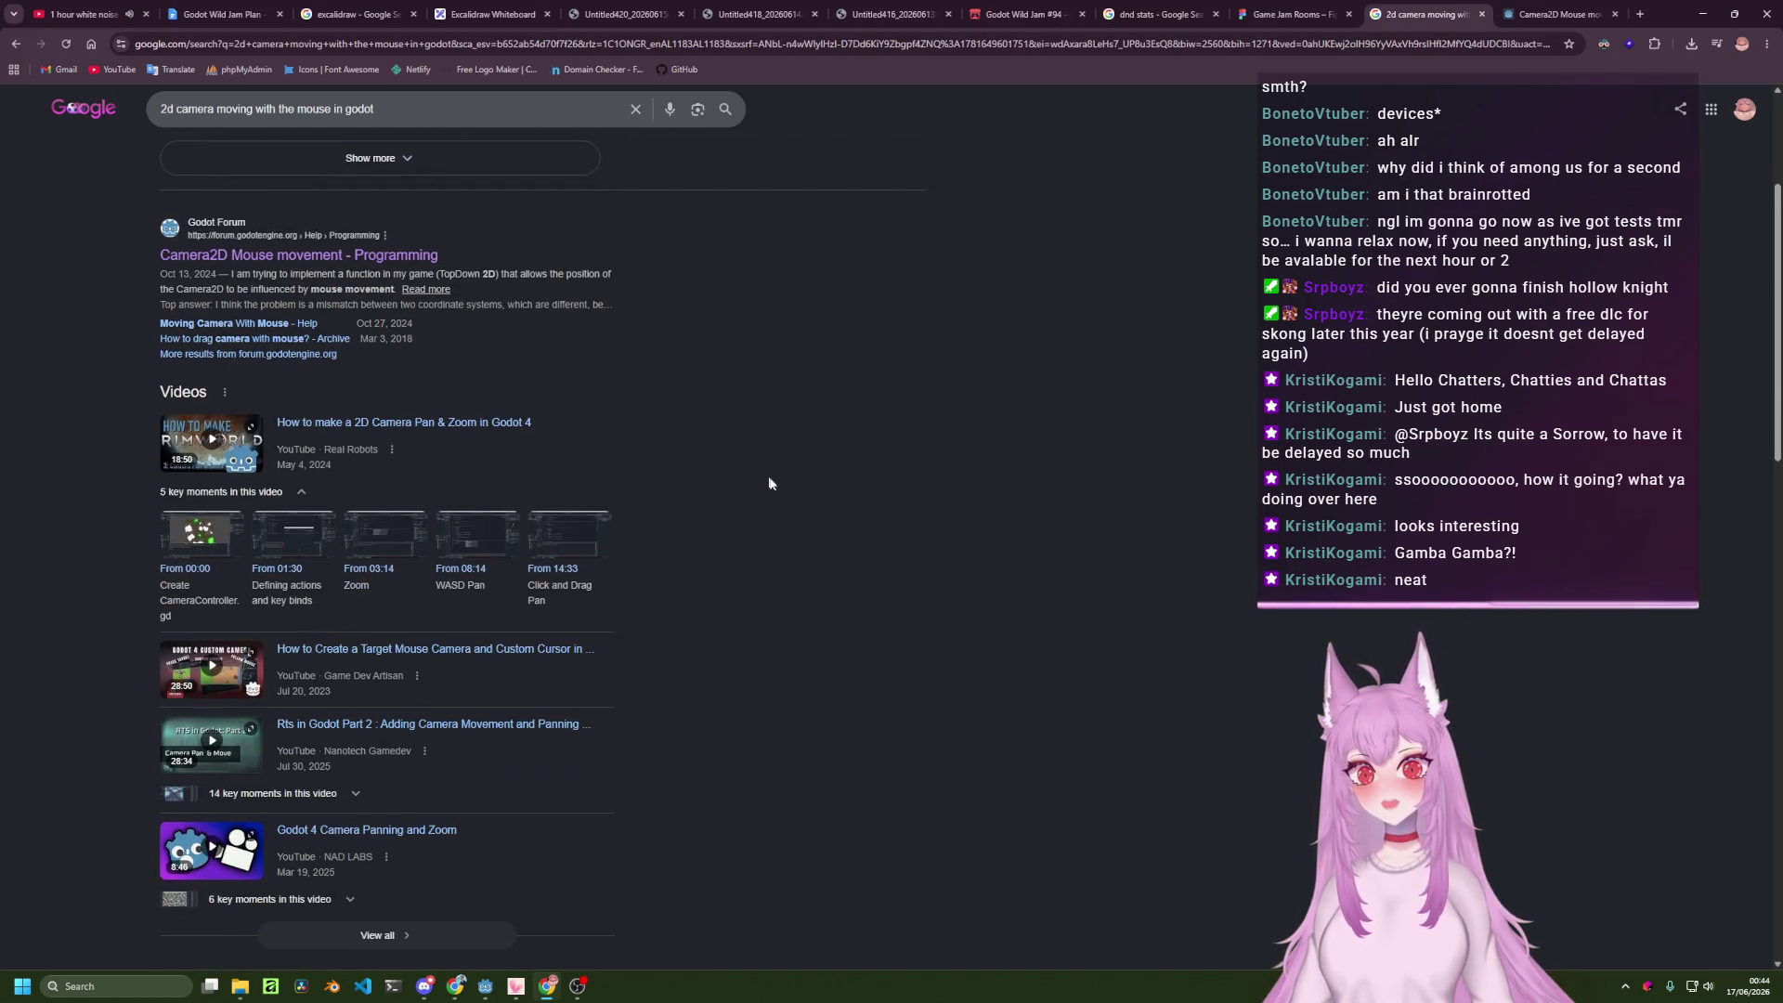
scroll(797, 542, down, 5)
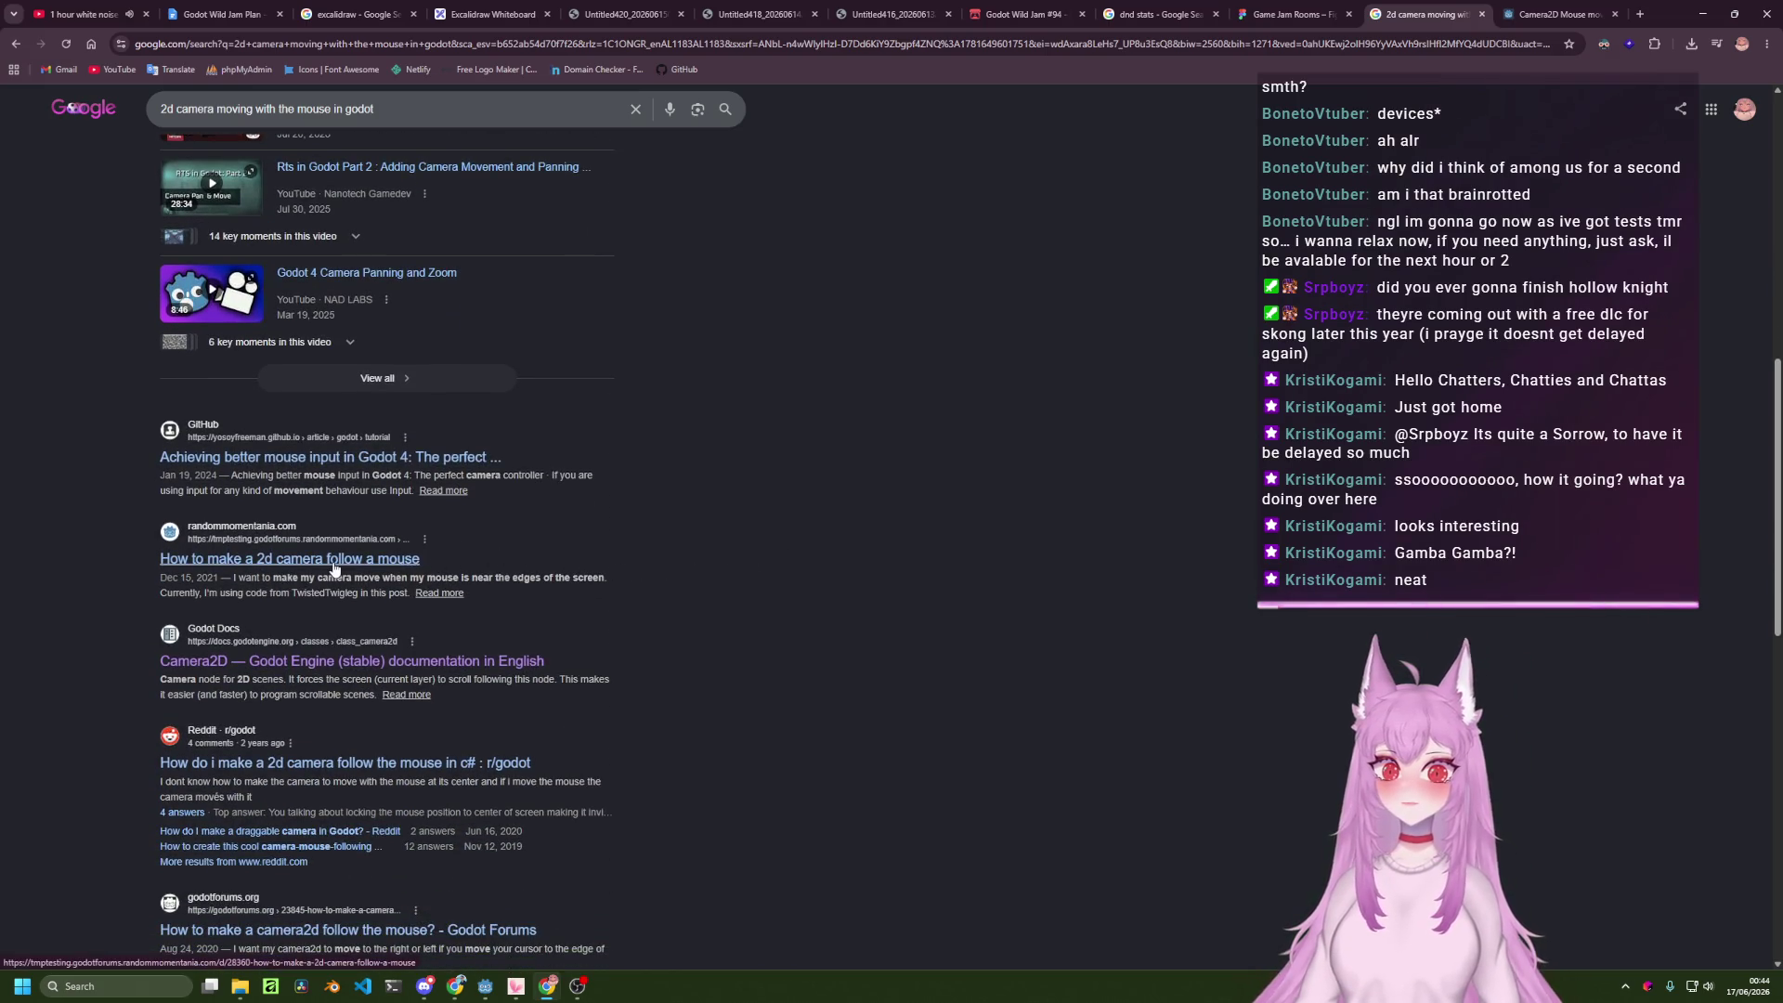
middle_click(409, 559)
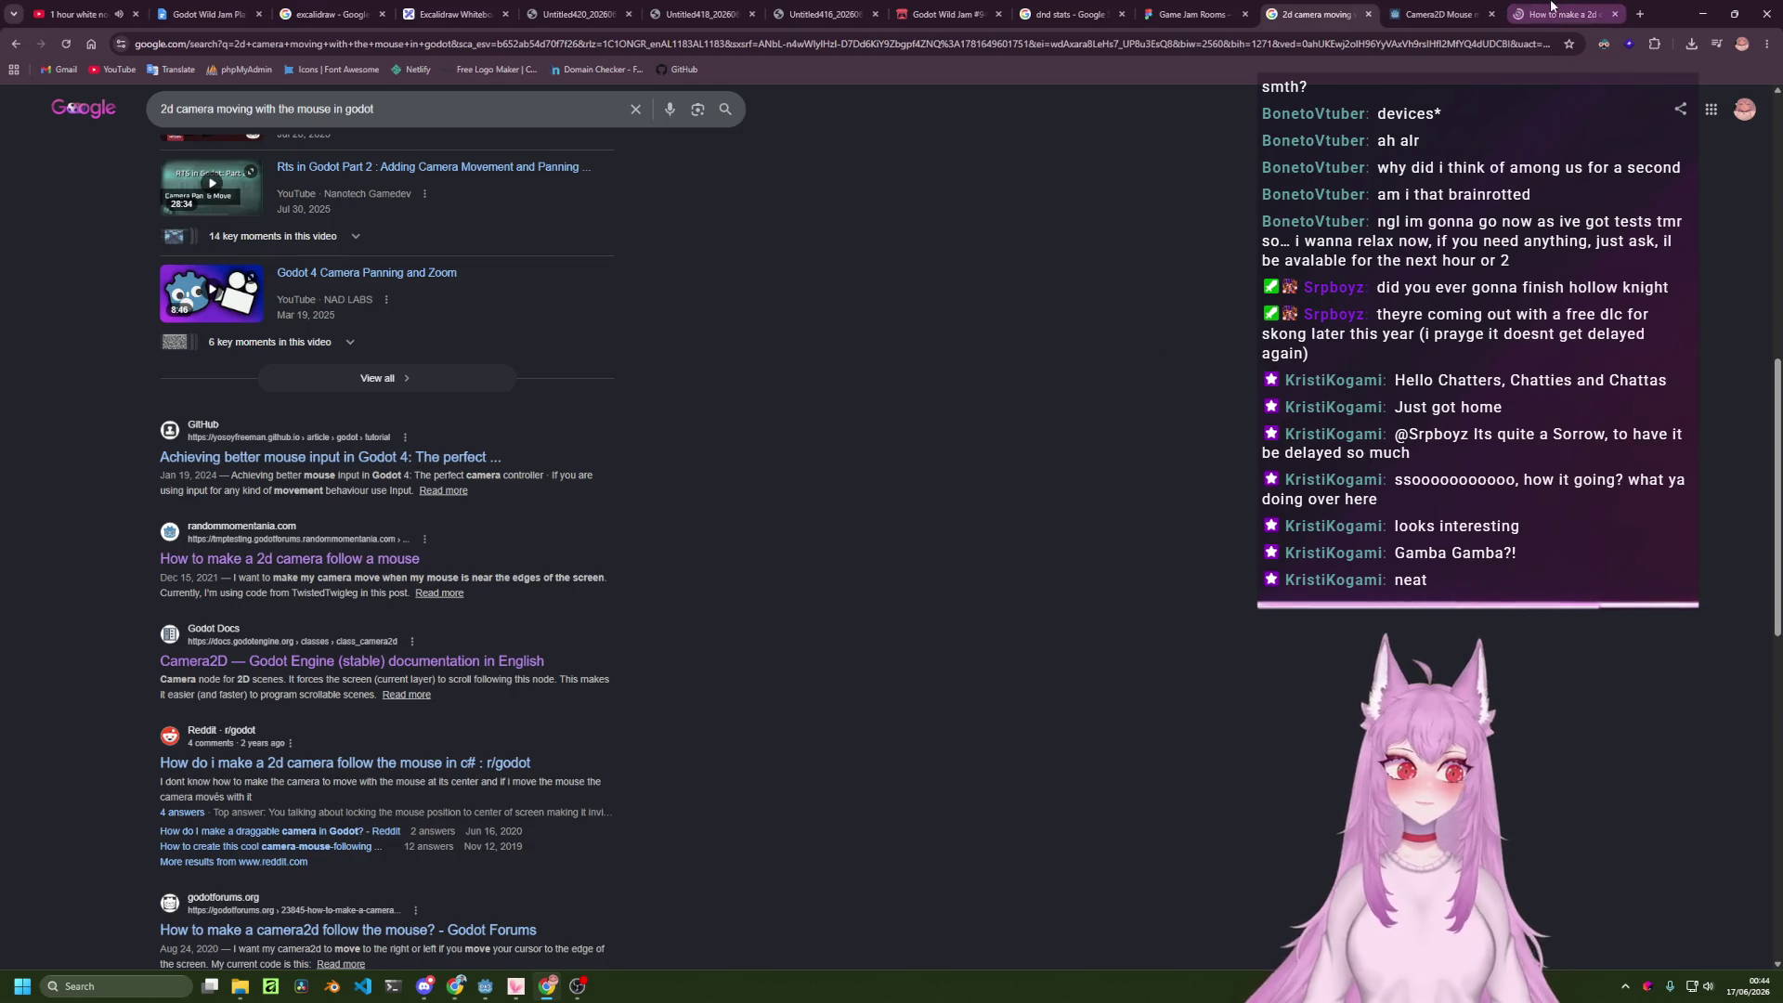
click(1564, 14)
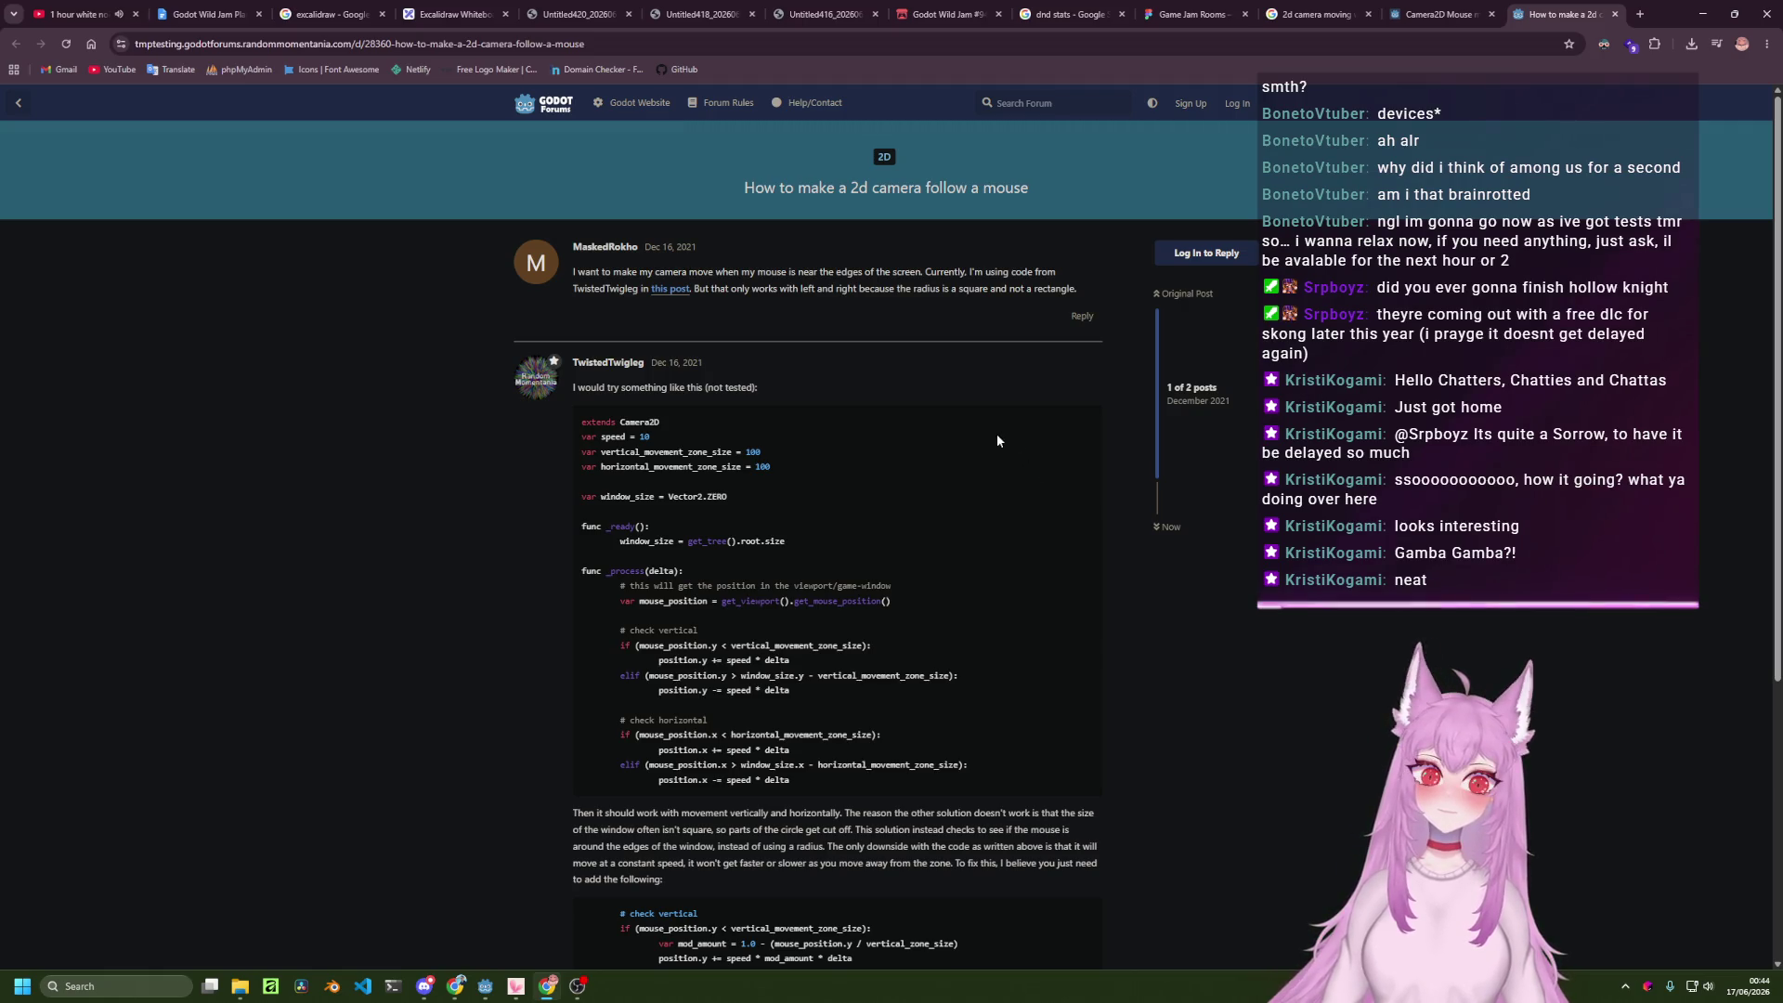
scroll(861, 520, down, 3)
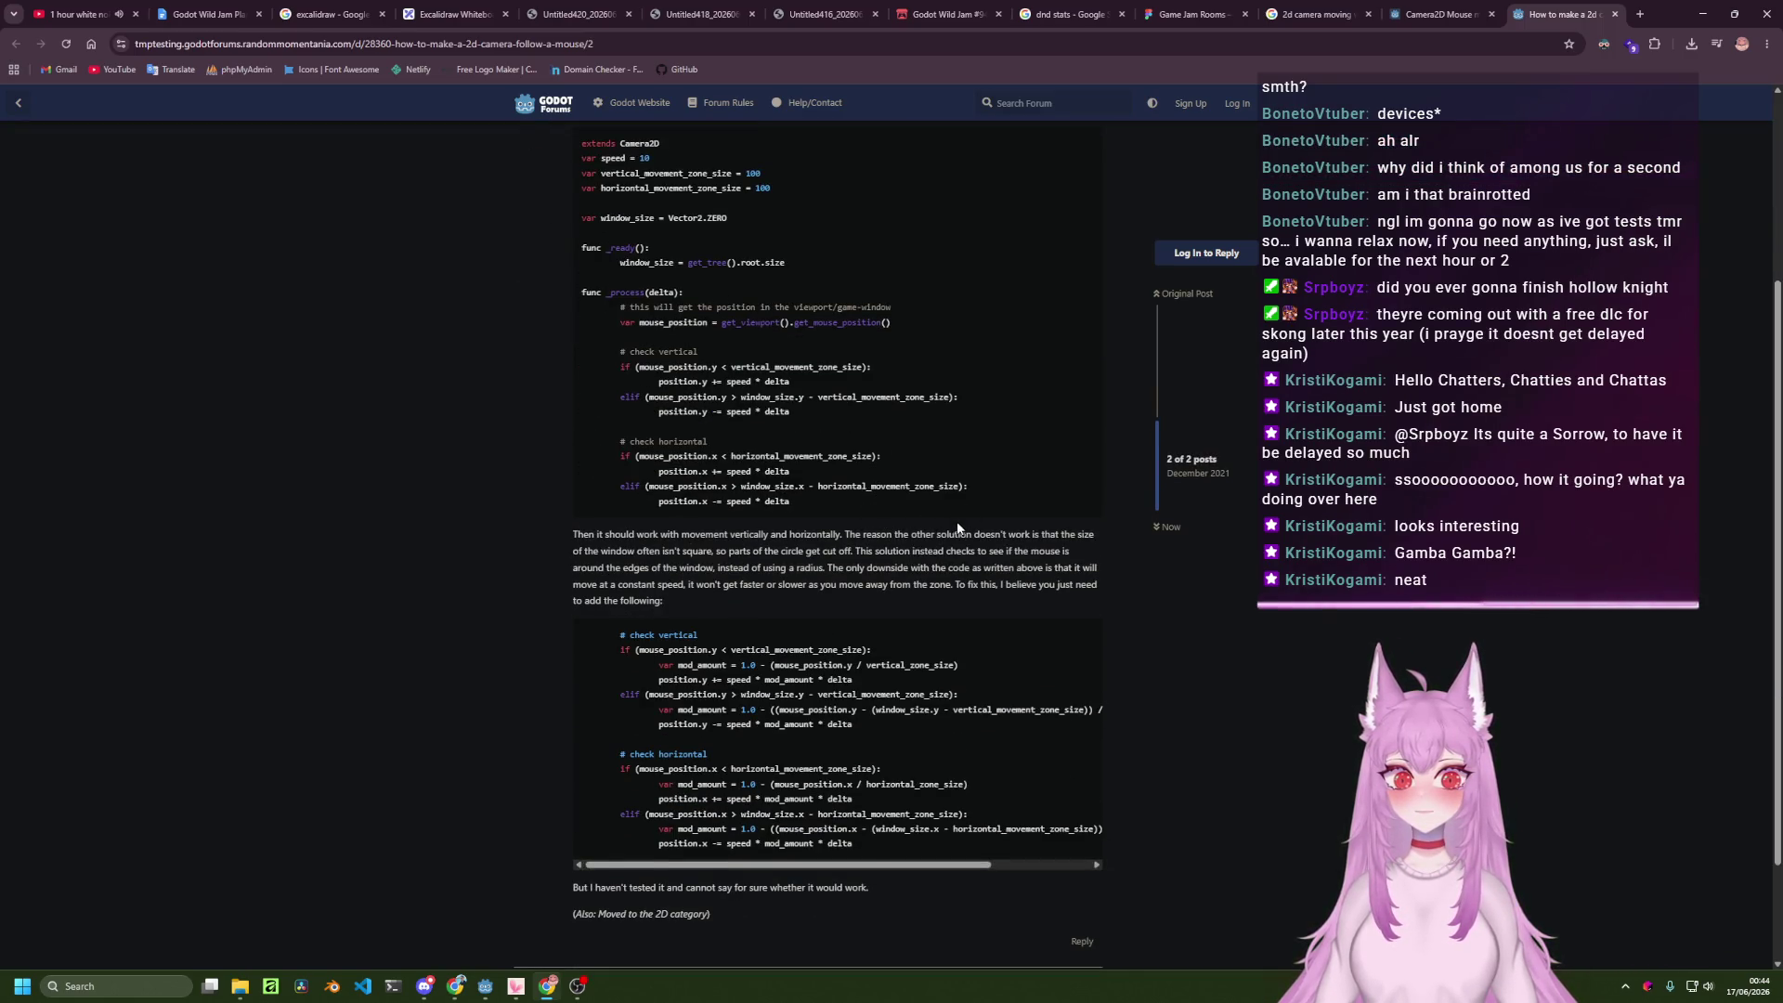
scroll(942, 537, up, 3)
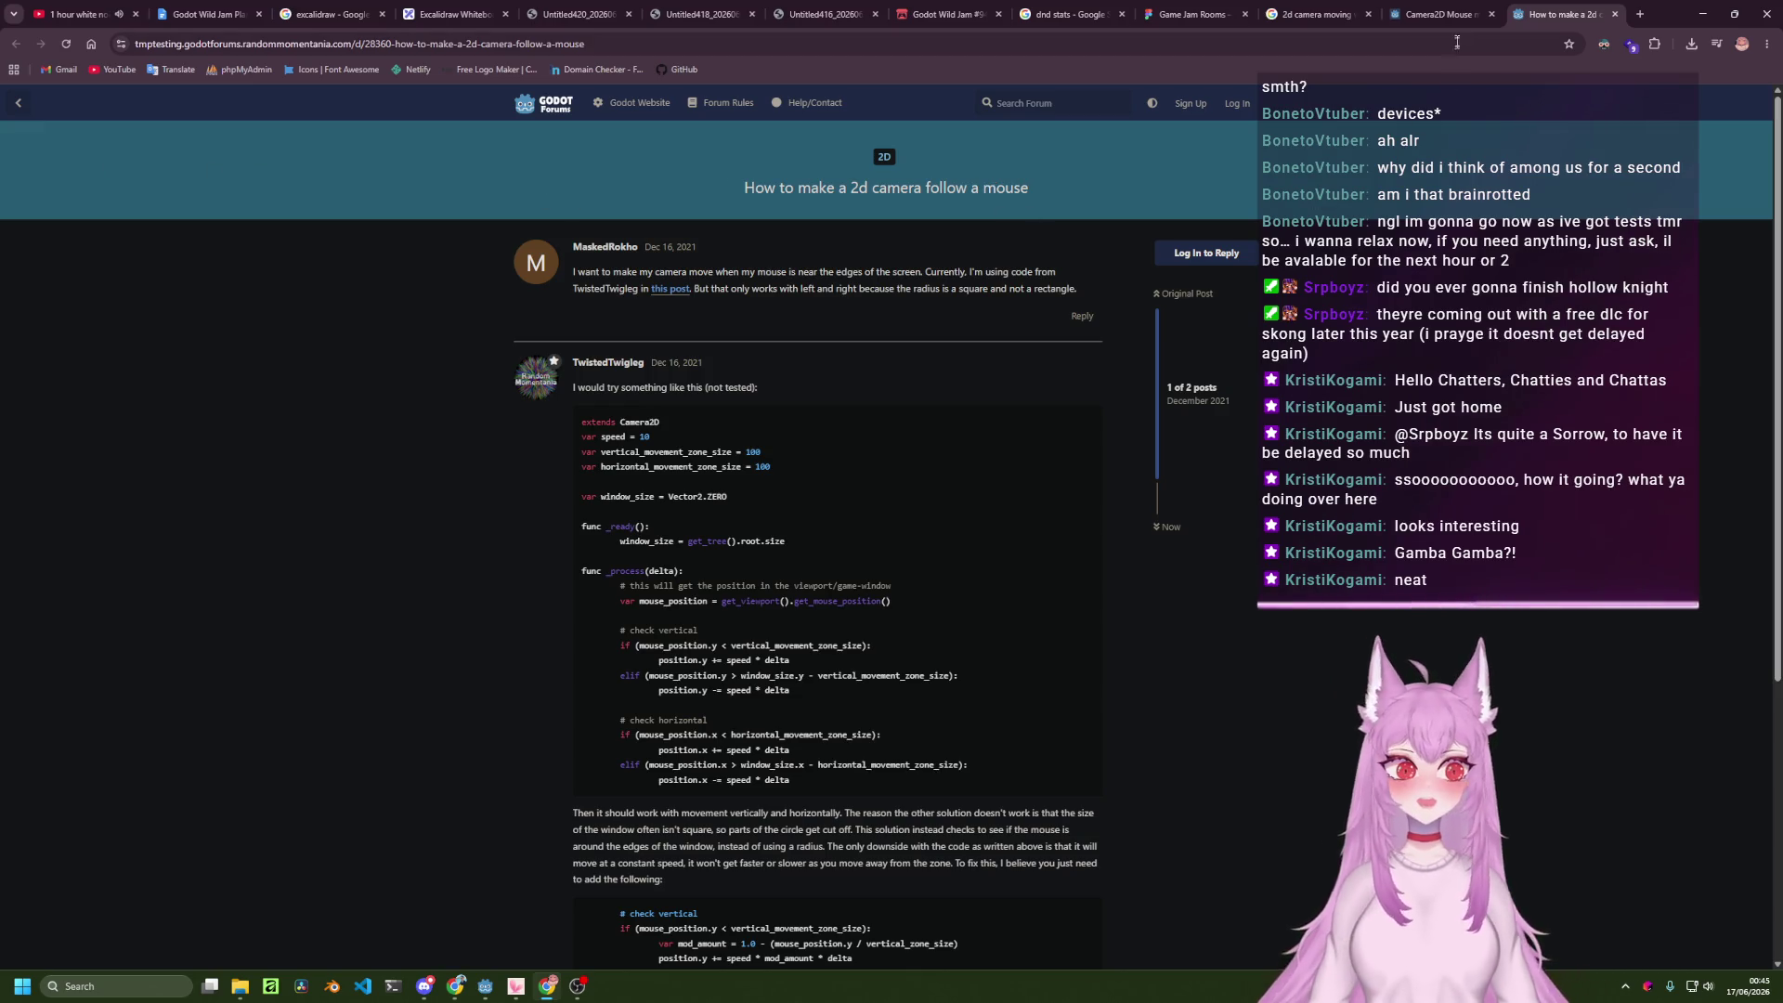
Look over the Reddit post about the camera following the mouse, close it, and return to Google.
click(1439, 14)
click(1313, 14)
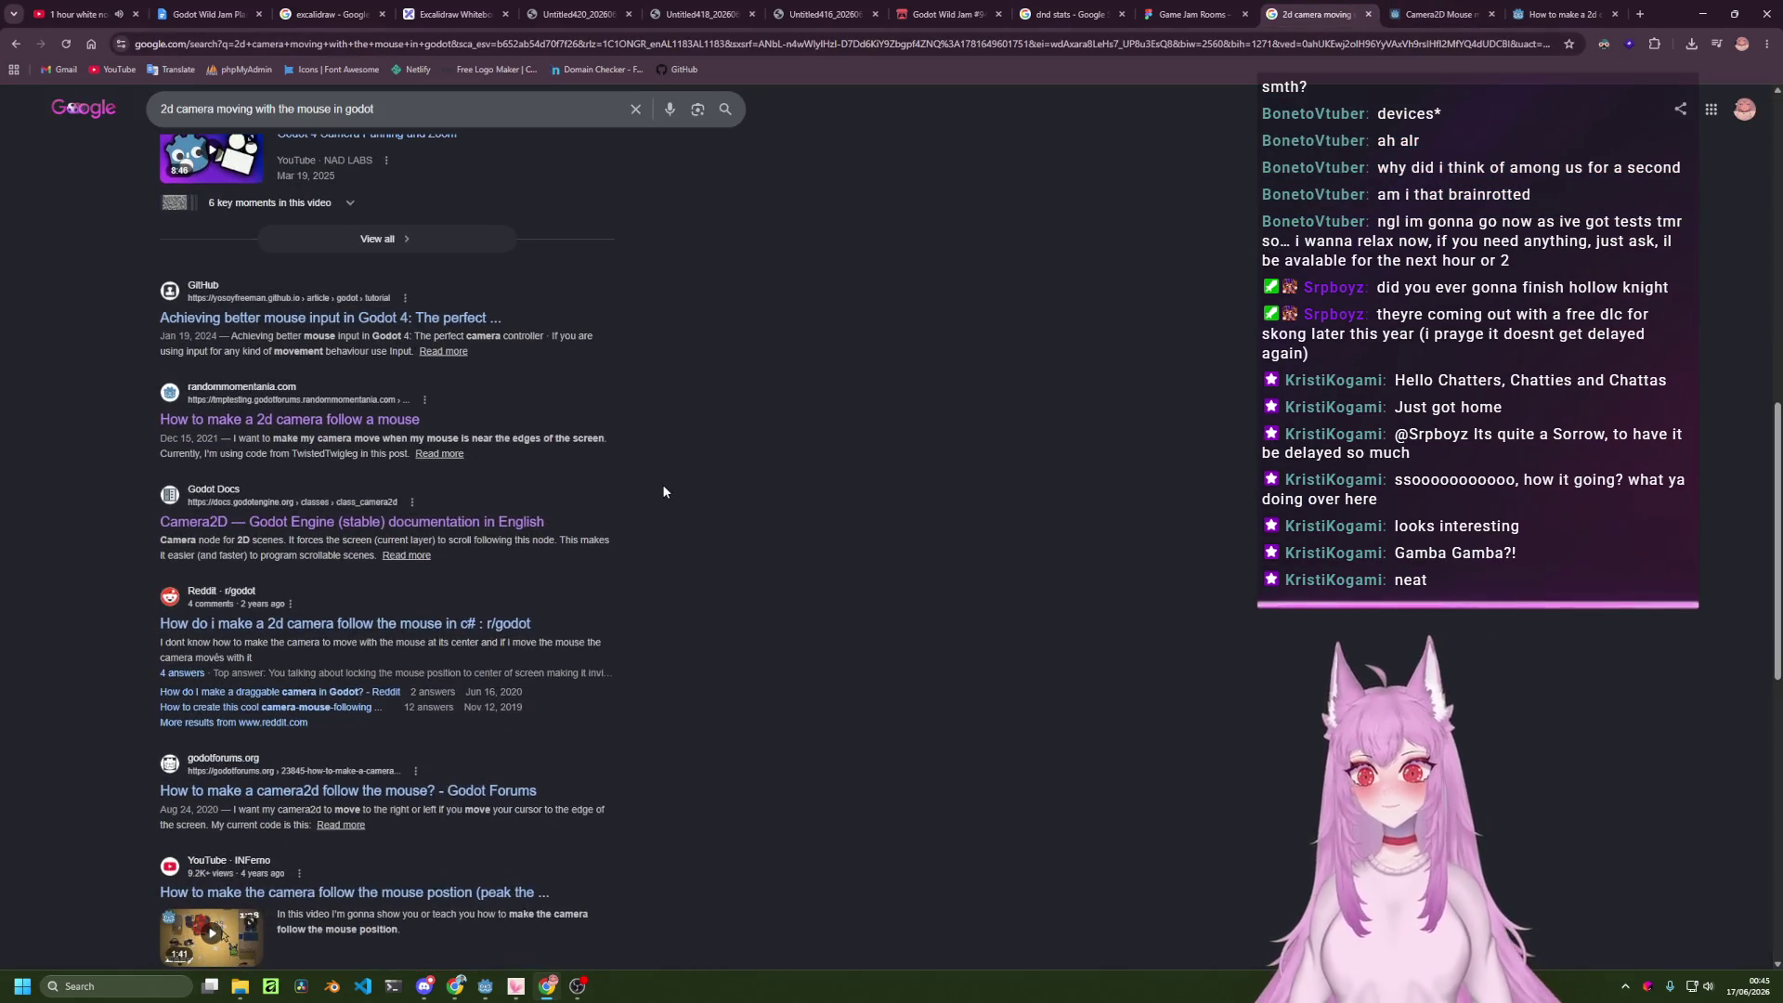
click(476, 624)
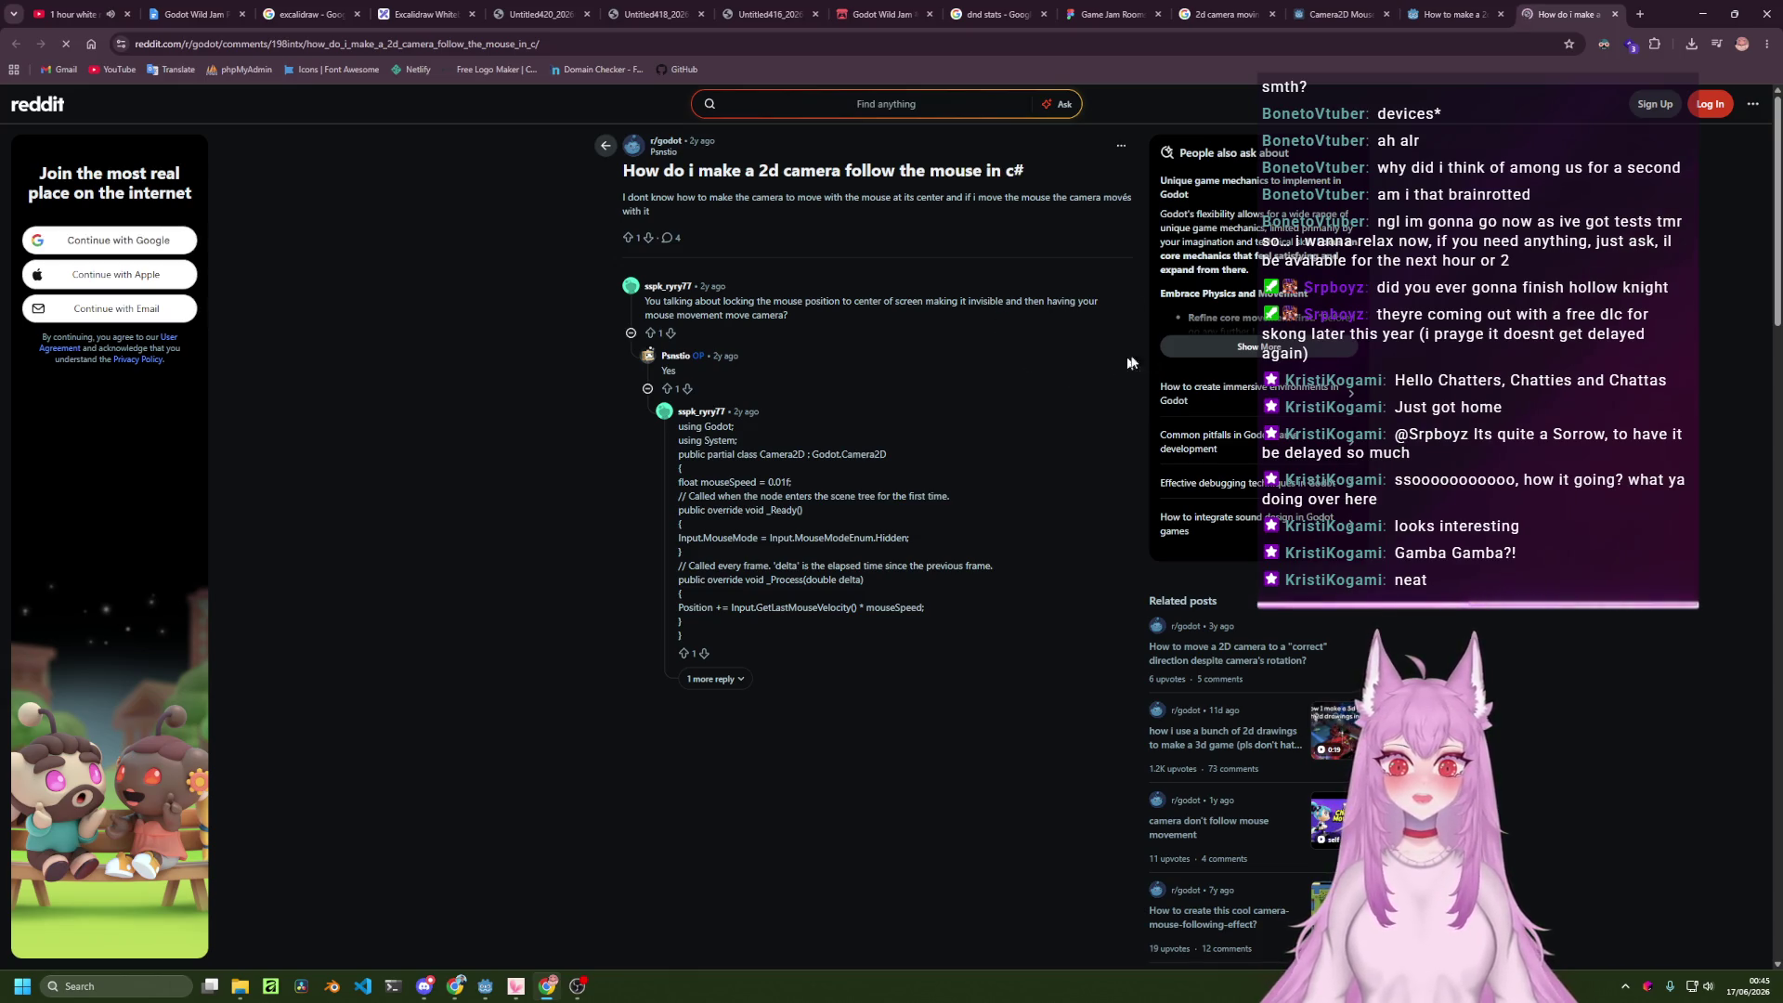
click(1615, 14)
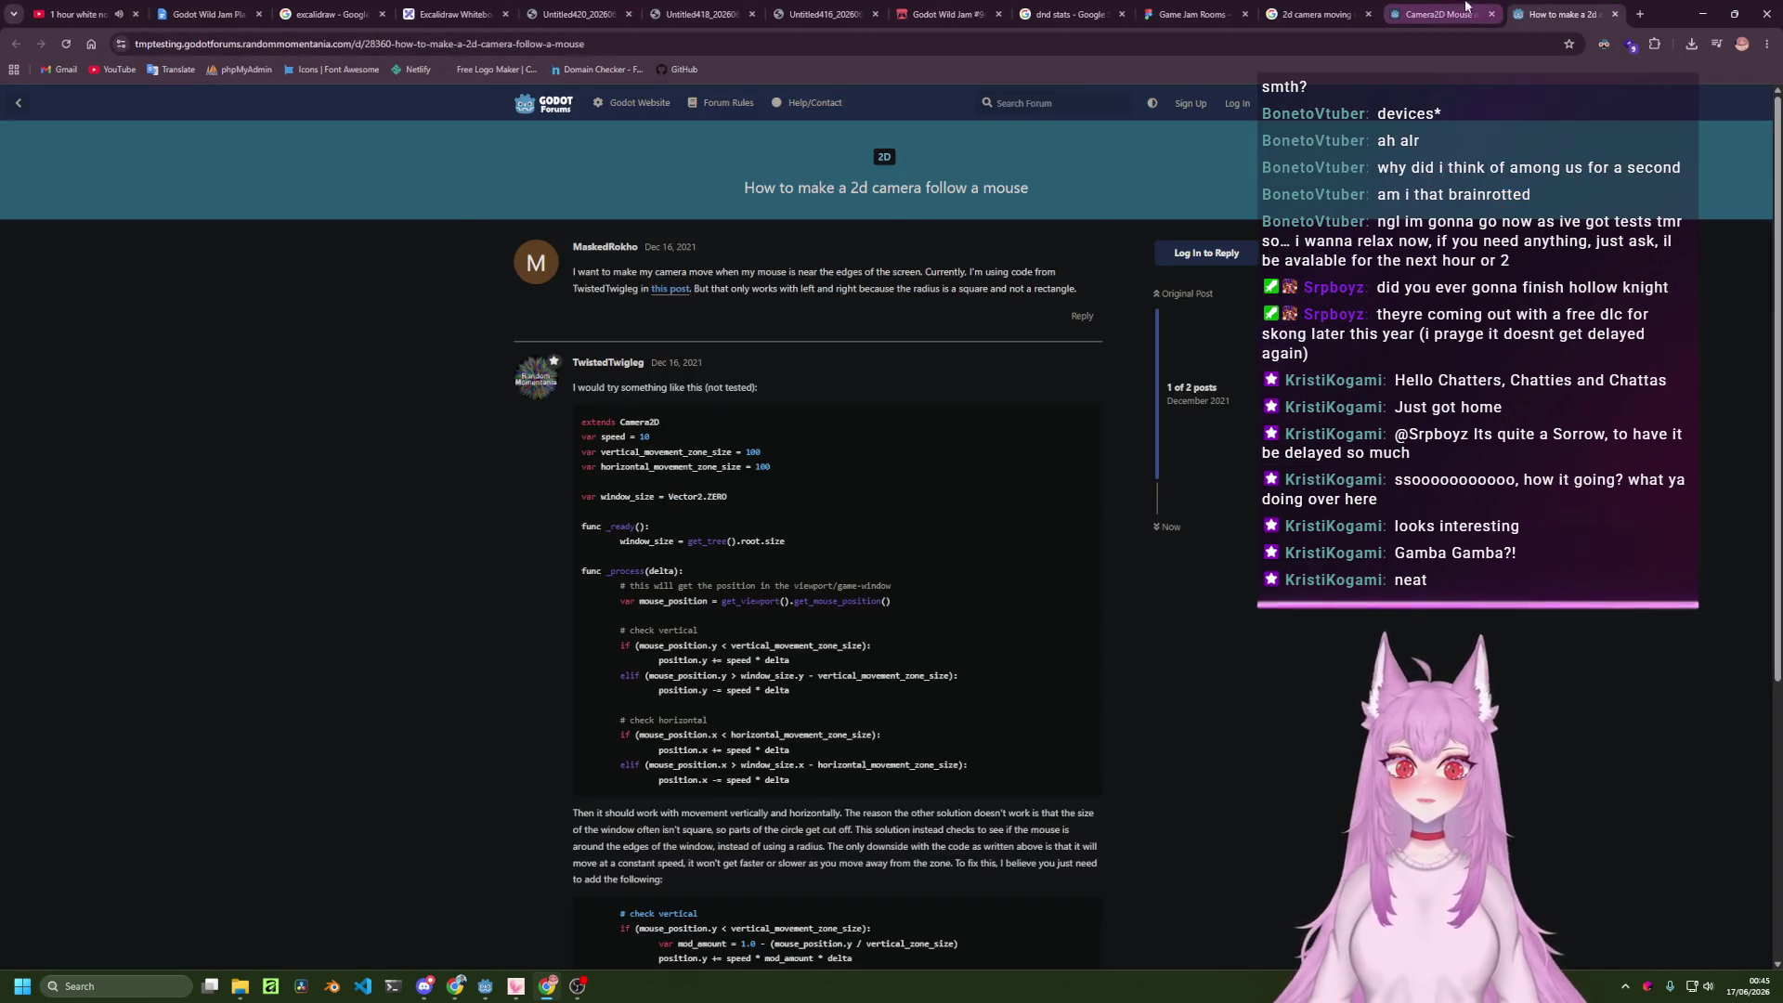
click(1435, 14)
click(1317, 14)
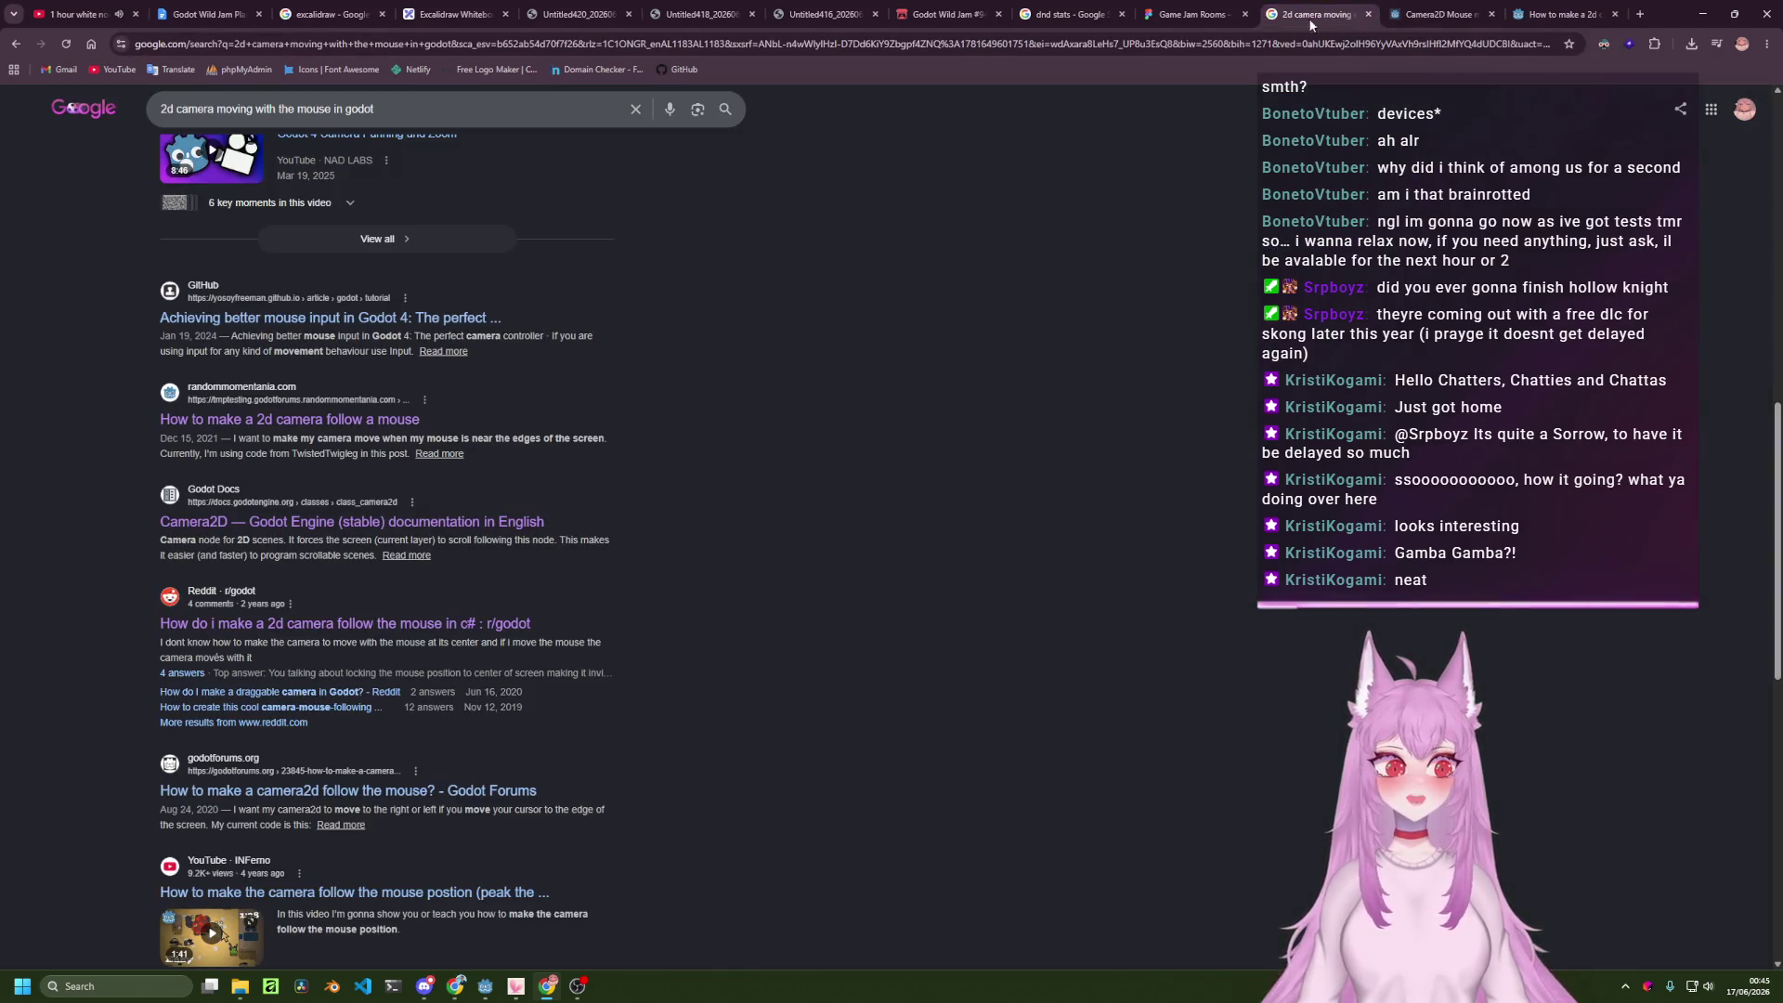
Browse further down the Google results, briefly expanding the first related question.
scroll(790, 538, down, 2)
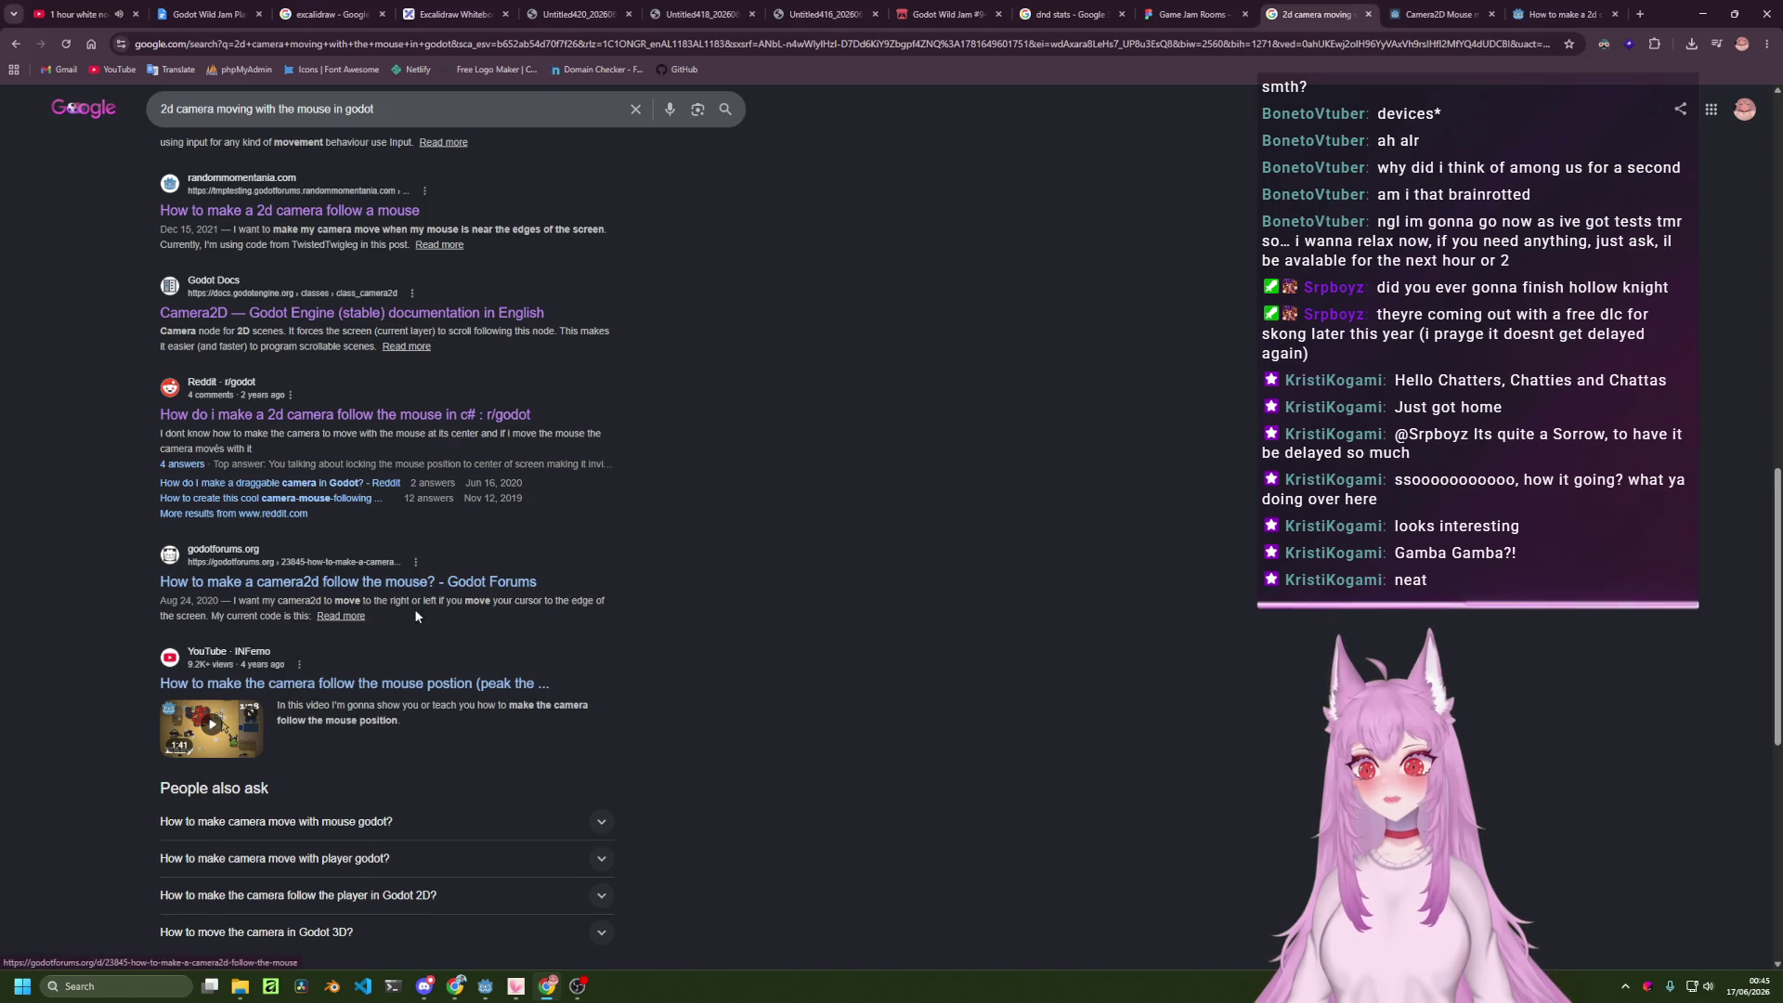
scroll(414, 609, down, 2)
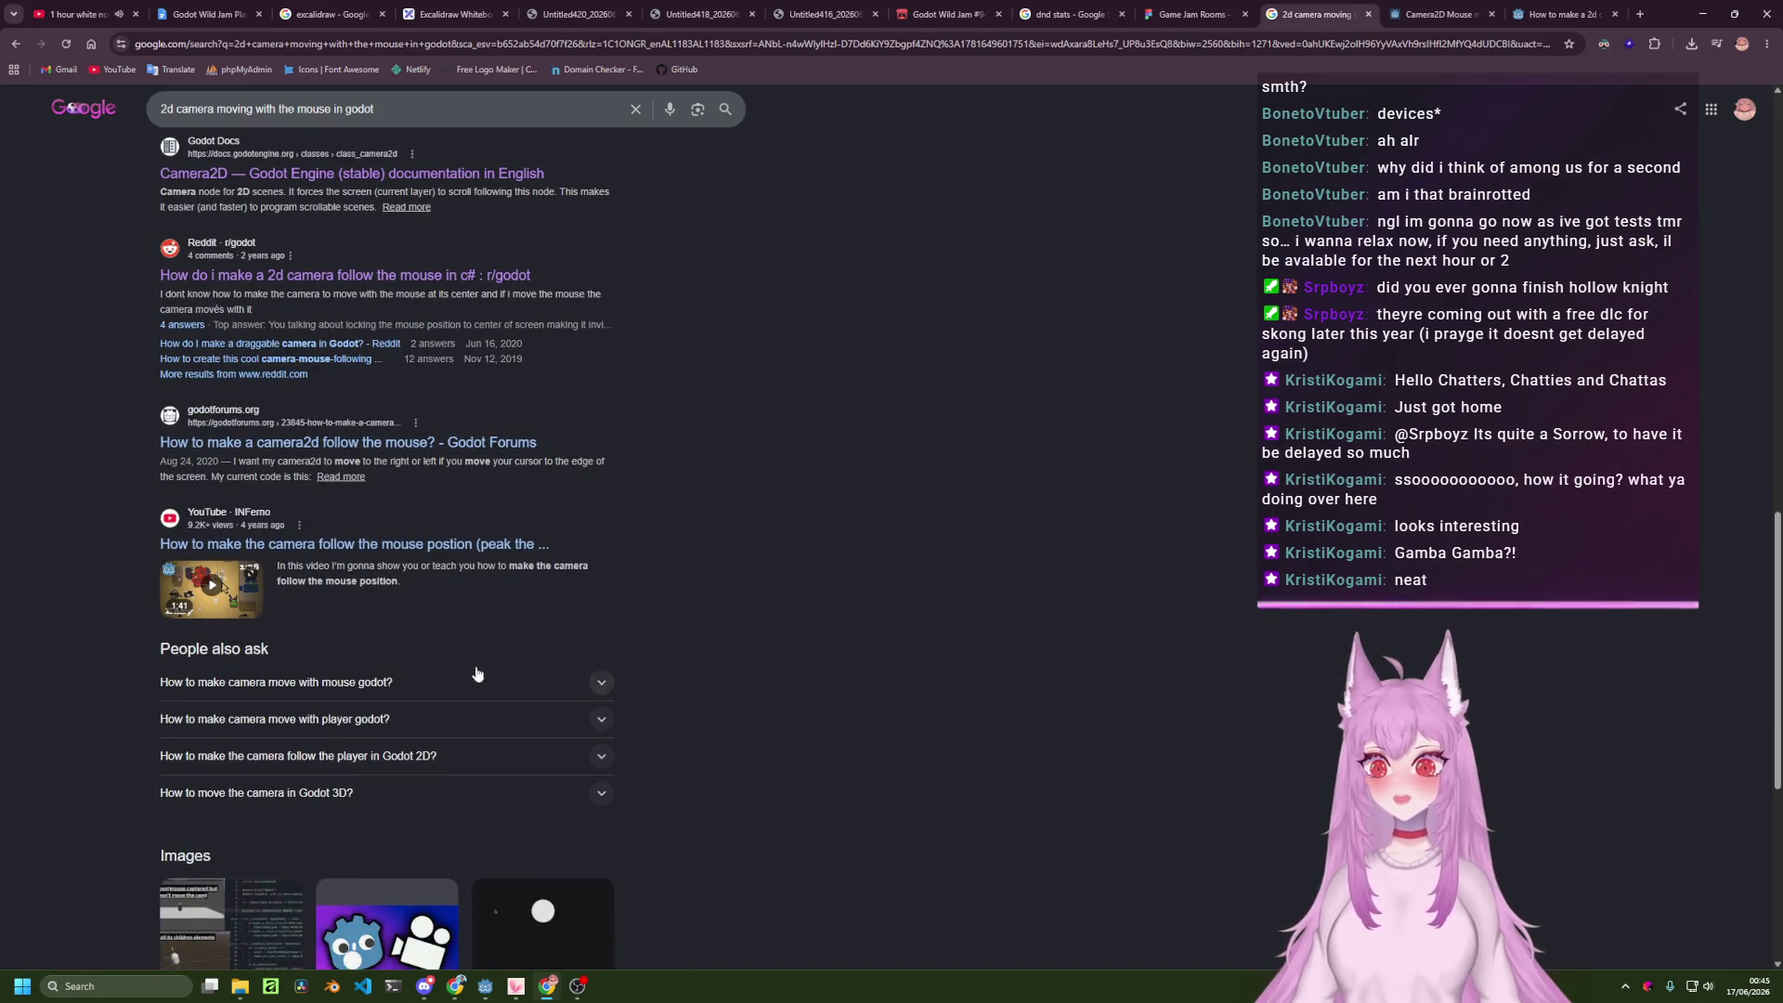
scroll(501, 650, down, 2)
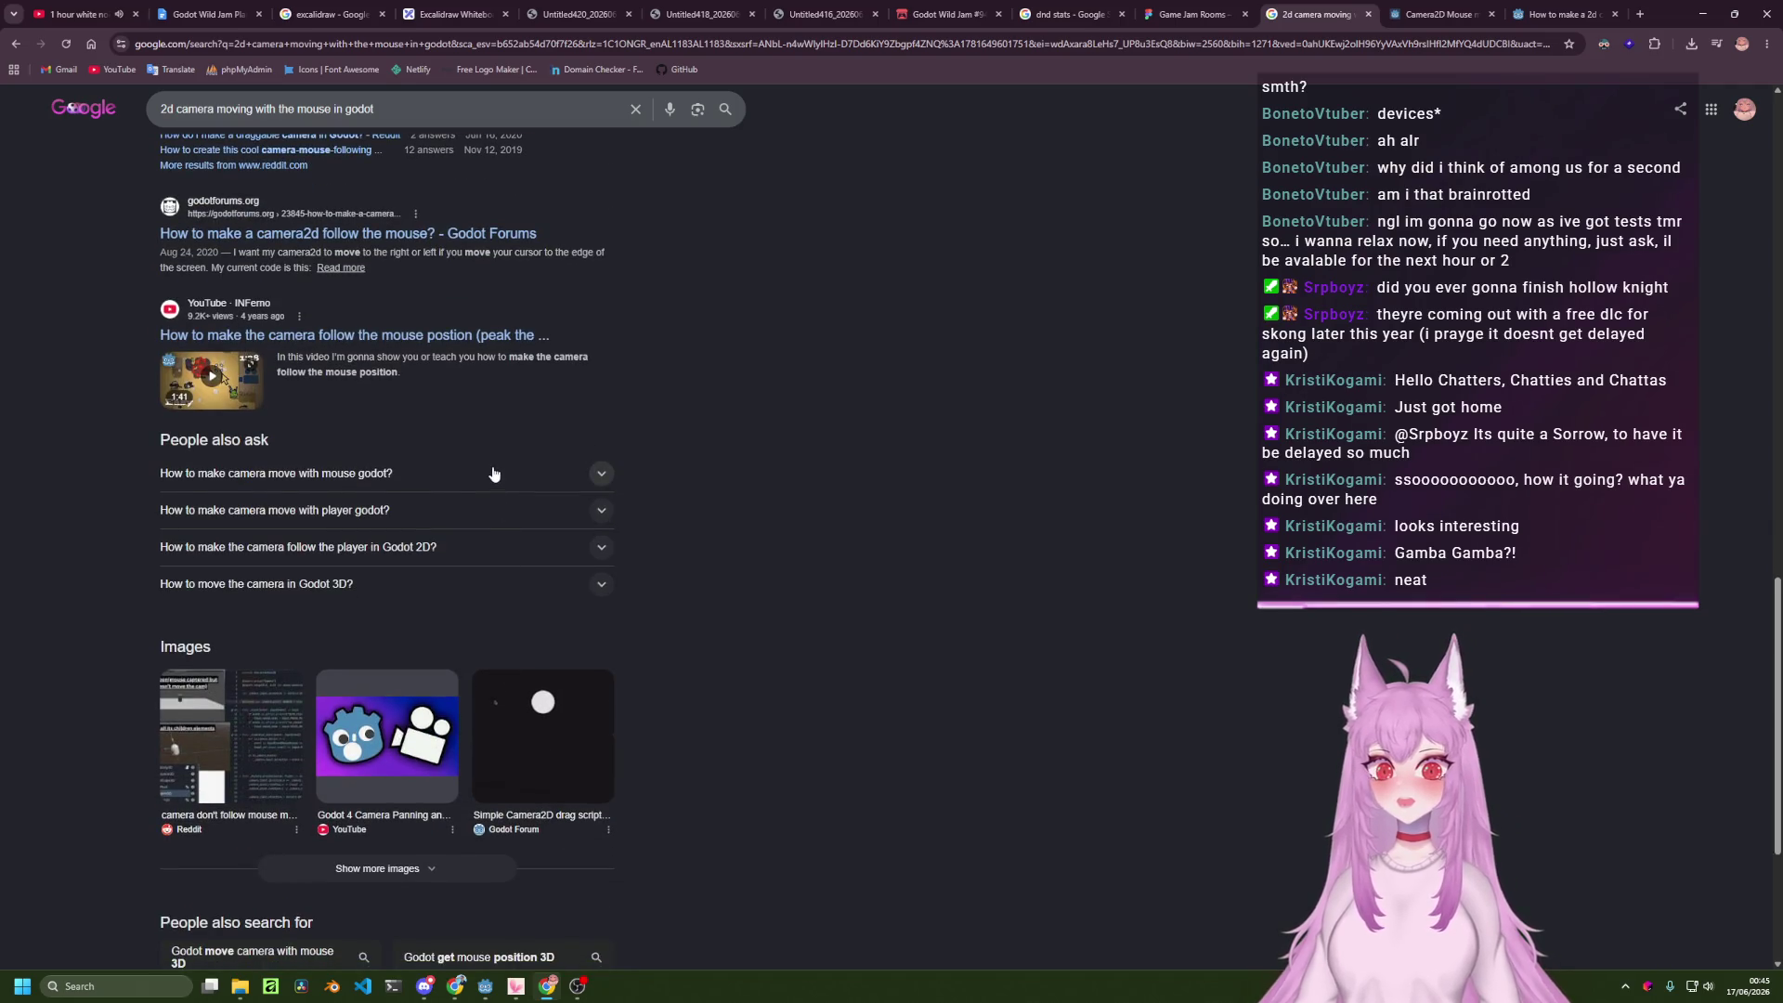
click(601, 474)
click(602, 474)
scroll(786, 268, up, 7)
scroll(785, 268, up, 10)
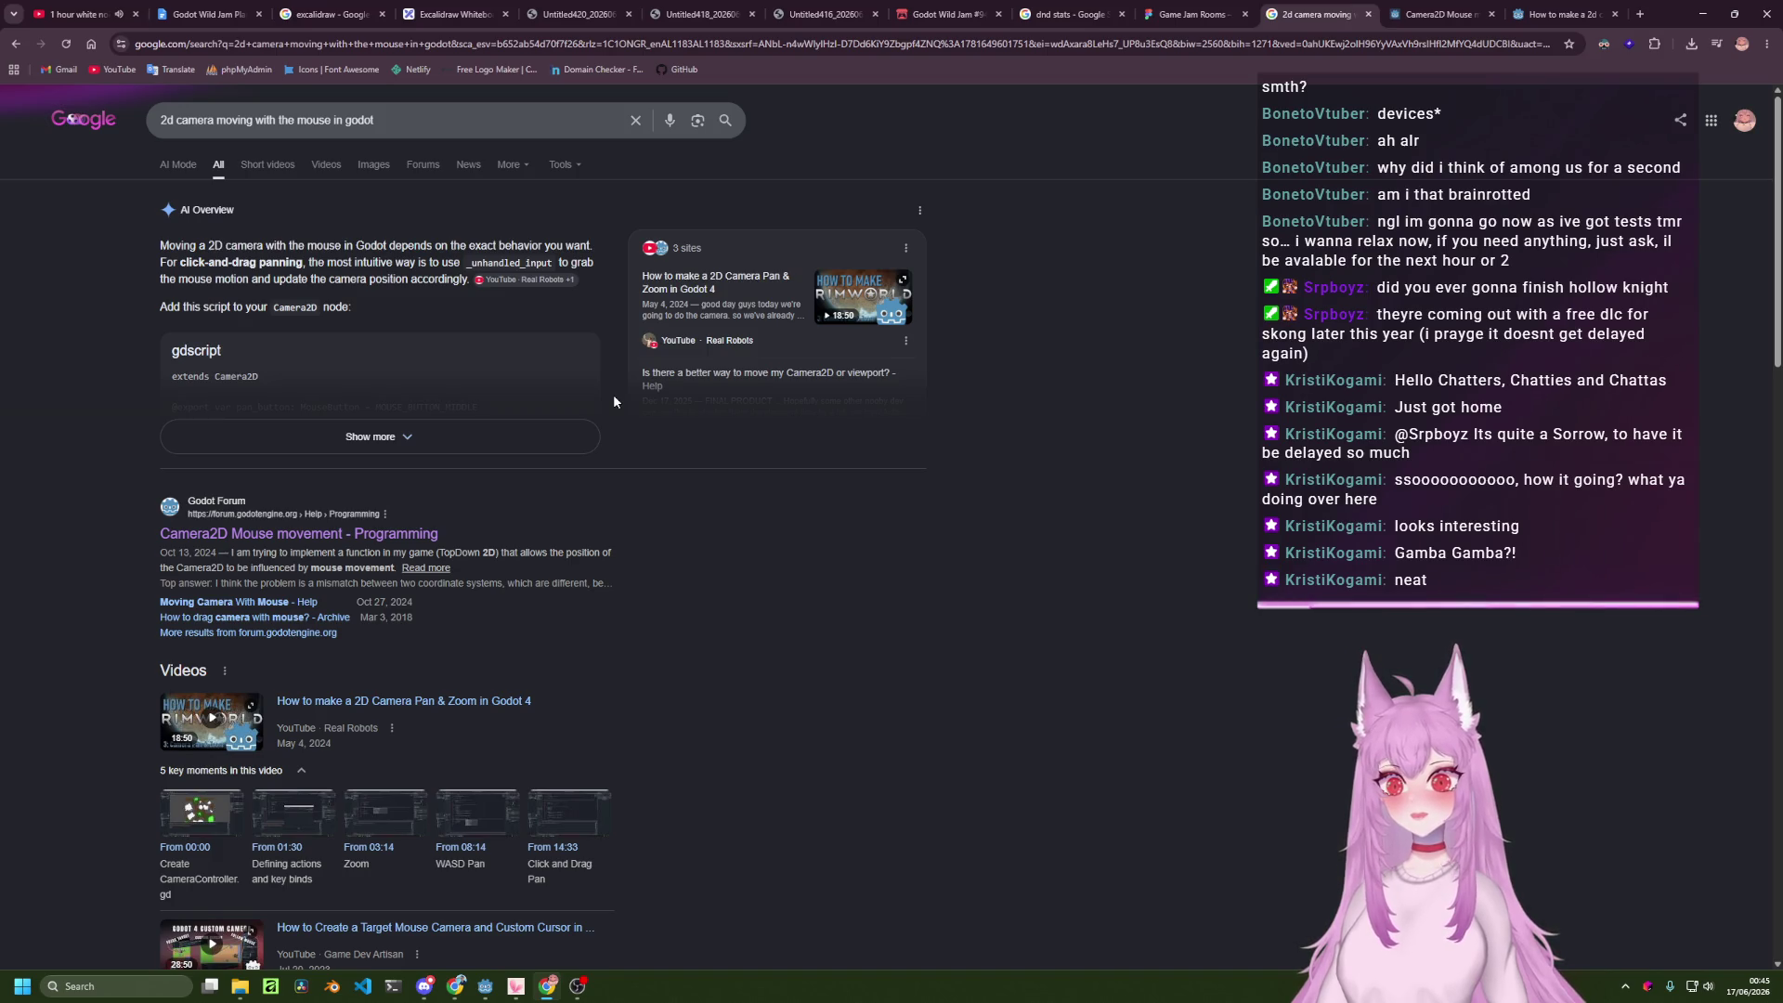
click(932, 9)
scroll(927, 527, down, 5)
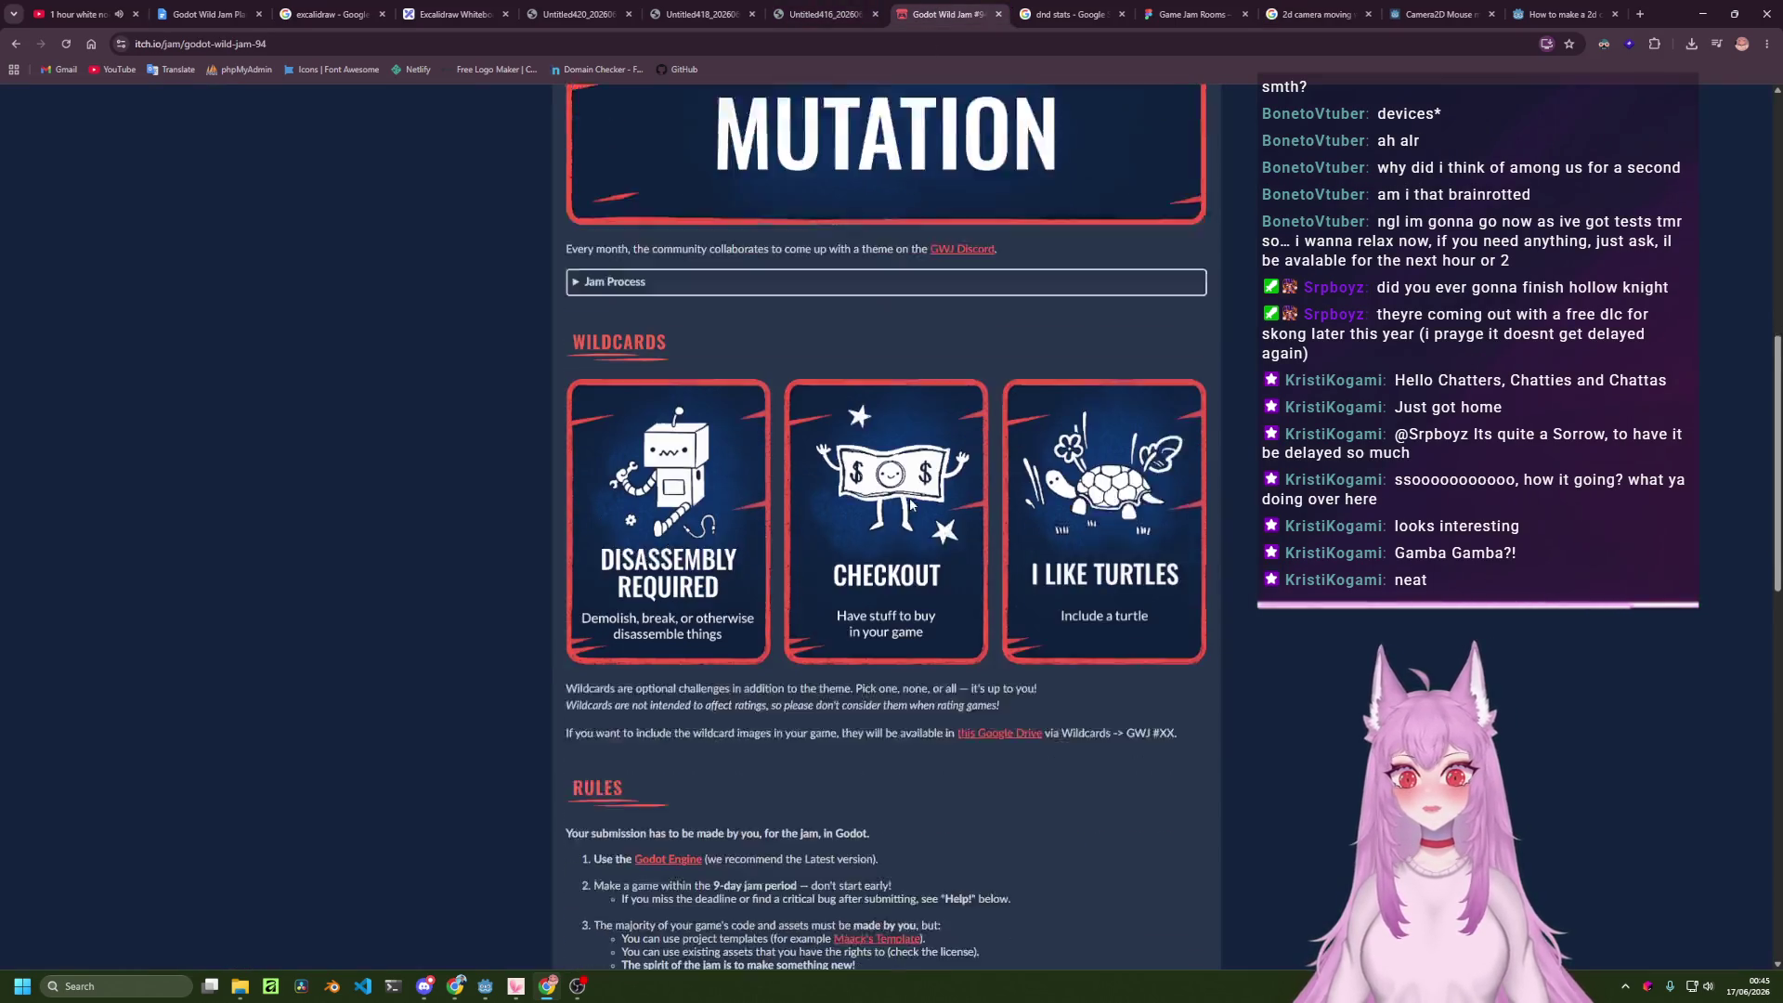
drag(568, 517, 721, 568)
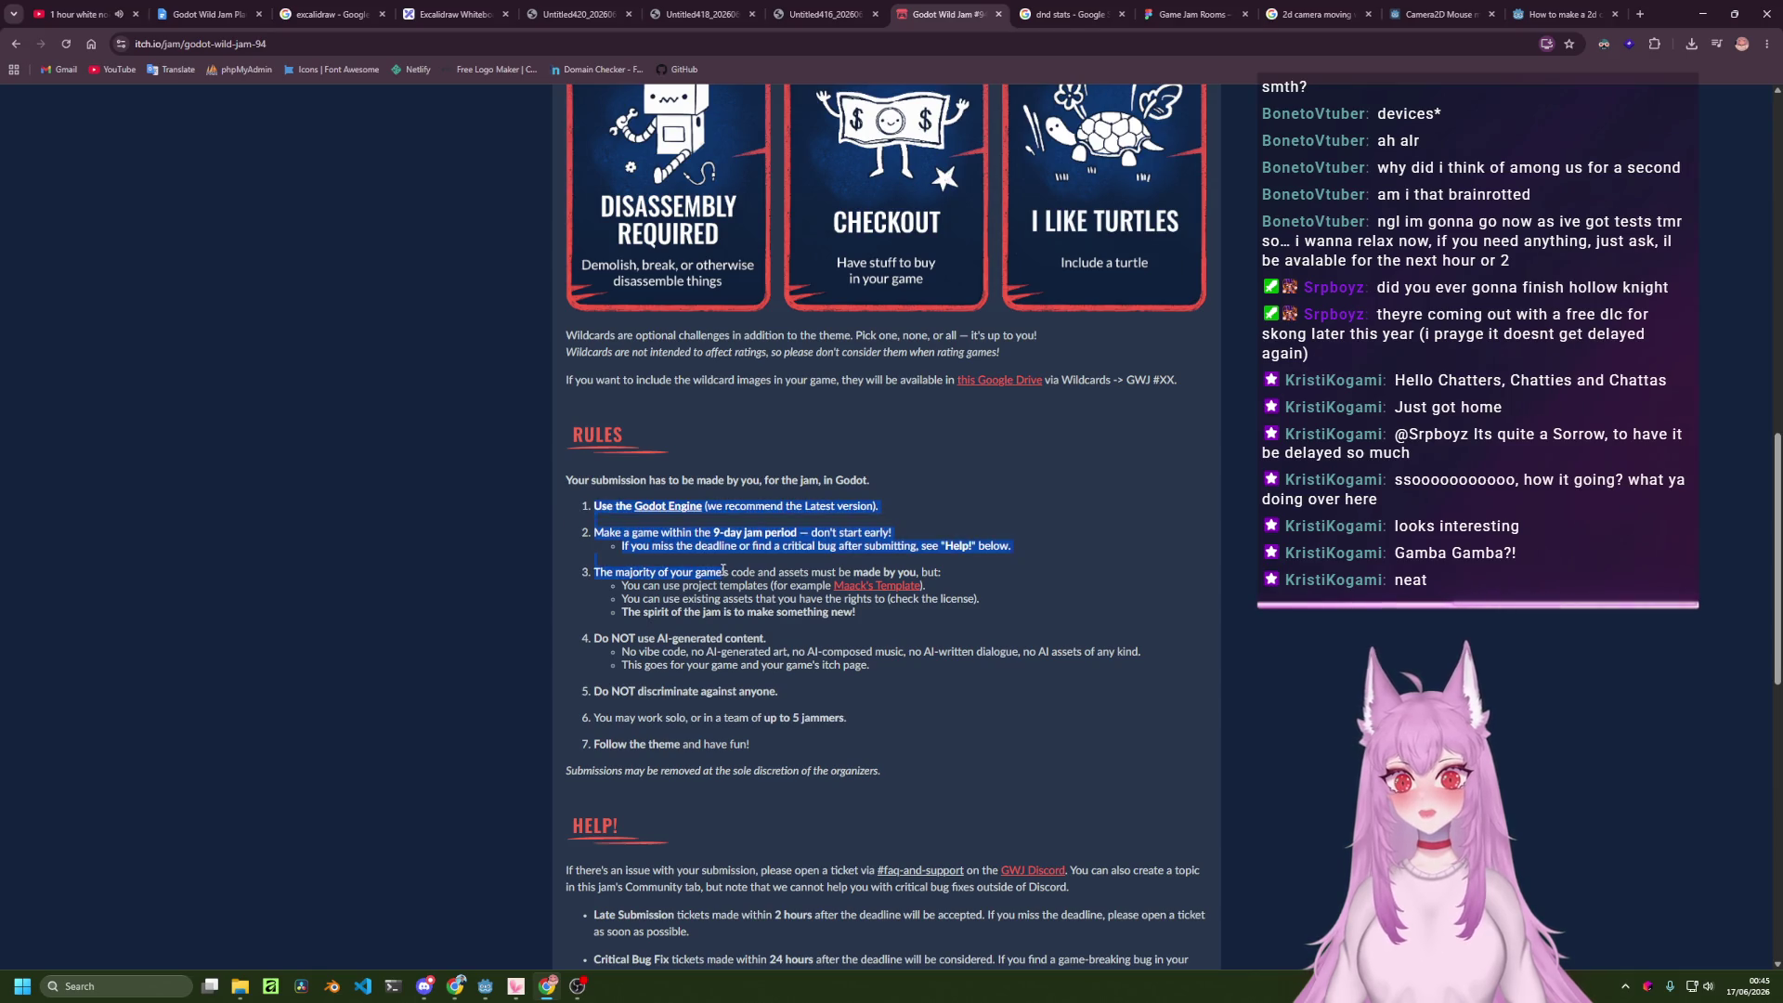
click(730, 519)
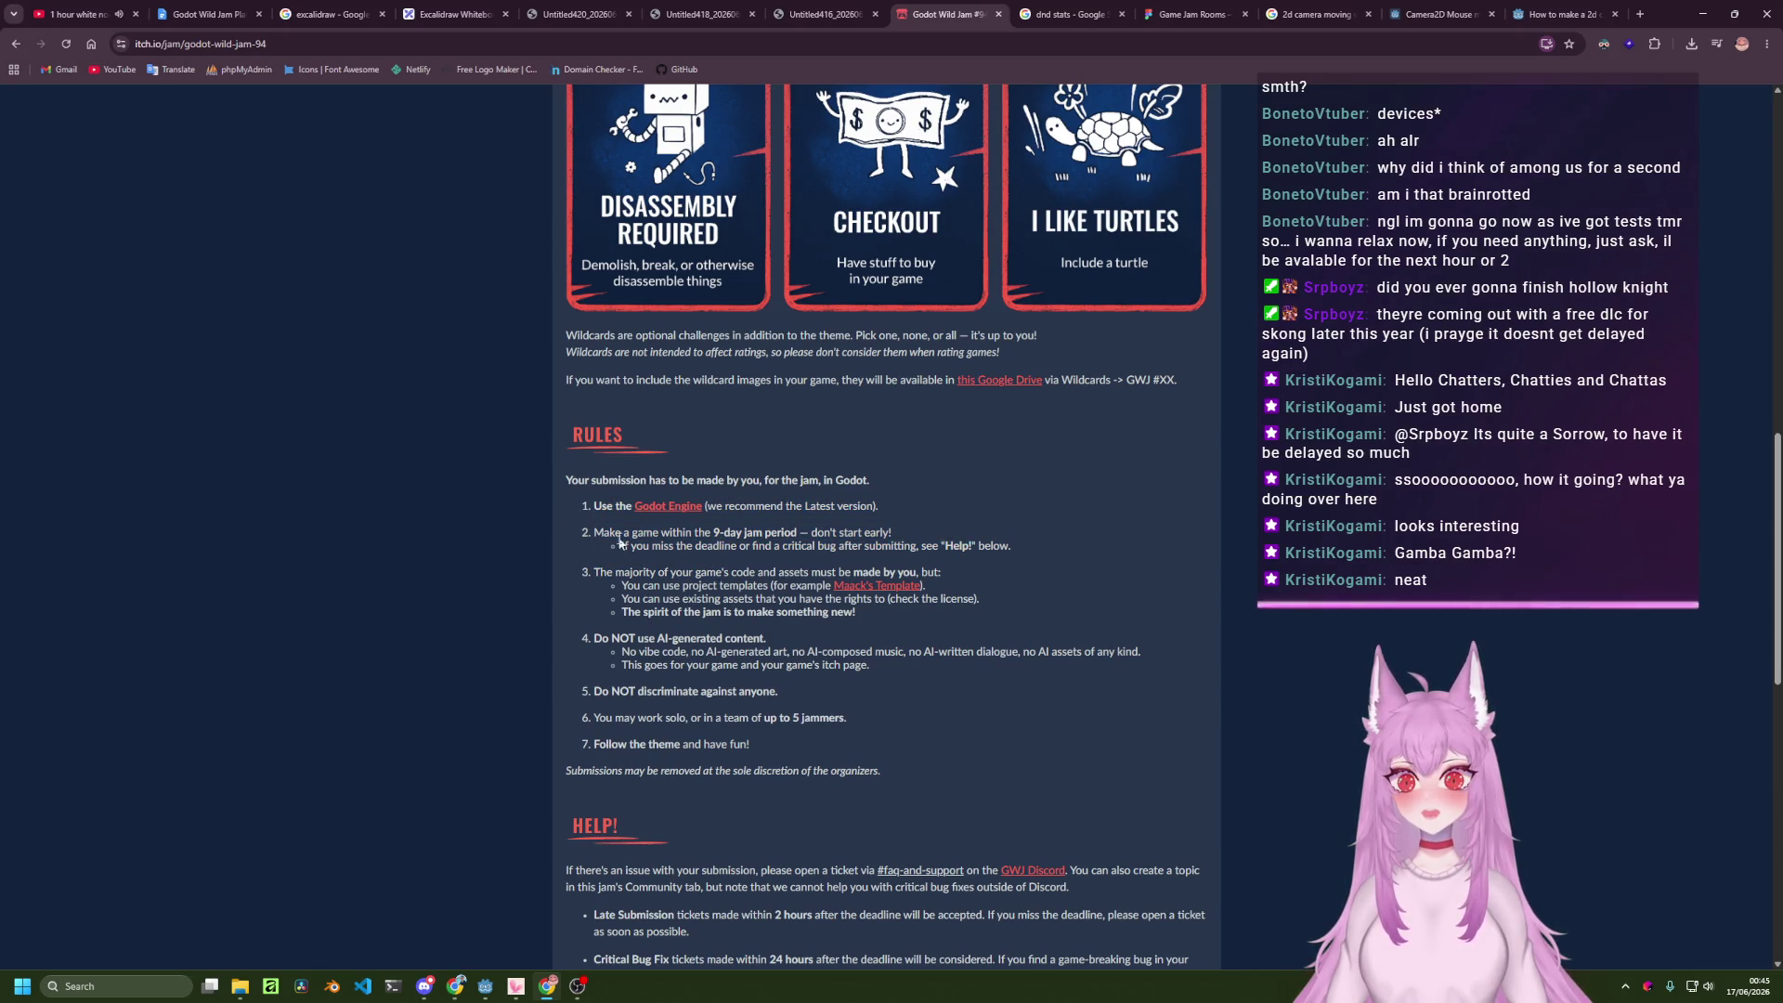
drag(599, 532, 727, 585)
click(693, 577)
scroll(613, 628, down, 1)
click(727, 585)
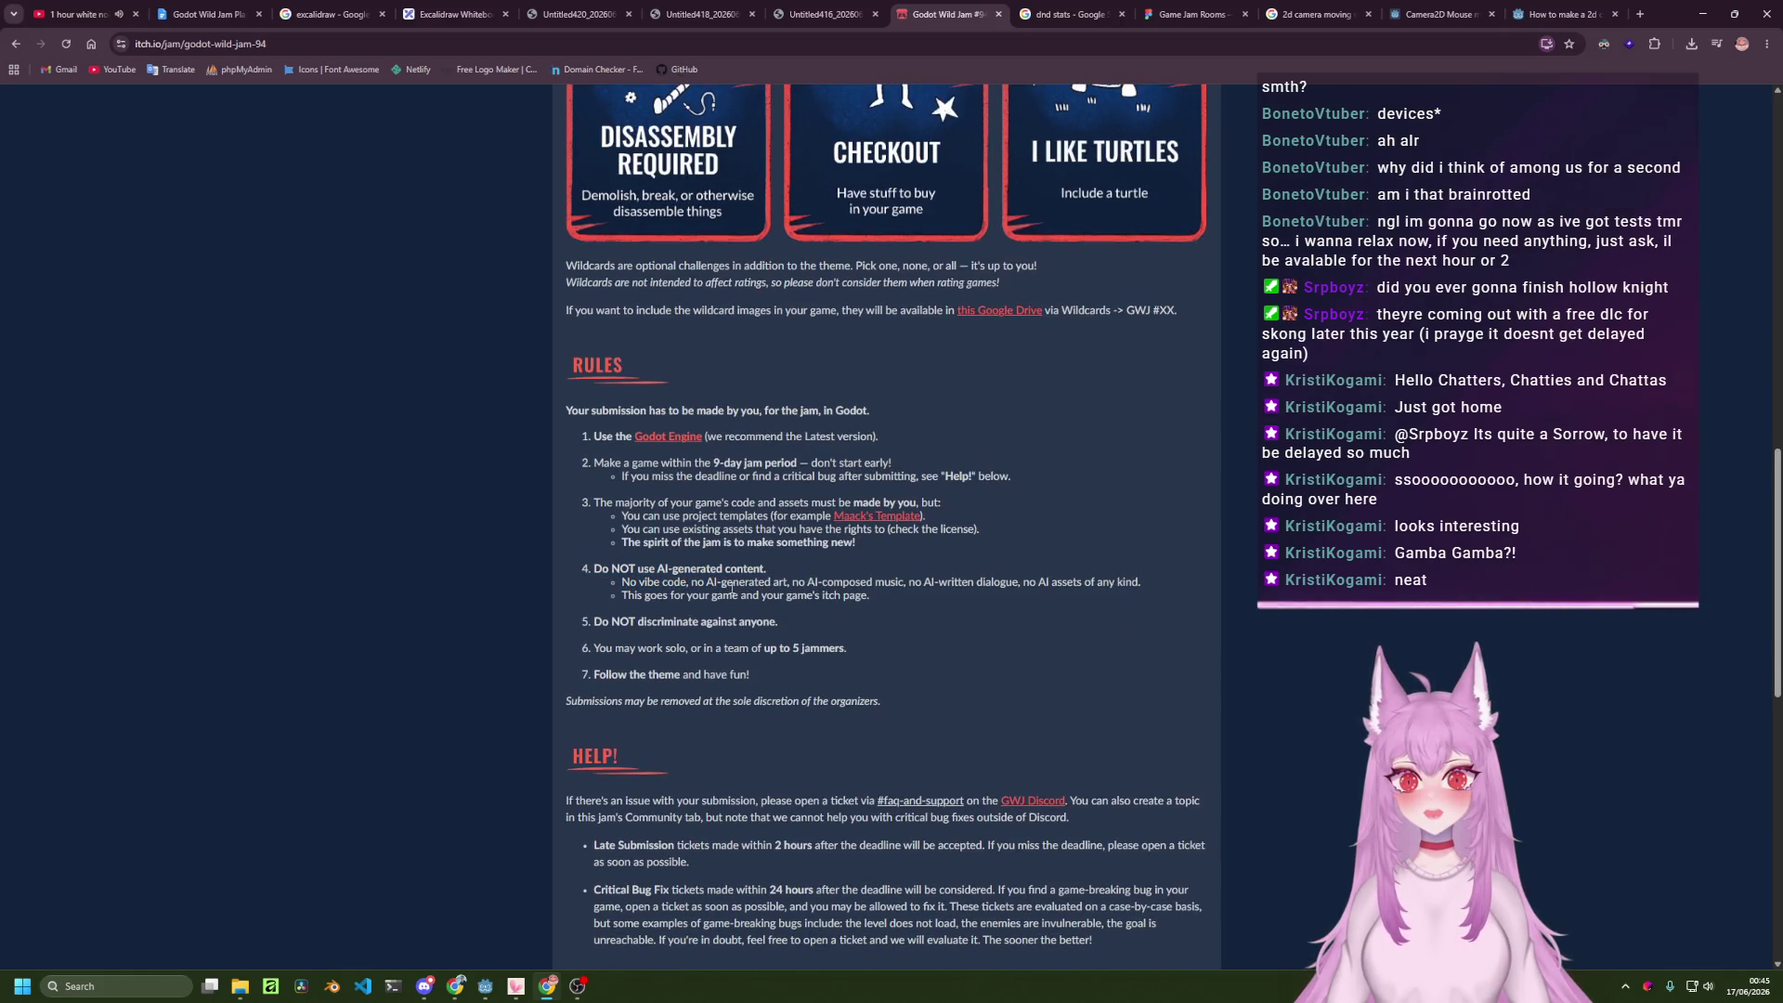
mouse_move(602, 591)
mouse_down()
mouse_move(1128, 585)
mouse_move(1141, 600)
mouse_up()
click(1142, 601)
key(Home)
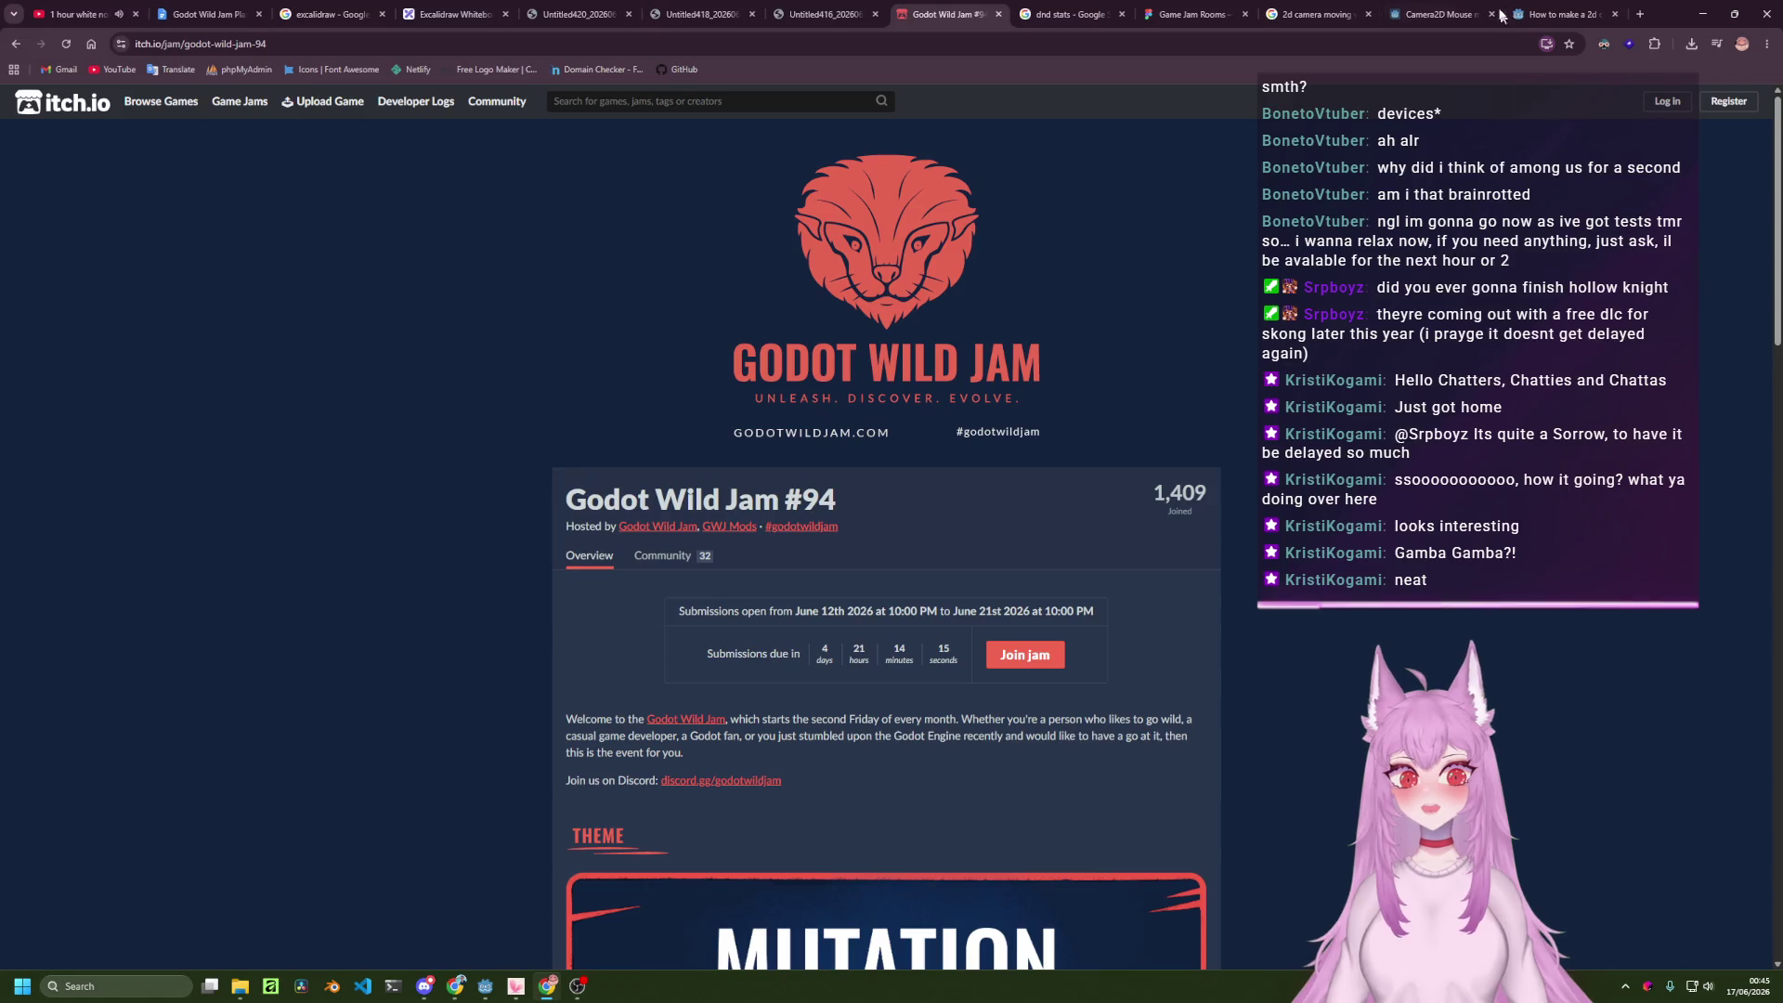
click(1373, 7)
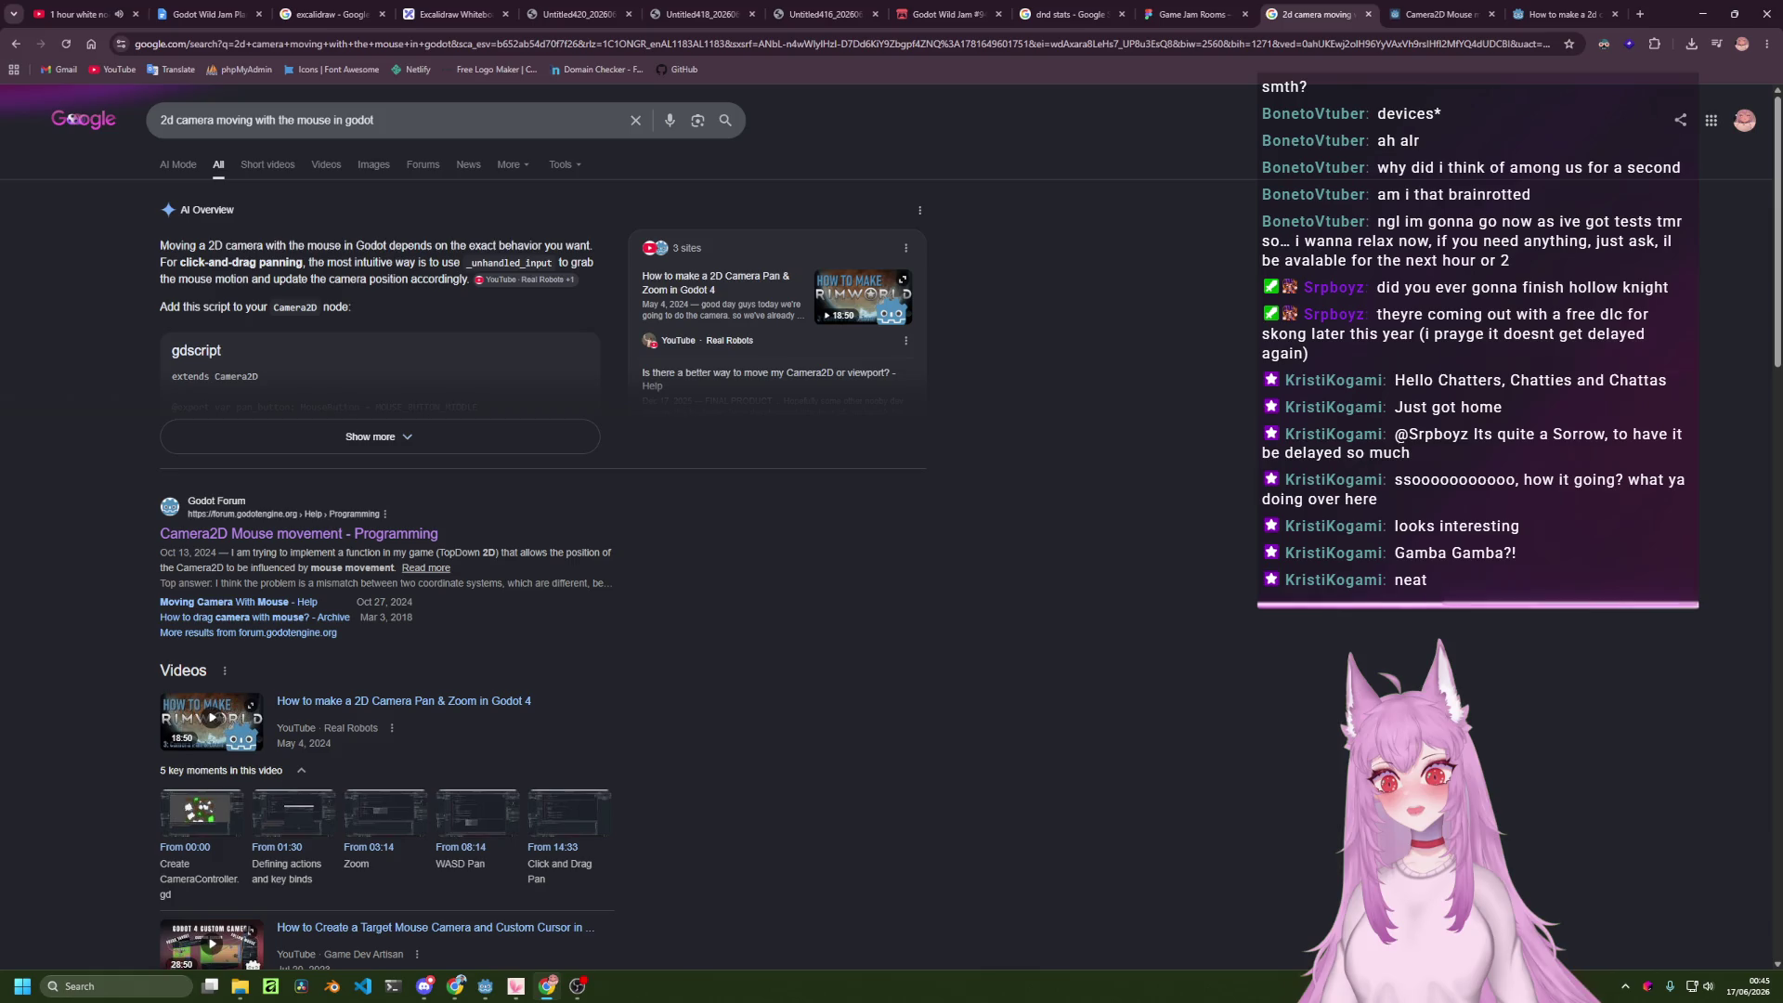
Expand the SOLVED reply in the Camera2D Mouse movement thread, read its full script, and return to Godot.
click(1564, 14)
click(1448, 11)
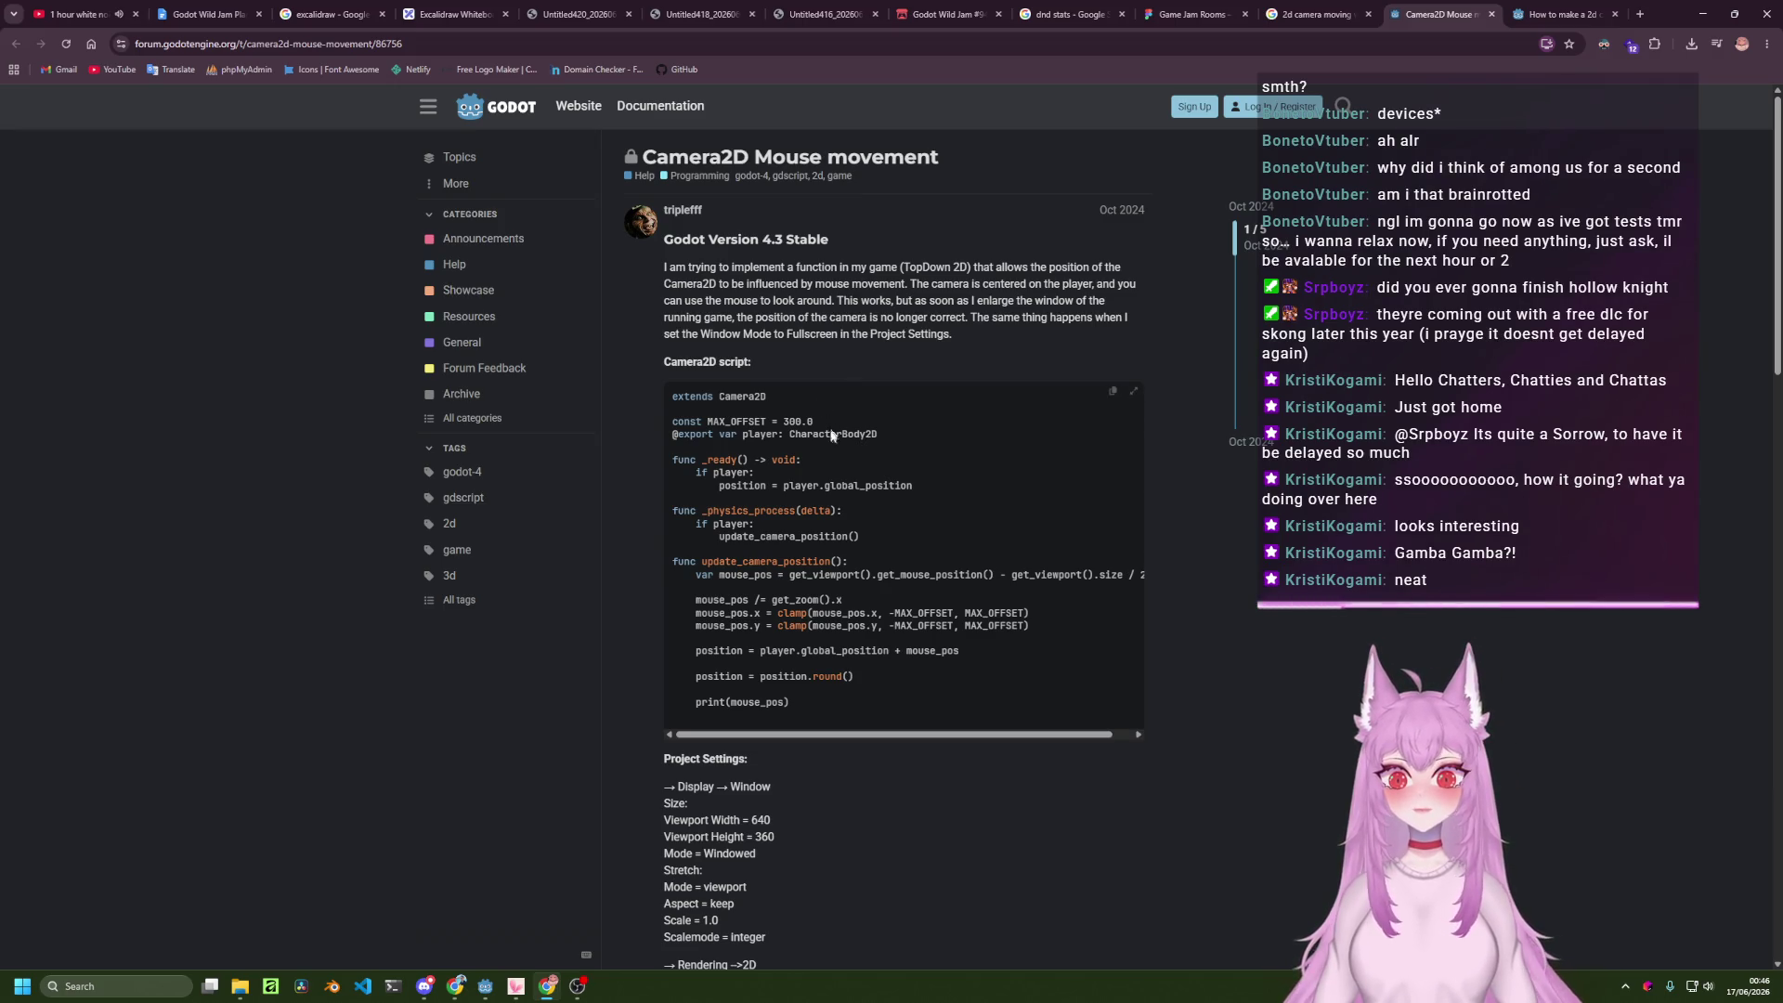
scroll(863, 515, down, 4)
scroll(859, 545, down, 2)
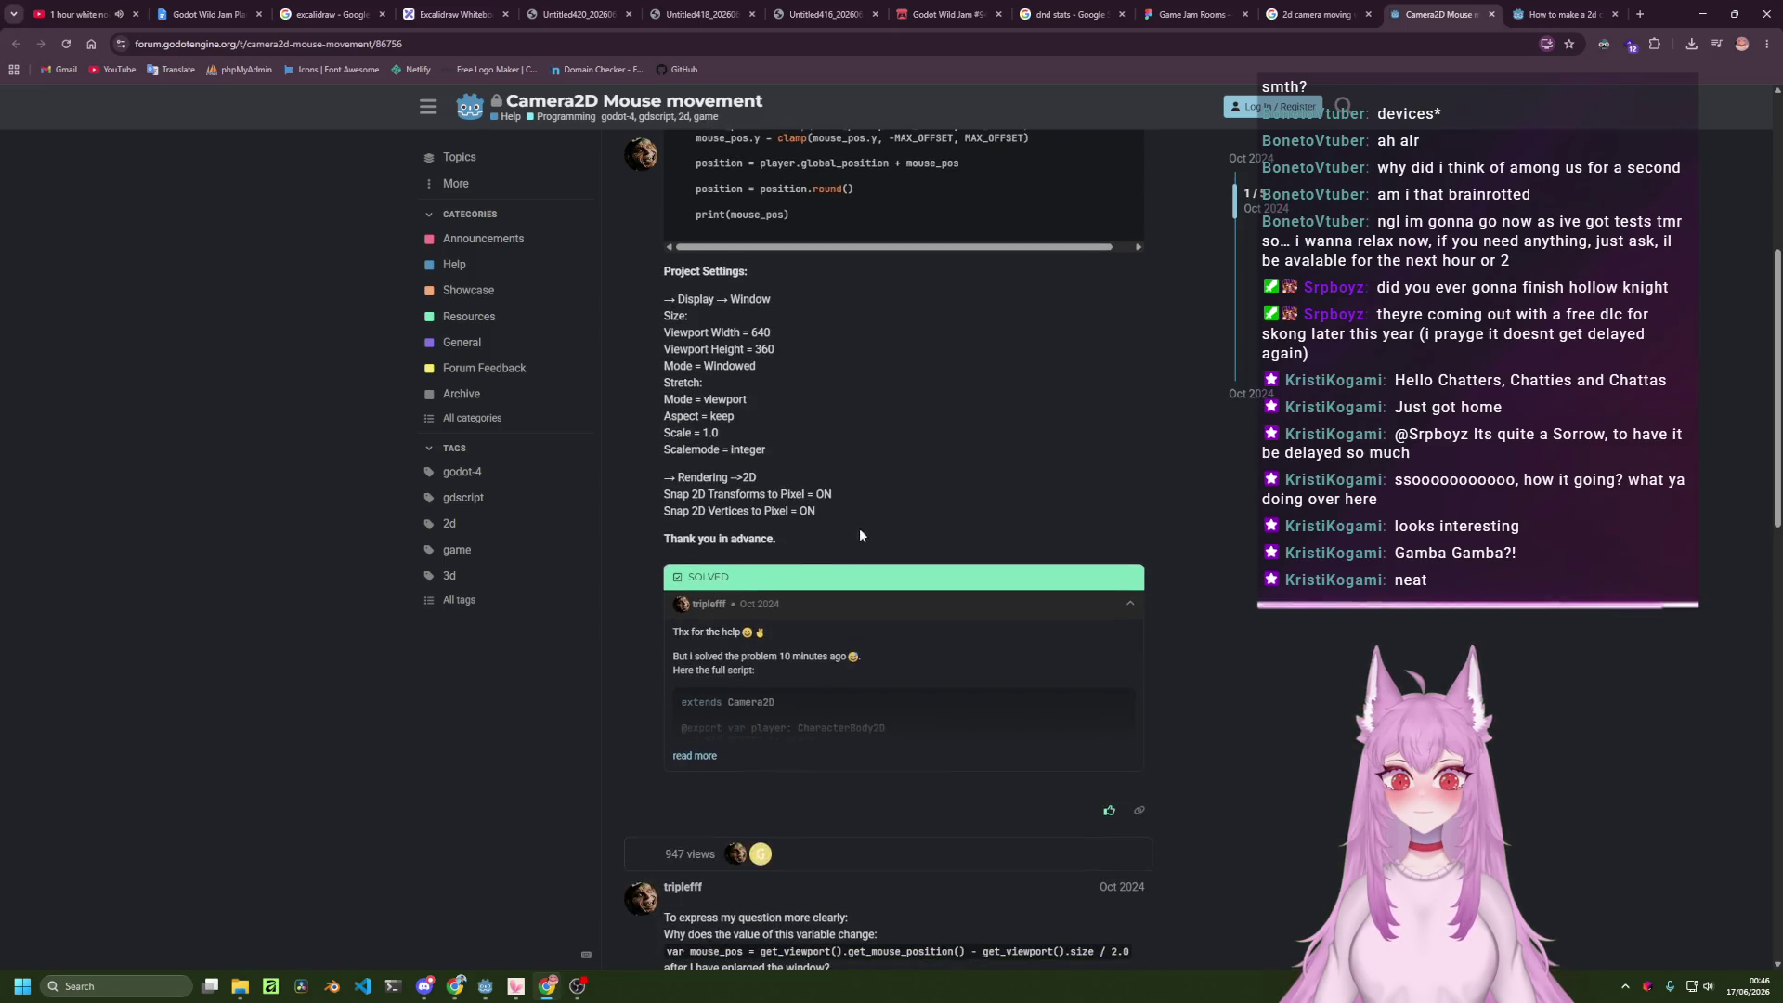
click(687, 754)
scroll(1118, 504, up, 15)
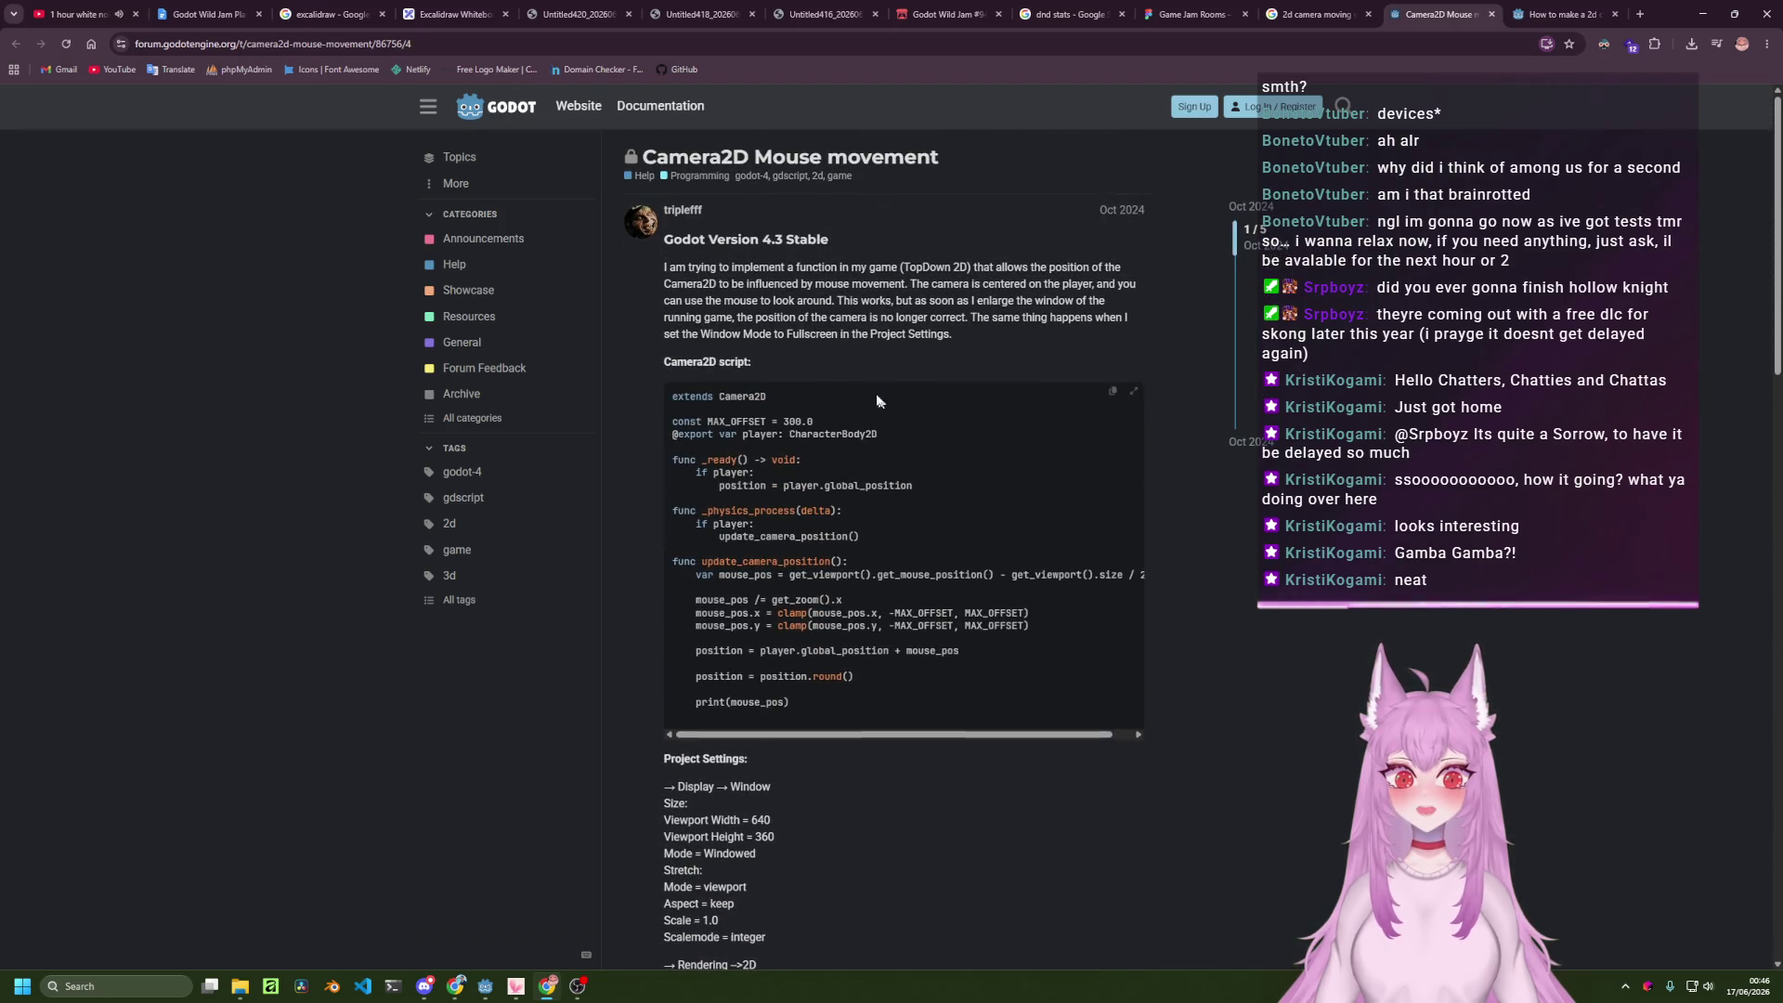
scroll(913, 556, down, 5)
scroll(914, 557, down, 10)
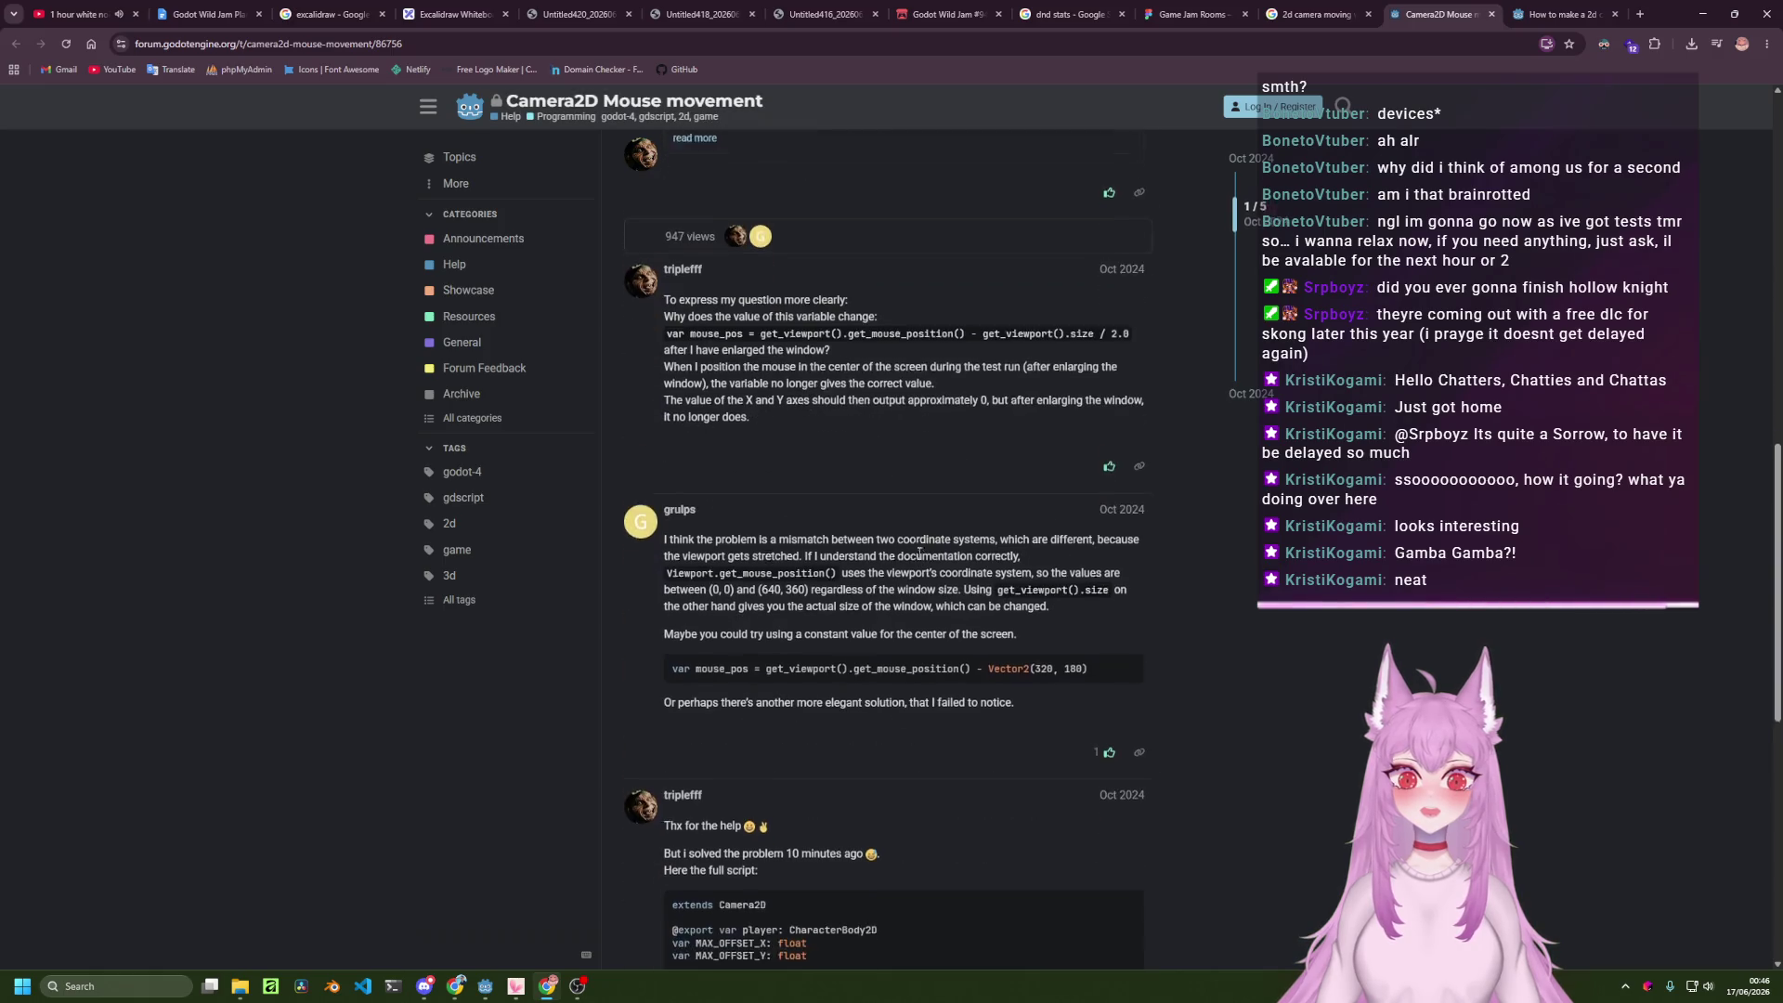
scroll(911, 513, down, 2)
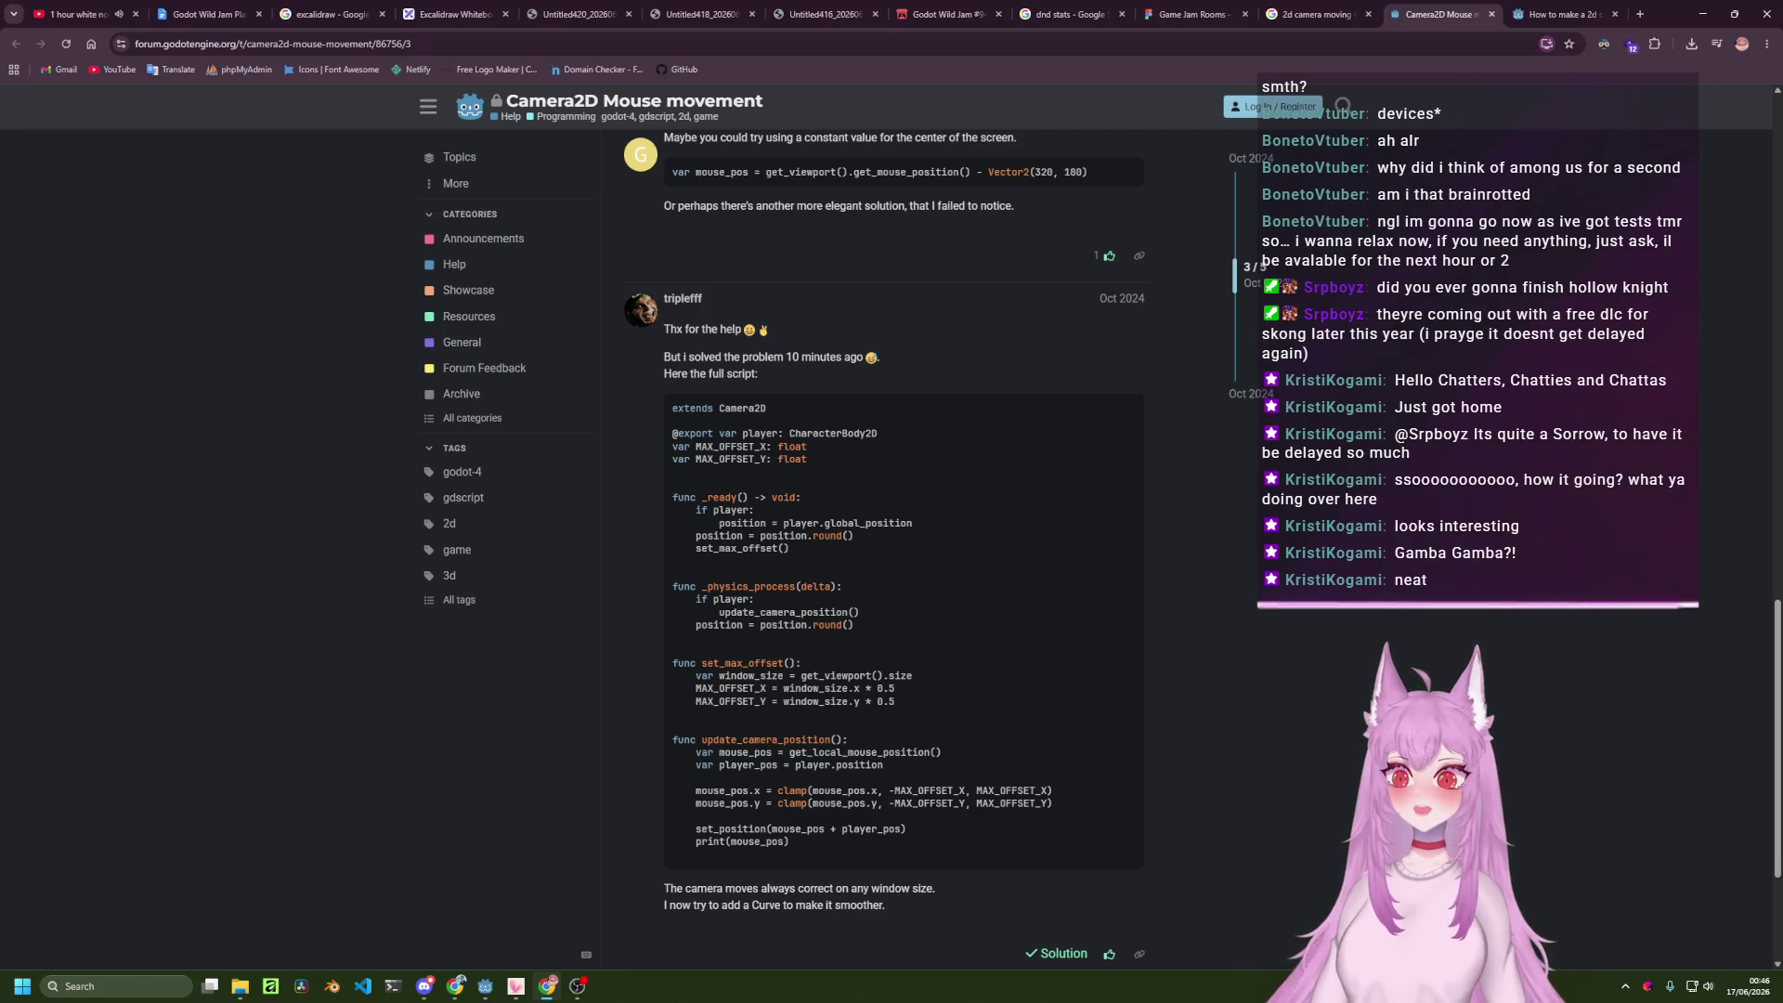
key(alt+Tab)
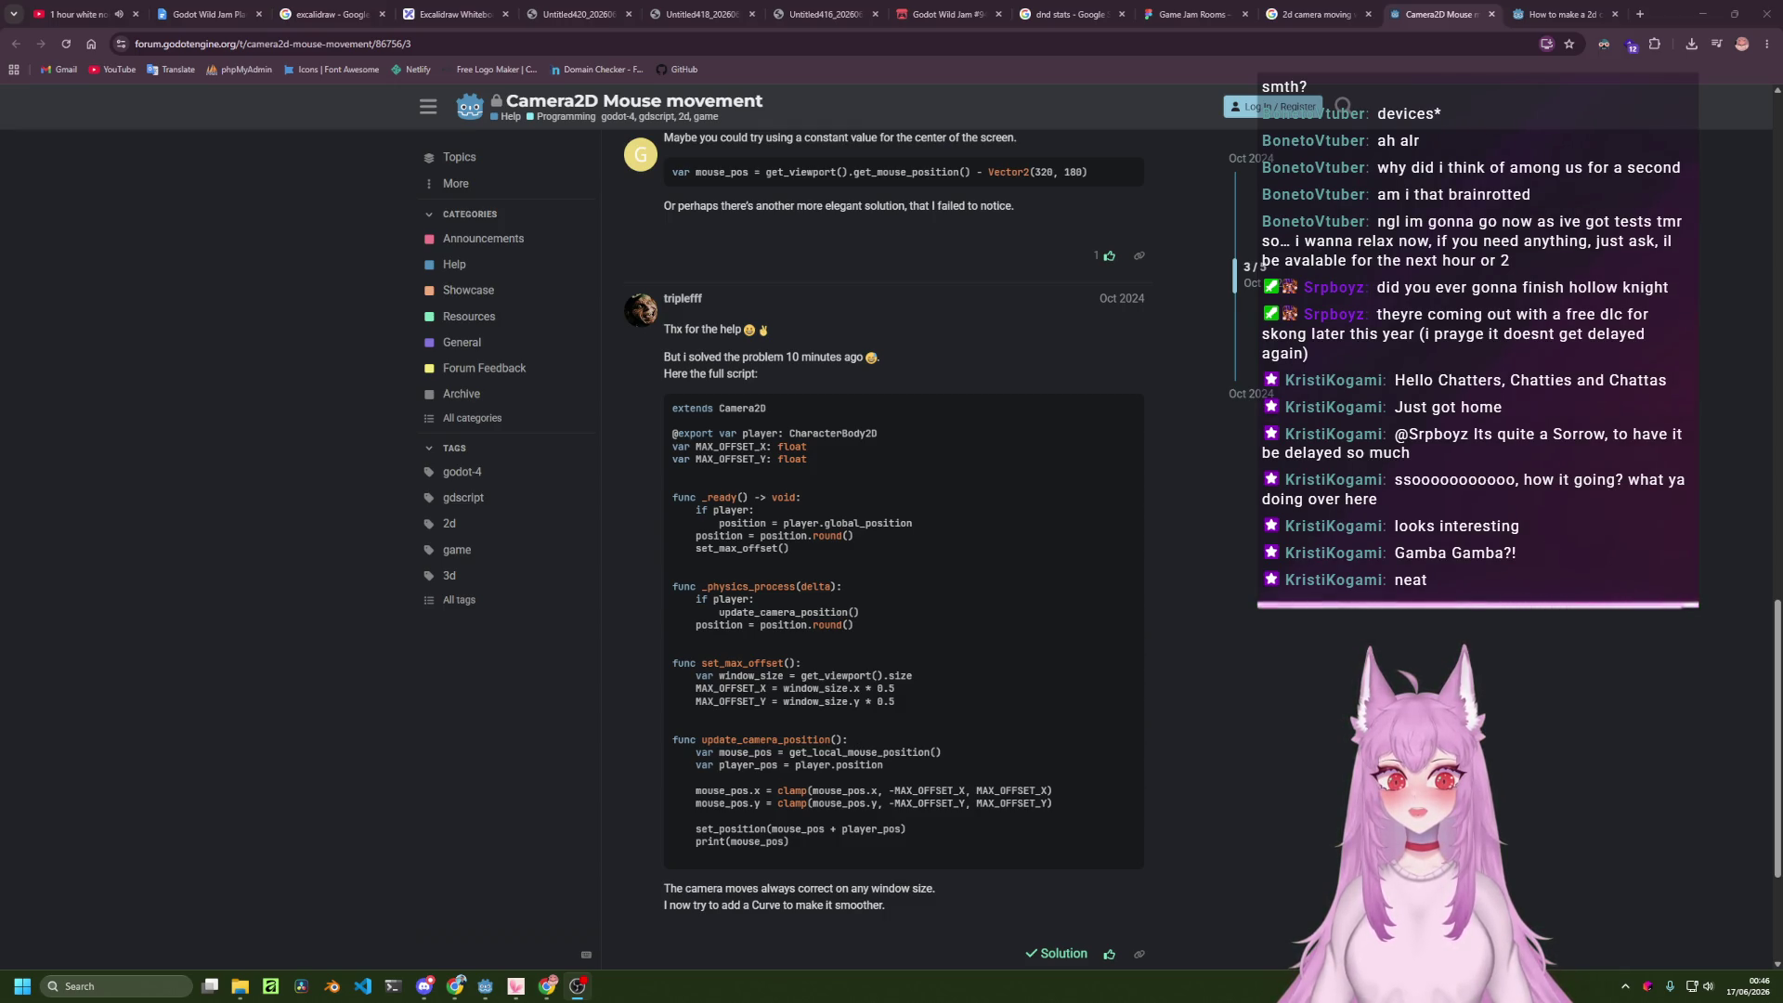
key(alt+Tab)
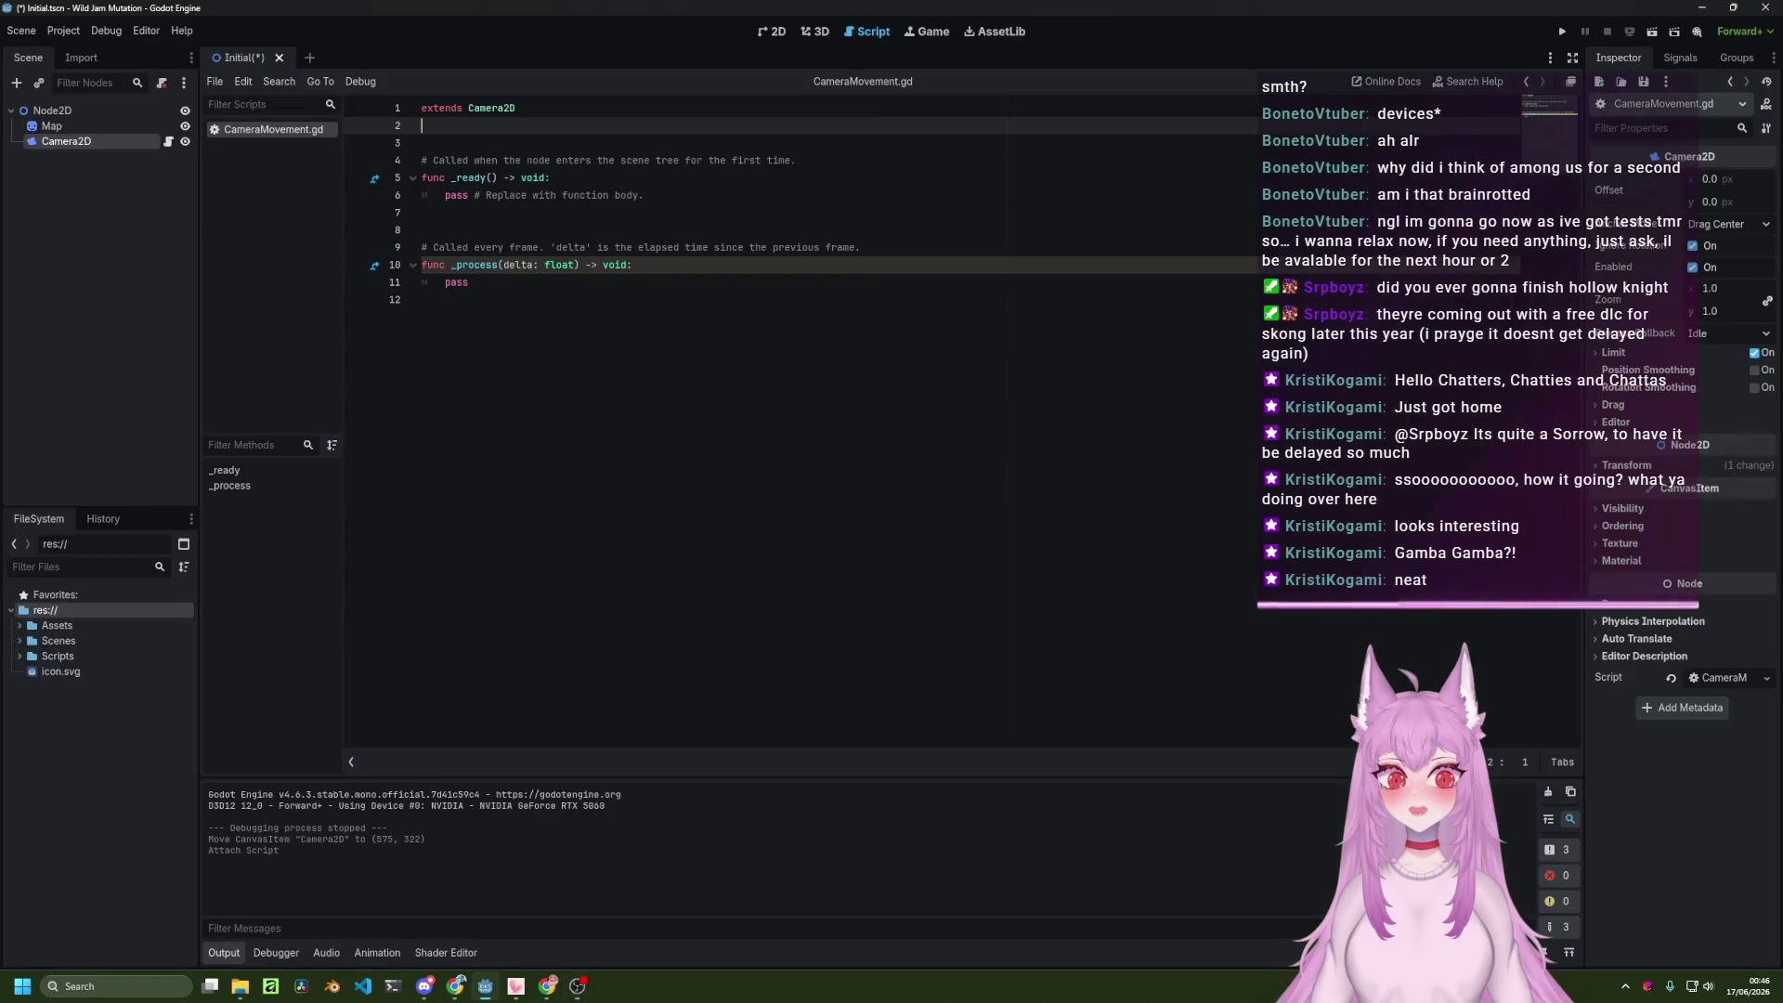
On a new line 13, type the function name update_camera_position.
click(664, 293)
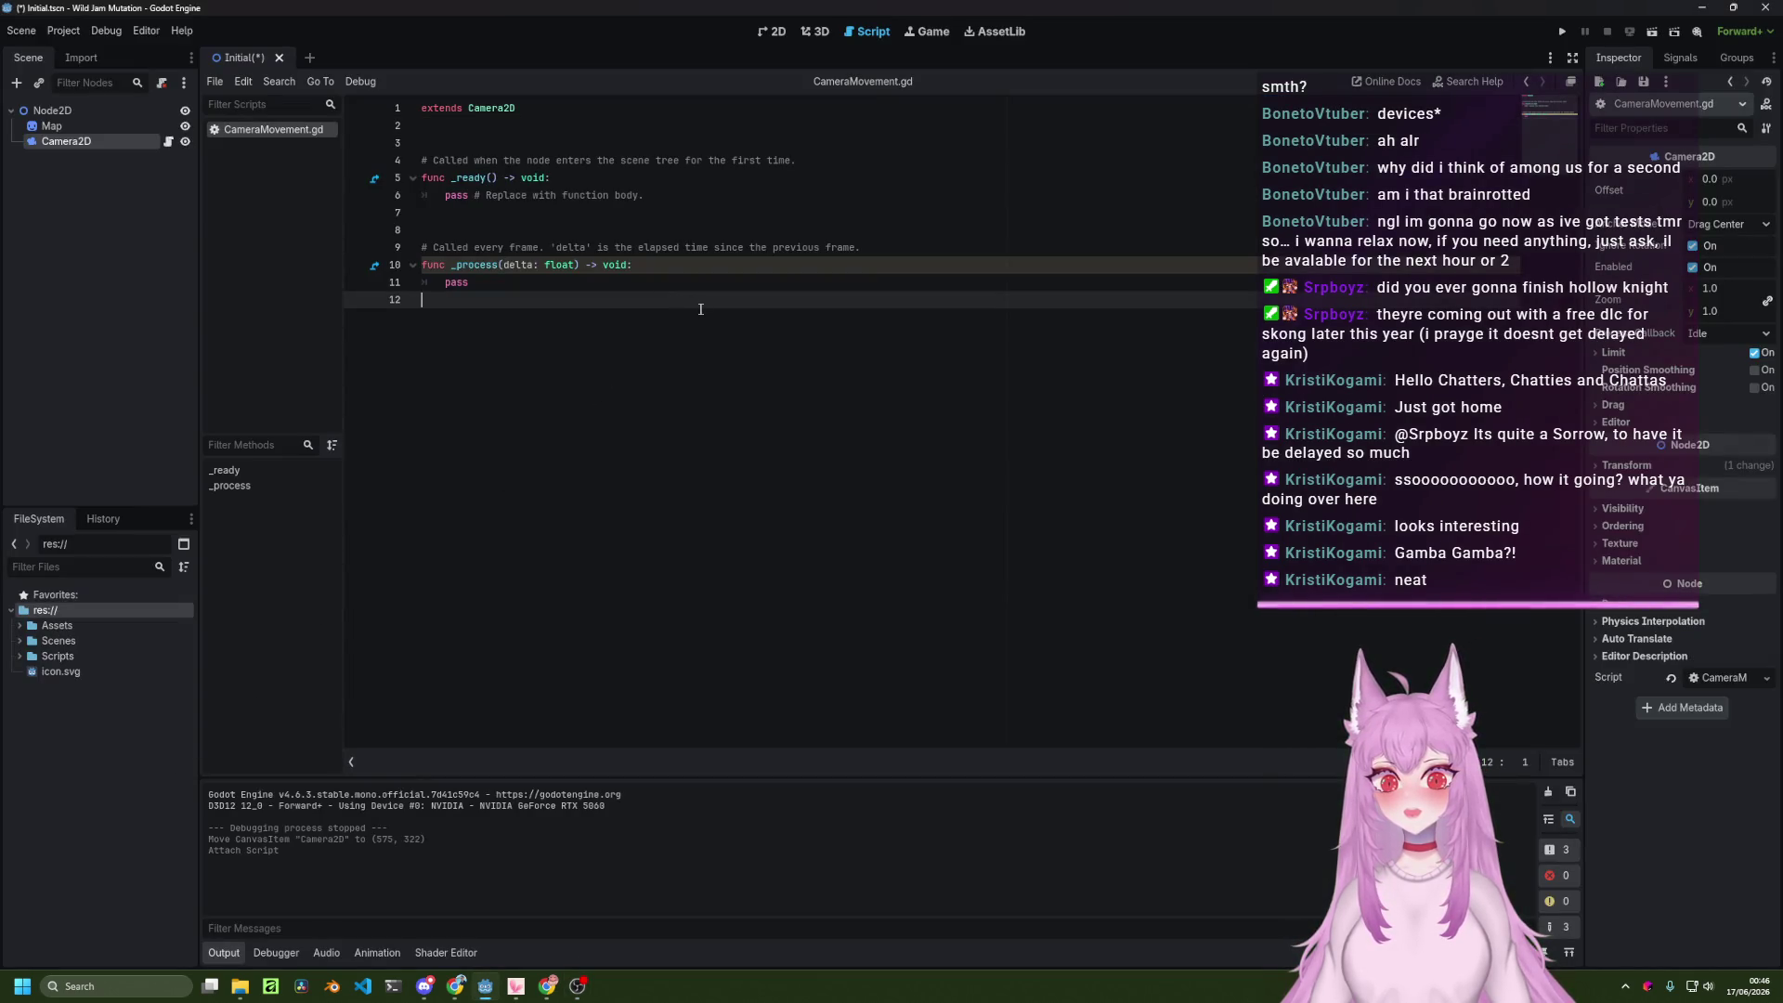
key(Return)
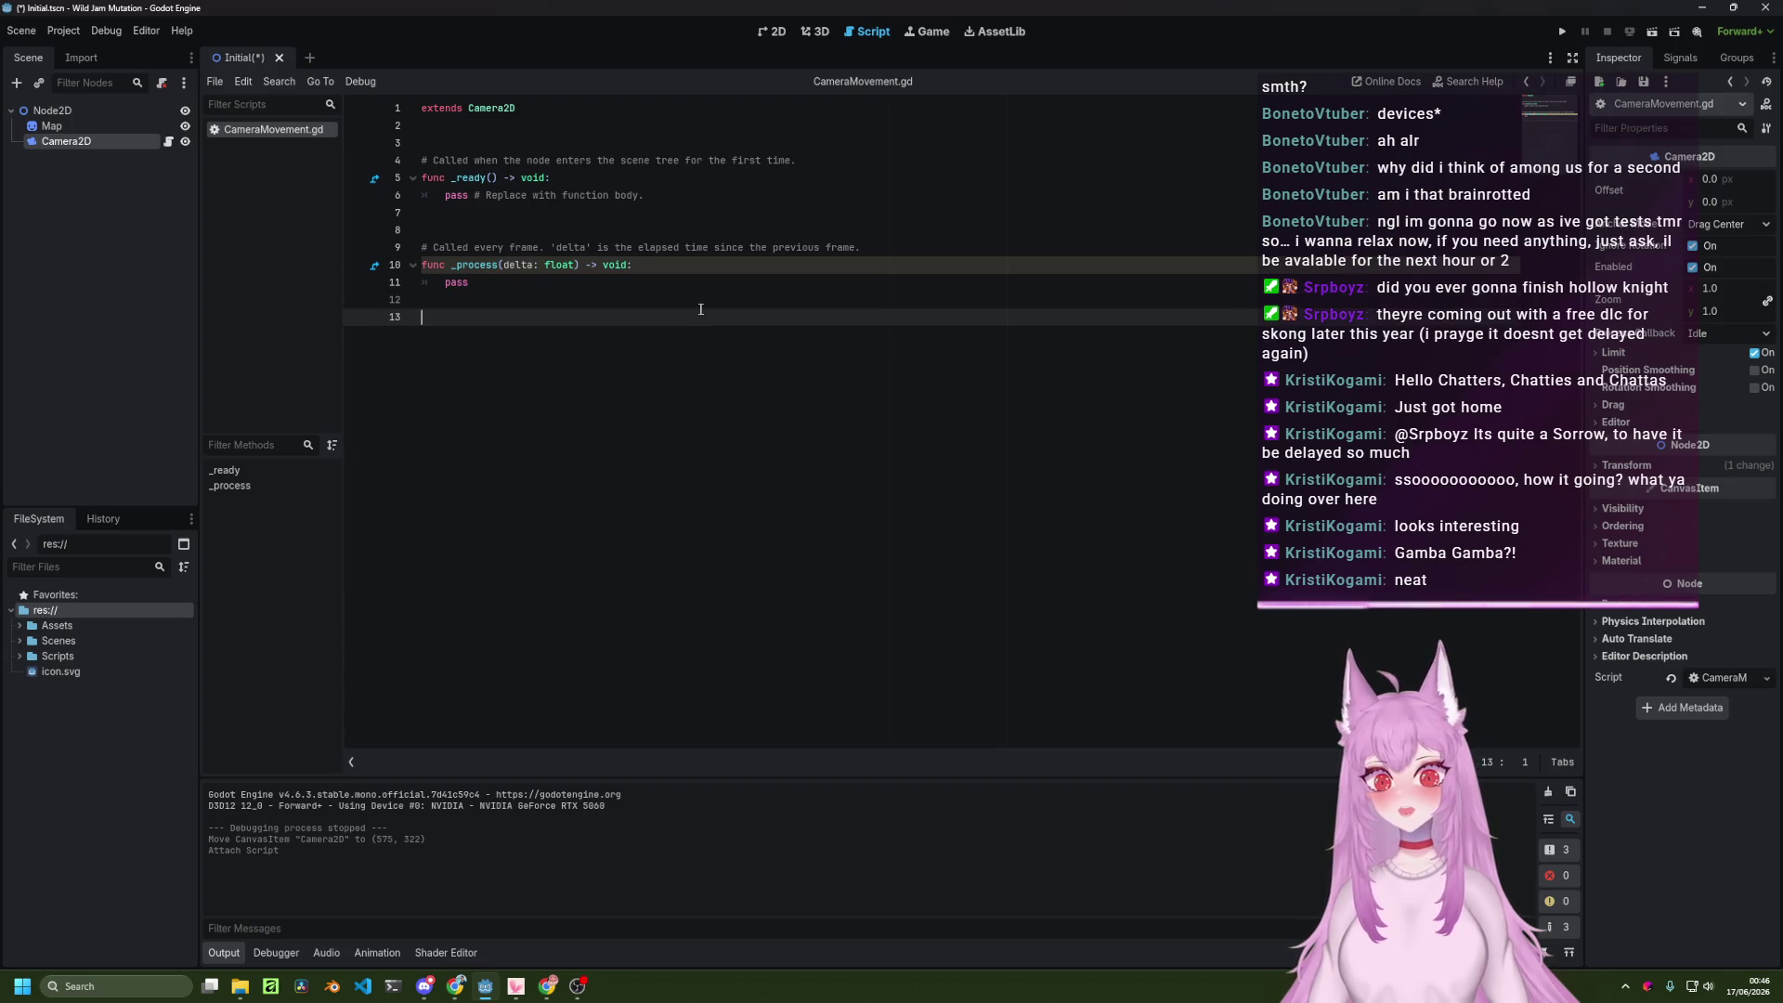
text(func update)
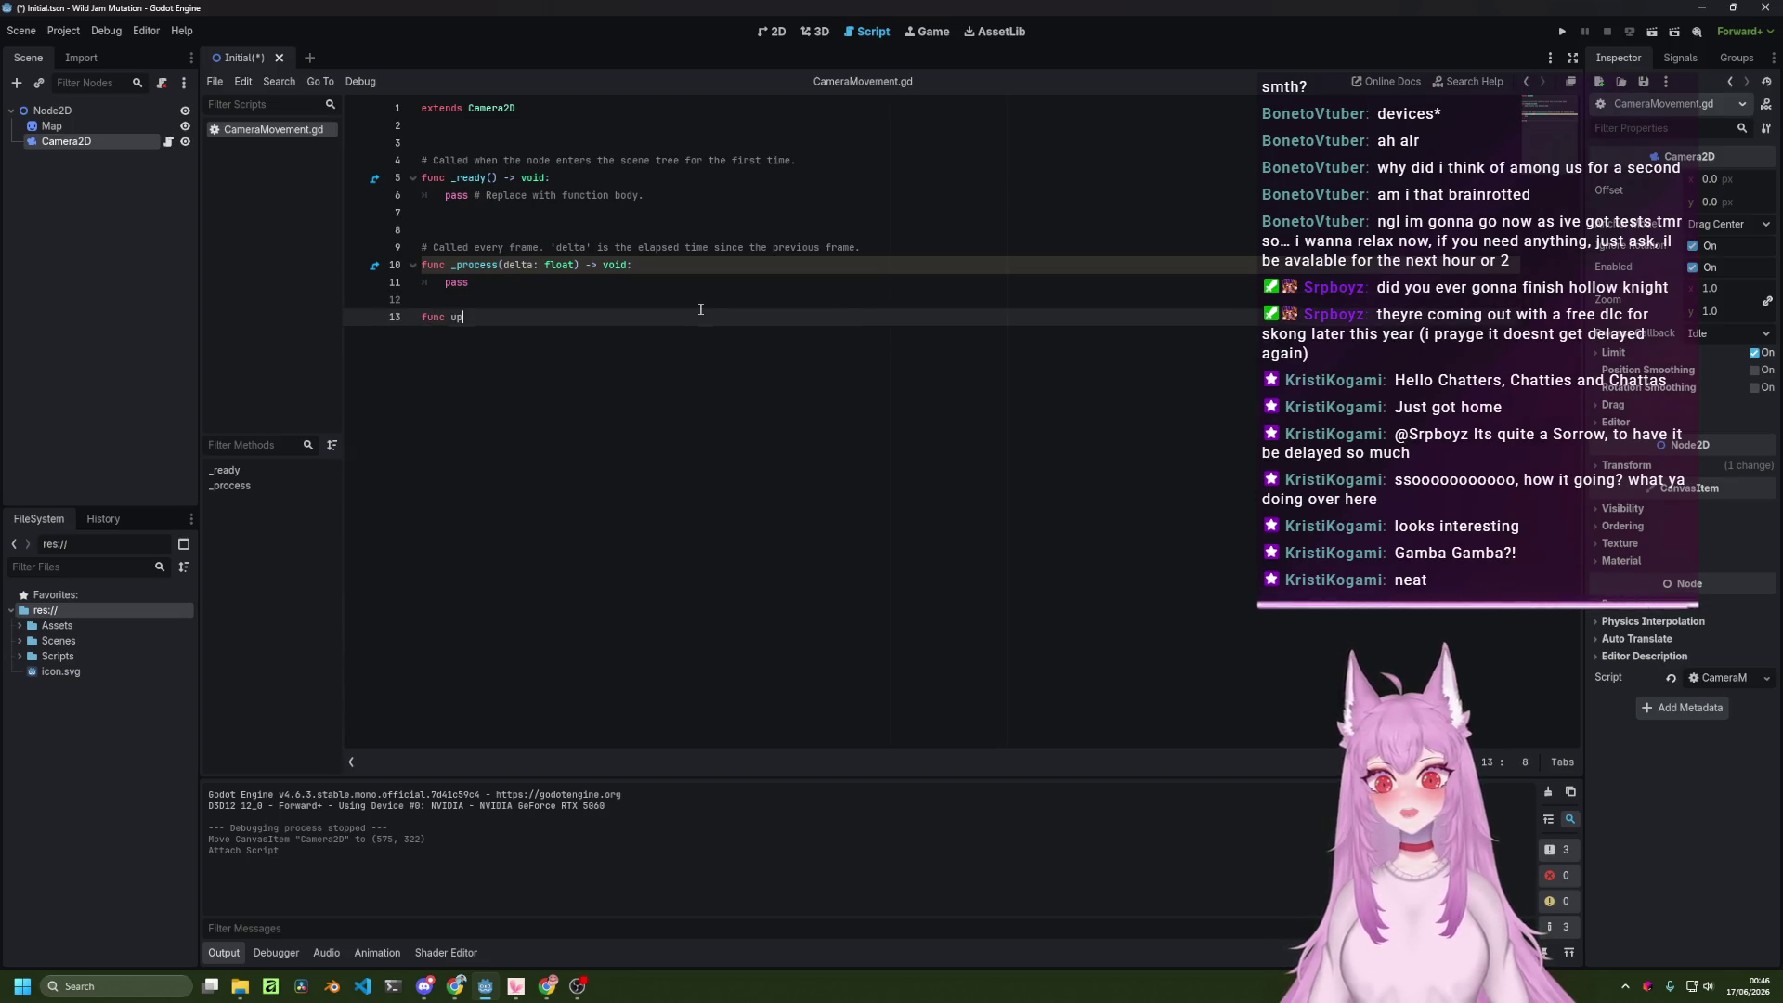
text(CameraPosition)
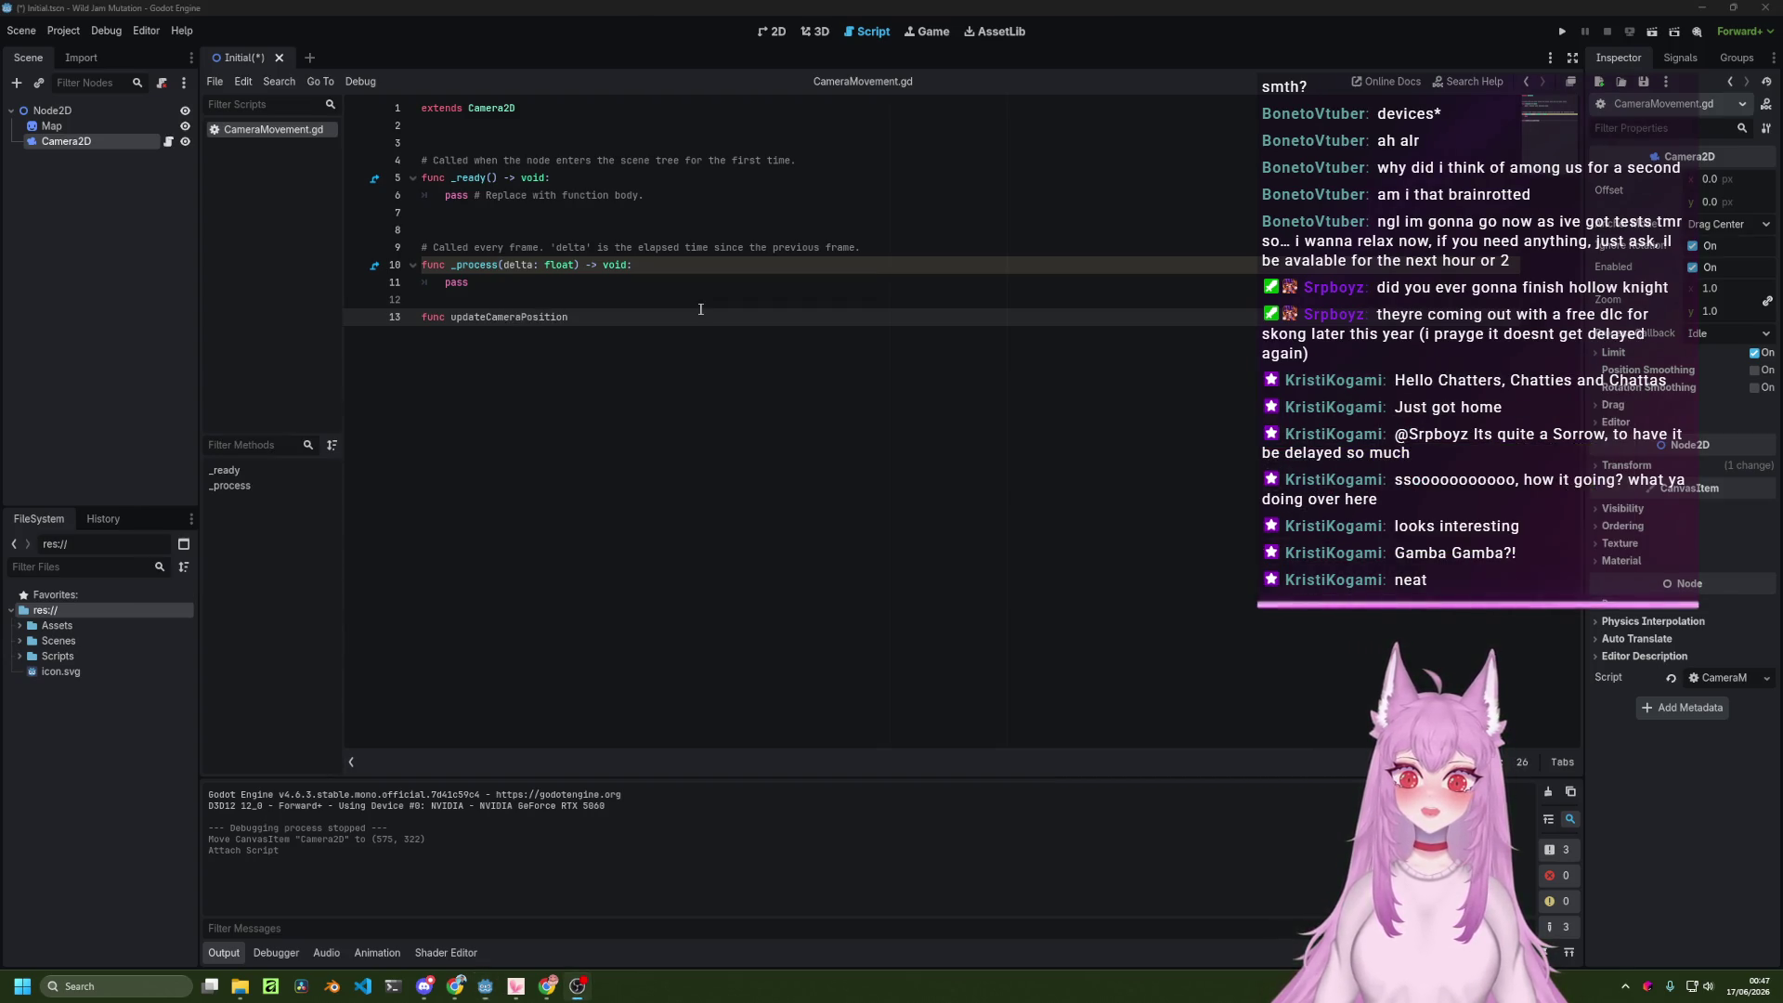
key(alt+Tab)
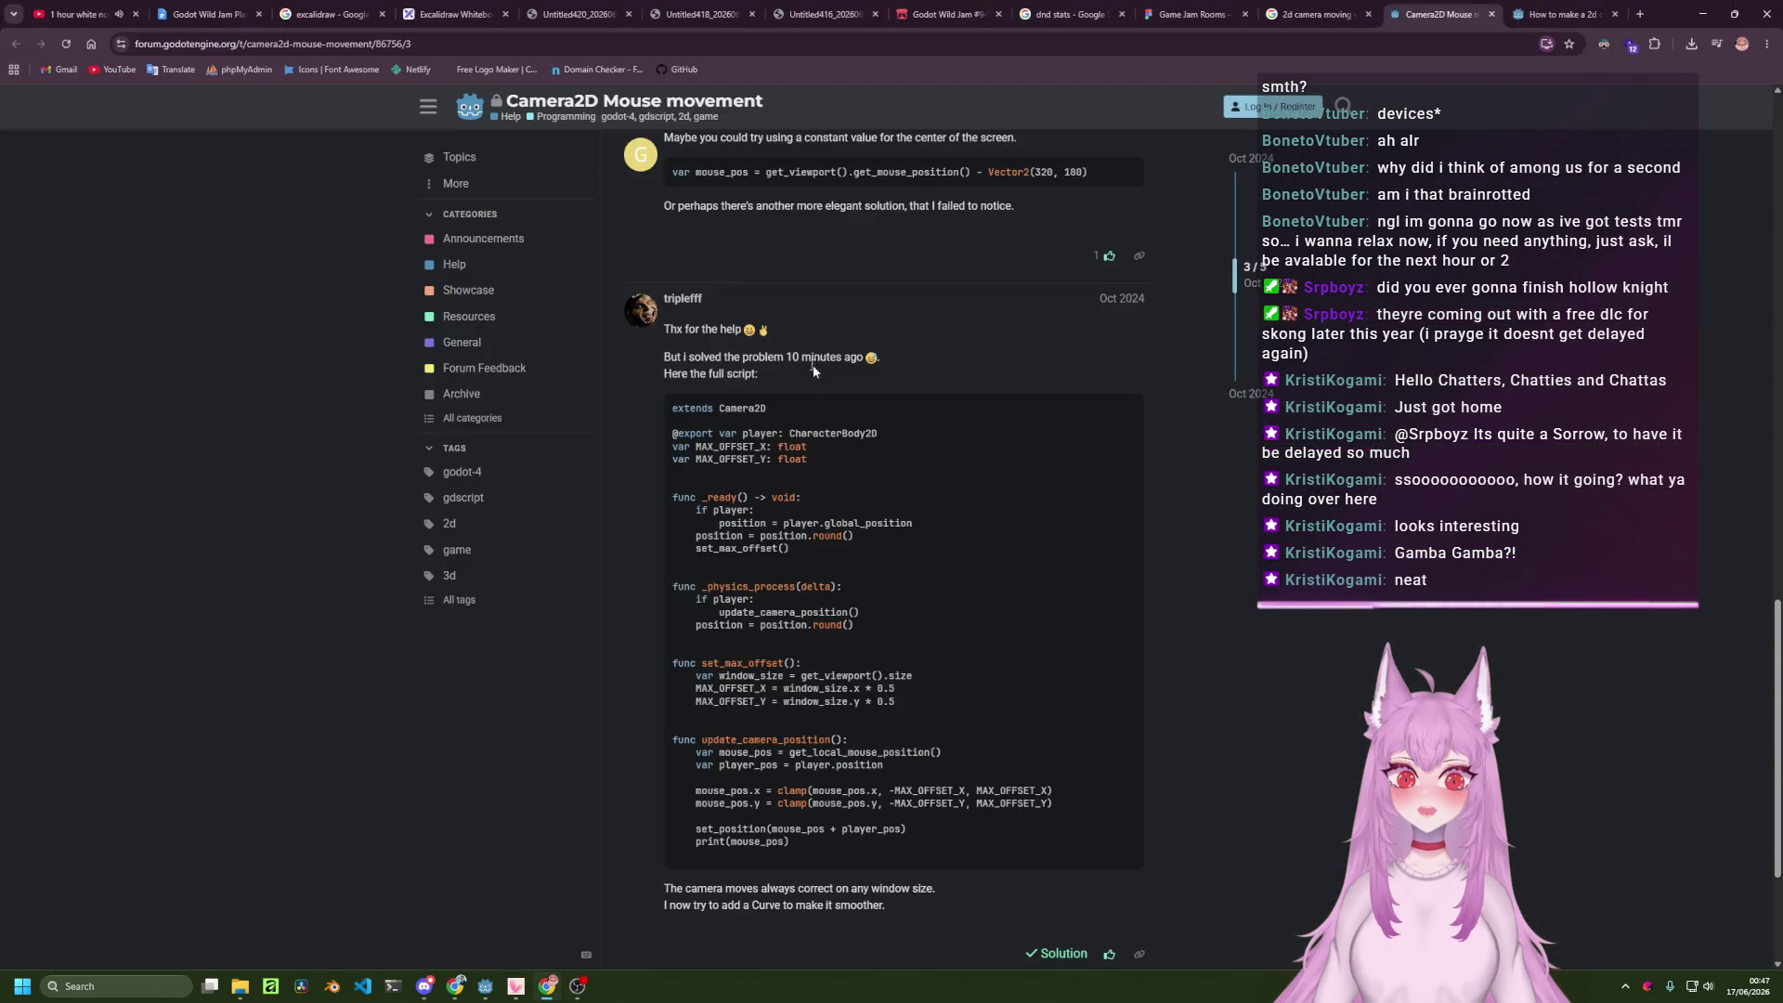
key(alt+Tab)
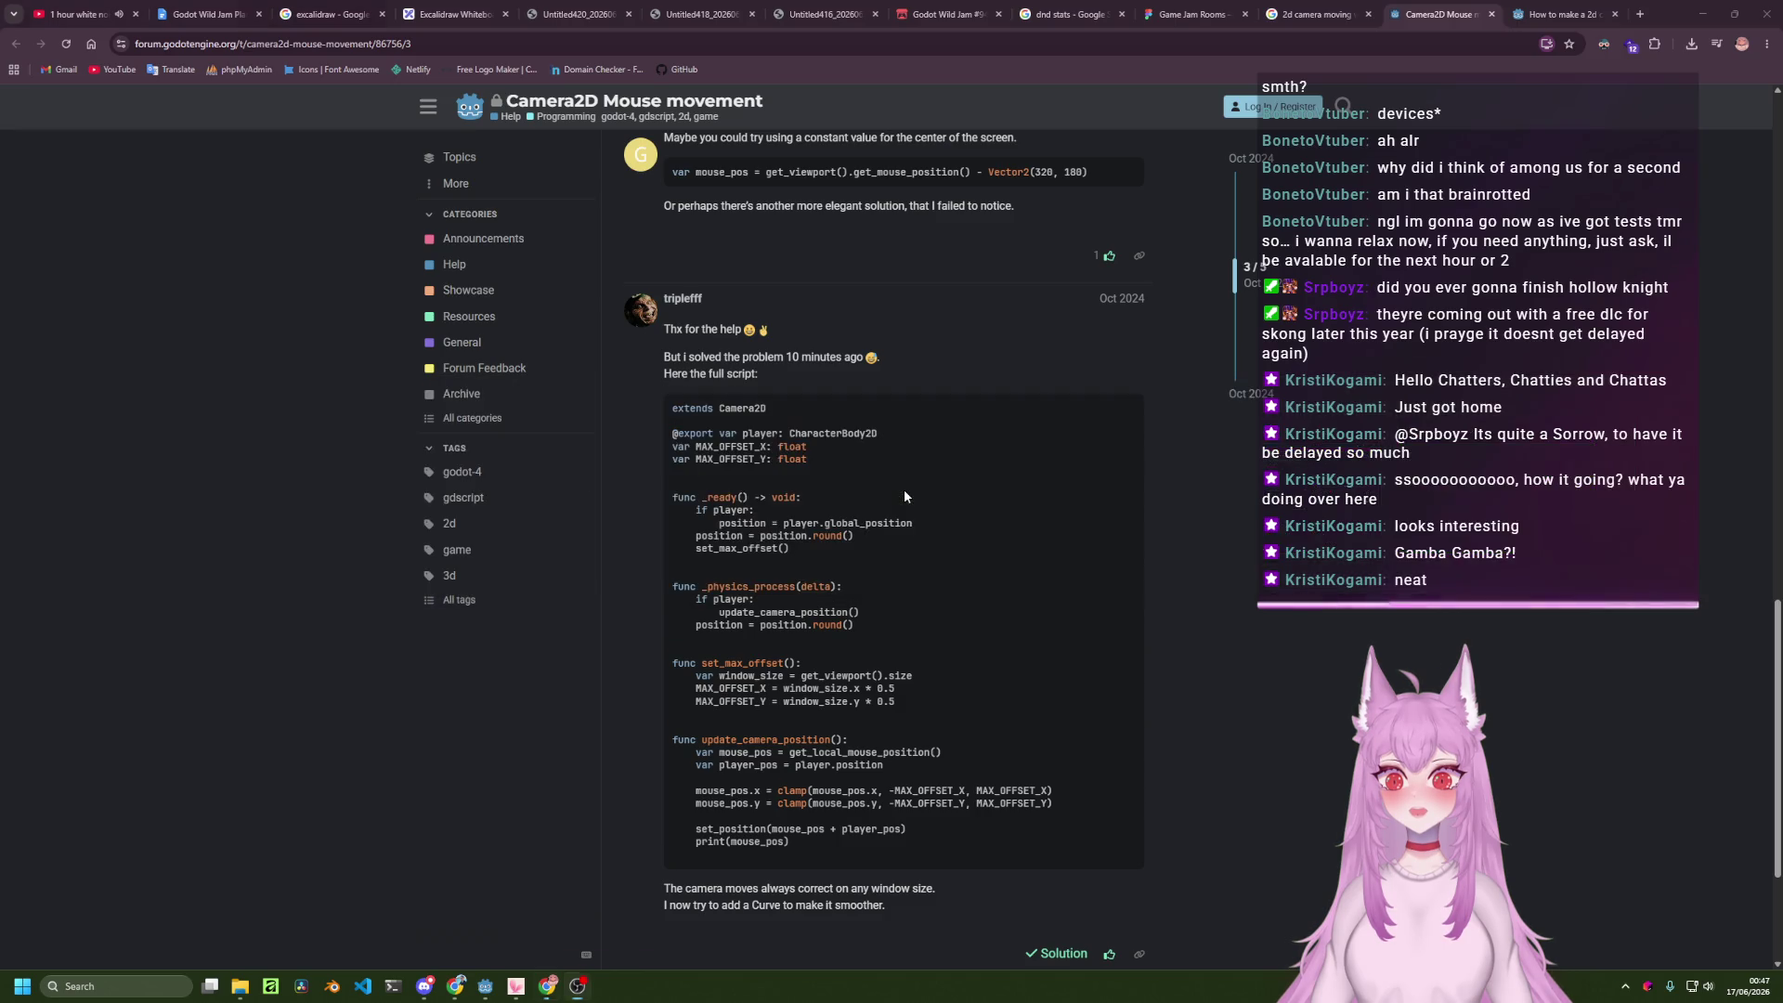
key(alt+Tab)
key(Tab)
key(Tab)
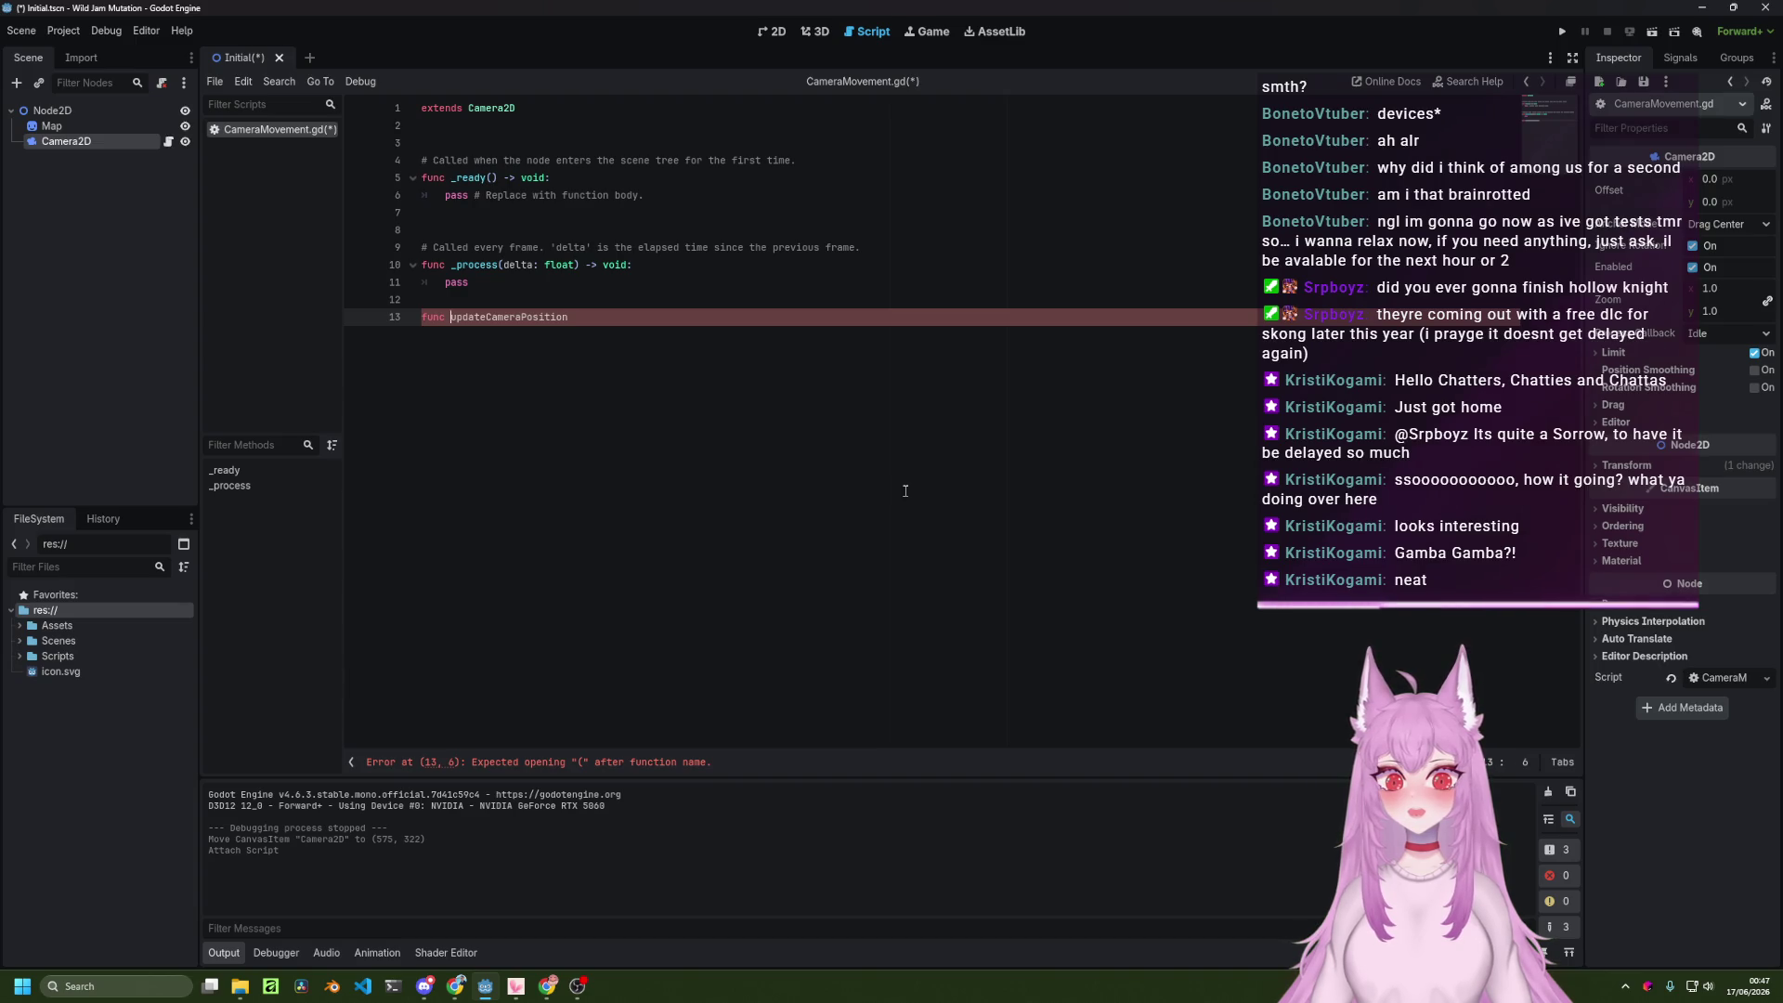
key(Right)
key(Right)
key(Right)
text(_)
key(Delete)
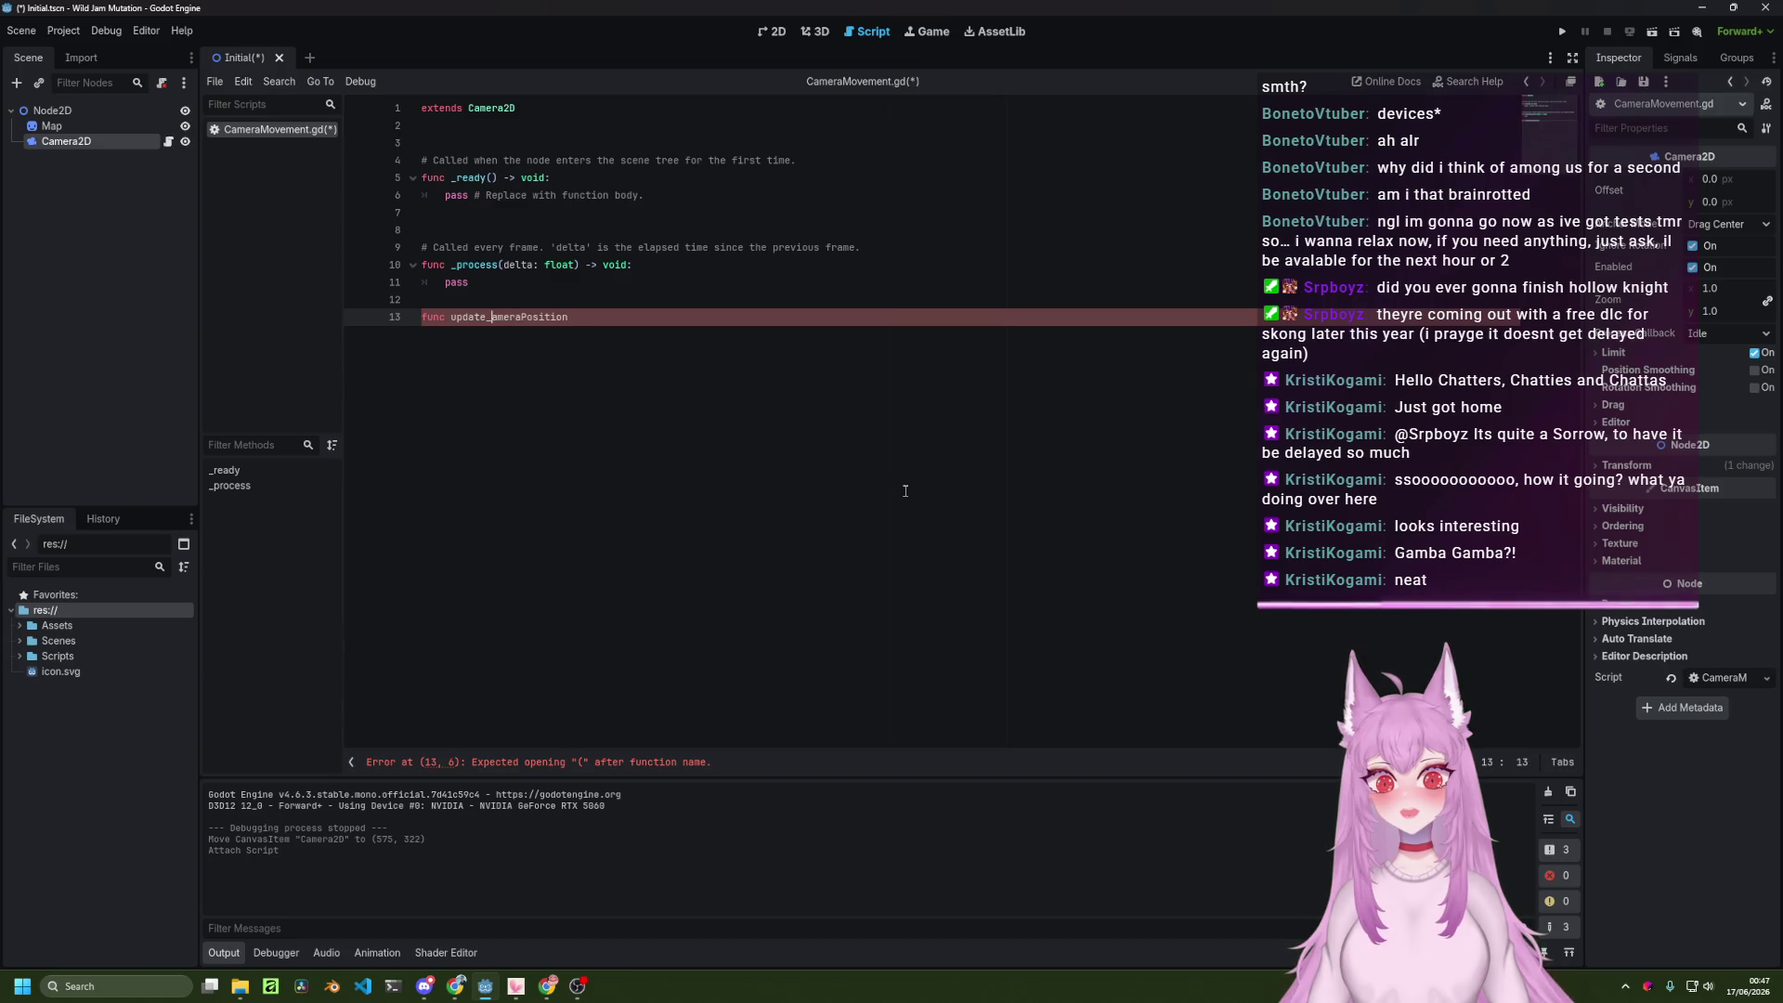
text(c)
key(End)
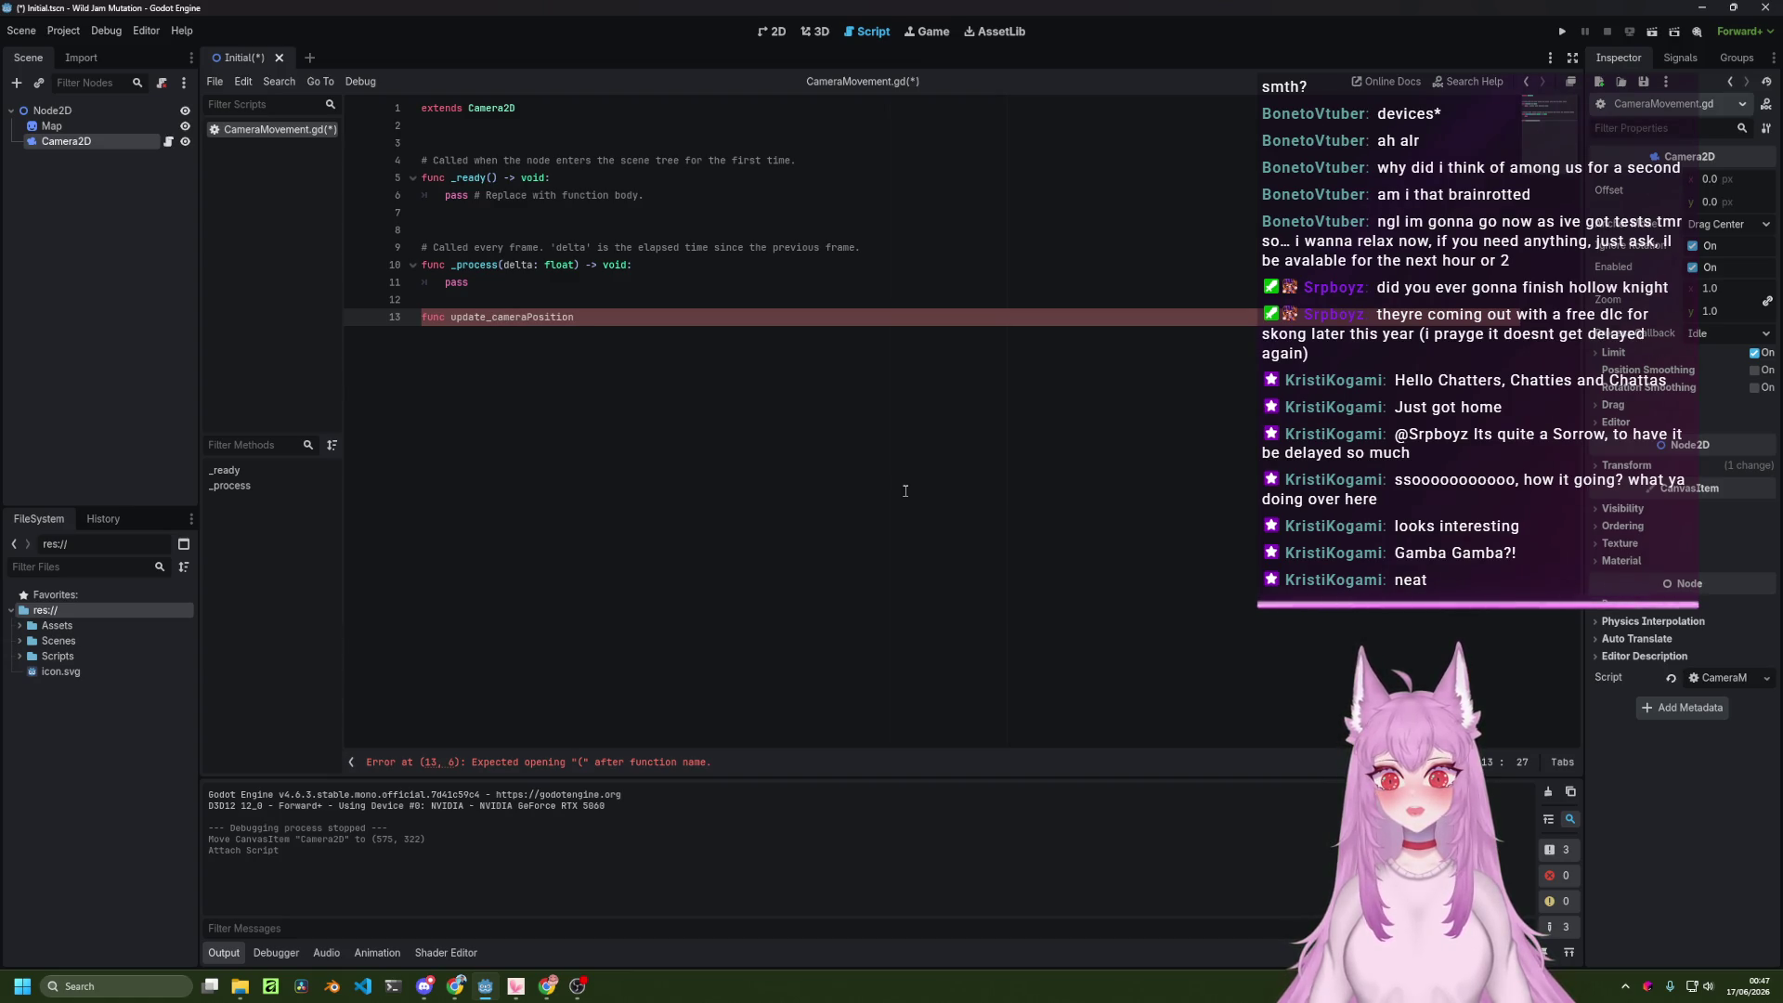
key(Left)
key(Left)
key(BackSpace)
text(_p)
key(Right)
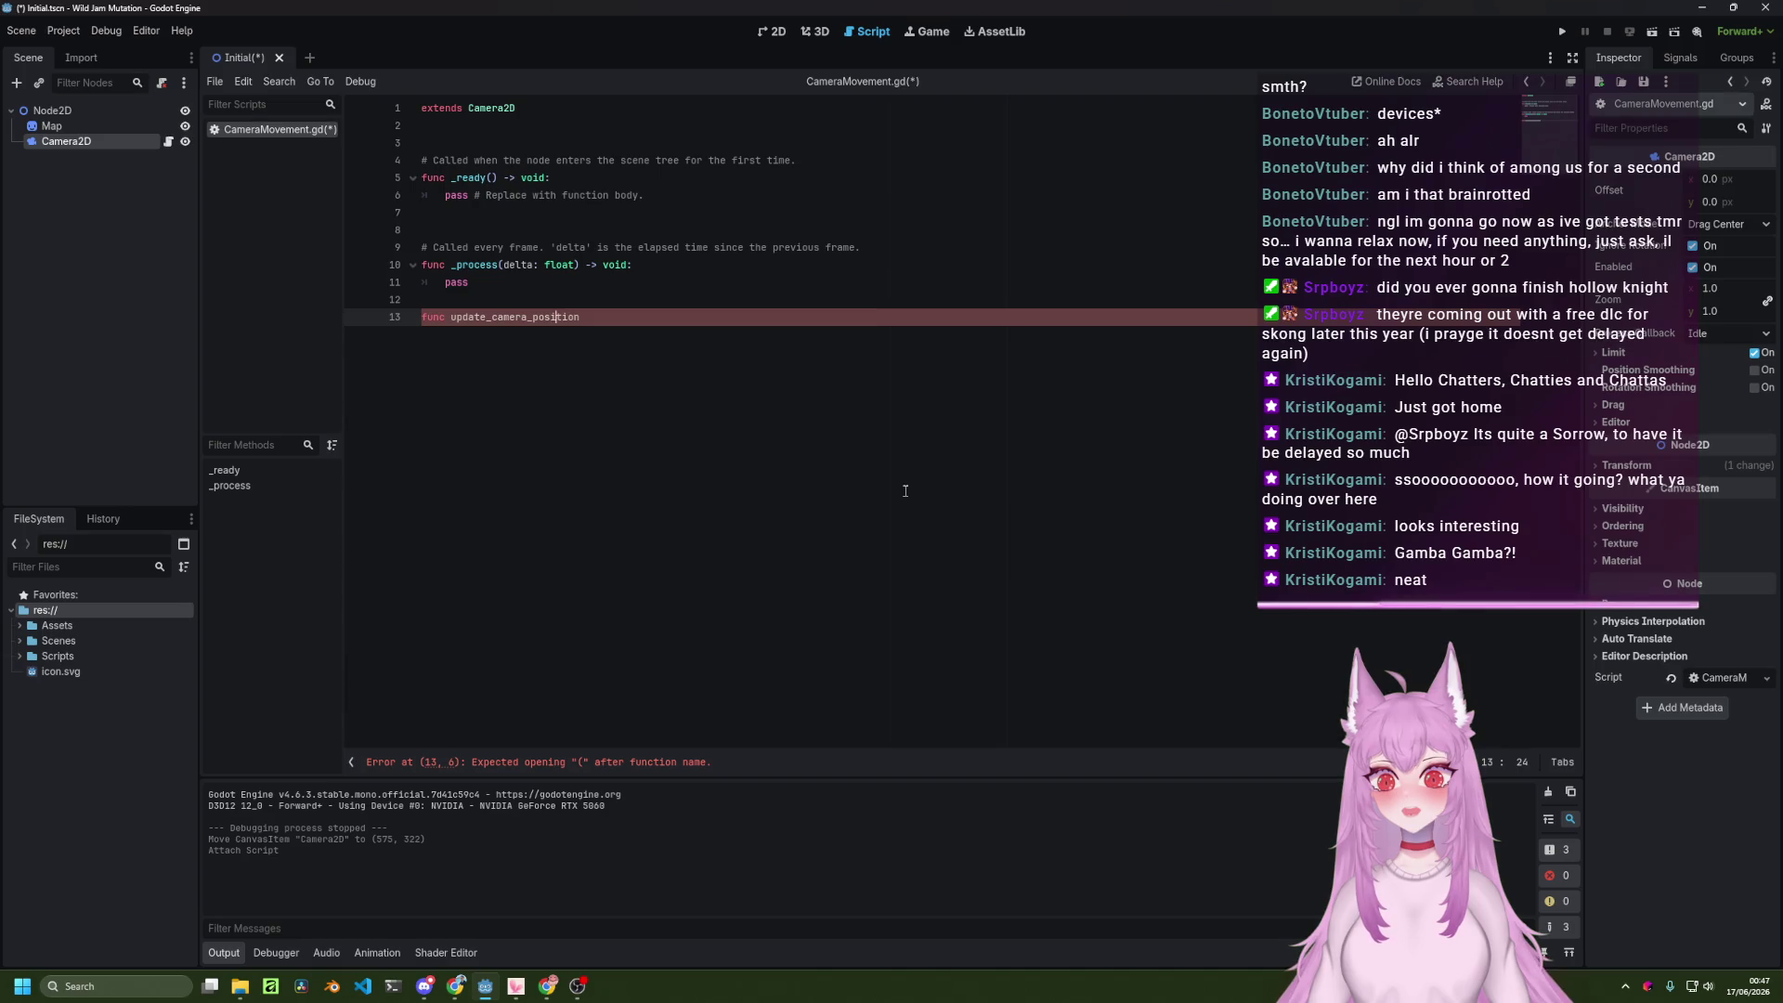
Complete it as 'func update_camera_position():' with 'pass' in the body, and save CameraMovement.gd.
key(alt+Tab)
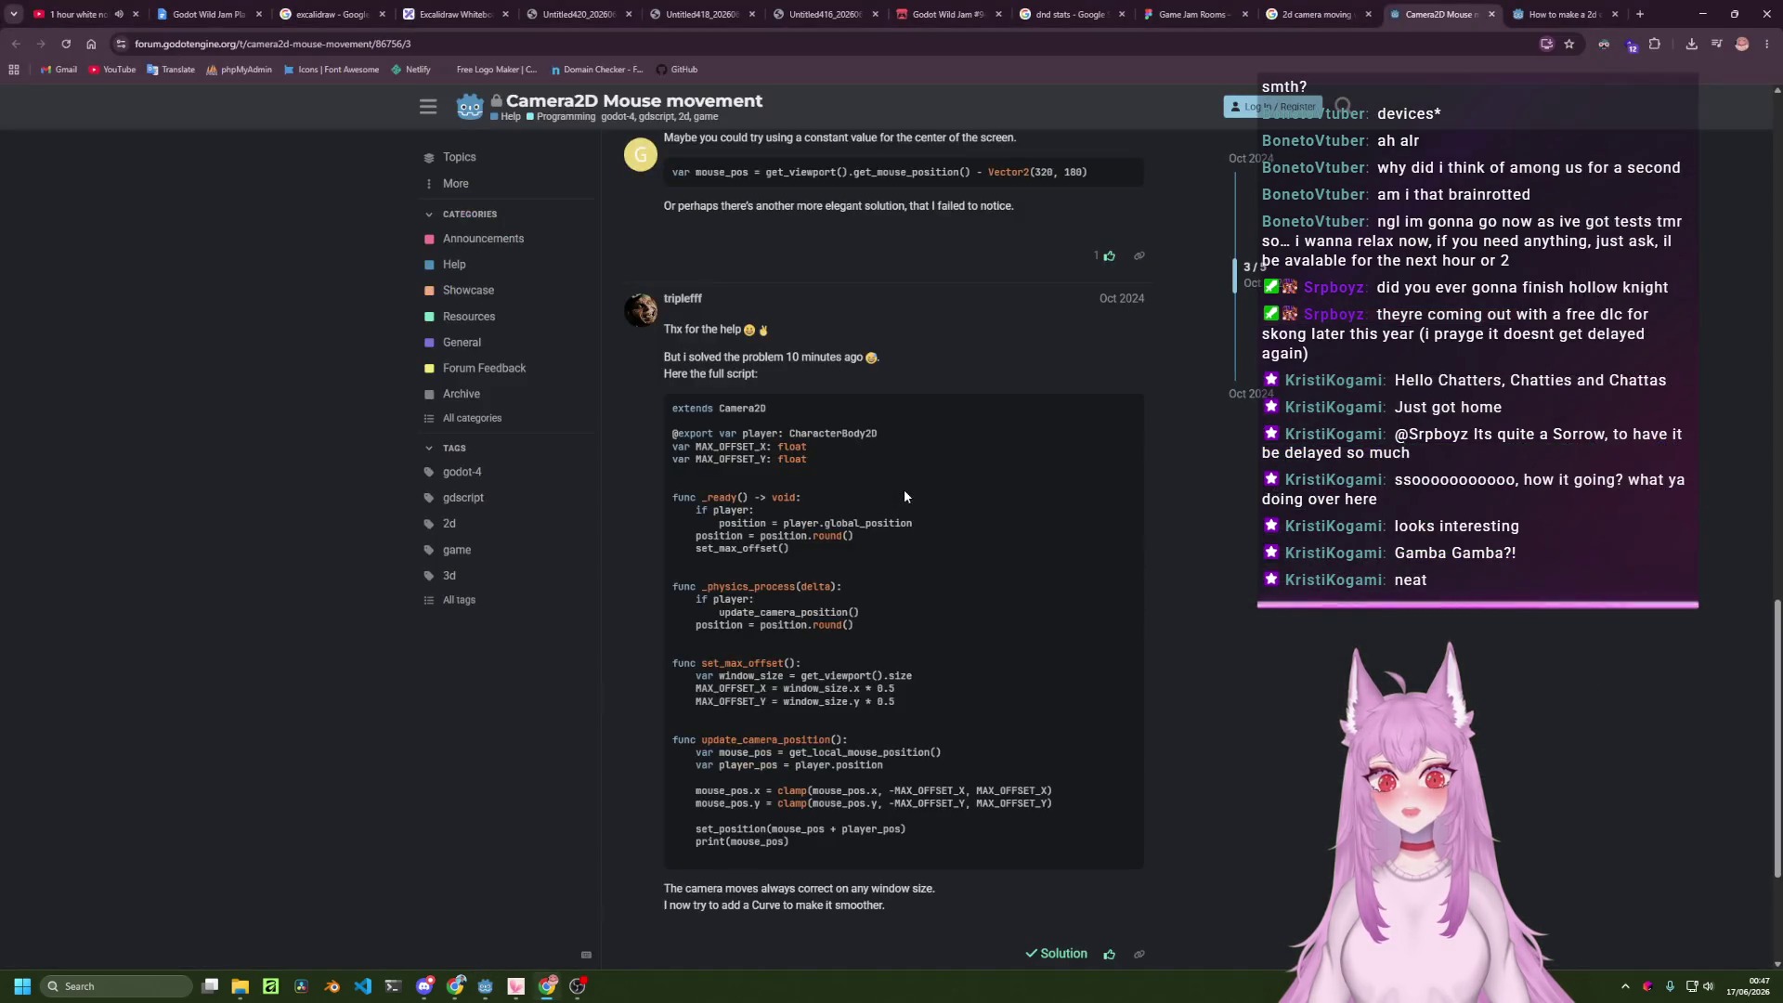
key(alt+Tab)
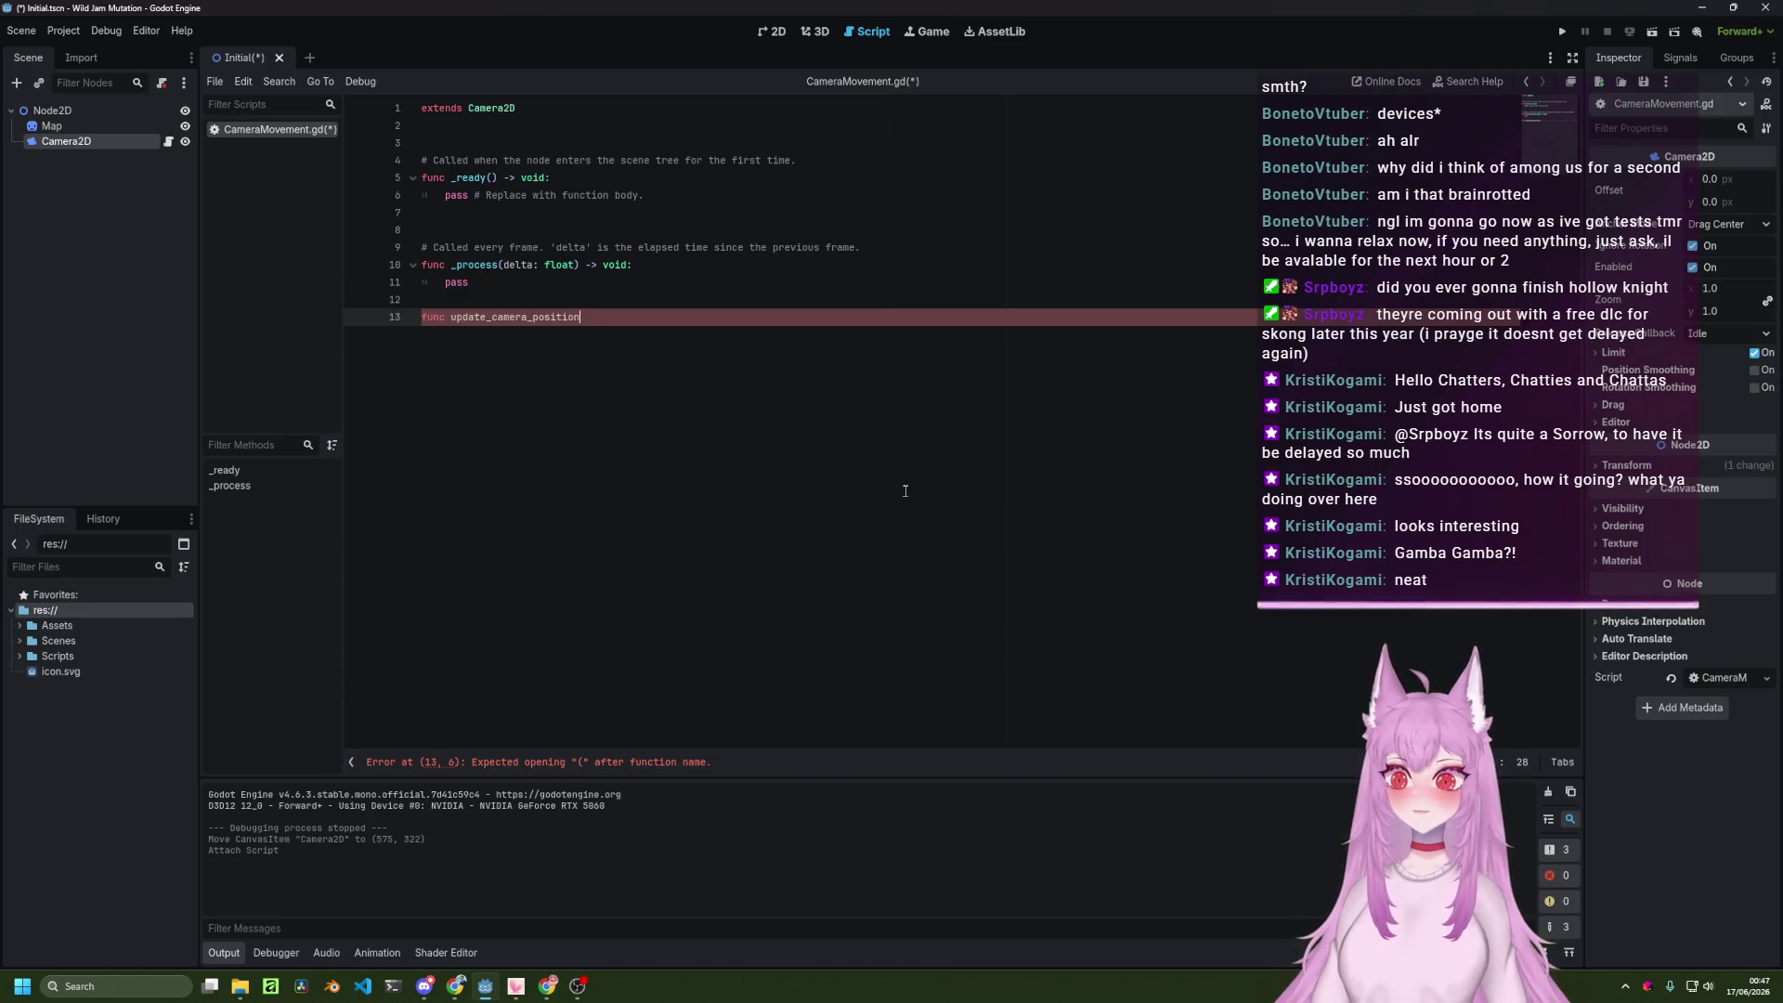
text(())
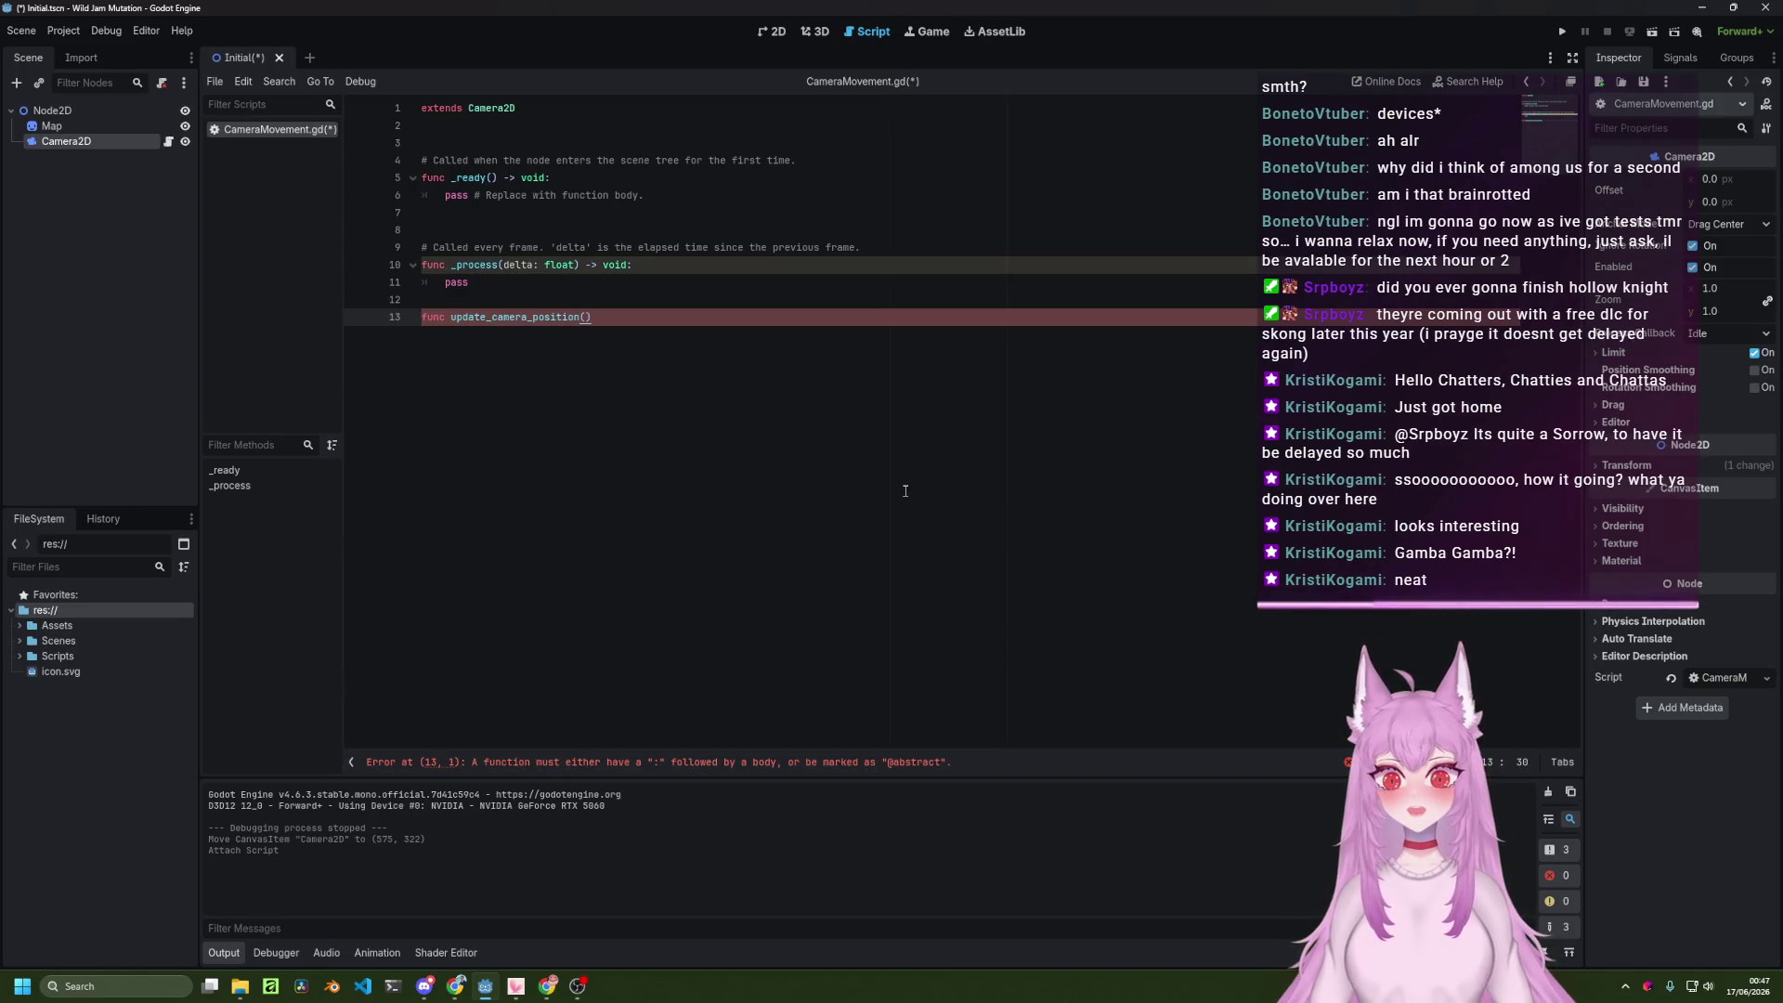
text(:)
key(Return)
text(pass)
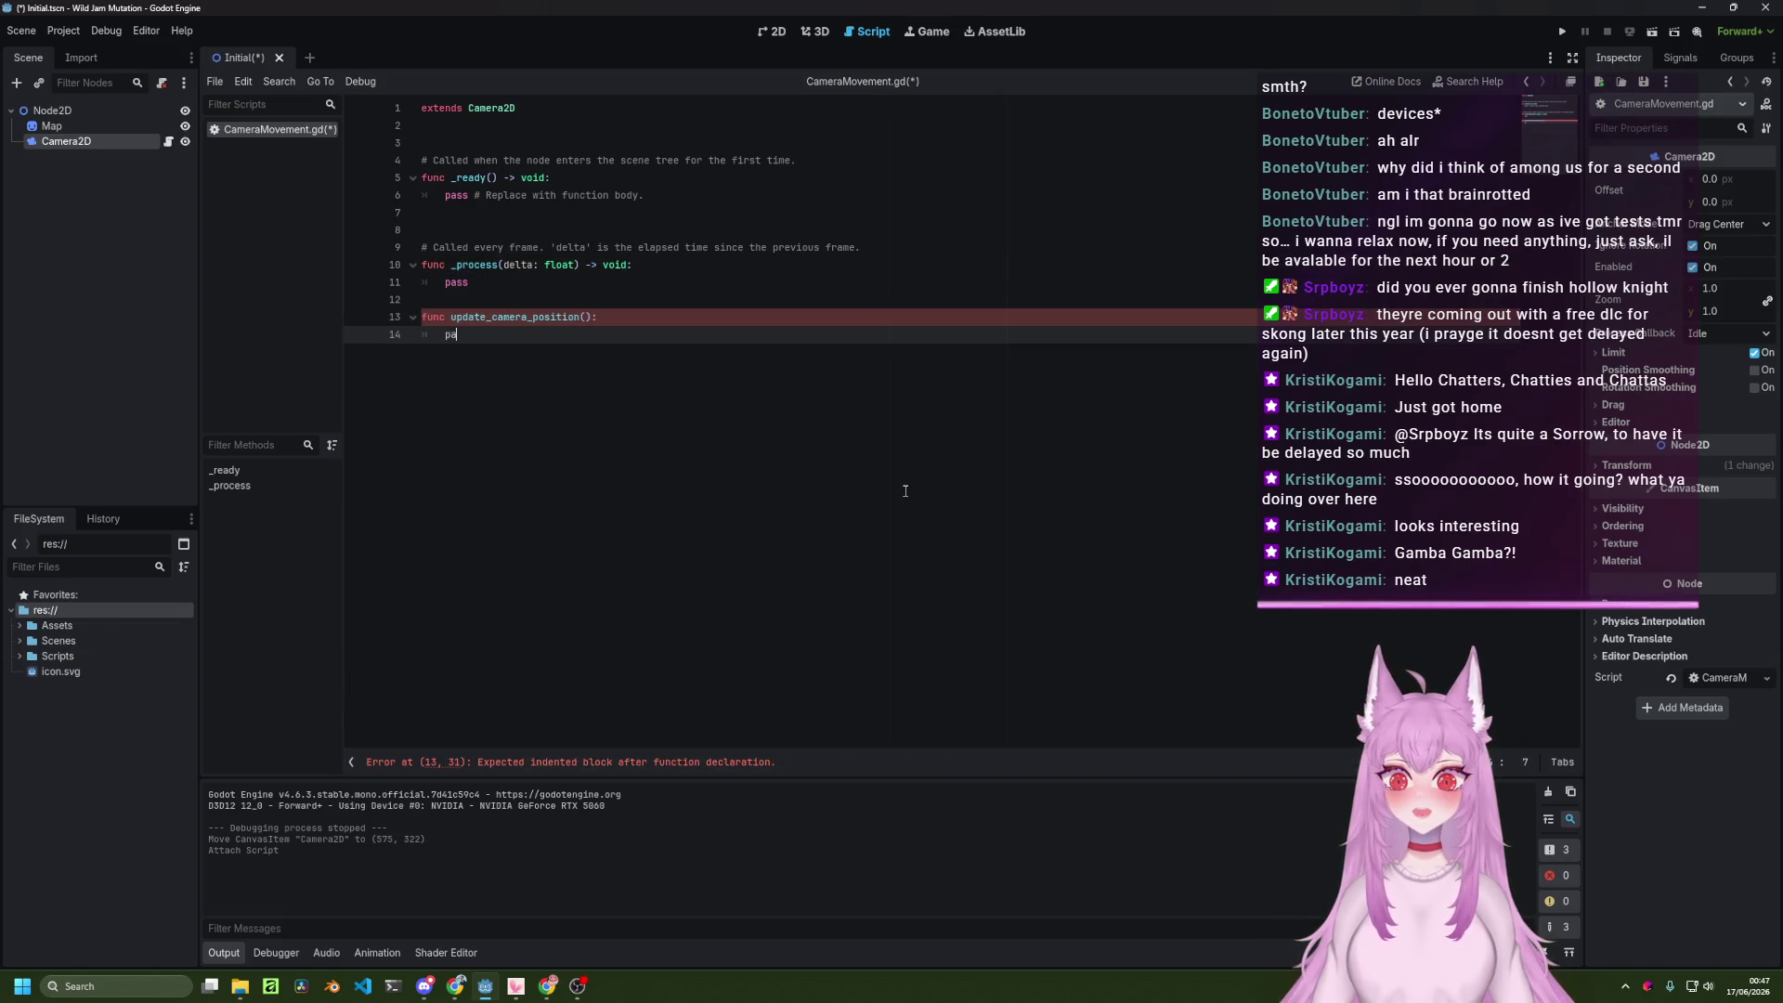
key(ctrl+s)
key(Up)
key(Up)
key(Up)
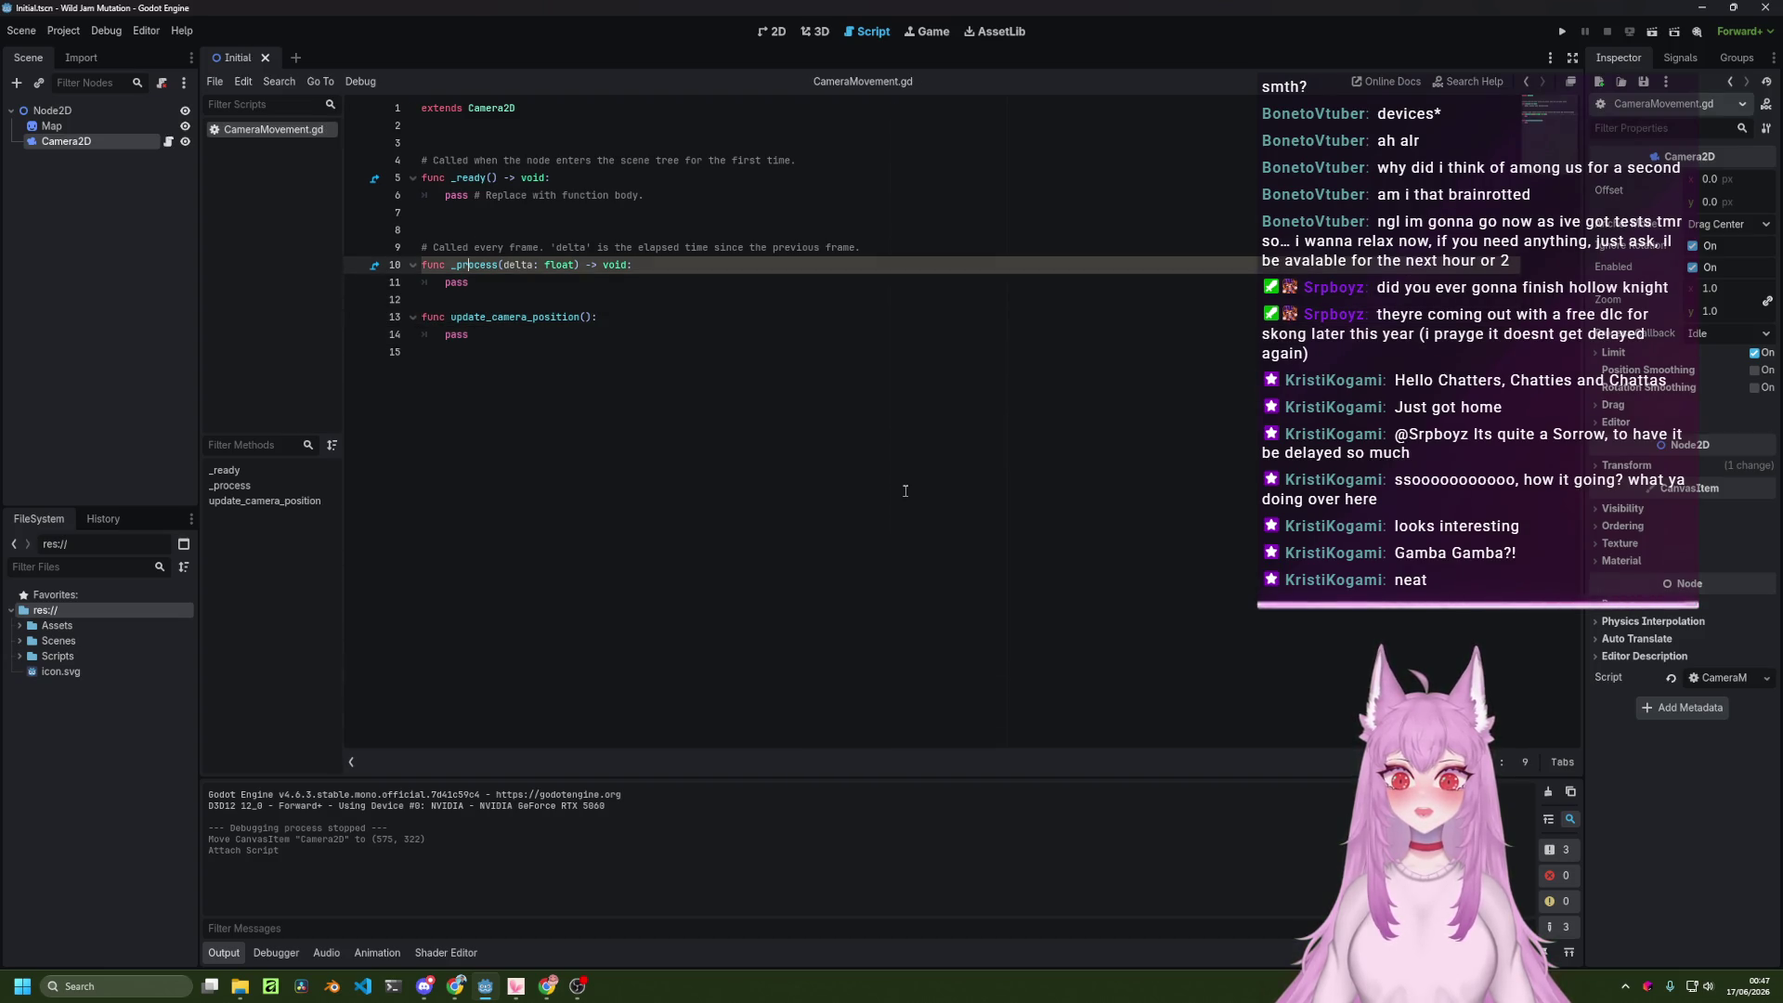
key(alt+Tab)
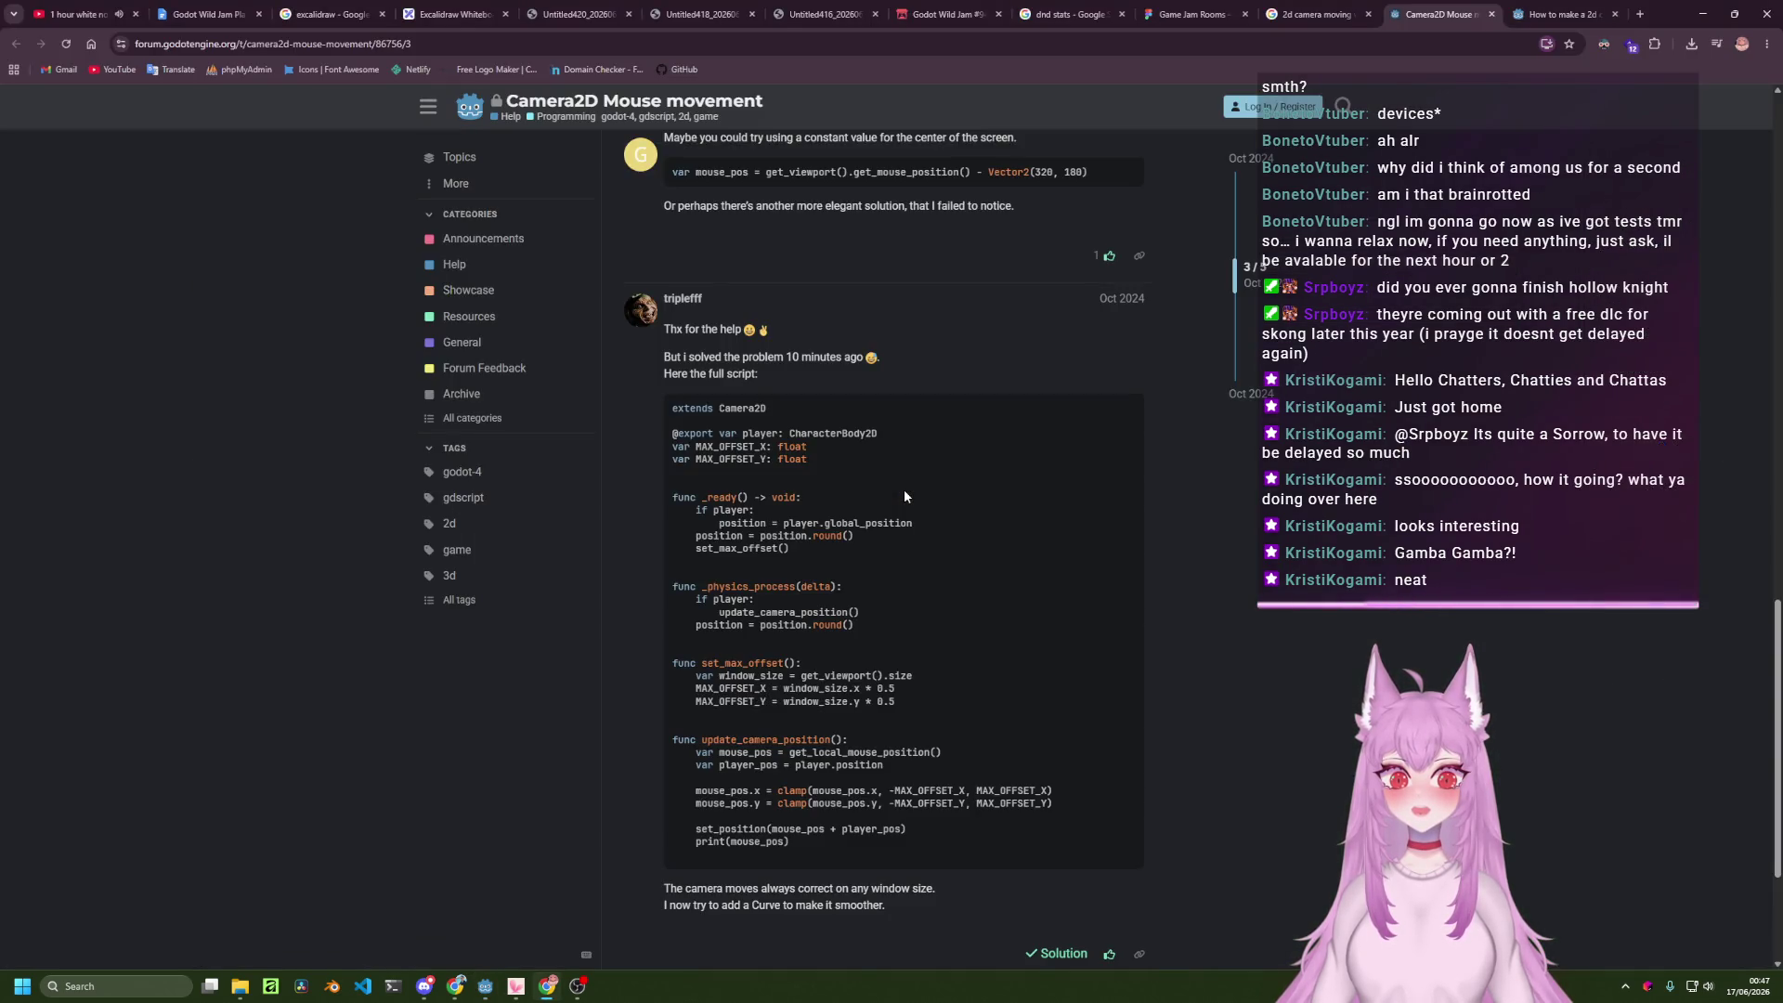
Compare the forum's update_camera_position code with CameraMovement.gd, ending in the Godot script editor.
scroll(908, 498, down, 1)
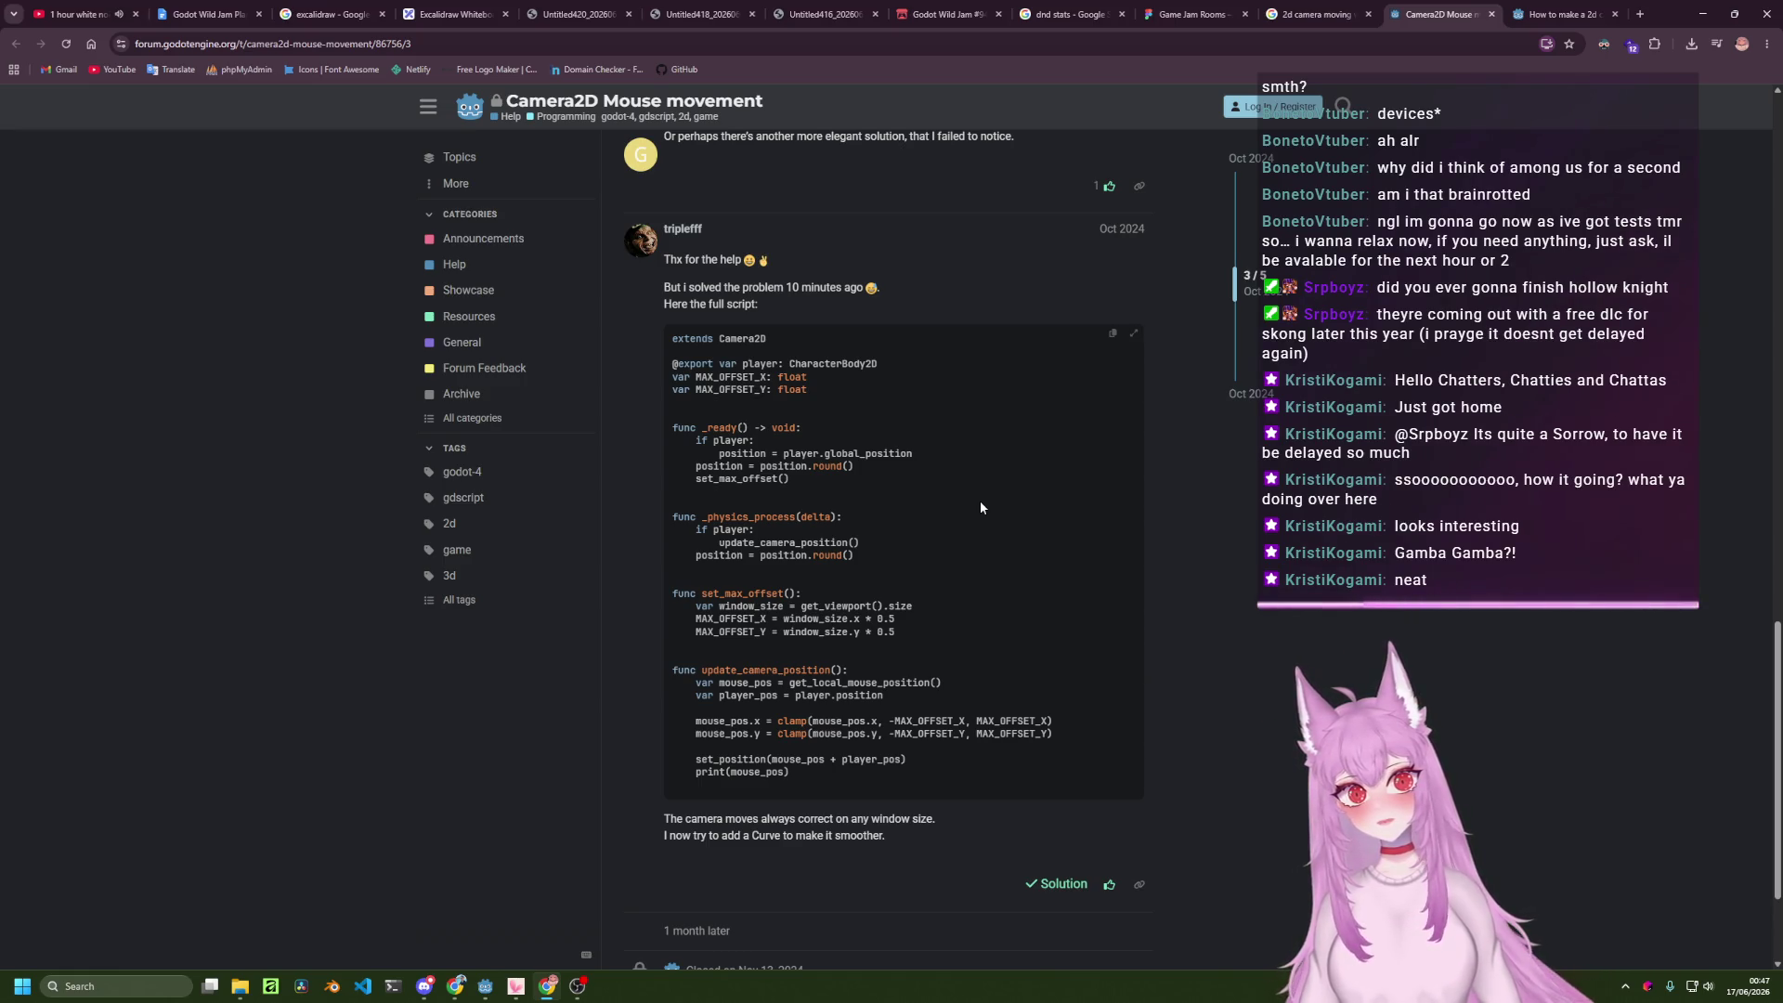
key(alt+Tab)
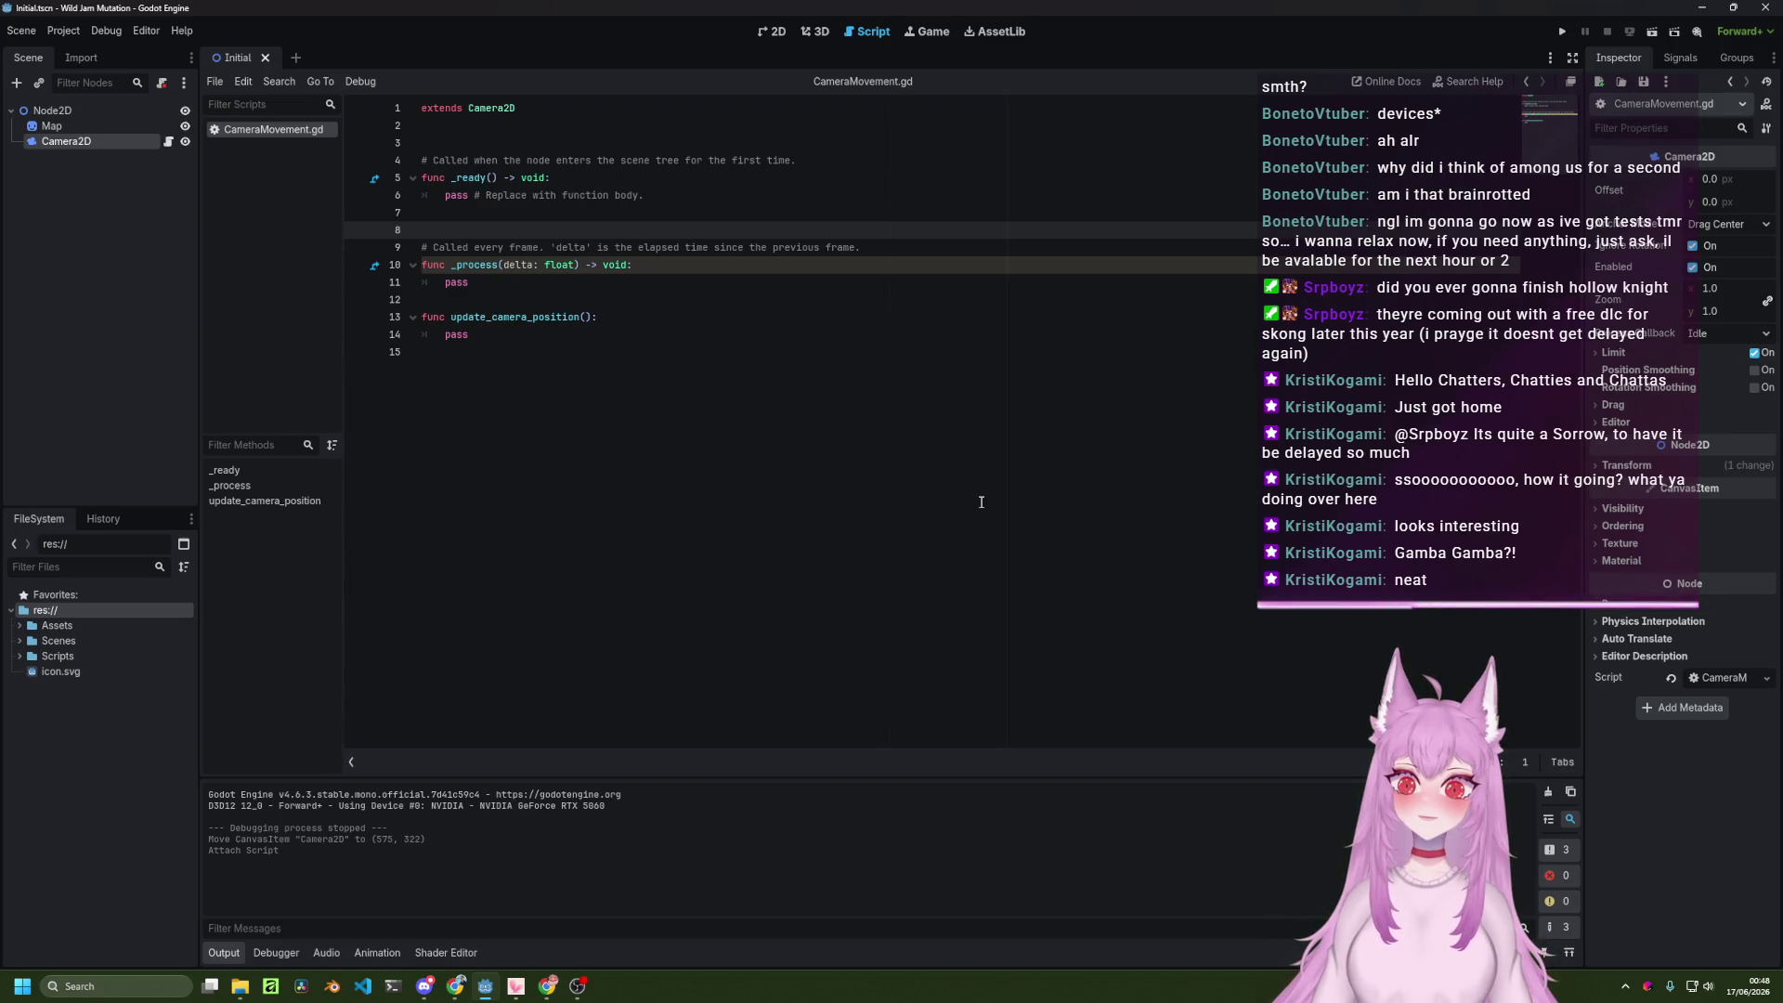
key(alt+Tab)
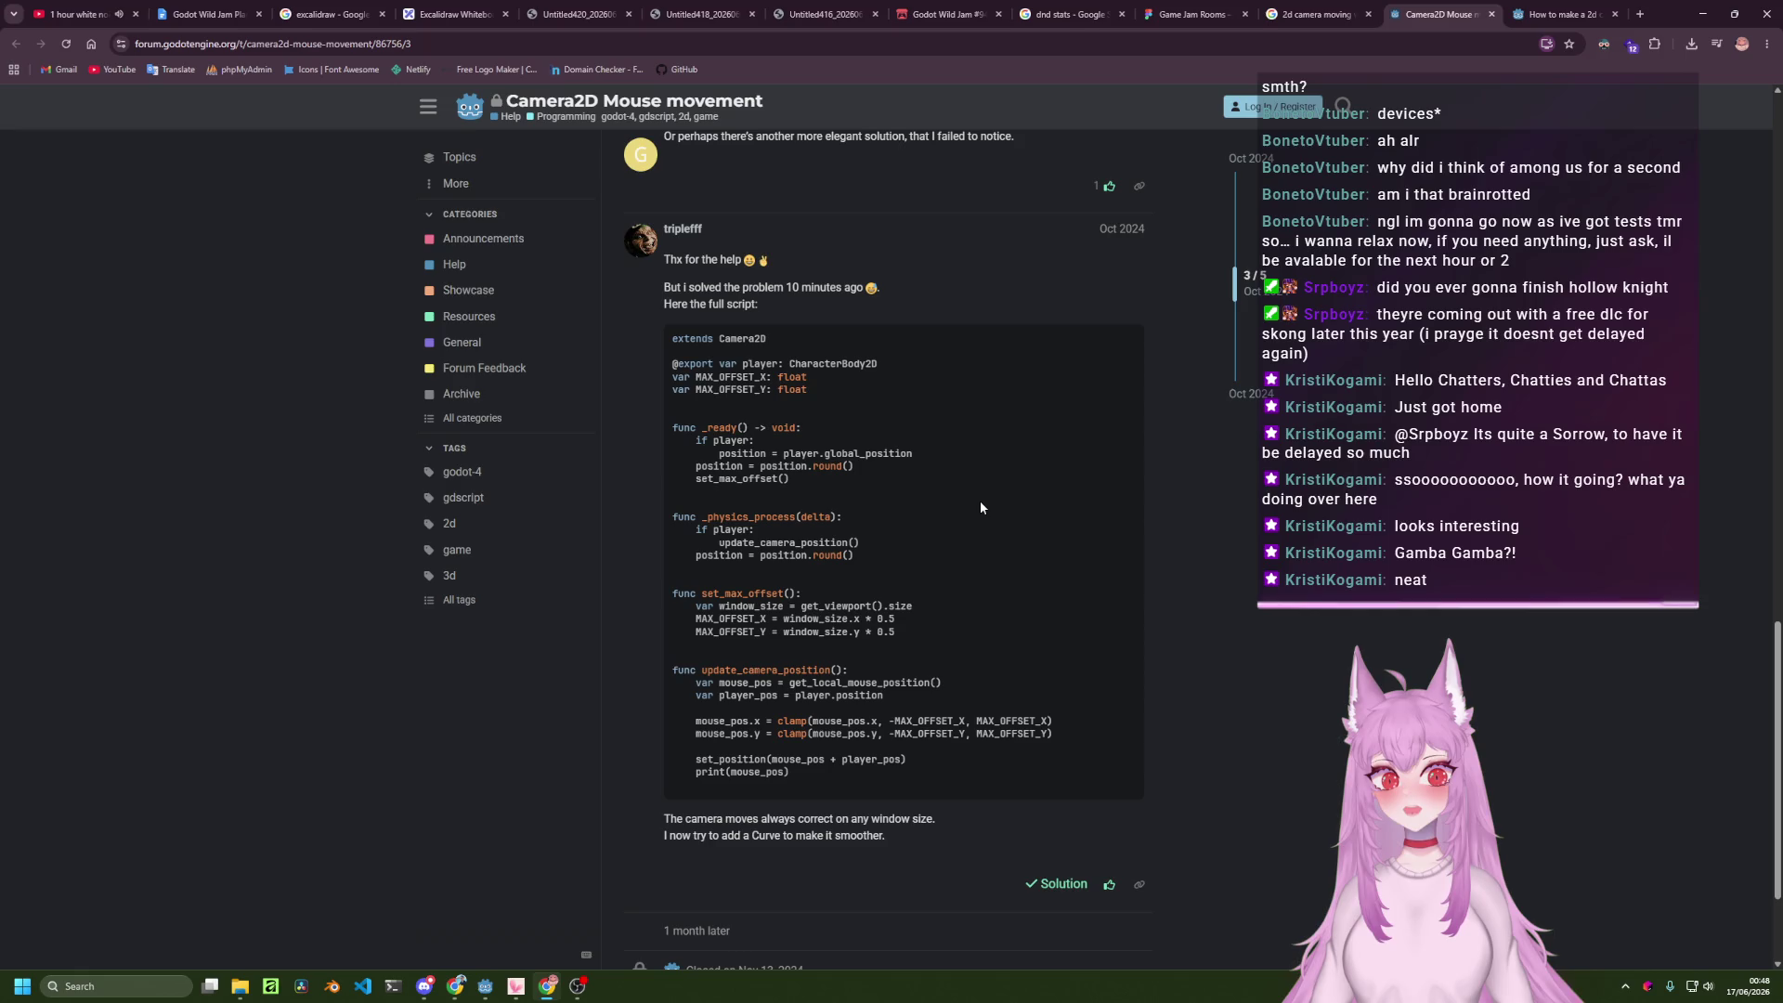
key(alt+Tab)
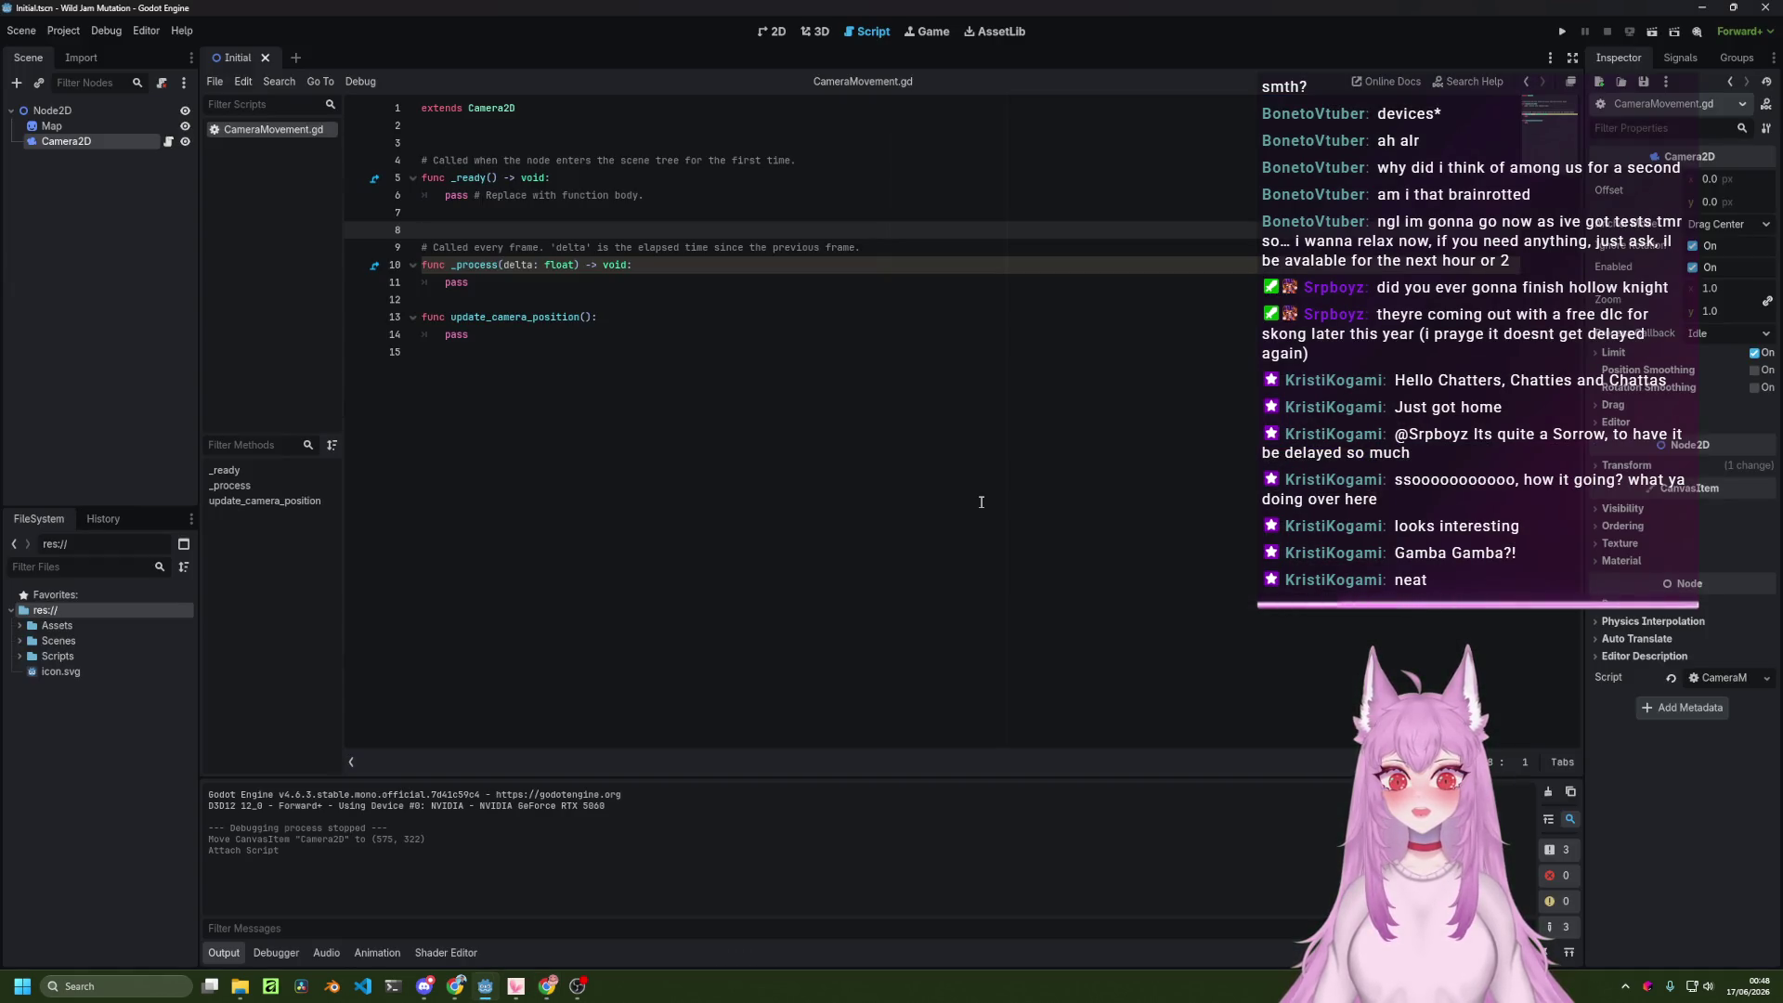
Add 'var mouse_position = get_local_mouse_position()' inside update_camera_position, checking the forum code for reference.
key(Down)
key(Down)
key(Down)
key(ctrl+Right)
key(ctrl+Right)
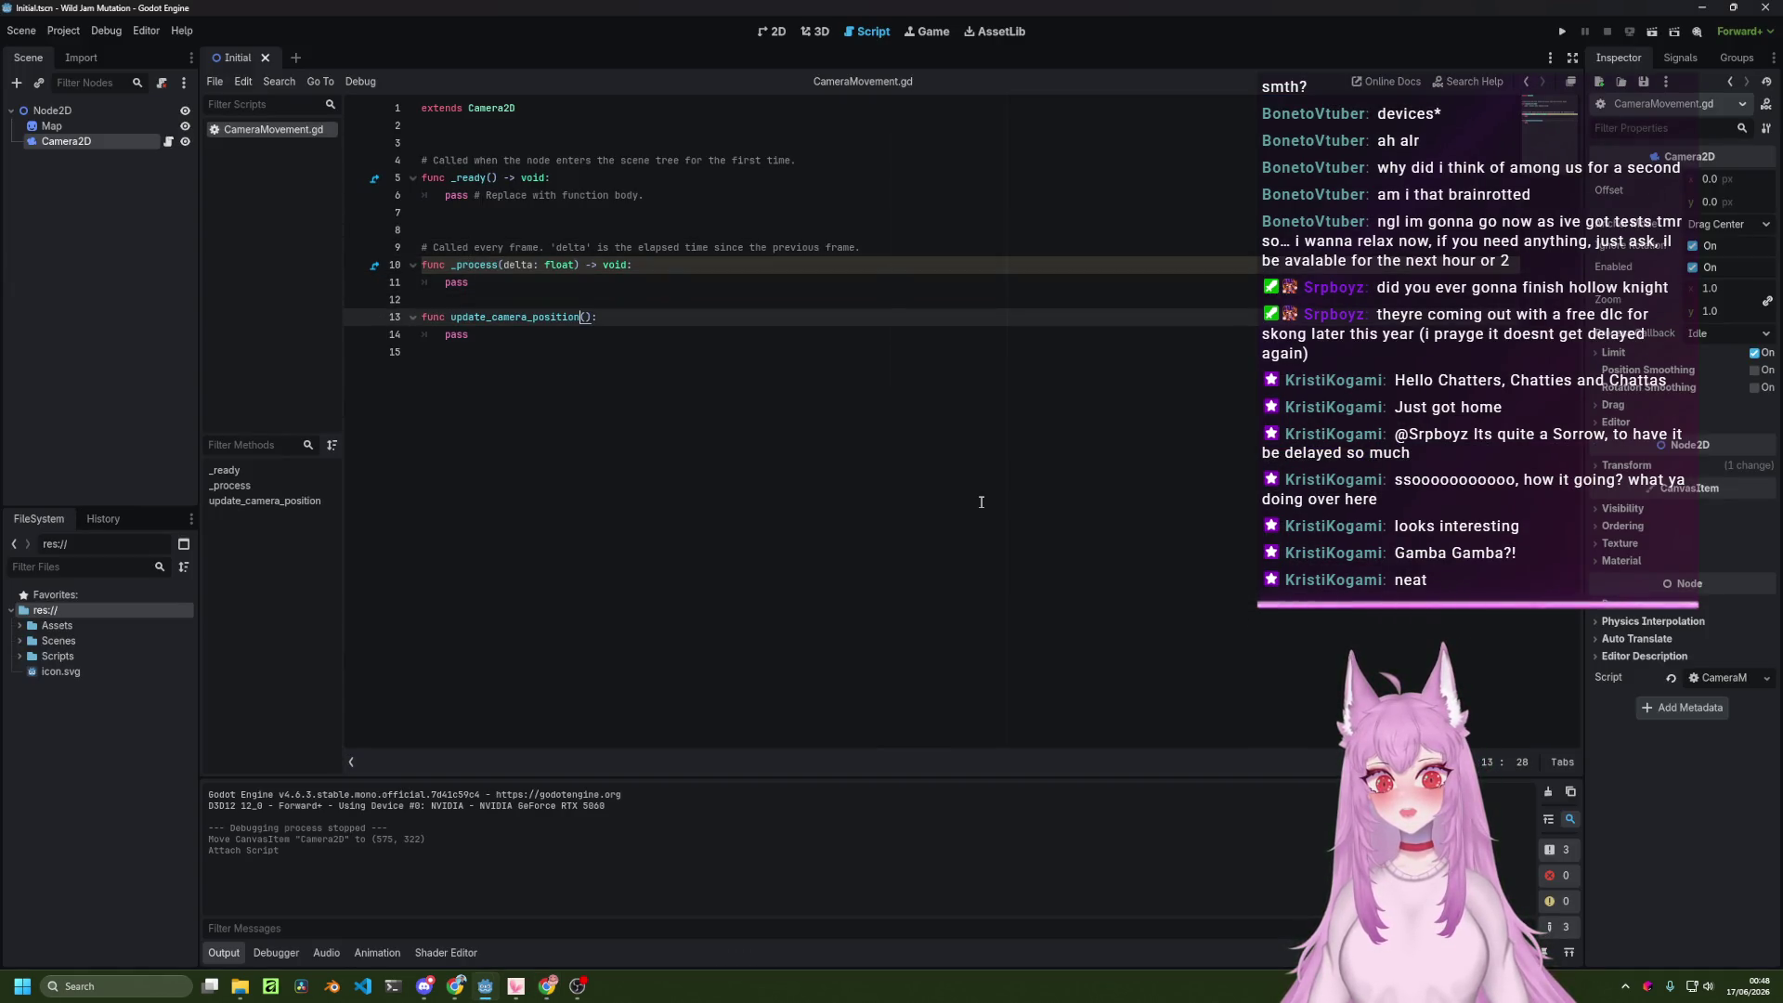
key(Return)
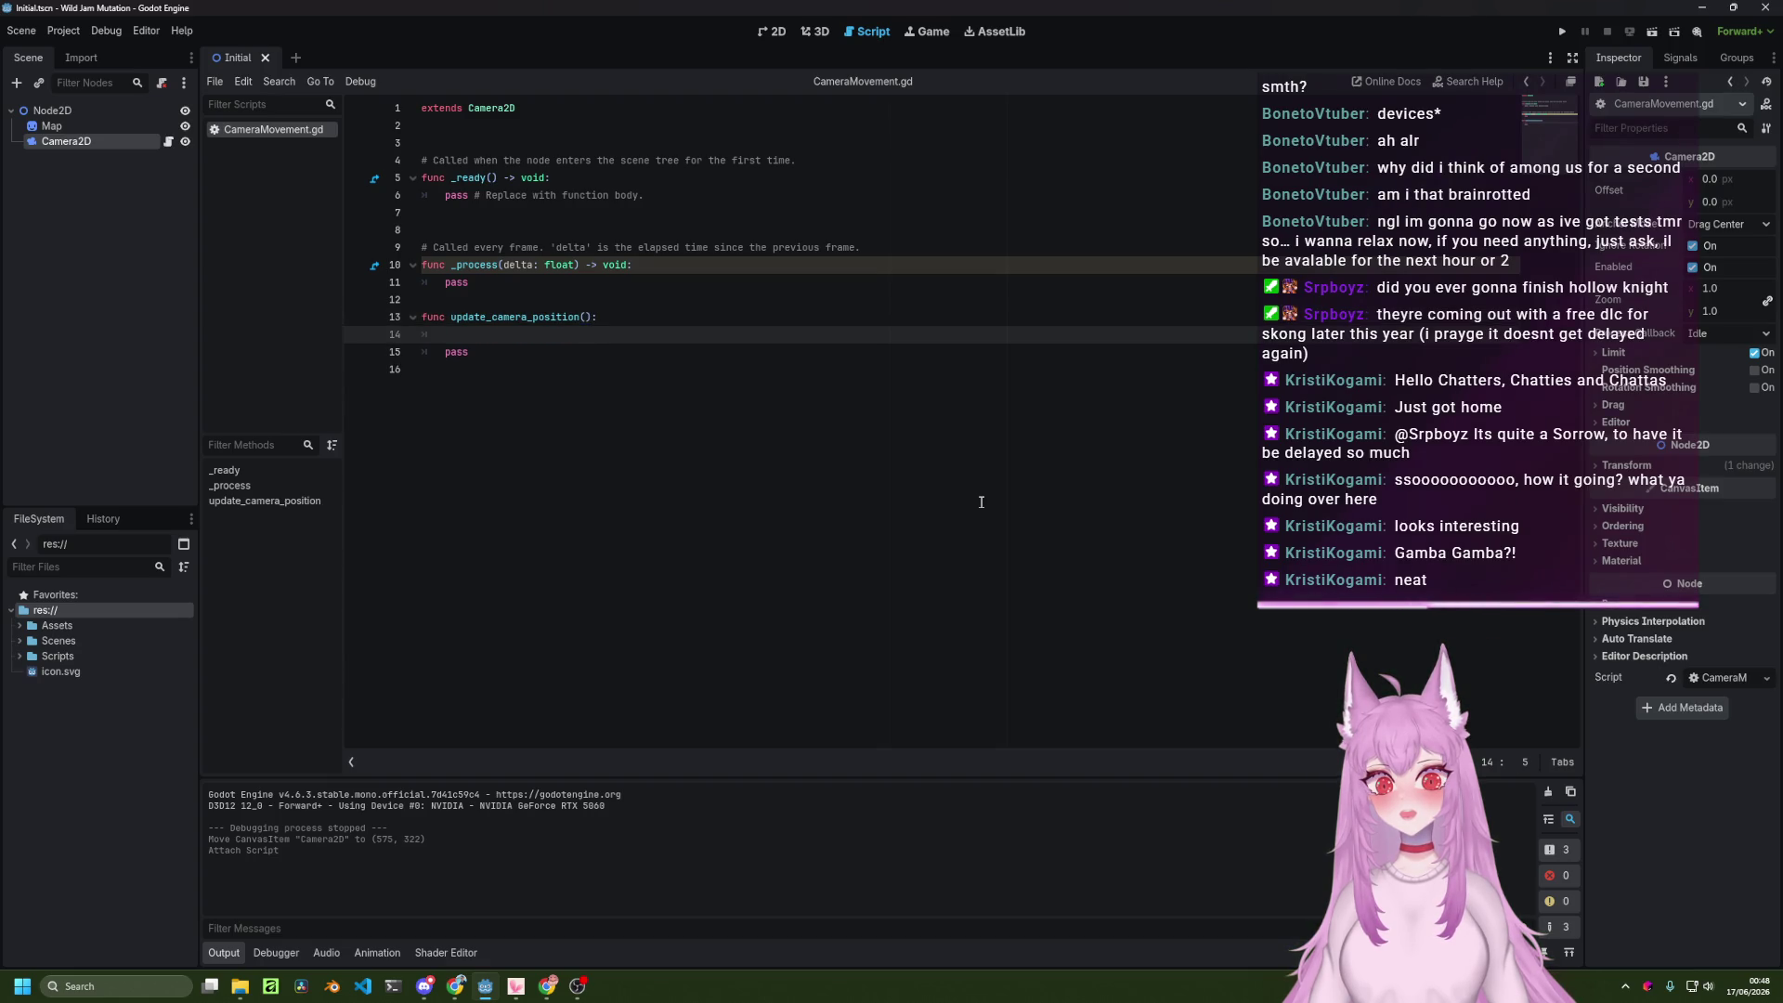
text(var mouse)
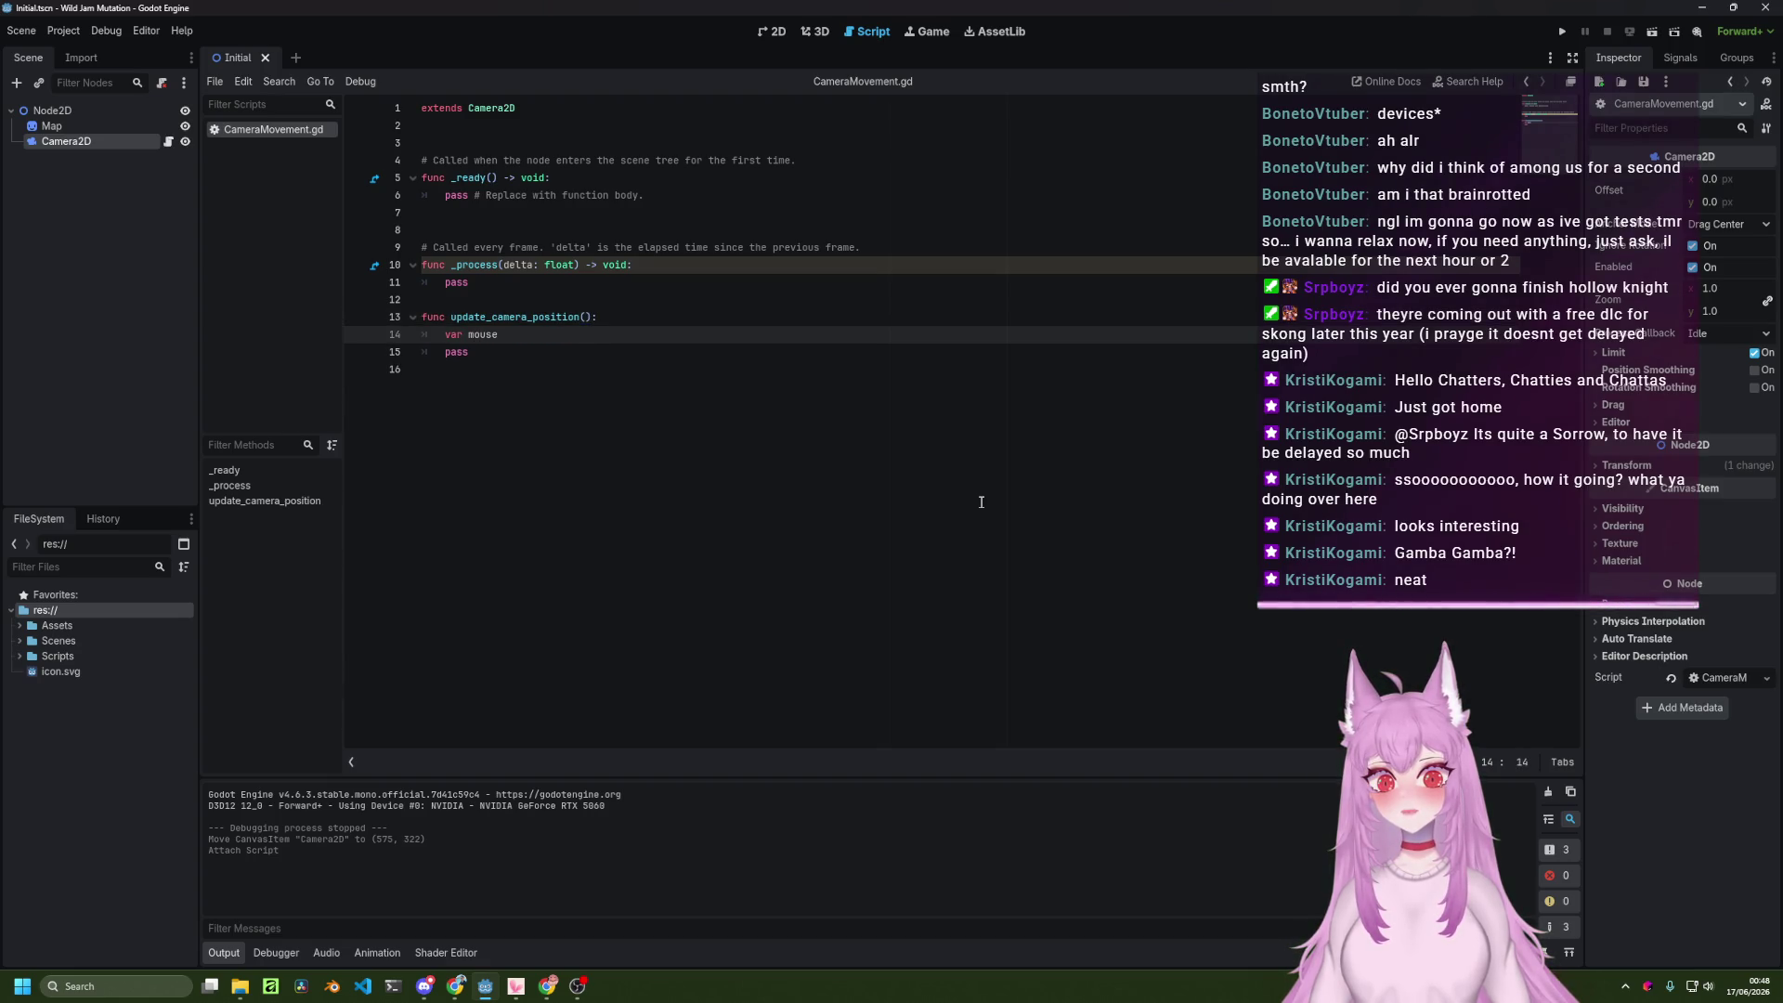
key(alt+Tab)
key(alt+Tab)
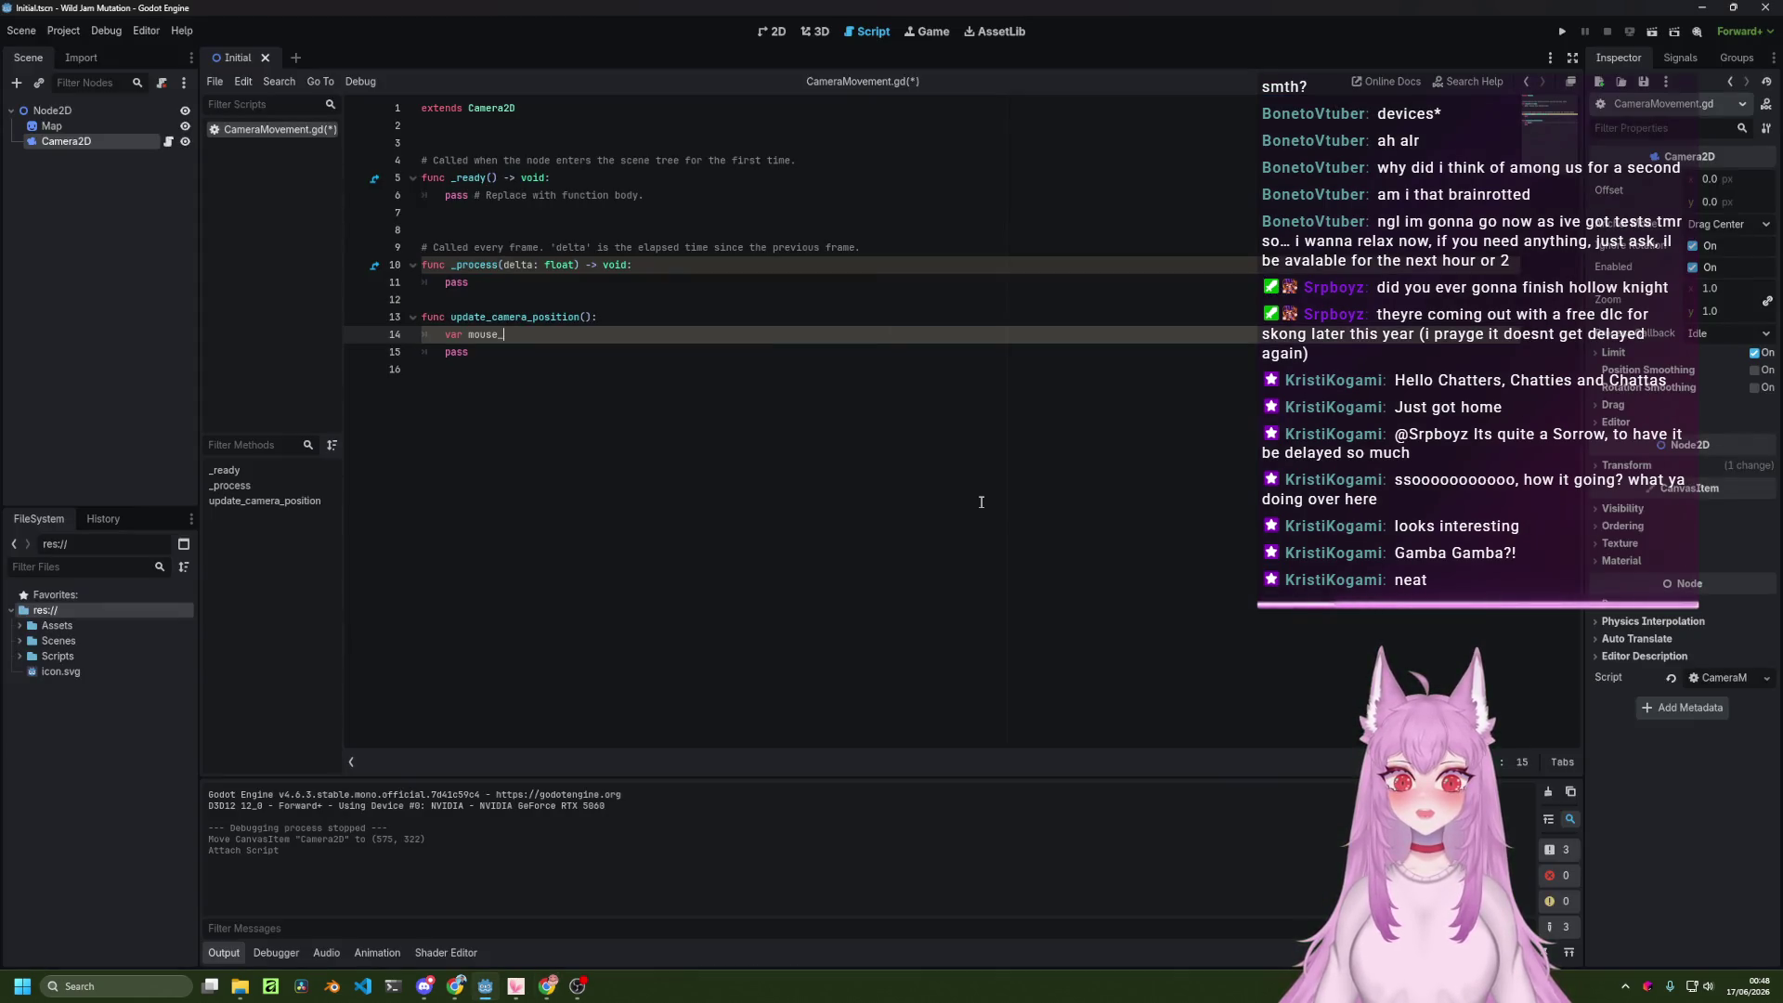
text(osition =)
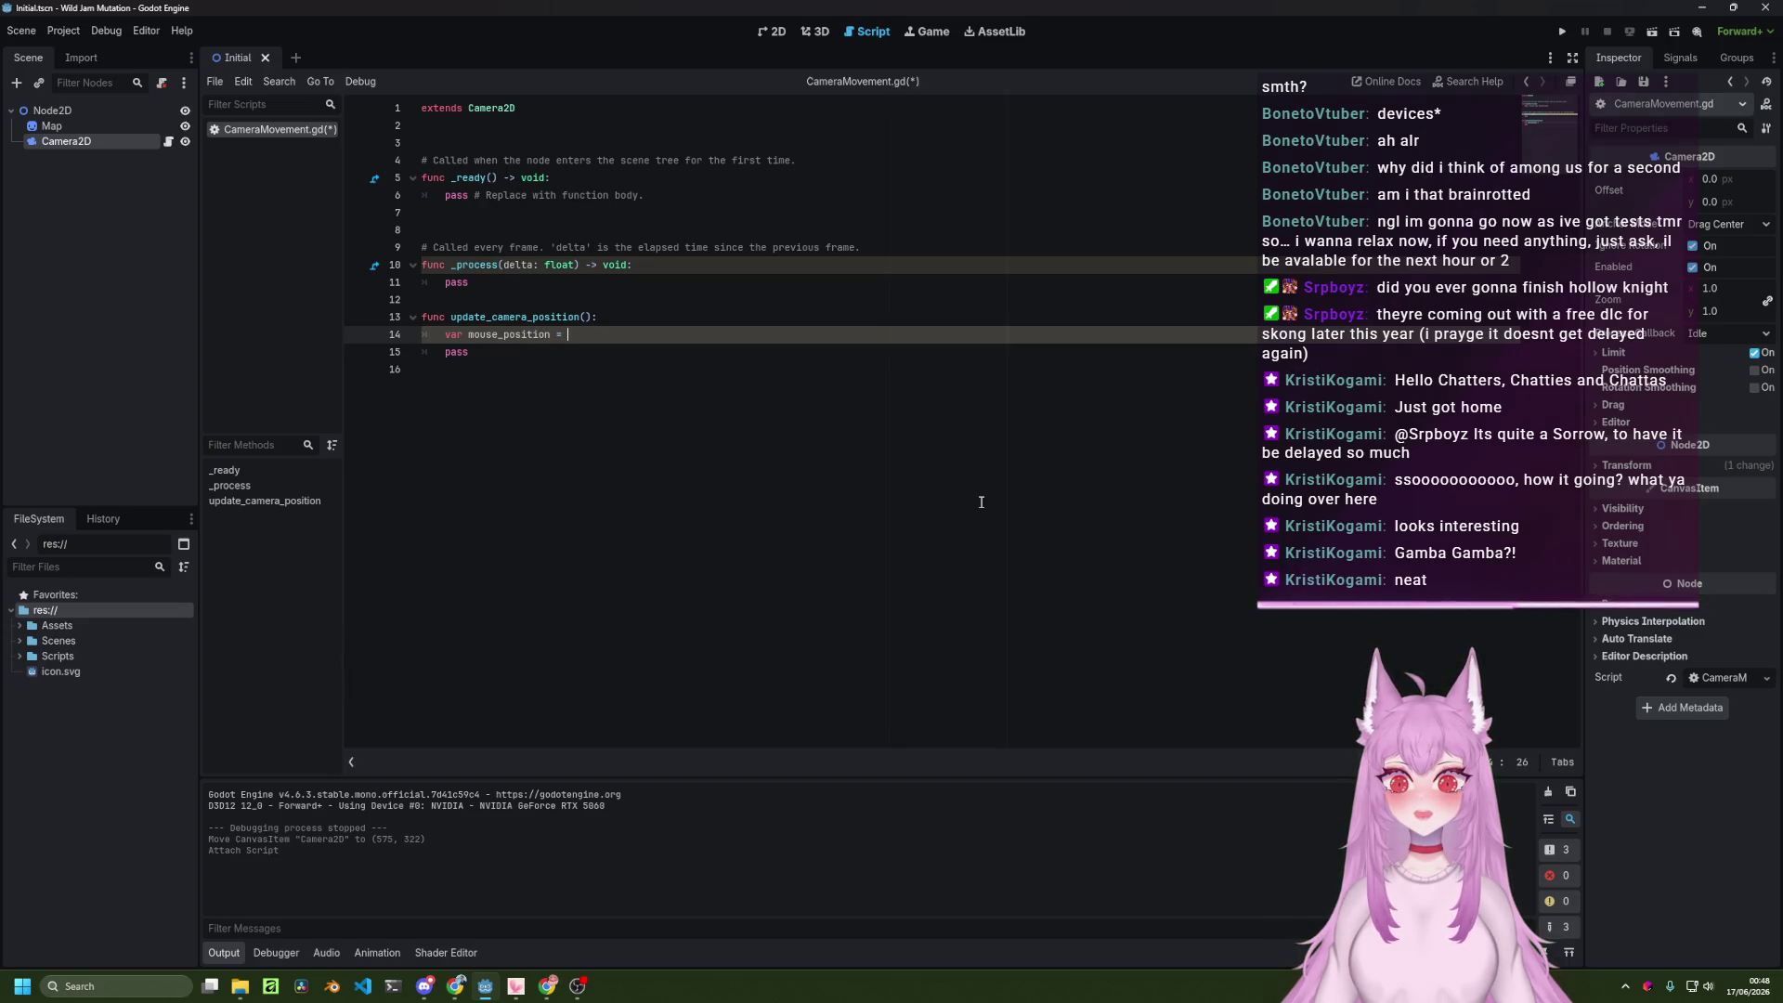
key(alt+Tab)
key(alt+Tab)
key(alt+Tab)
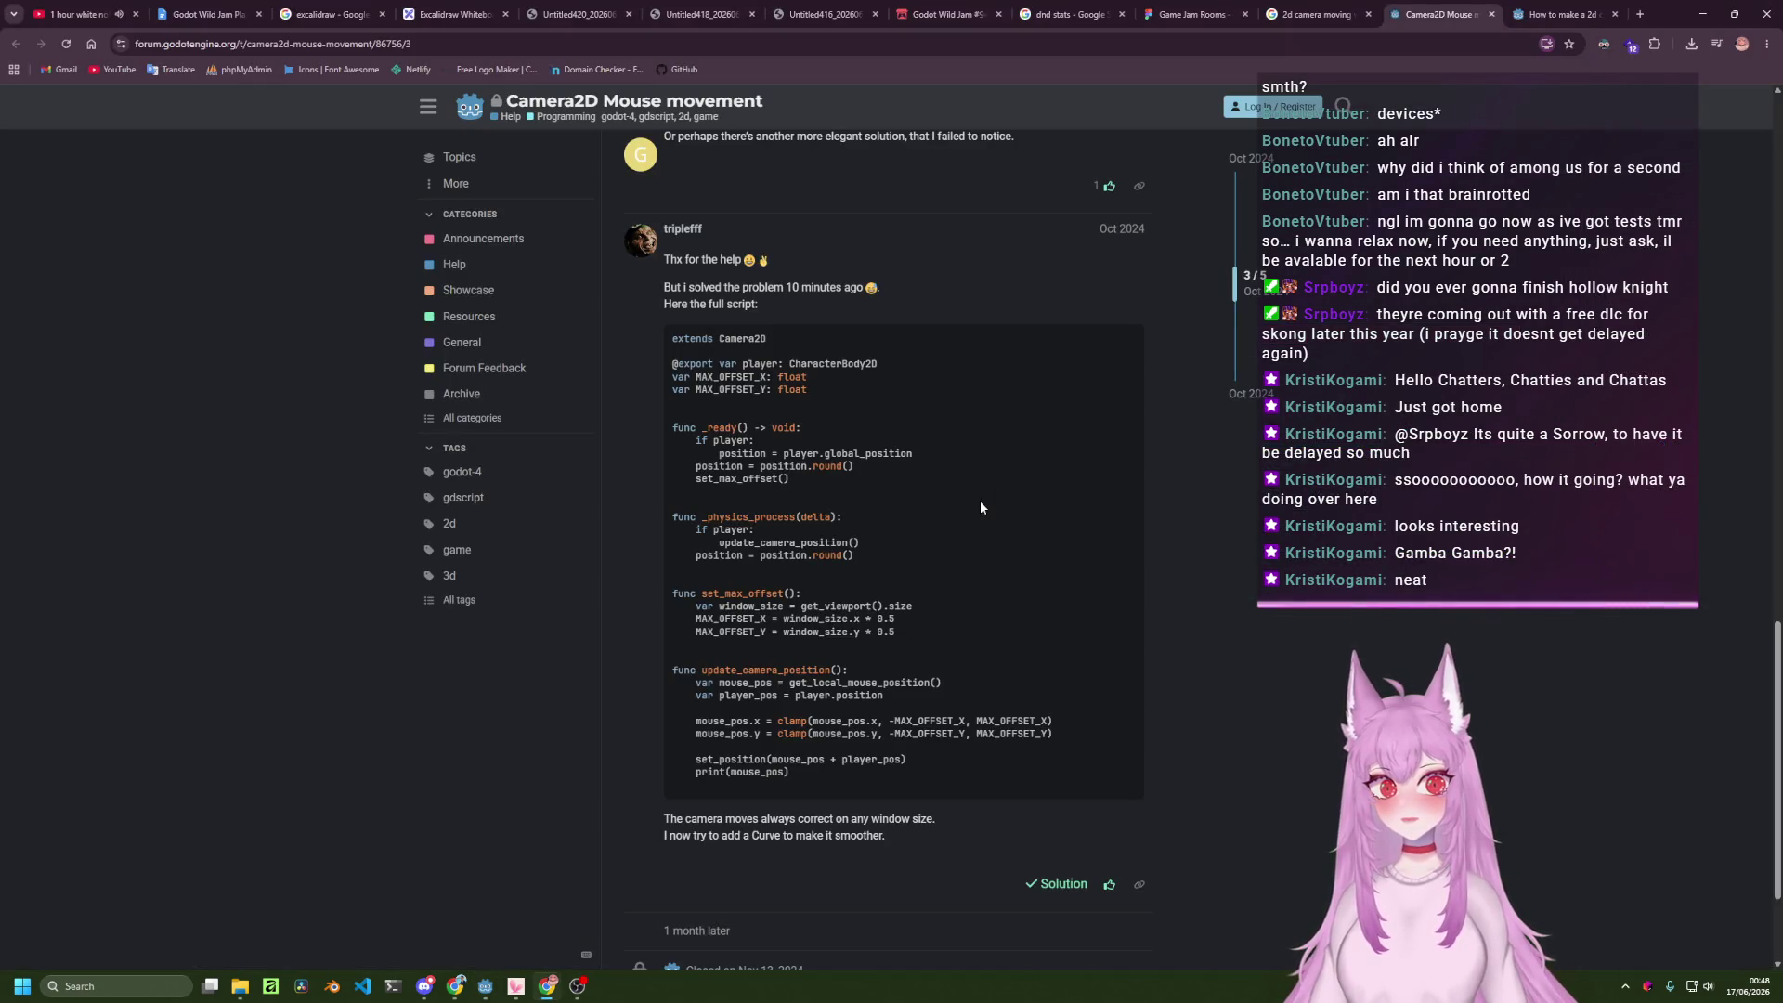
key(alt+Tab)
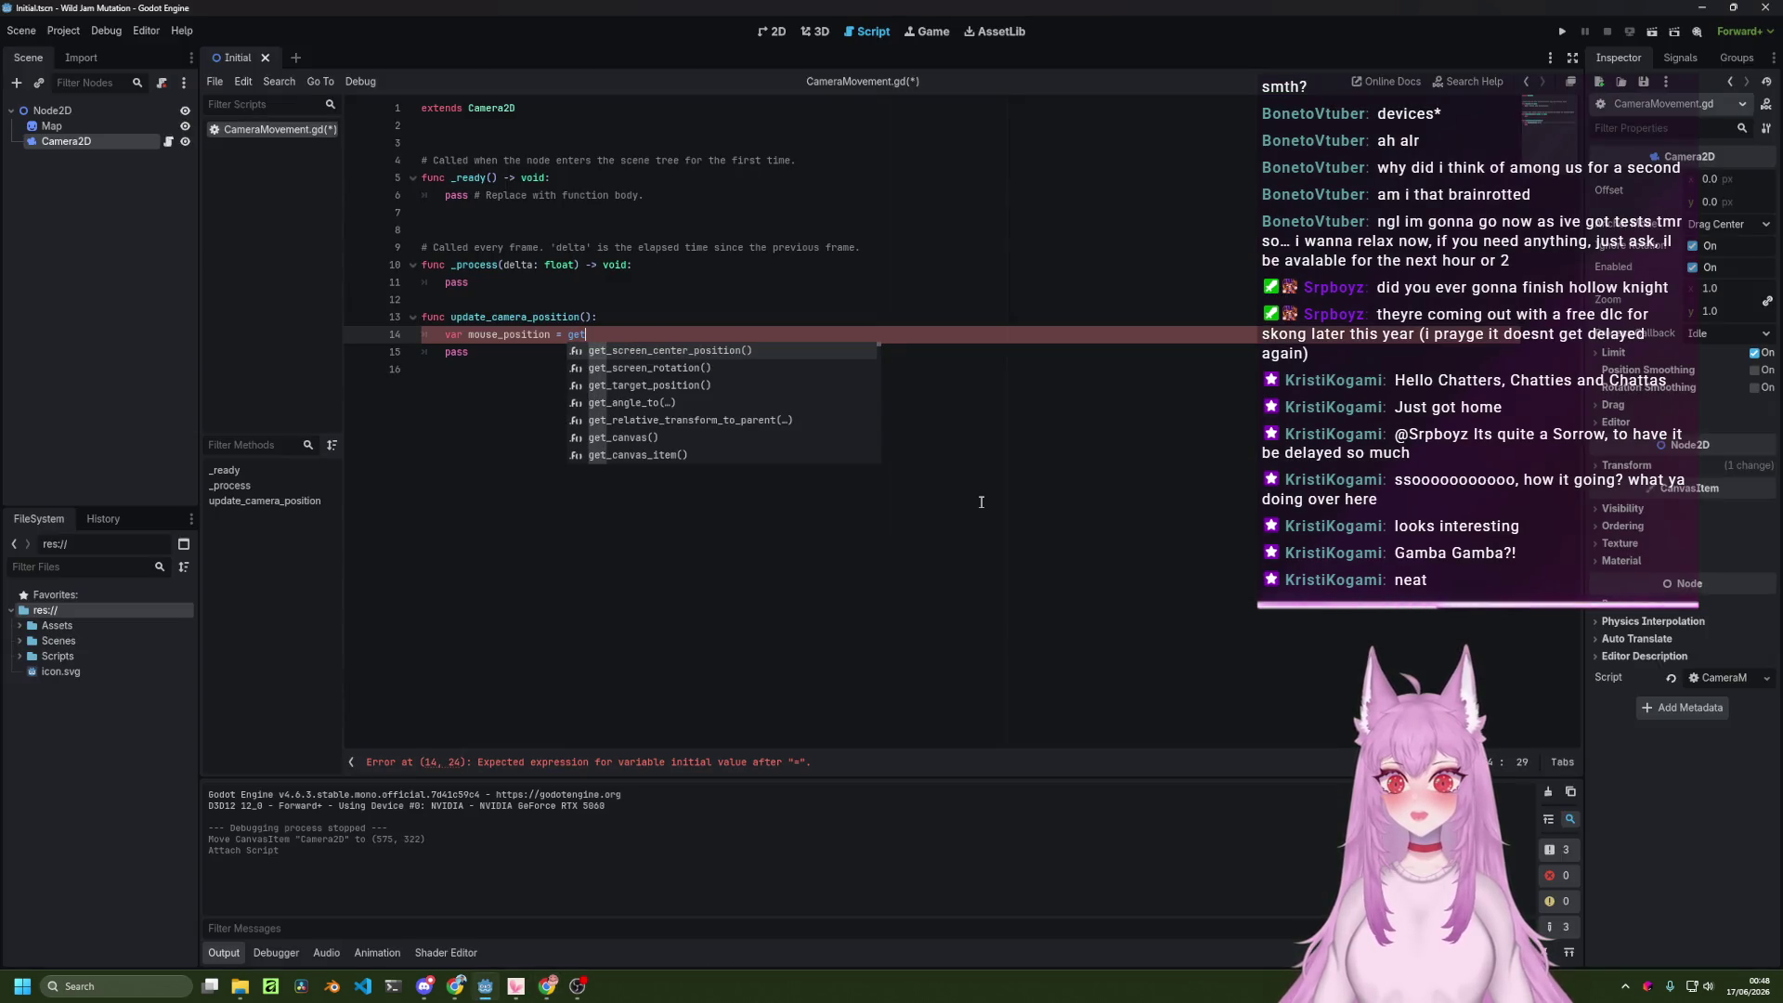
text(_loca)
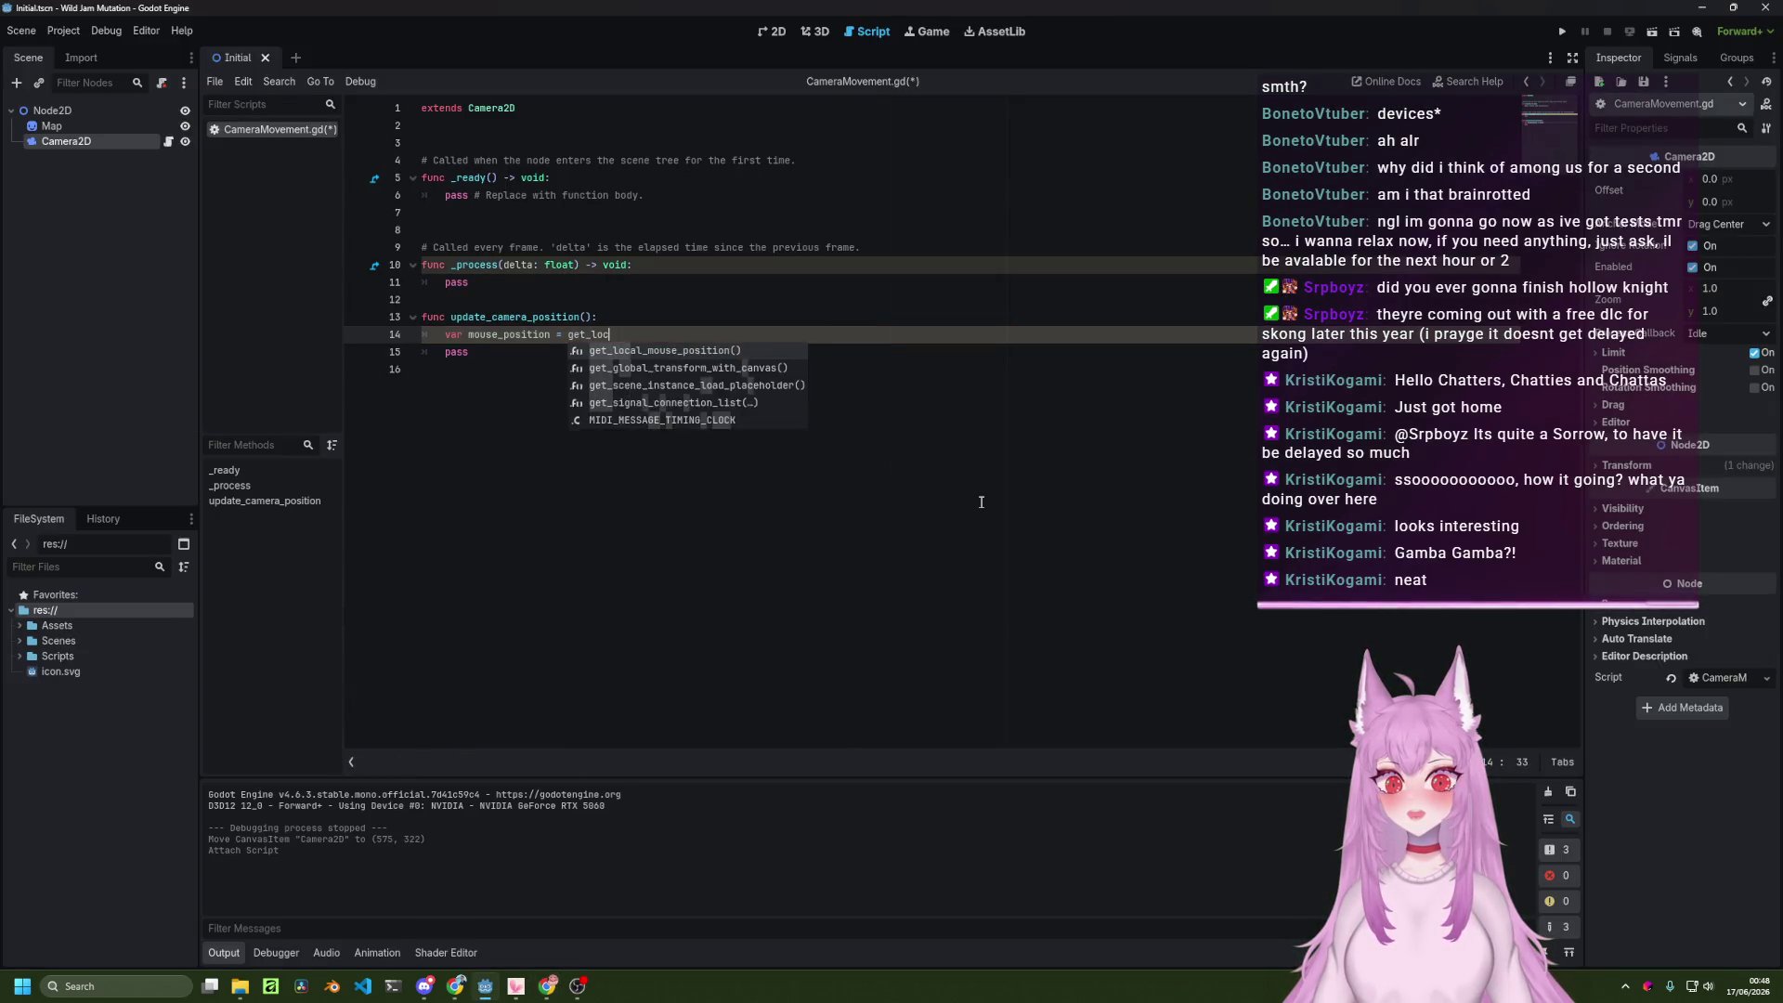
key(Return)
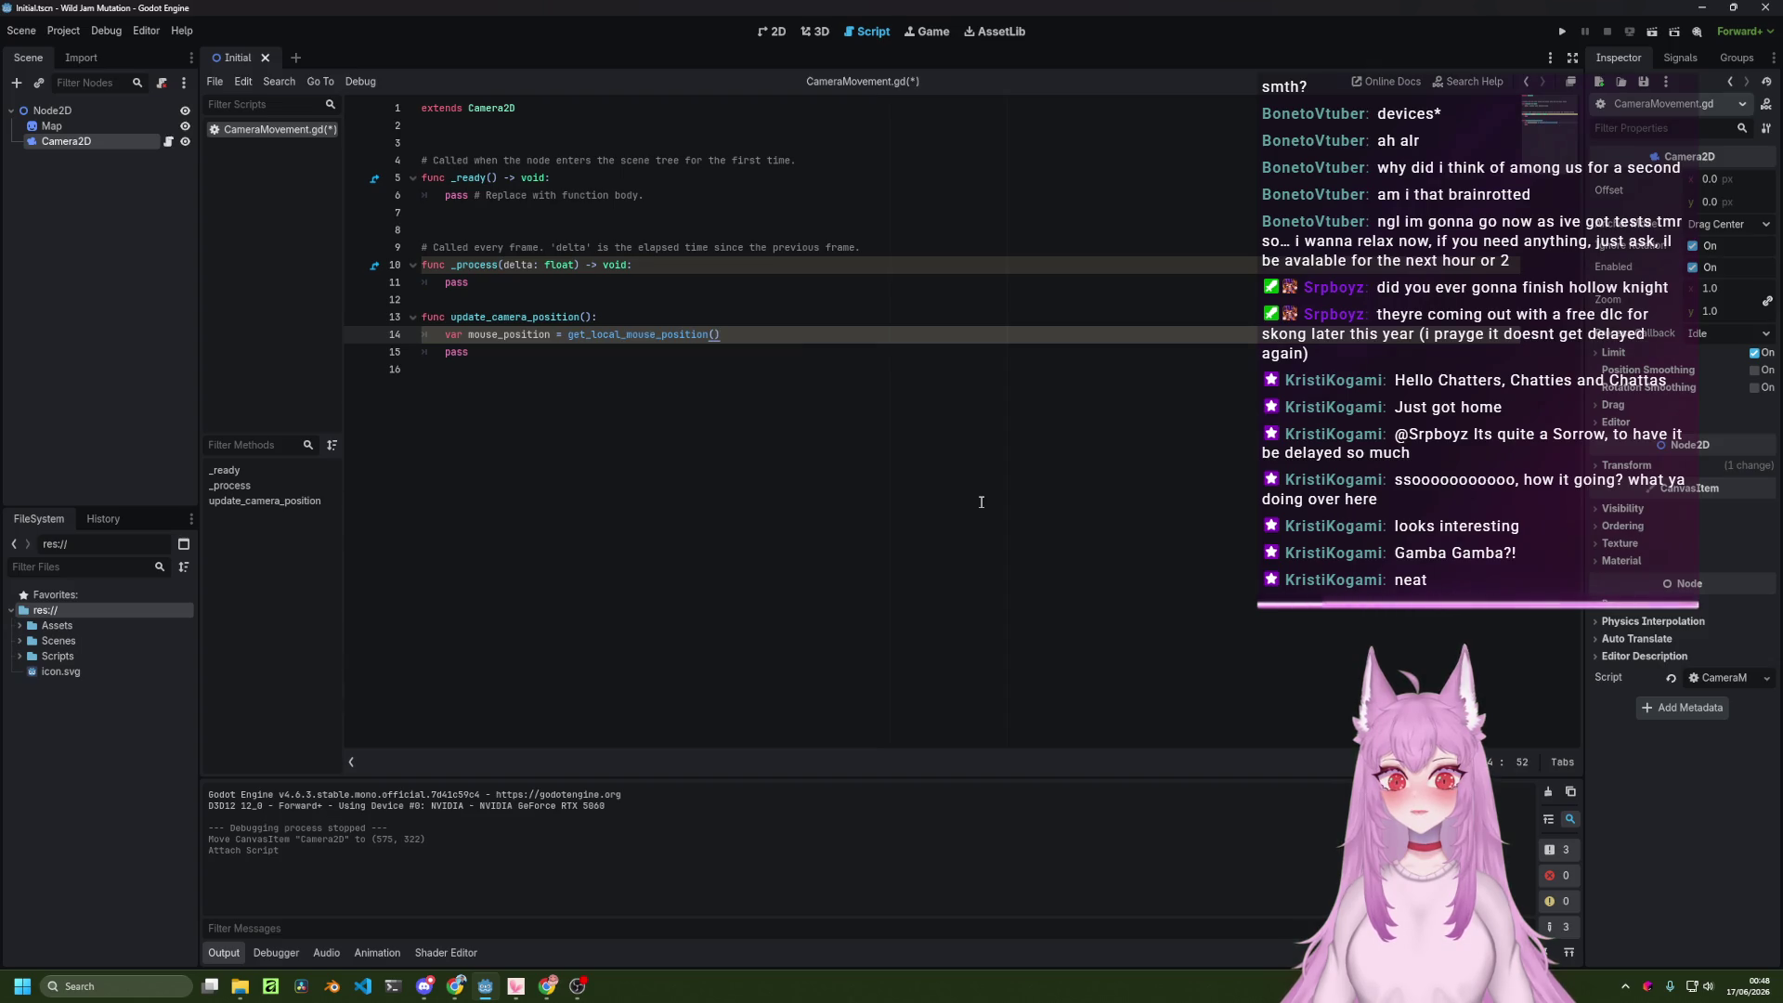
key(alt+Tab)
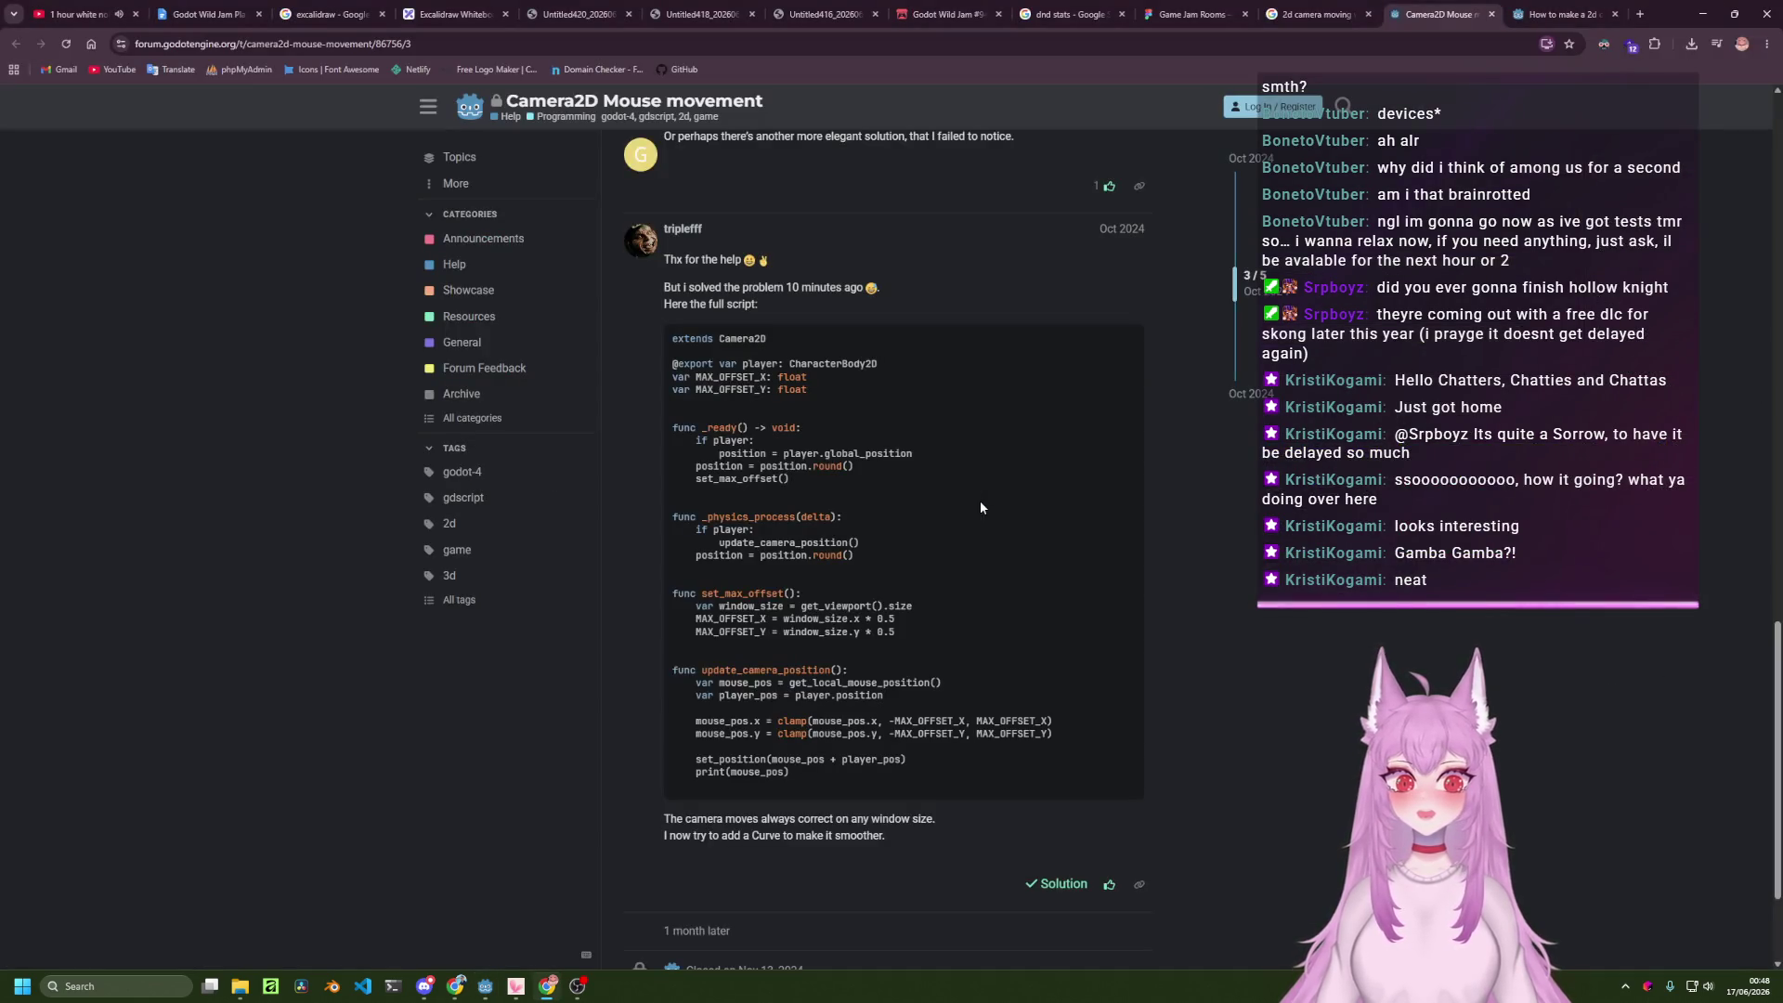
Leave the forum solution and switch to the YouTube white-noise video tab.
key(alt+Tab)
key(alt+Tab)
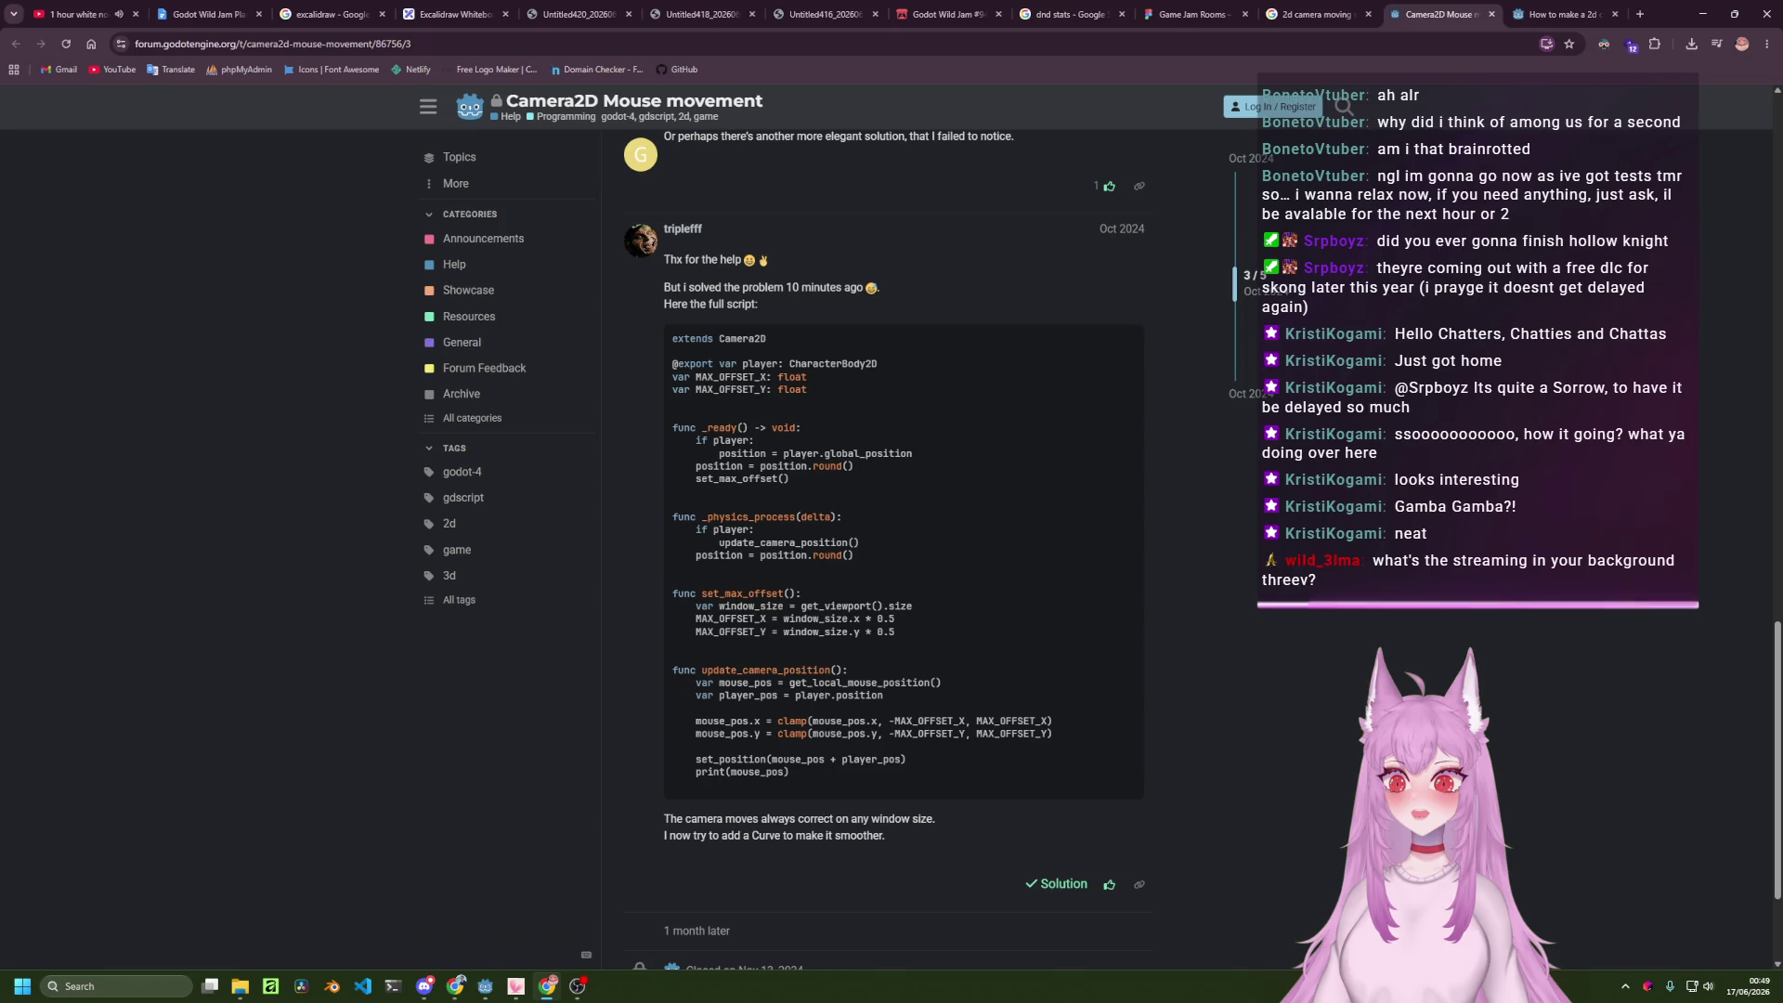
click(79, 14)
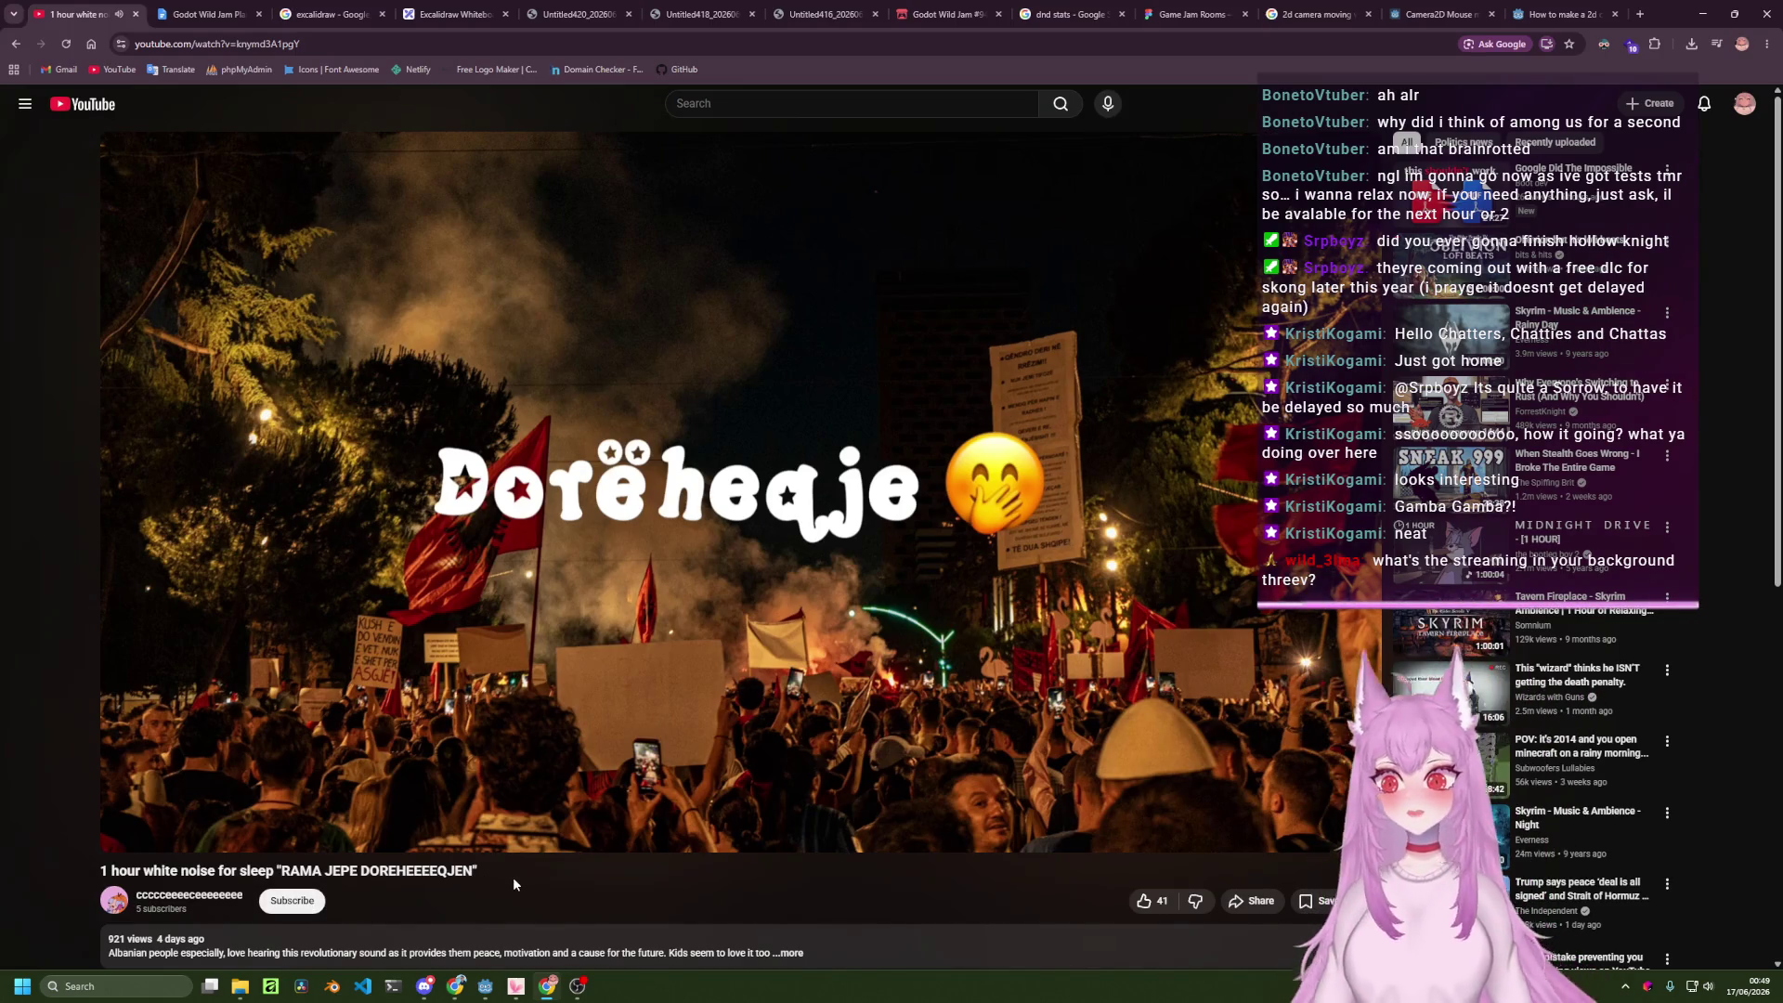
Skim the white-noise video page and its description, then switch to the 2D camera follow-mouse thread.
scroll(492, 818, down, 6)
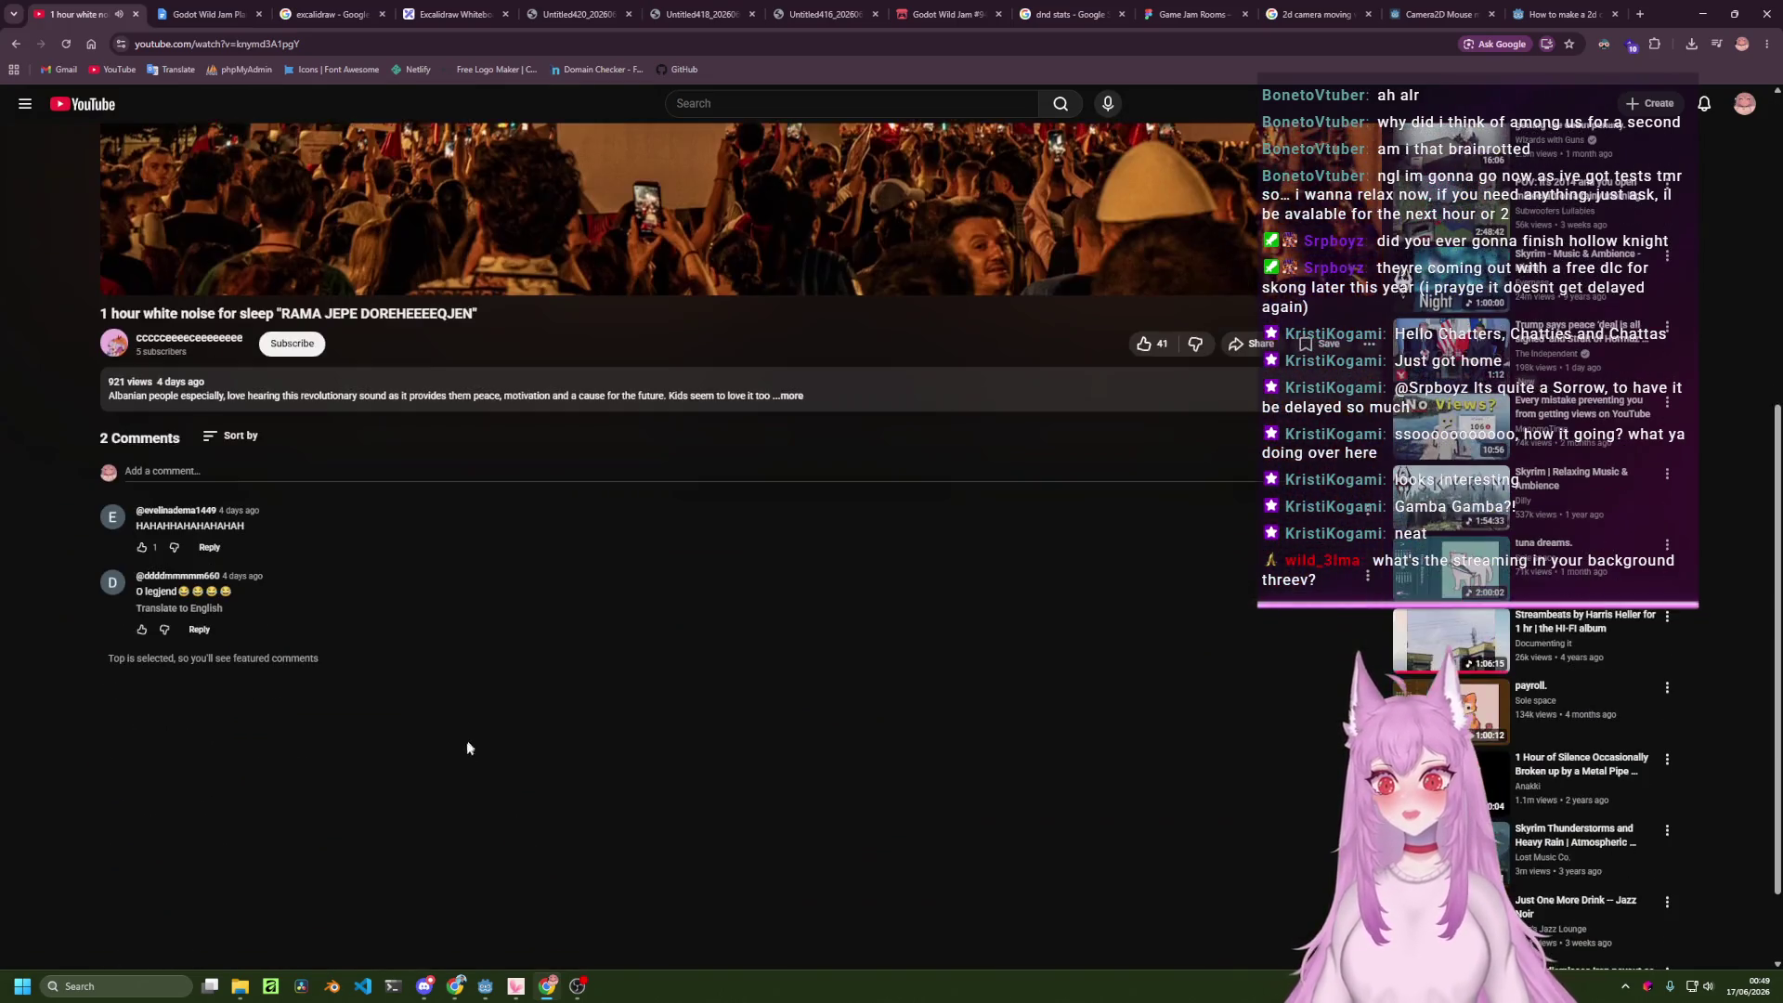
scroll(464, 749, up, 6)
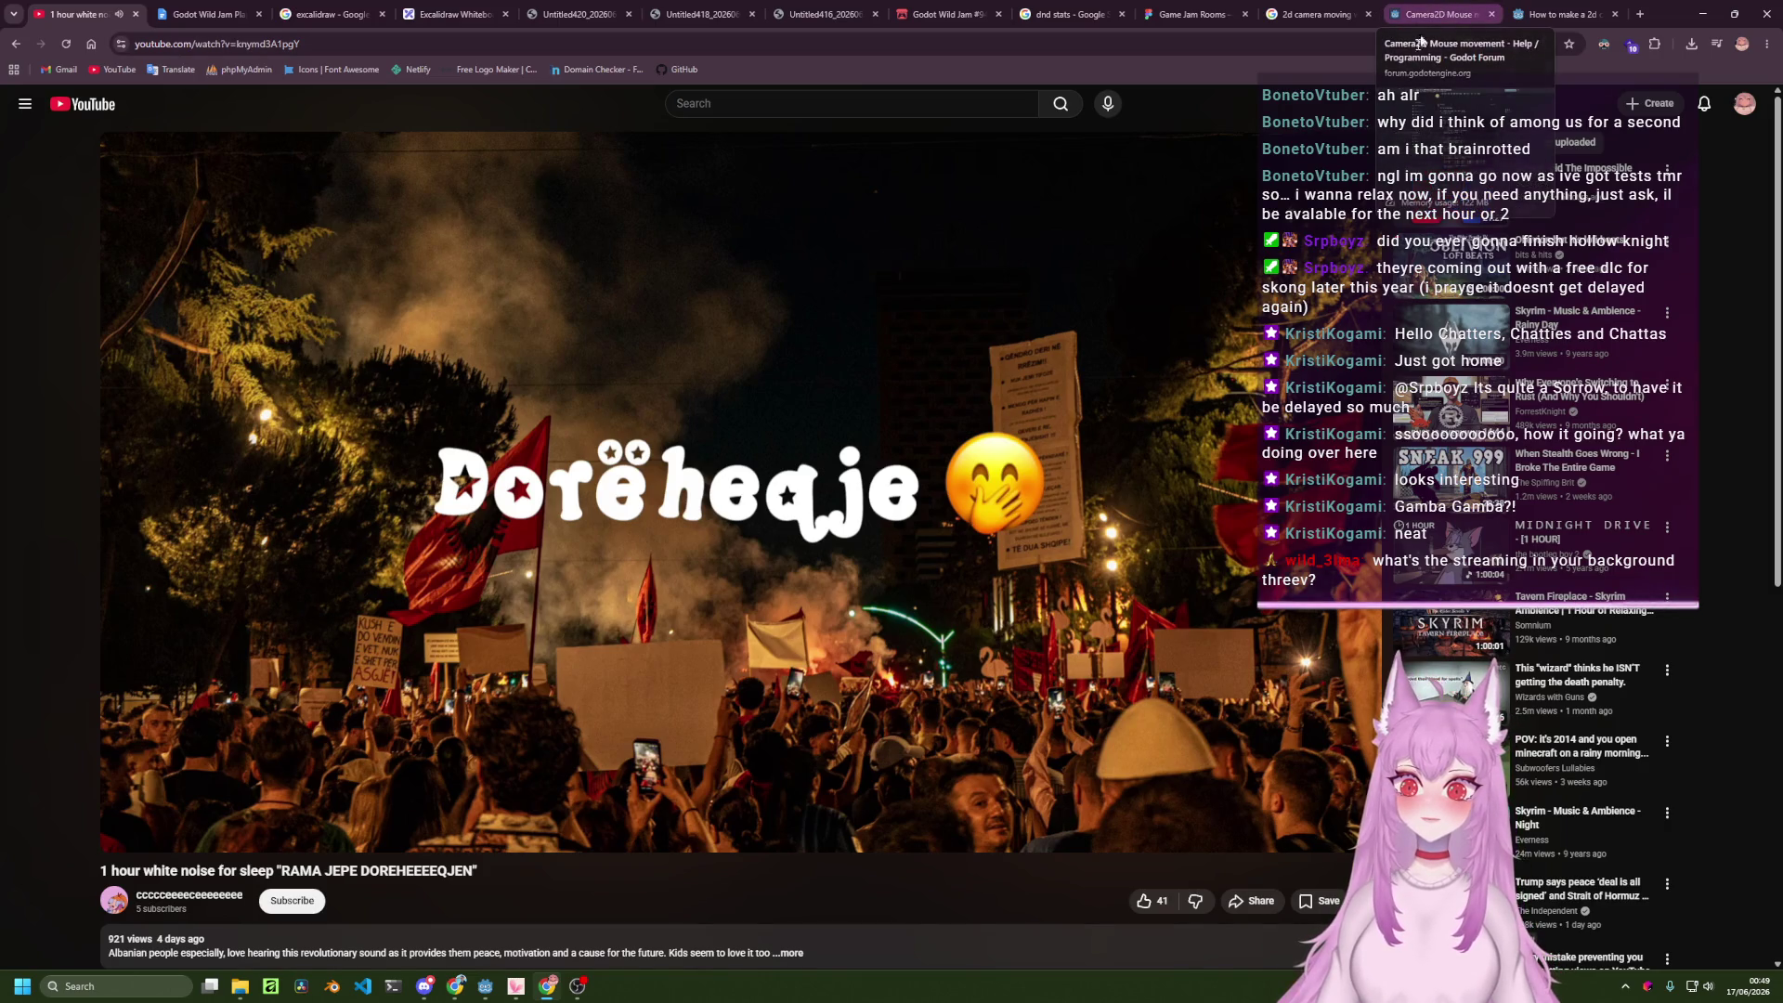
scroll(1072, 627, down, 4)
click(520, 599)
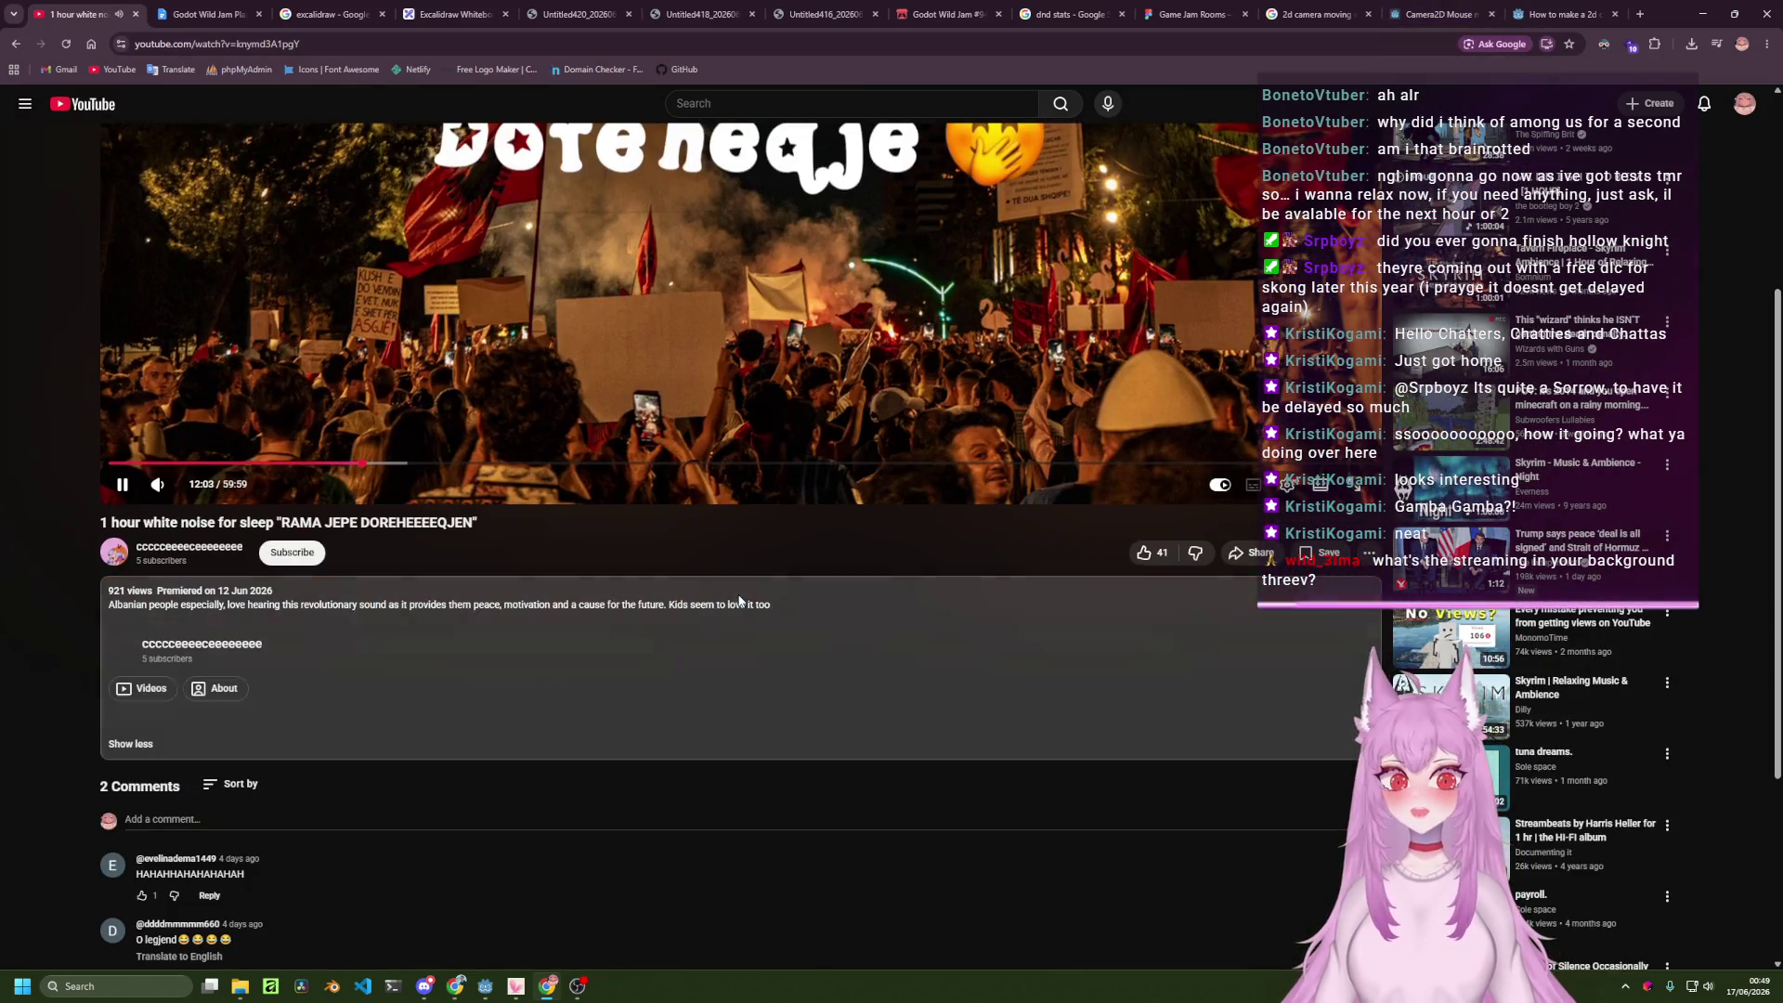
click(130, 743)
scroll(459, 732, up, 4)
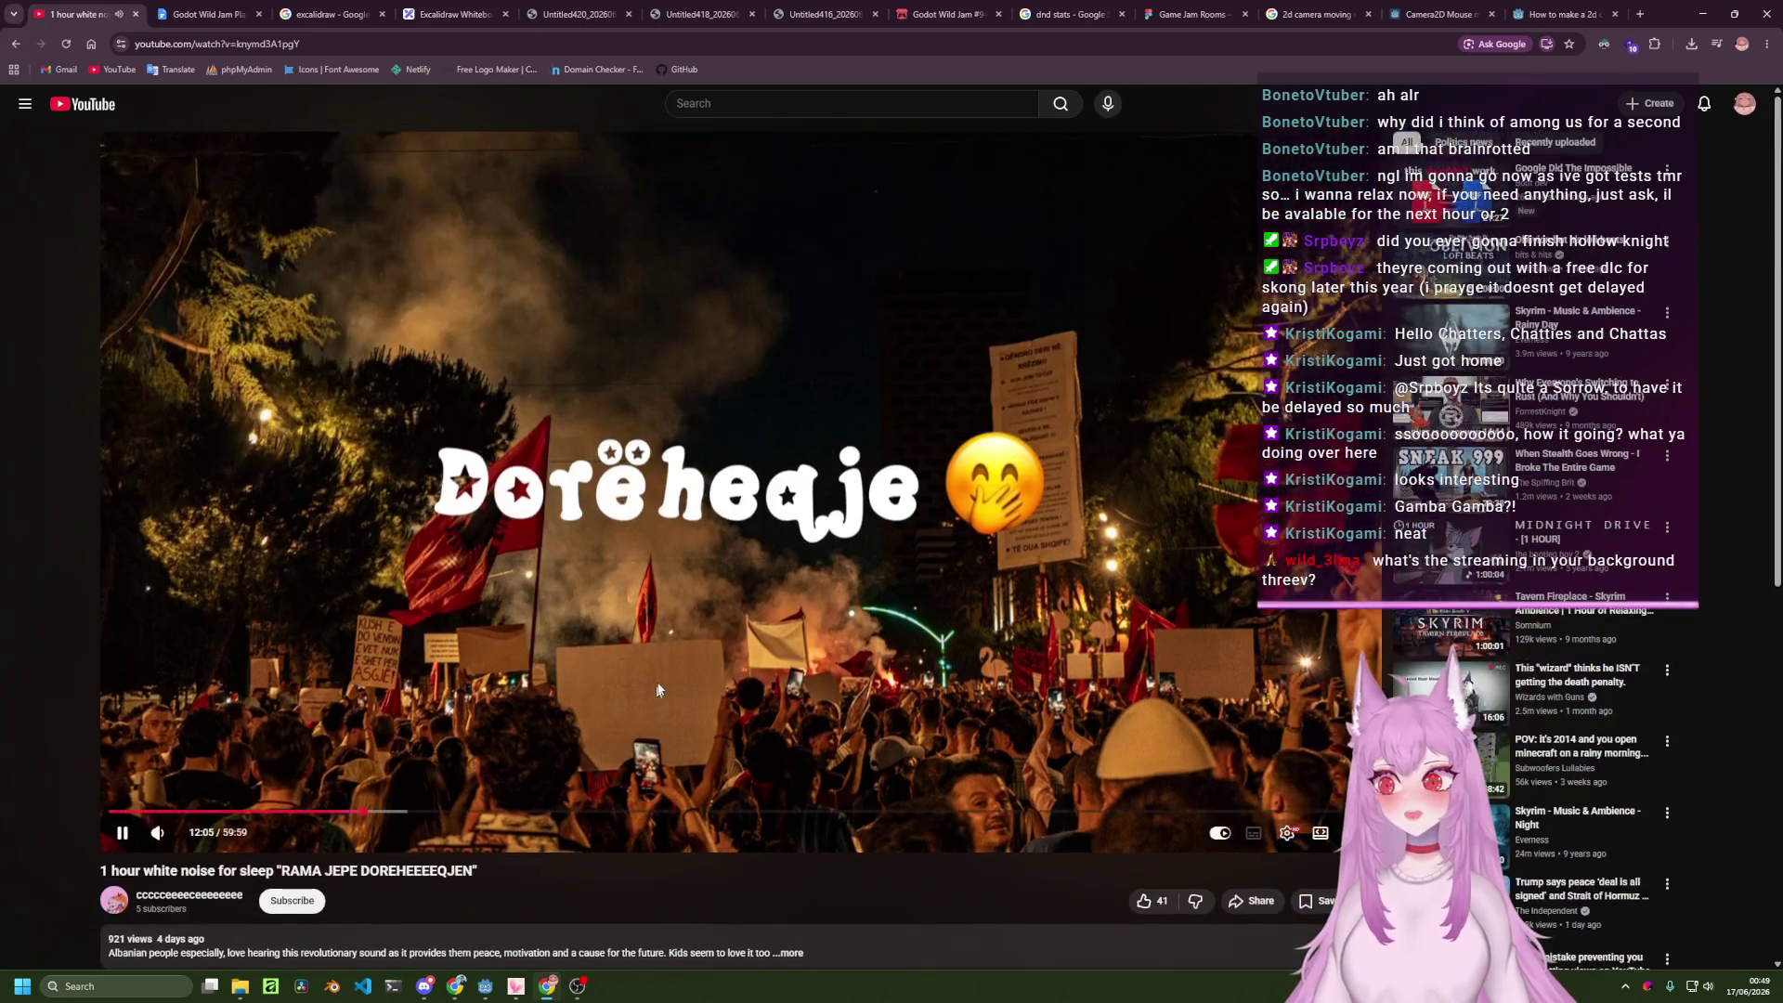
click(1579, 6)
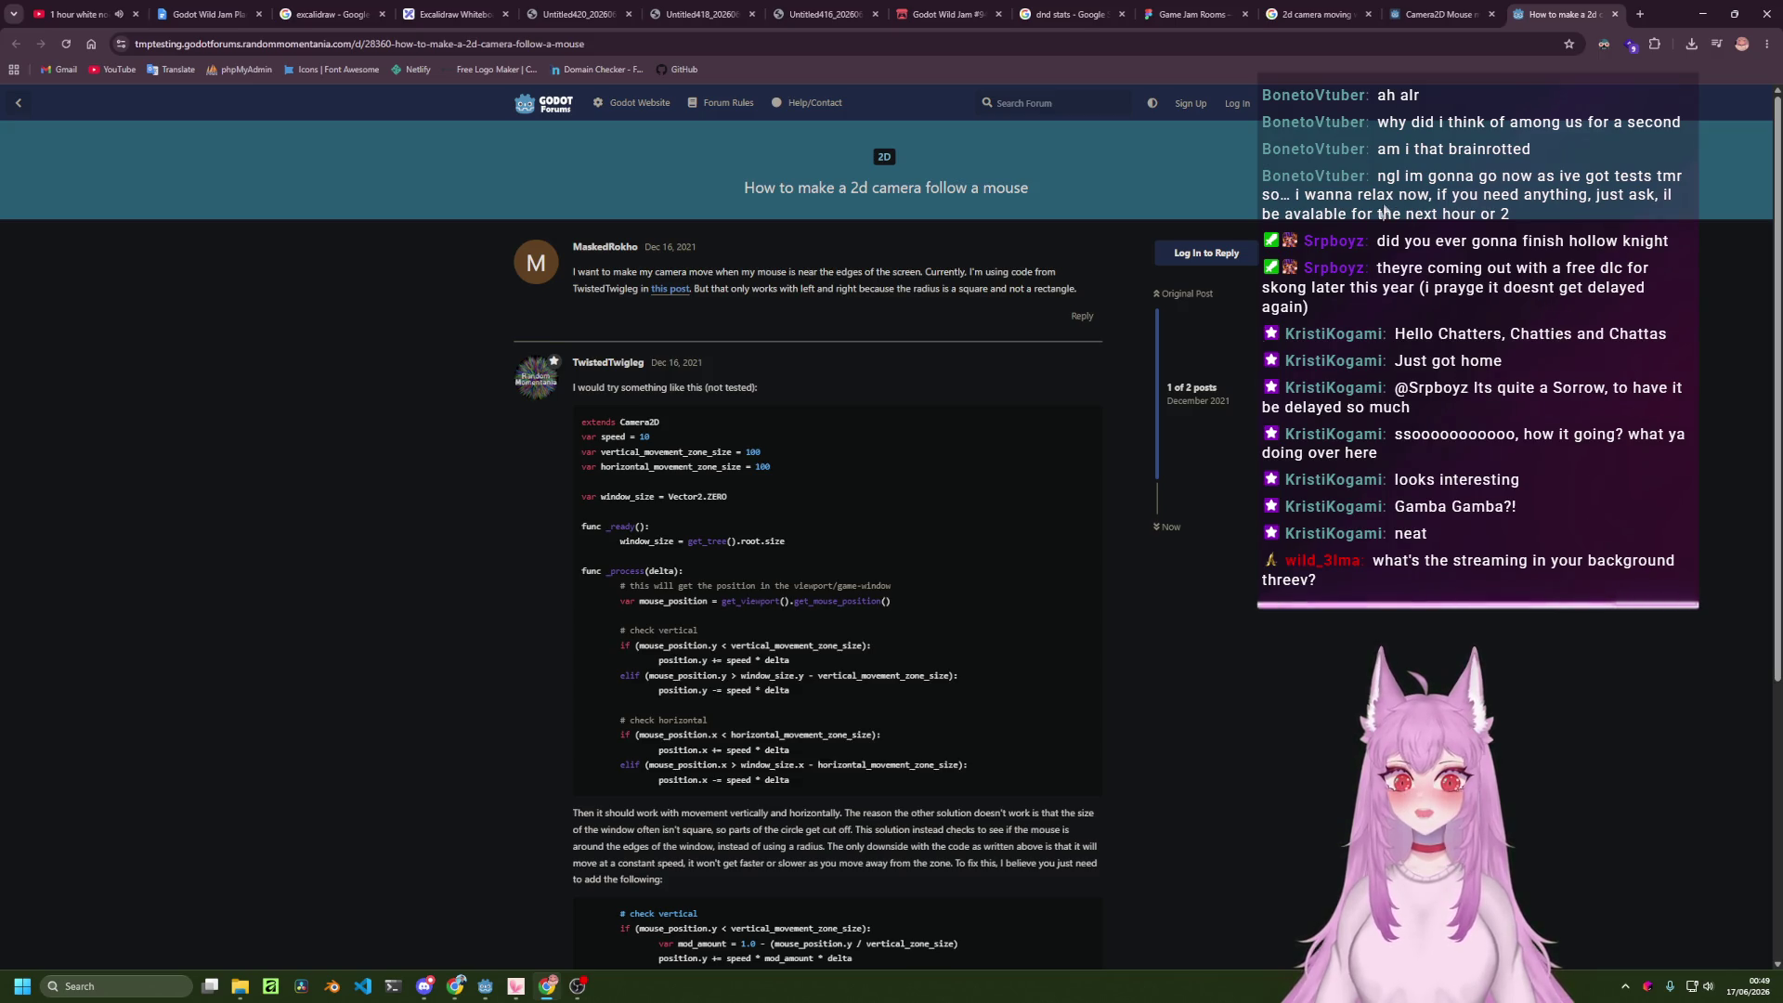
Close the follow-mouse thread, reread the Camera2D Mouse movement solution script, then return to Godot.
key(ctrl+w)
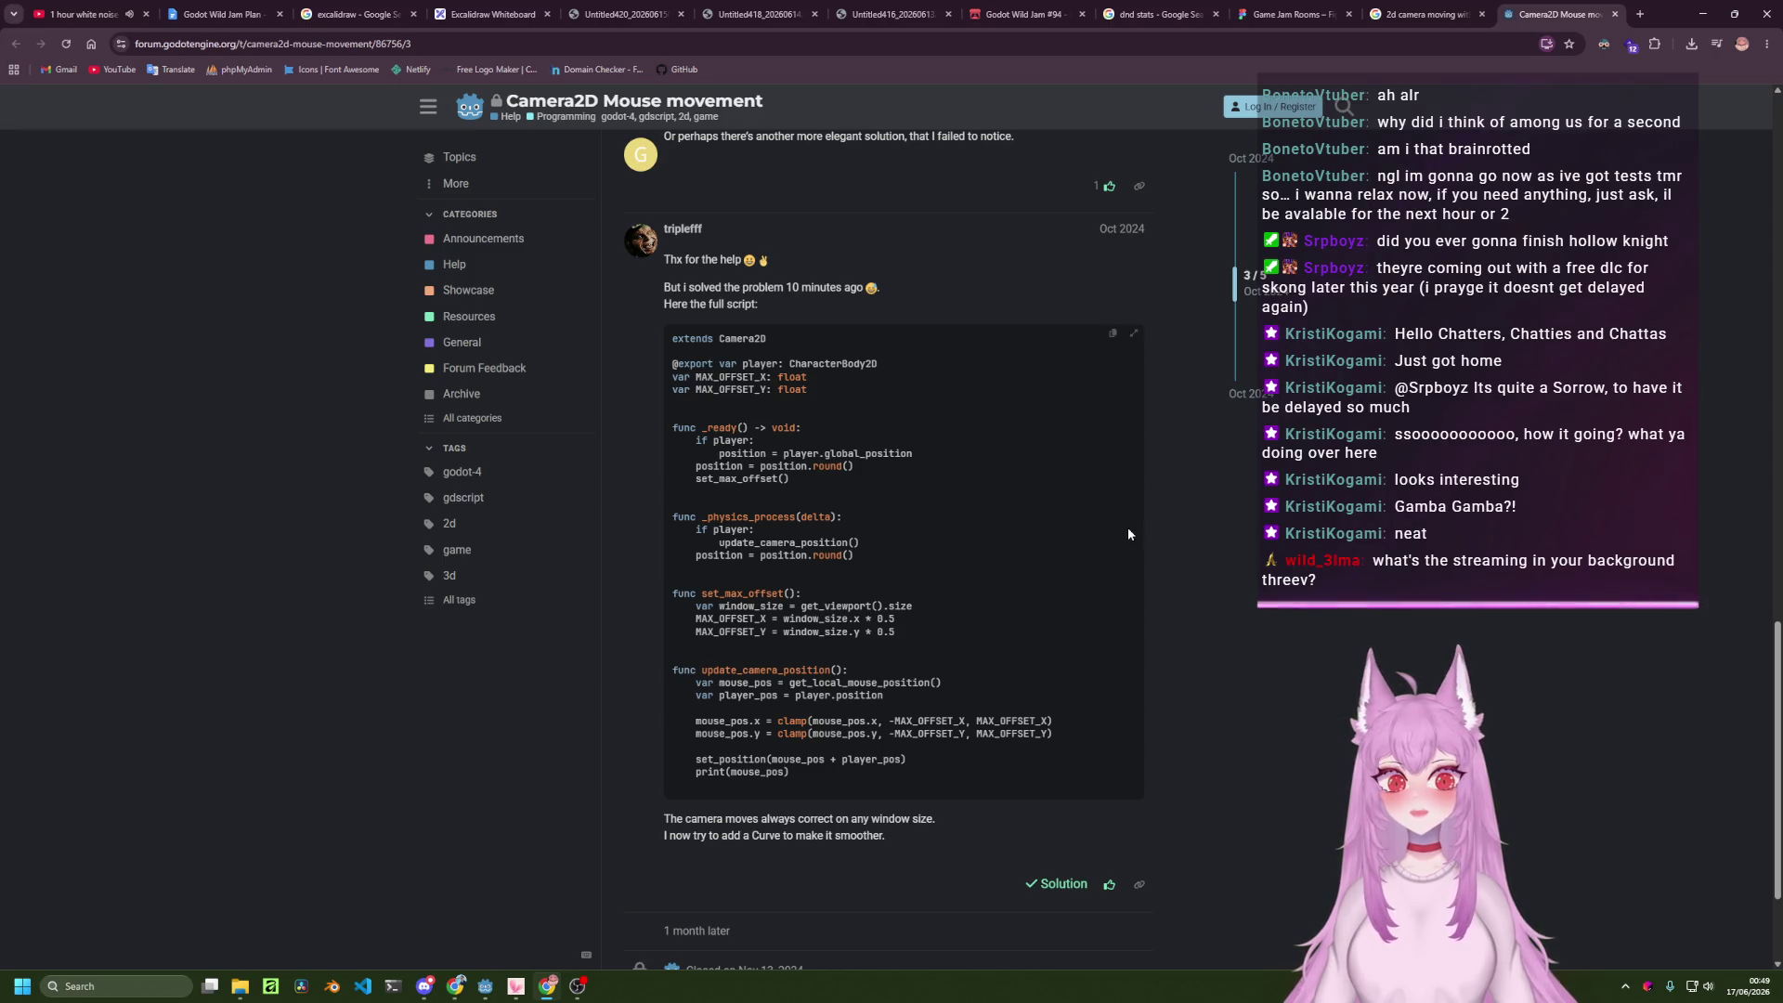
scroll(1127, 534, down, 2)
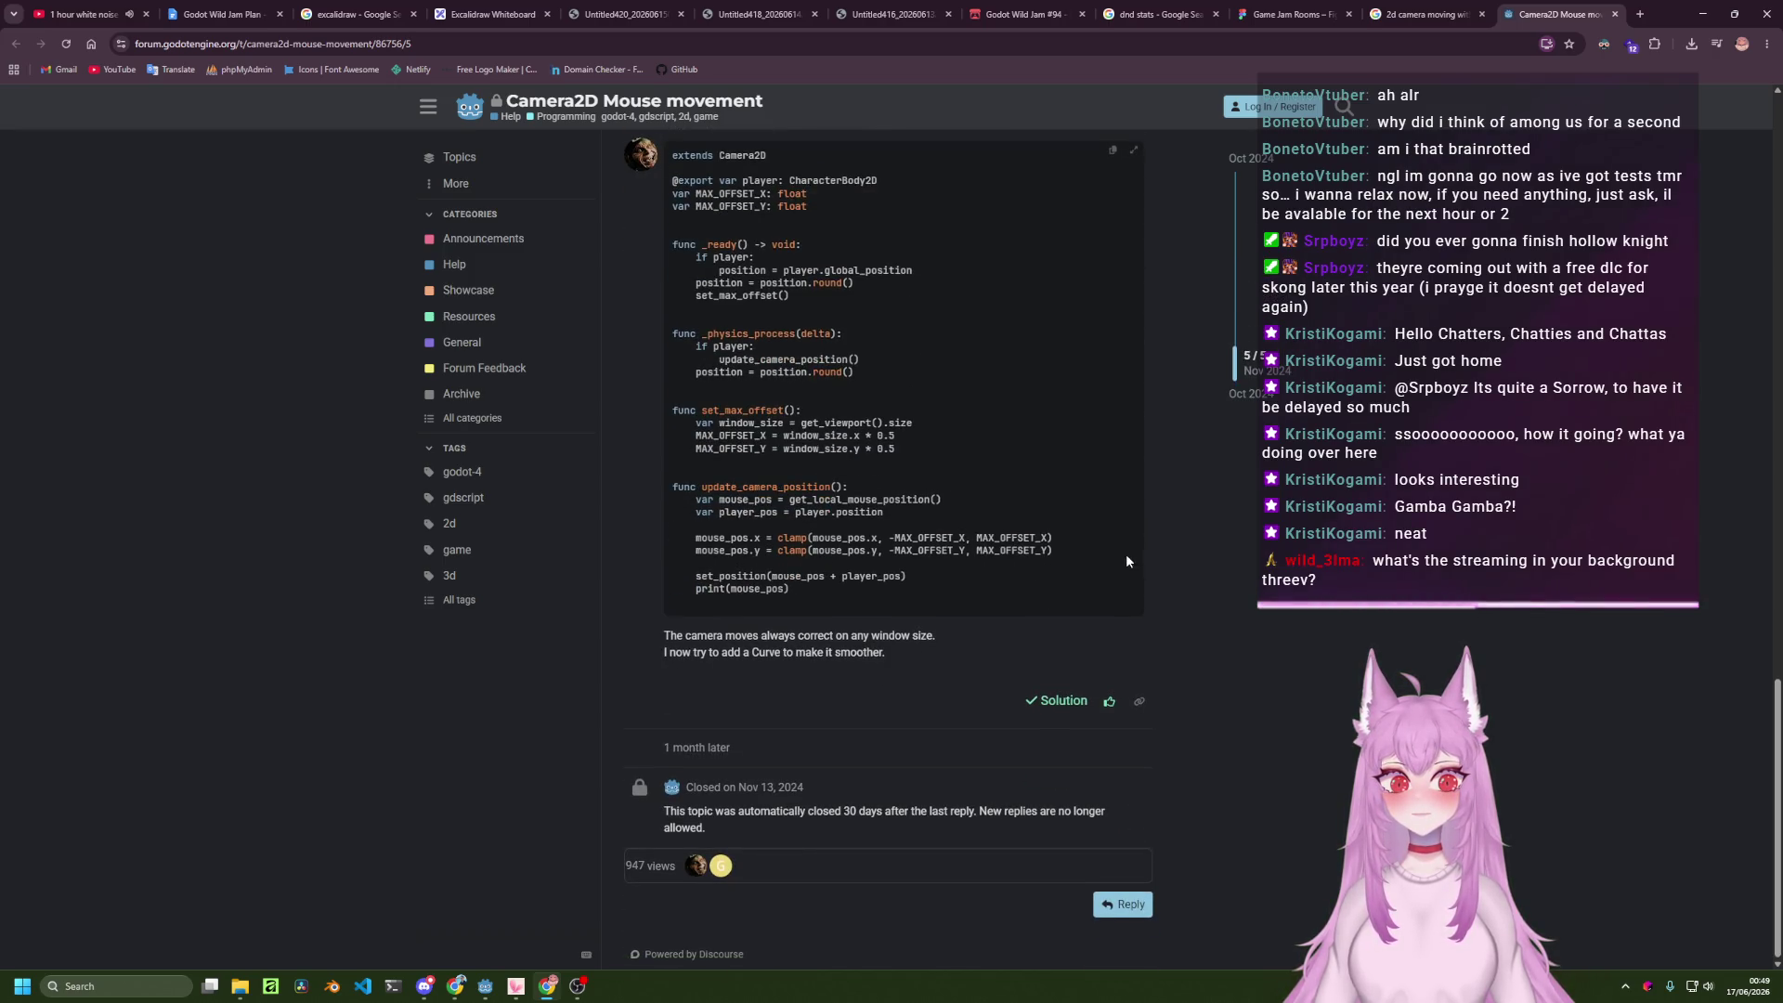
scroll(1126, 557, up, 15)
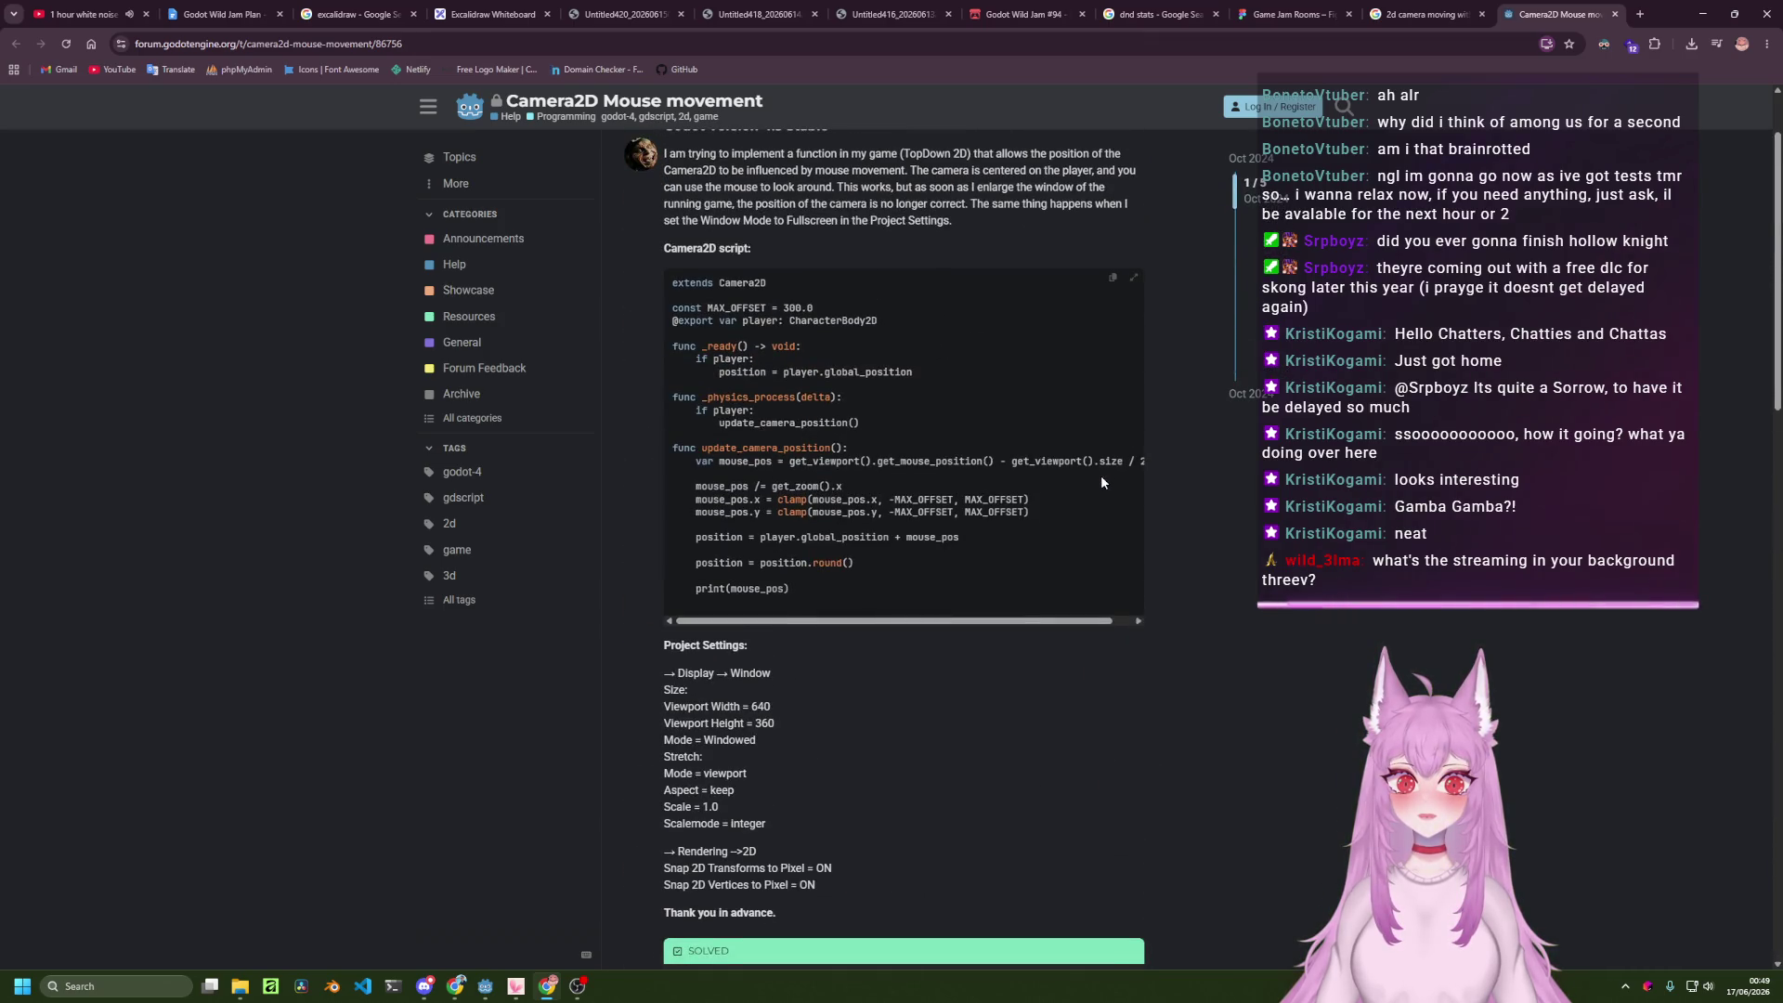
scroll(1012, 491, down, 10)
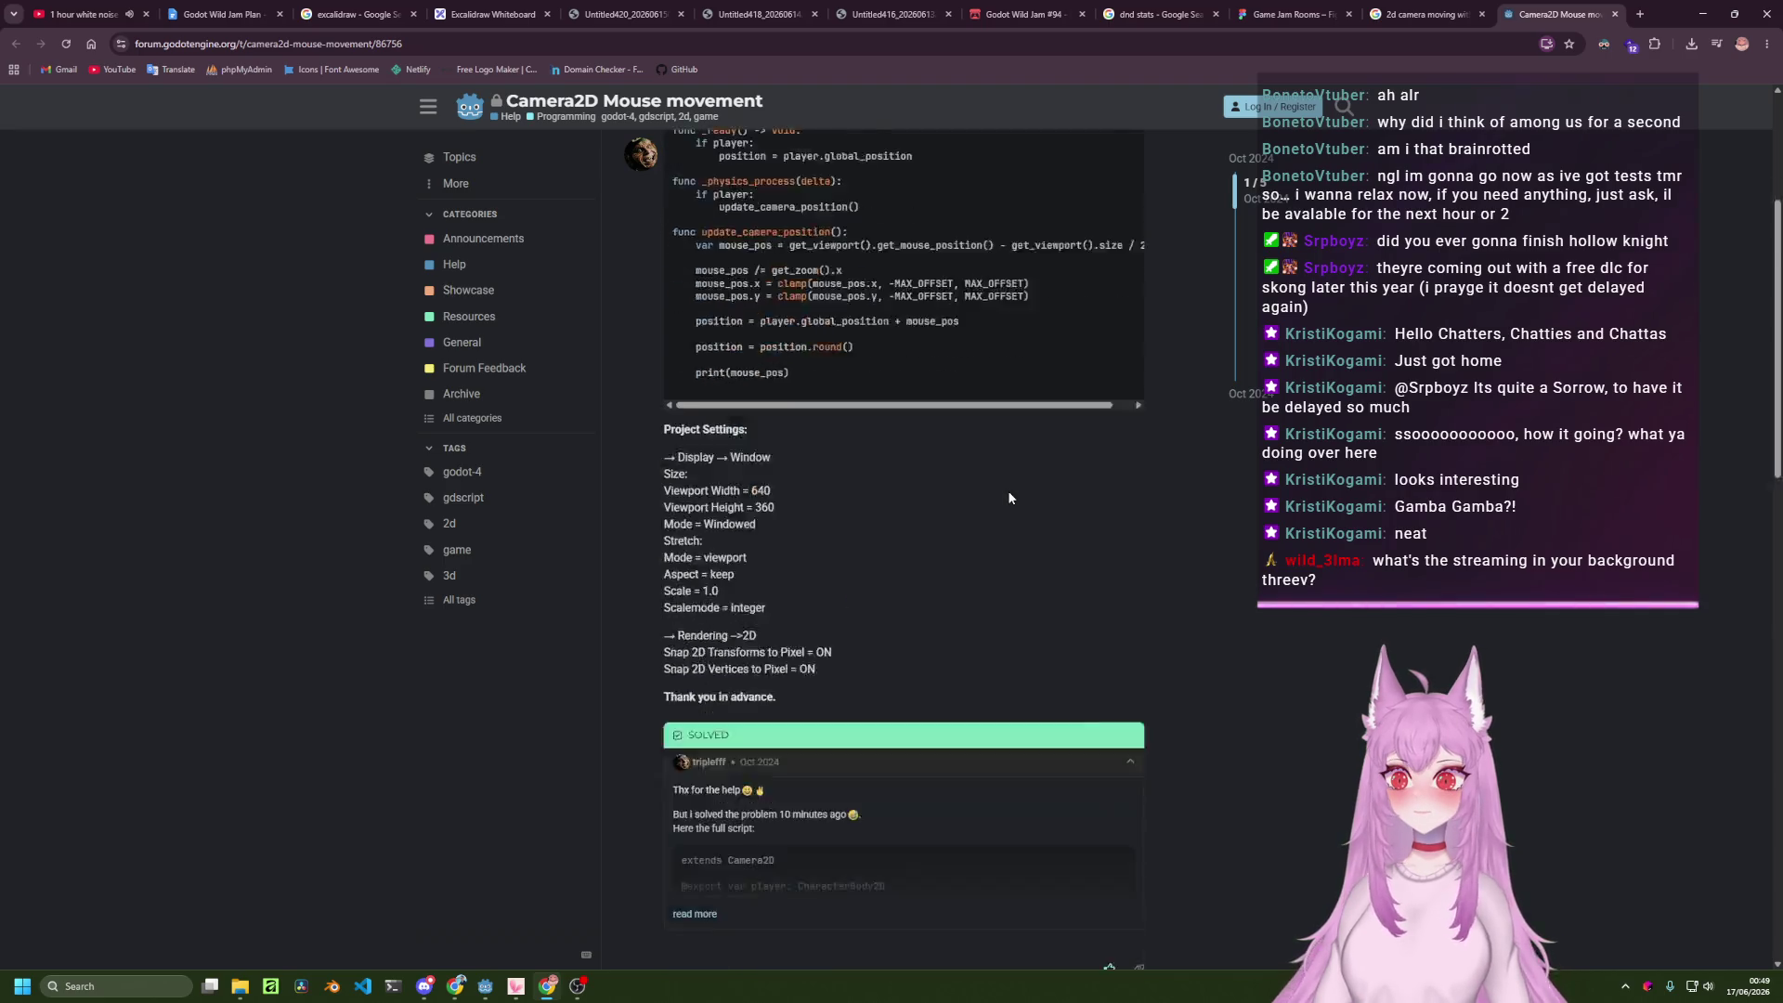
scroll(1010, 493, down, 2)
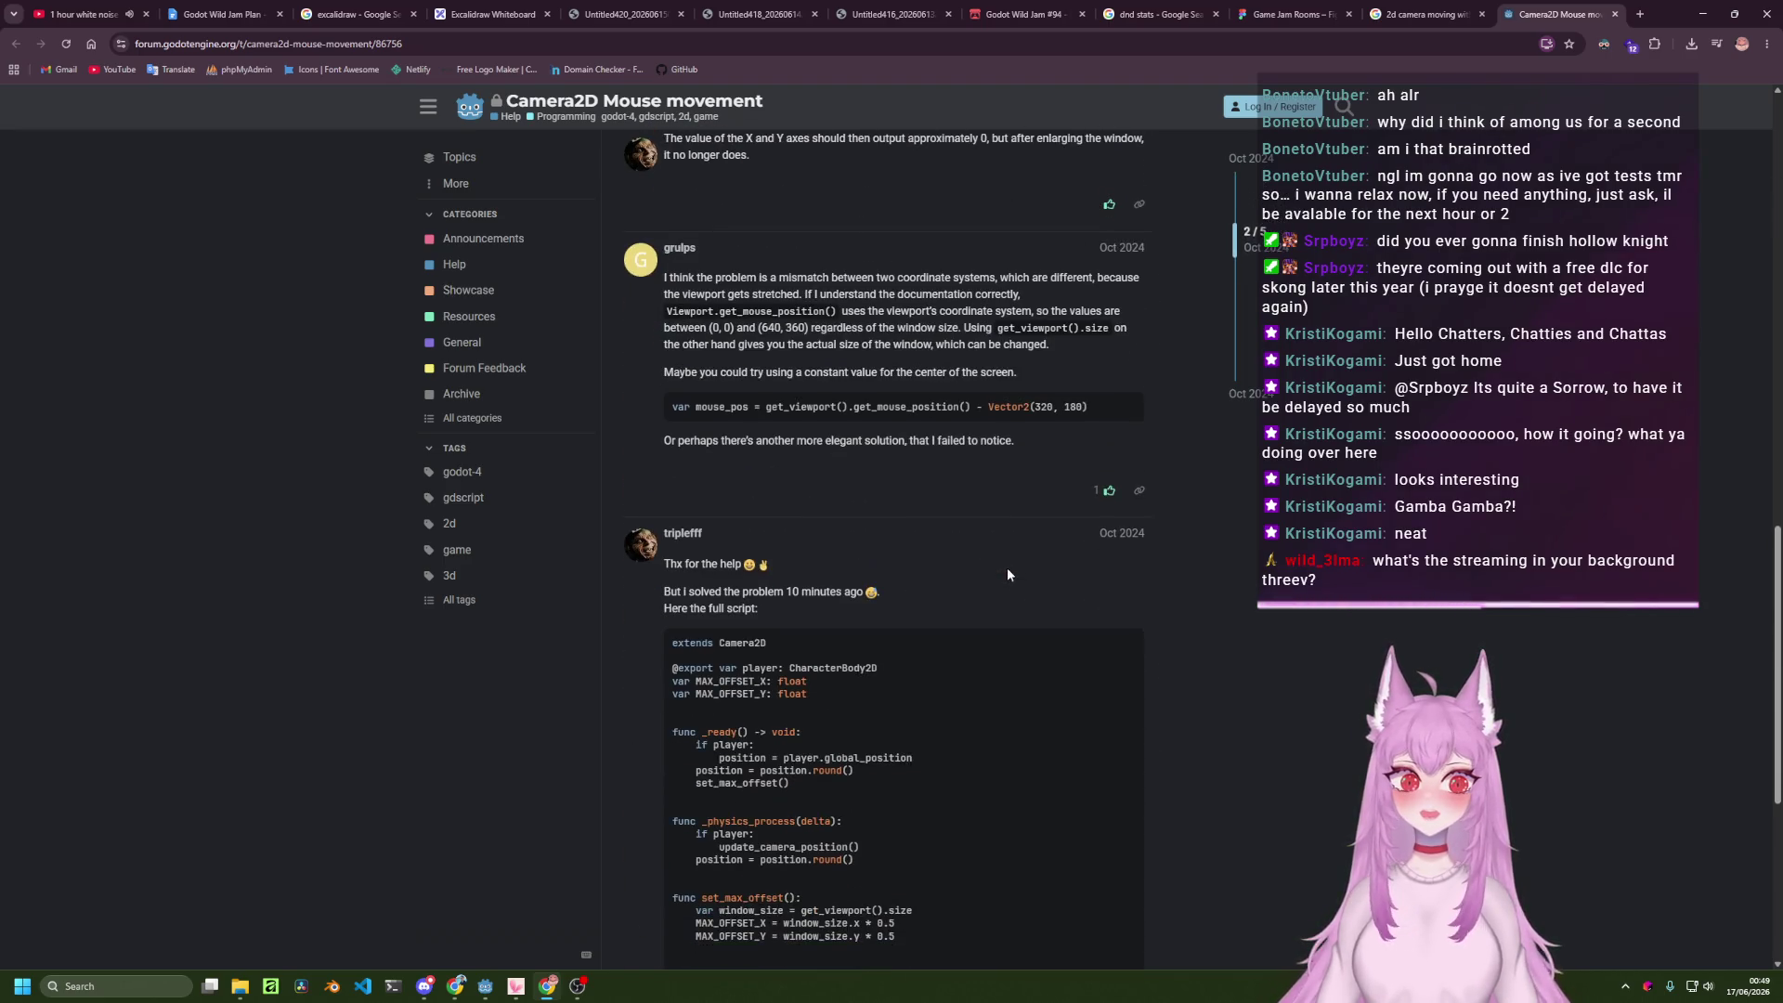
scroll(1010, 558, down, 3)
scroll(1011, 554, up, 1)
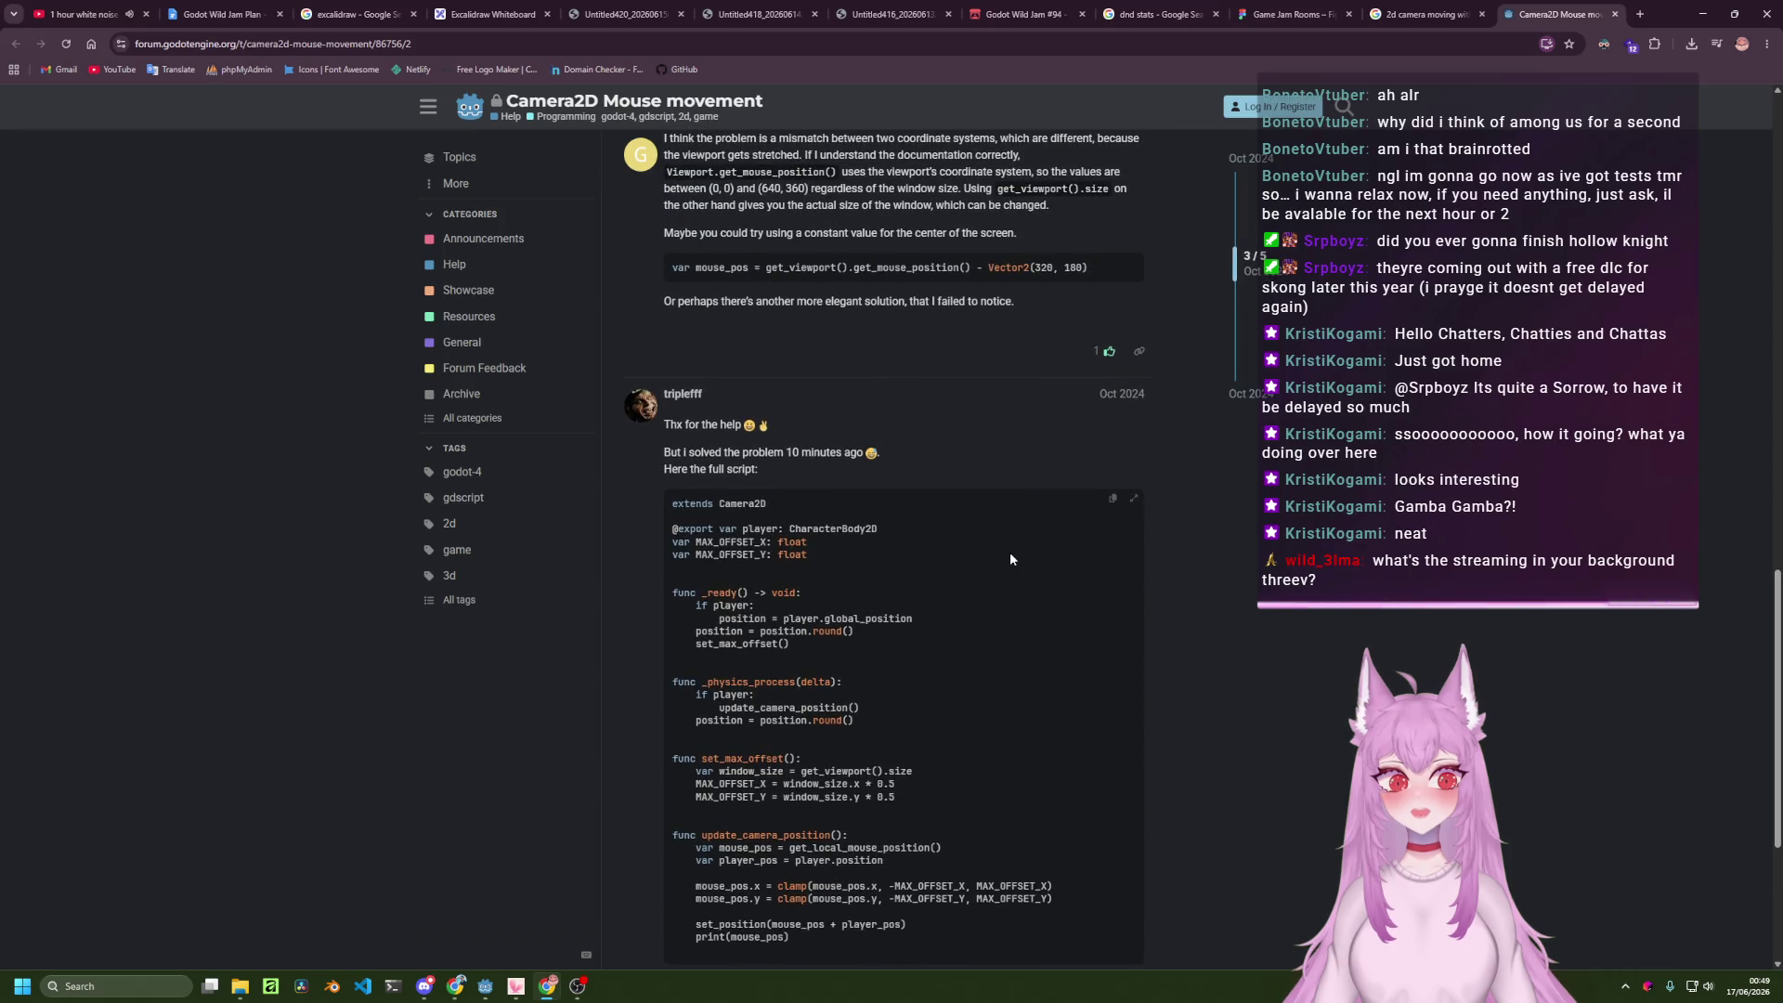
scroll(1010, 552, down, 2)
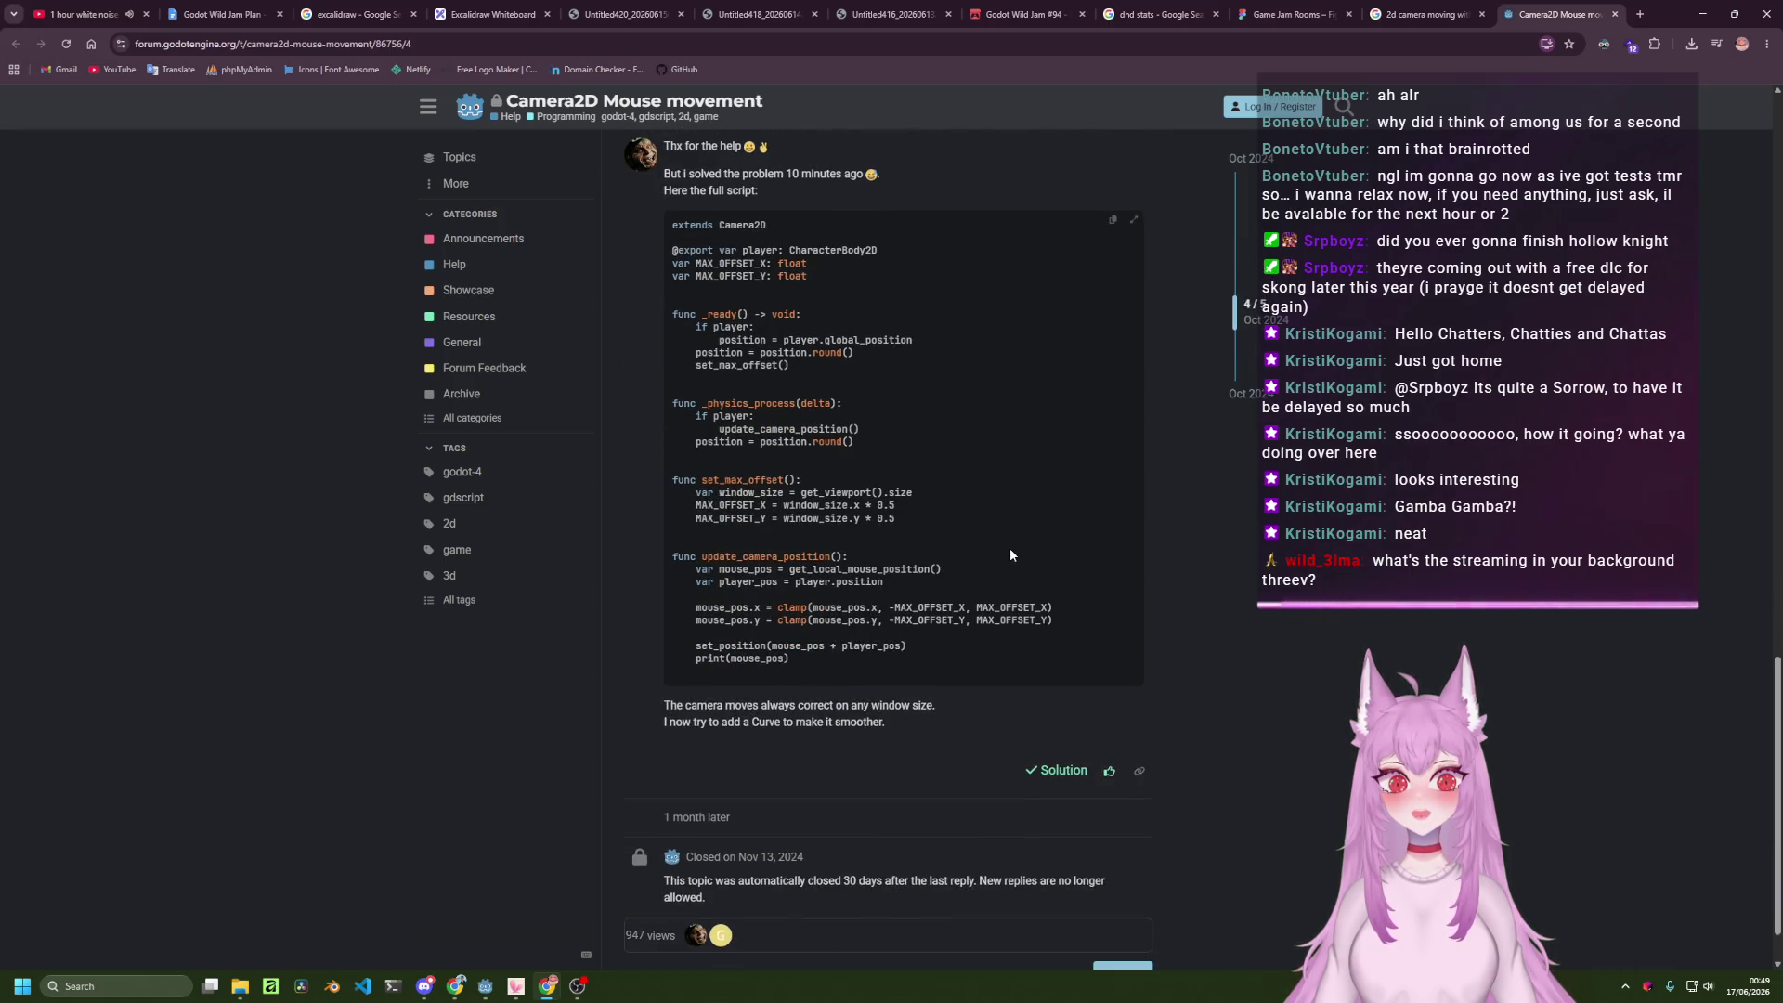
scroll(1010, 554, up, 5)
scroll(1009, 541, down, 6)
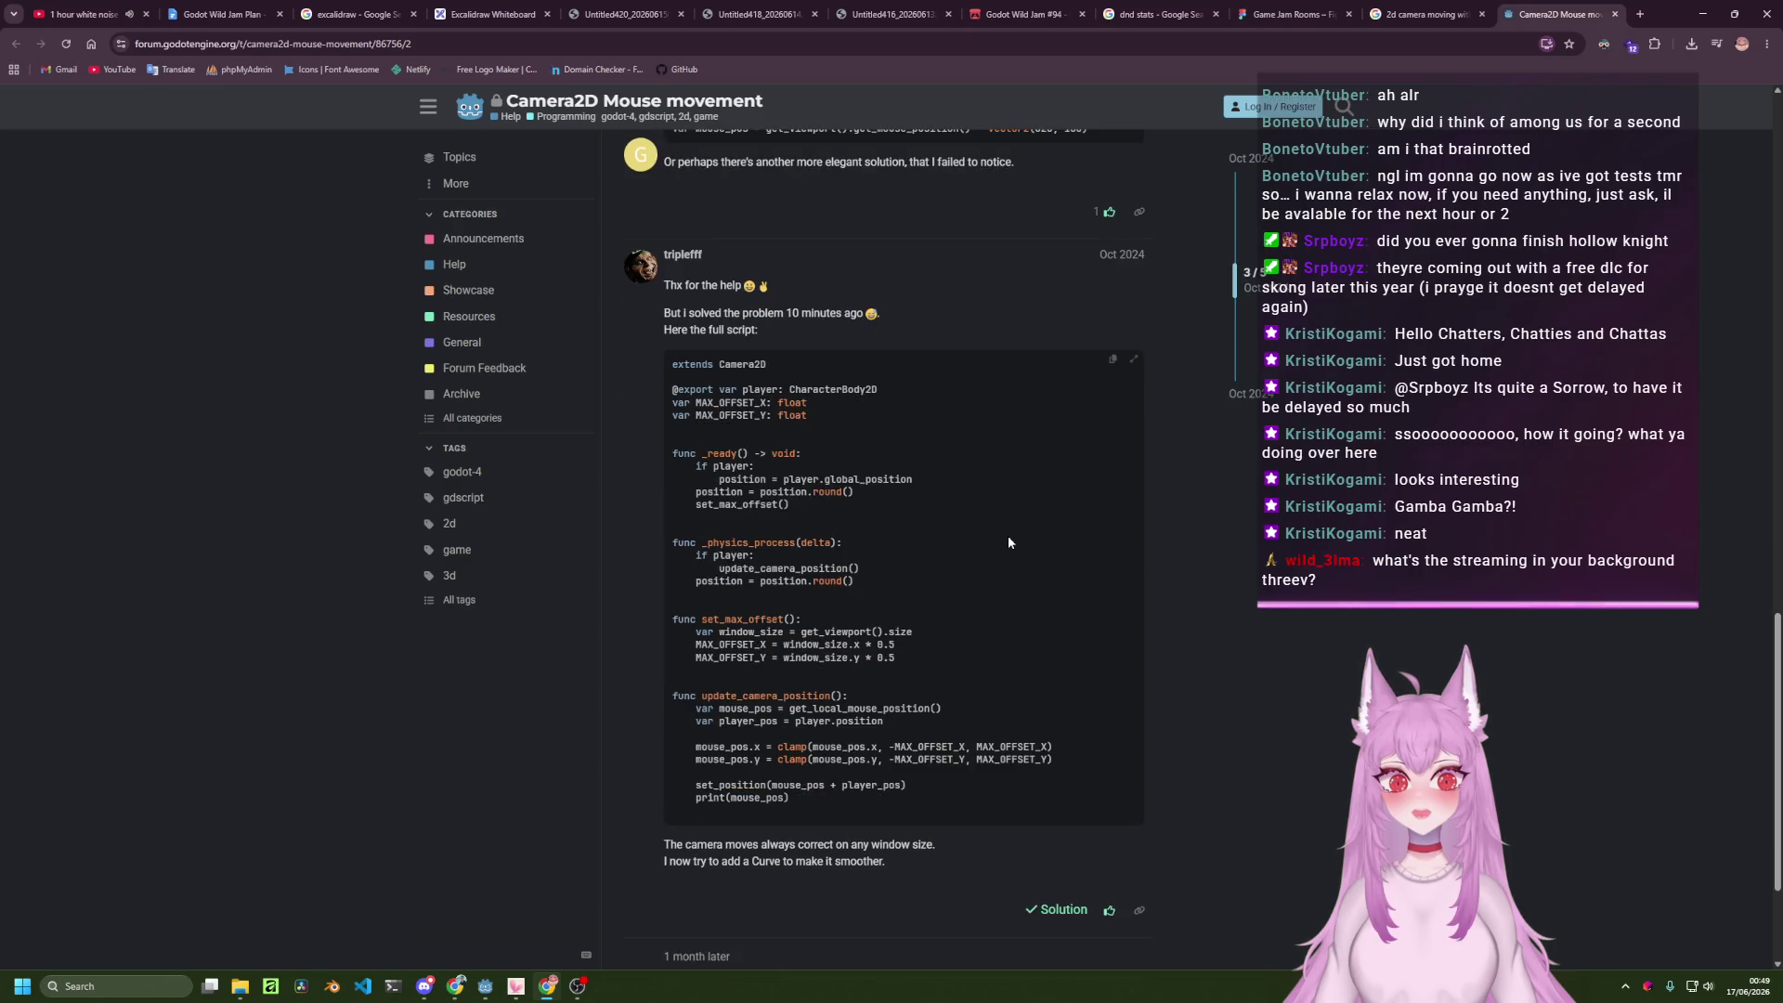
scroll(1009, 542, up, 2)
scroll(1009, 543, down, 2)
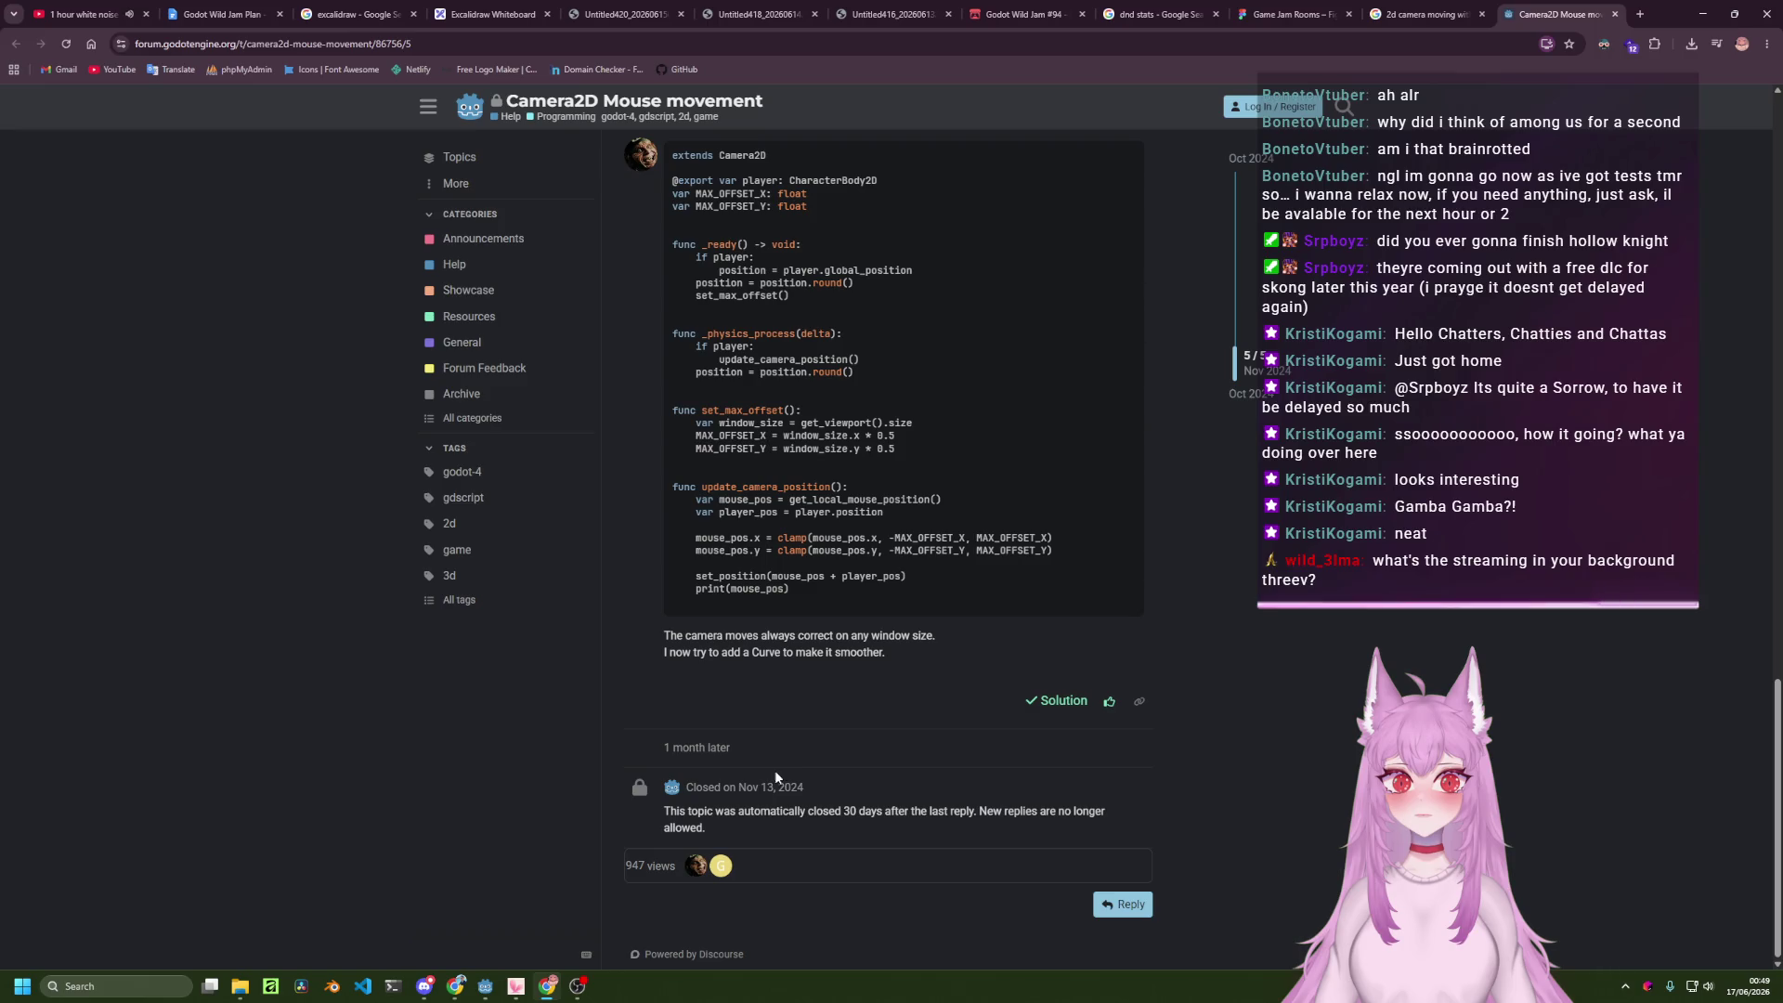
click(826, 632)
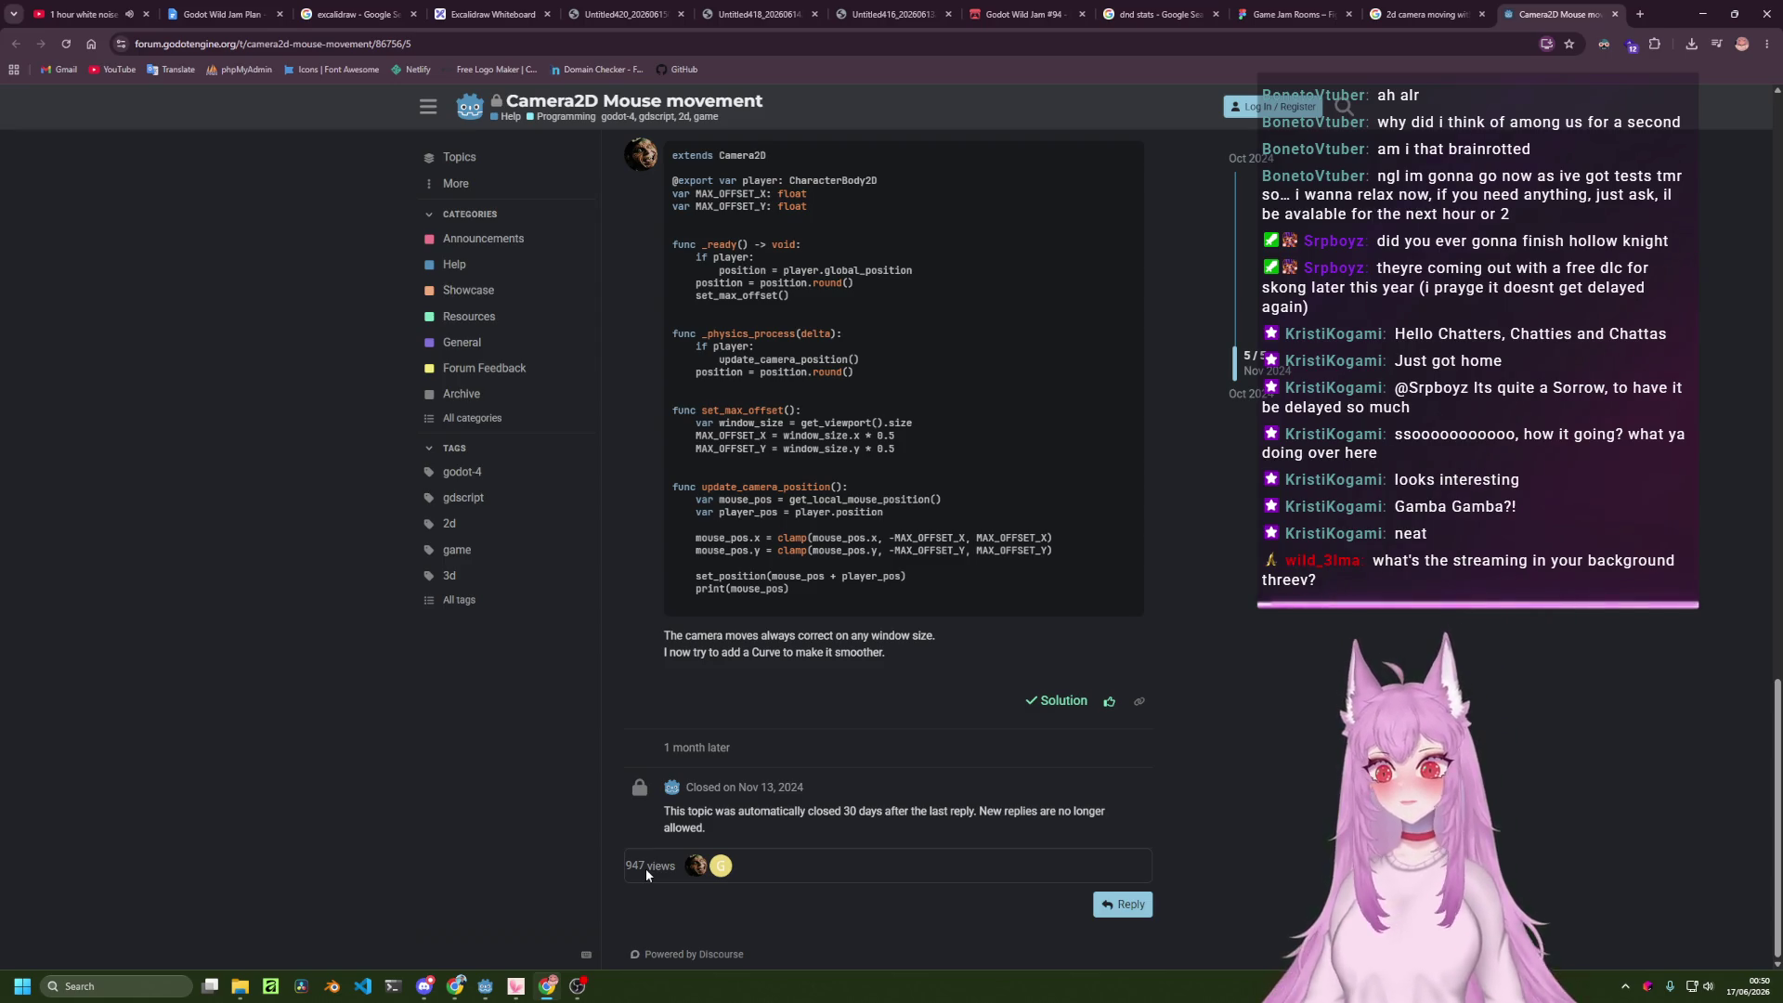
mouse_move(578, 989)
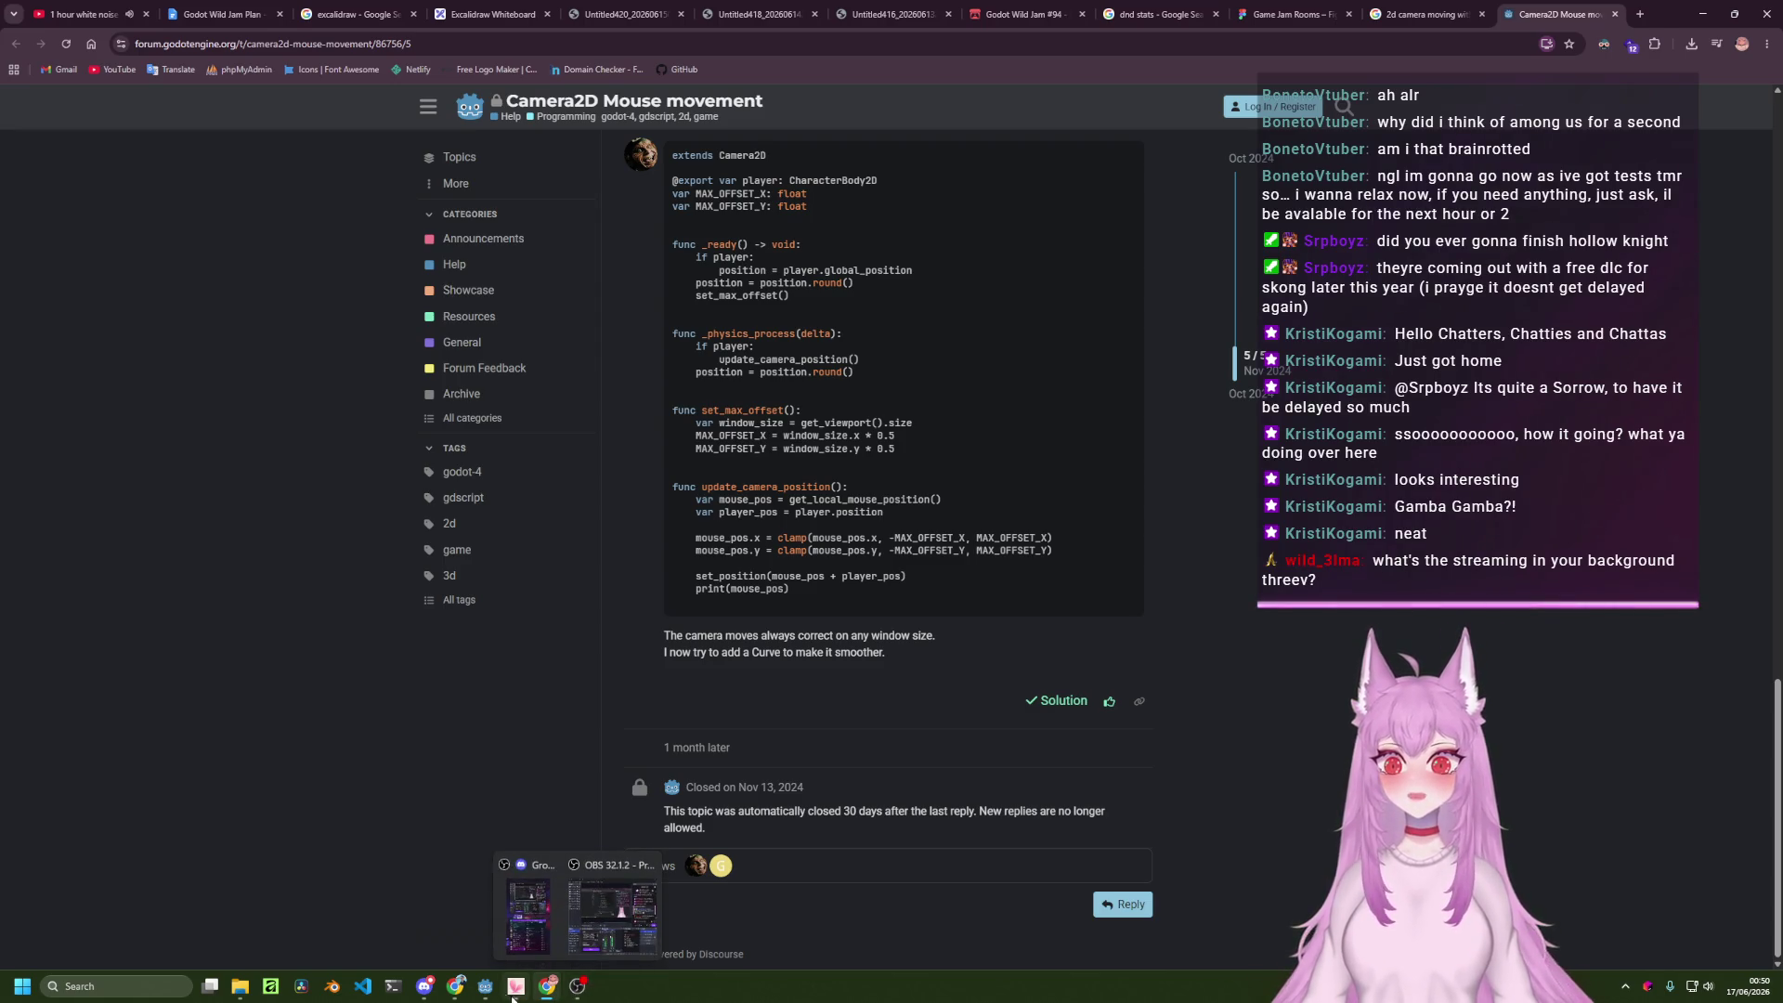
click(484, 990)
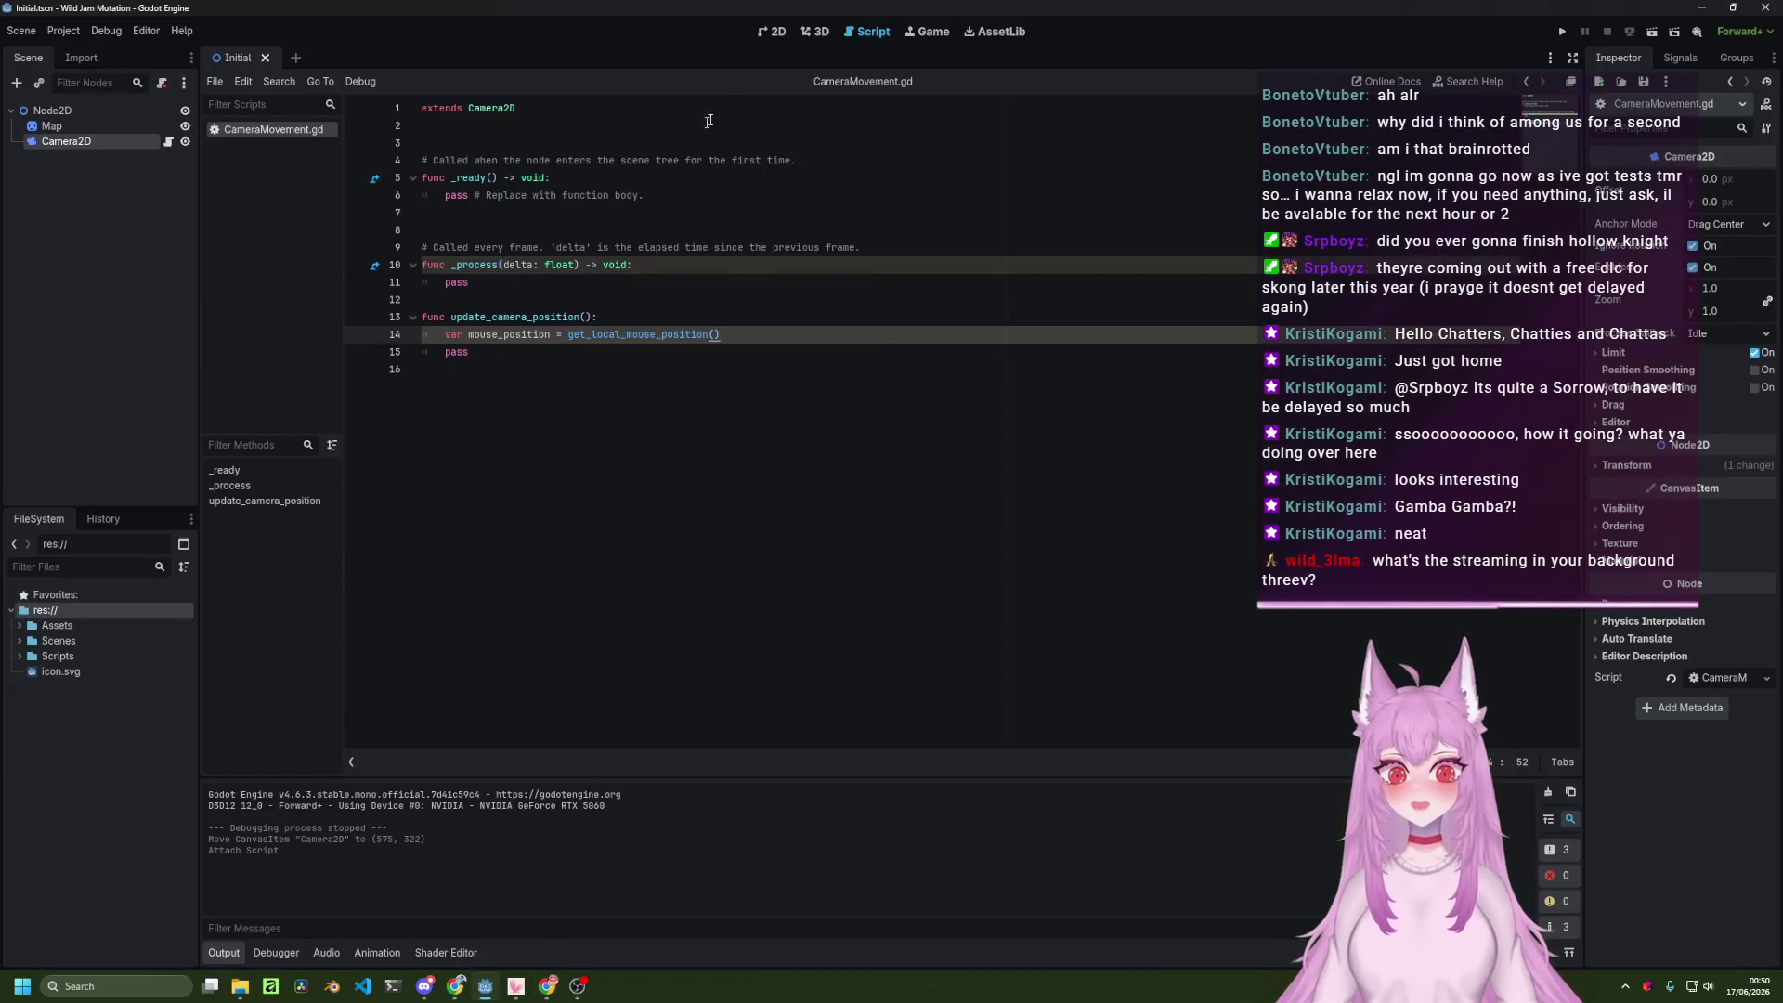
click(772, 31)
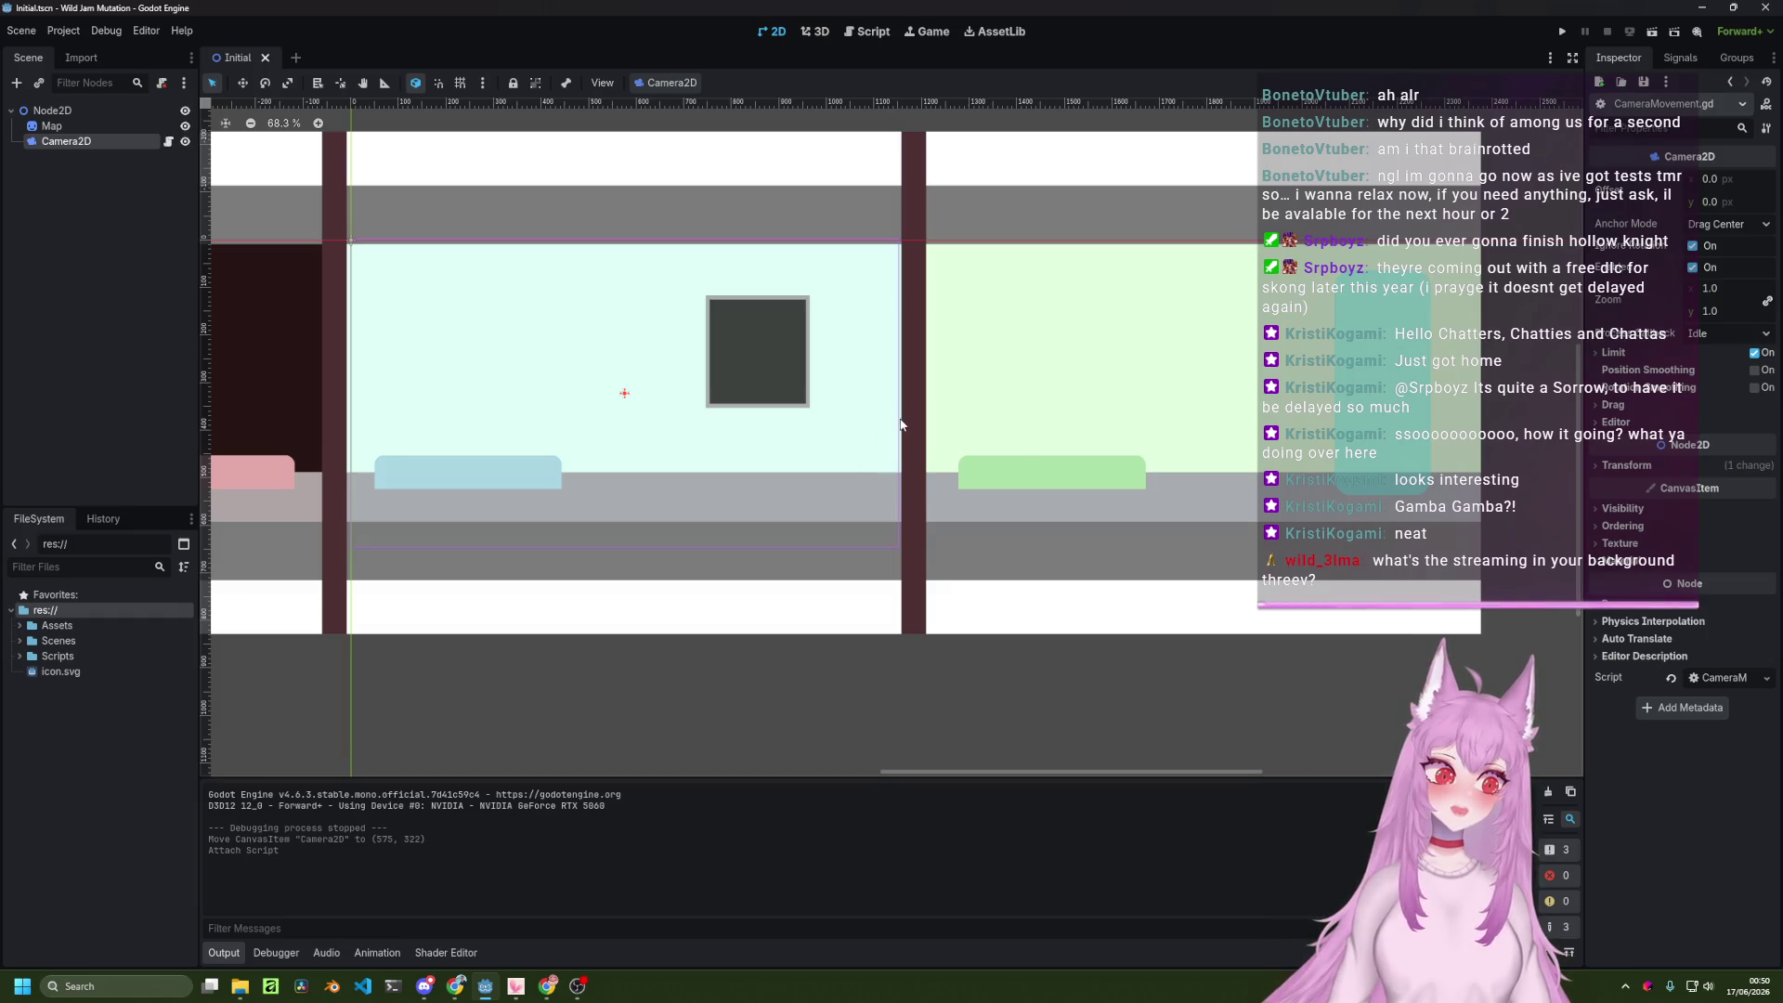
scroll(899, 425, down, 3)
scroll(899, 424, down, 1)
scroll(891, 423, up, 3)
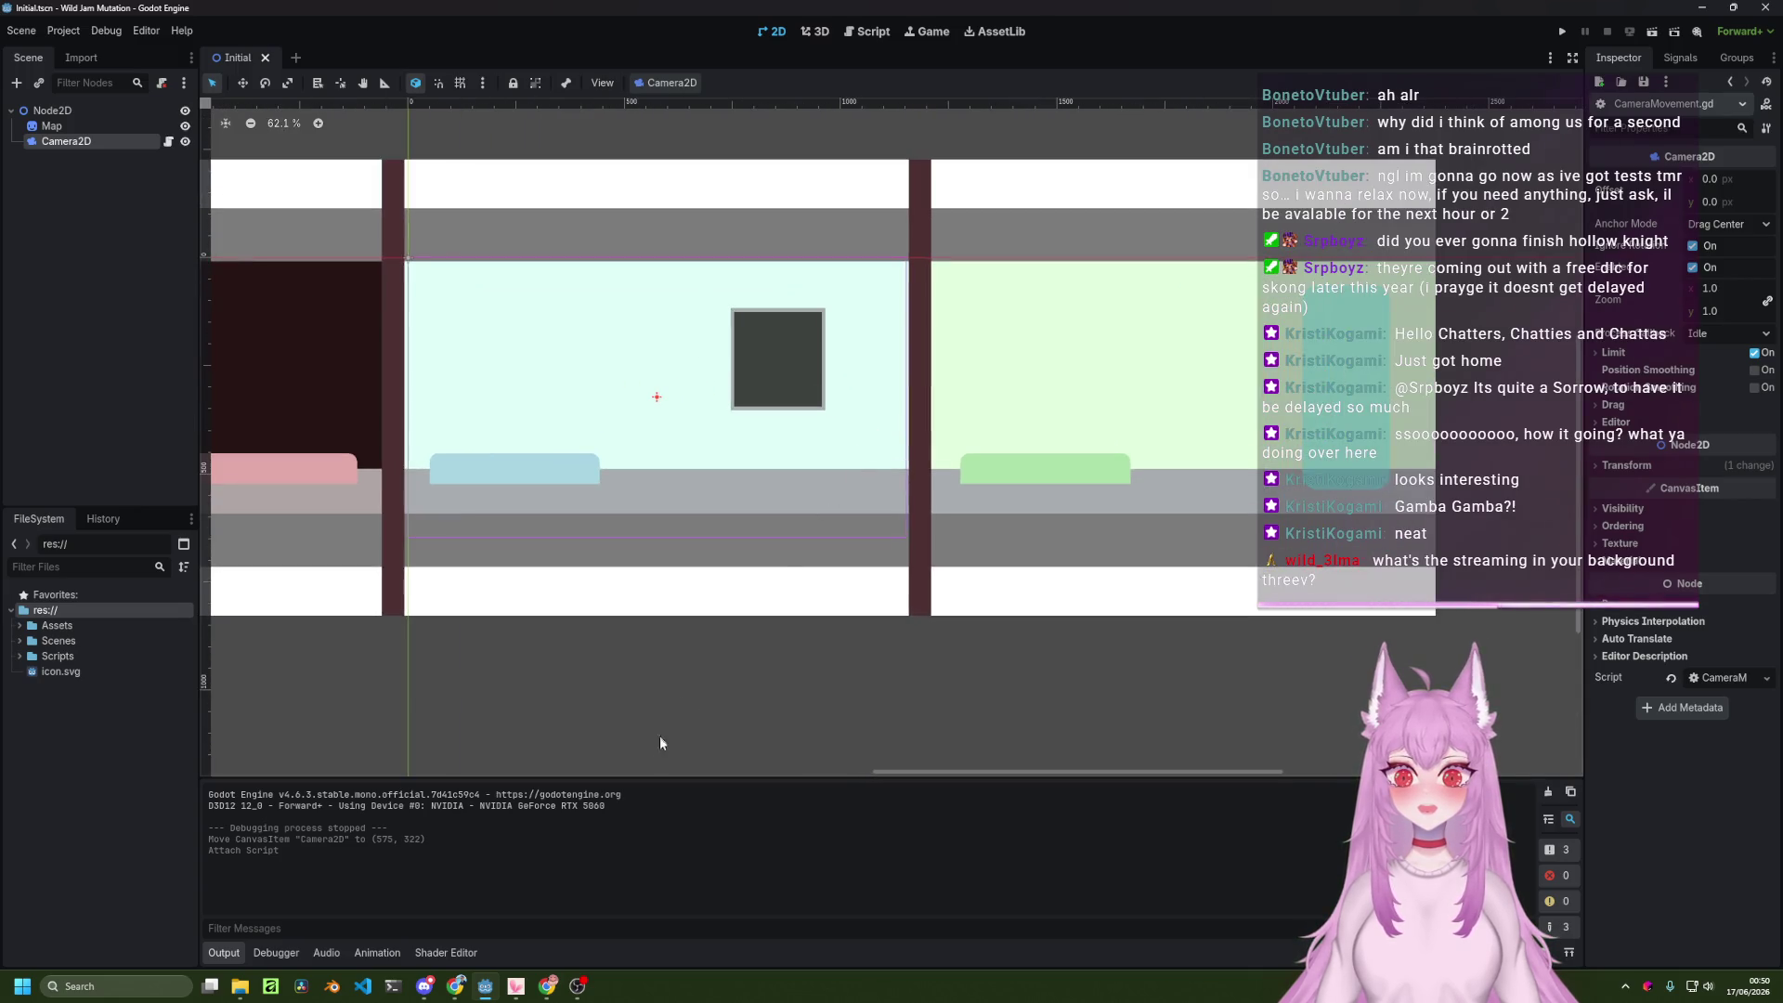
click(547, 985)
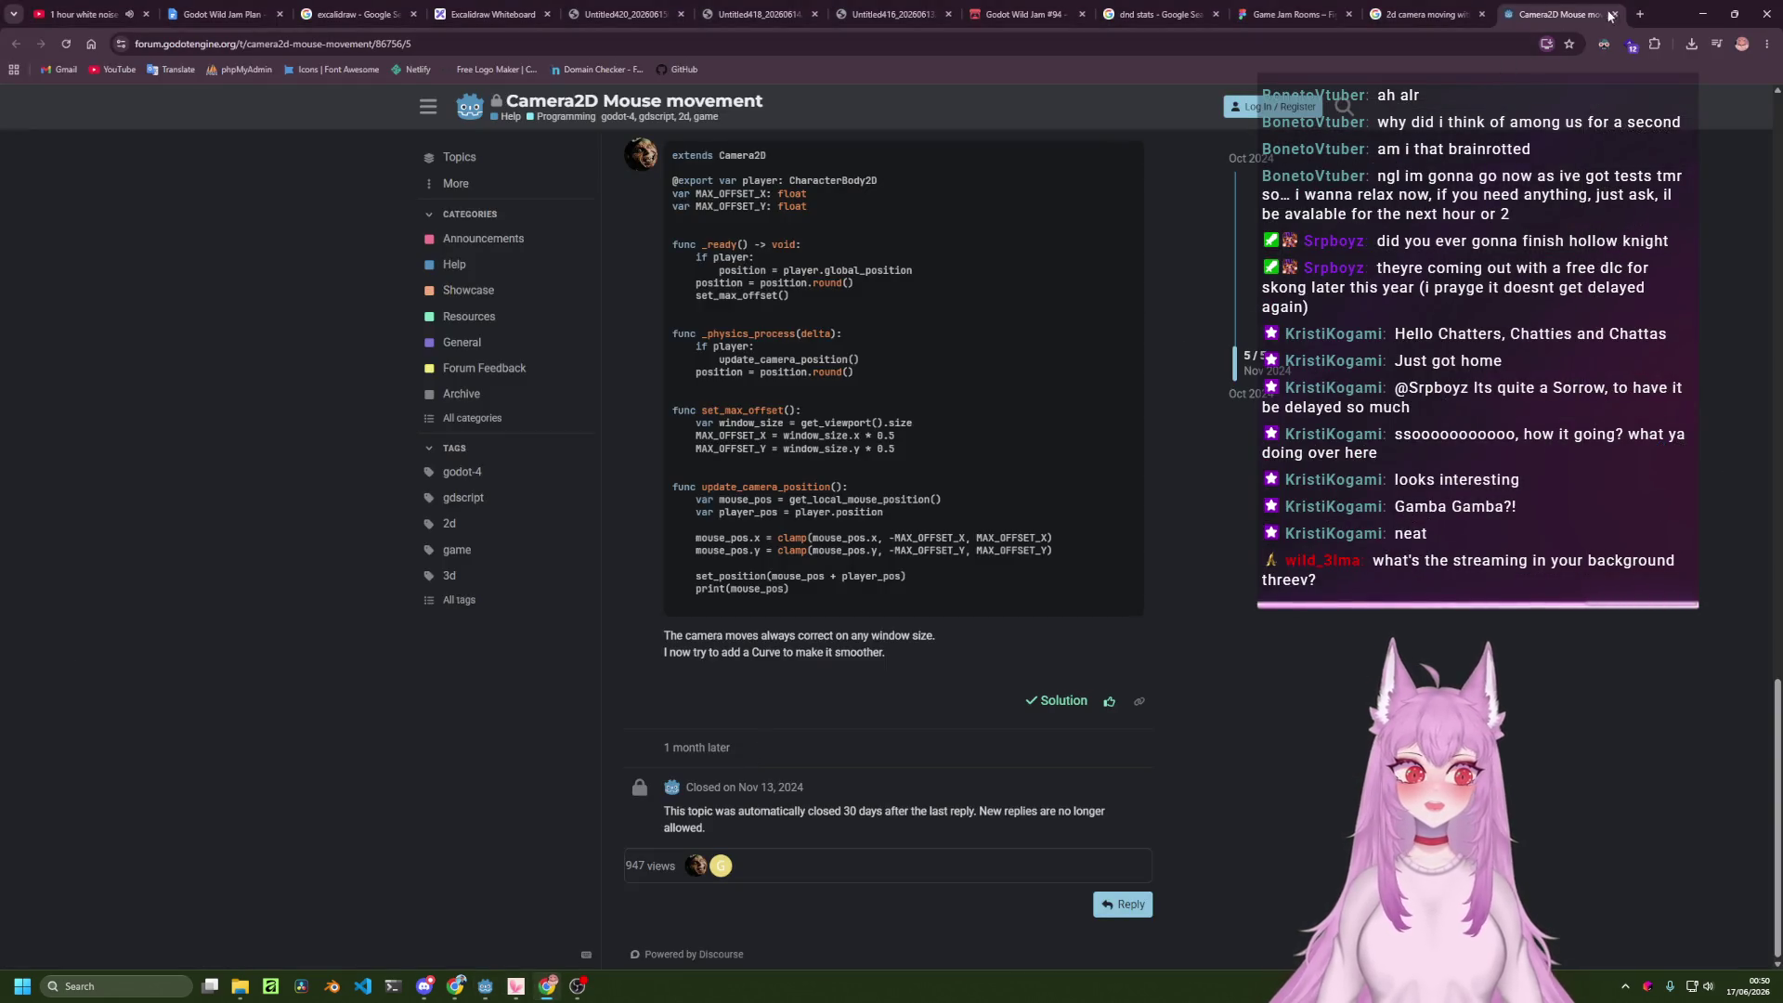
click(1642, 14)
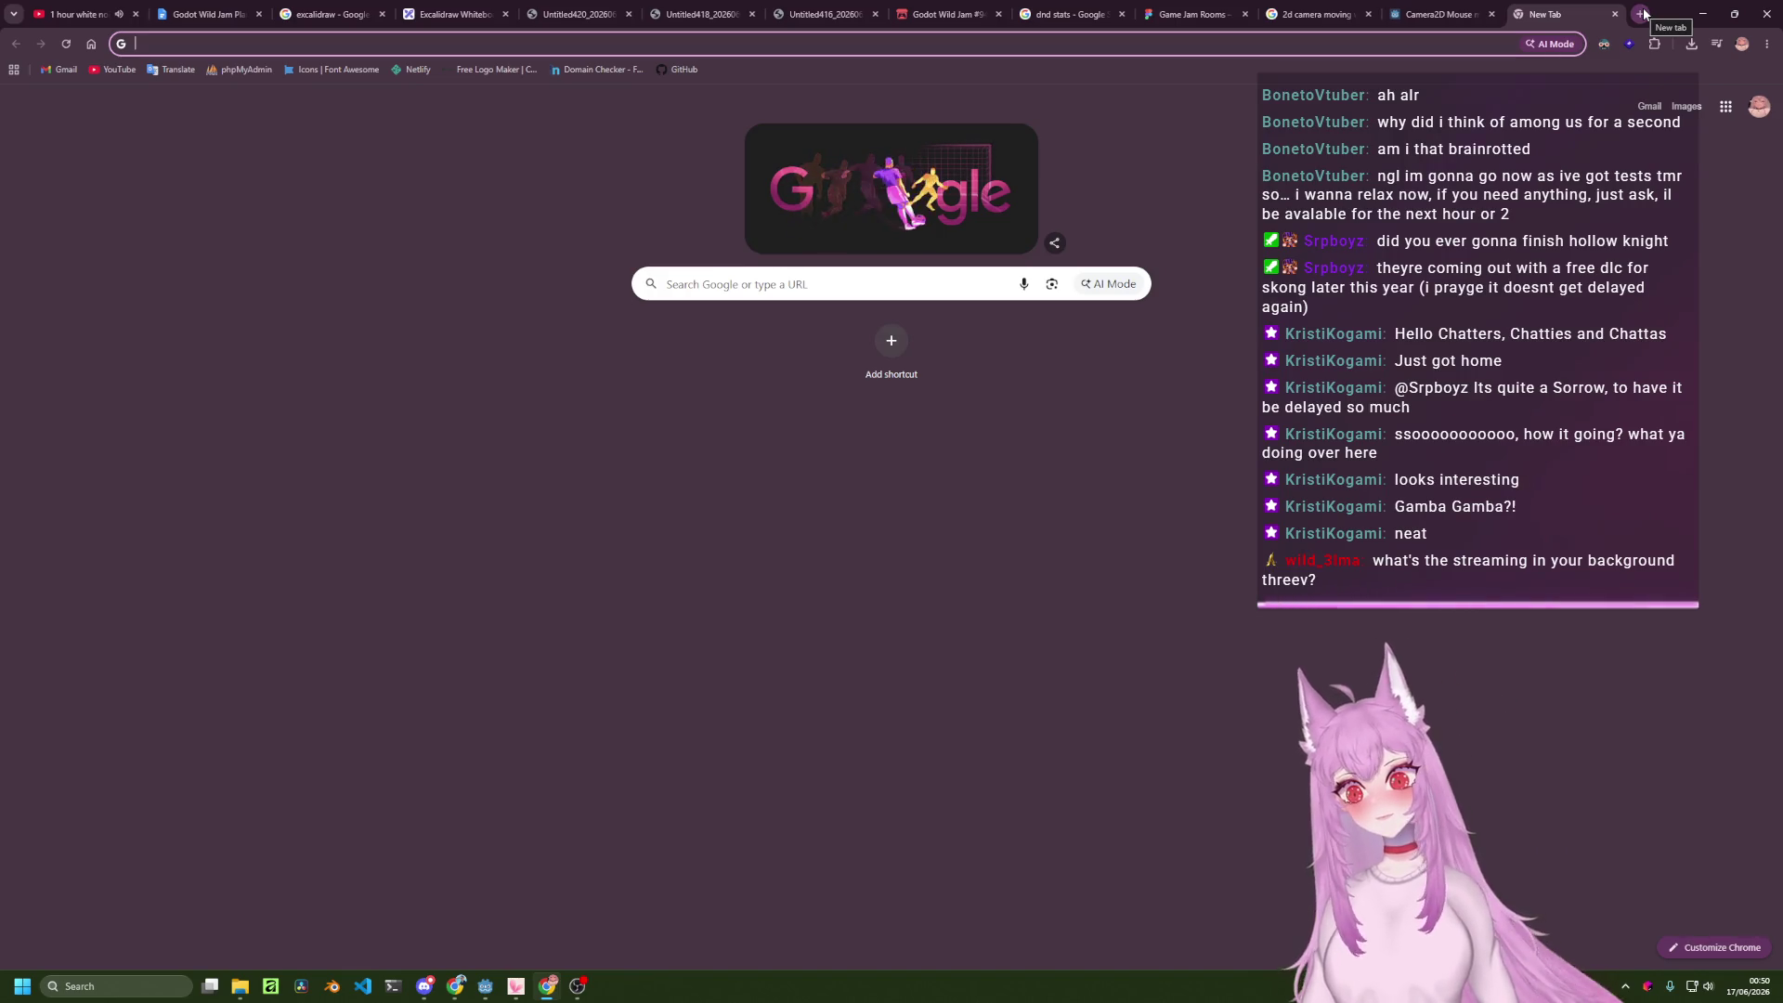
Search 'is x horizontal or vertical in godot', close the results, and bring Godot back.
text(is x)
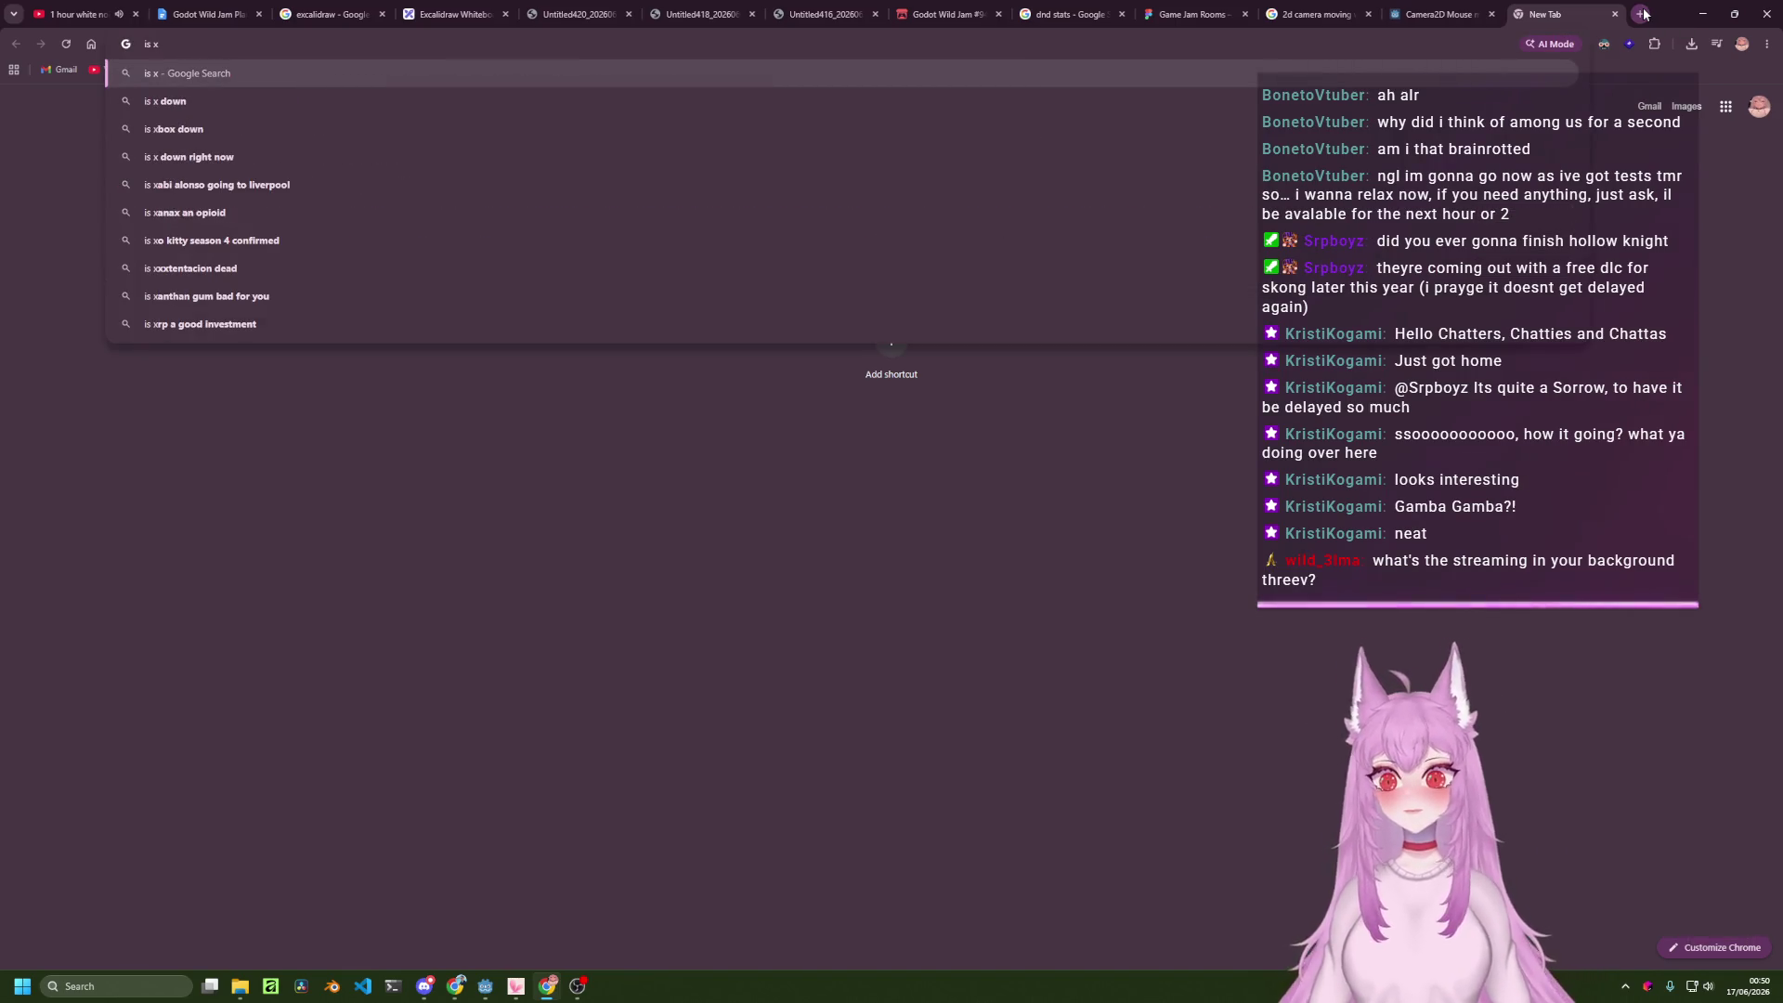
text( horizontal or v)
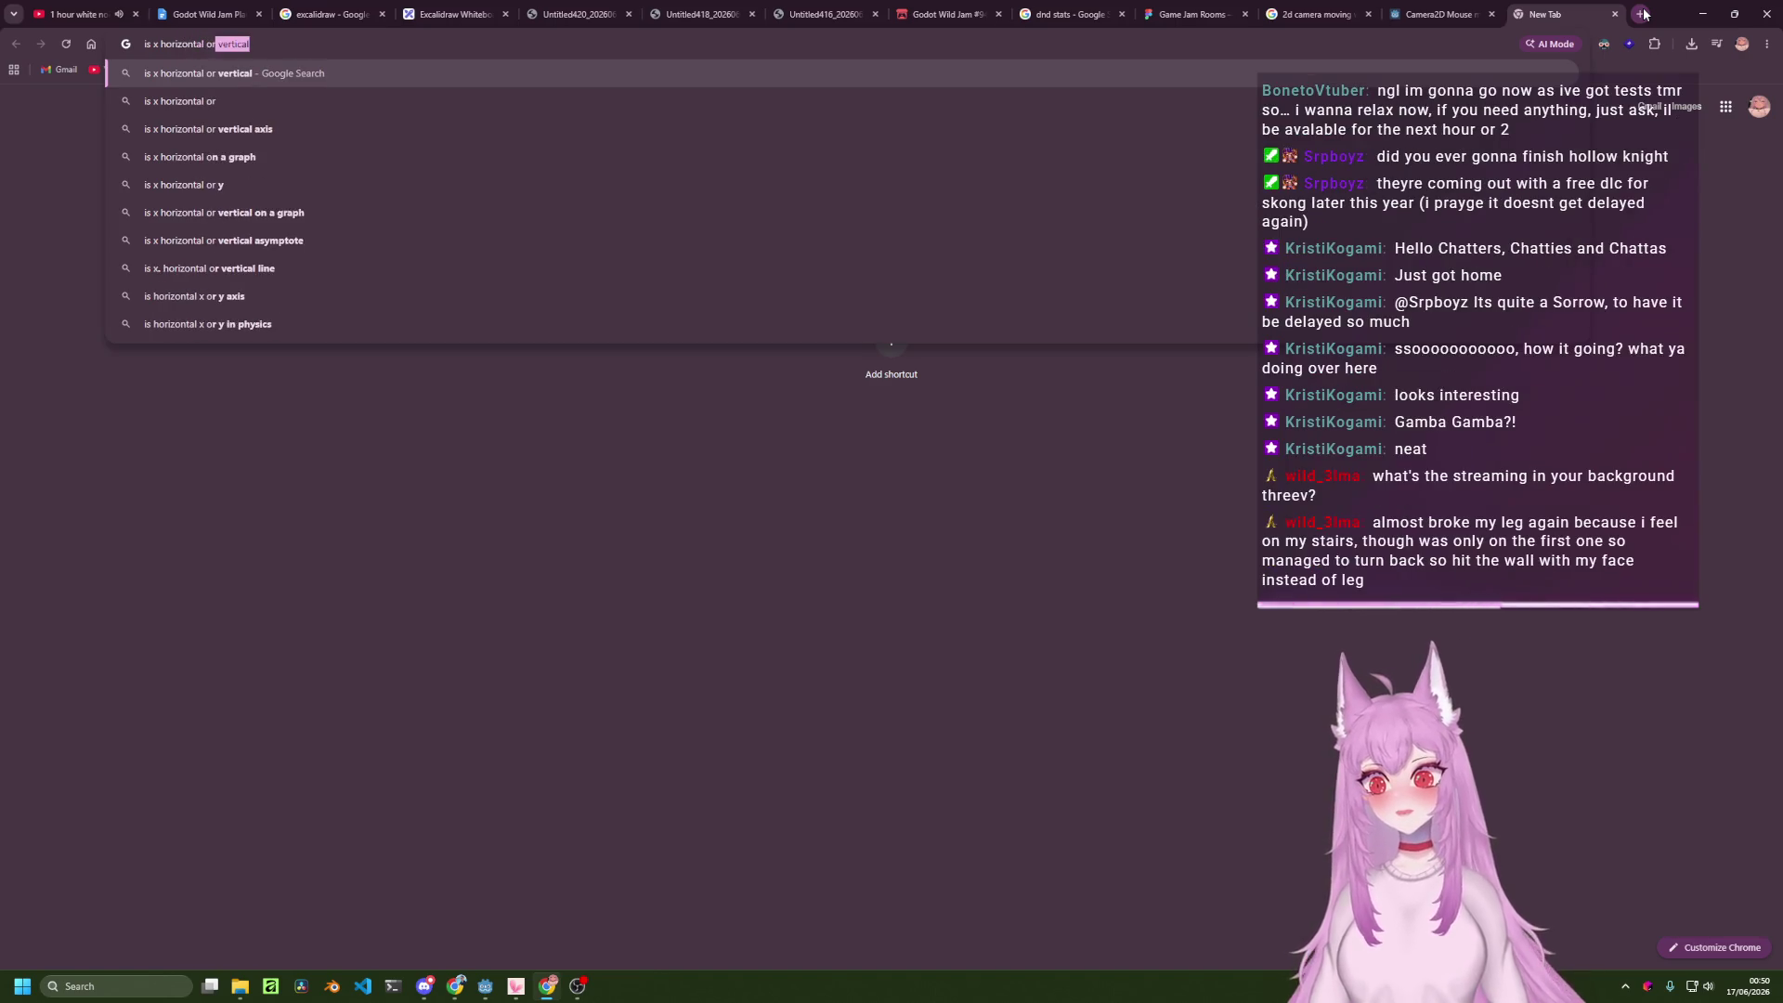
text(ertical in )
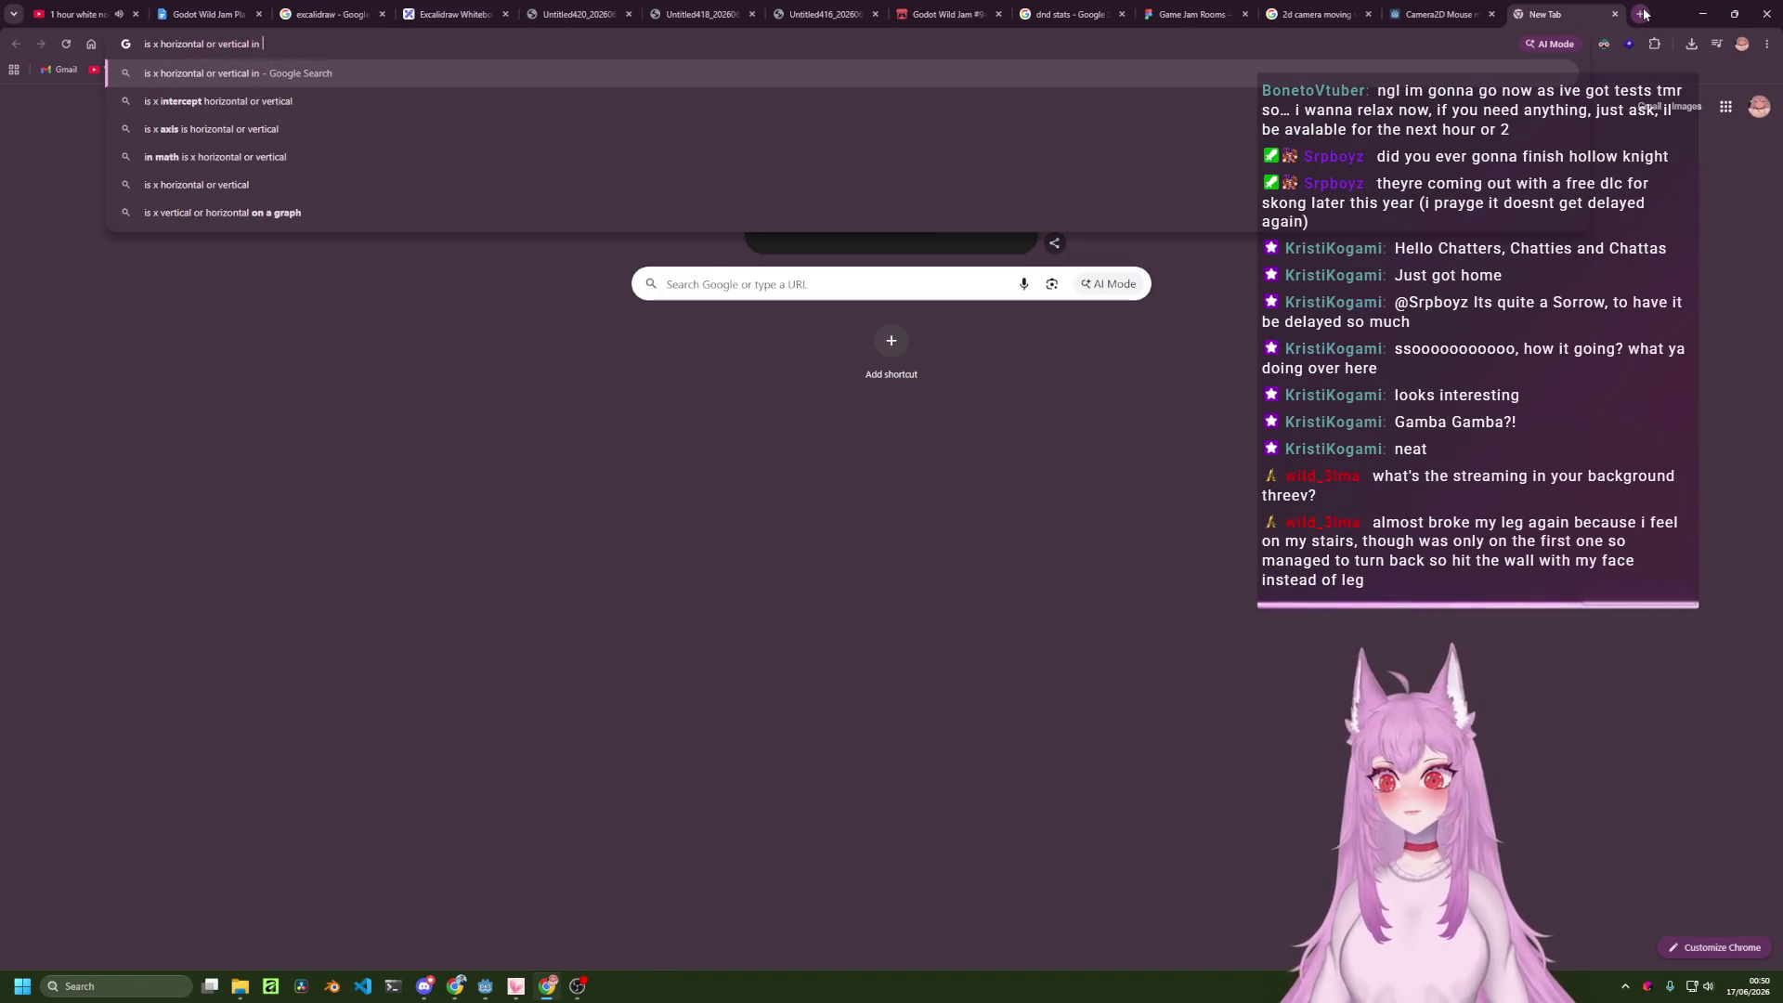
text(godot)
key(Return)
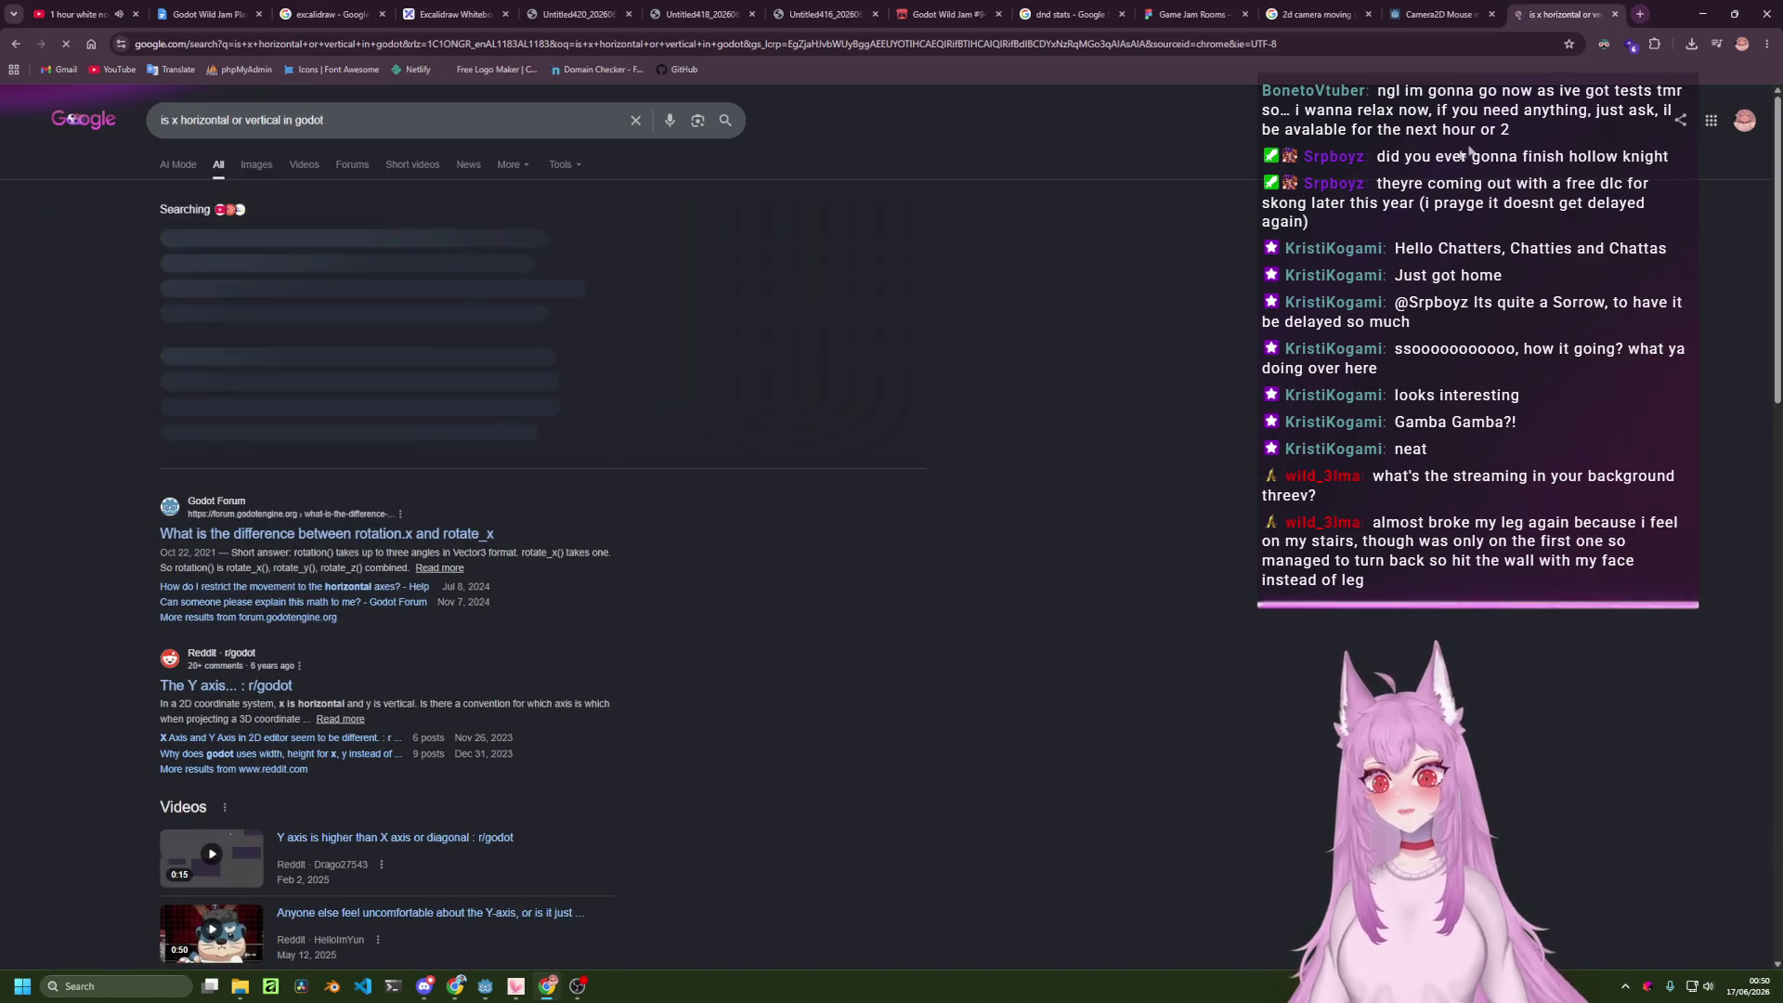
key(ctrl+w)
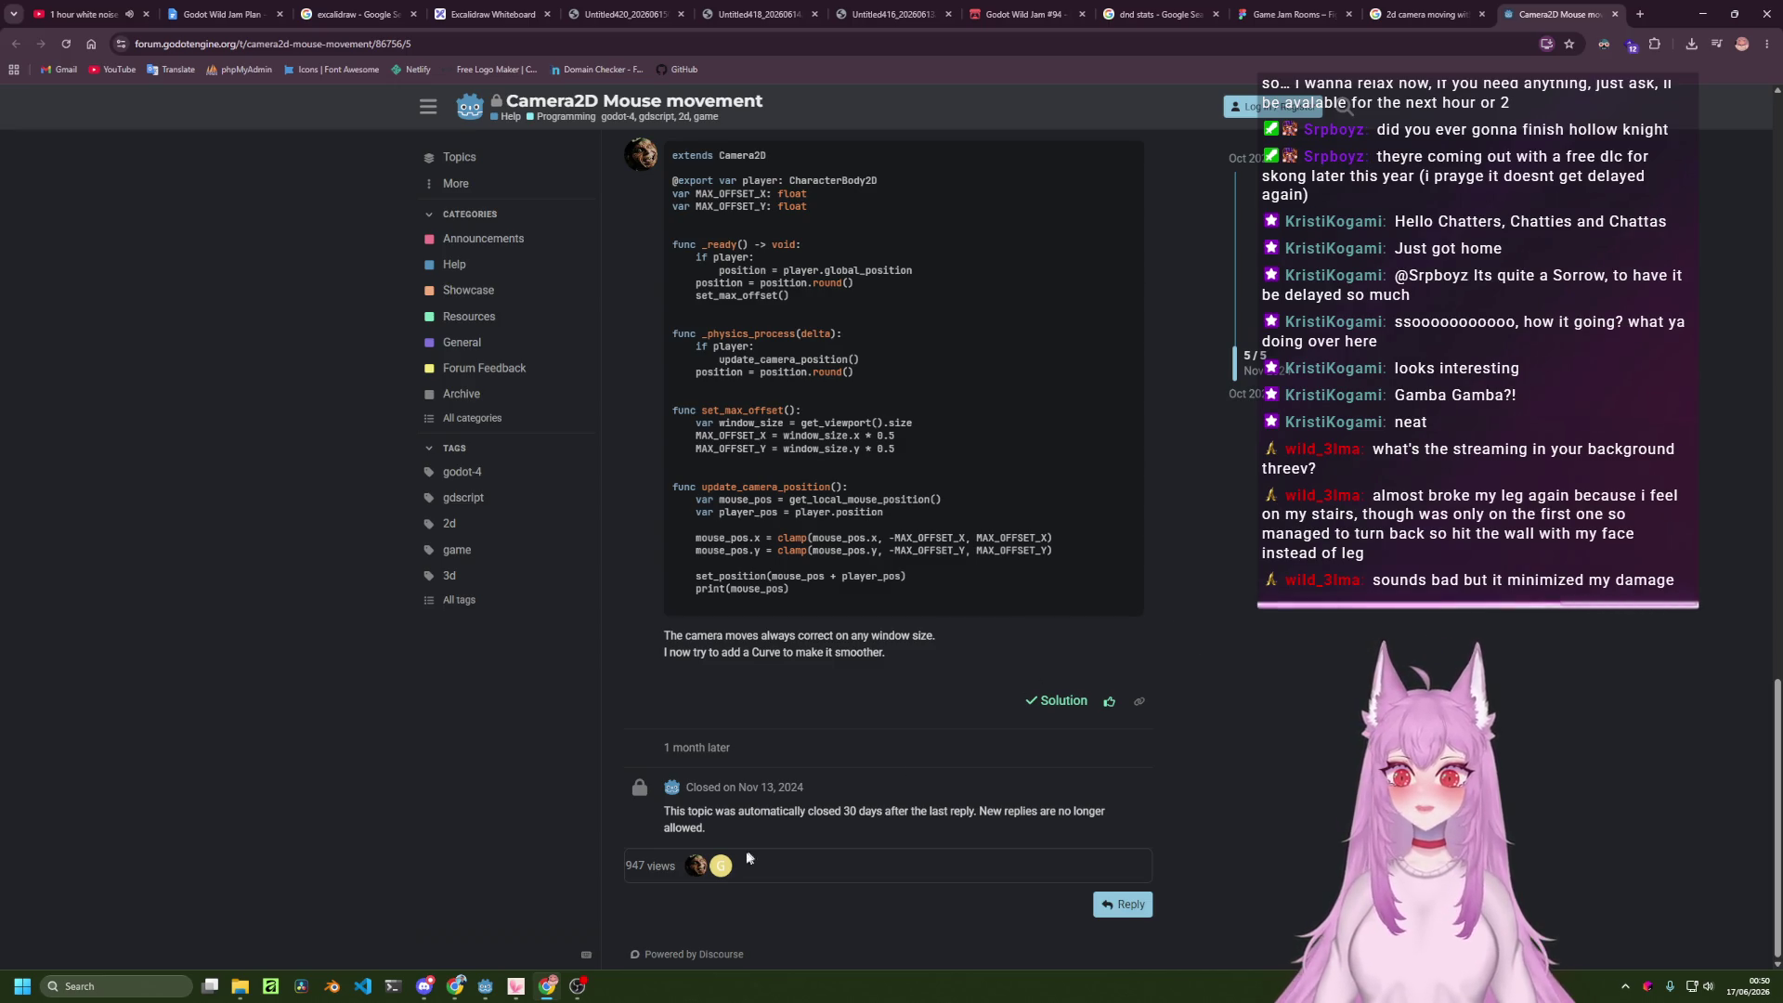
click(484, 986)
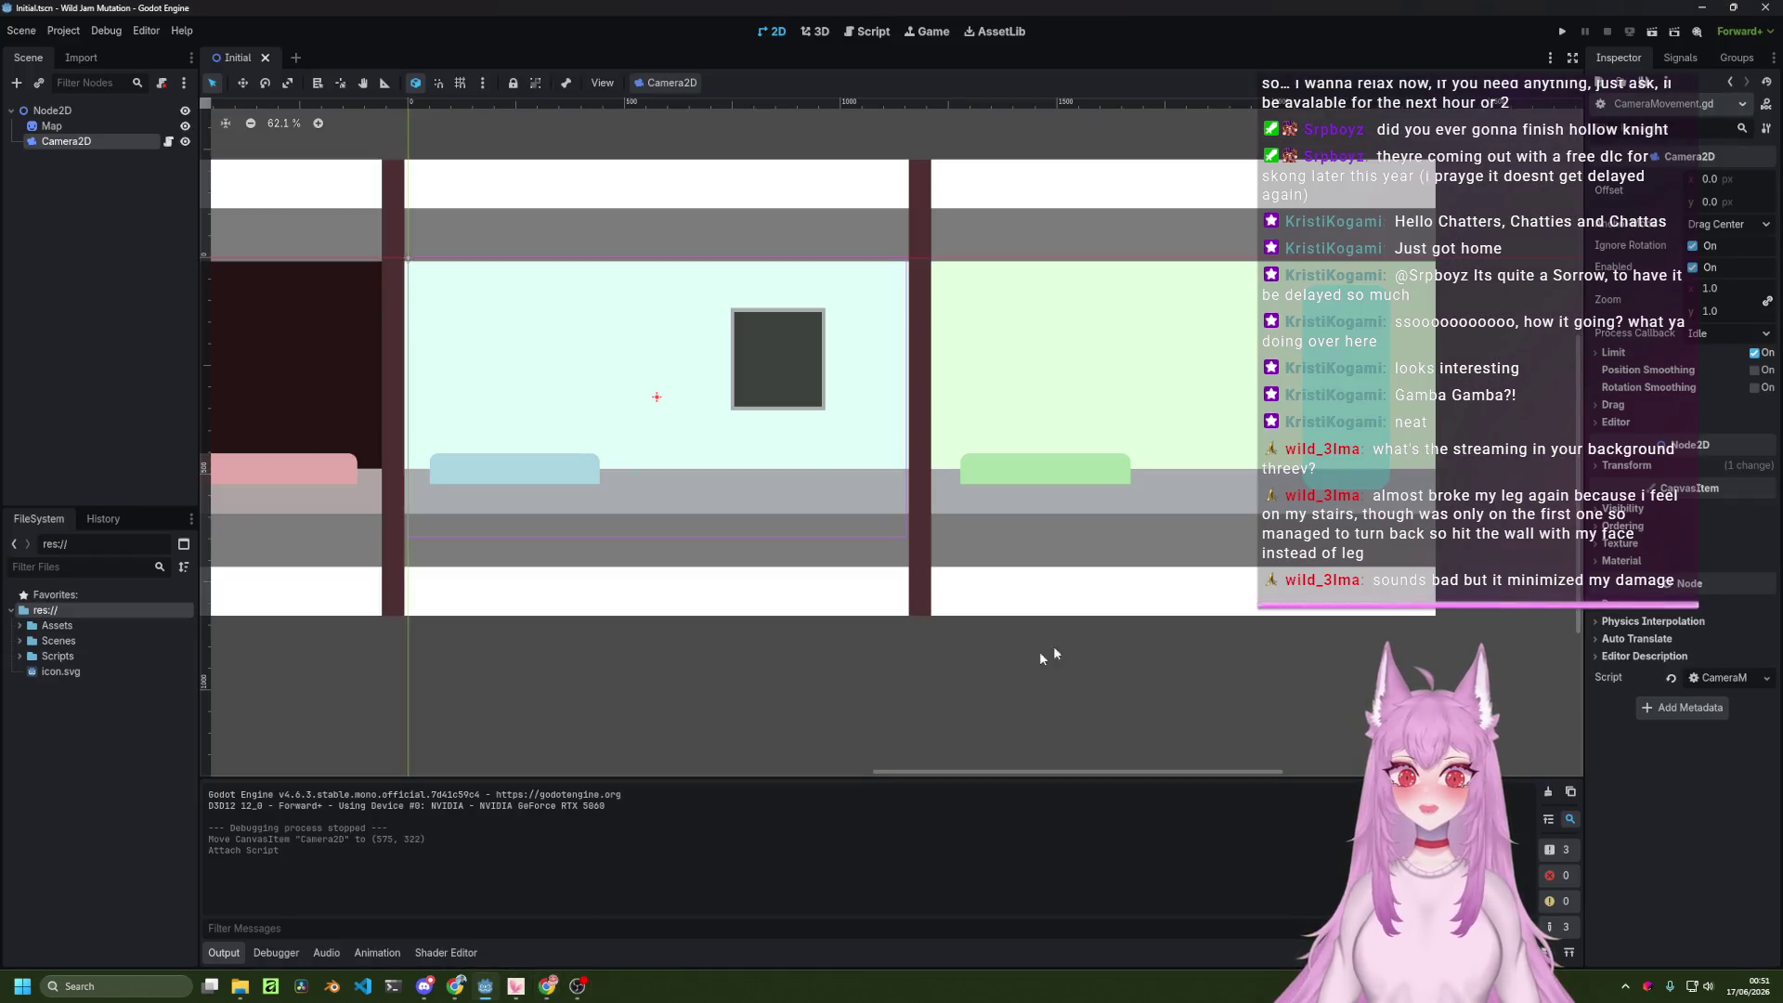
In the Script tab, add the line 'mouse_position.x = clamp()' below the mouse position line.
click(868, 35)
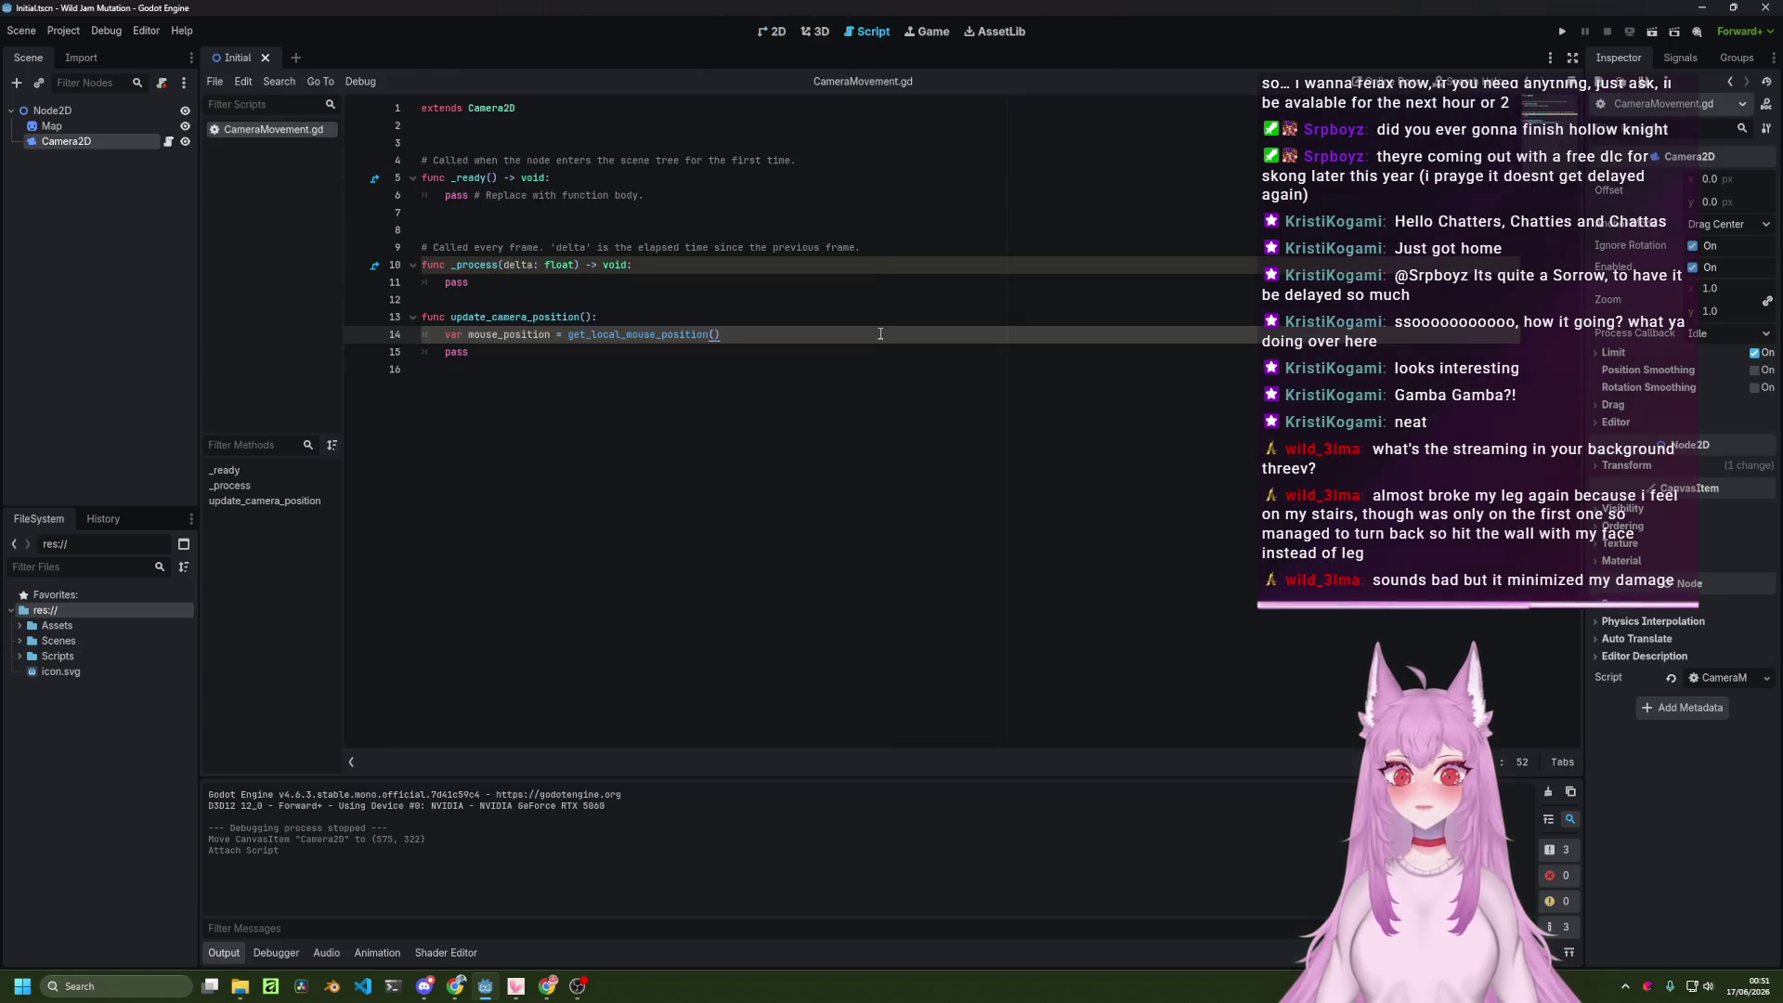
key(Return)
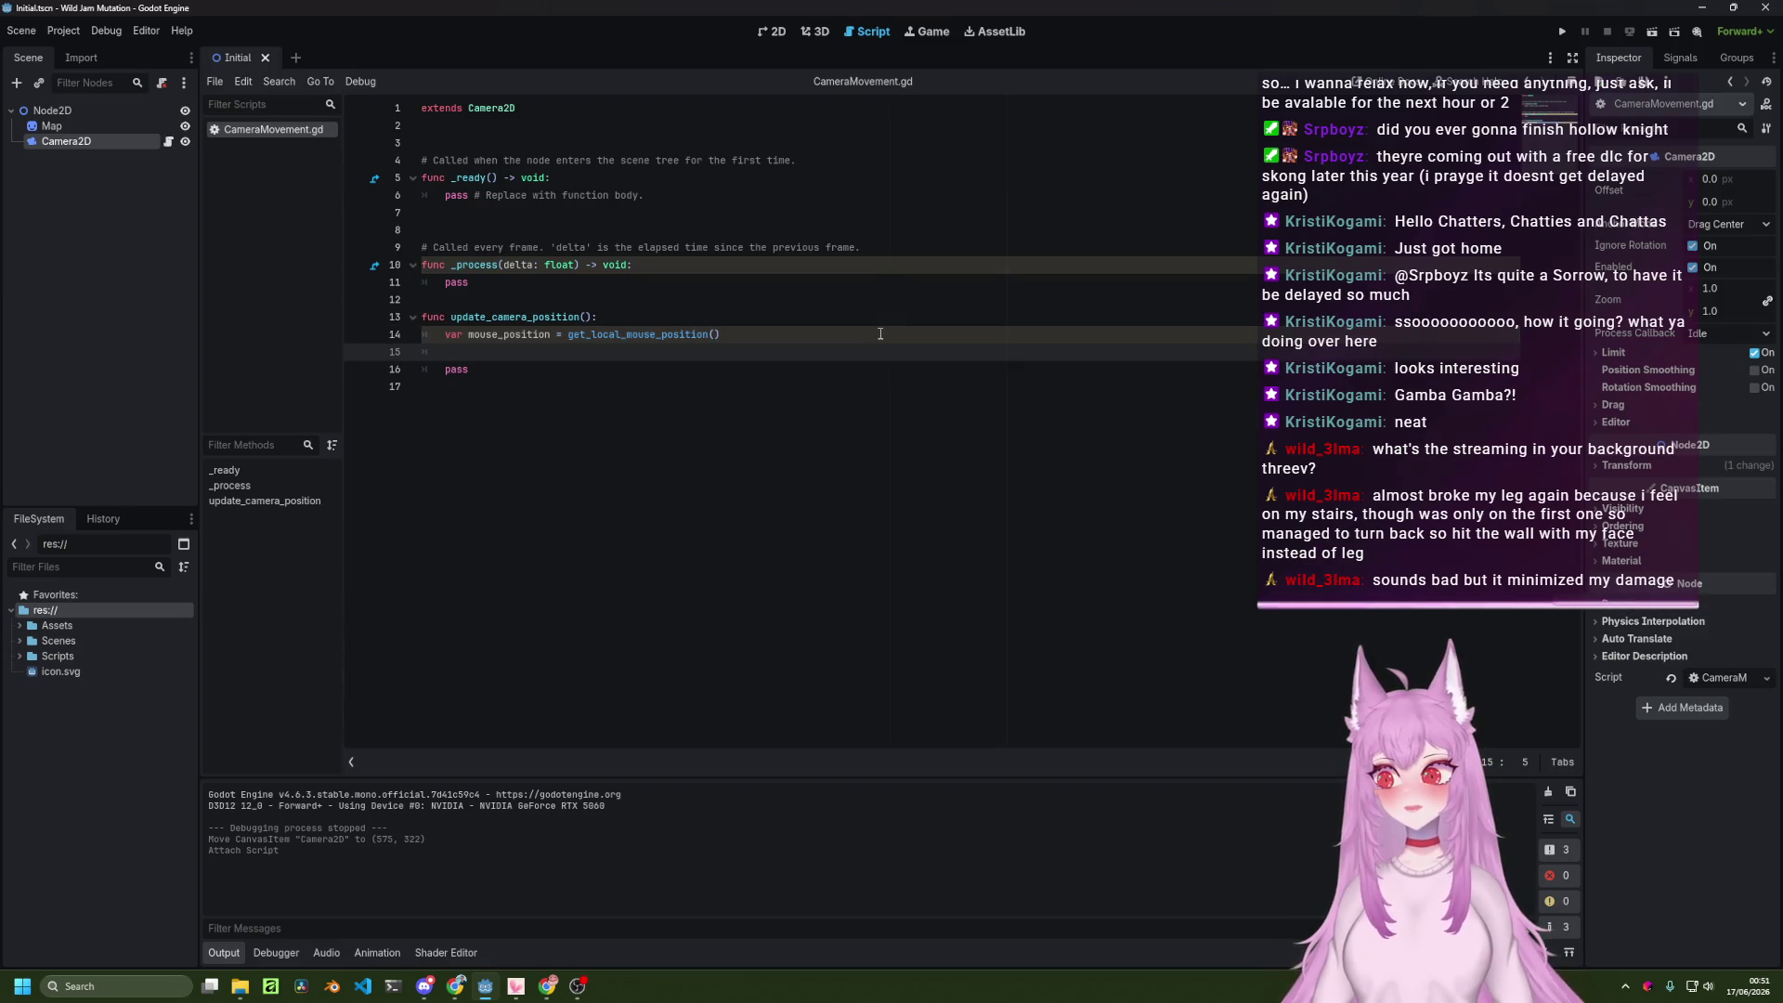
key(alt+Tab)
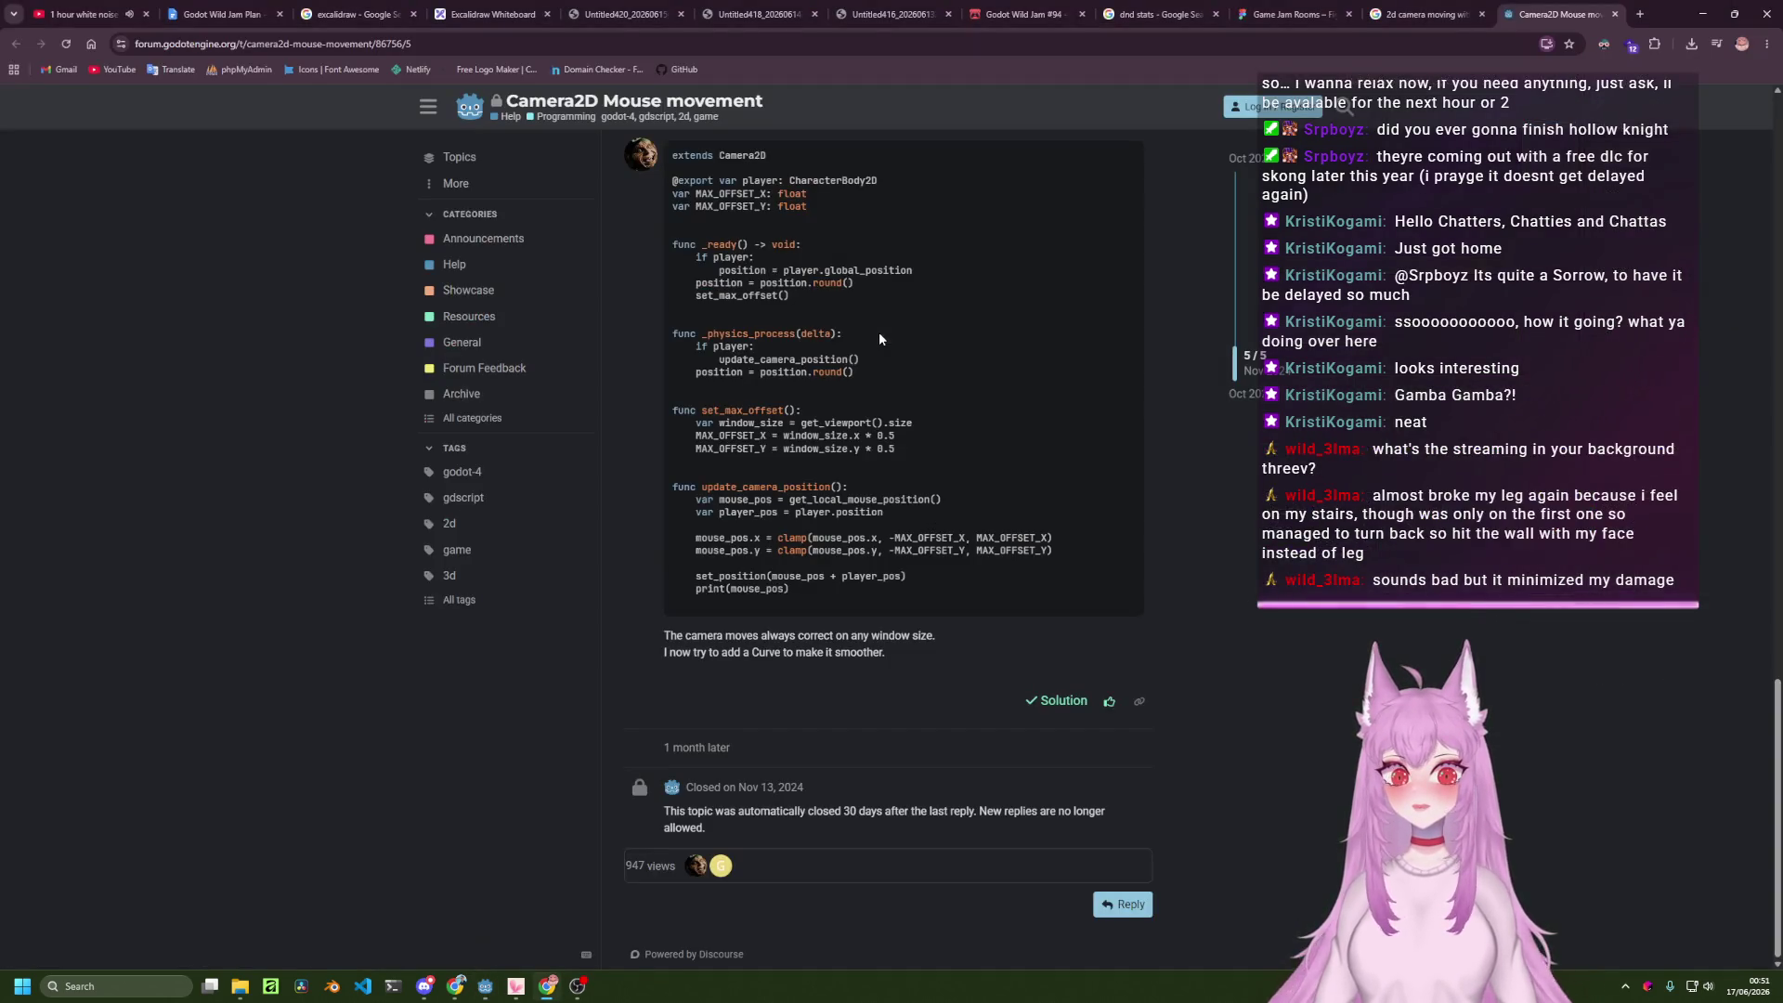
key(alt+Tab)
text(mouse)
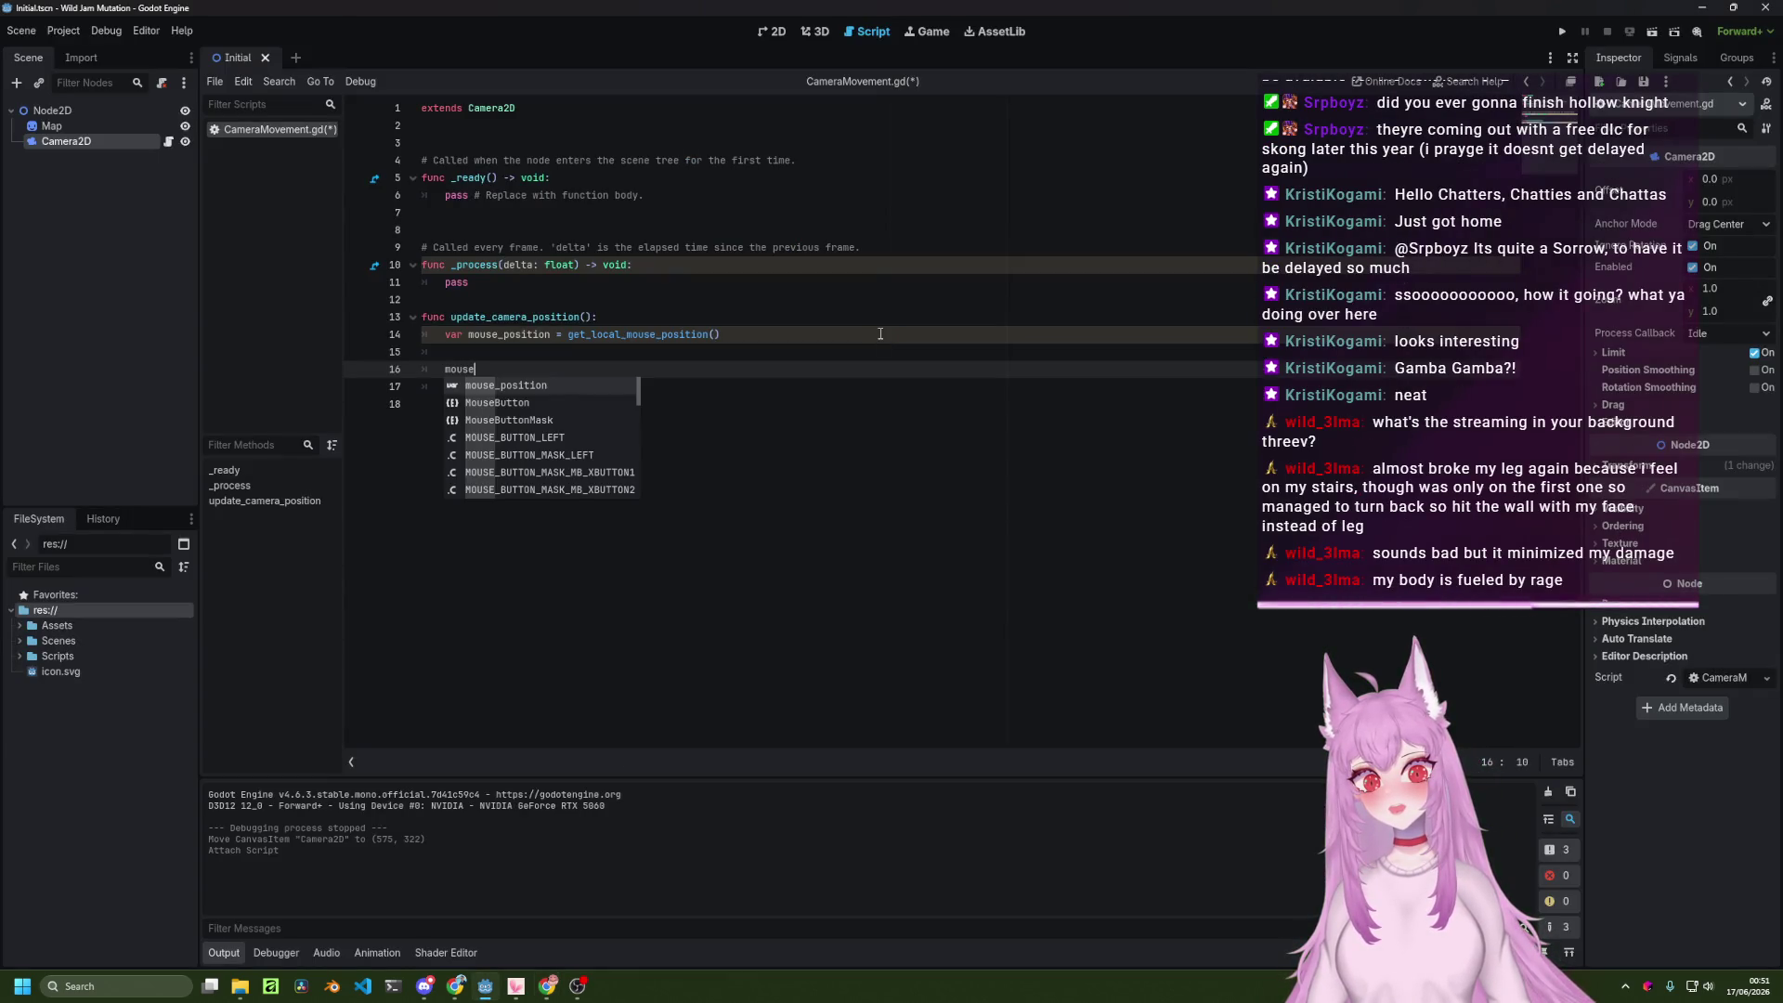
key(Return)
text(.x)
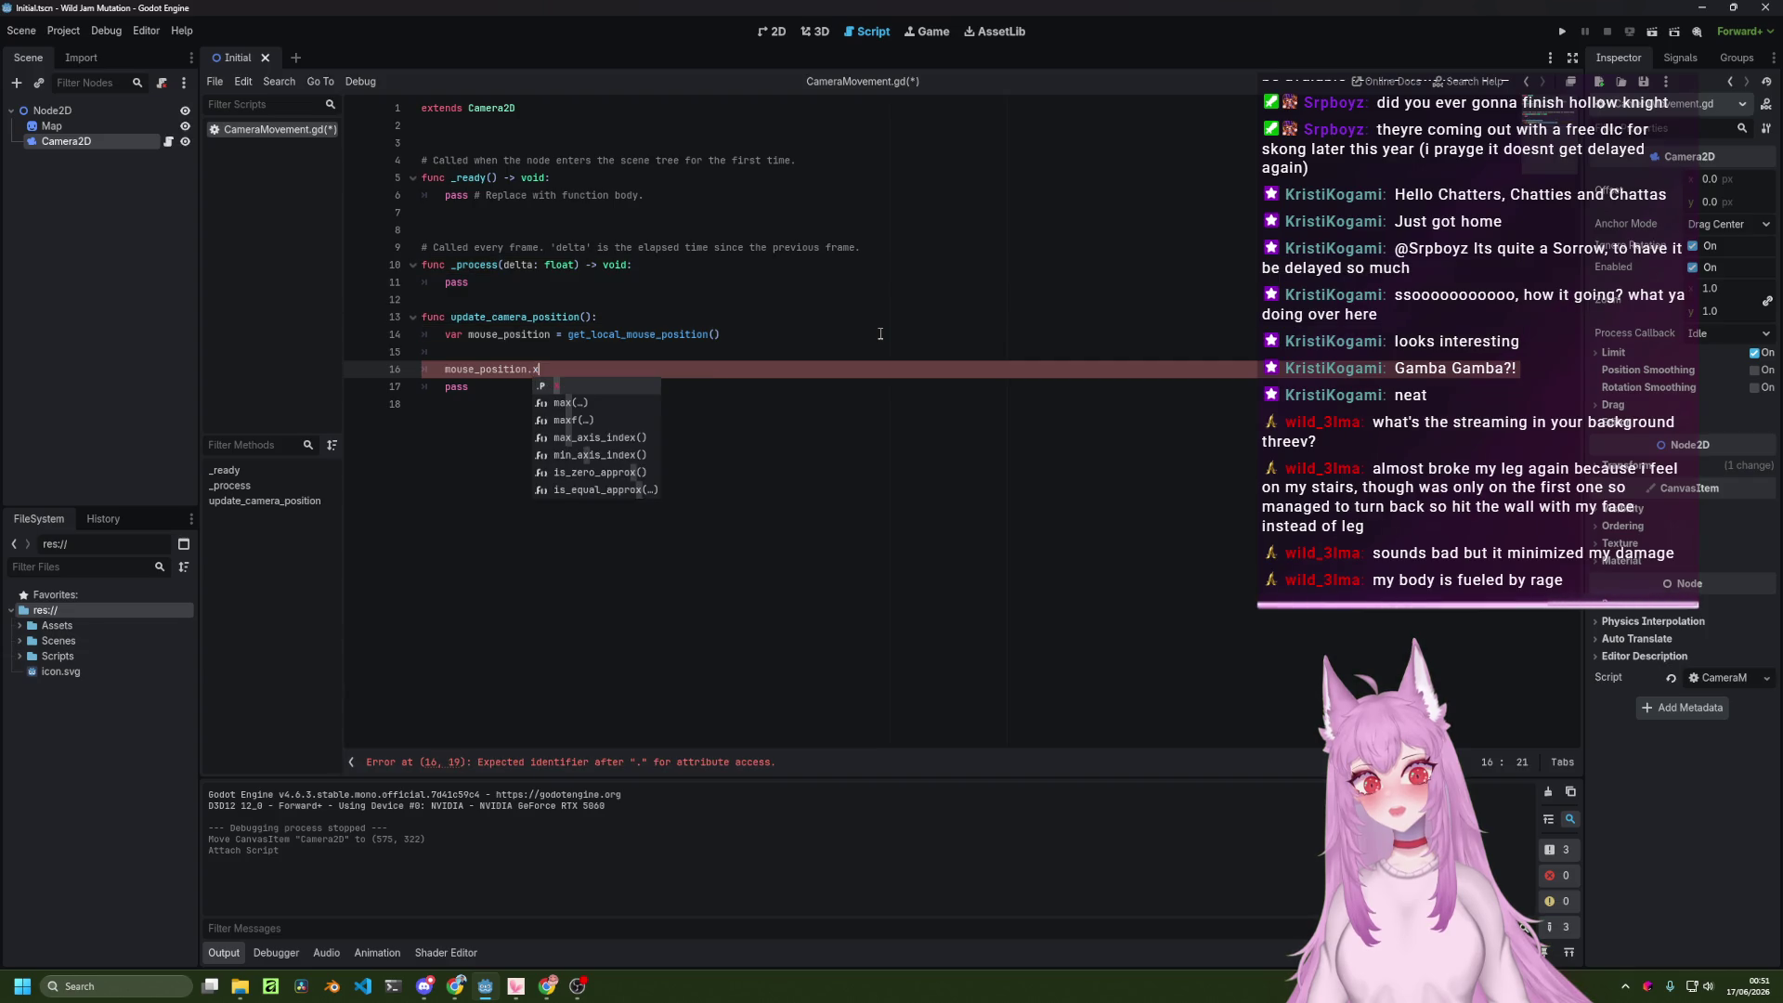
key(Escape)
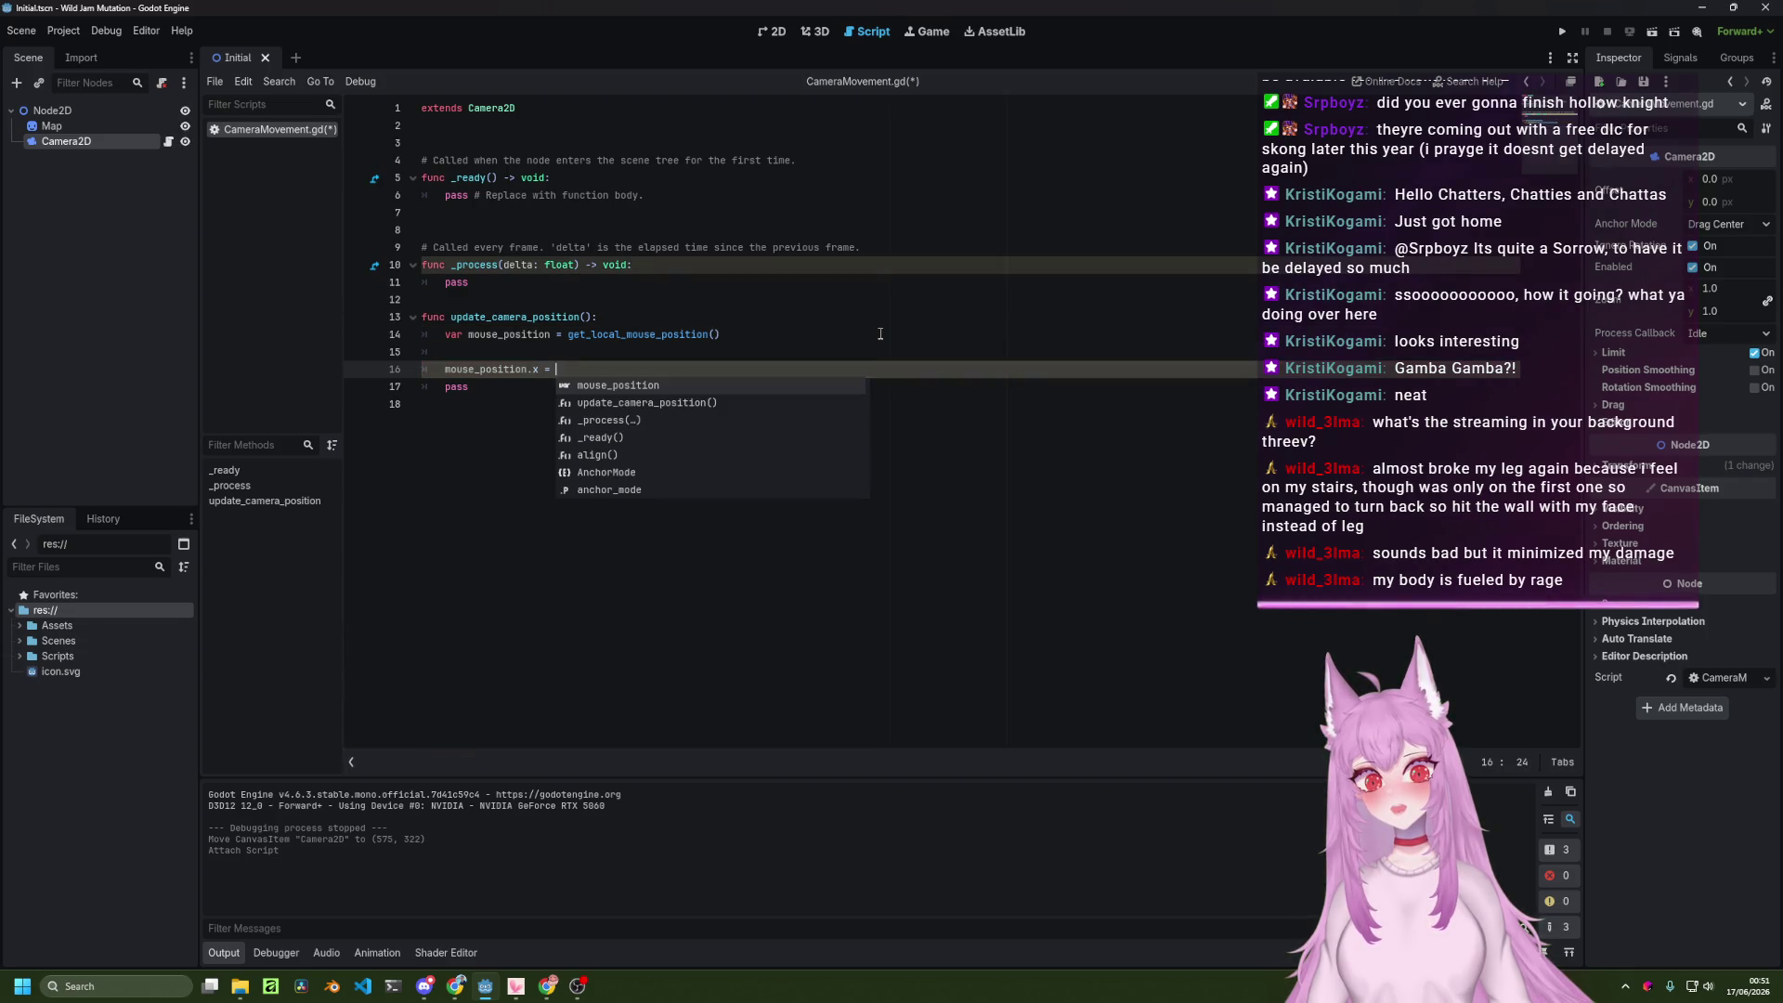
key(alt+Tab)
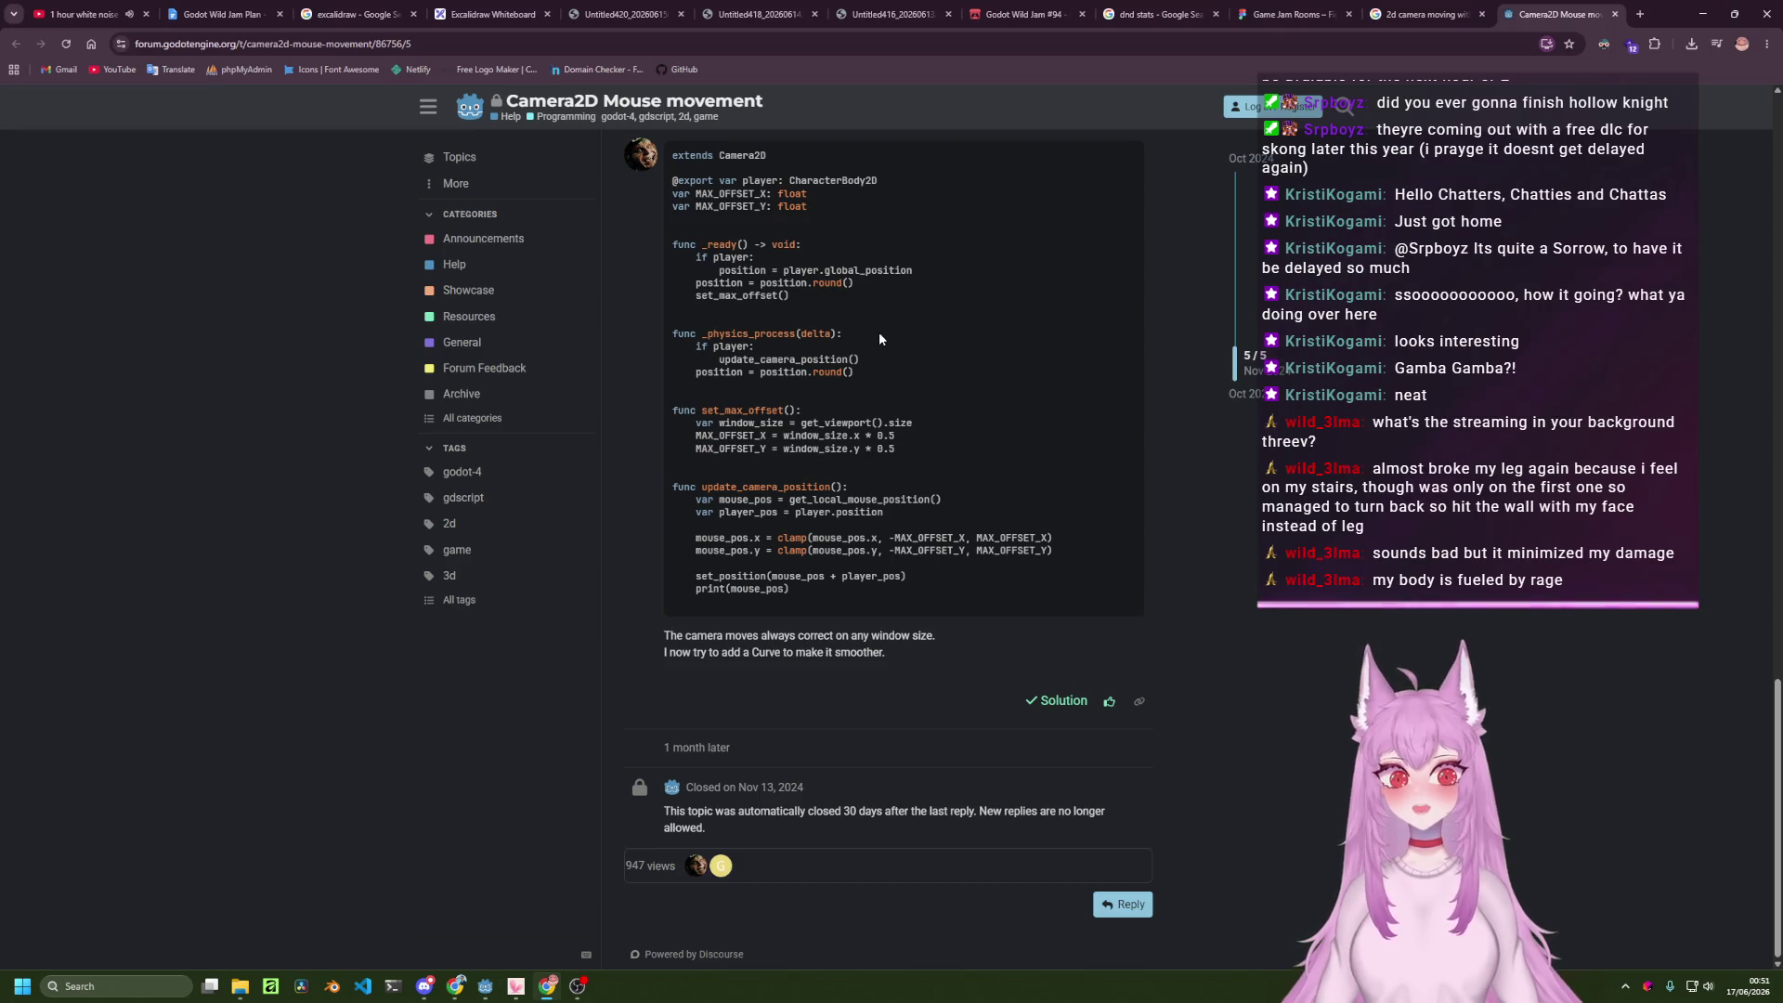
key(alt+Tab)
text(cla)
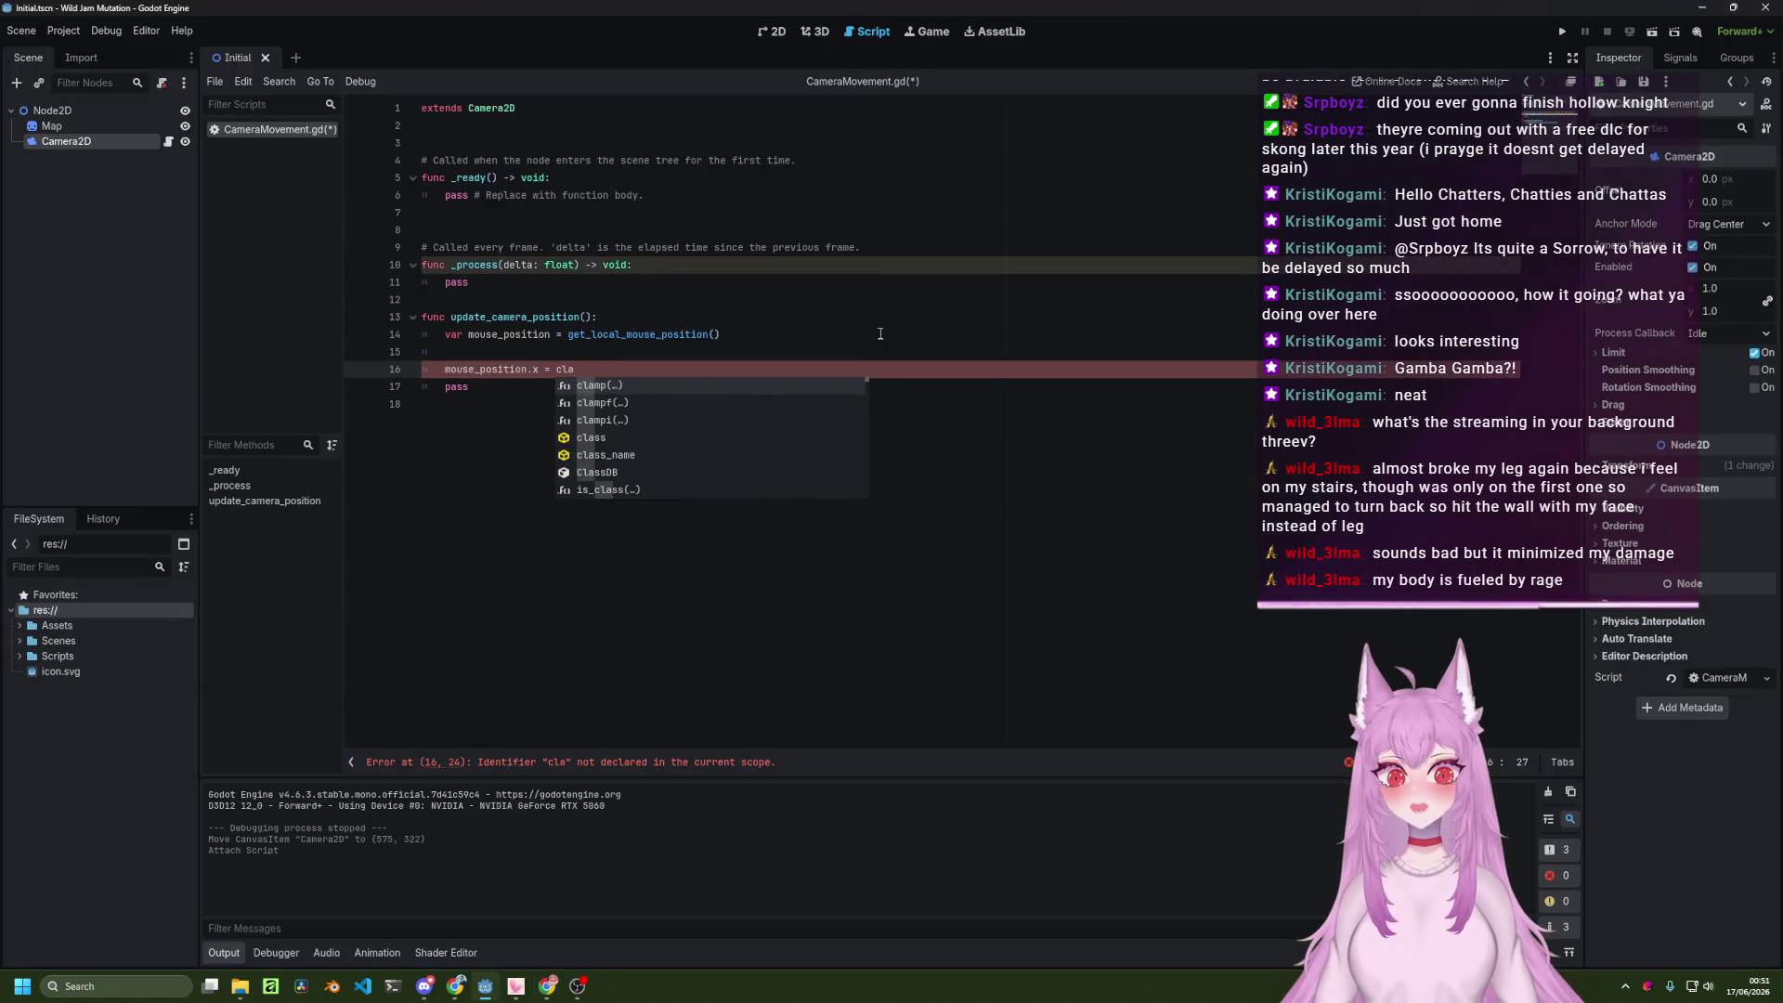
key(Return)
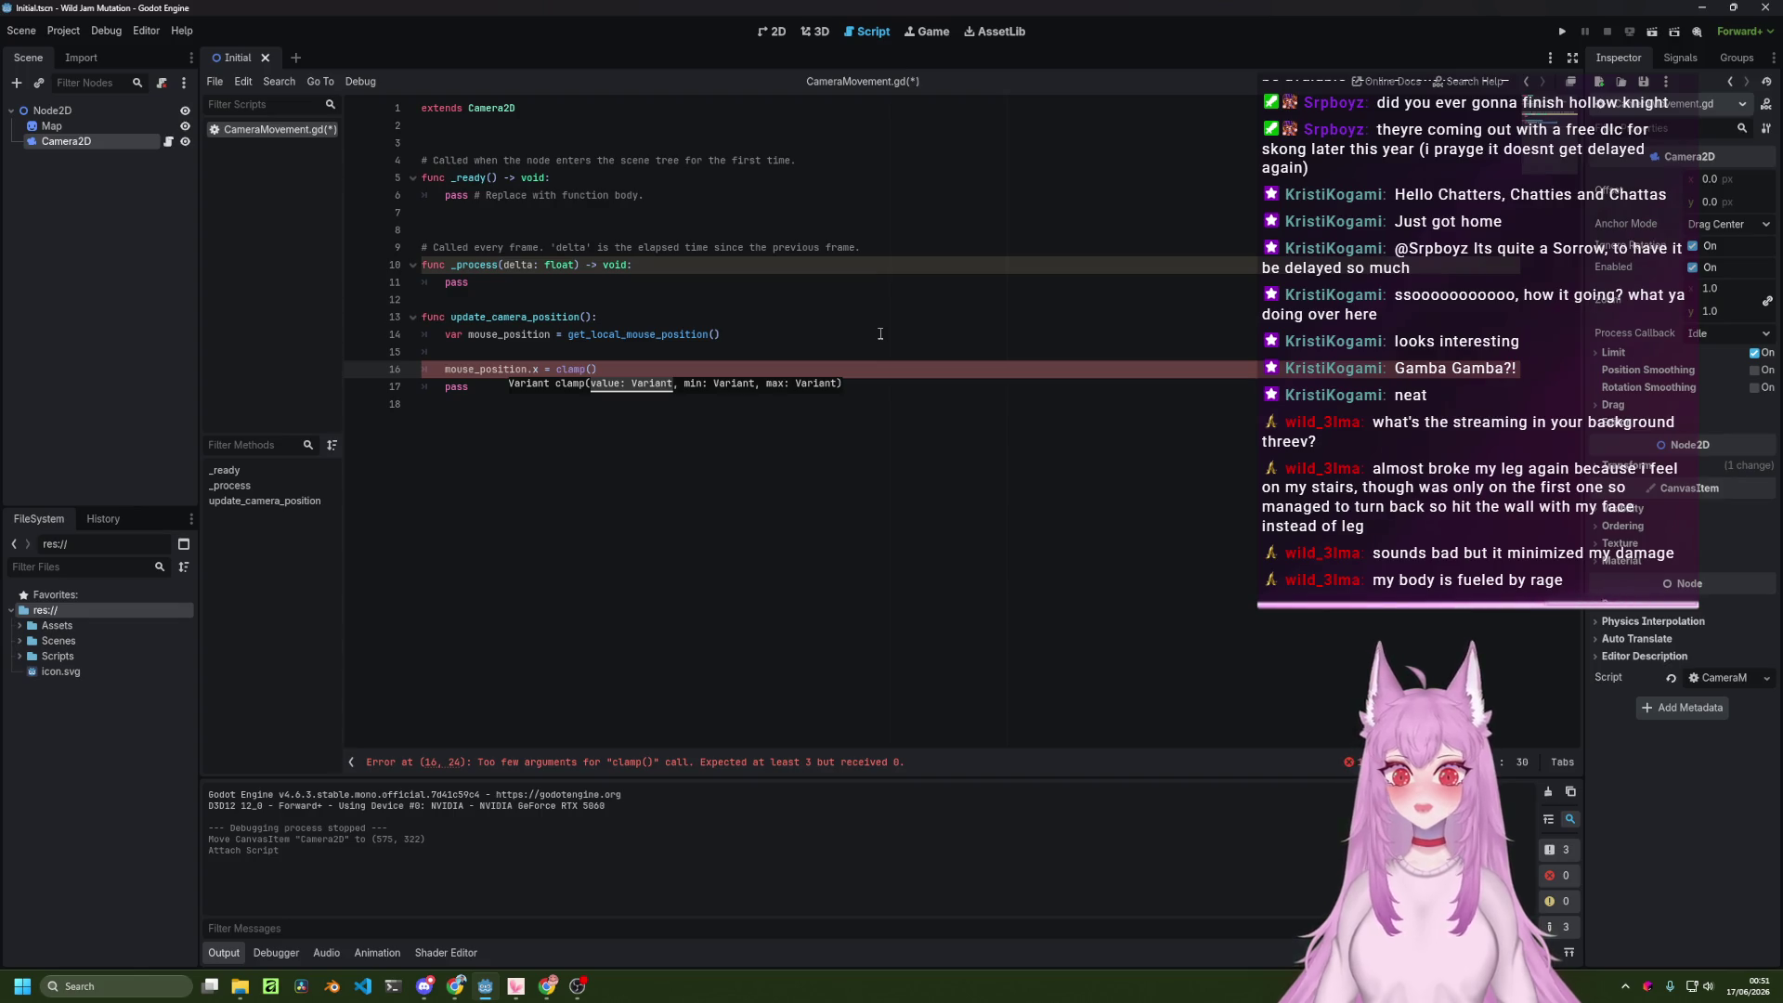
Recheck the forum solution code, then add blank lines below 'extends Camera2D'.
key(alt+Tab)
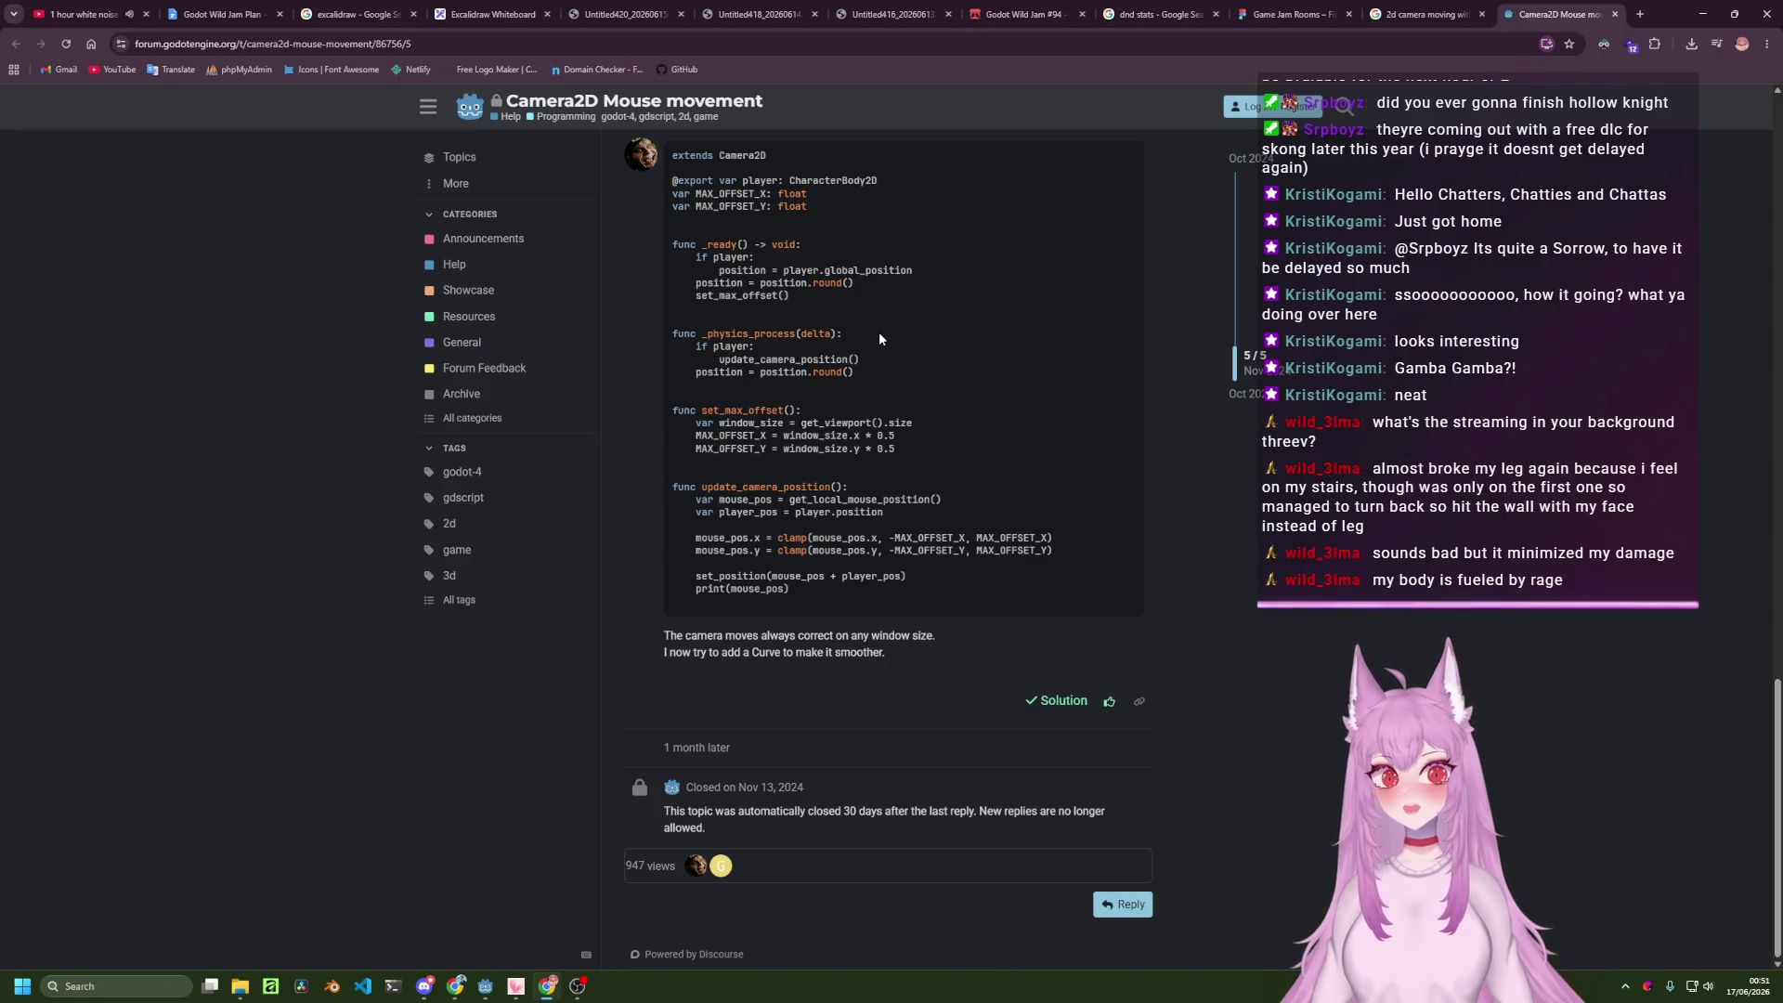
scroll(879, 338, up, 1)
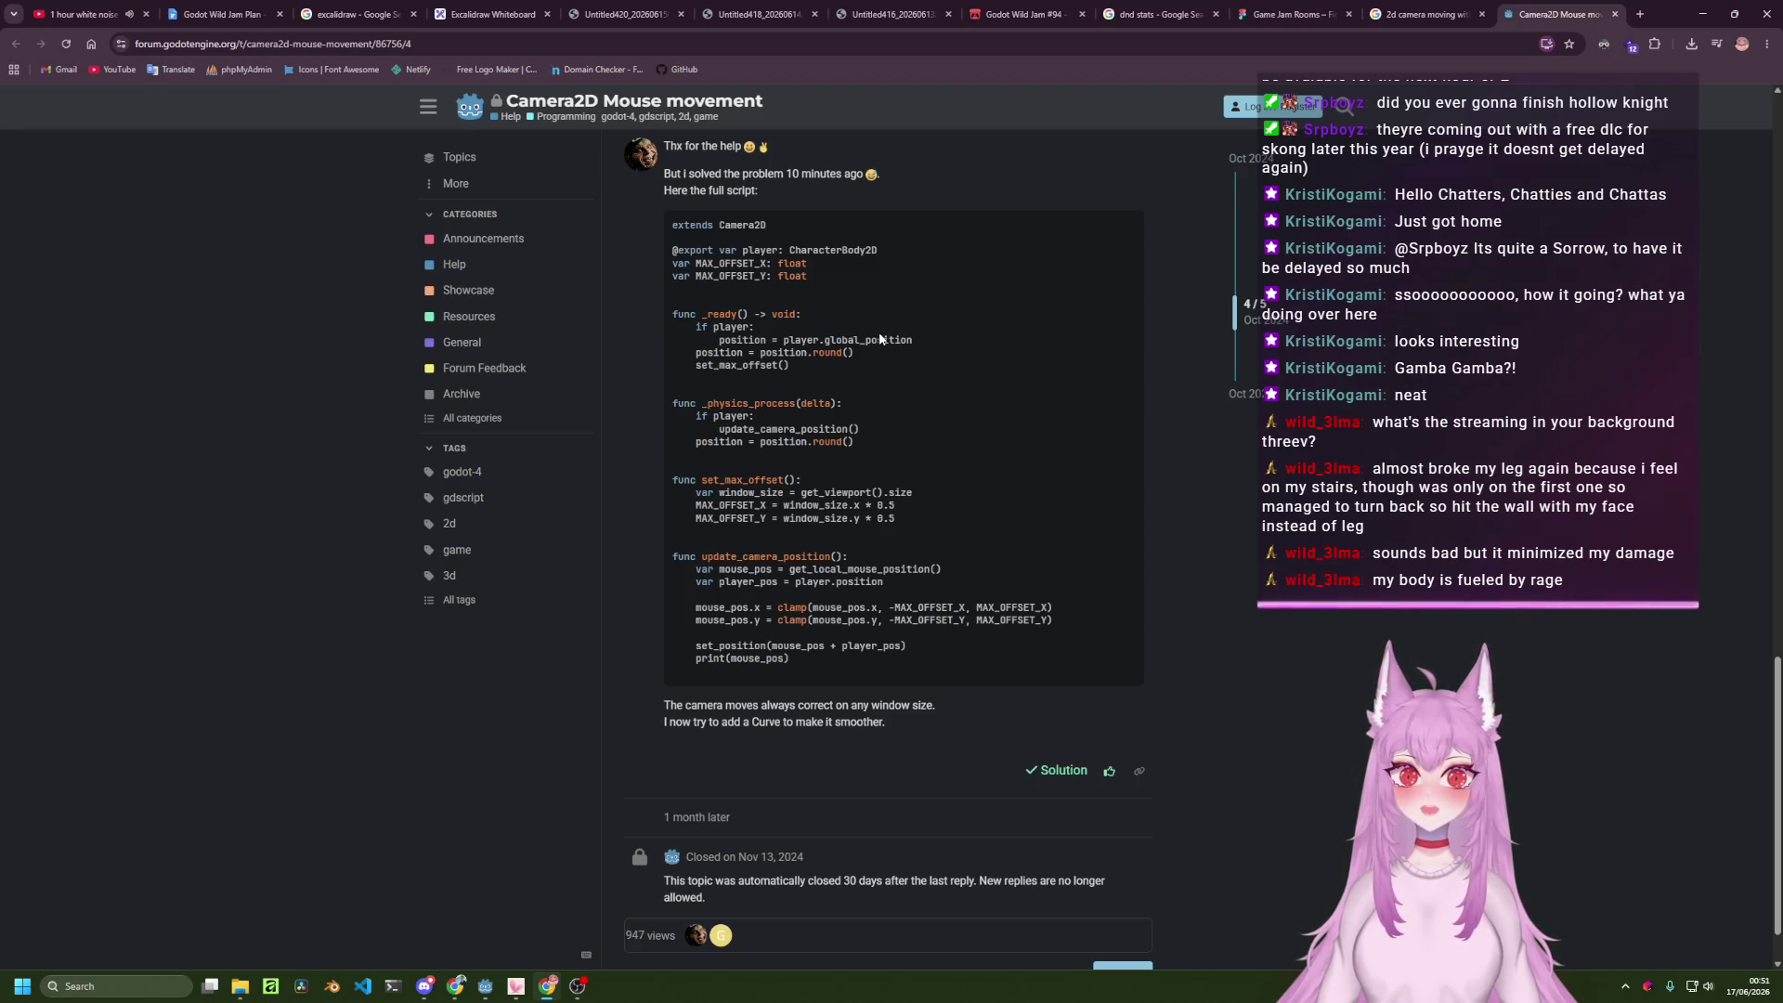
key(alt+Tab)
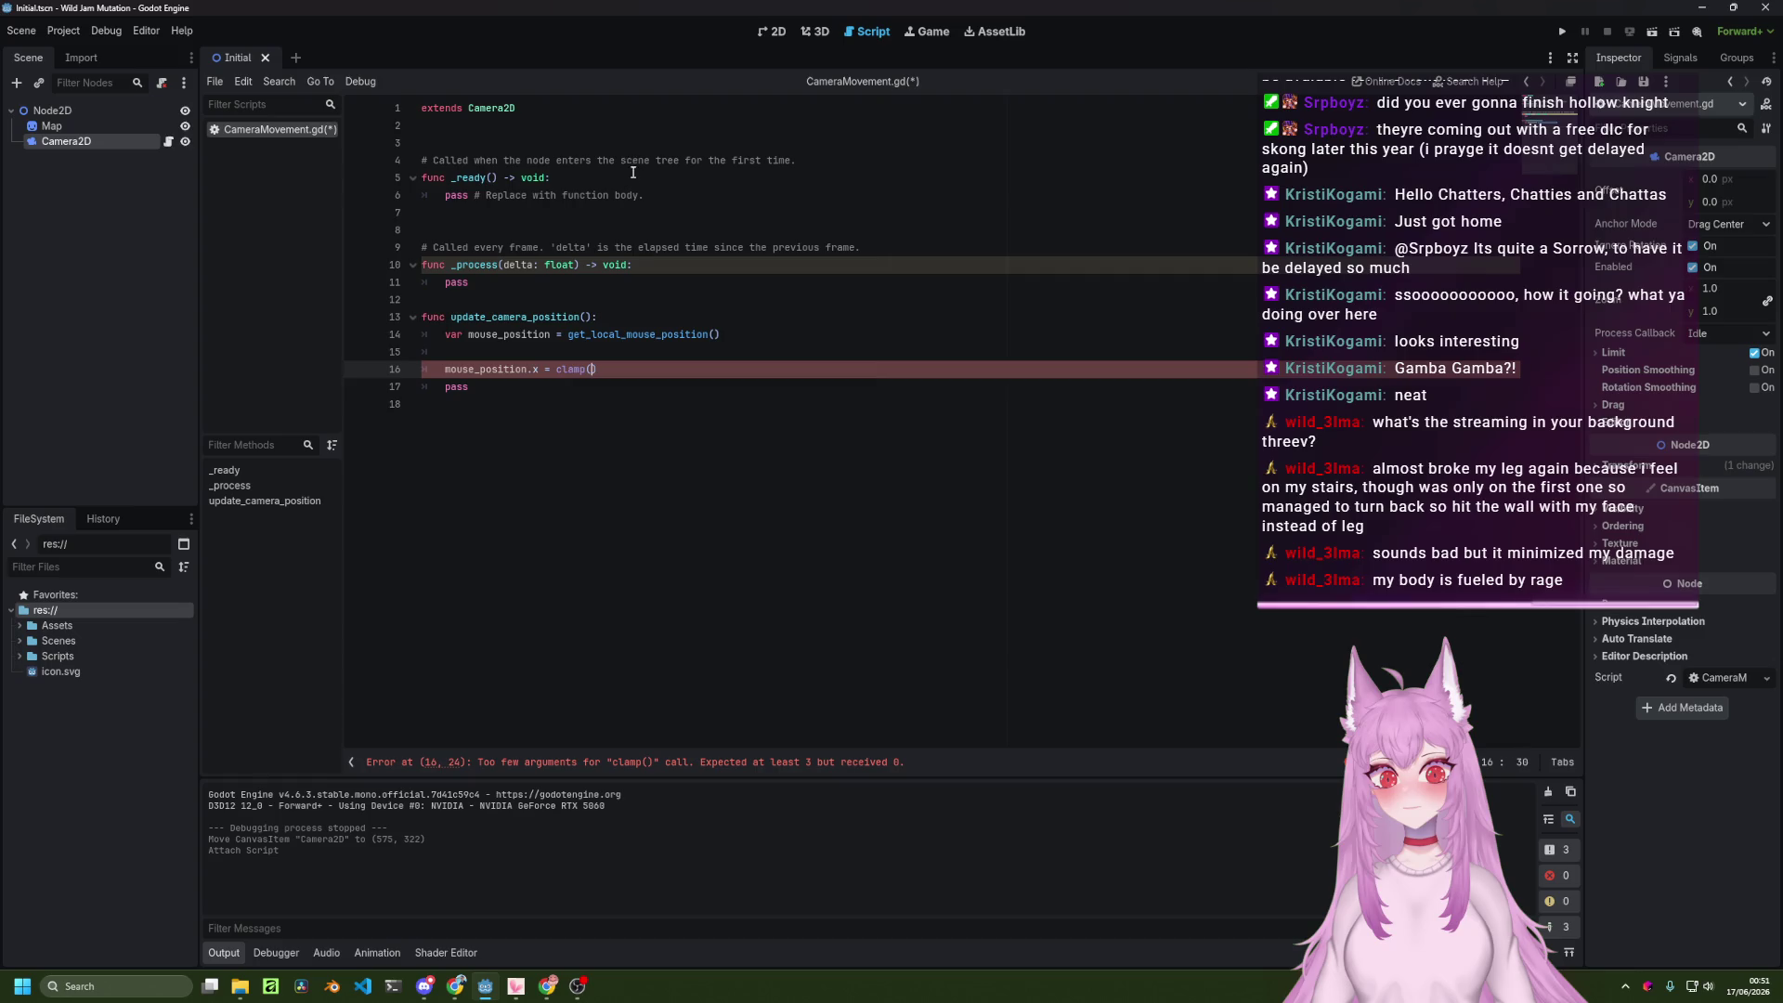
click(627, 112)
key(Down)
key(Return)
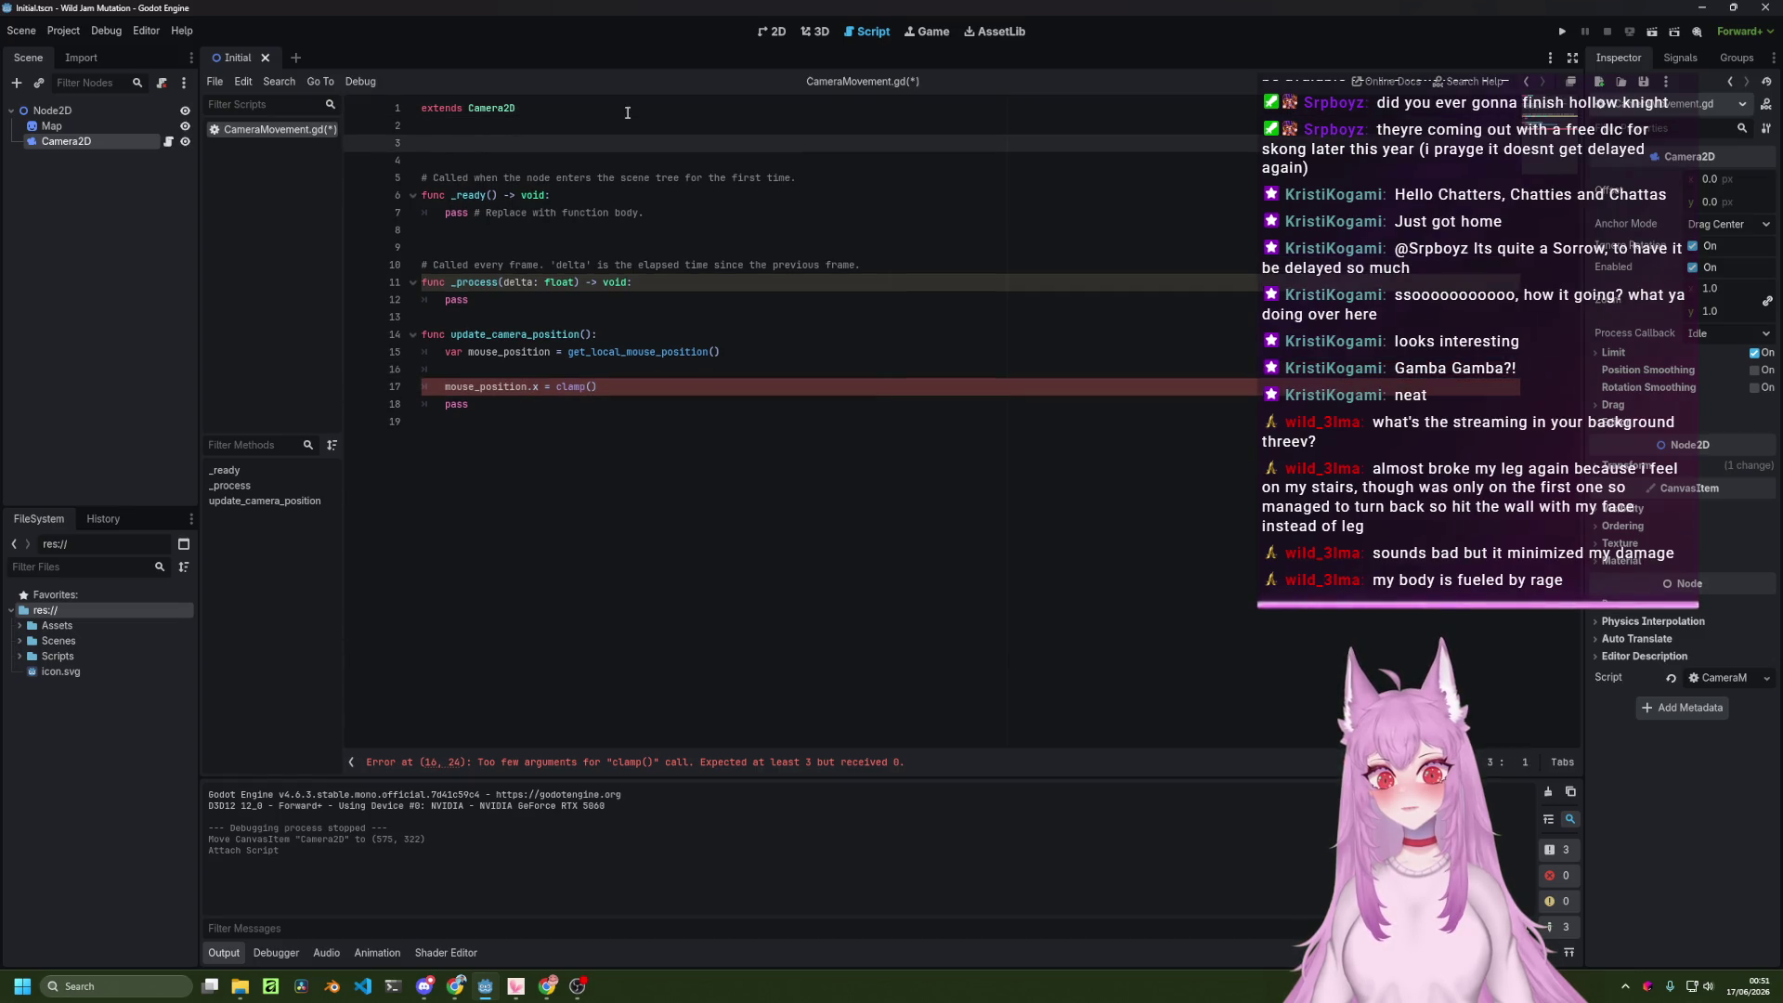
Declare var MAX_OFFSET_X: float and var MAX_OFFSET_Y: float at the top of CameraMovement.gd, then save.
key(alt+Tab)
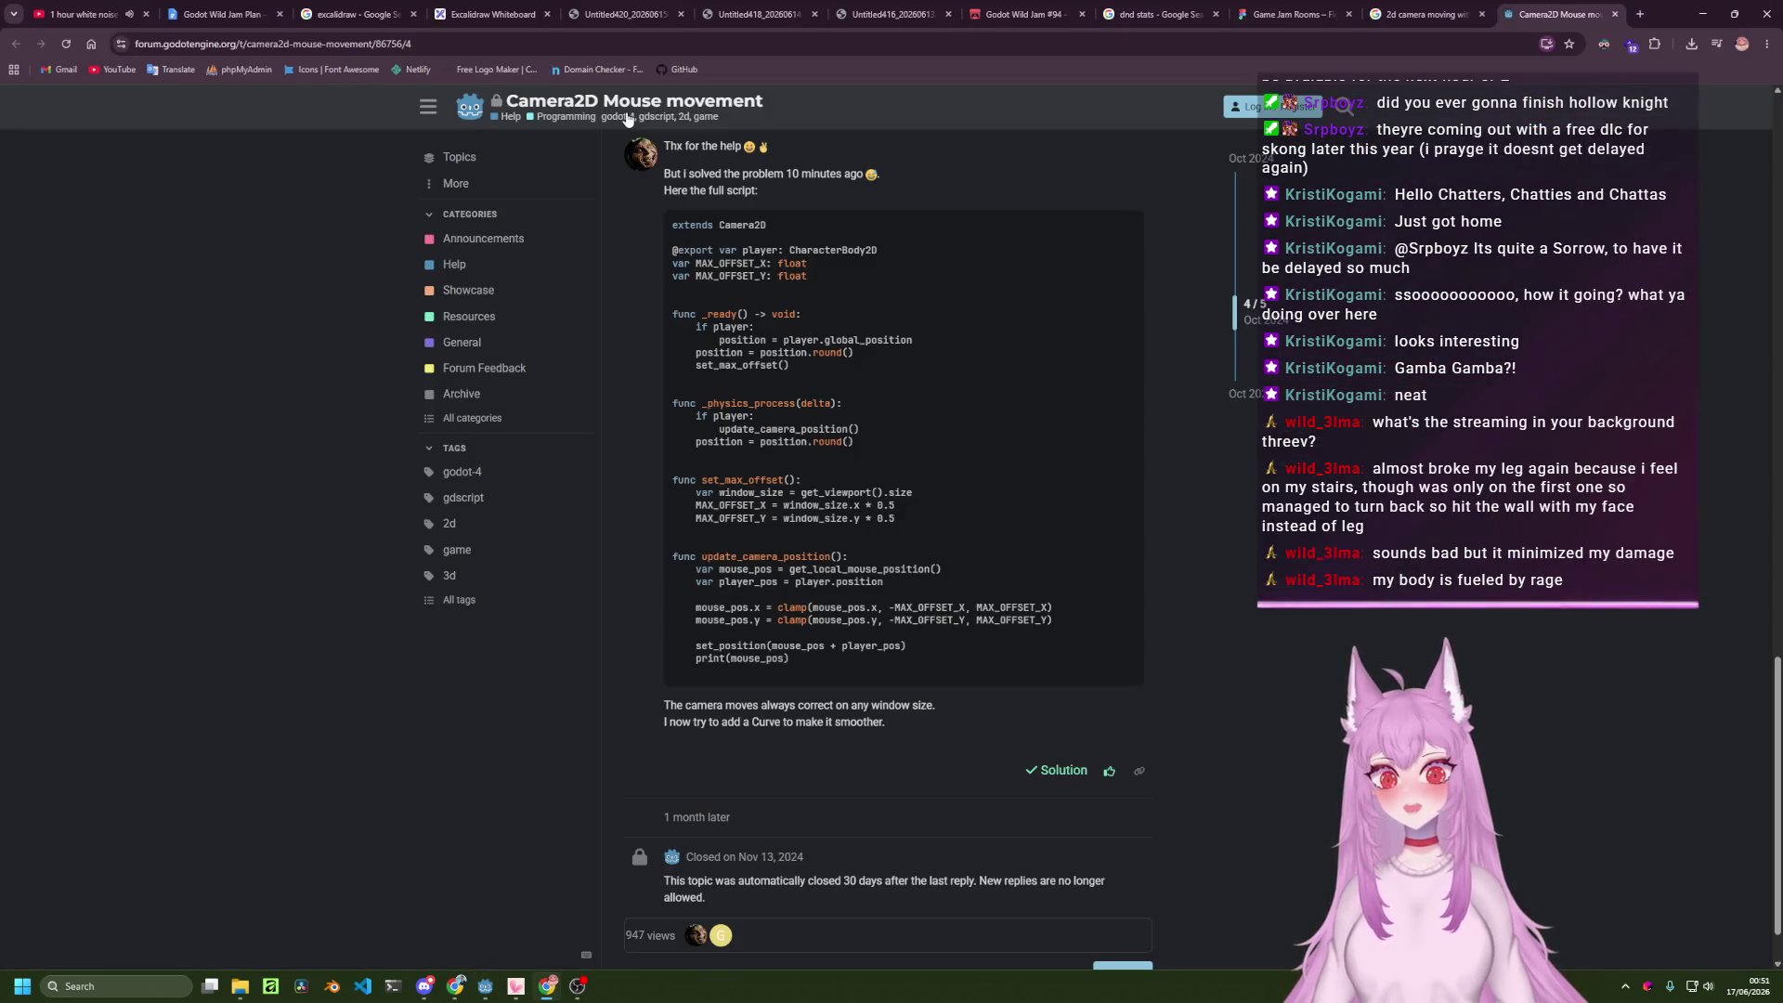
key(alt+Tab)
text(var )
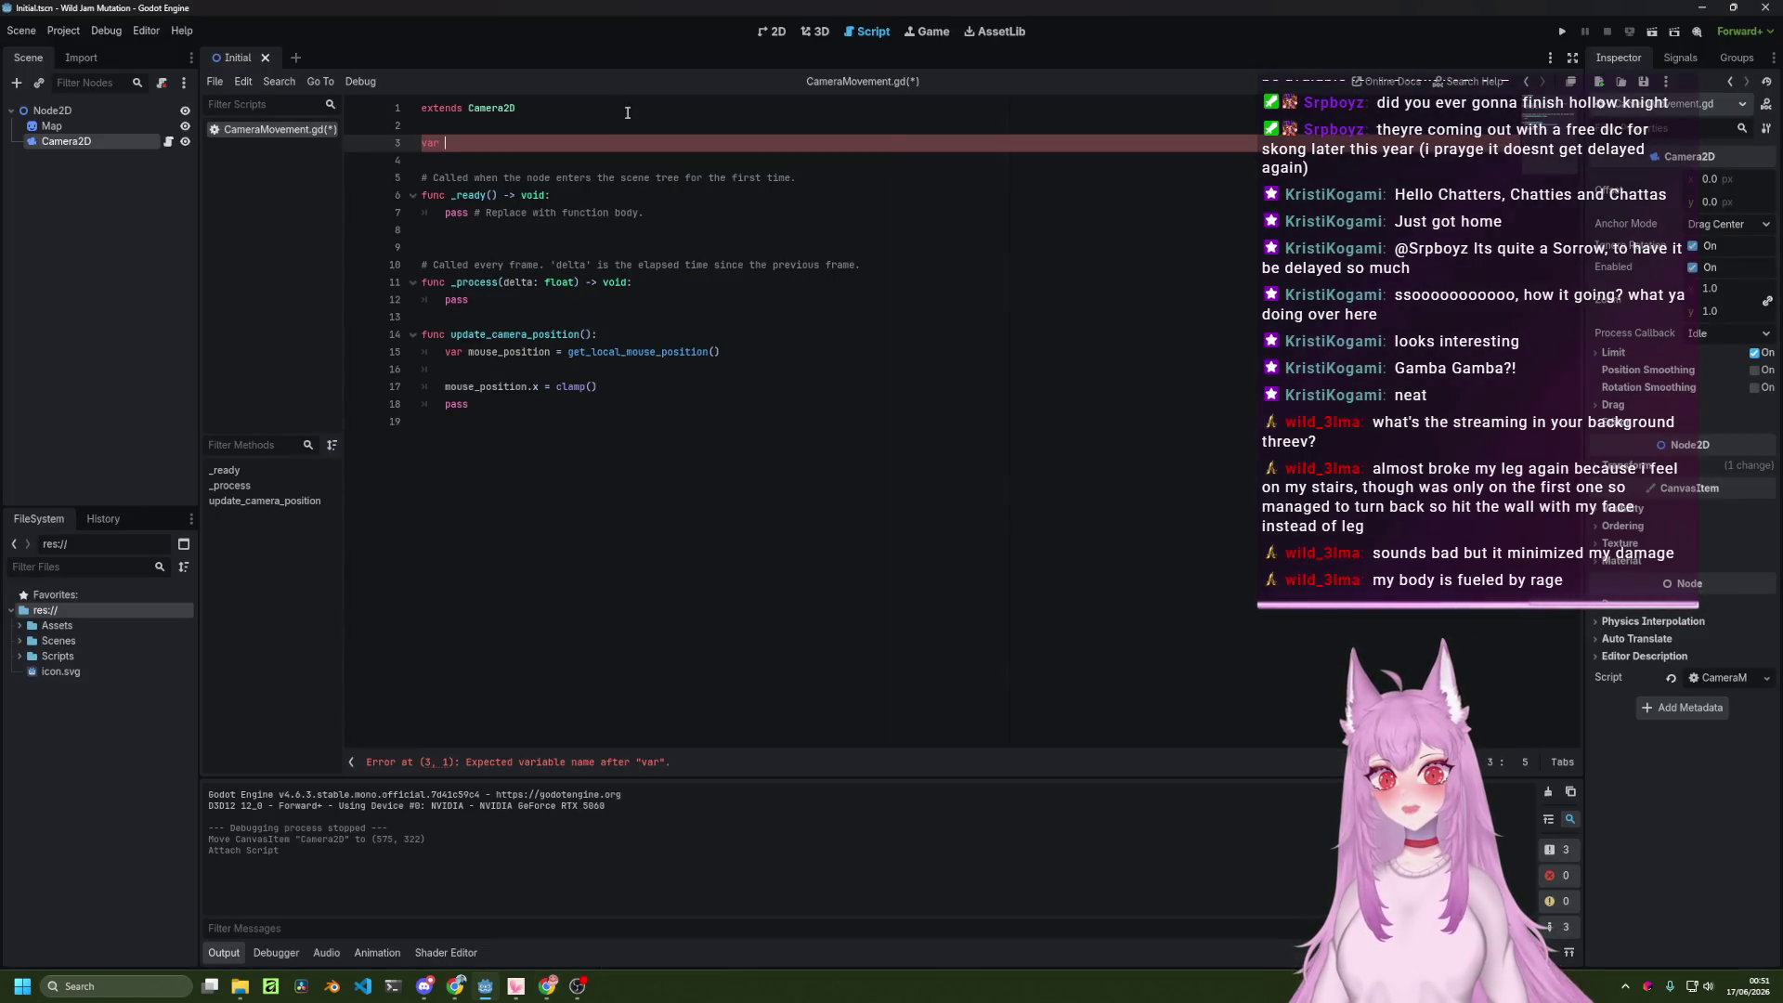
text(MAX_)
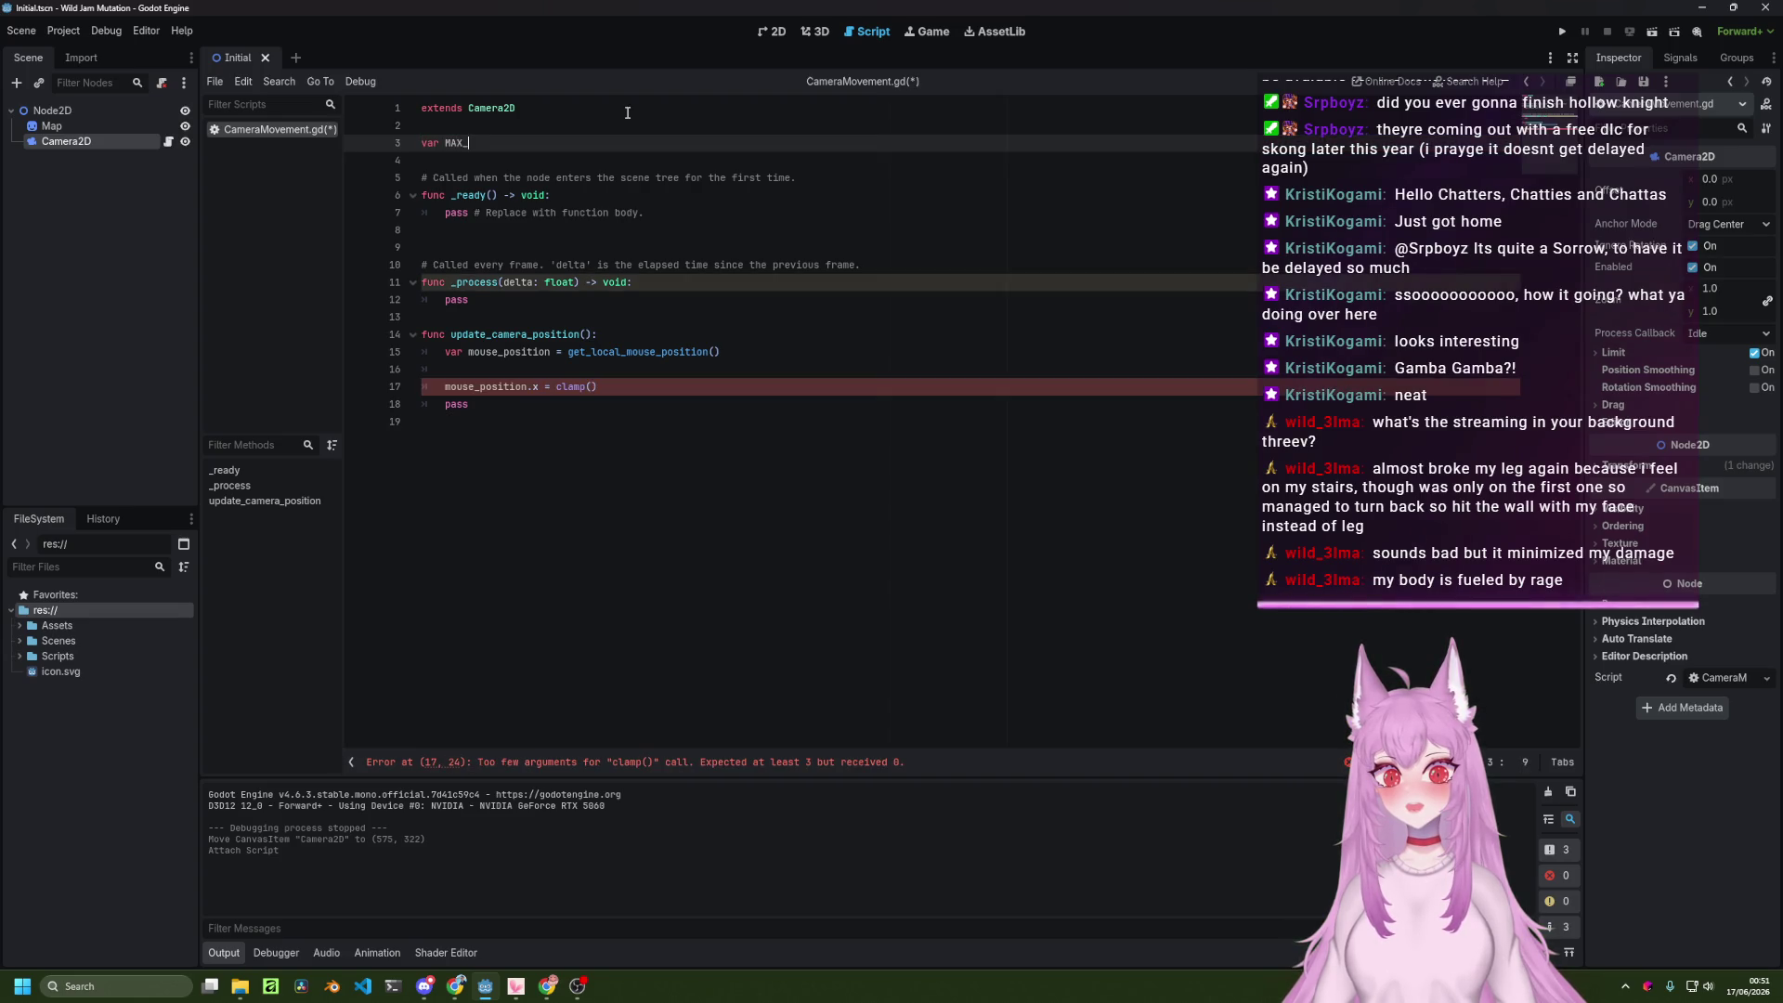
text(OFFSET_)
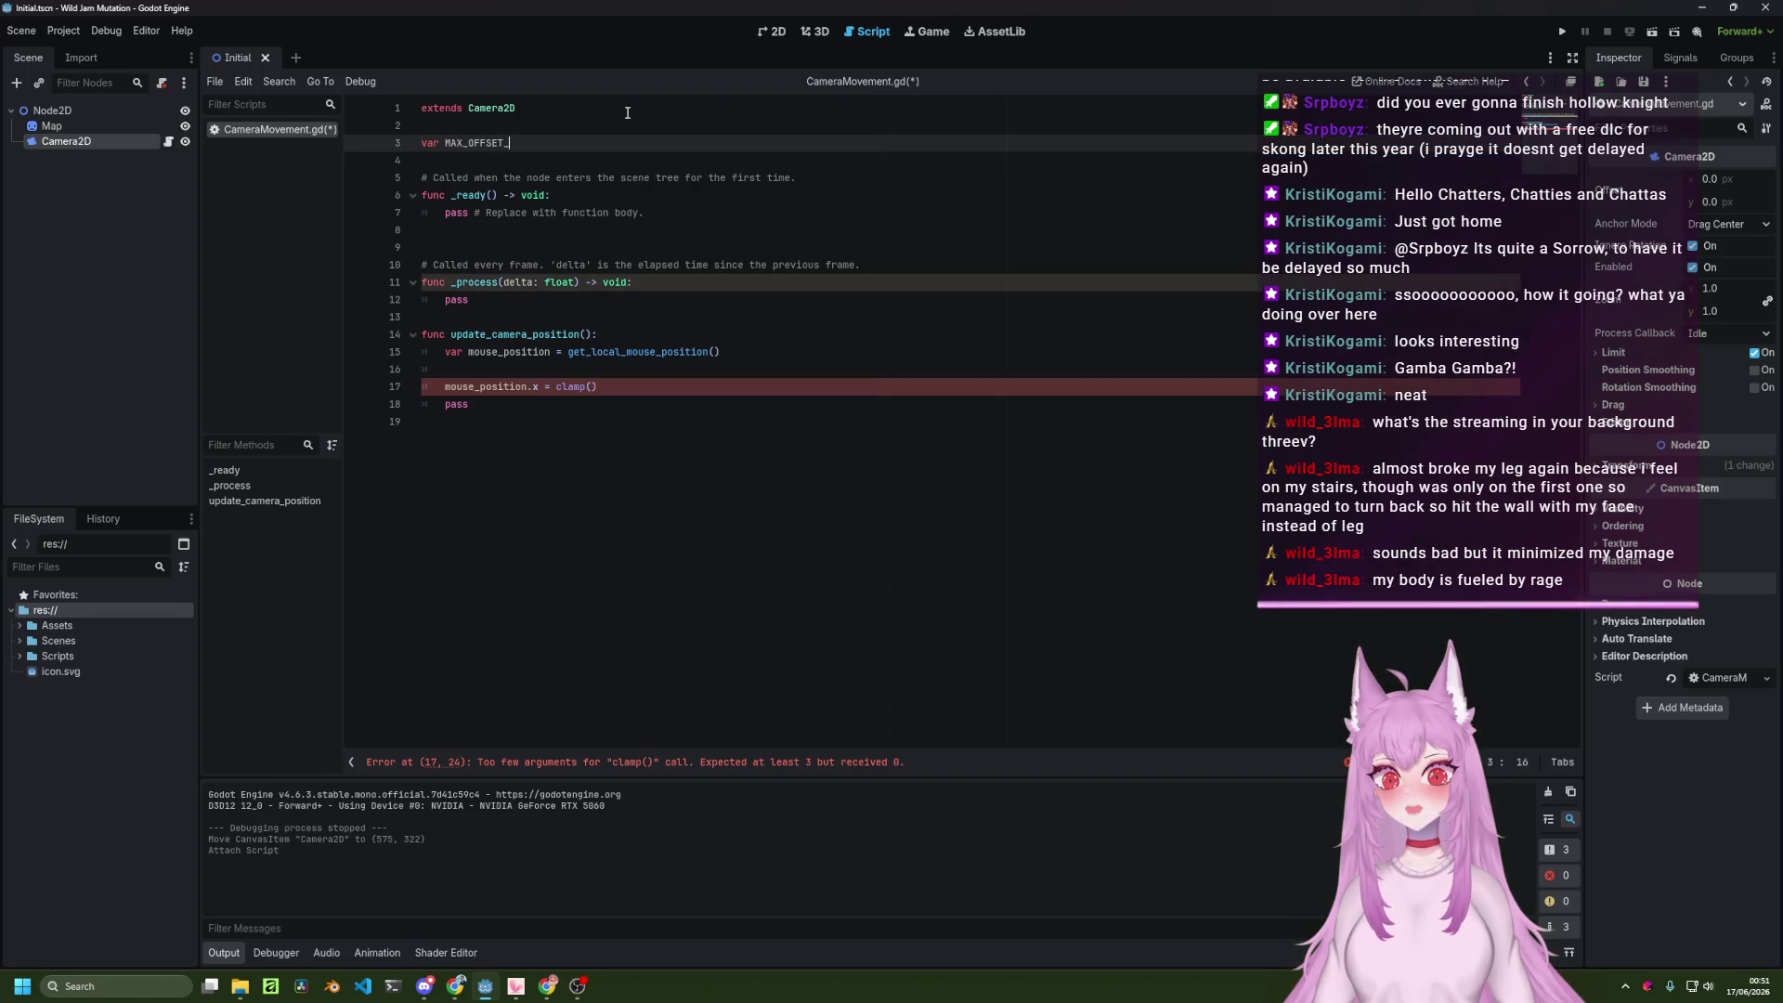
key(alt+Tab)
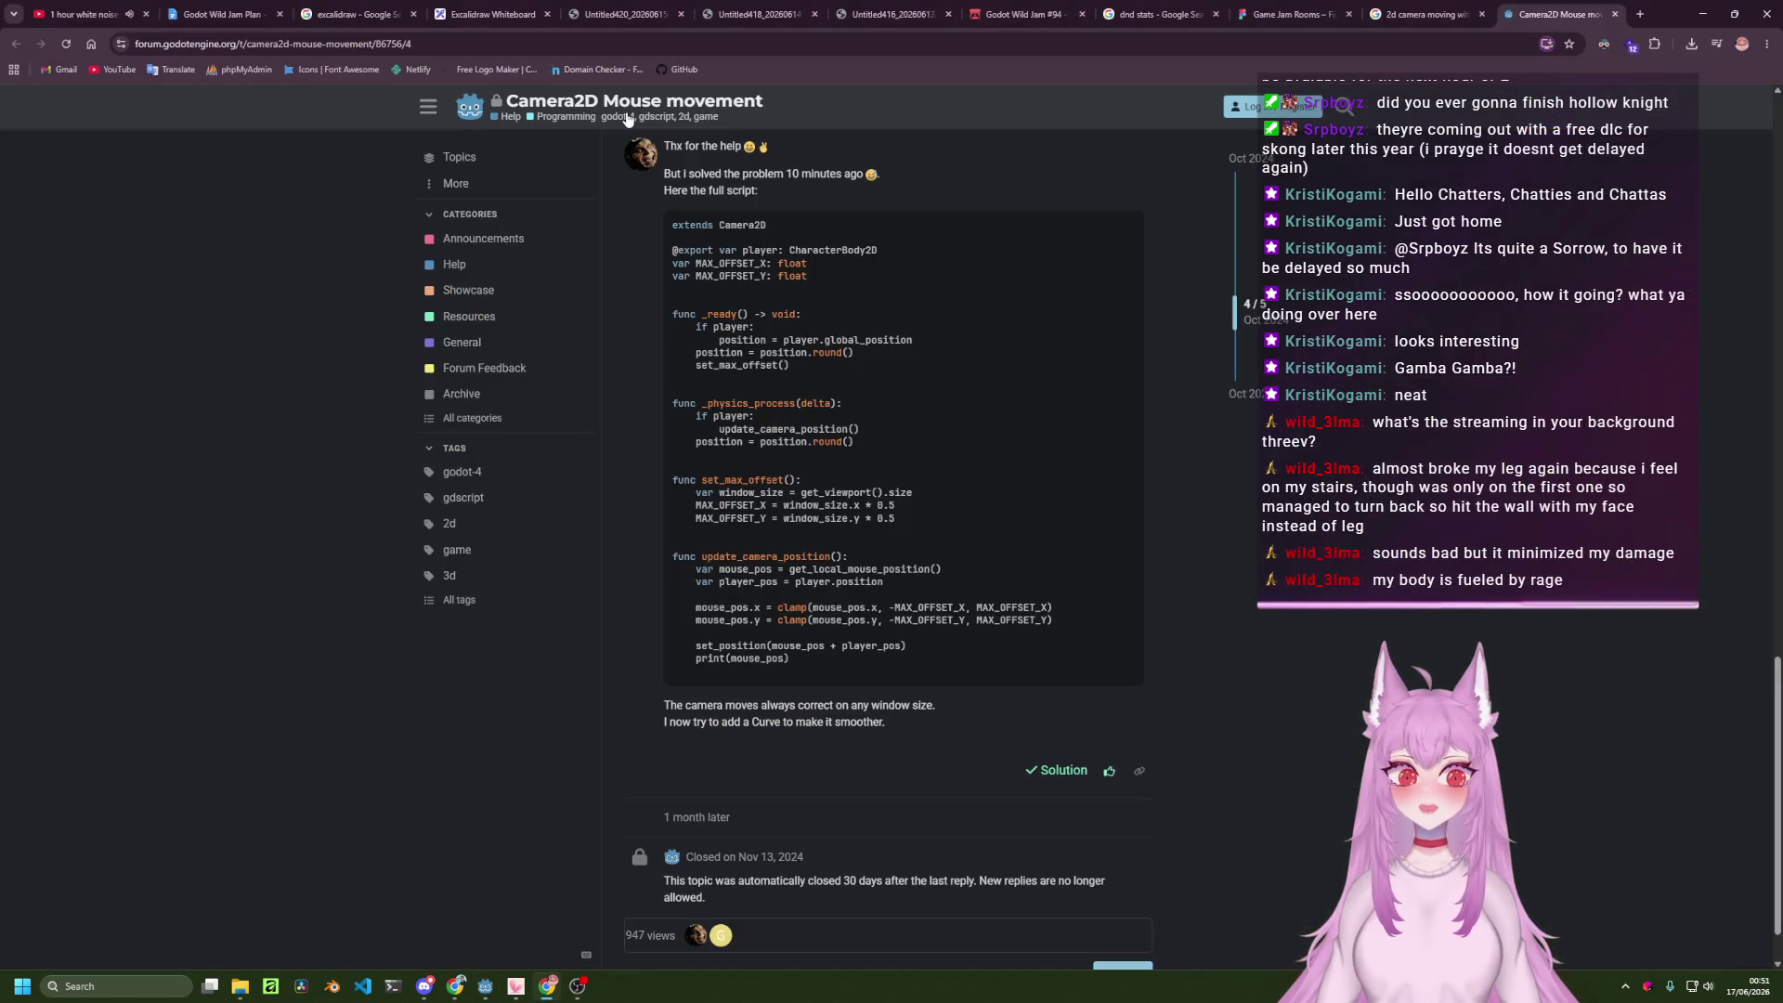
key(alt+Tab)
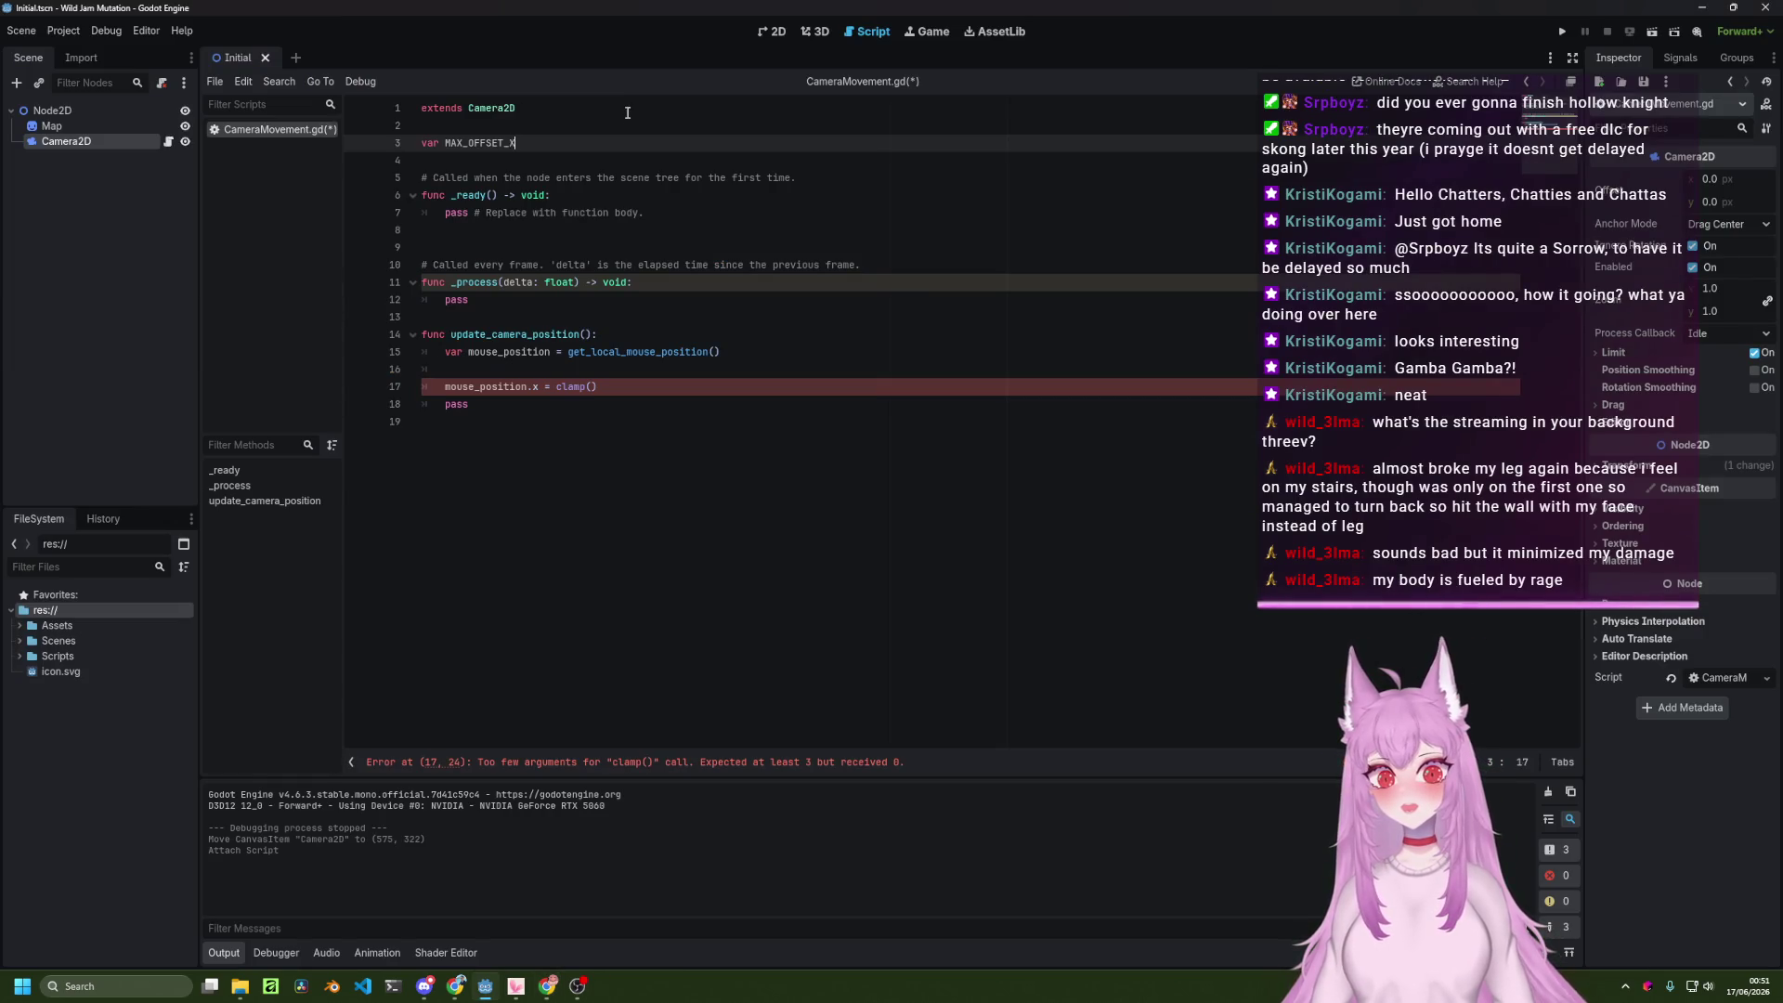
key(alt+Tab)
key(alt+Tab)
text(: float)
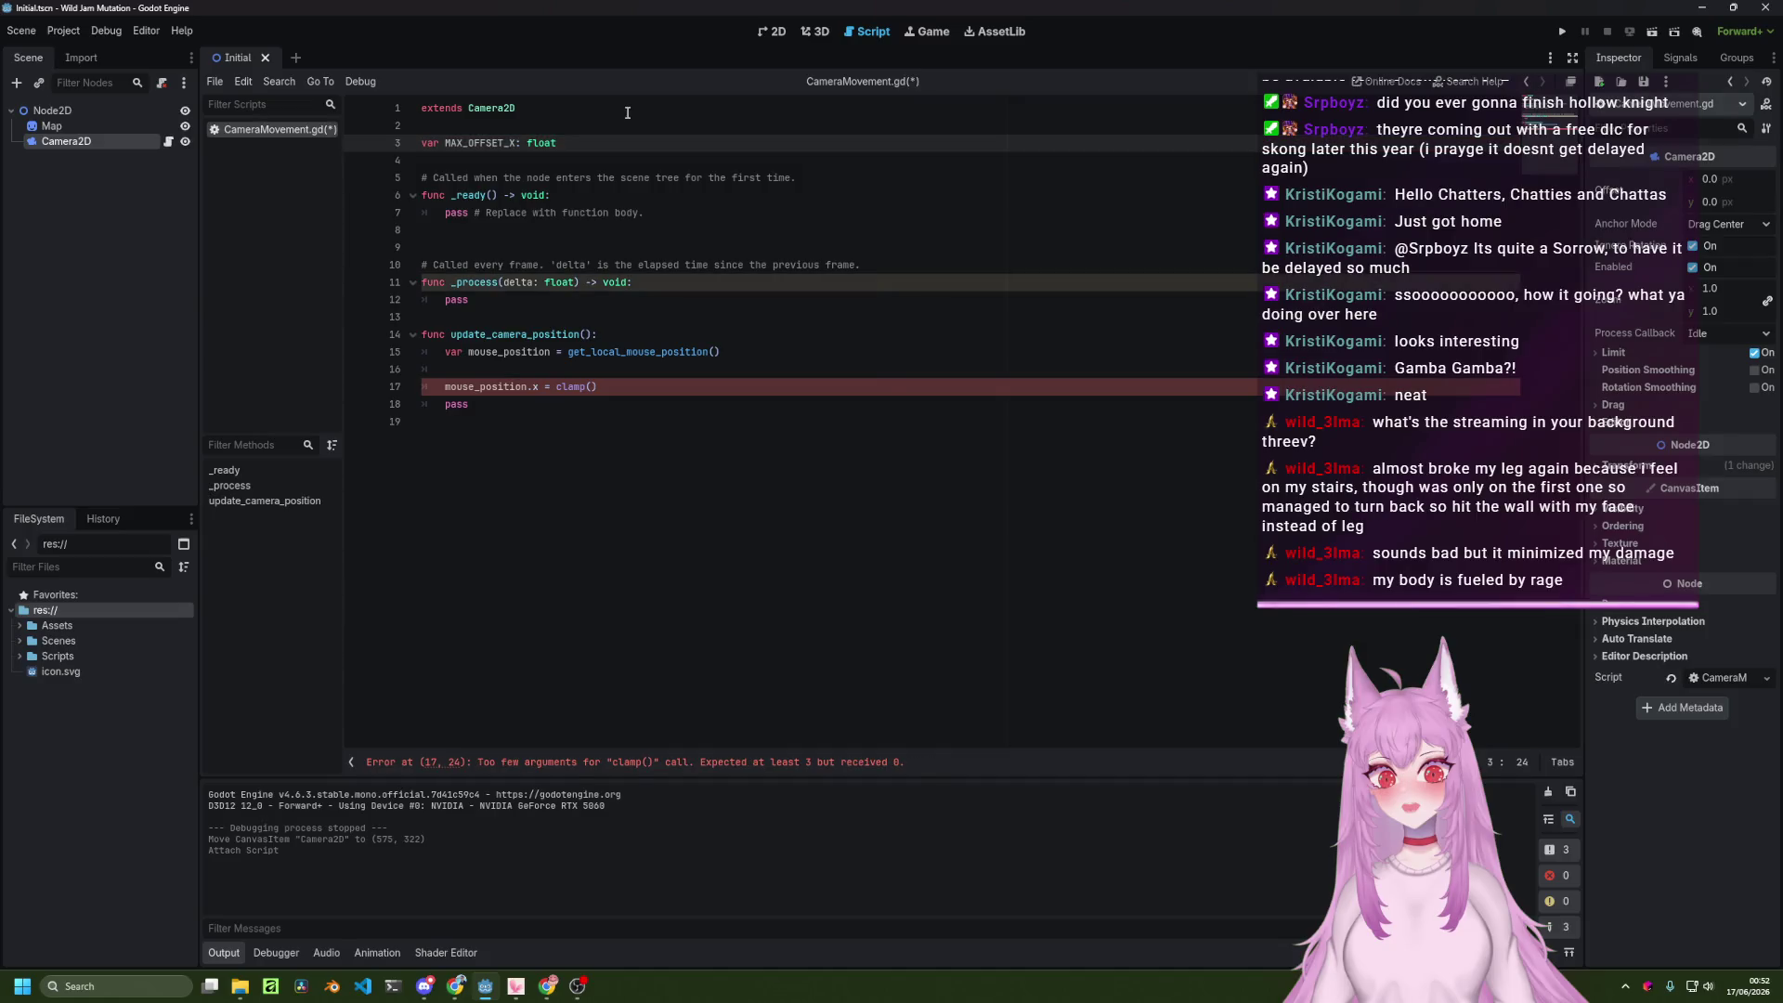
key(ctrl+shift+d)
key(ctrl+Left)
key(ctrl+Left)
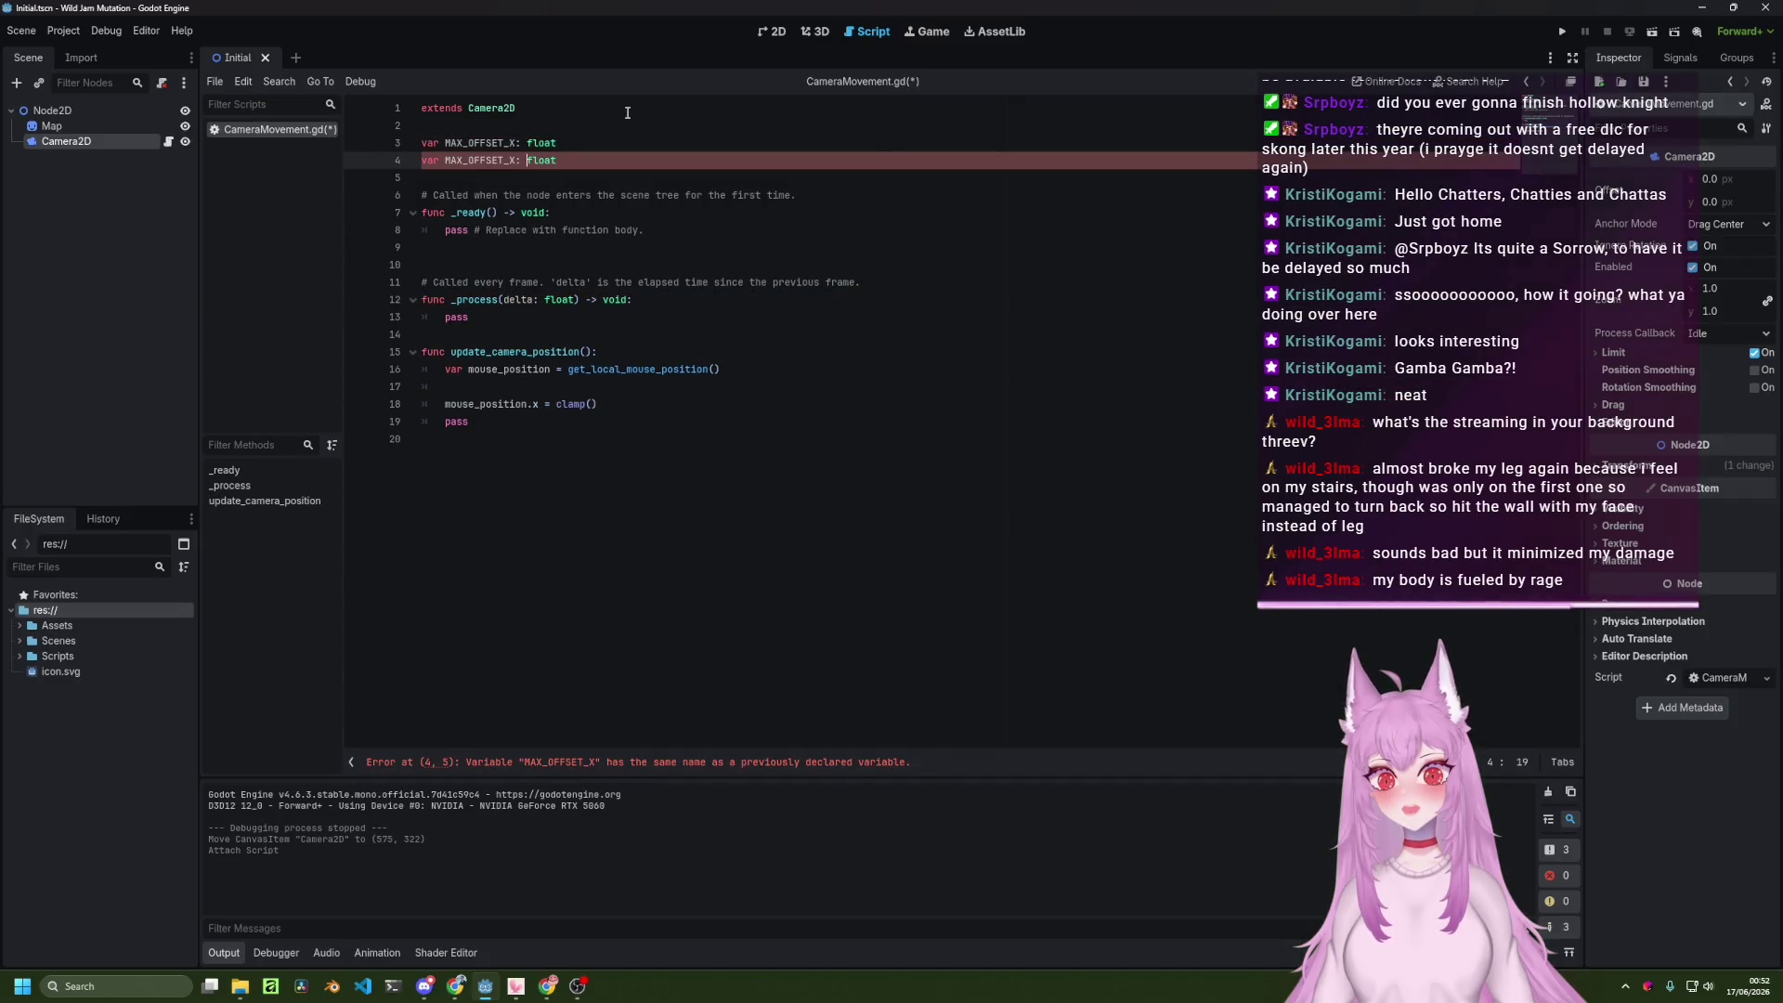
key(BackSpace)
text(Y)
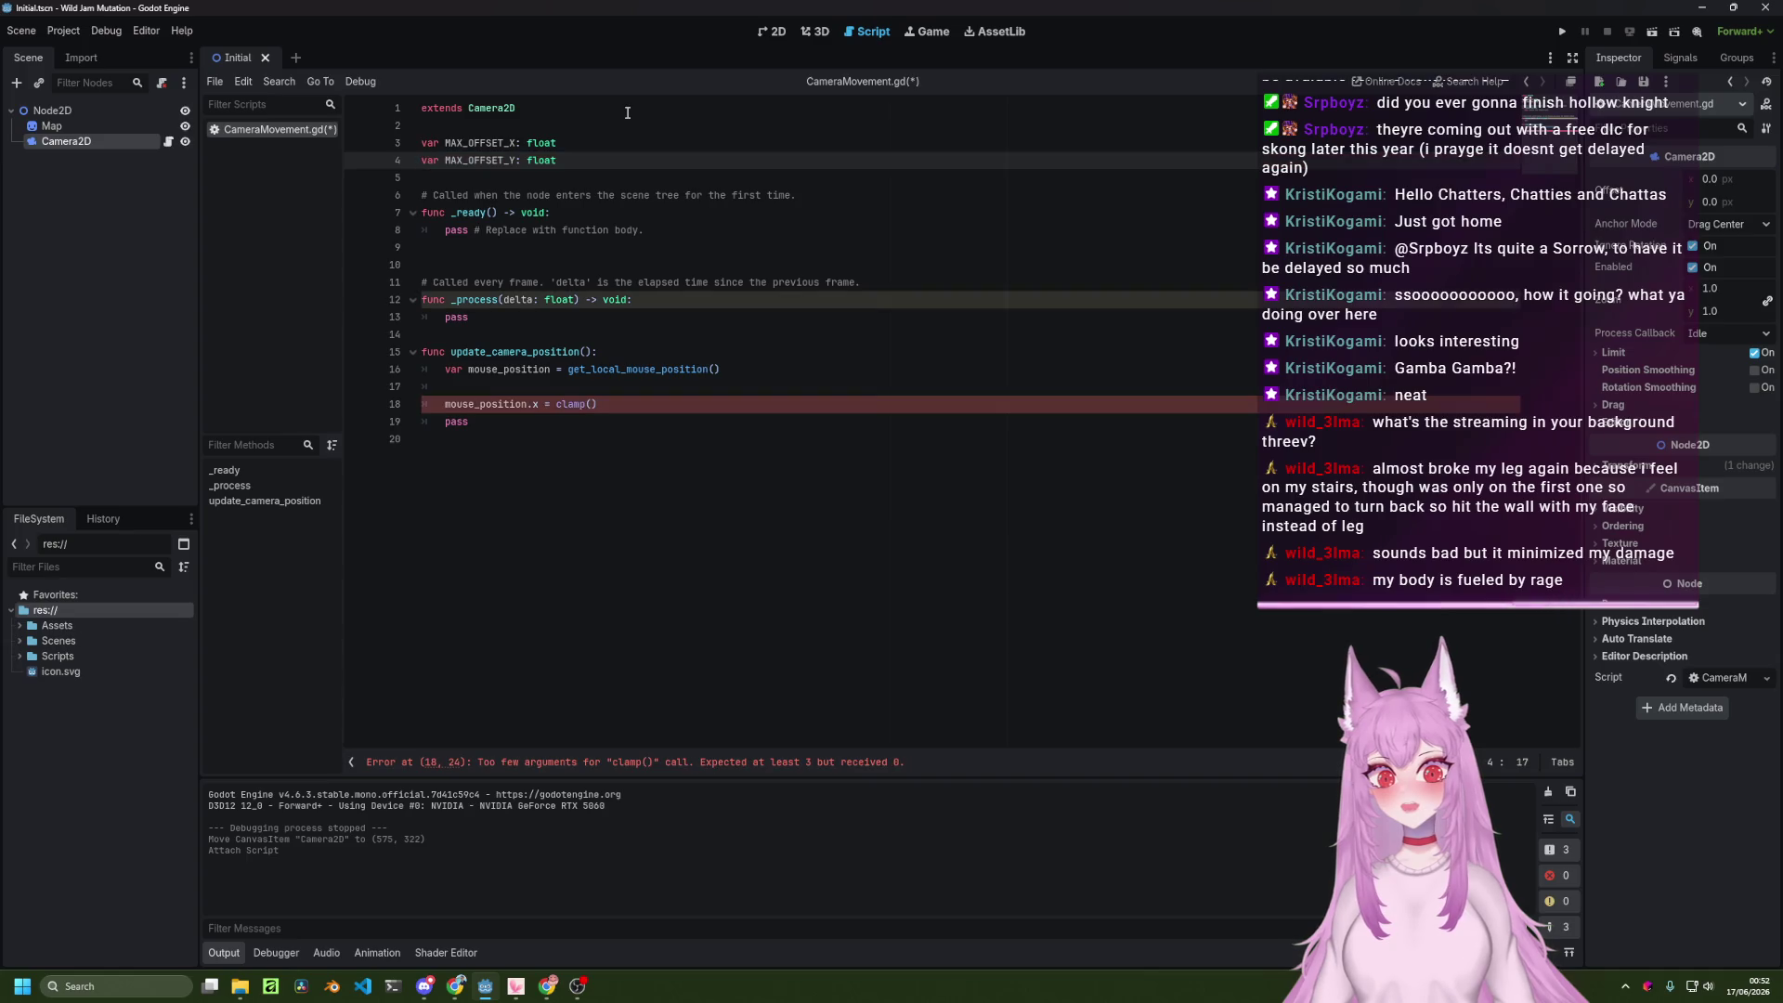
key(ctrl+s)
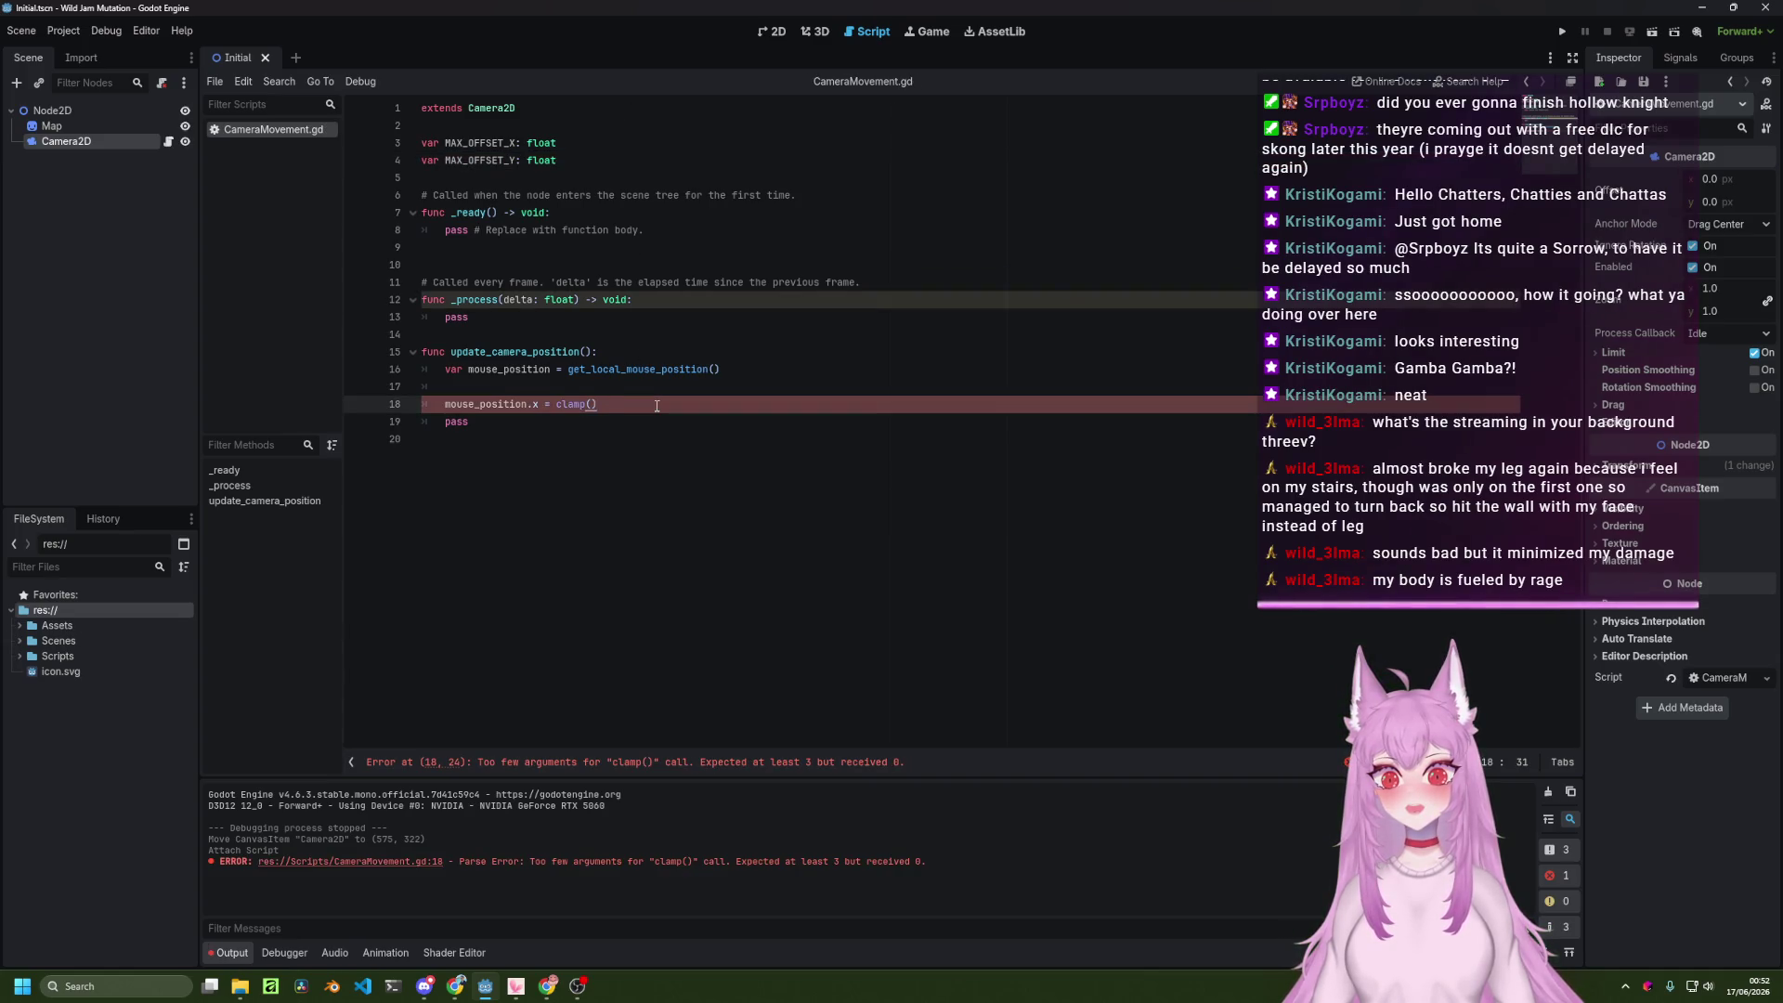
Enter mouse_position.x as the first argument of the clamp() call.
key(alt+Tab)
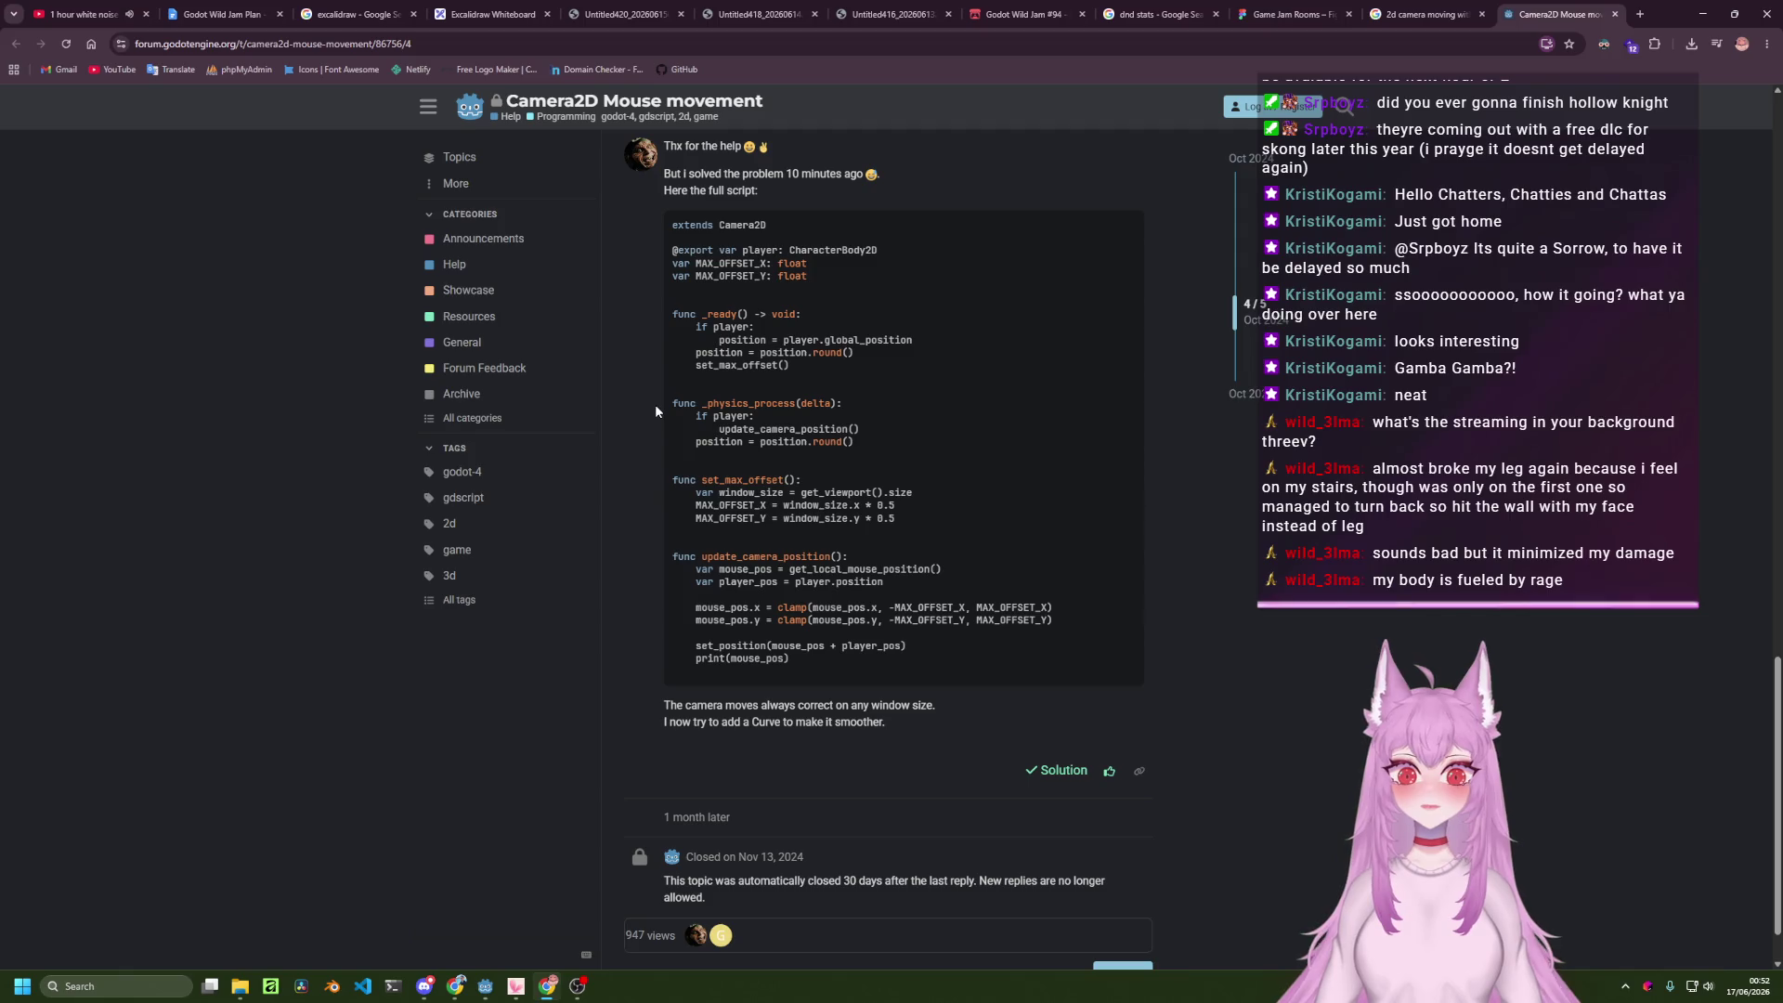
key(alt+Tab)
text(mou)
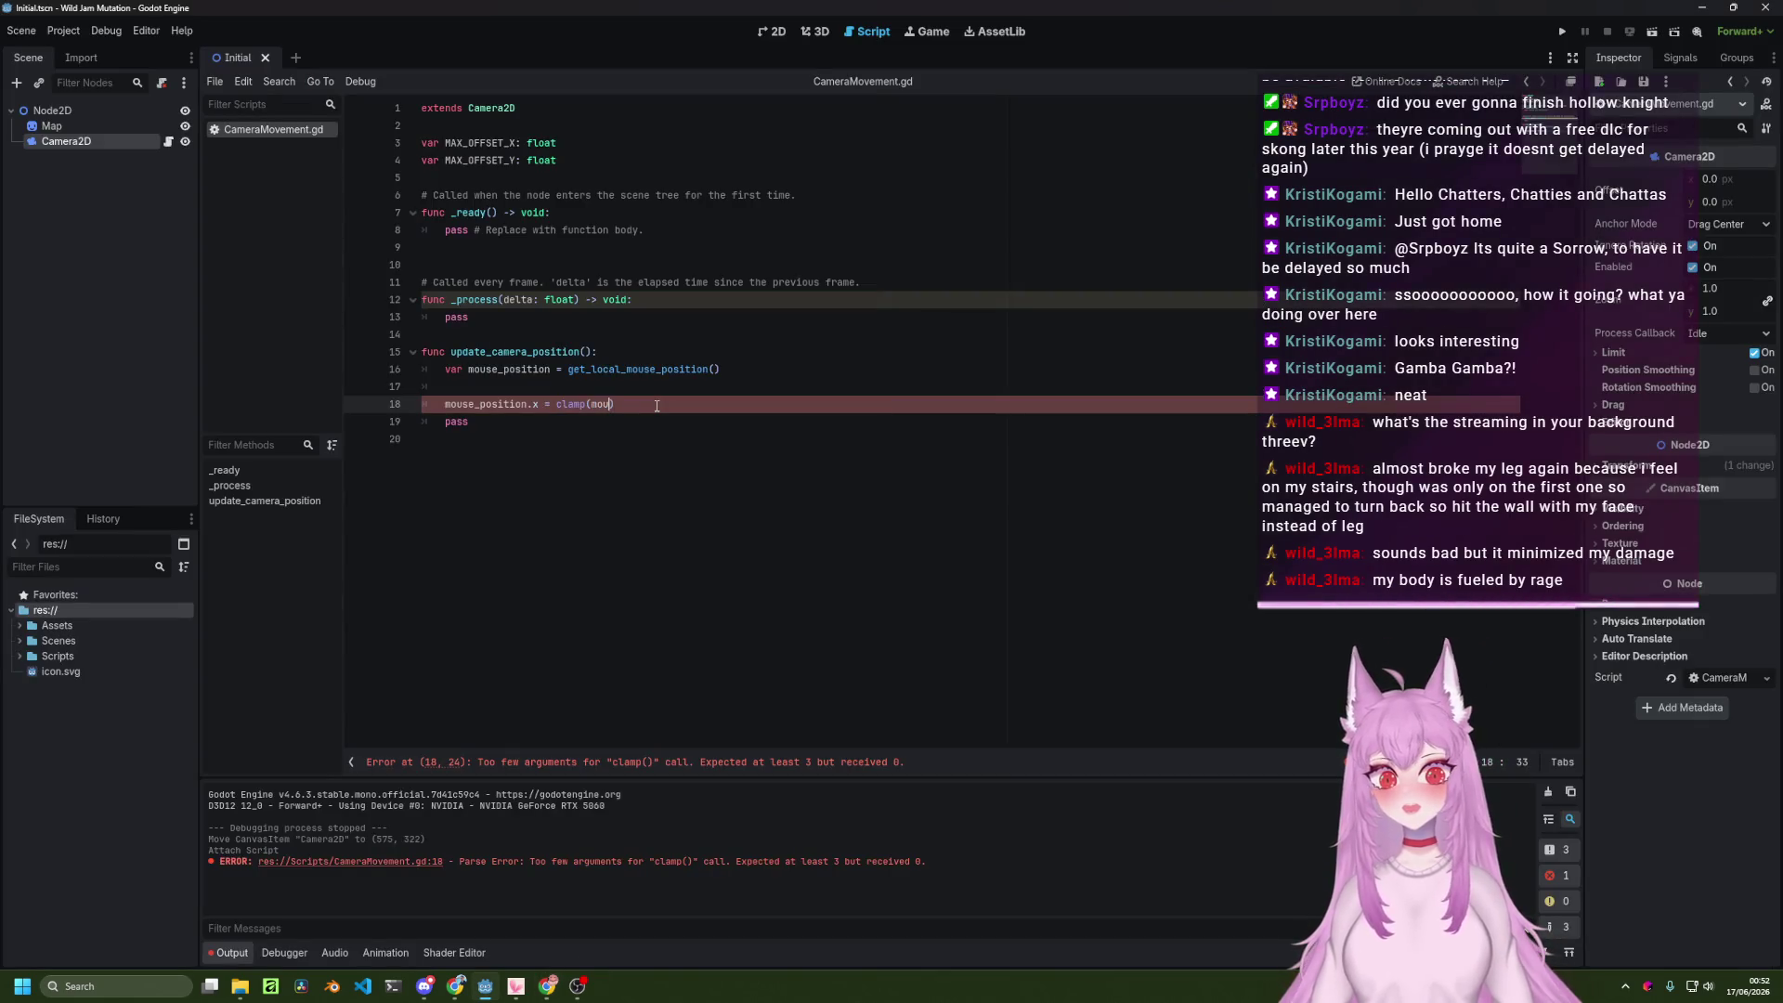
key(Return)
text(.x)
key(Return)
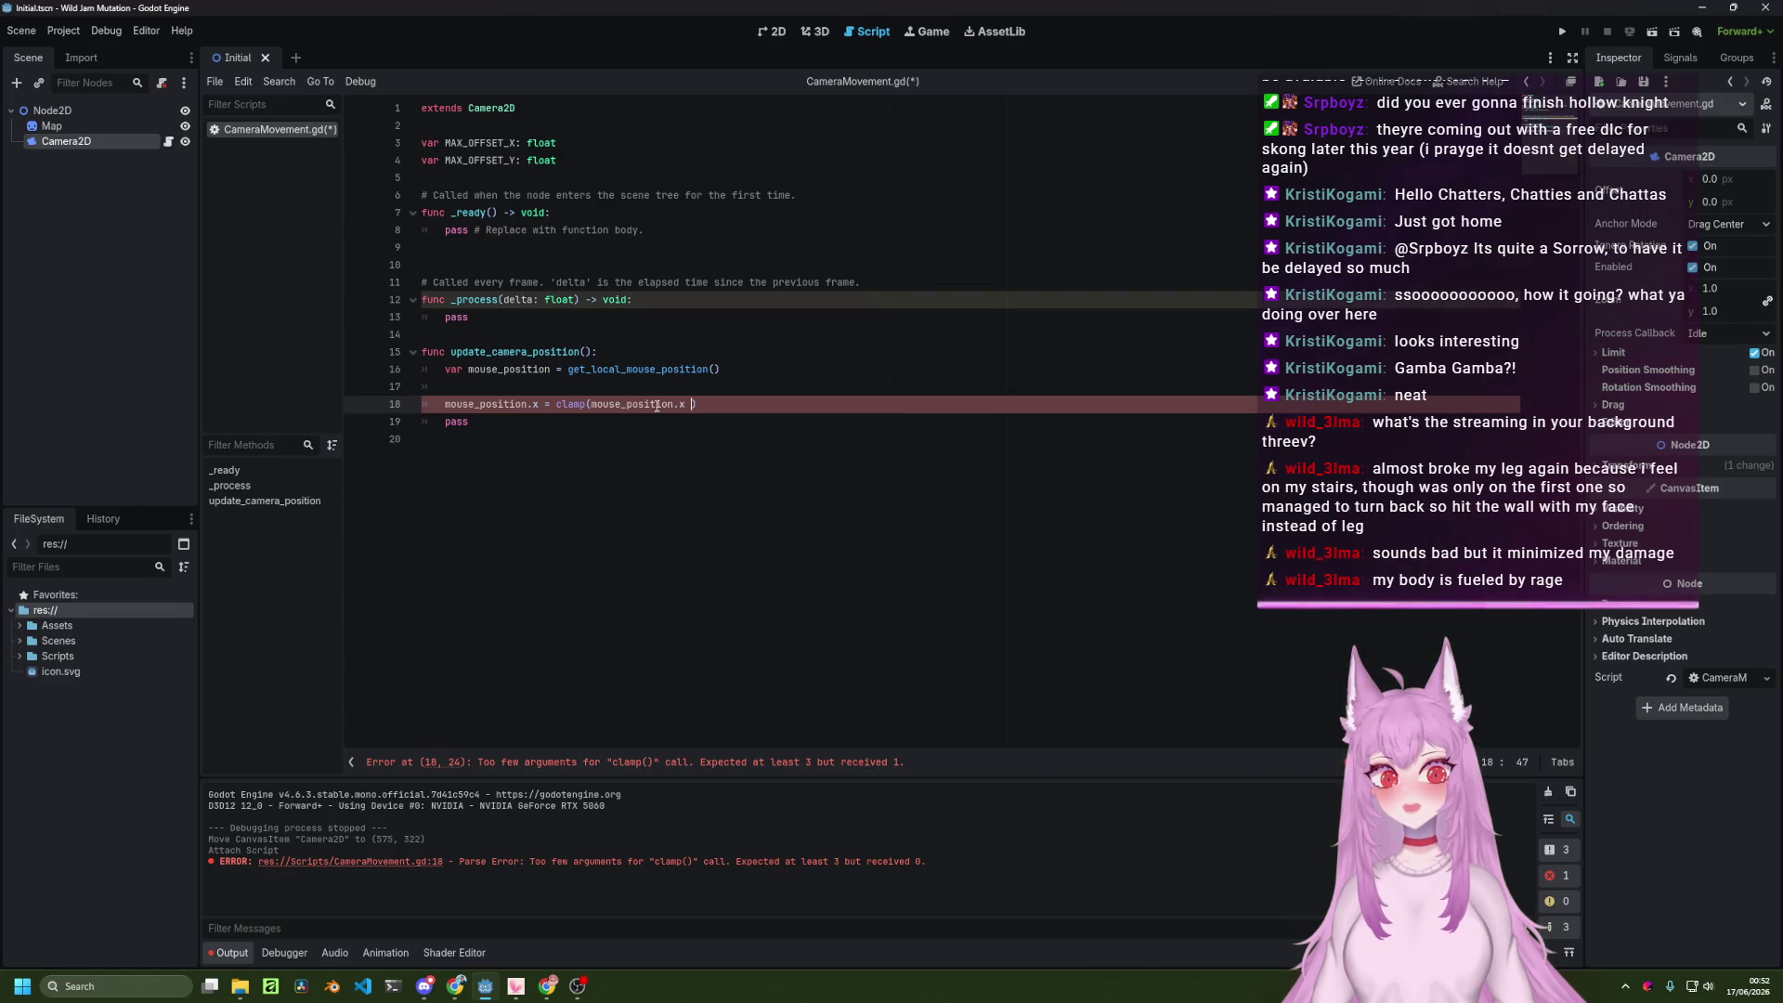
Add -MAX_OFFSET_X and MAX_OFFSET_X as the clamp's lower and upper bounds.
key(alt+Tab)
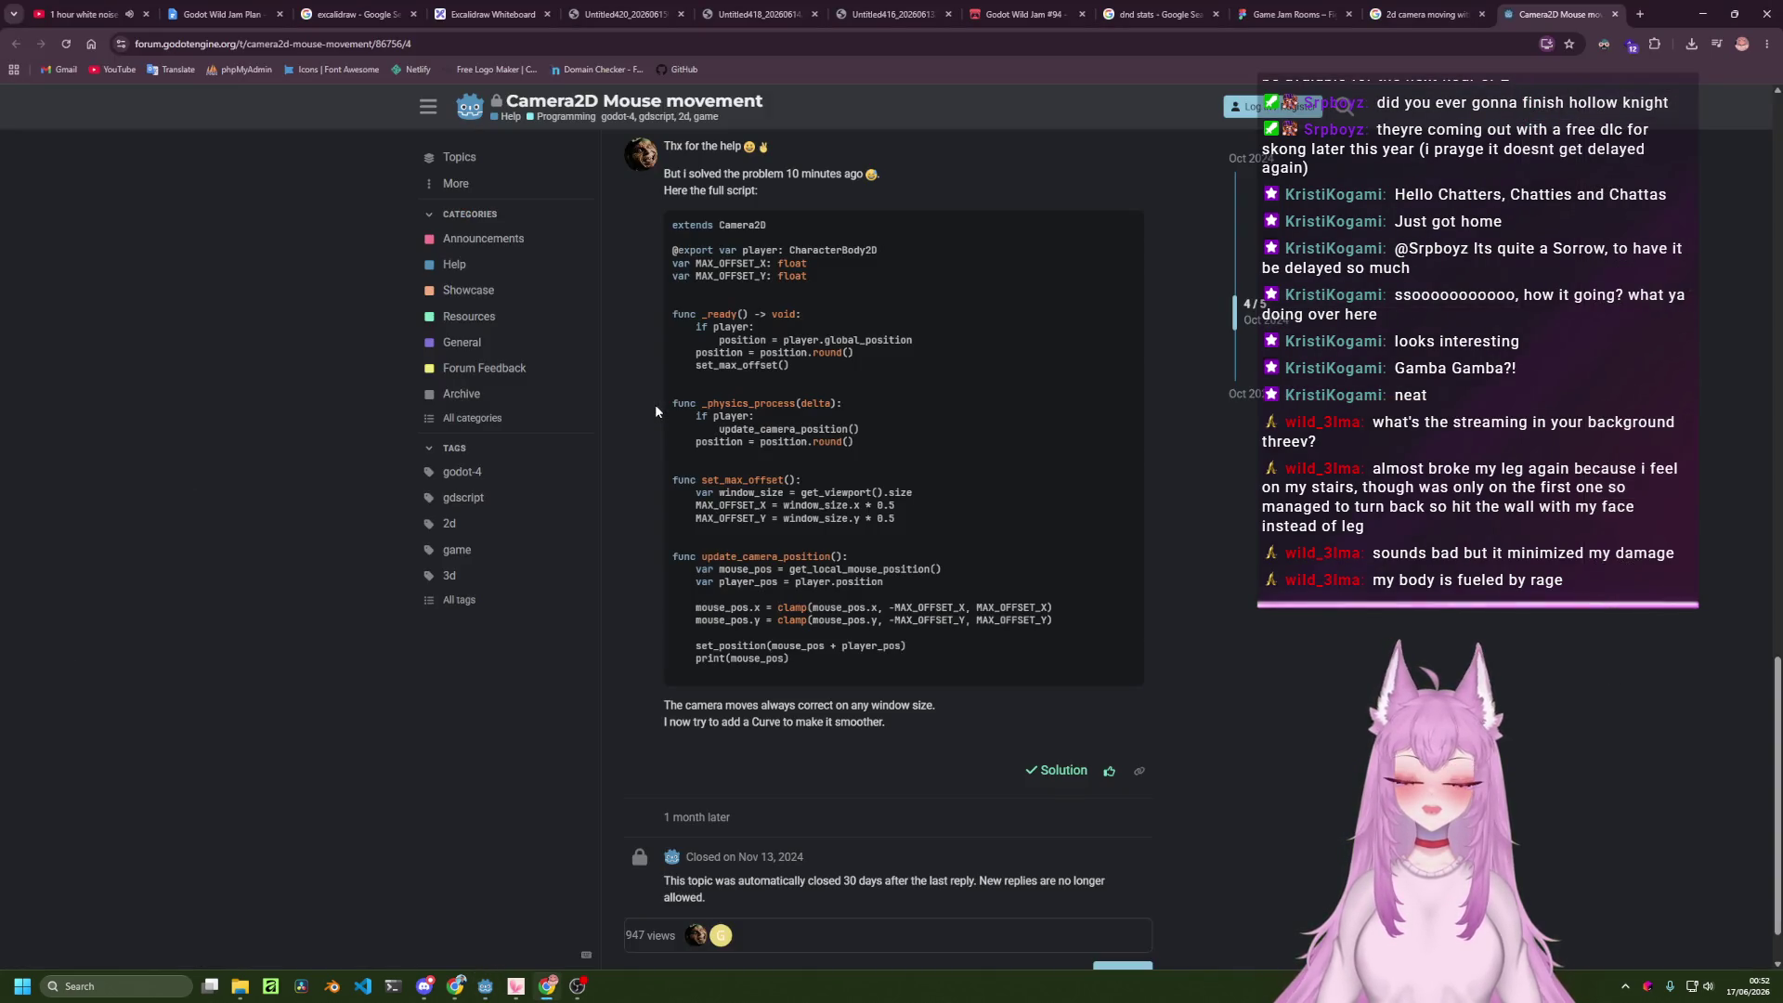
key(alt+Tab)
text(,)
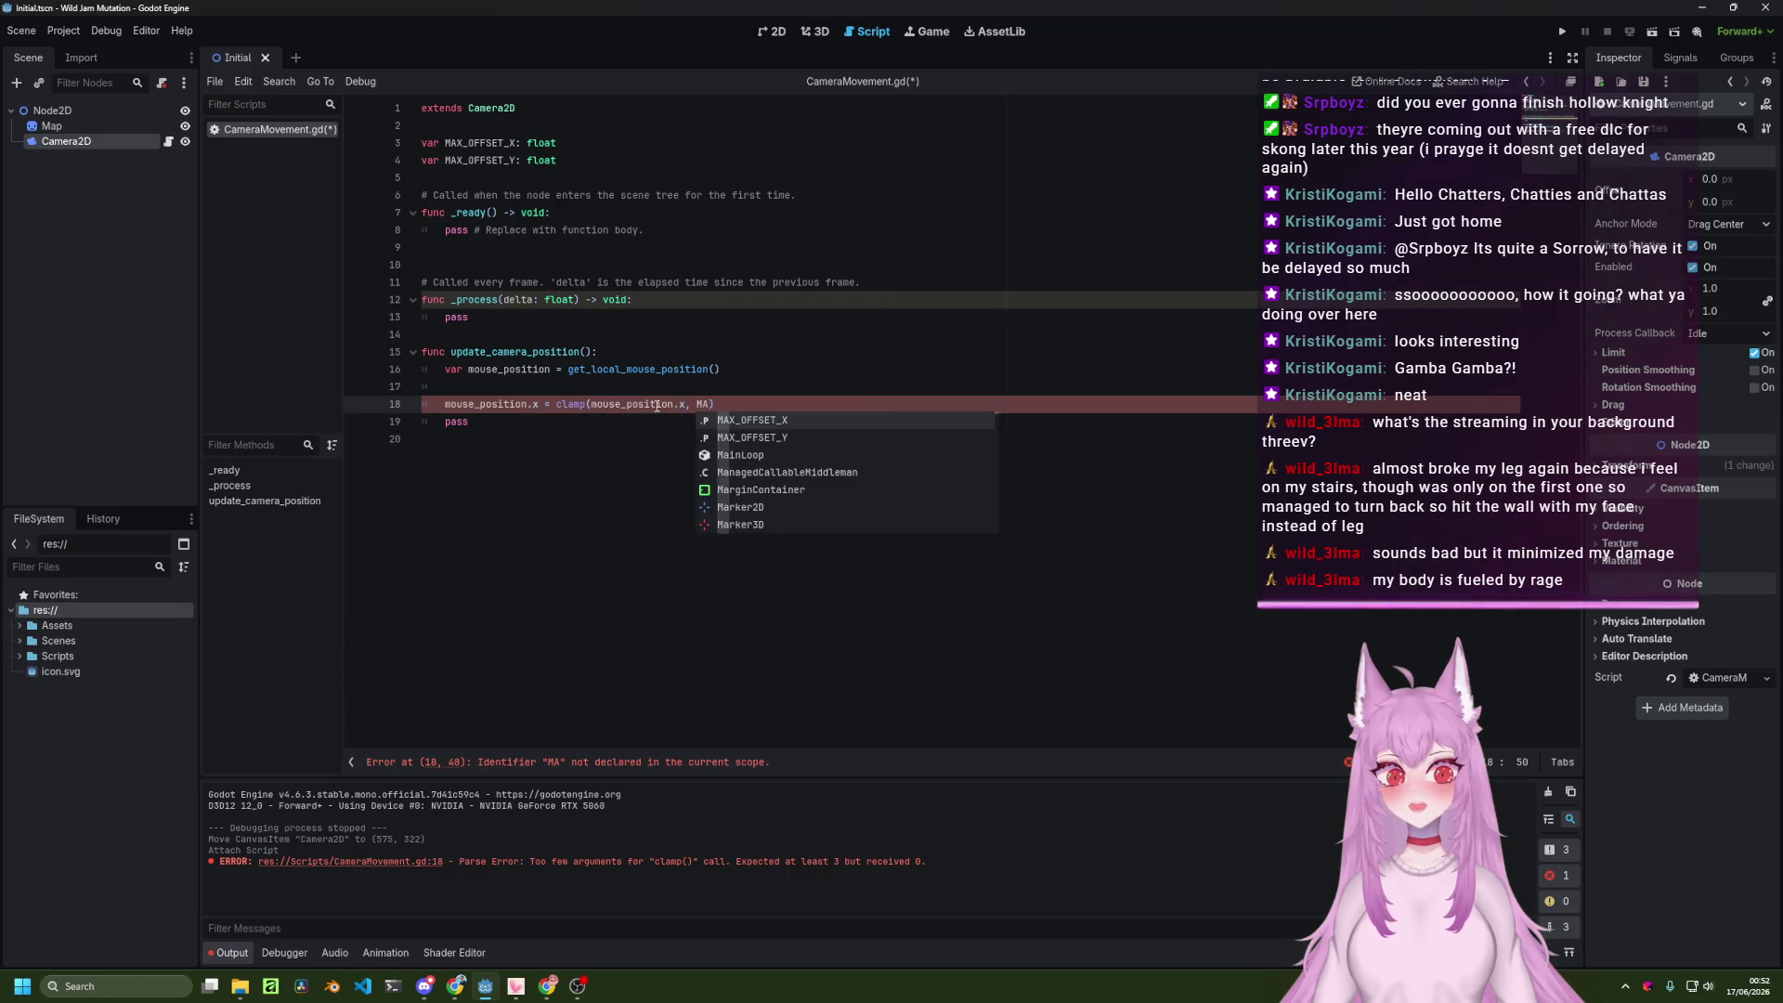
key(Return)
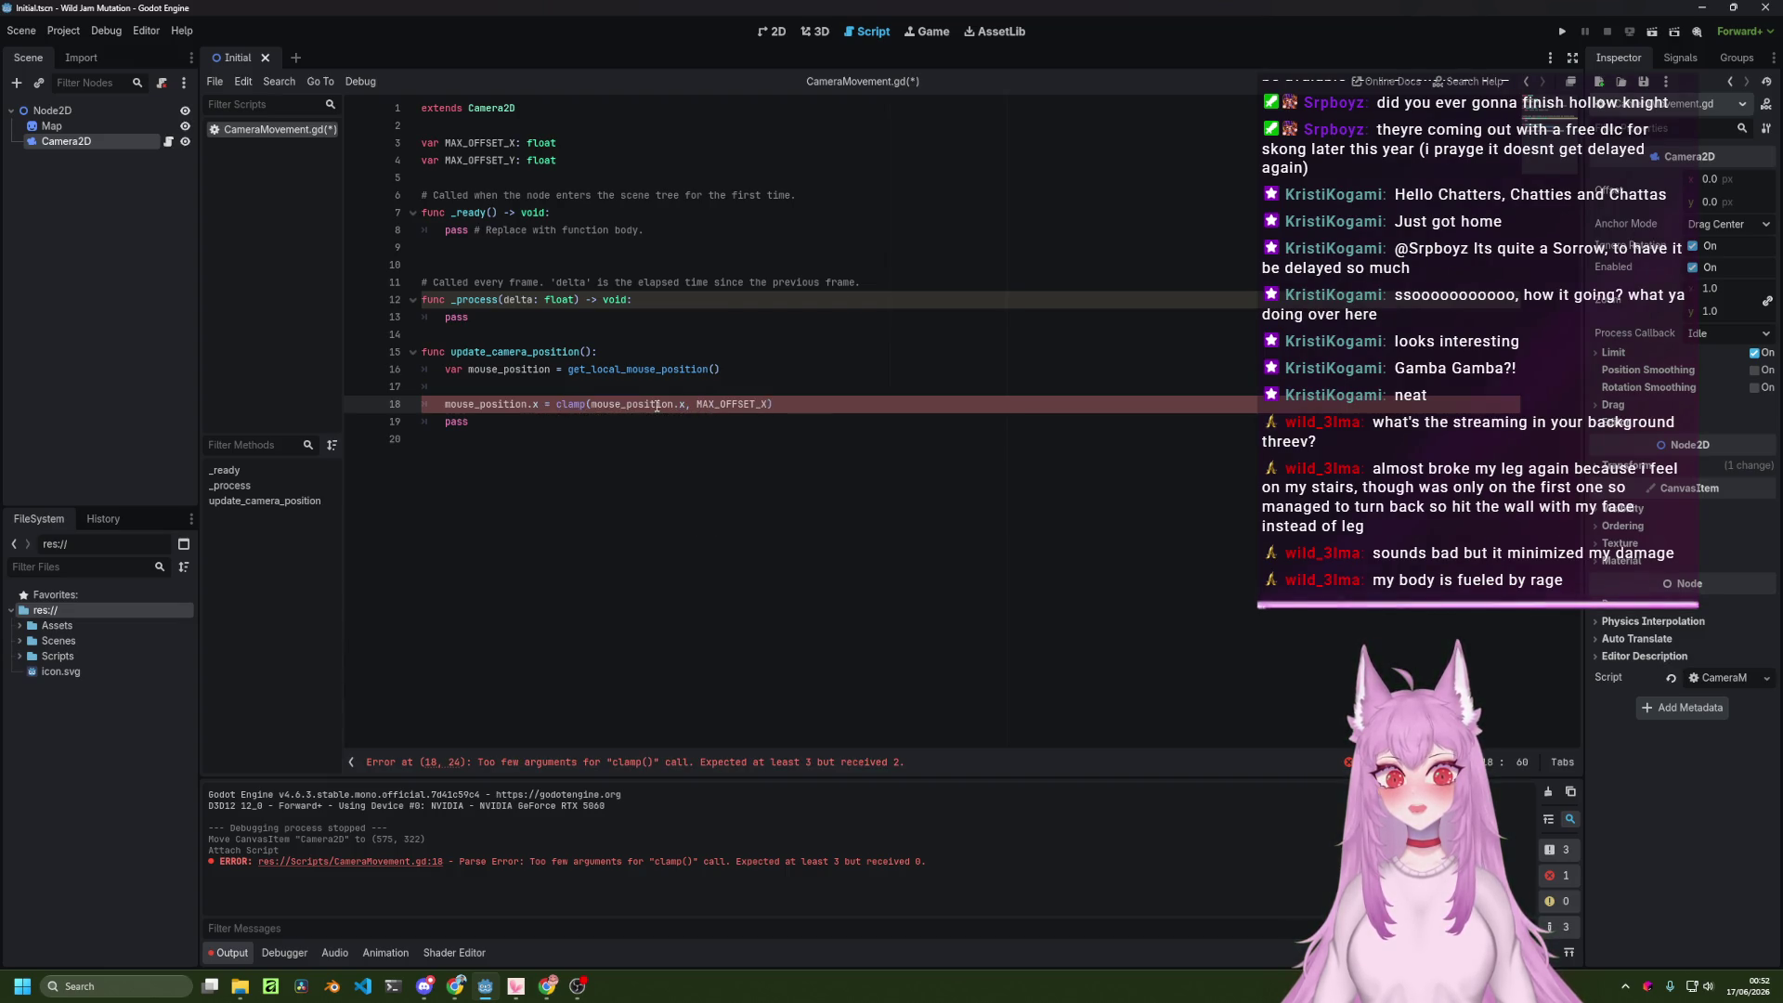
key(alt+Tab)
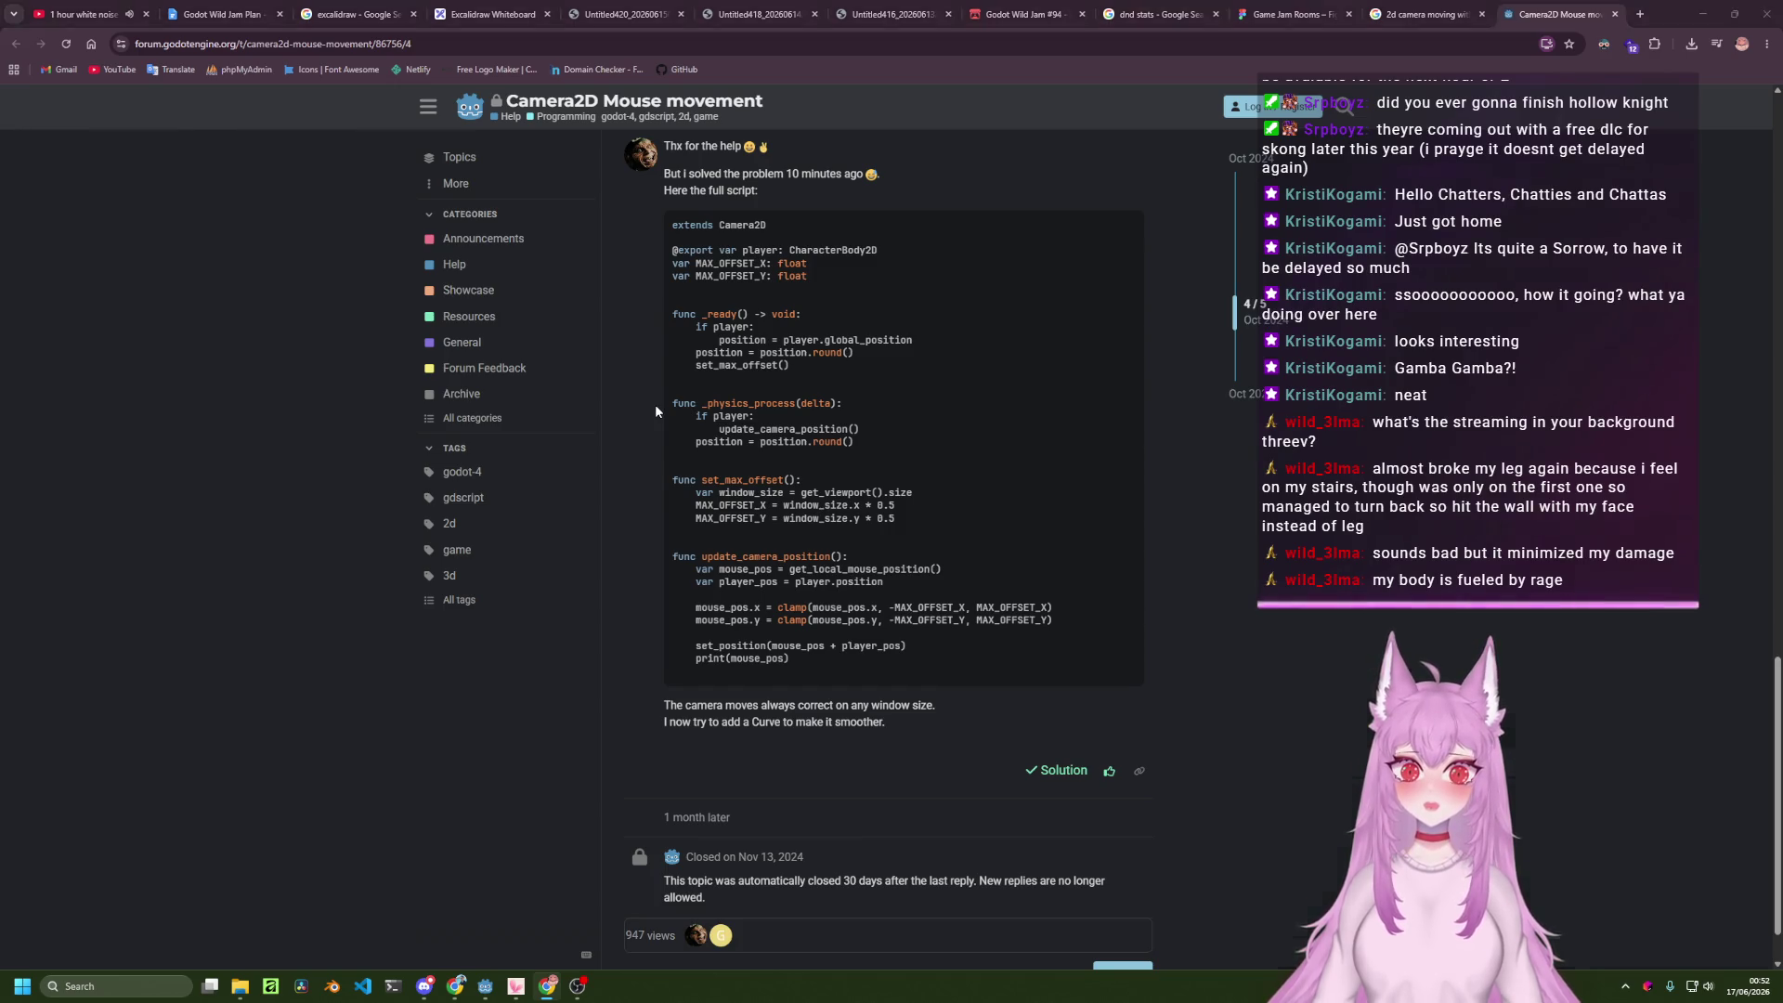
key(alt+Tab)
text(, max)
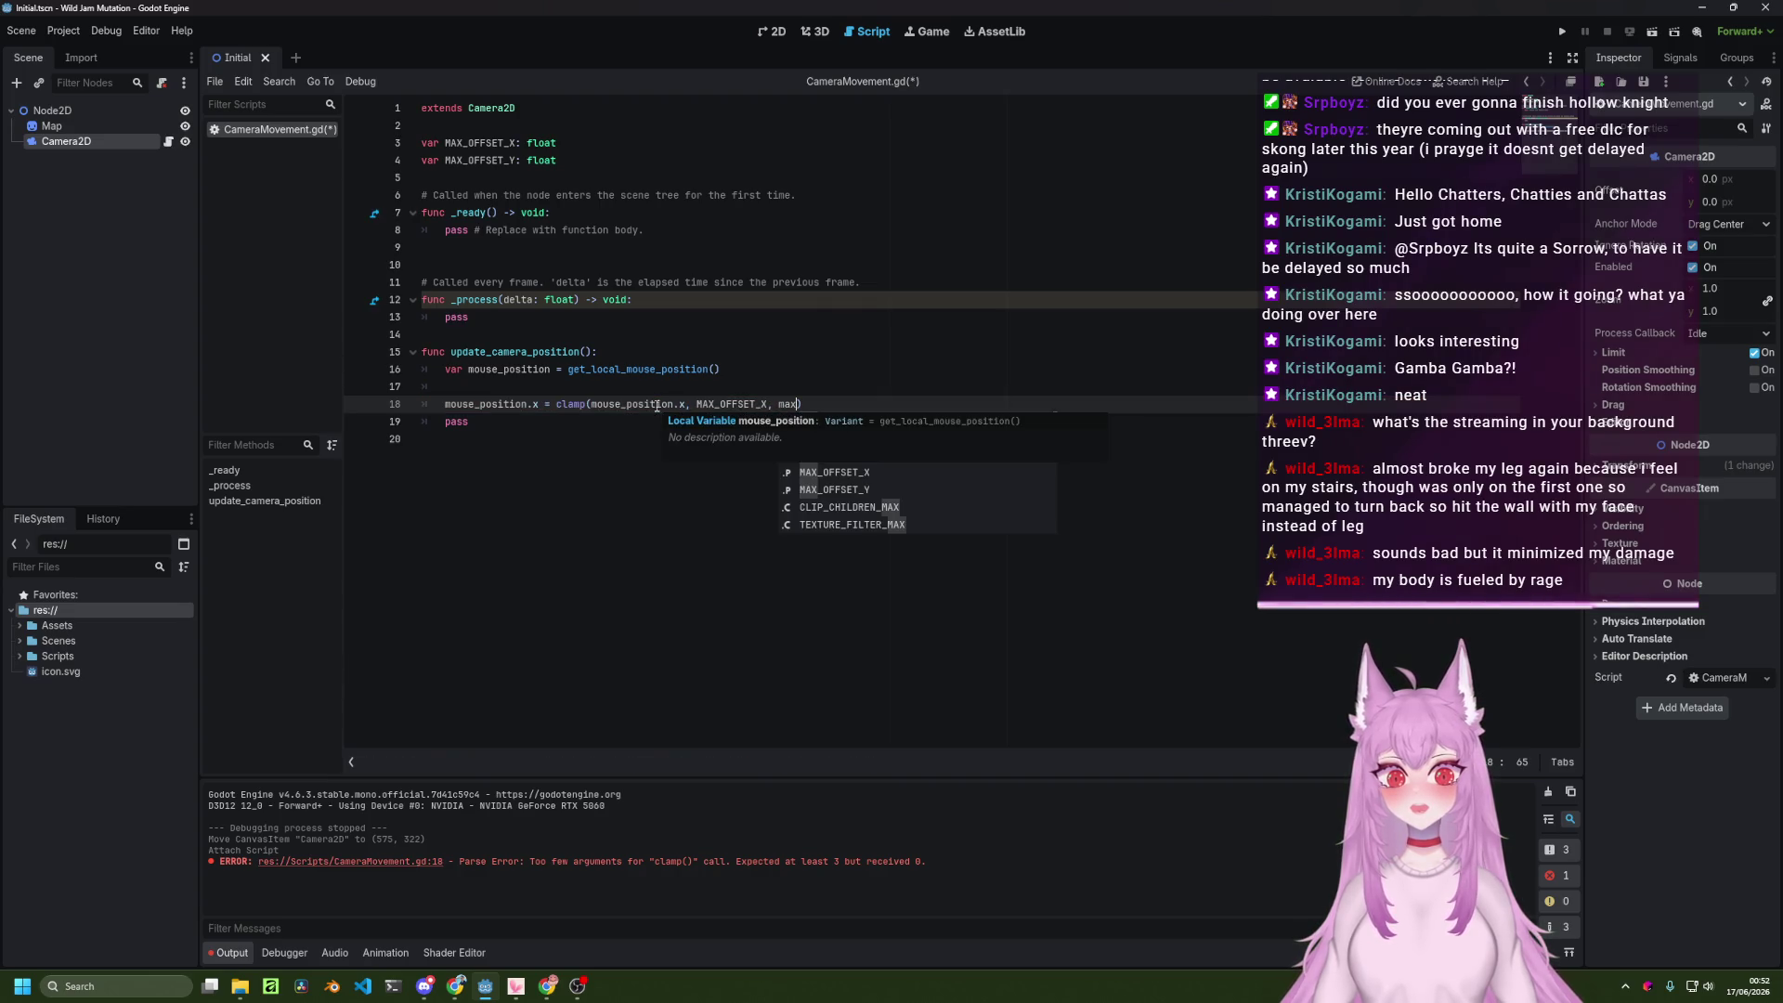
key(Return)
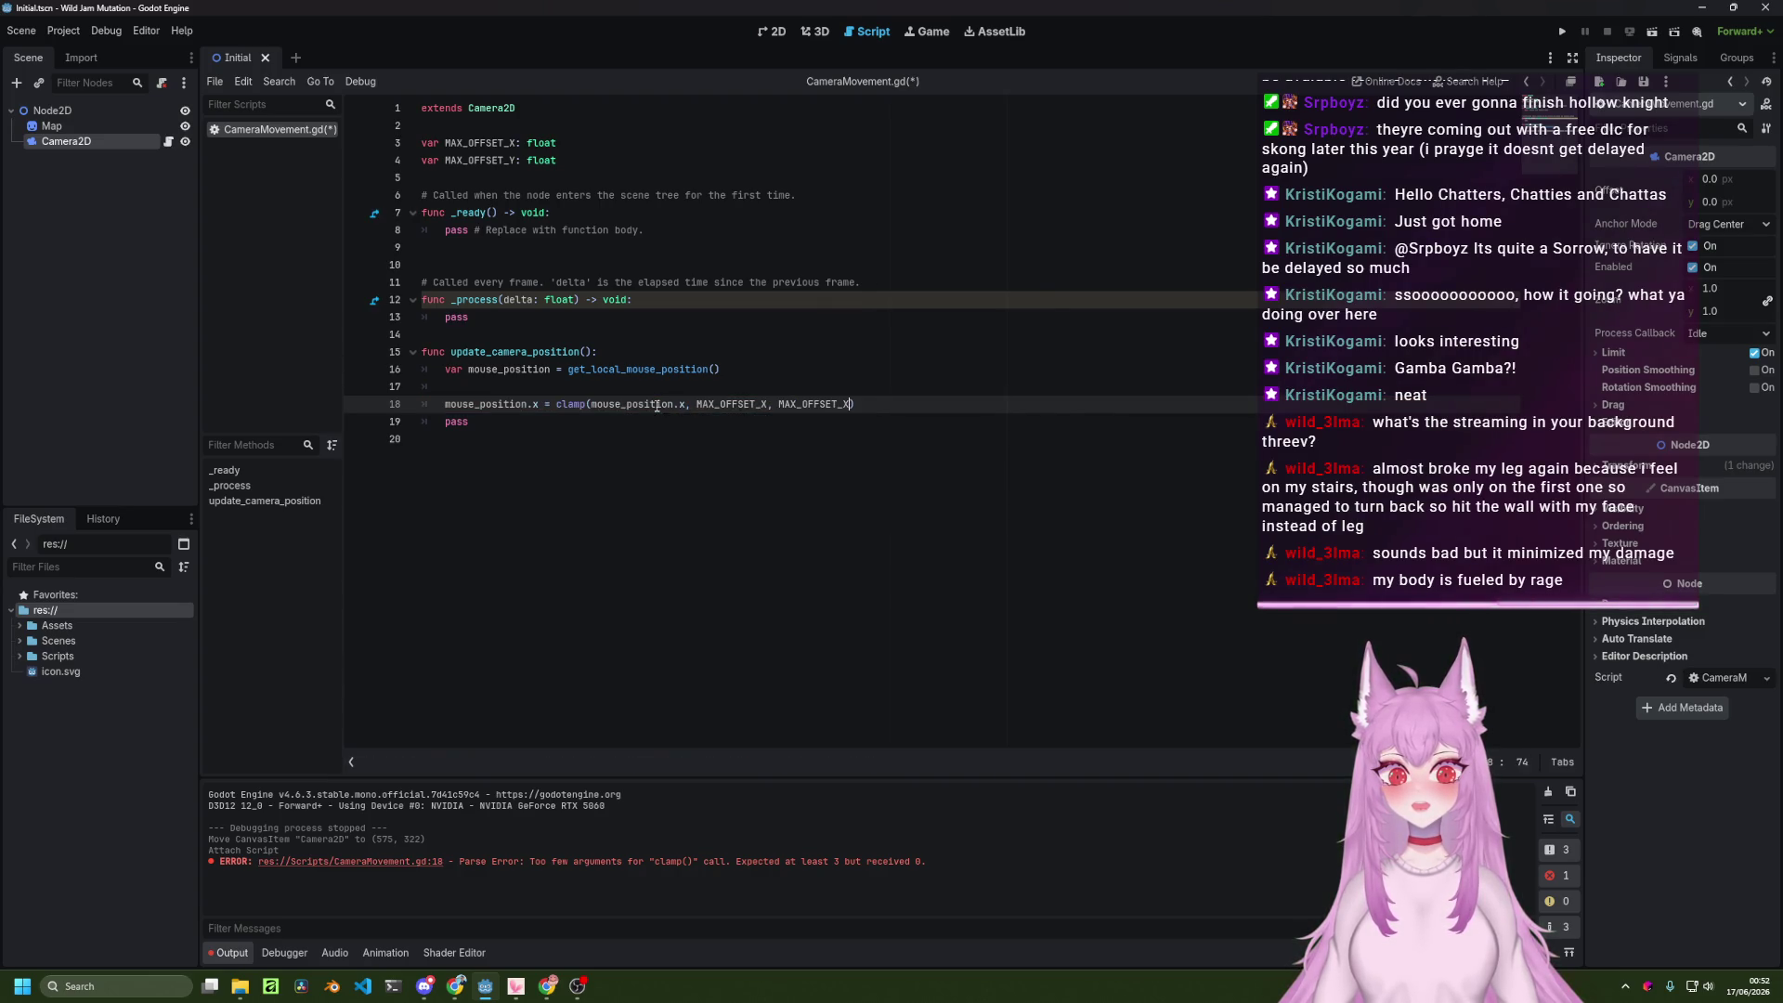
key(ctrl+Left)
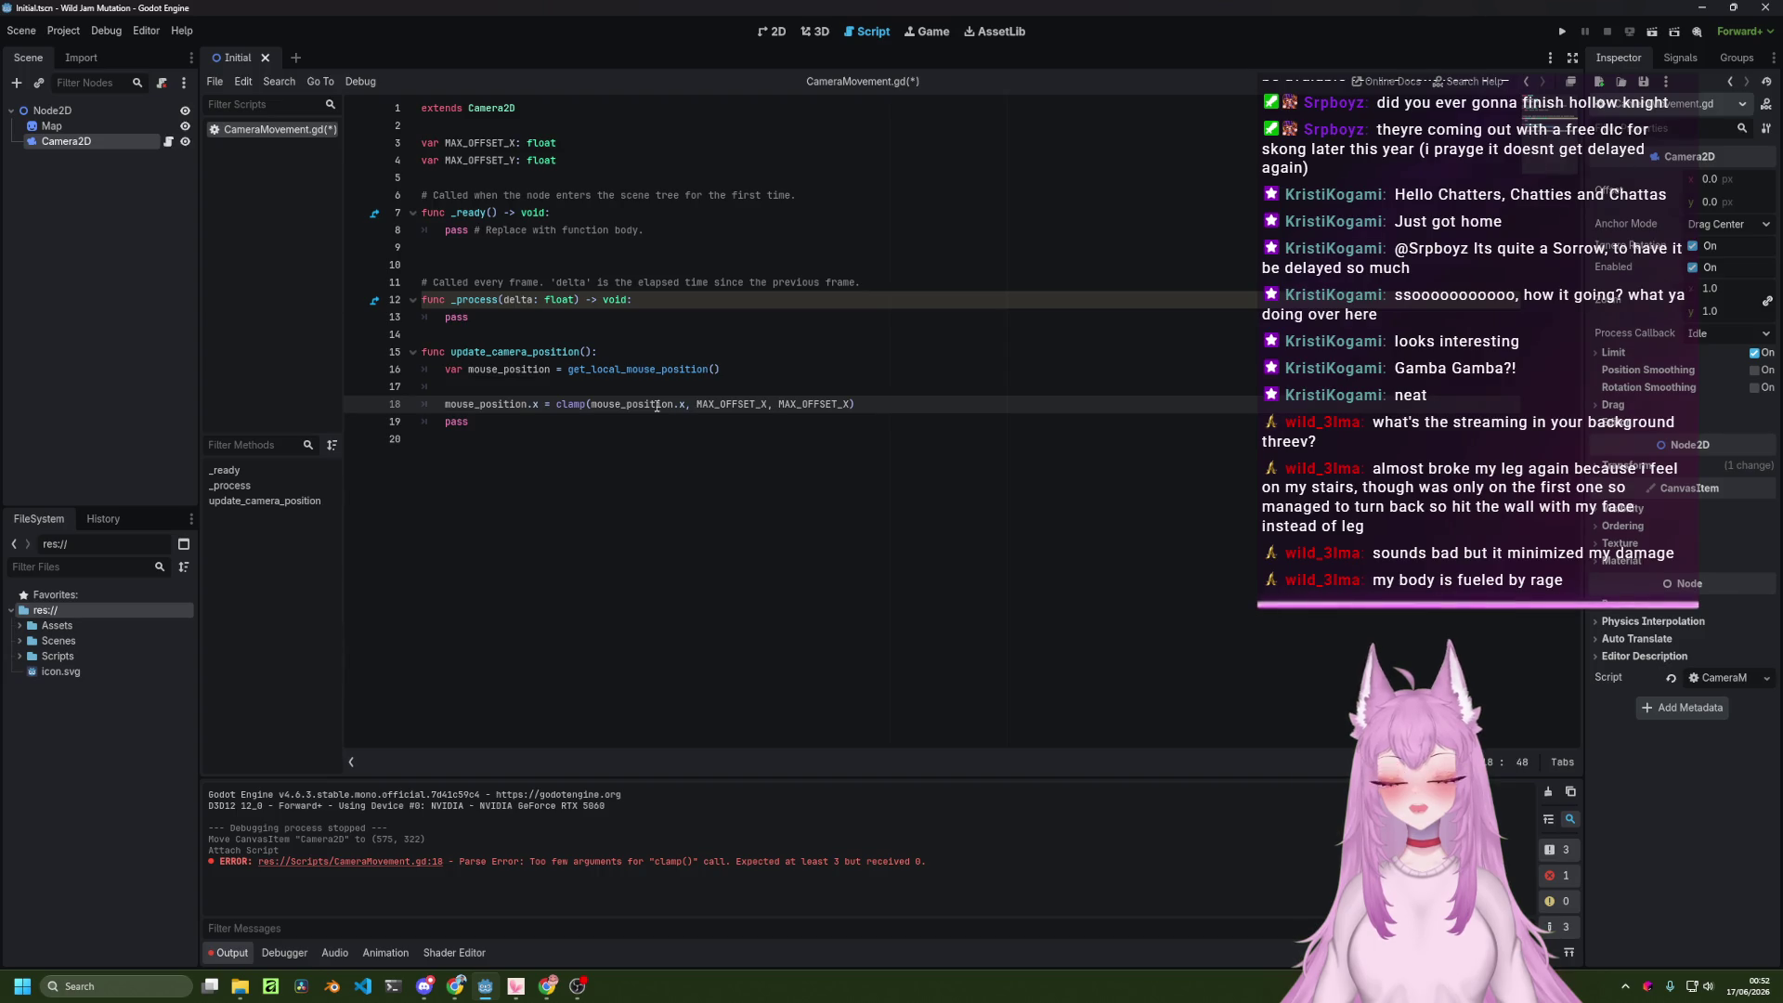
text(-)
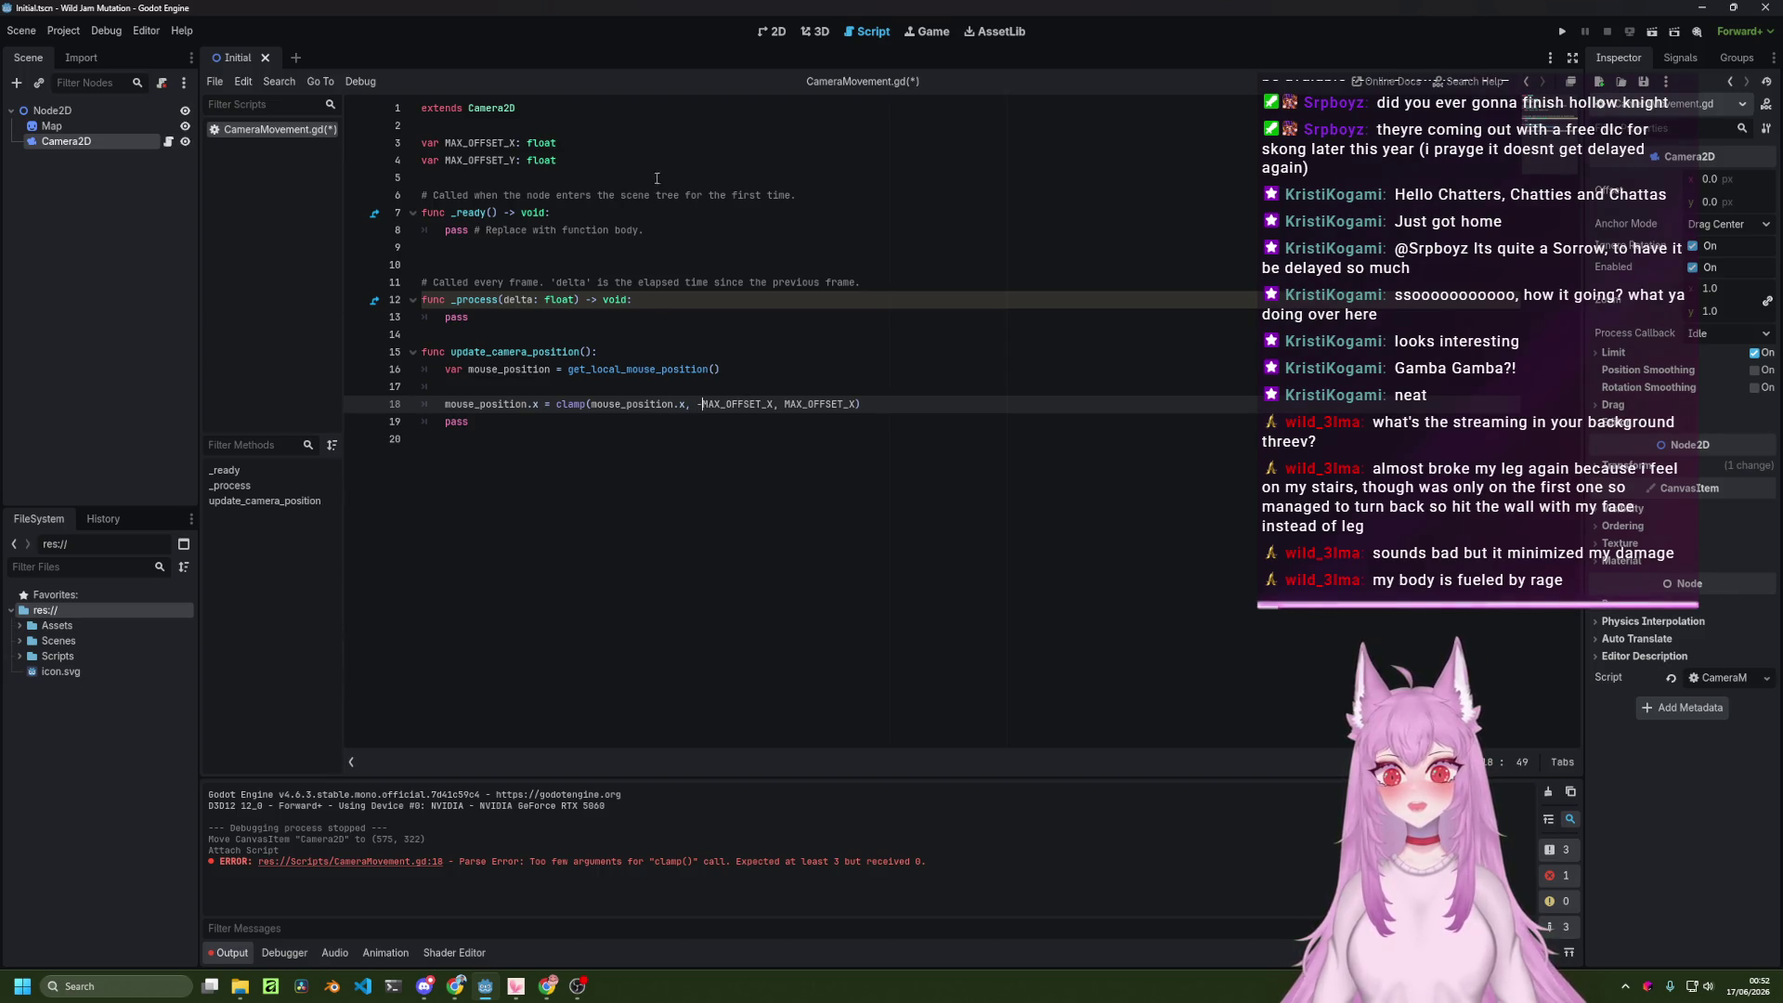
Delete the MAX_OFFSET_Y declaration line and save the script.
drag(659, 160, 659, 145)
key(BackSpace)
key(ctrl+s)
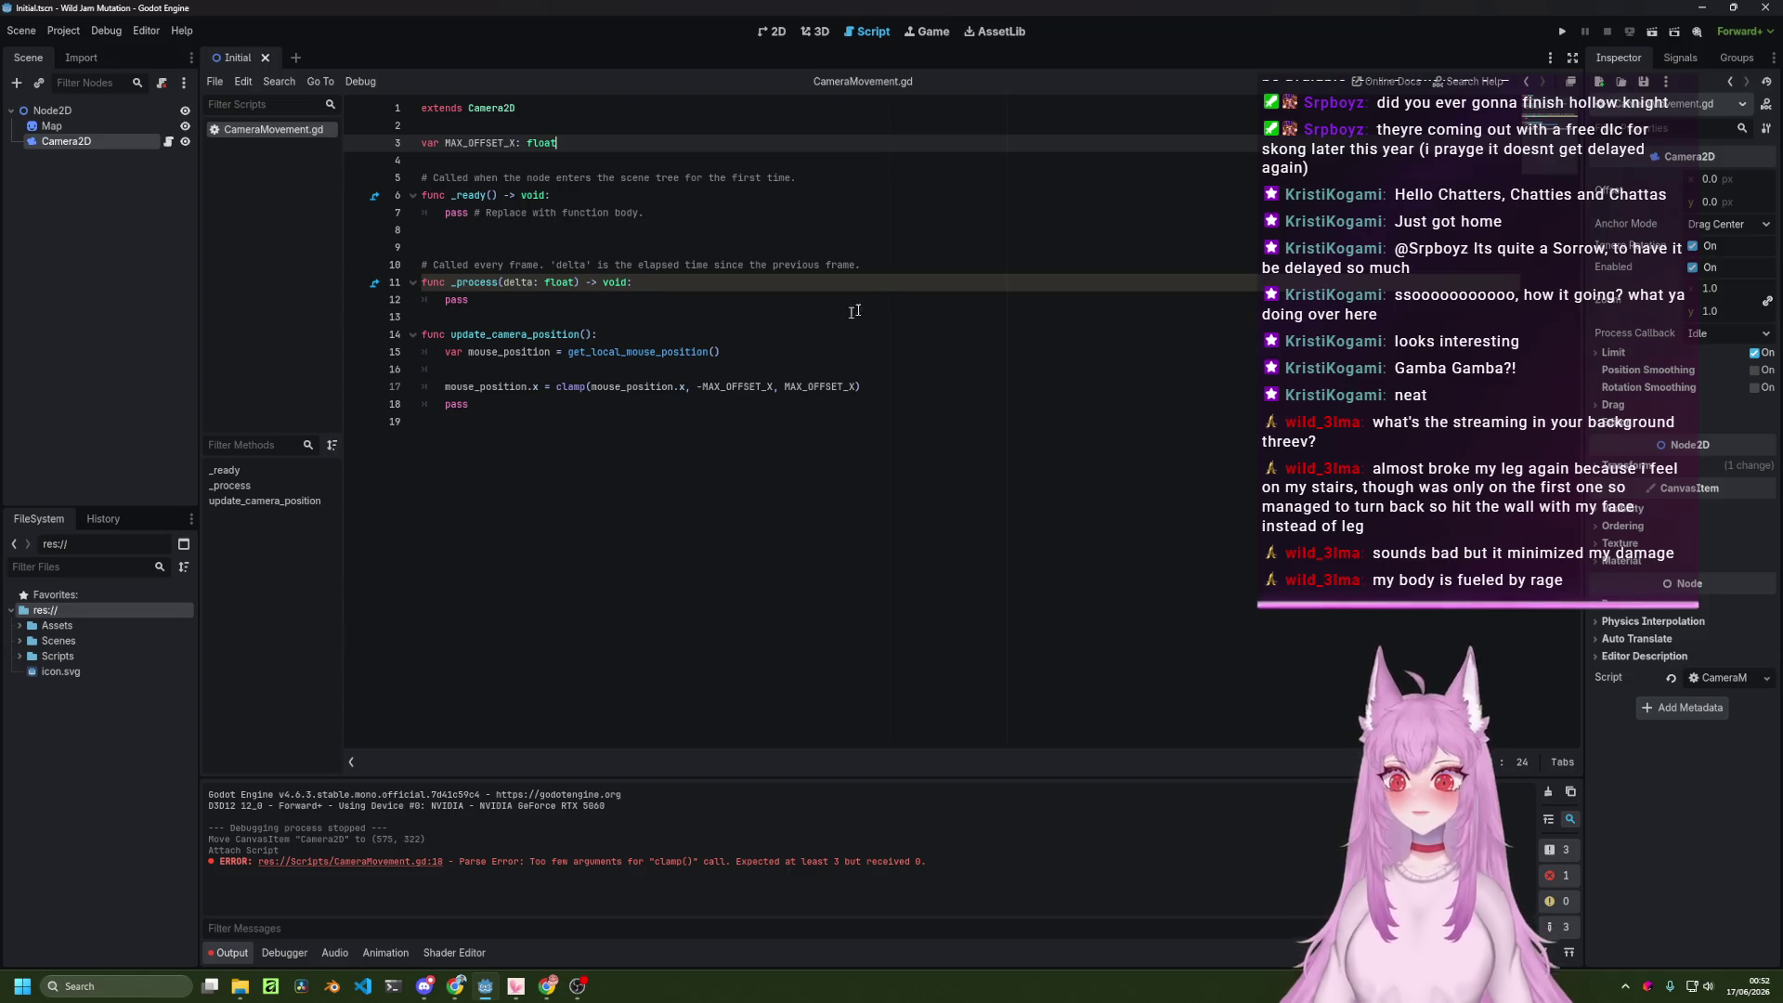
click(919, 300)
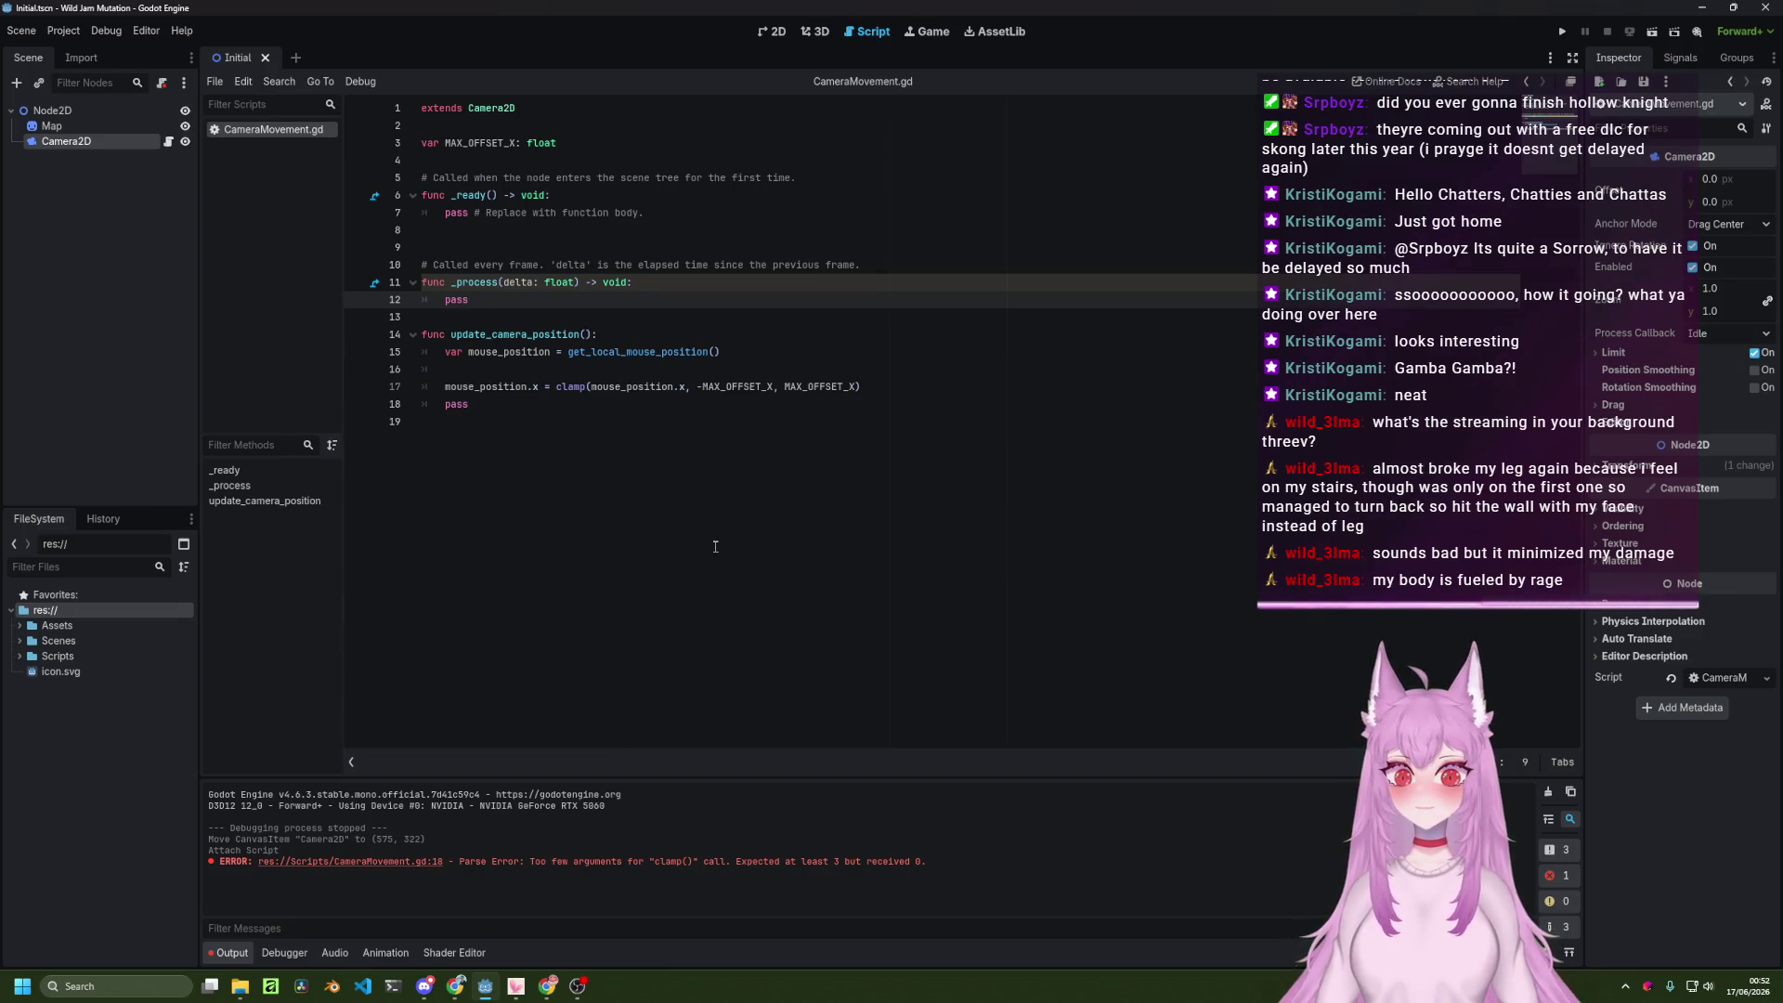
key(alt+Tab)
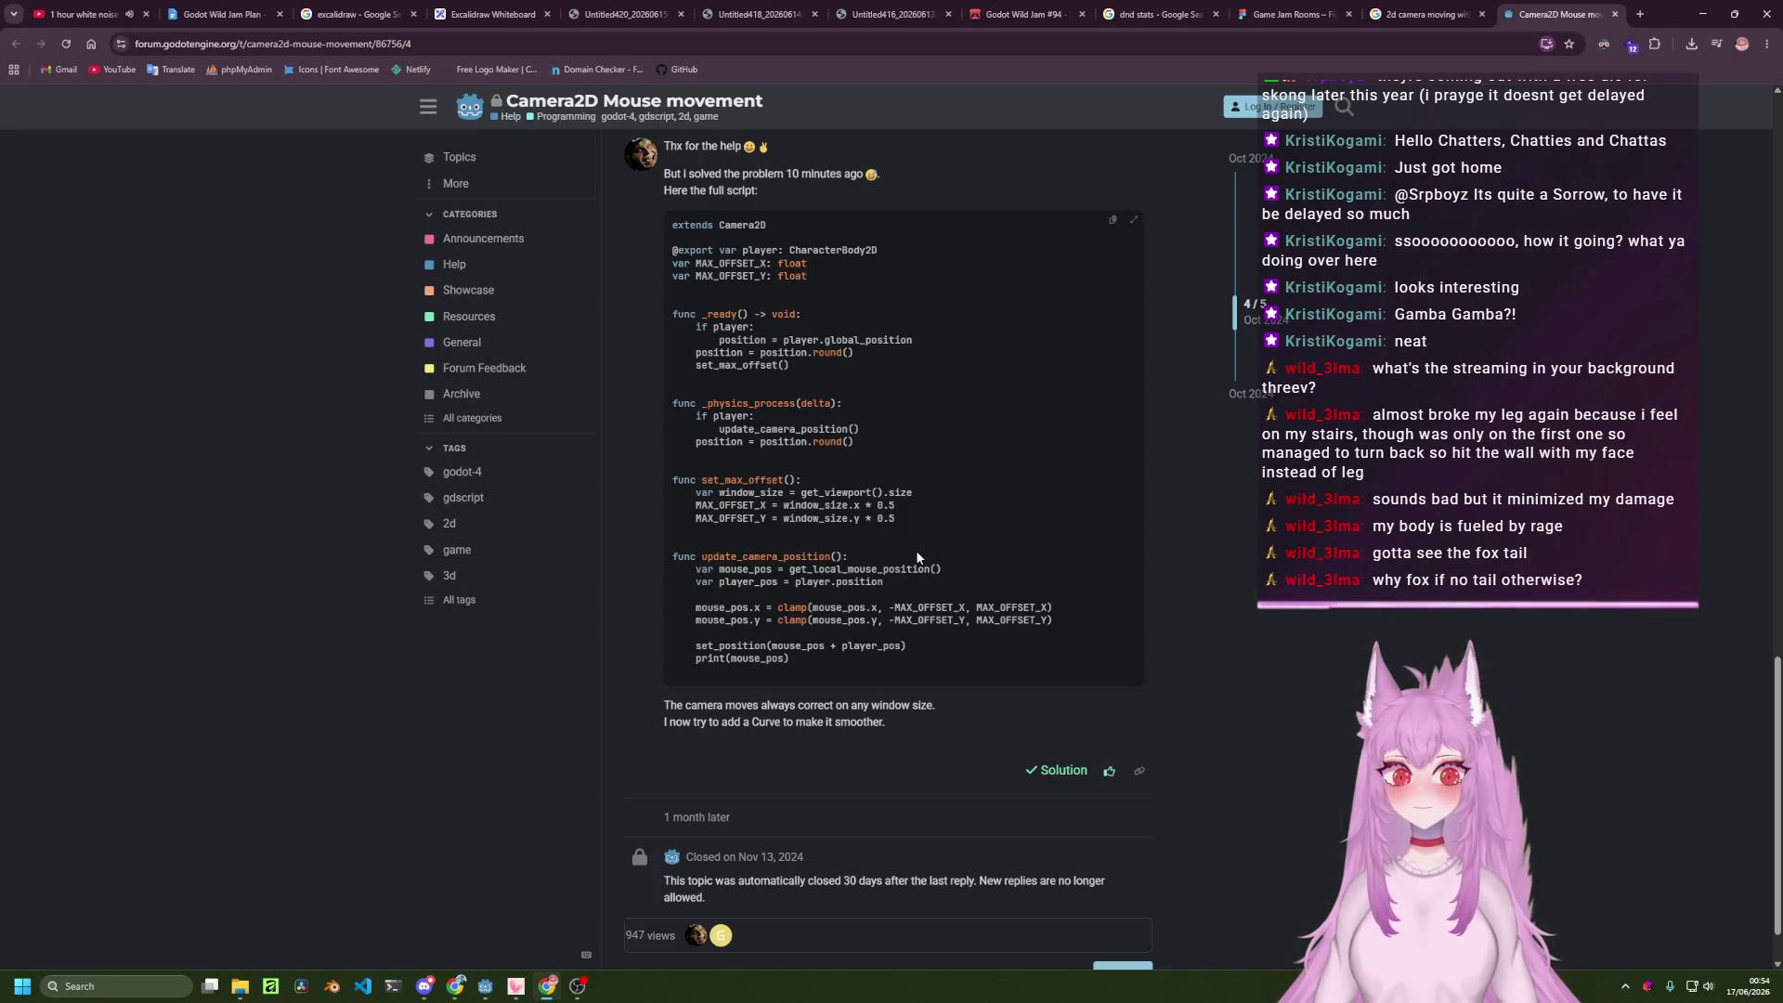
Return to CameraMovement.gd in Godot after reading the forum's Camera2D mouse movement script.
click(484, 986)
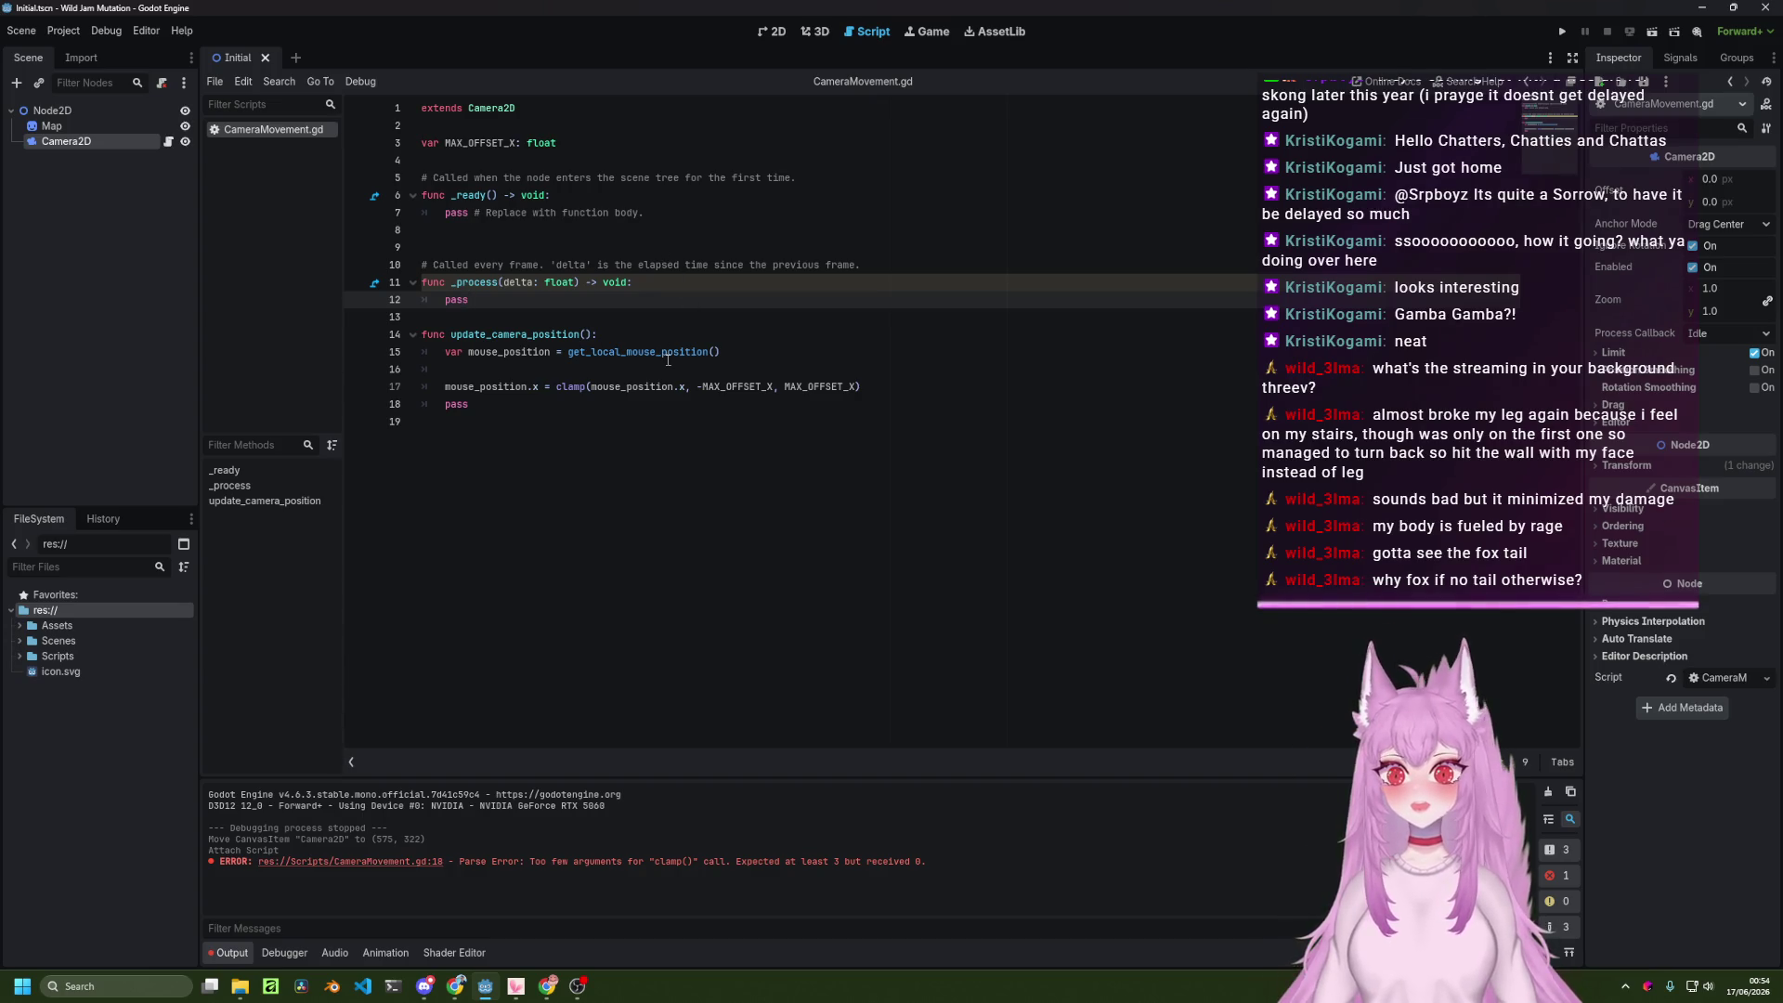
Add func set_max_offset(): below _process and begin its body with a var window_size line.
key(Return)
key(Return)
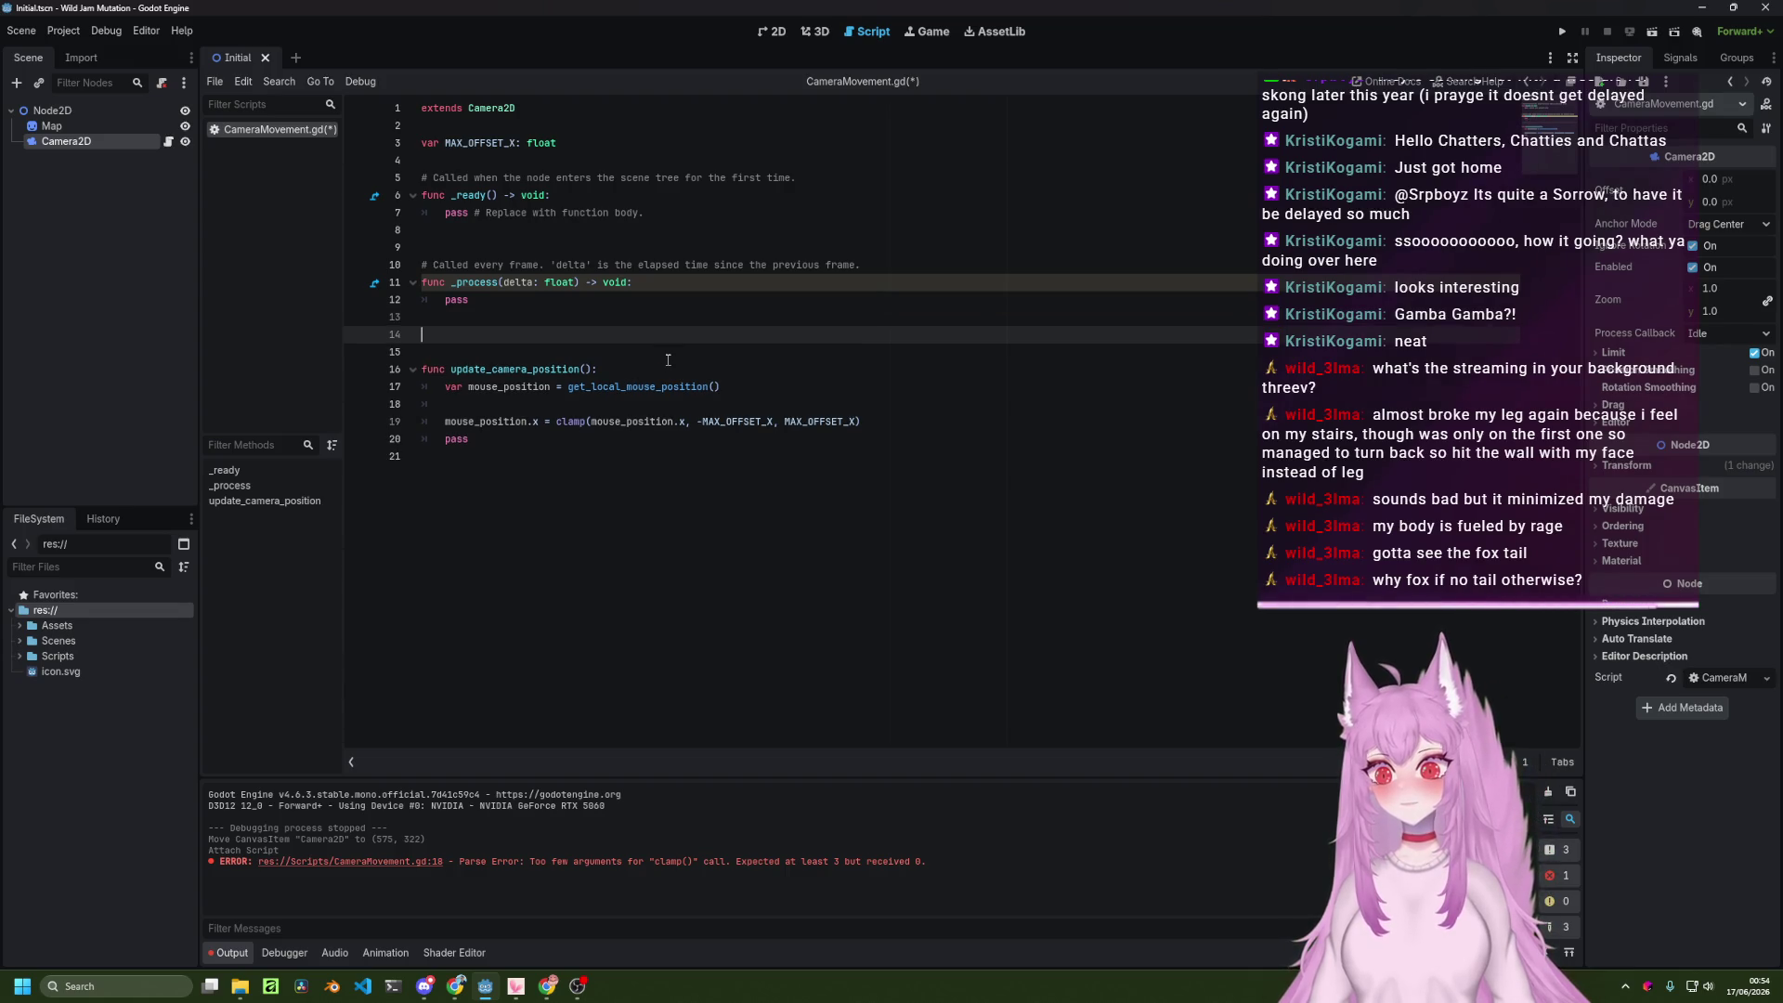
text(func)
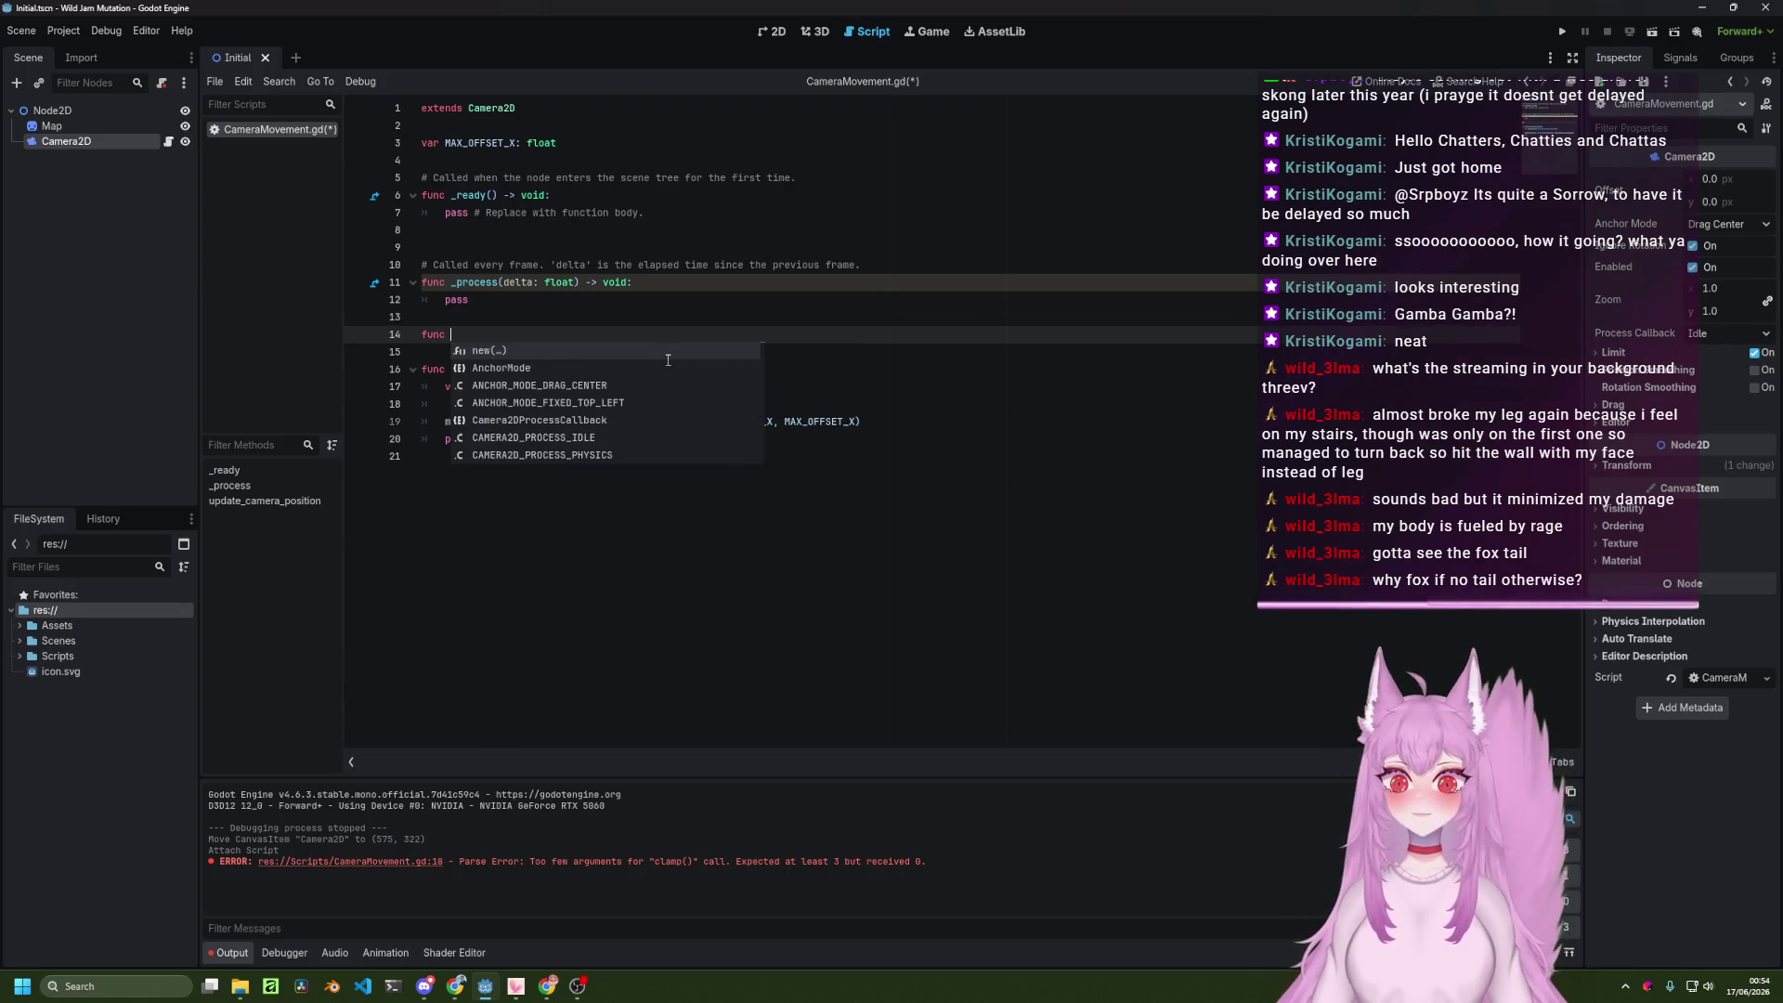
key(alt+Tab)
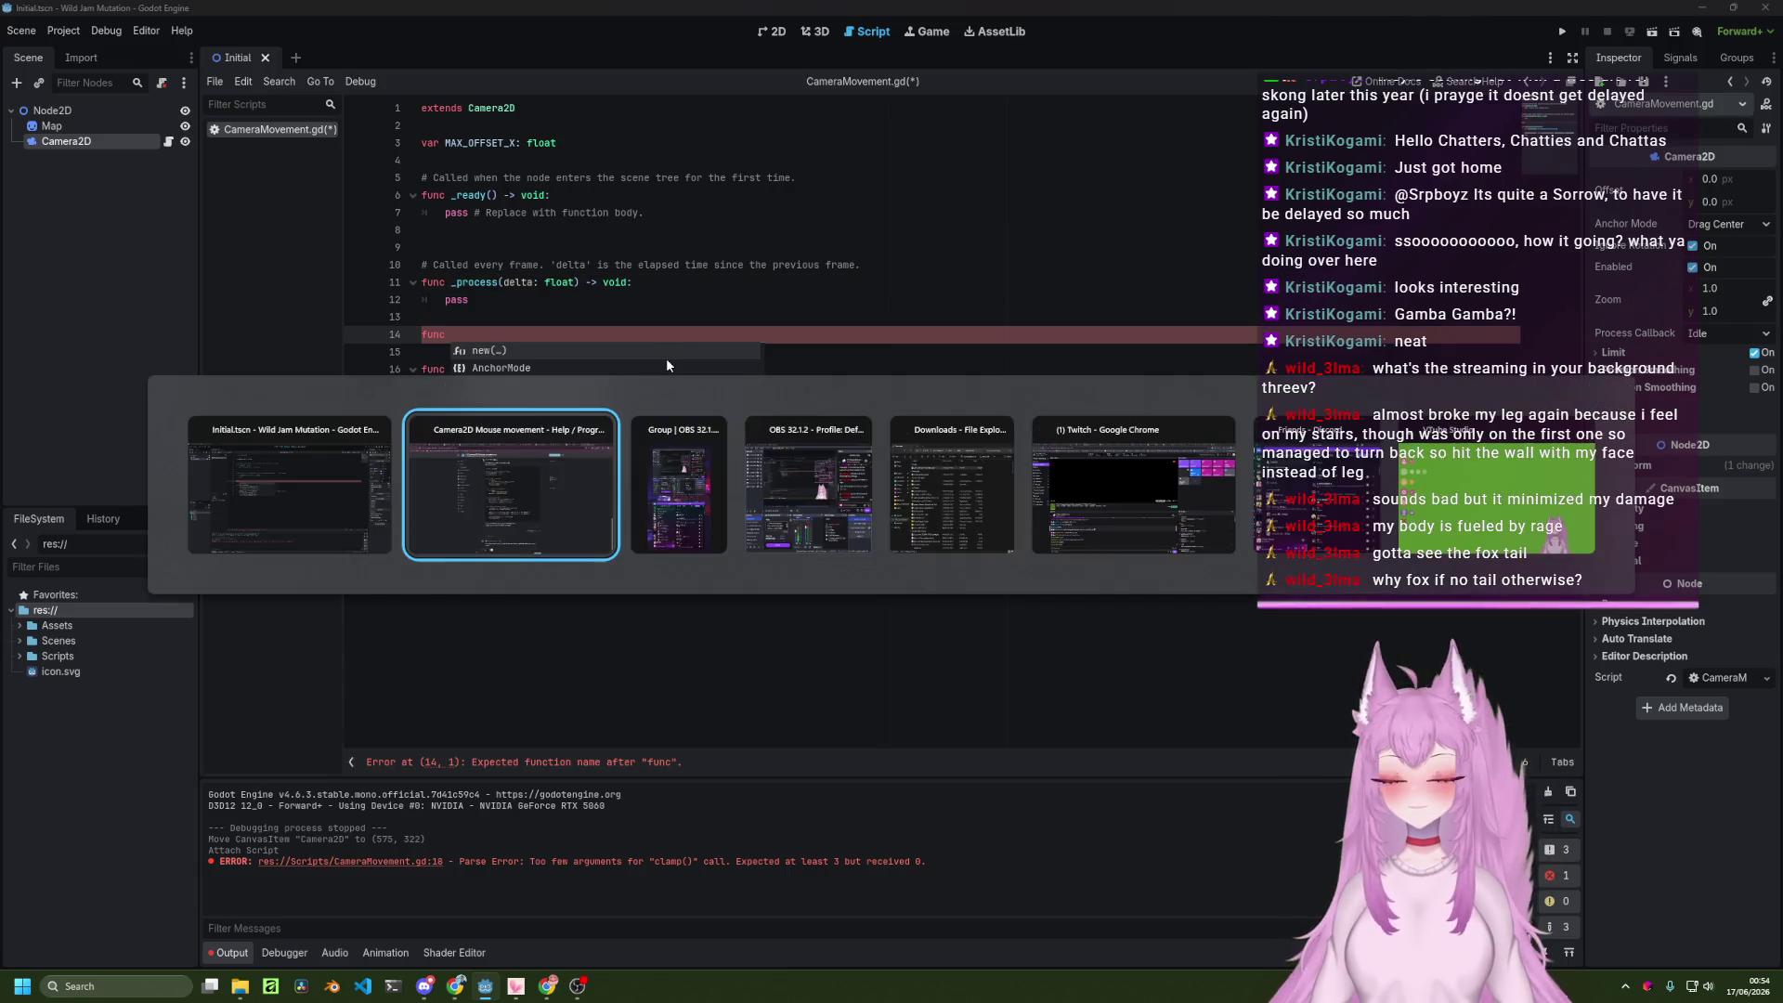
key(alt+Tab)
text(set_max_offs)
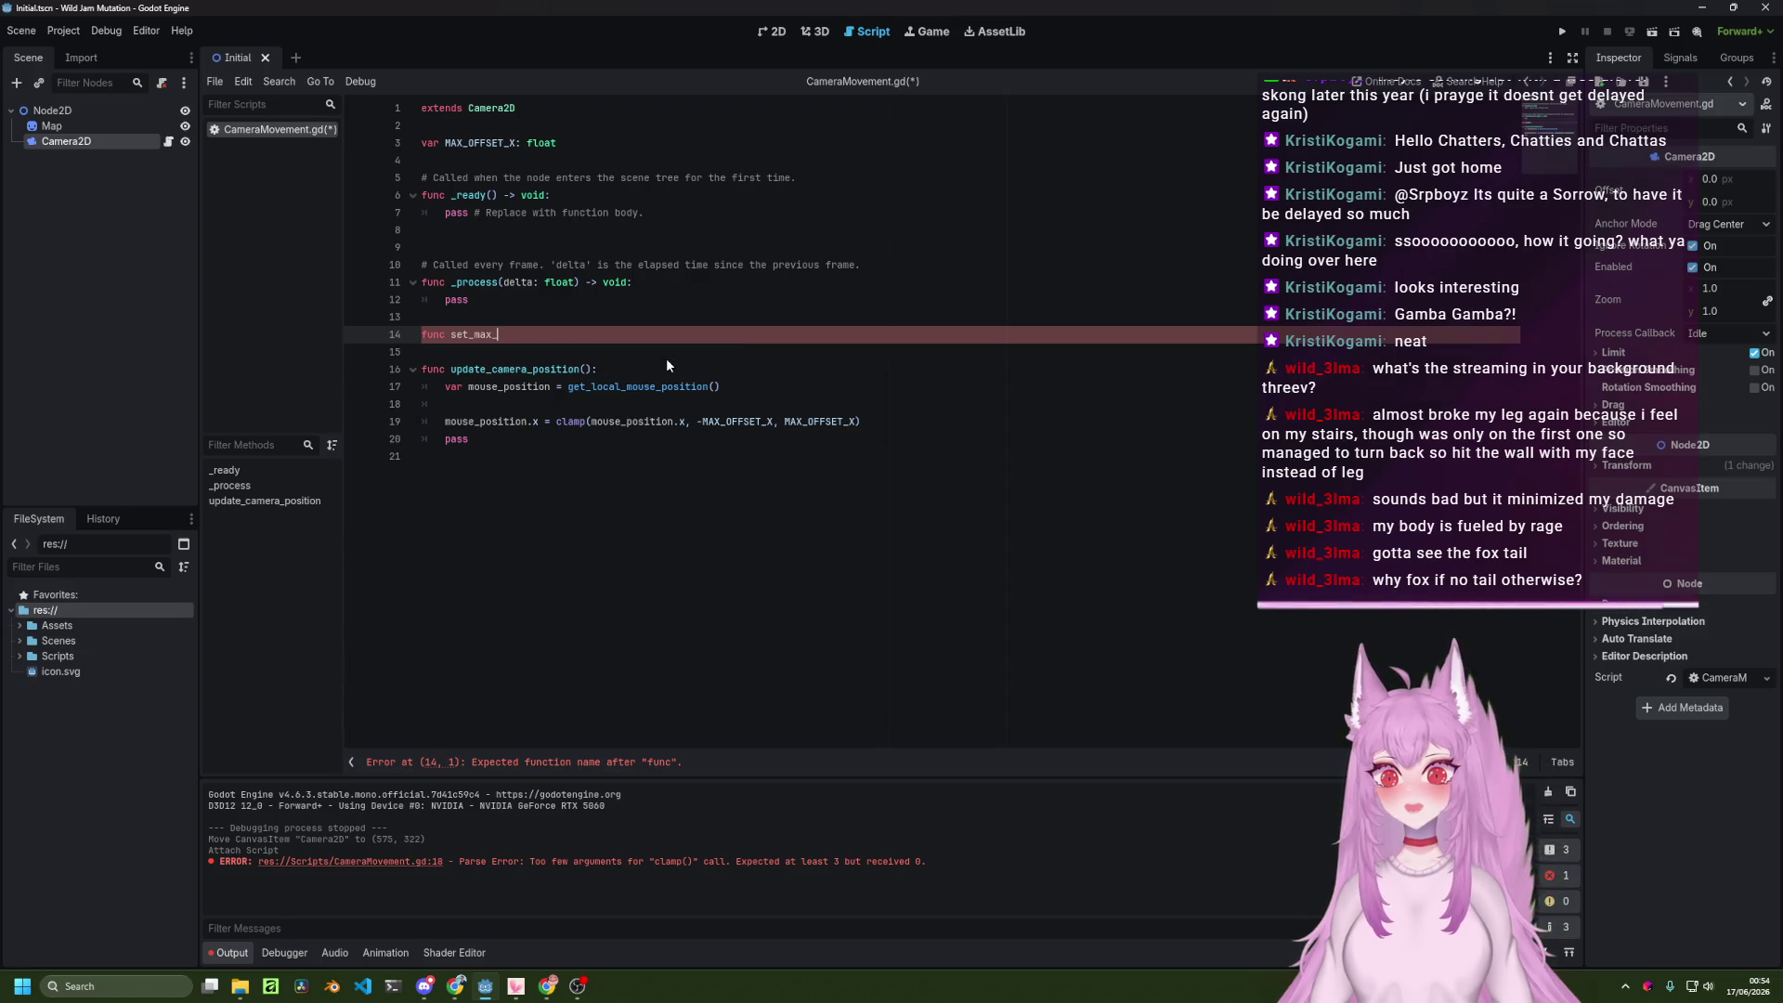
text(et()
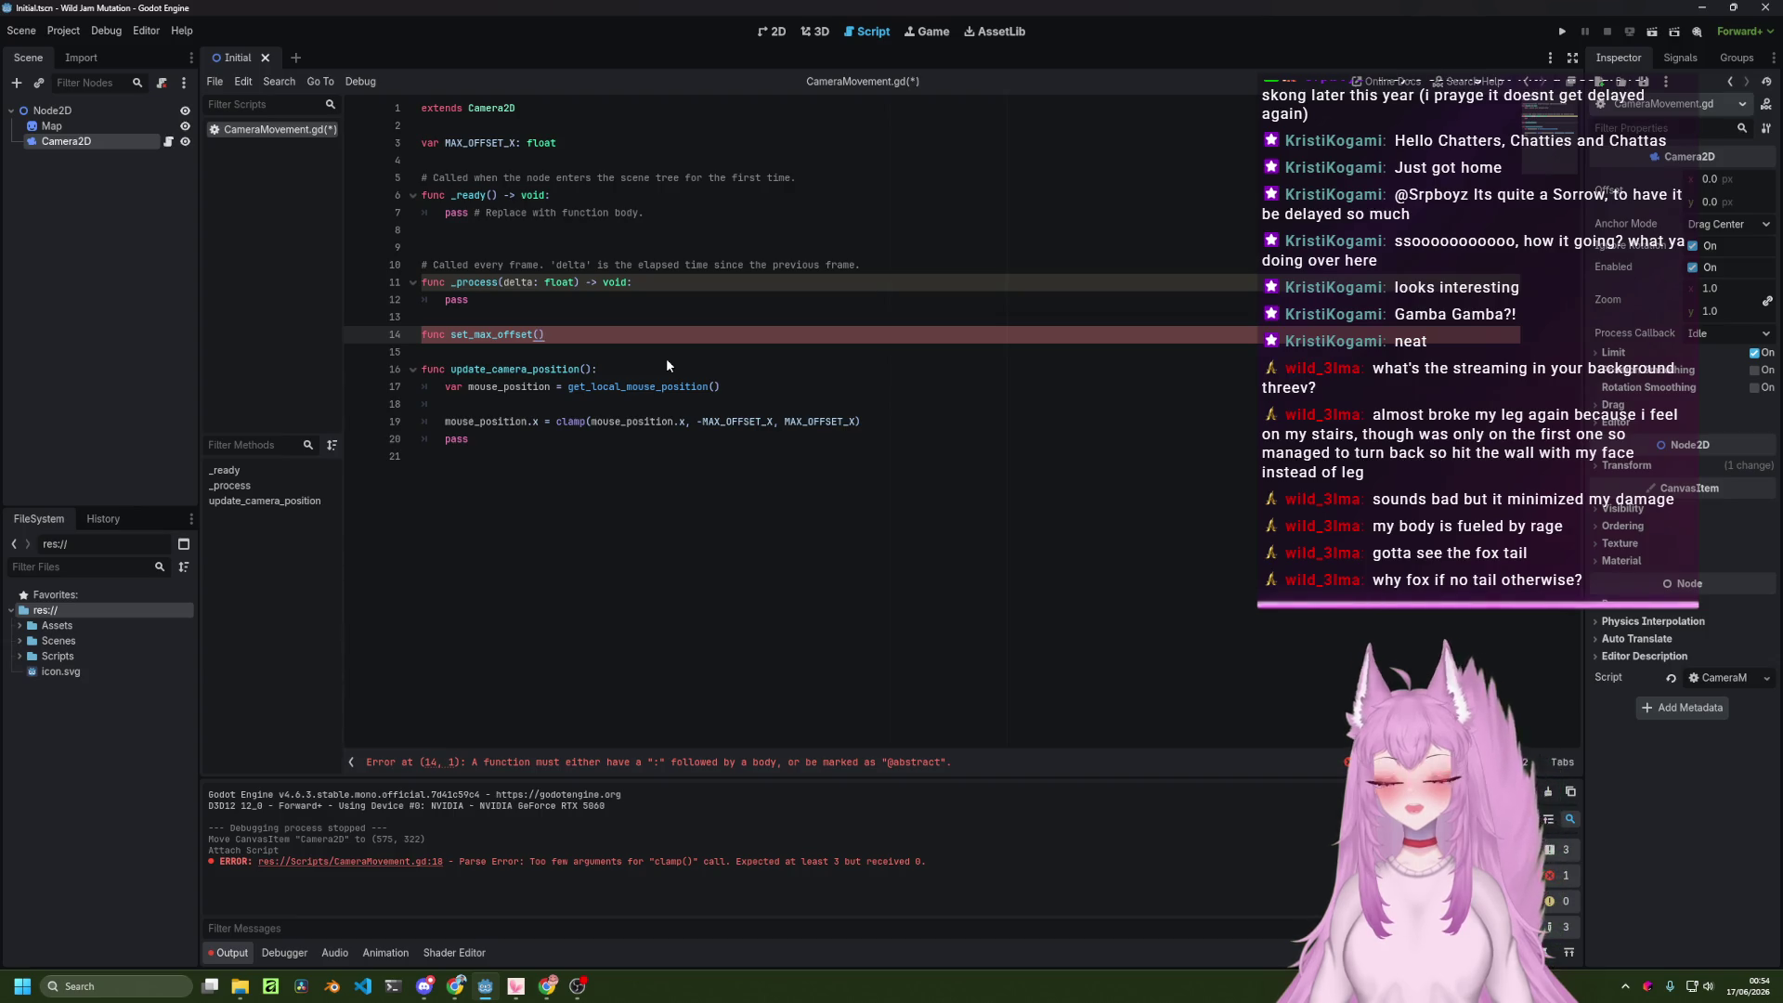
key(alt+Tab)
key(alt+Tab)
text():)
key(Return)
text(var window)
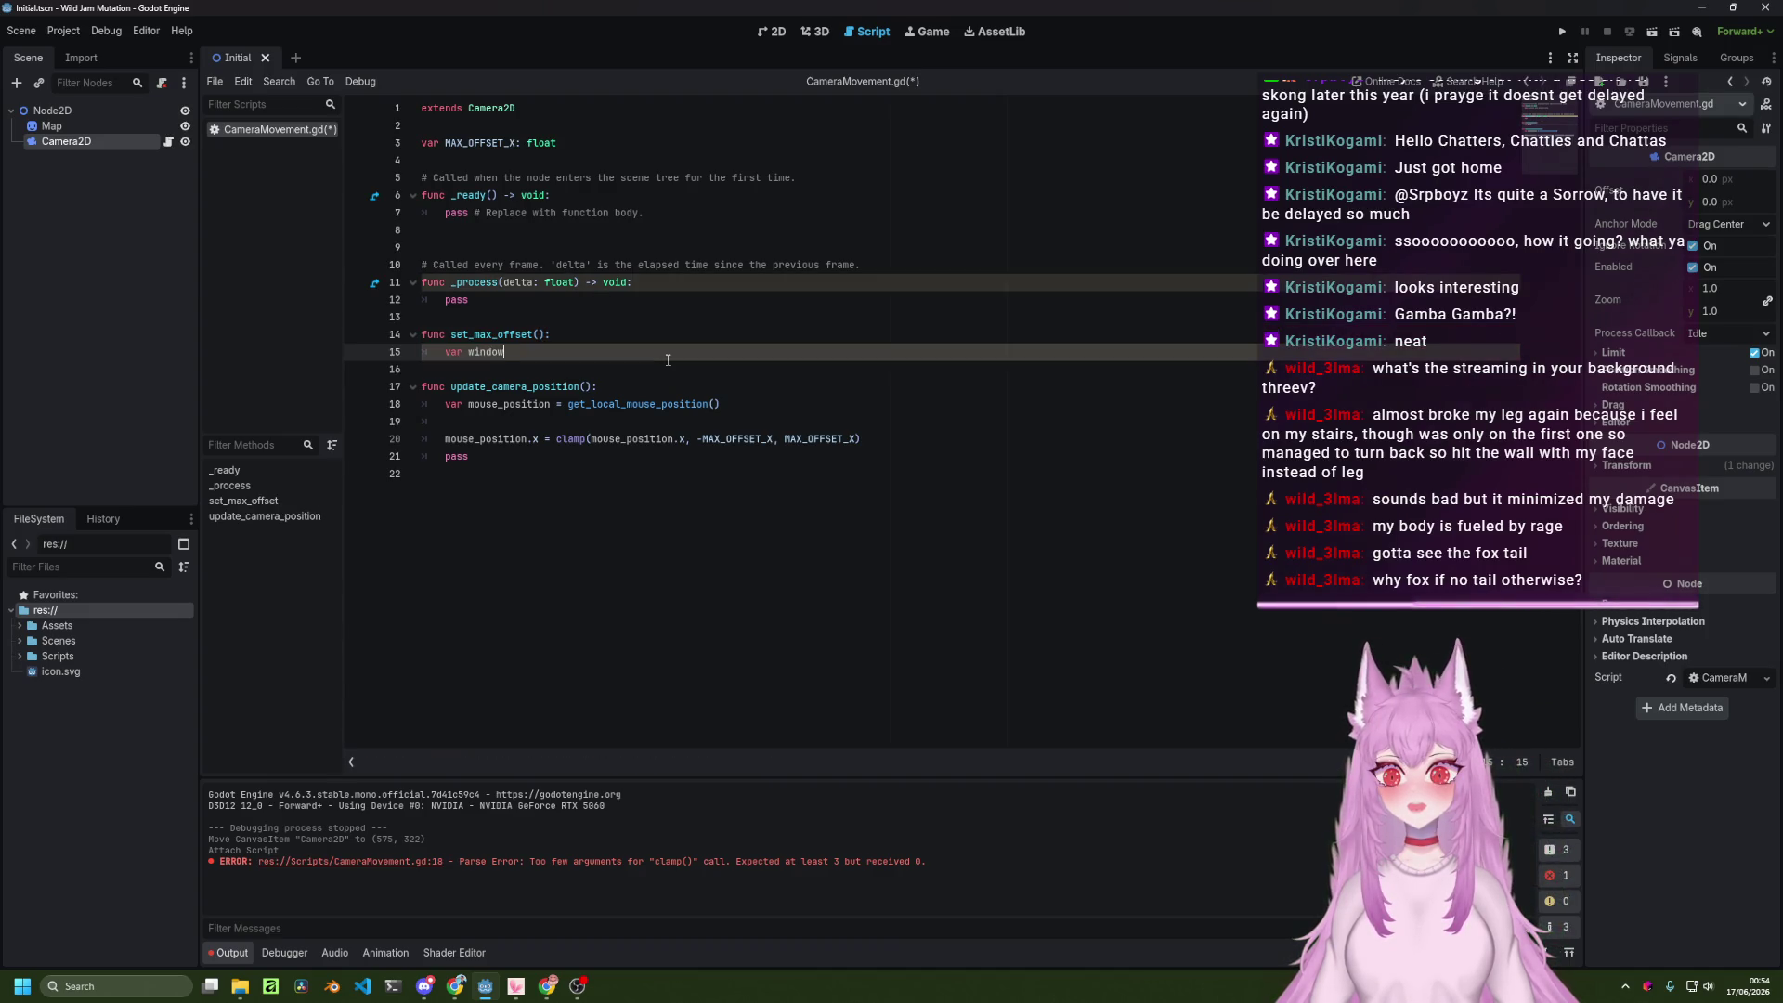
text(_z)
key(BackSpace)
text(size =)
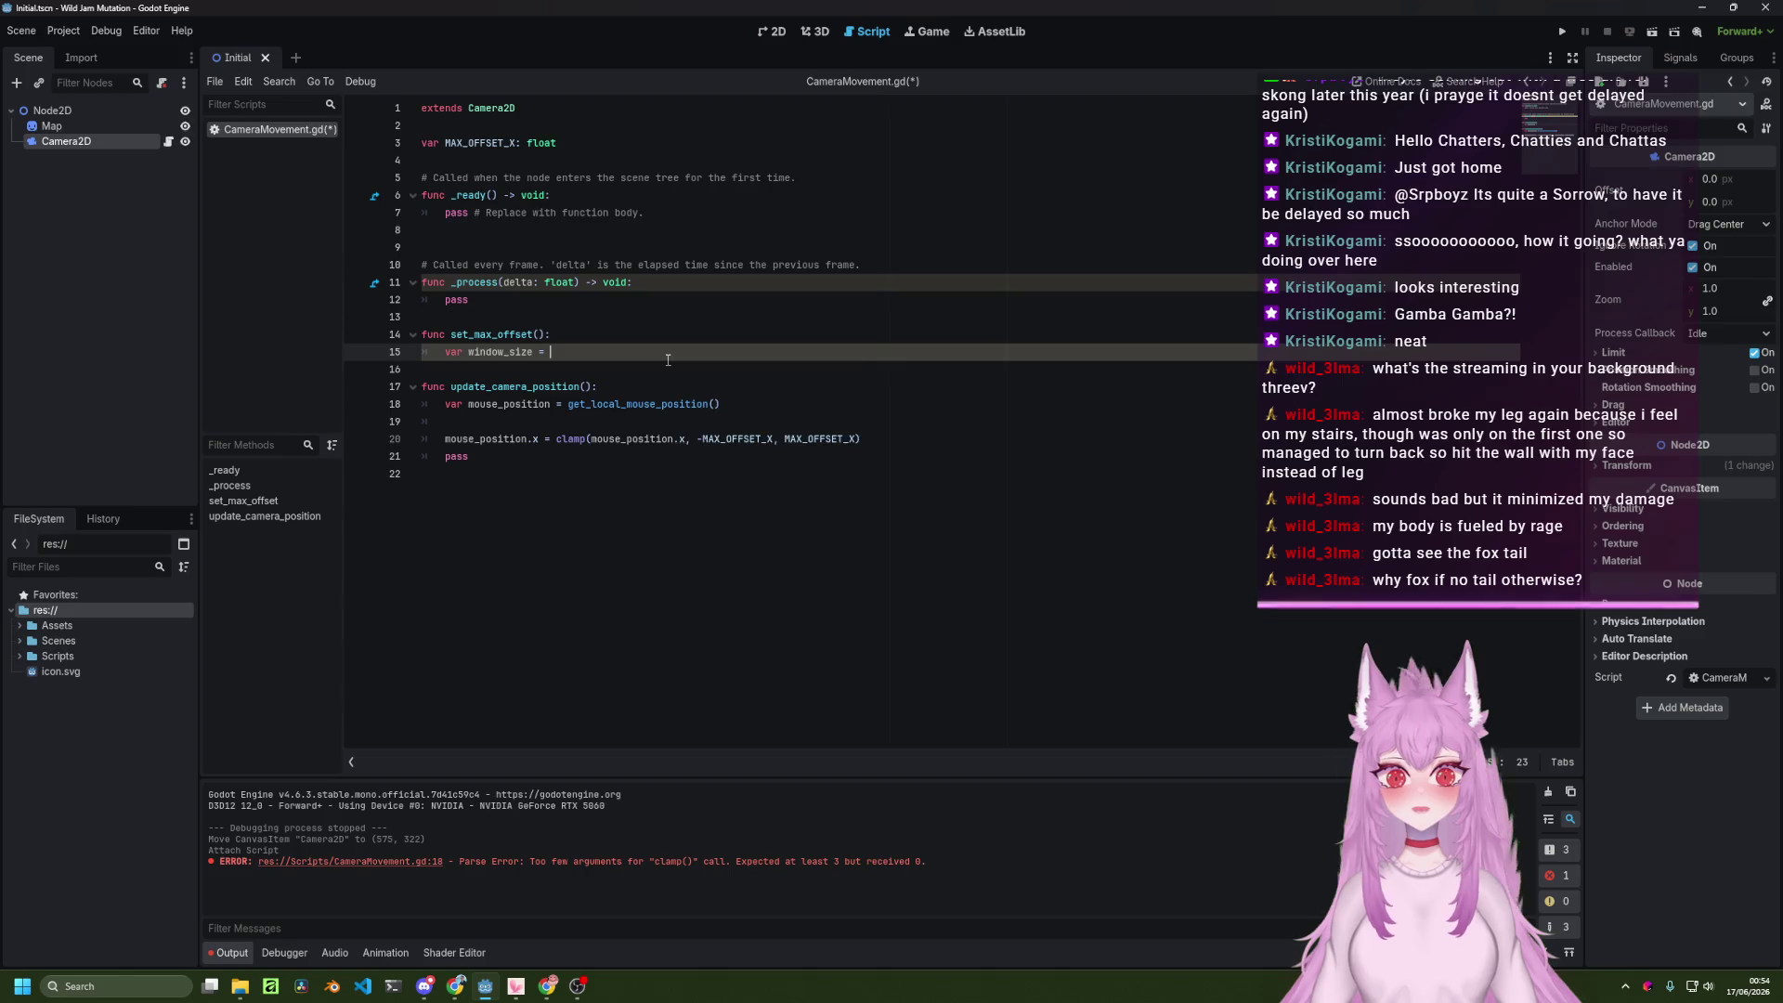
Assign get_viewport().size to window_size in set_max_offset.
key(alt+Tab)
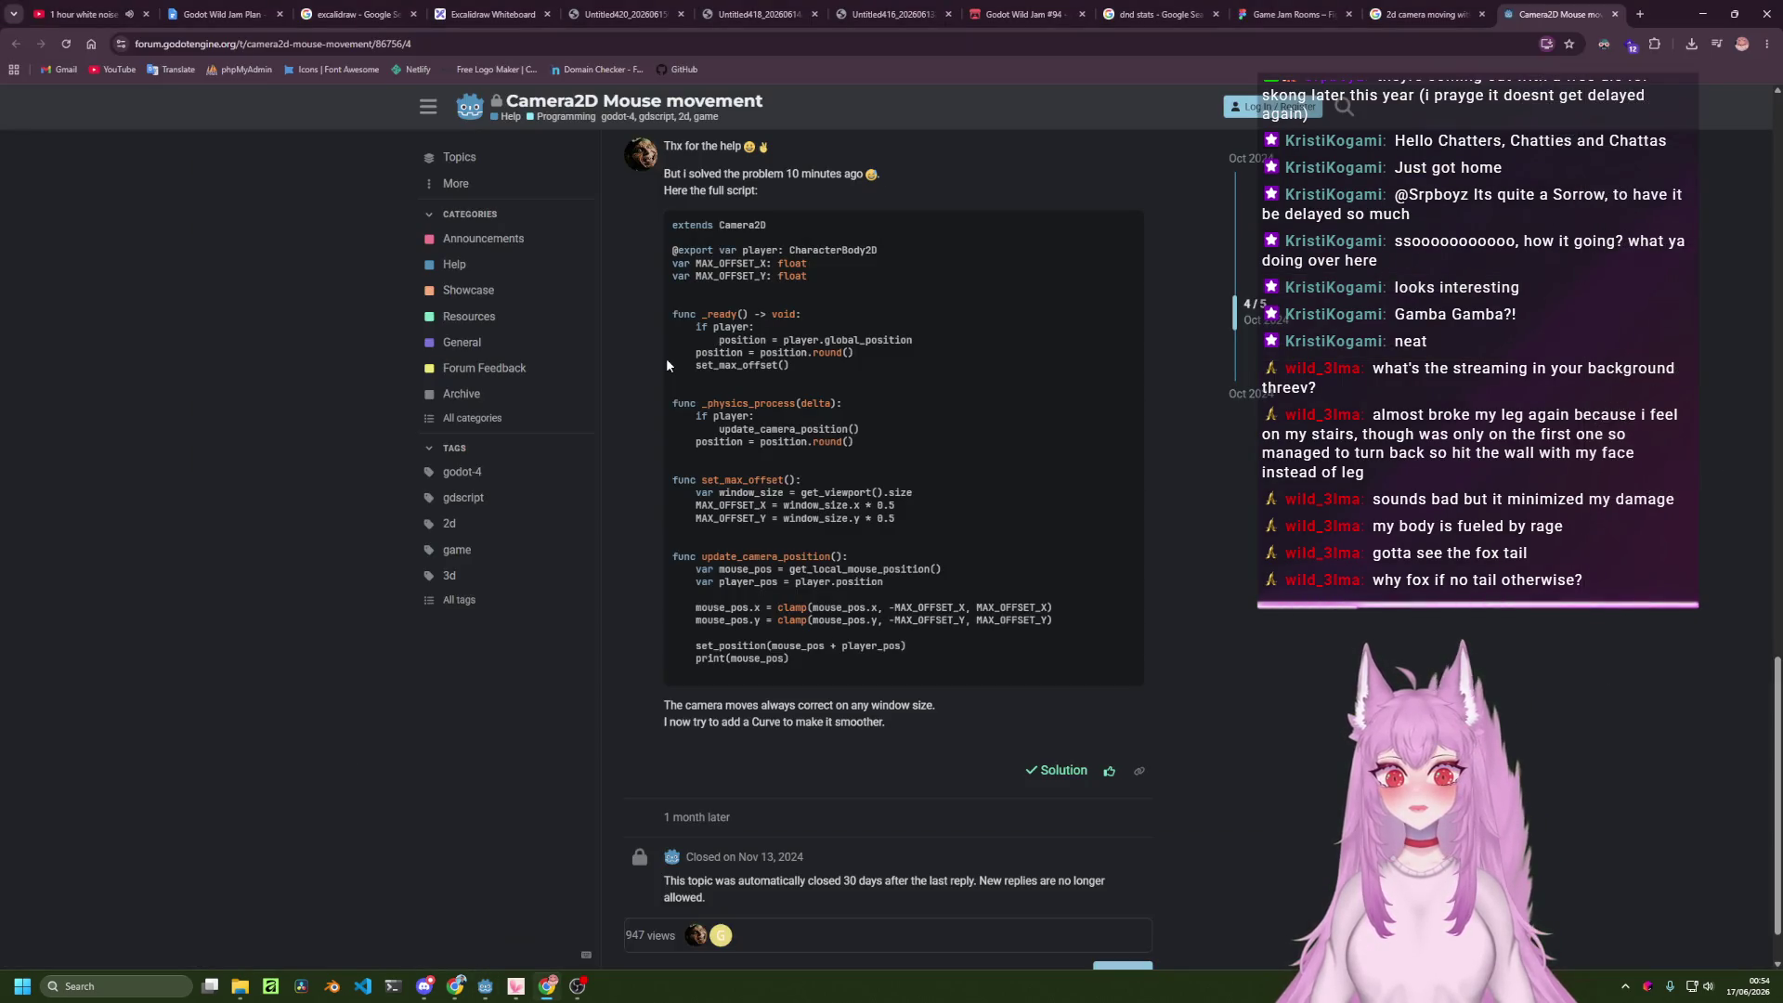
key(alt+Tab)
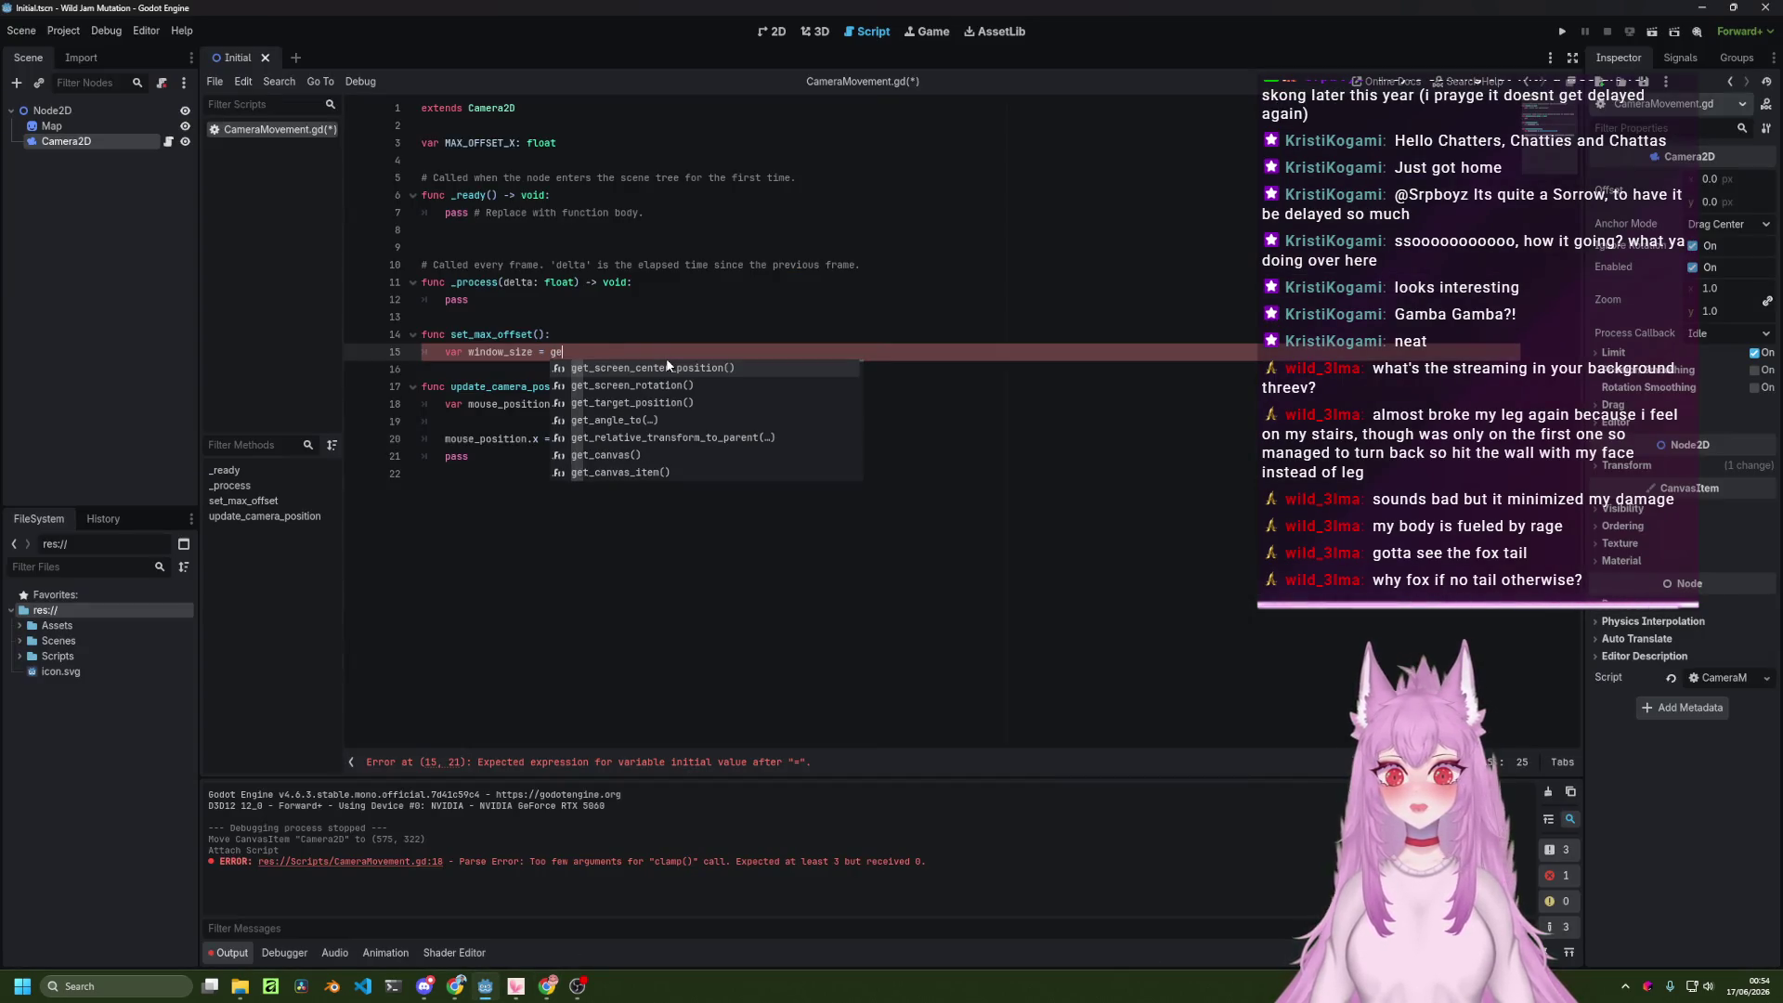
text(t_vi)
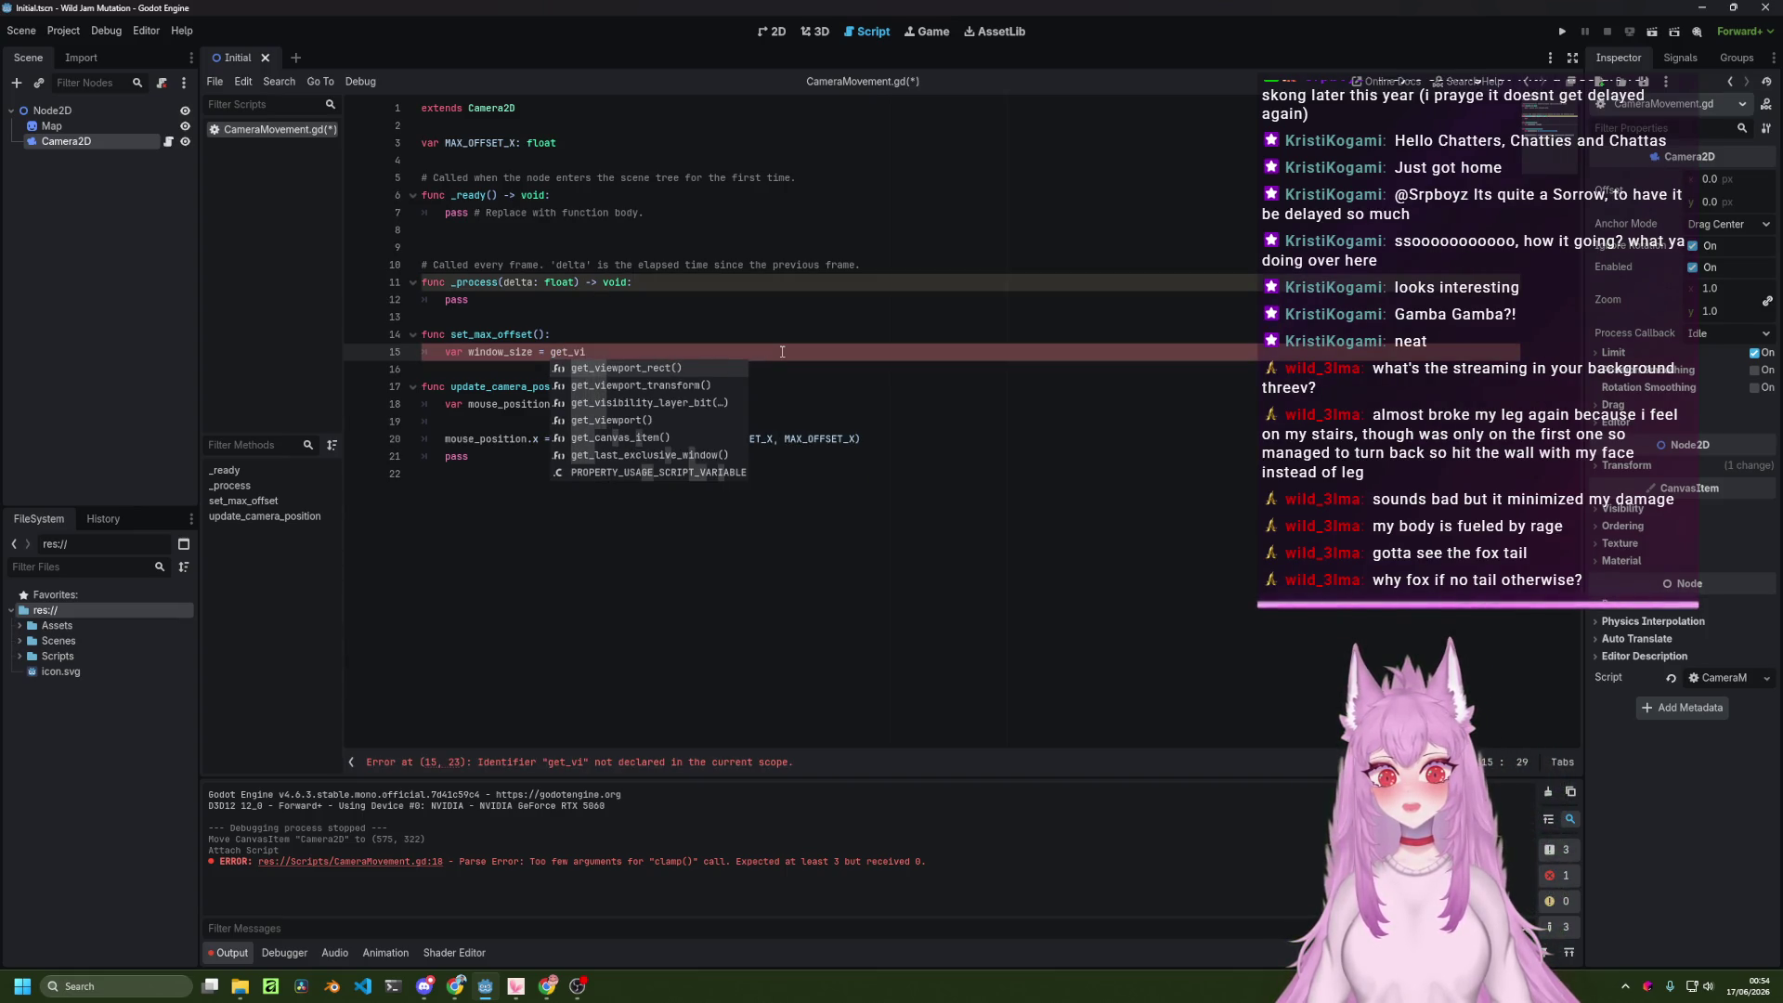
text(ew)
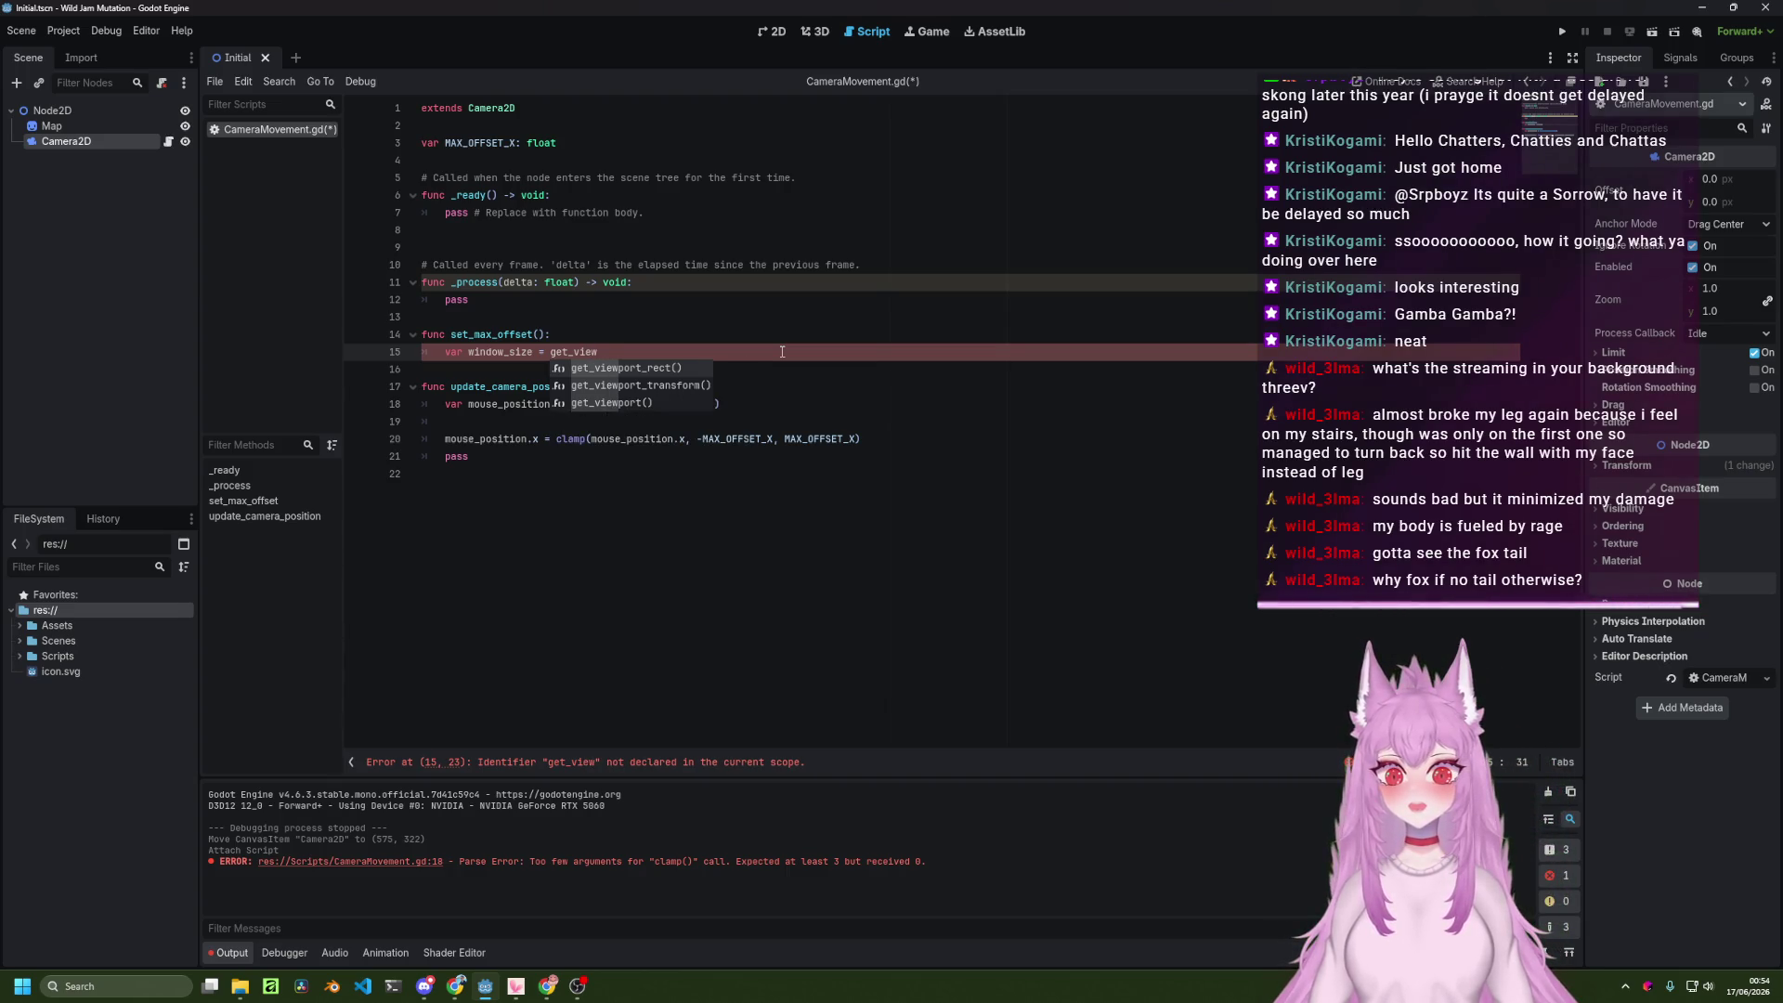
key(Down)
key(Down)
key(Return)
text(.siz)
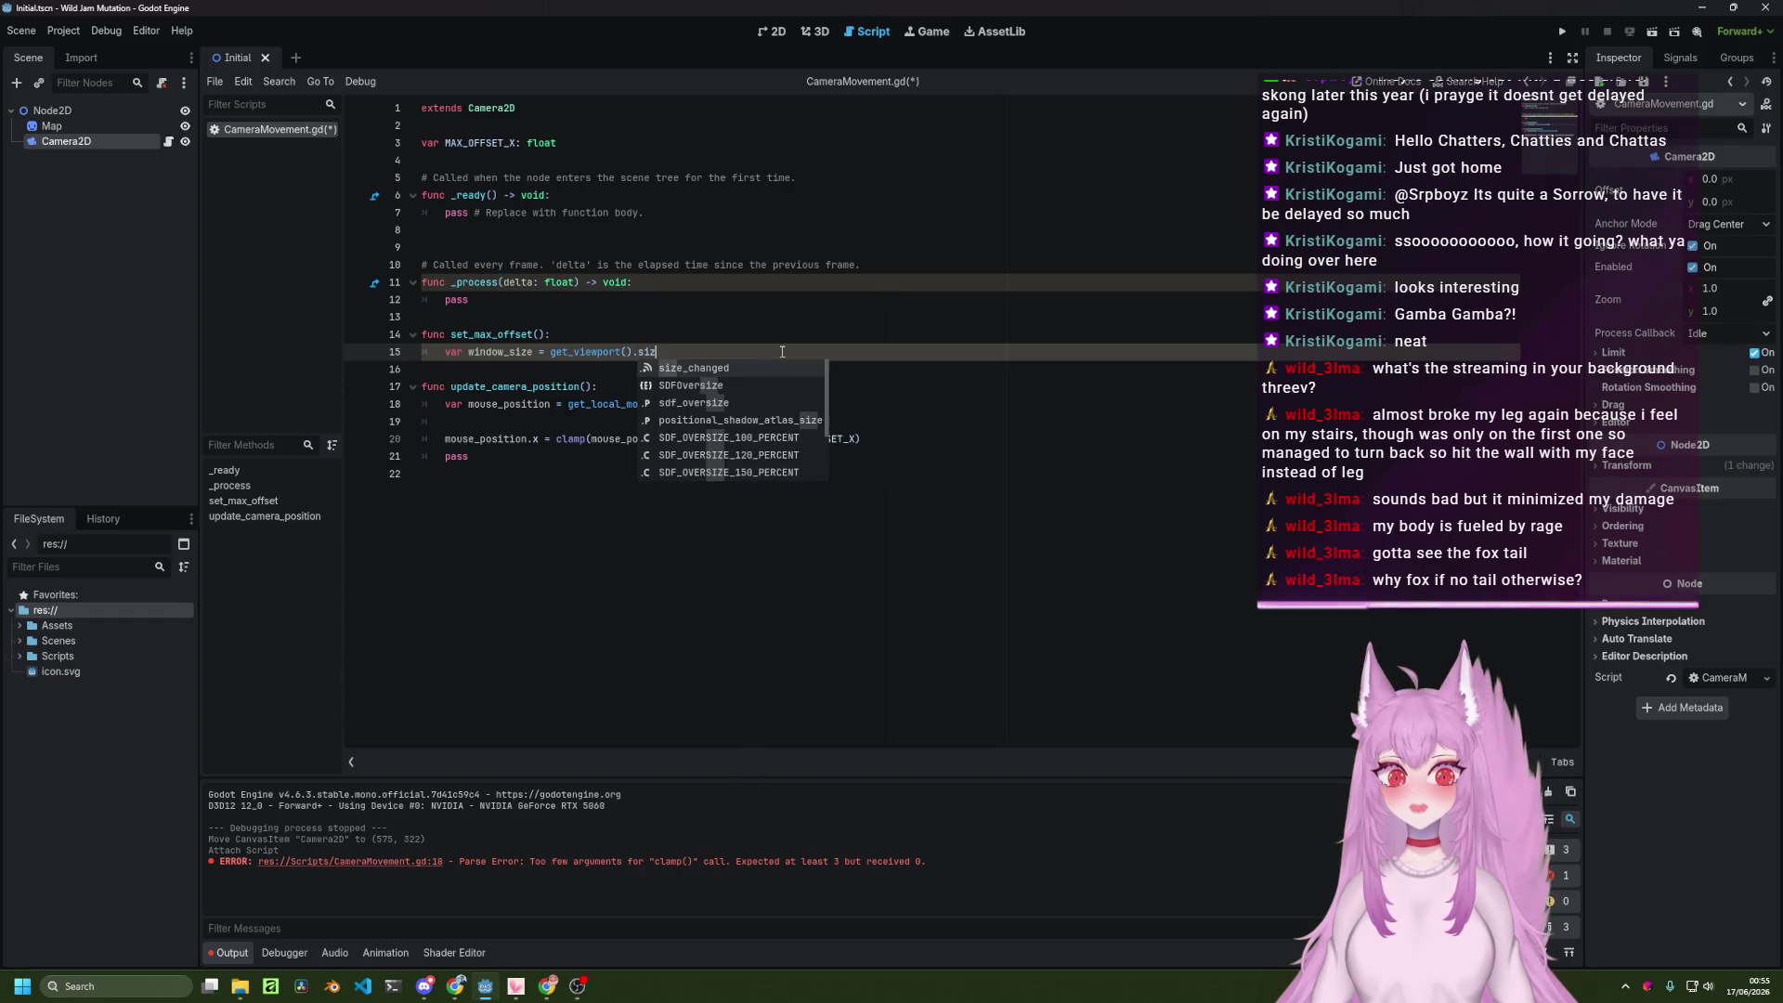
key(alt+Tab)
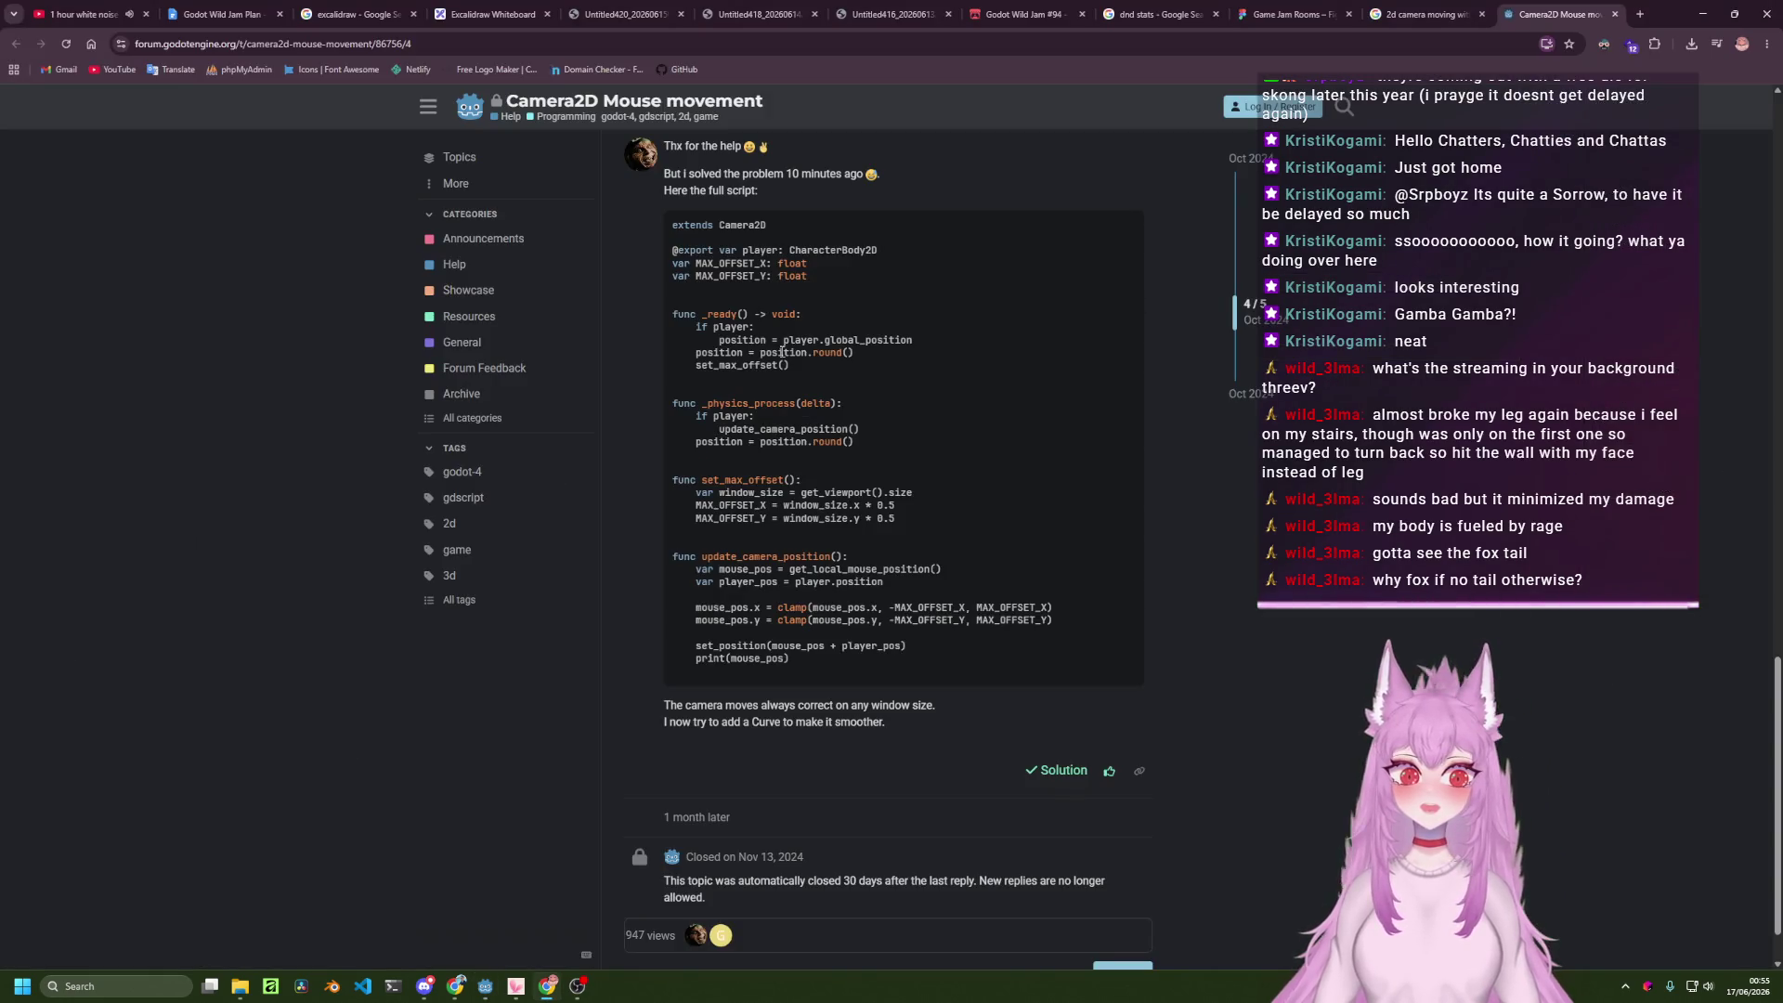
key(alt+Tab)
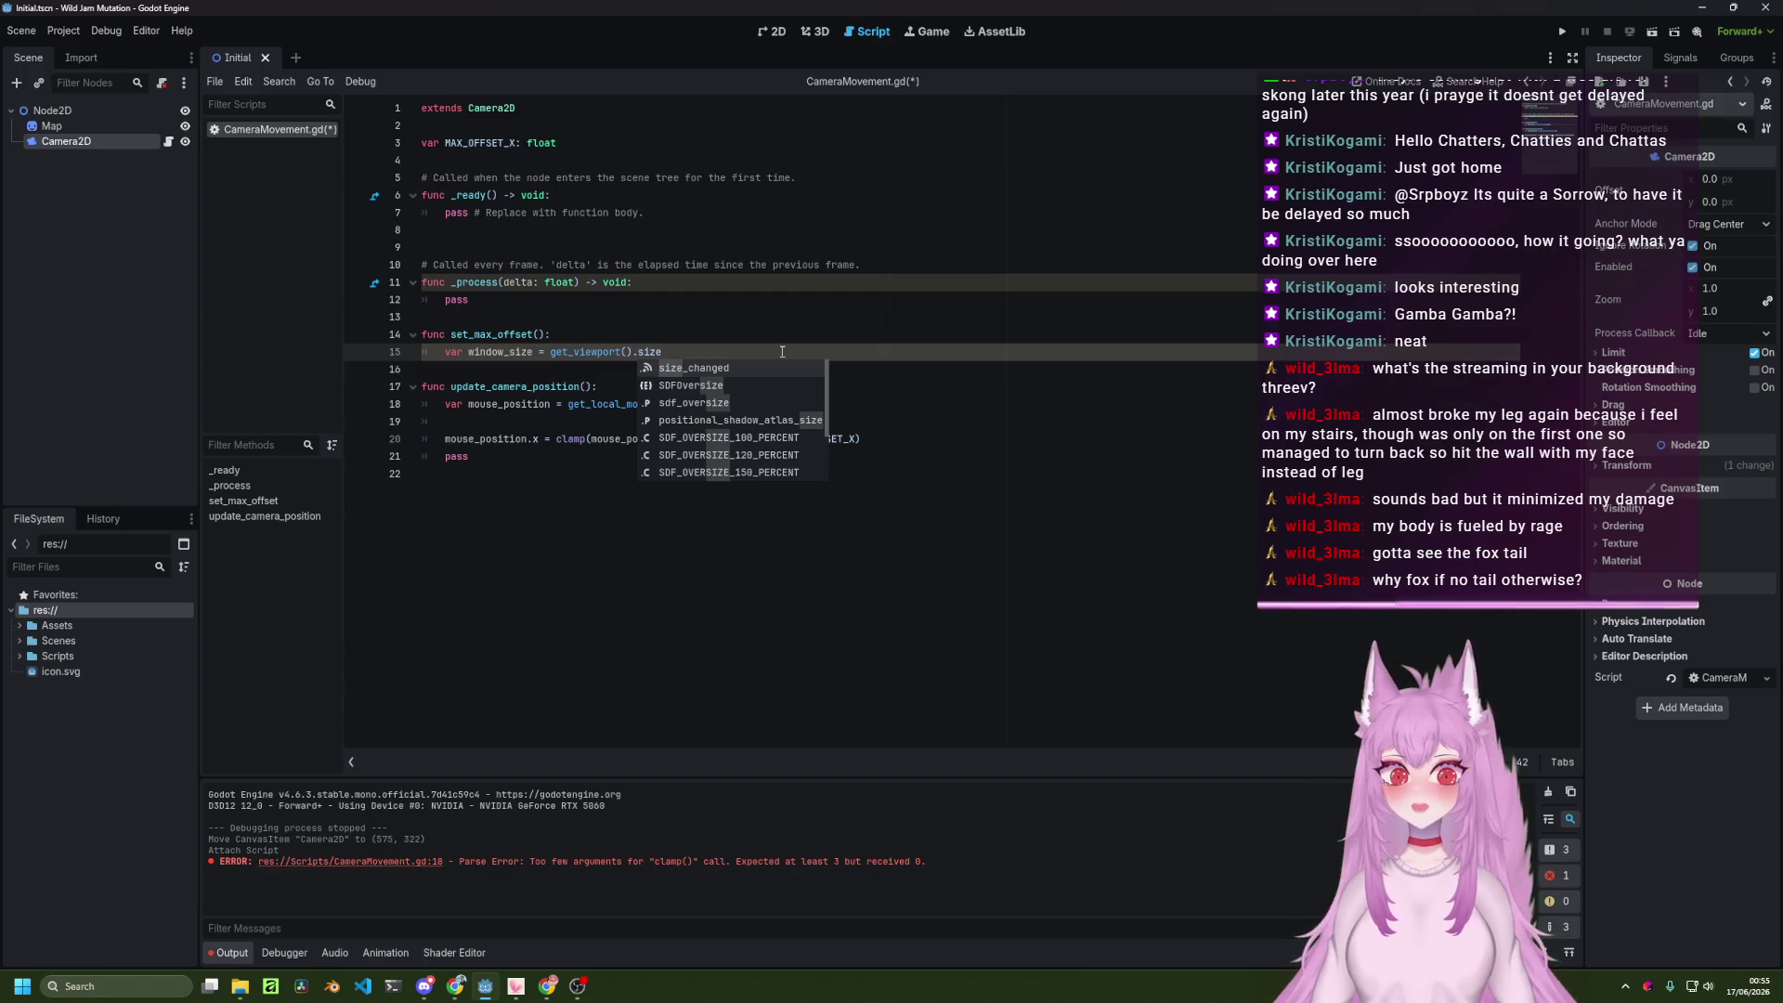
key(Escape)
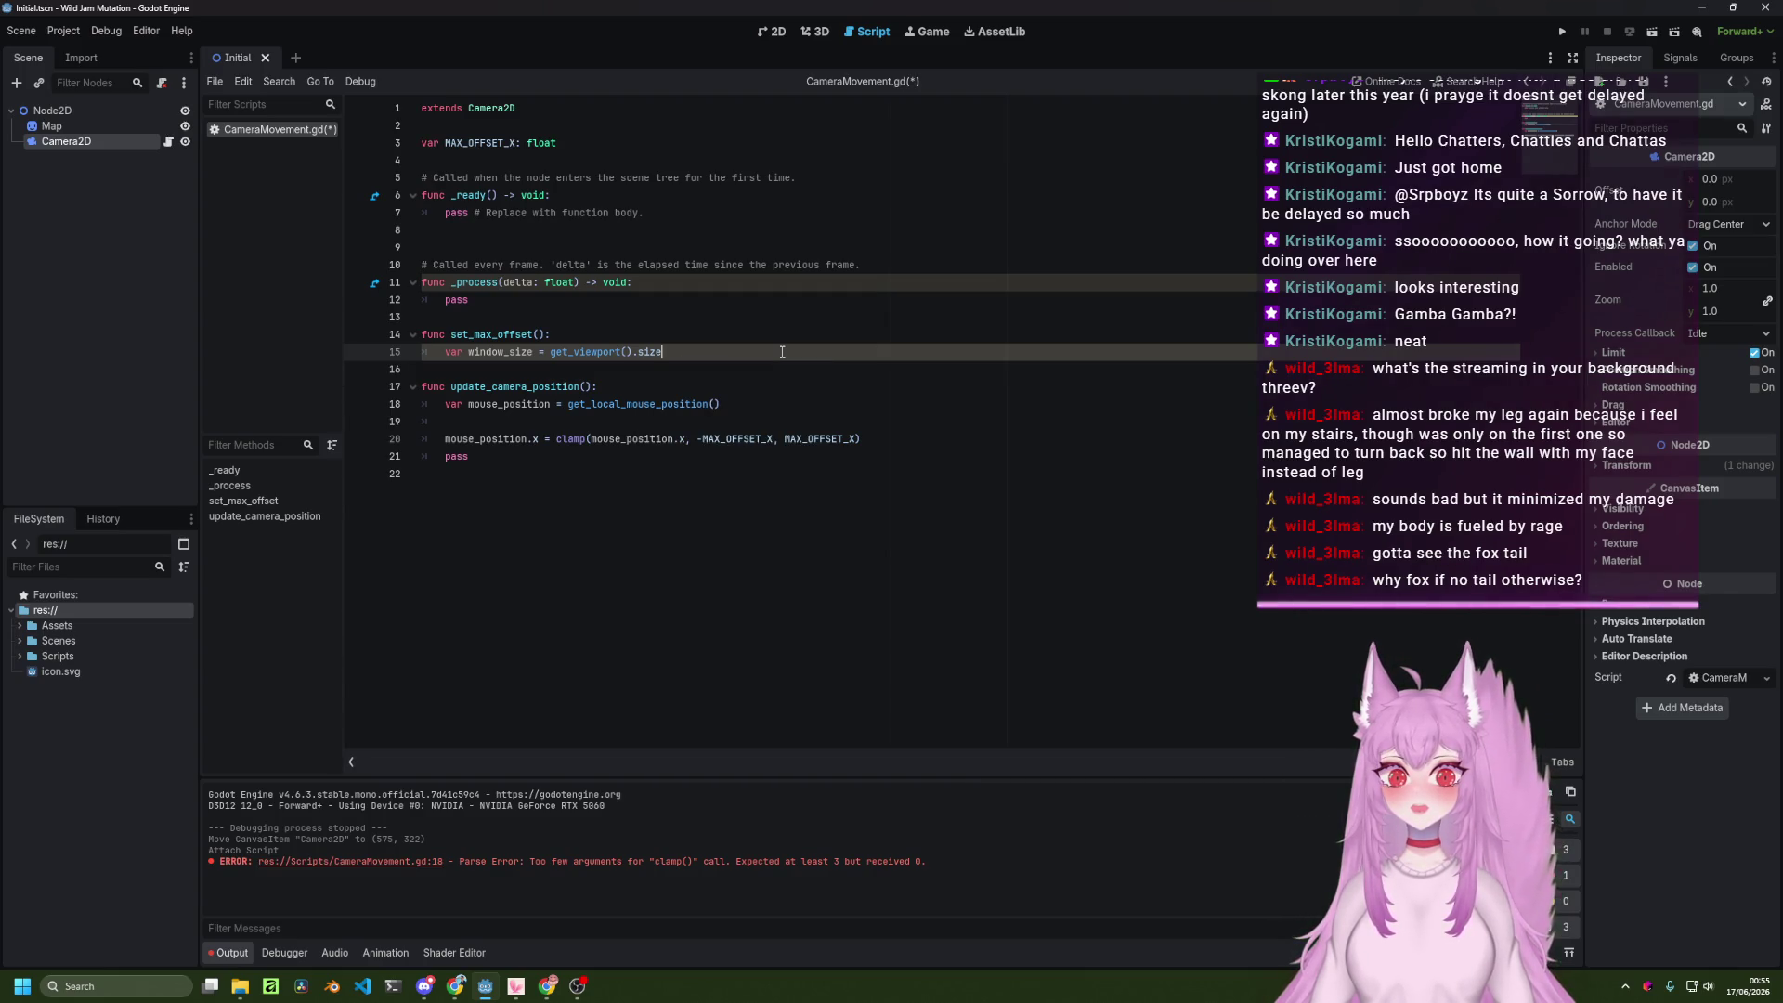
Add MAX_OFFSET_X = window_size.x * 0.5 on the next line and save the script.
key(Down)
key(alt+Tab)
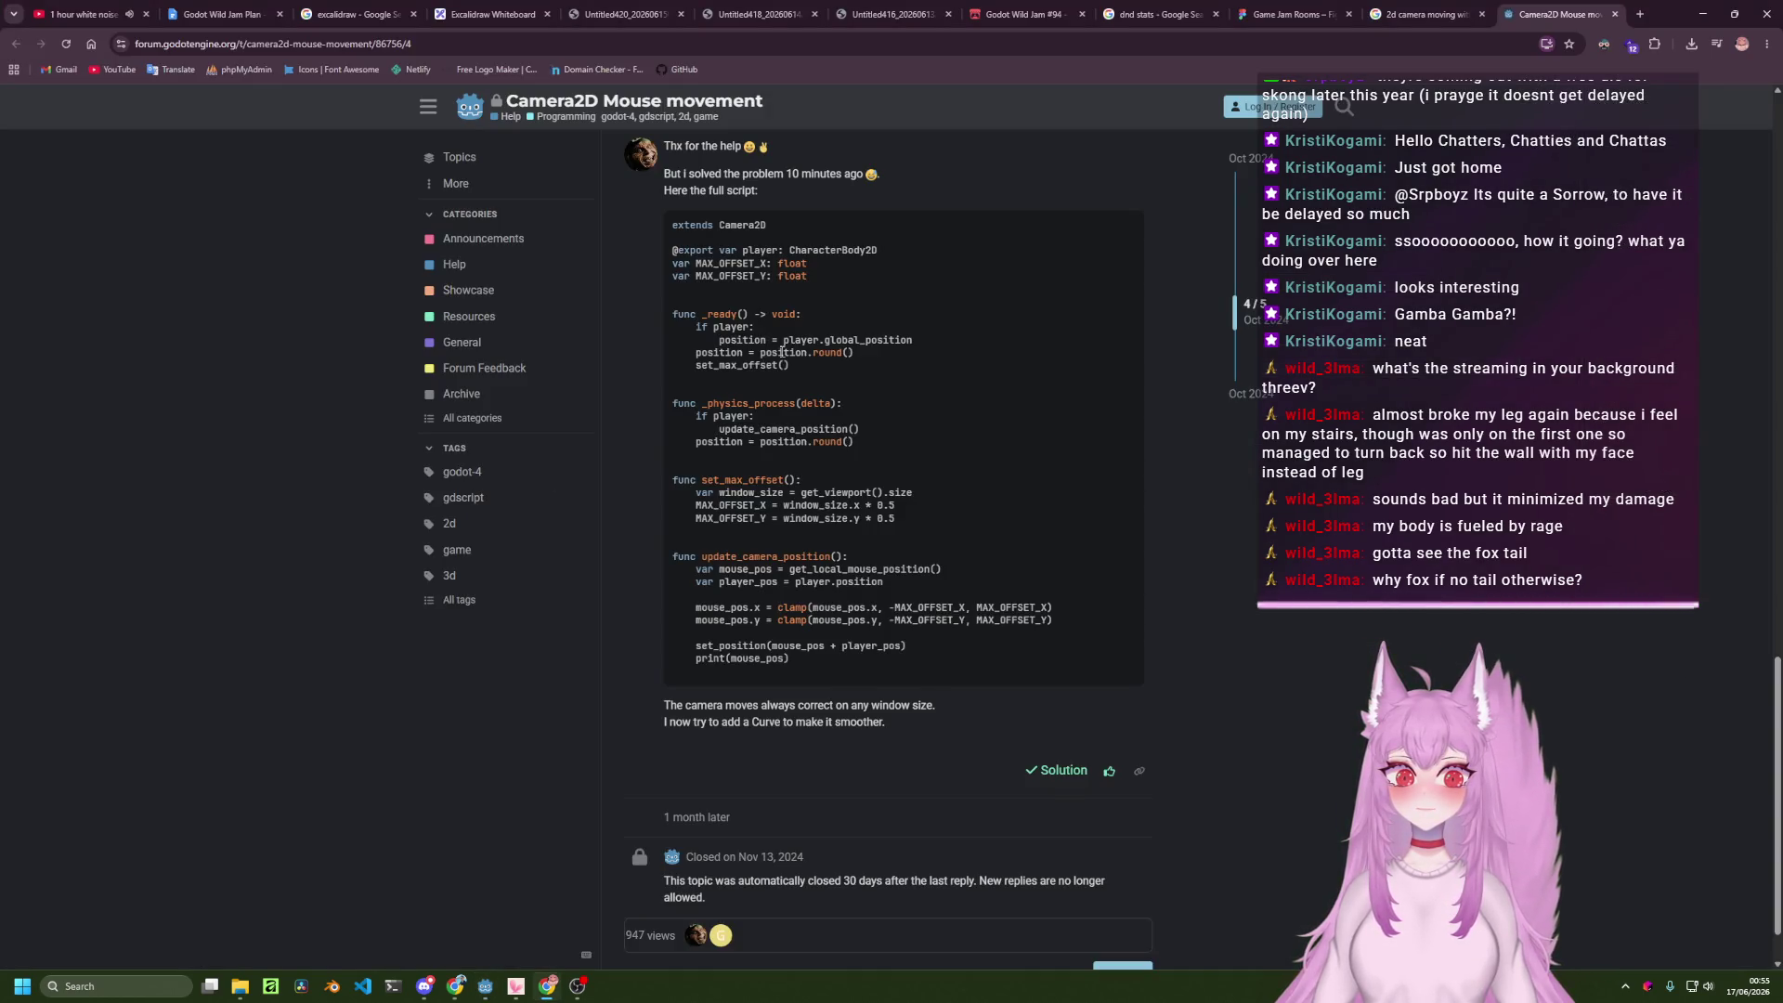
key(alt+Tab)
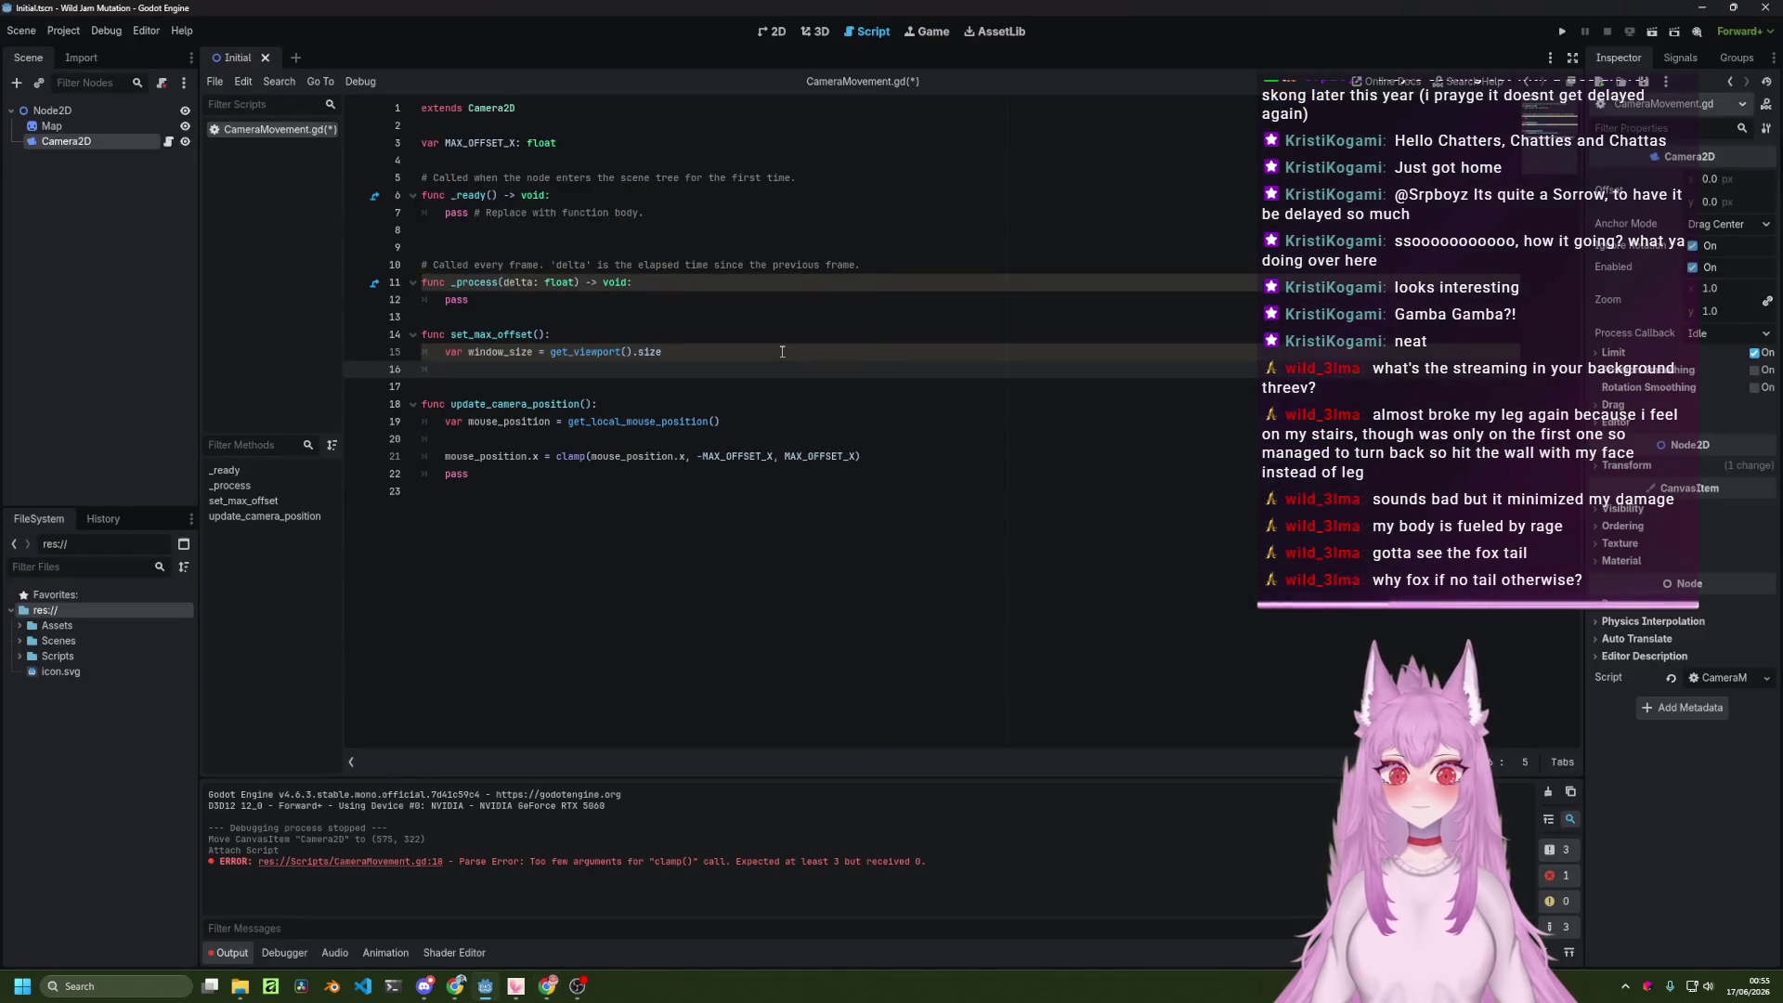
key(Return)
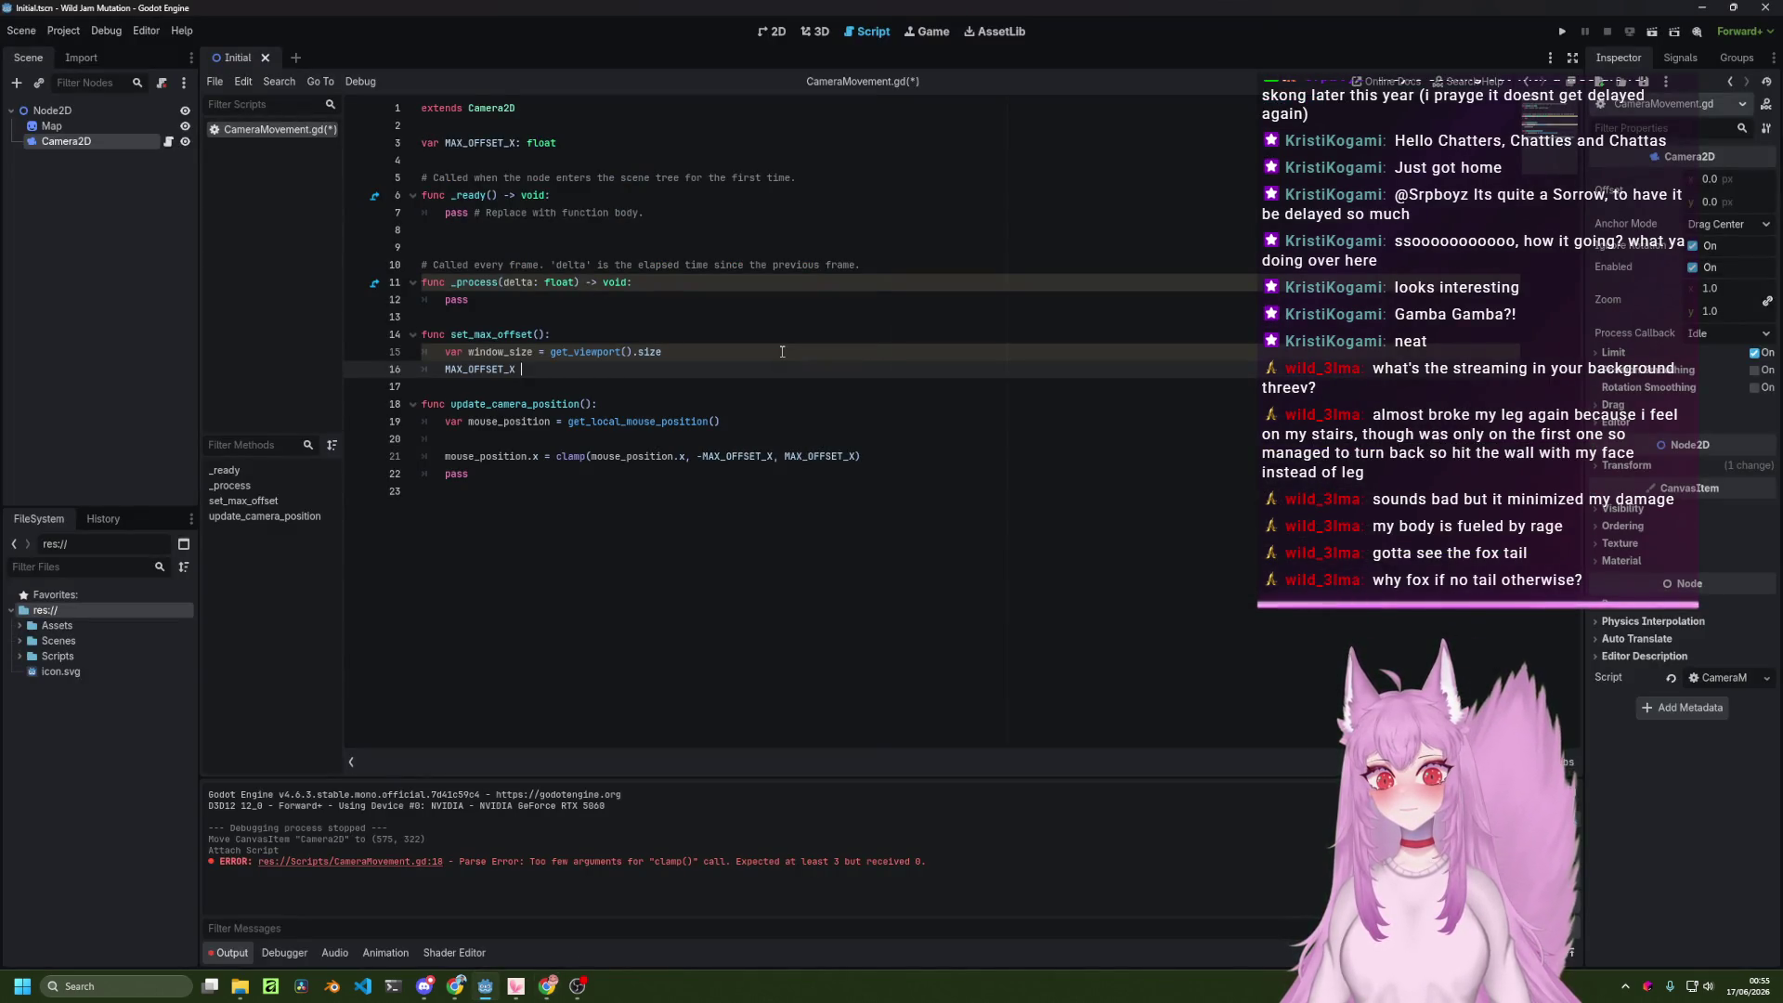
key(alt+Tab)
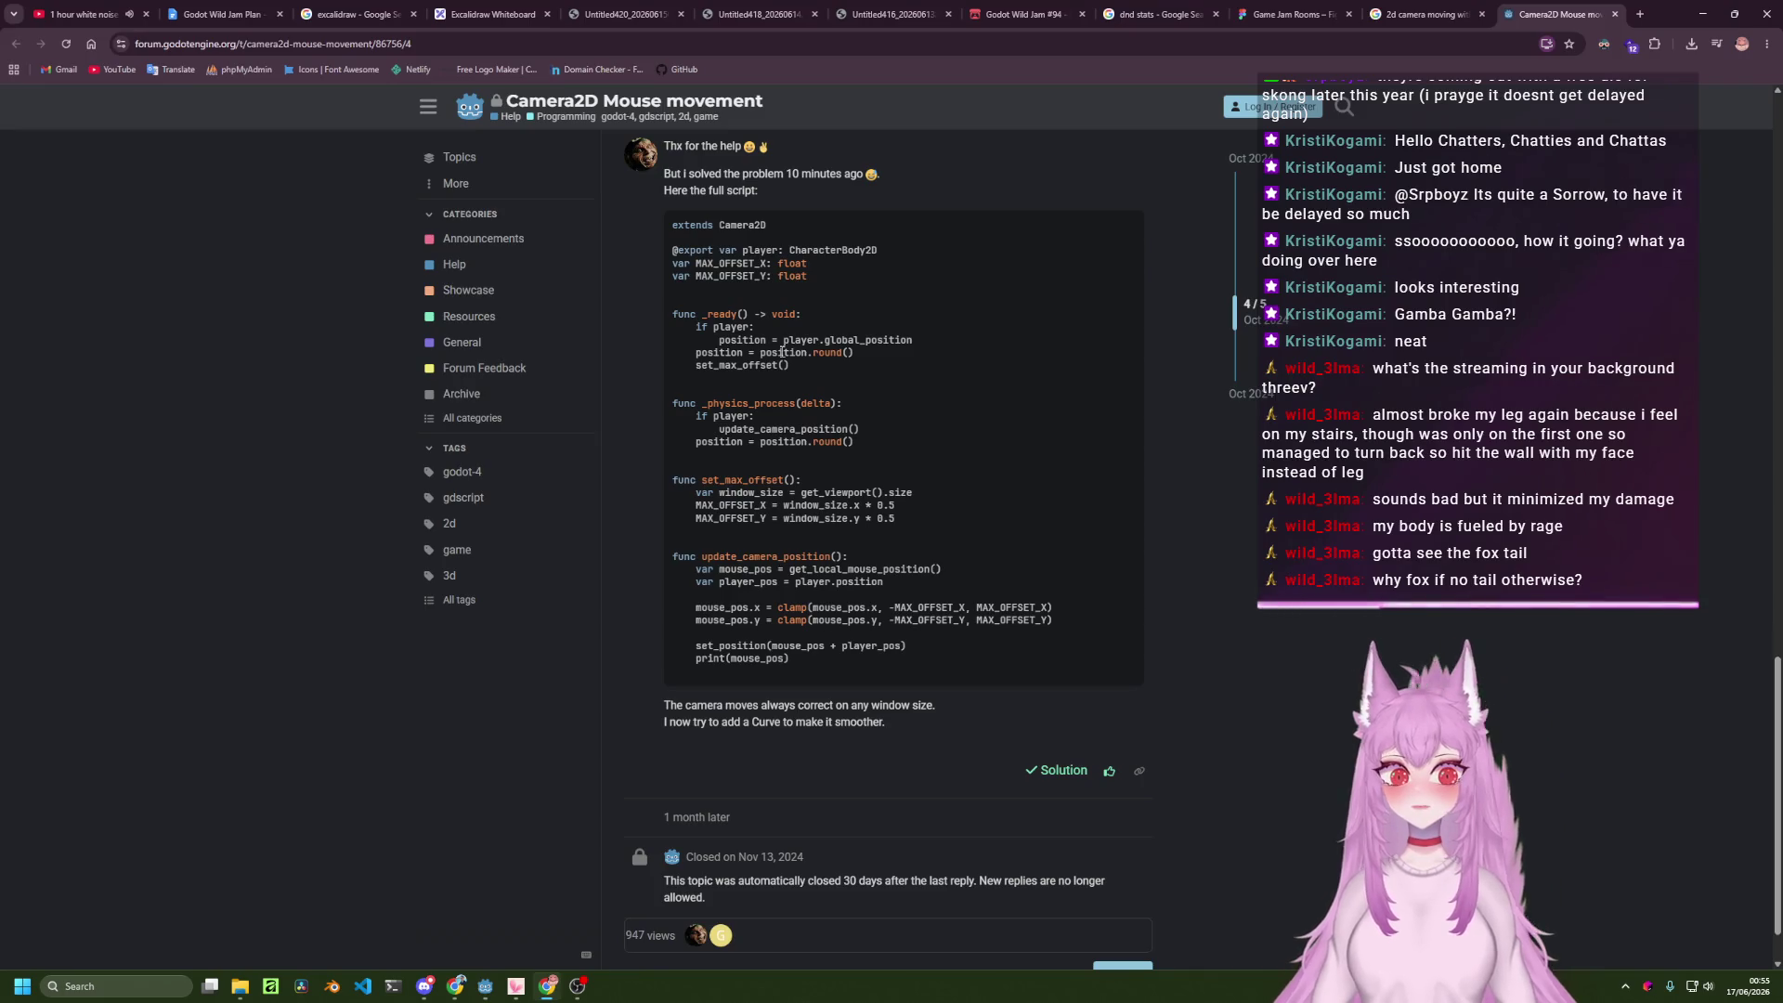
key(alt+Tab)
text(= win)
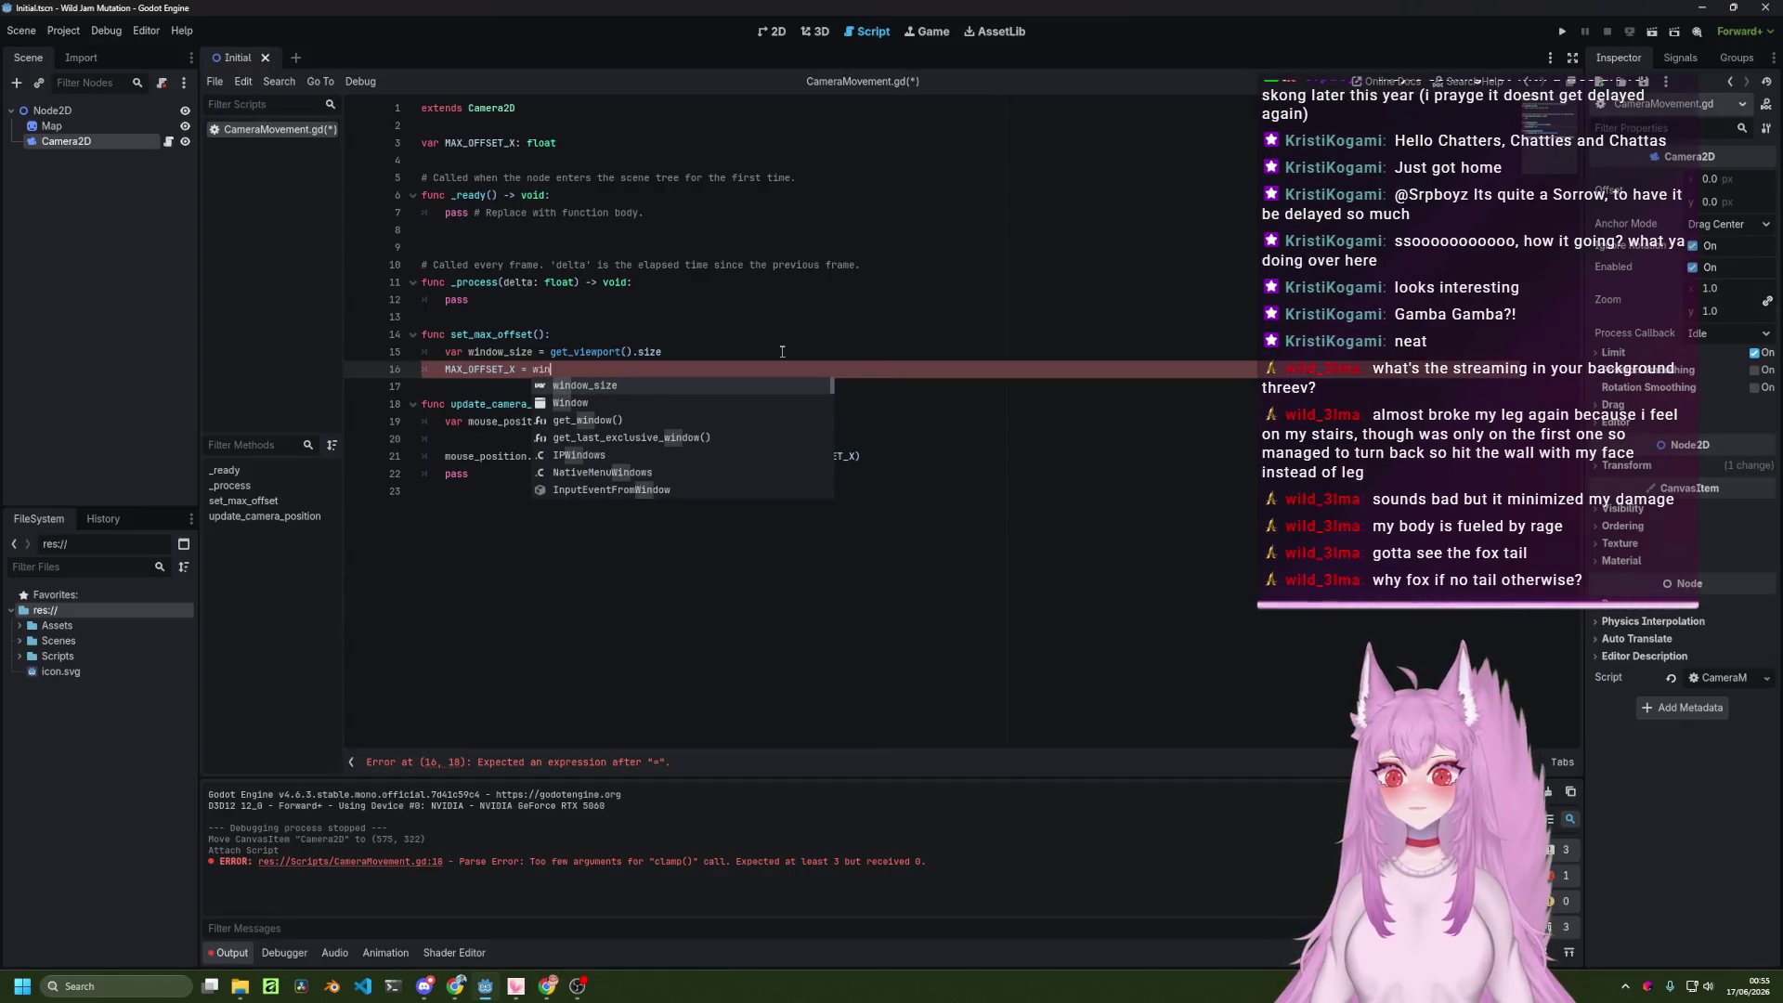
key(Return)
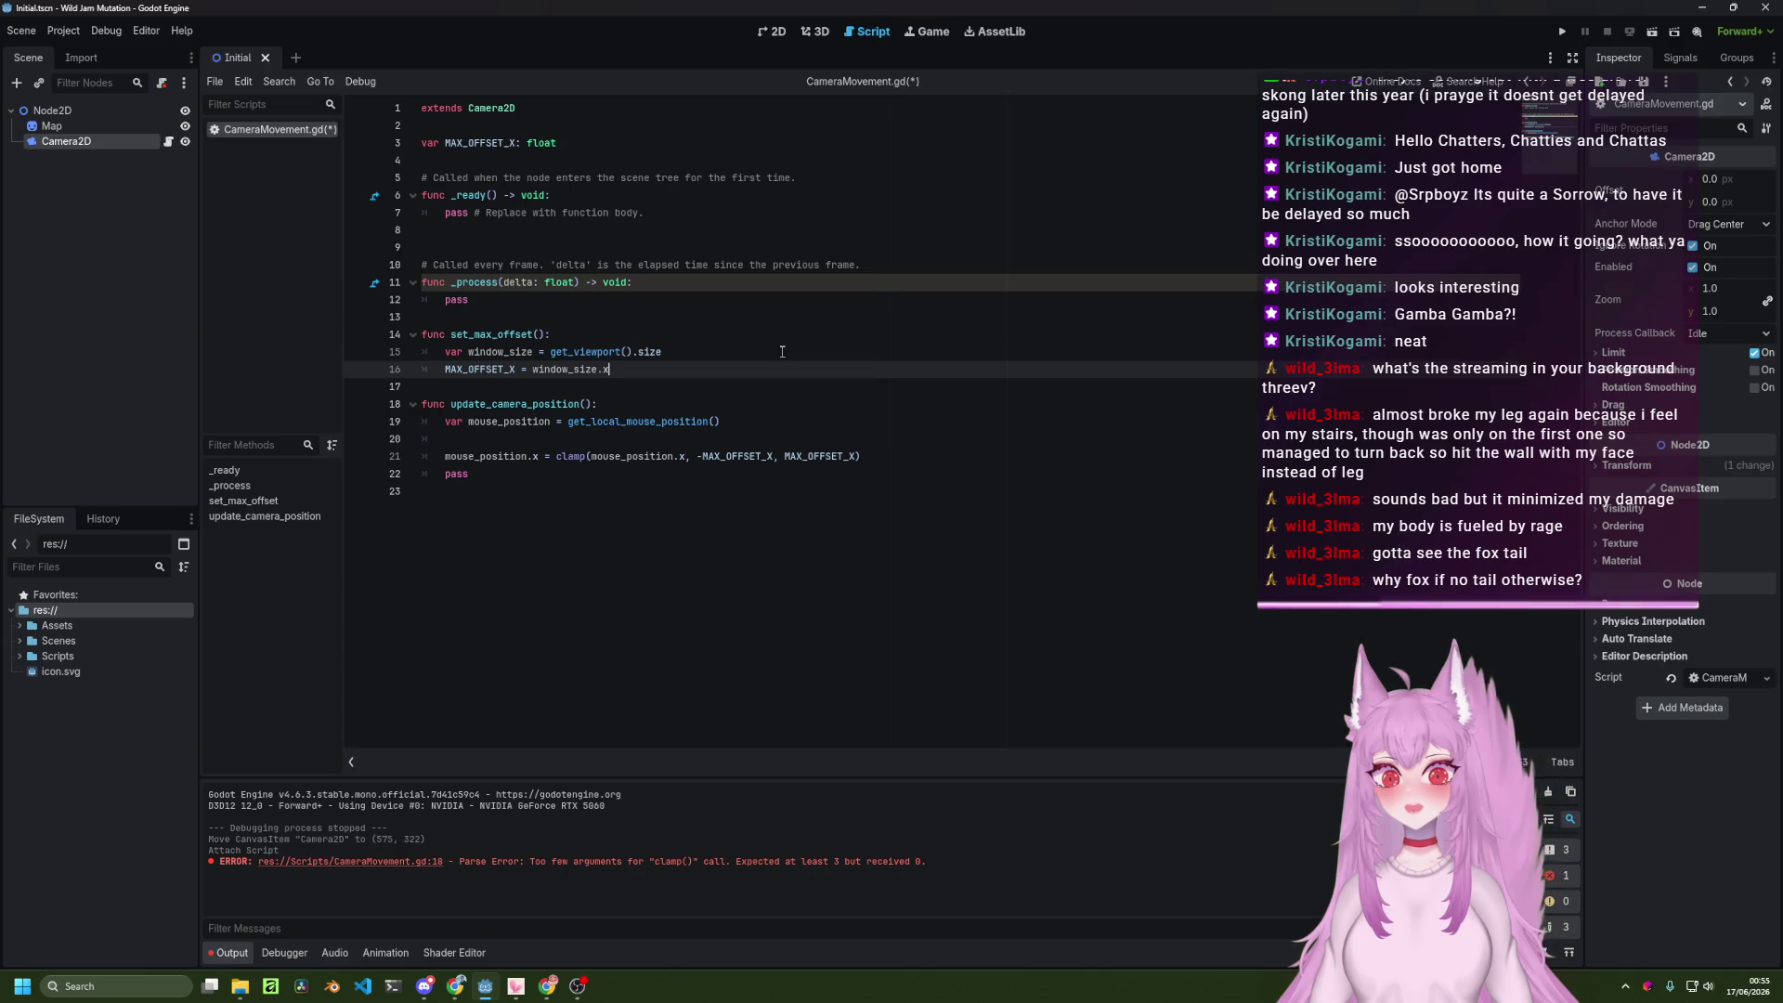
key(alt+Tab)
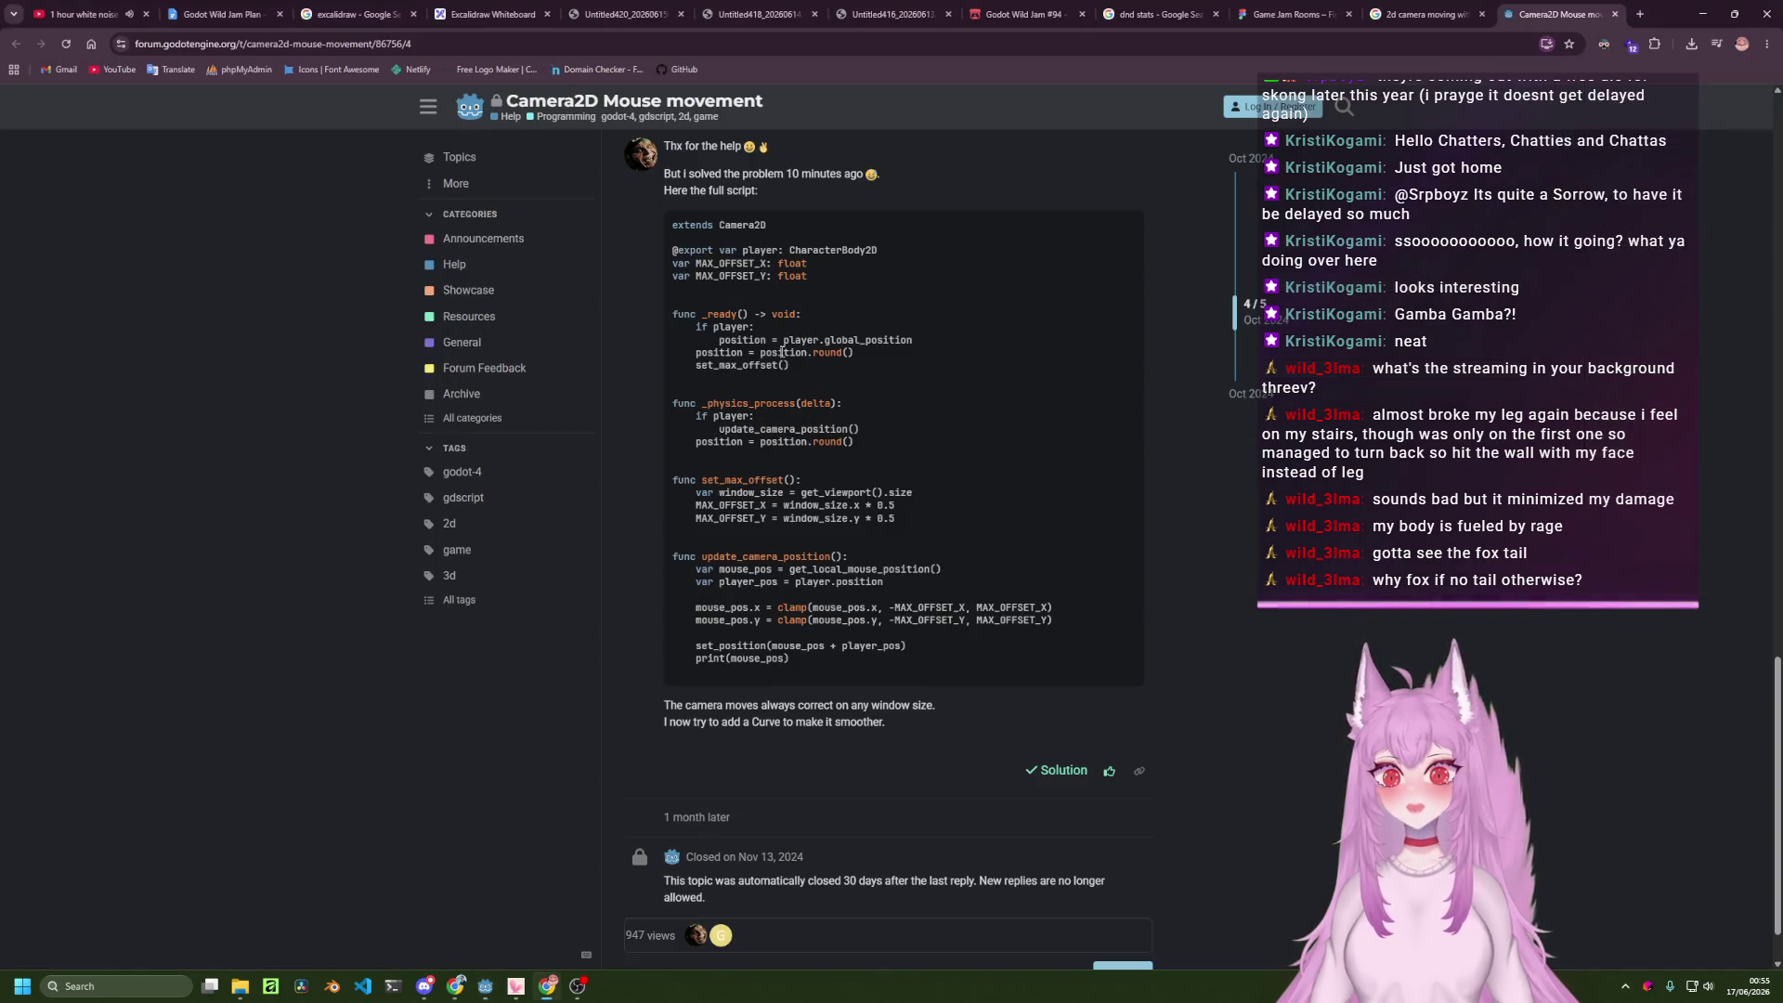
key(alt+Tab)
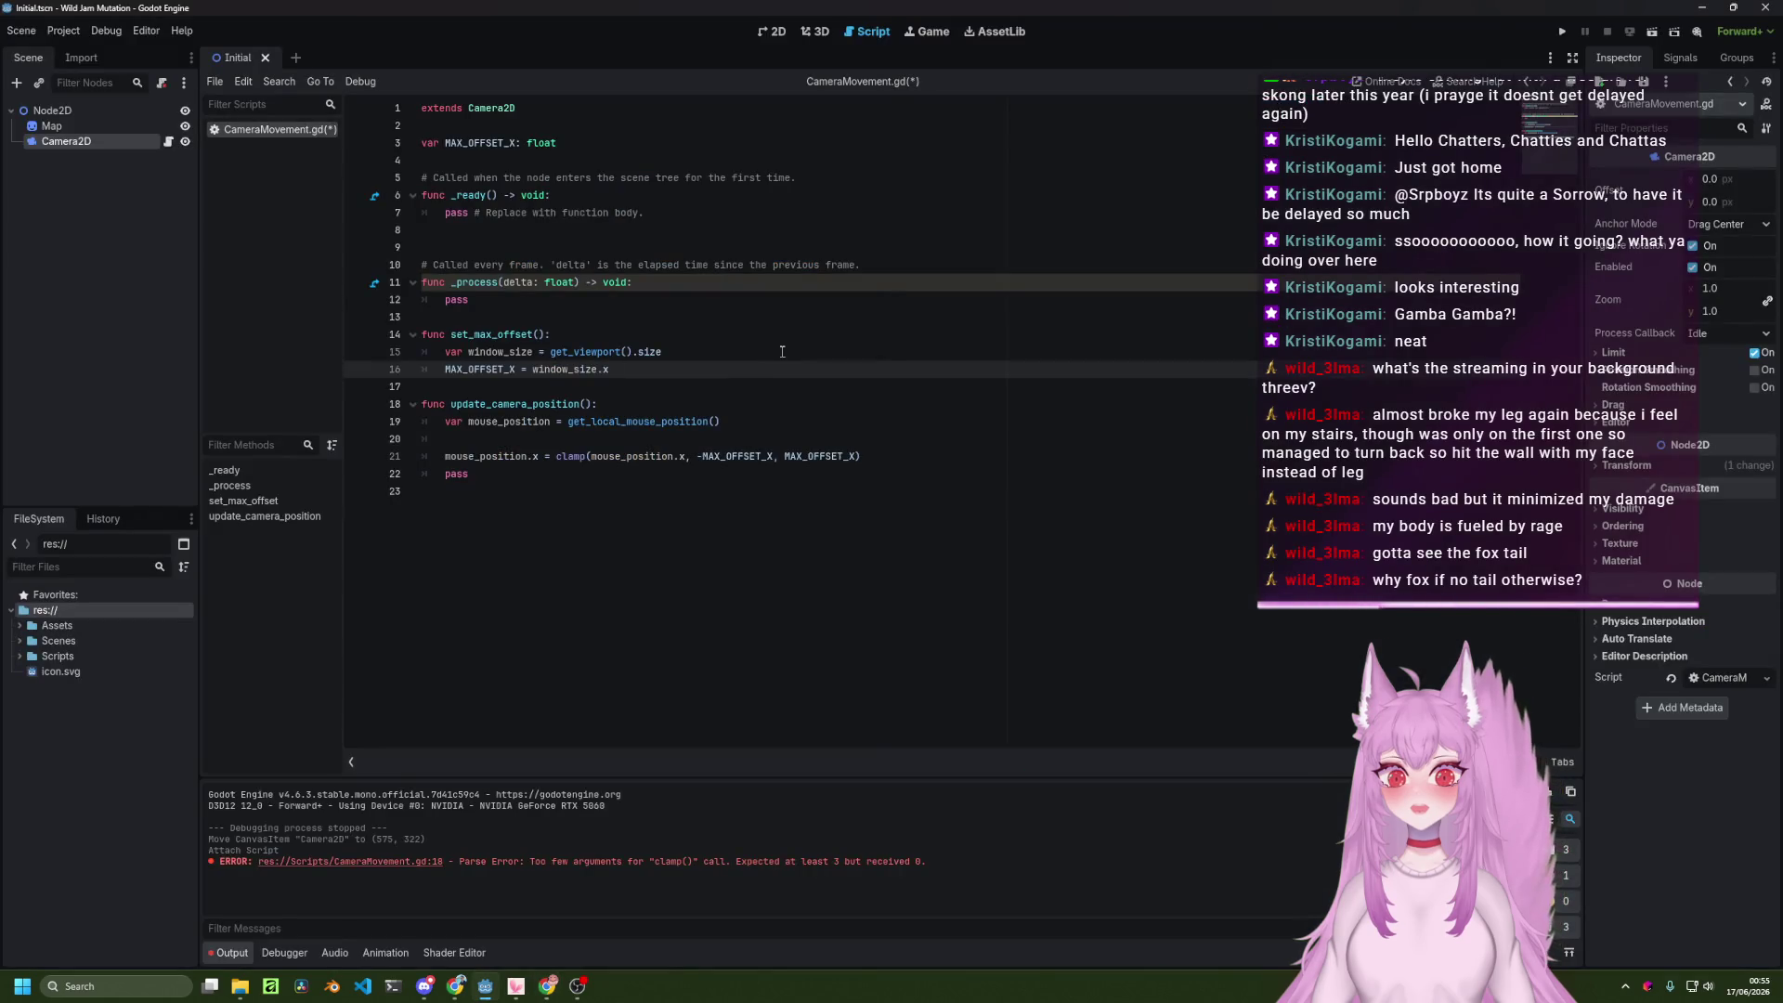
text(* )
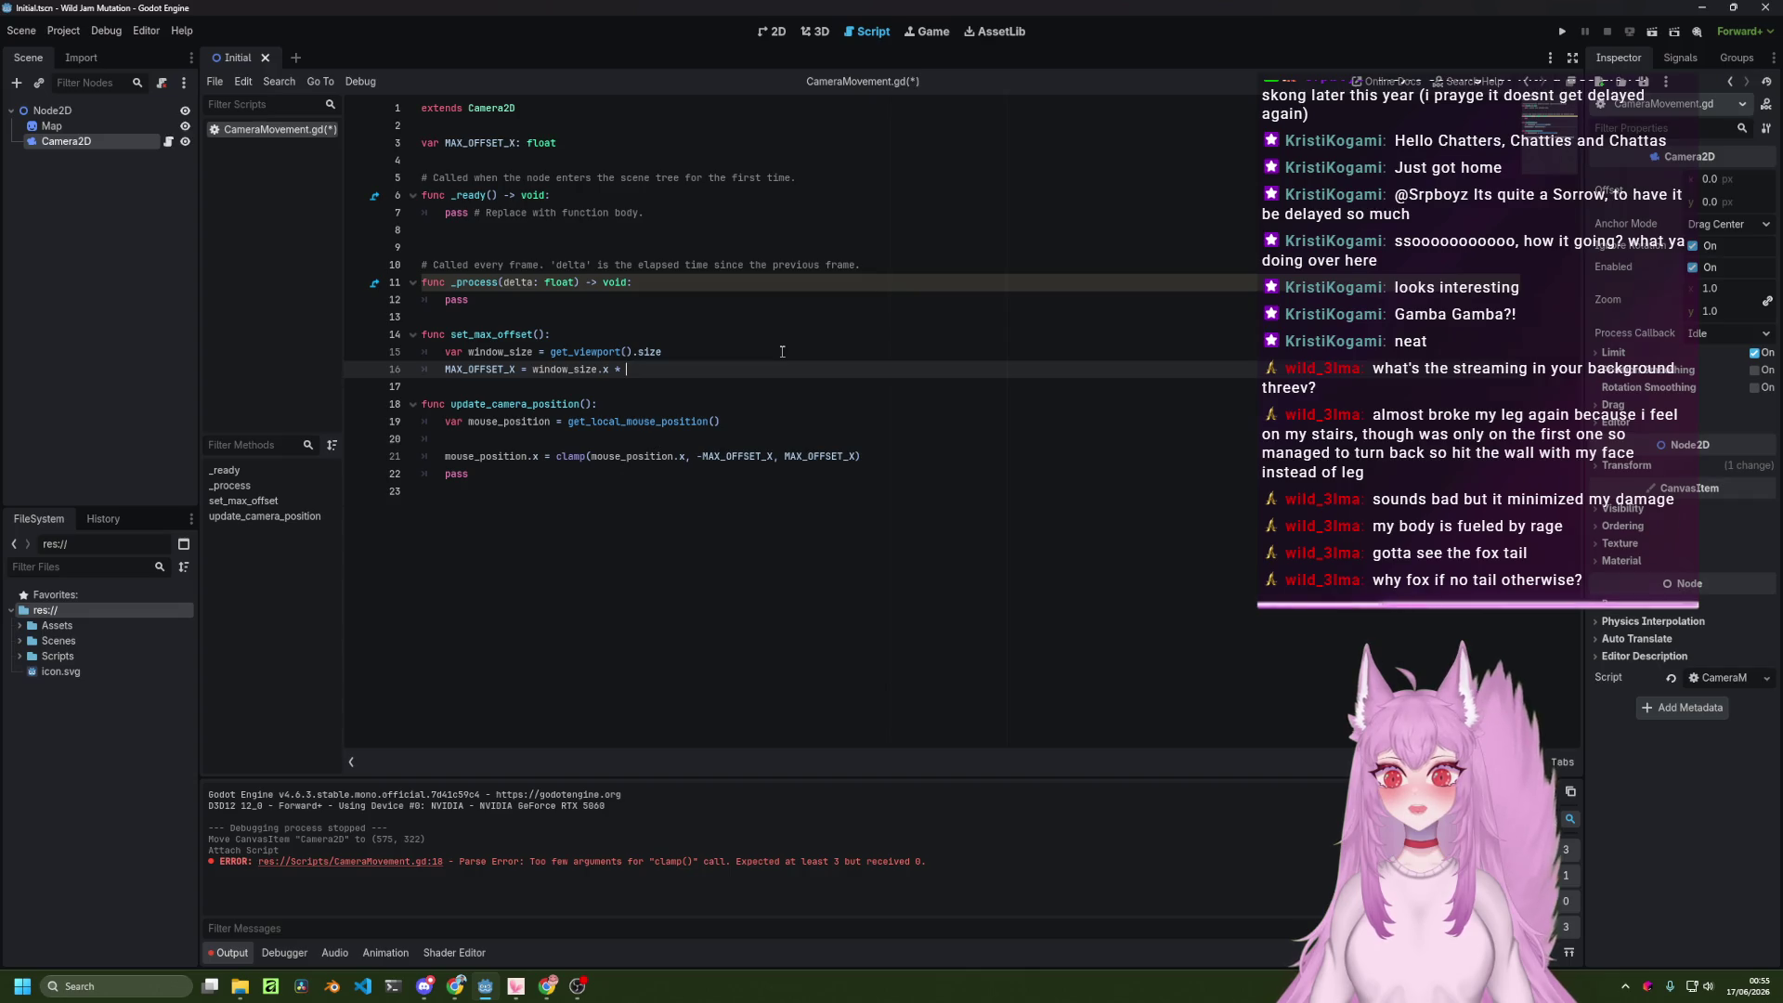
text(0.5)
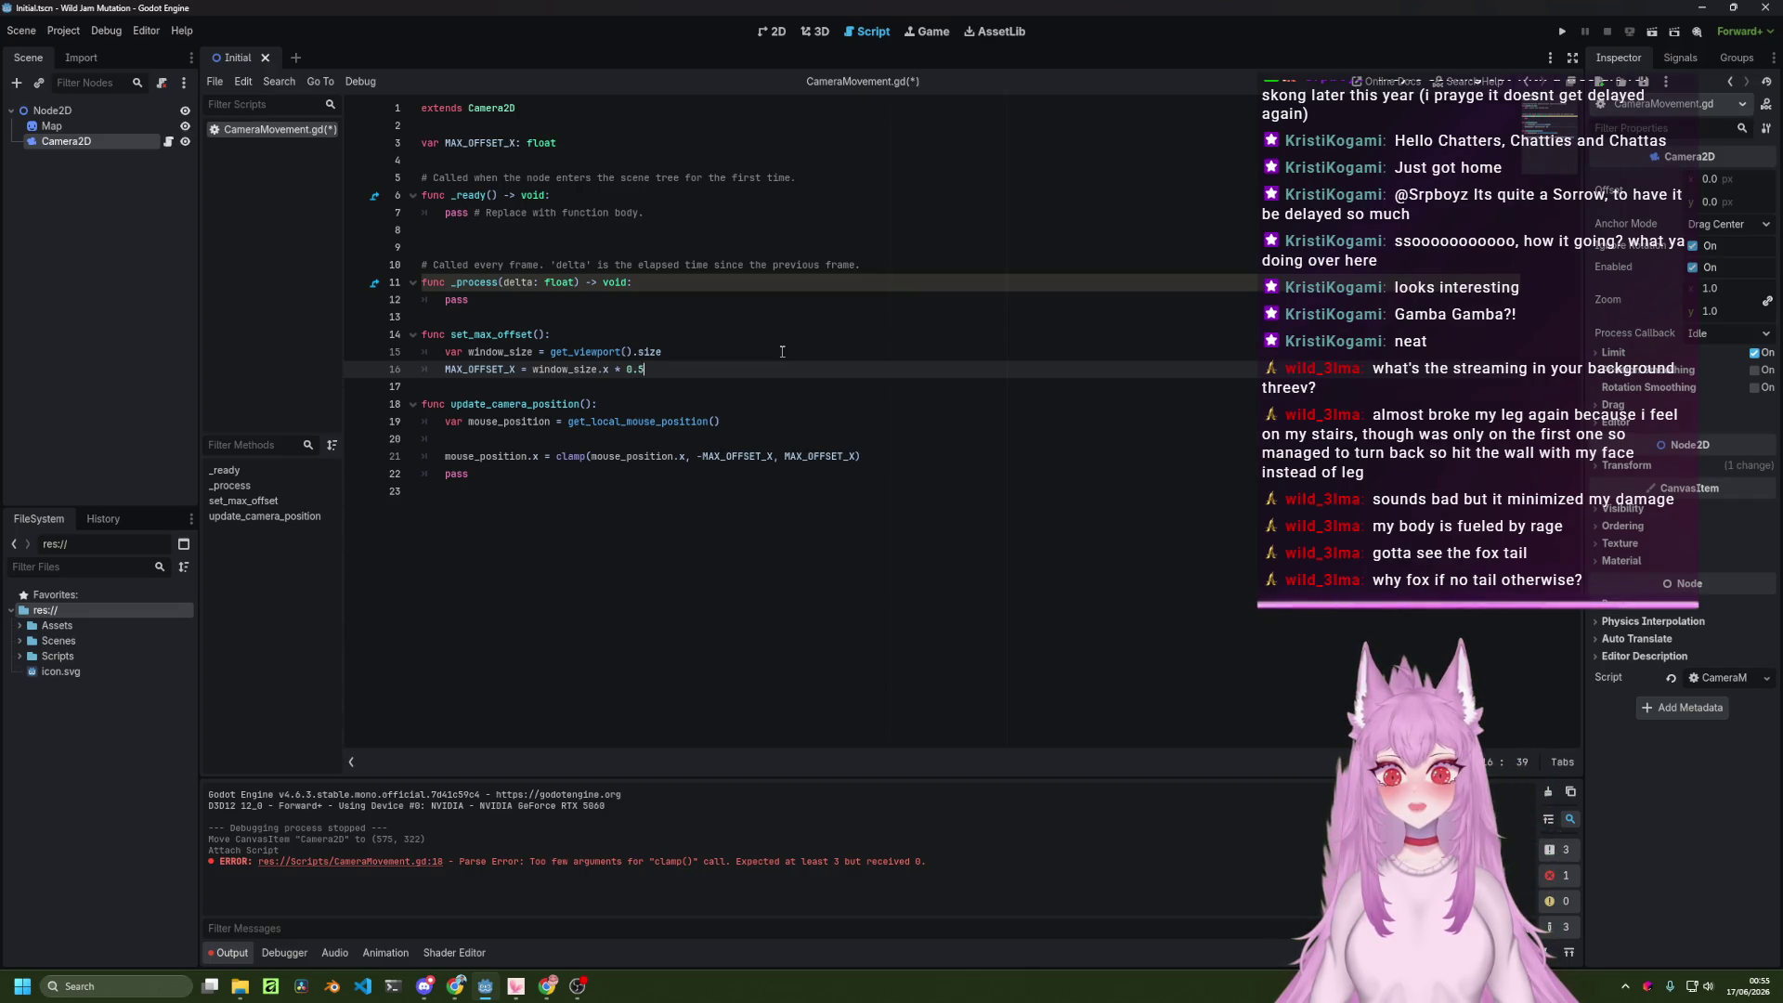
key(ctrl+s)
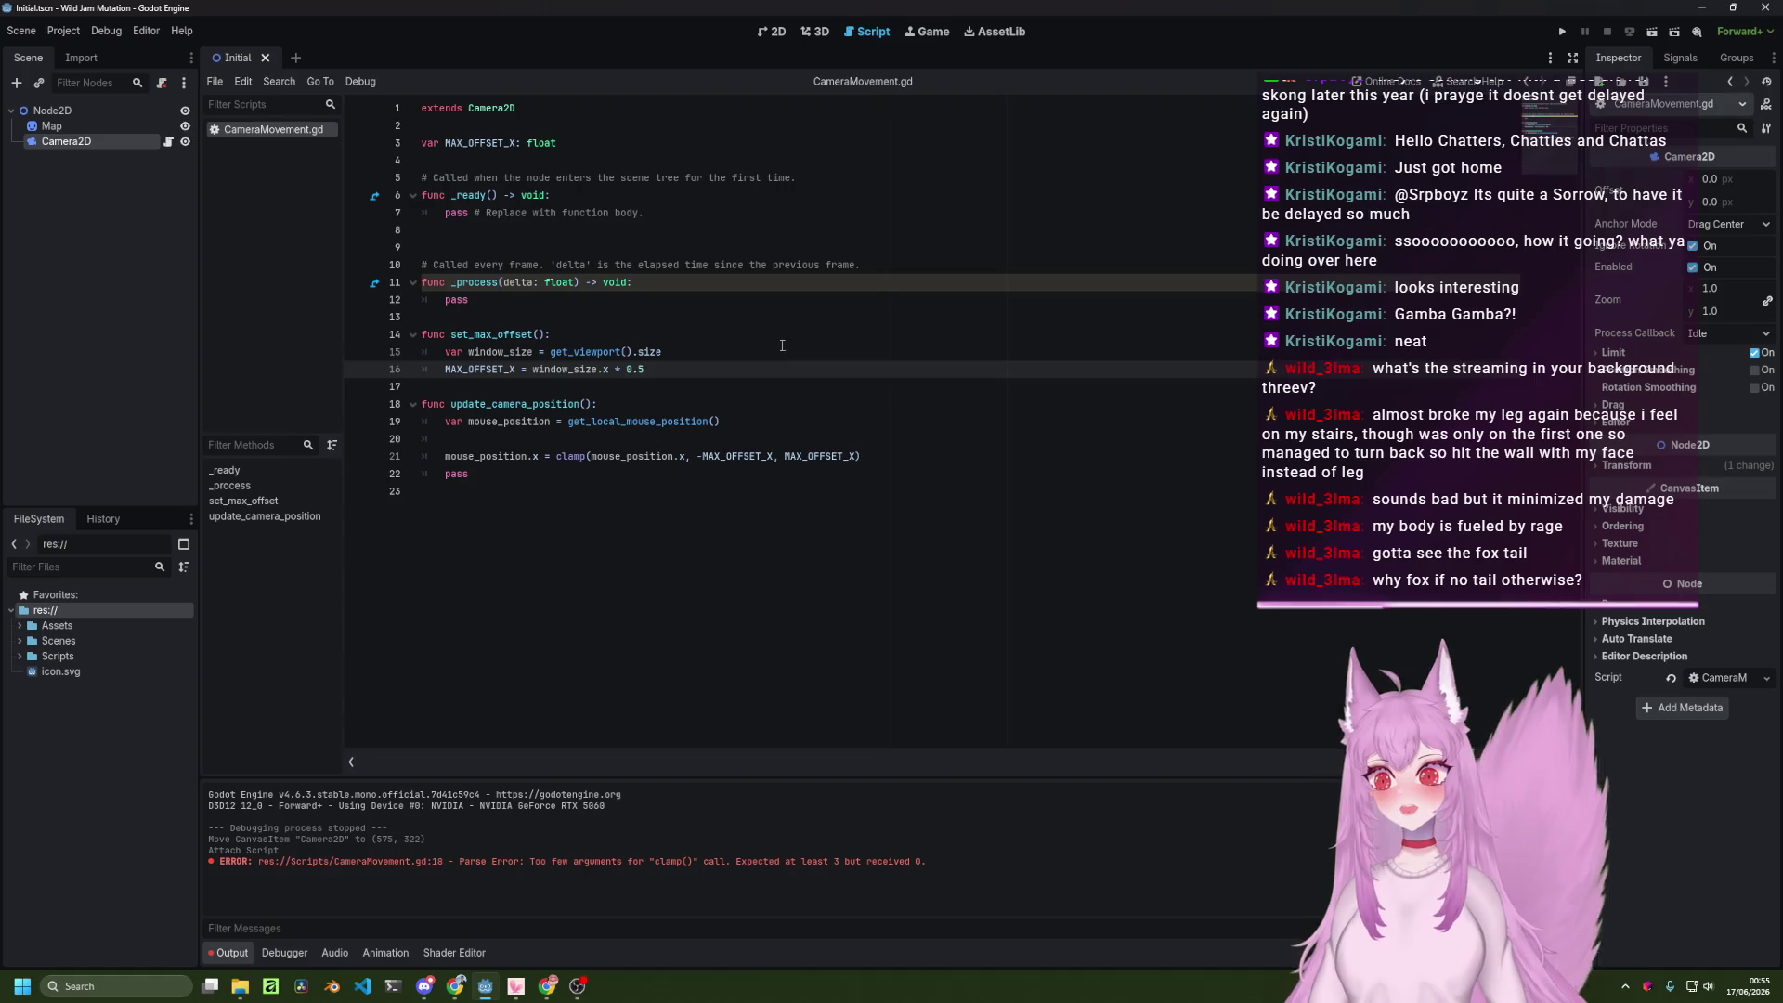
click(810, 301)
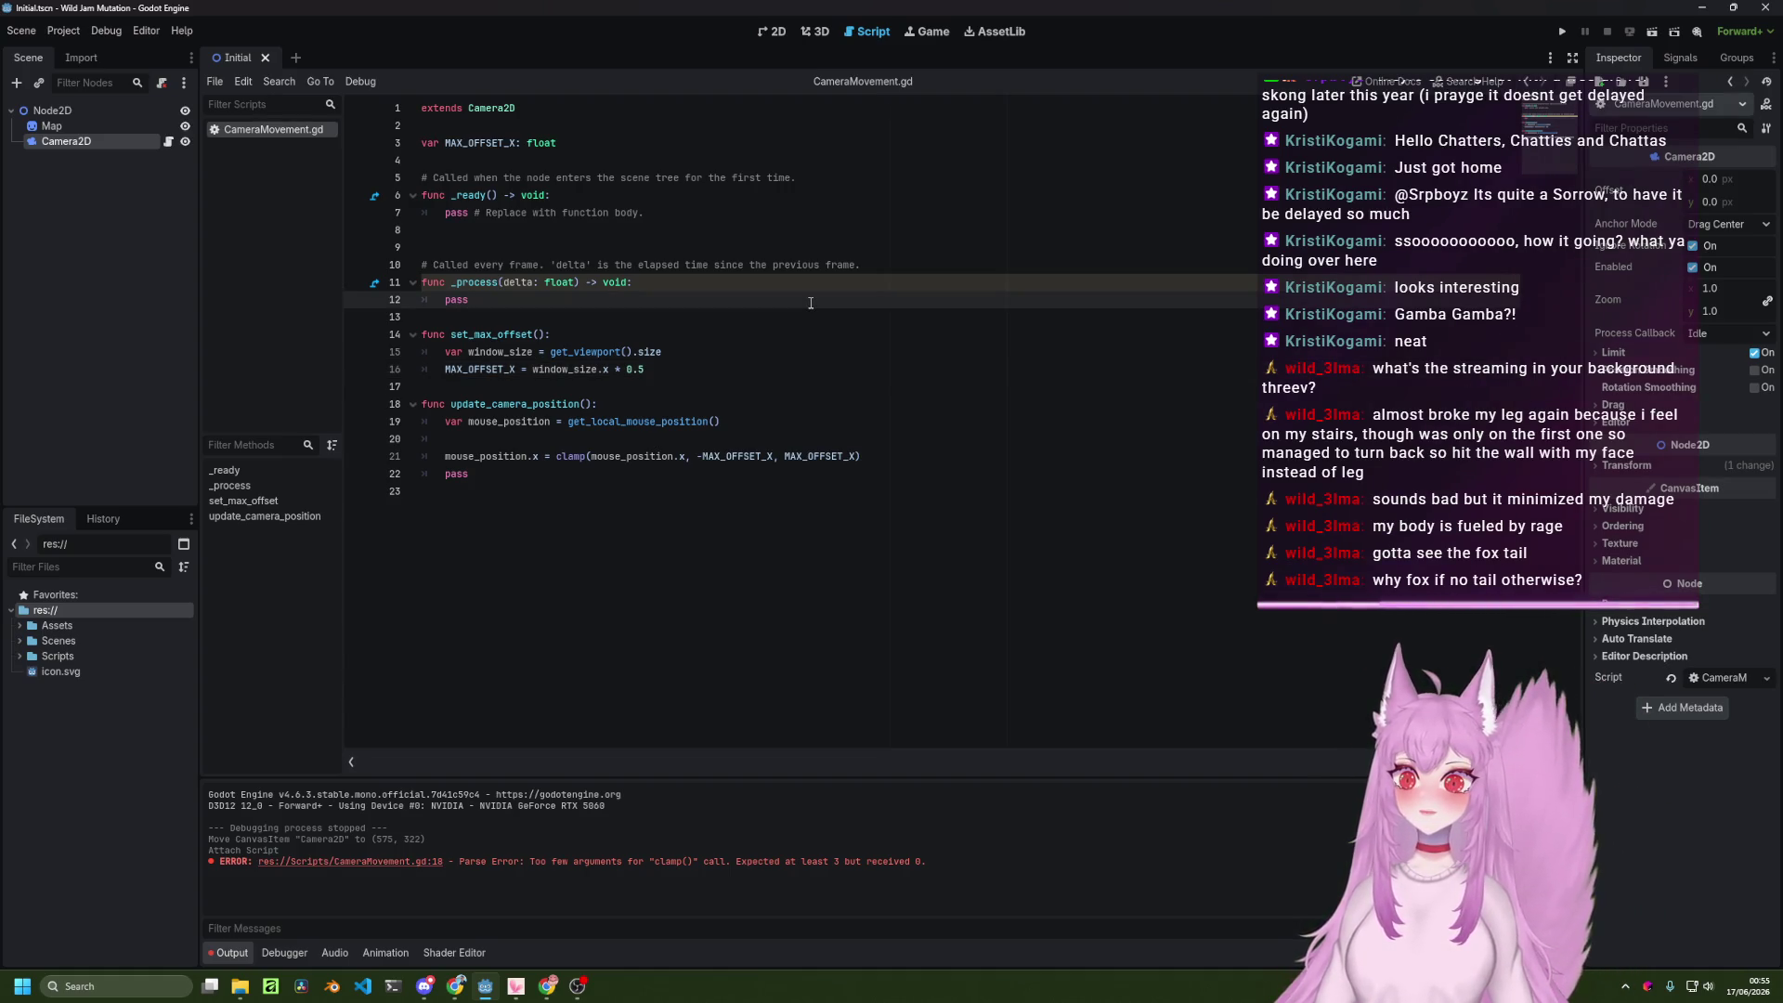
key(alt+Tab)
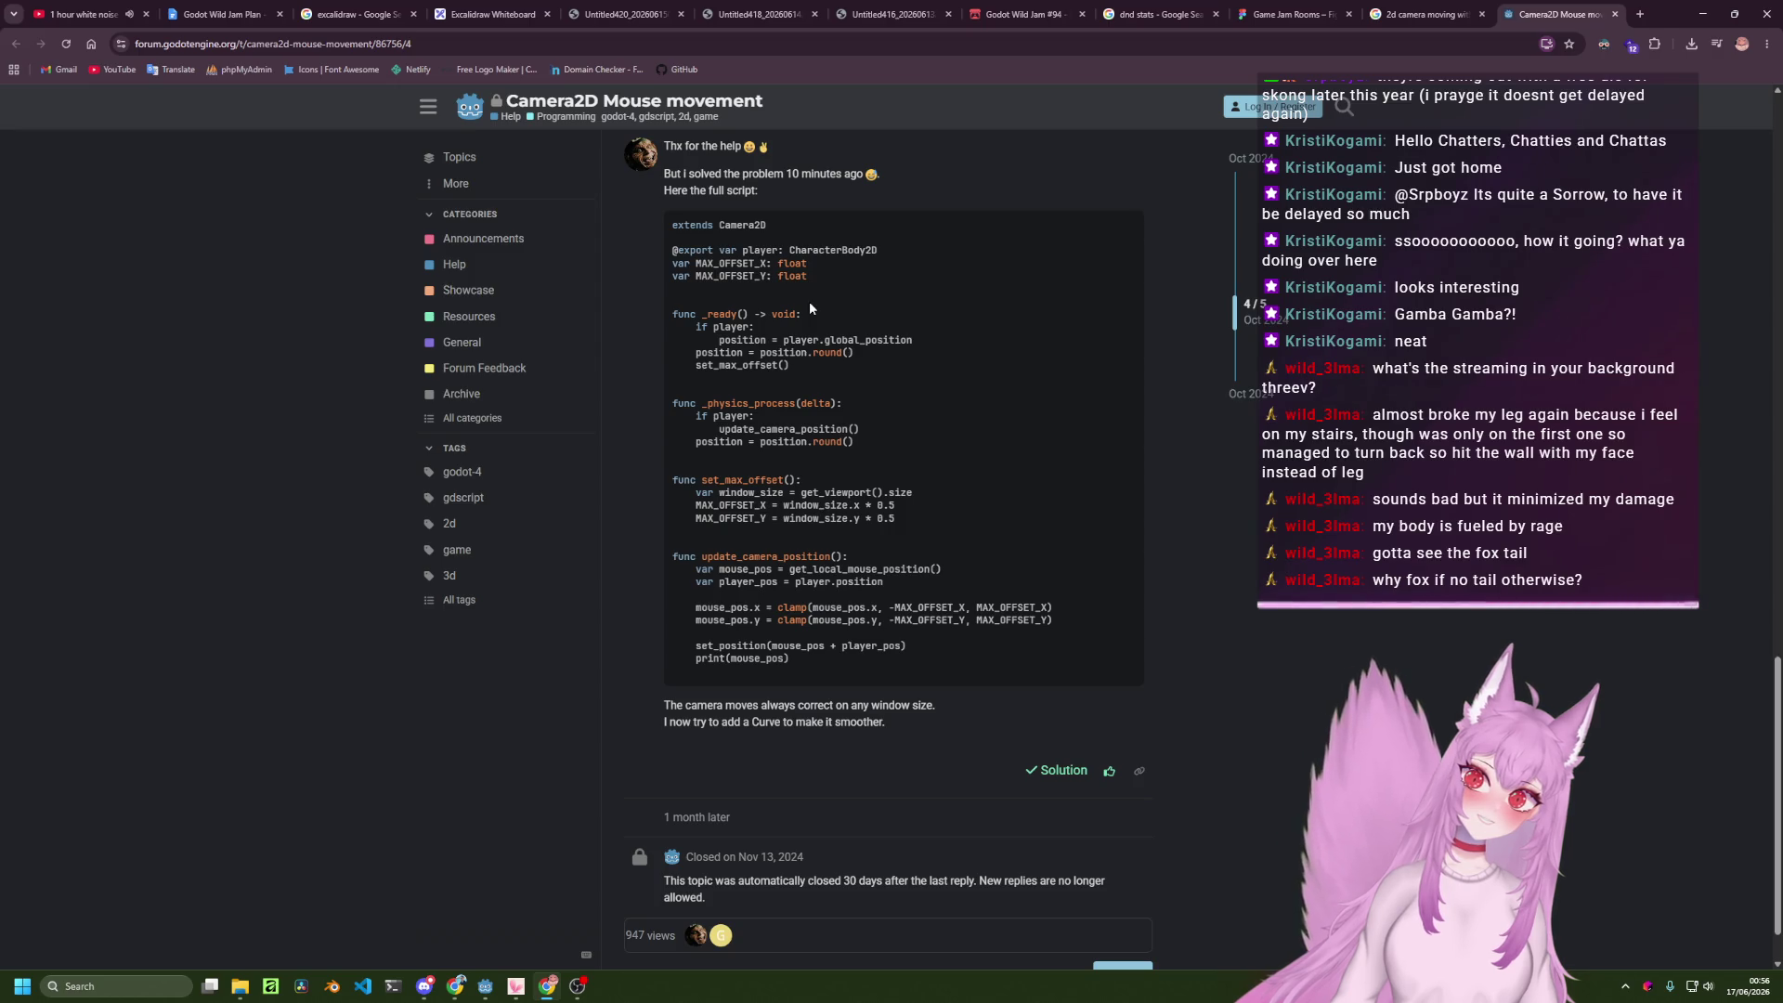
Replace the placeholder pass in _ready with a call to set_max_offset().
key(alt+Tab)
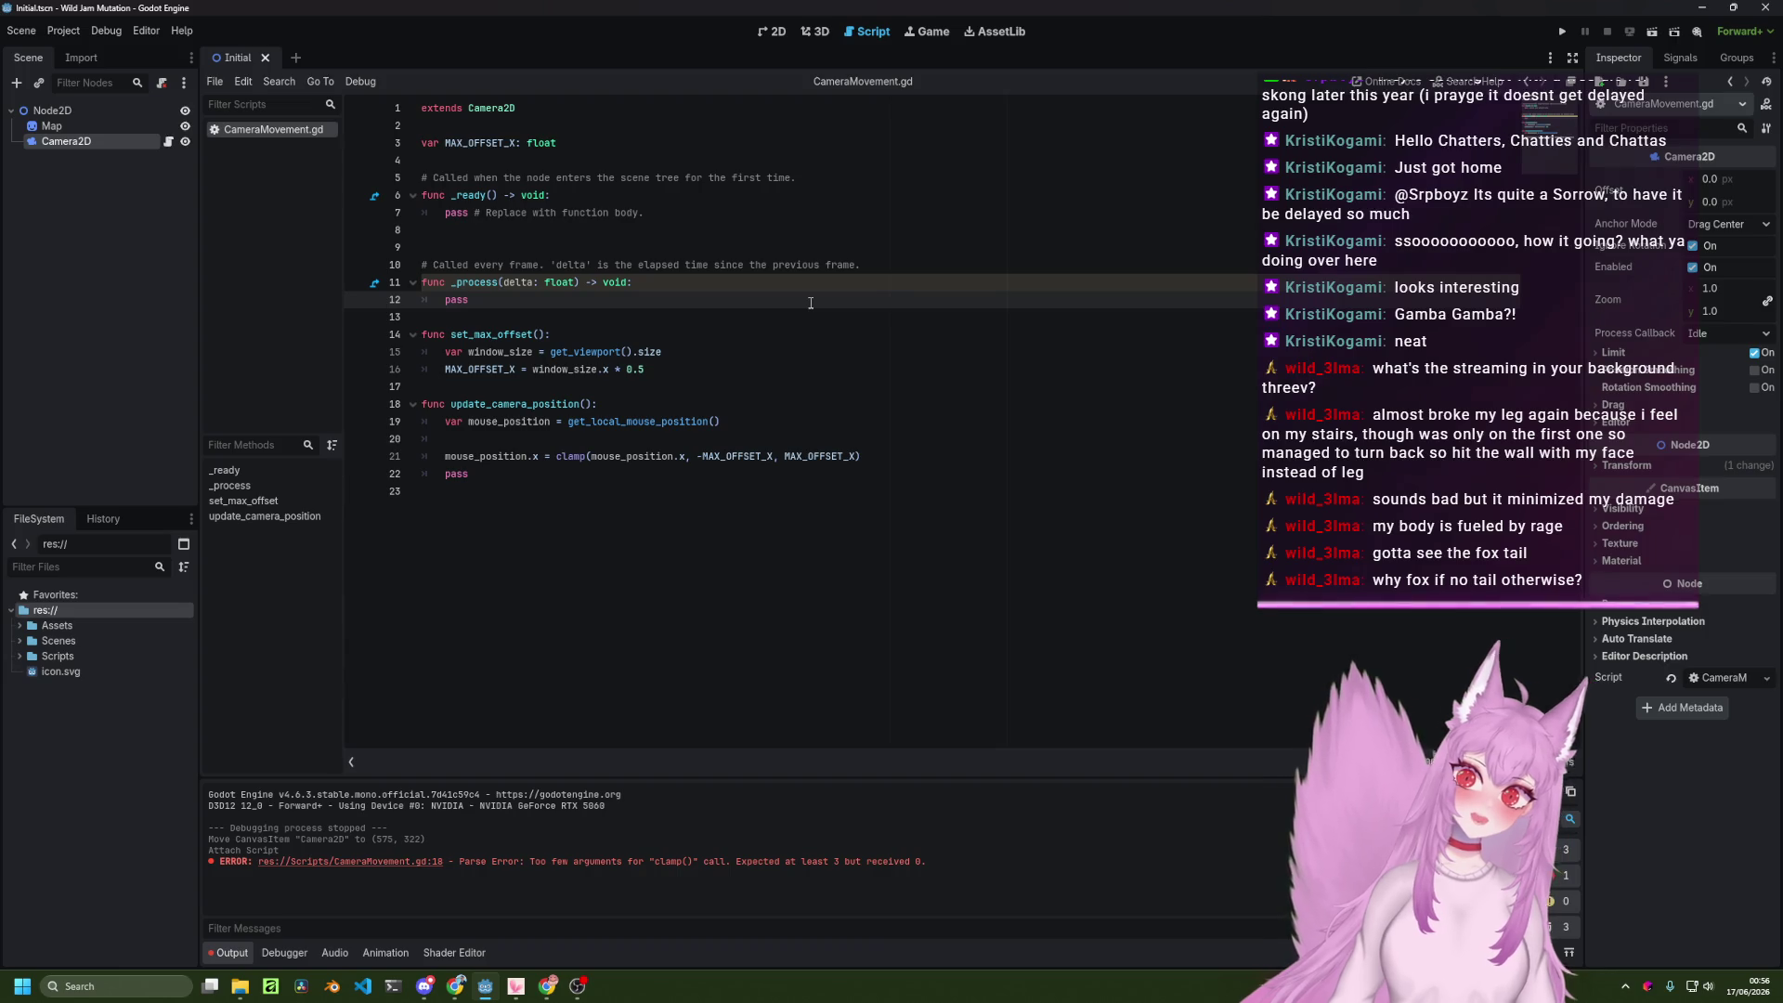
key(alt+Tab)
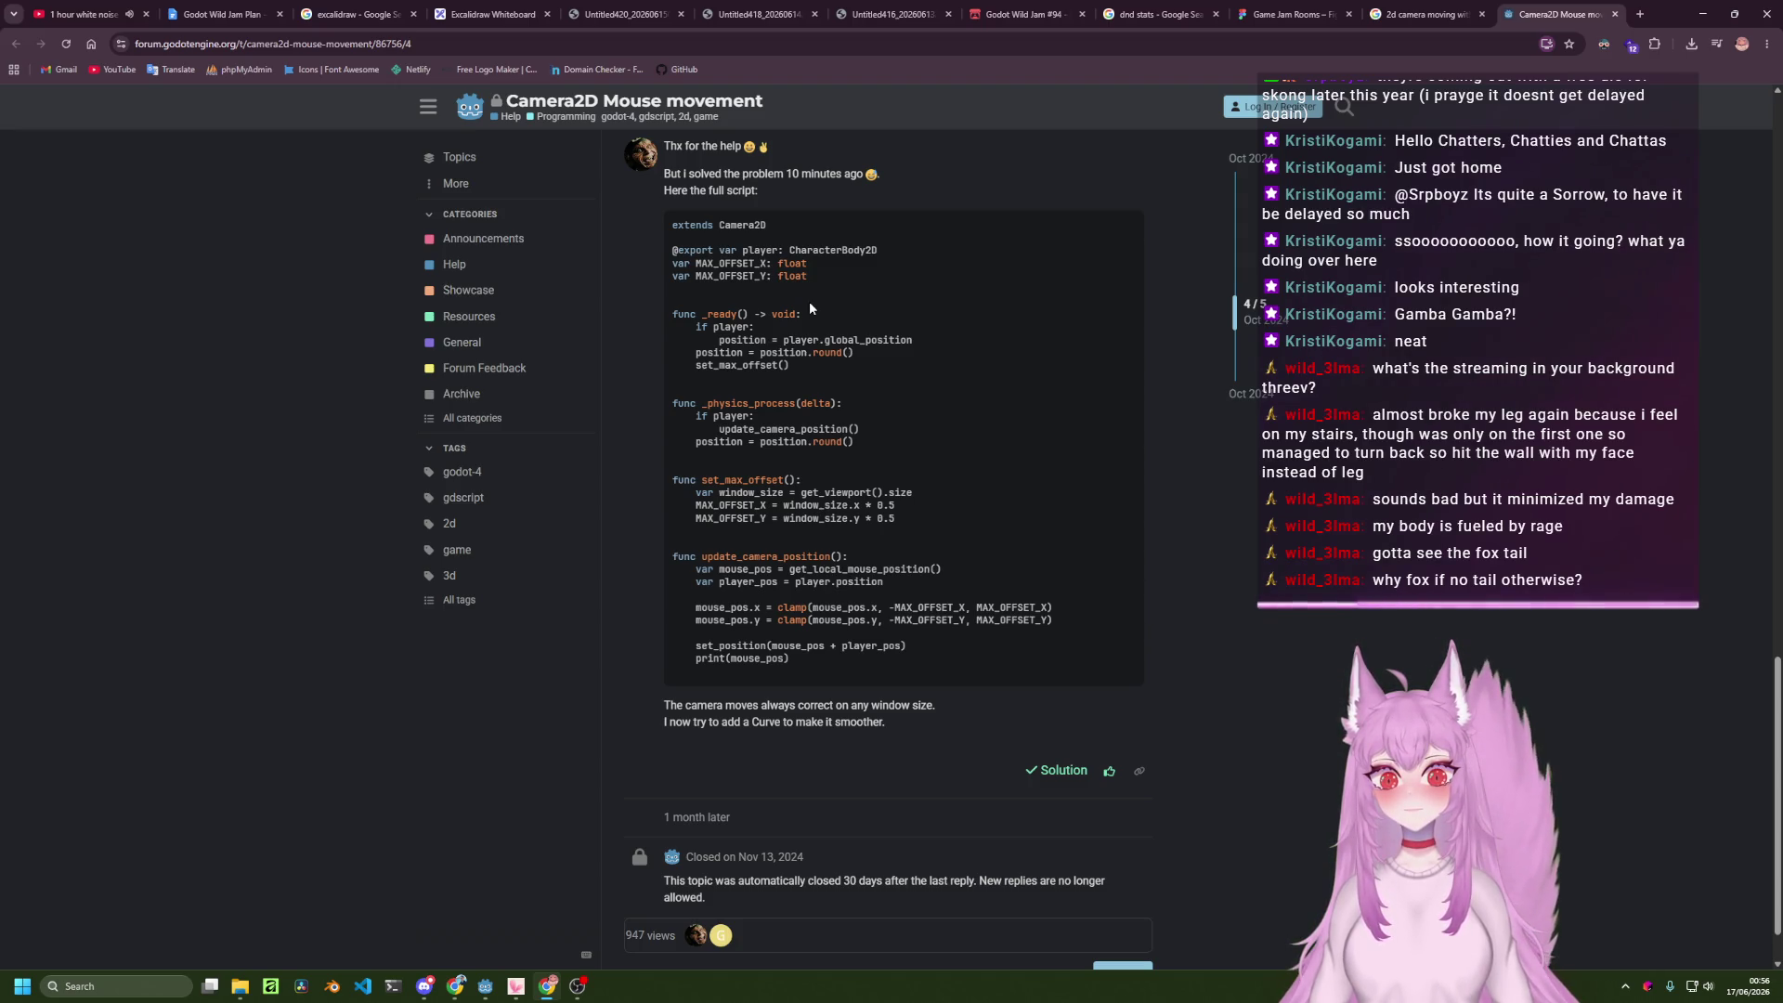
key(alt+Tab)
key(alt+Tab)
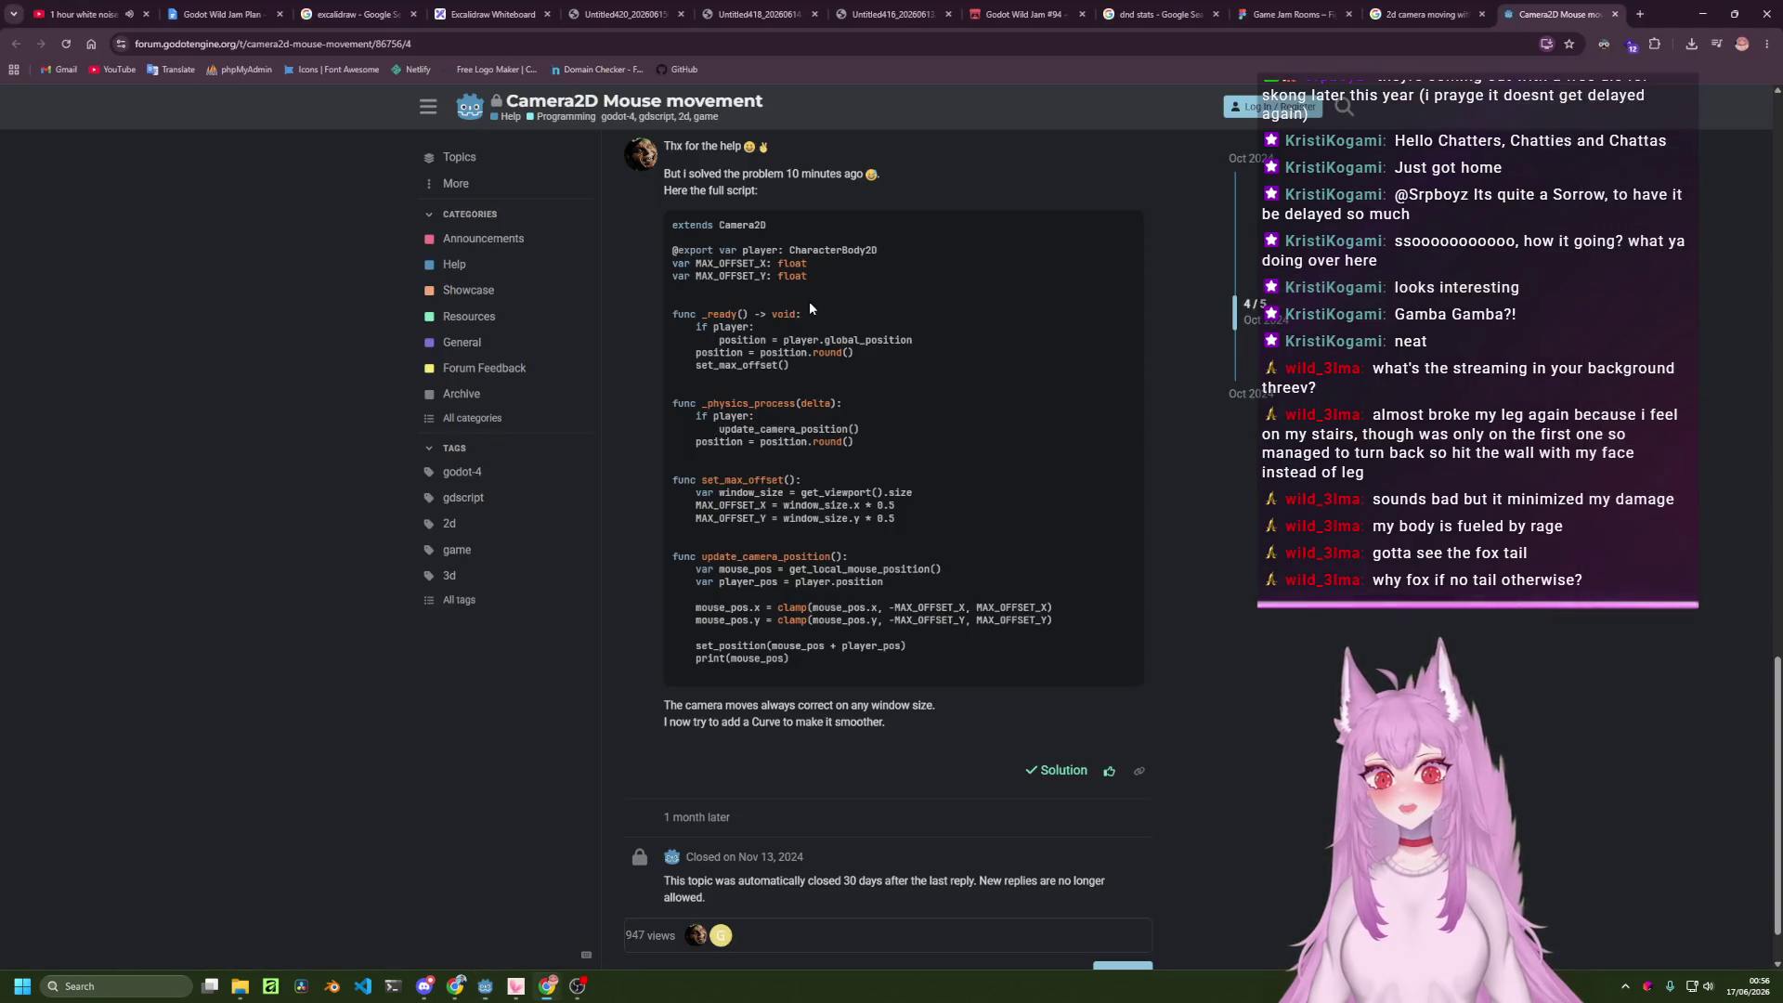
key(alt+Tab)
key(Up)
key(Up)
key(Up)
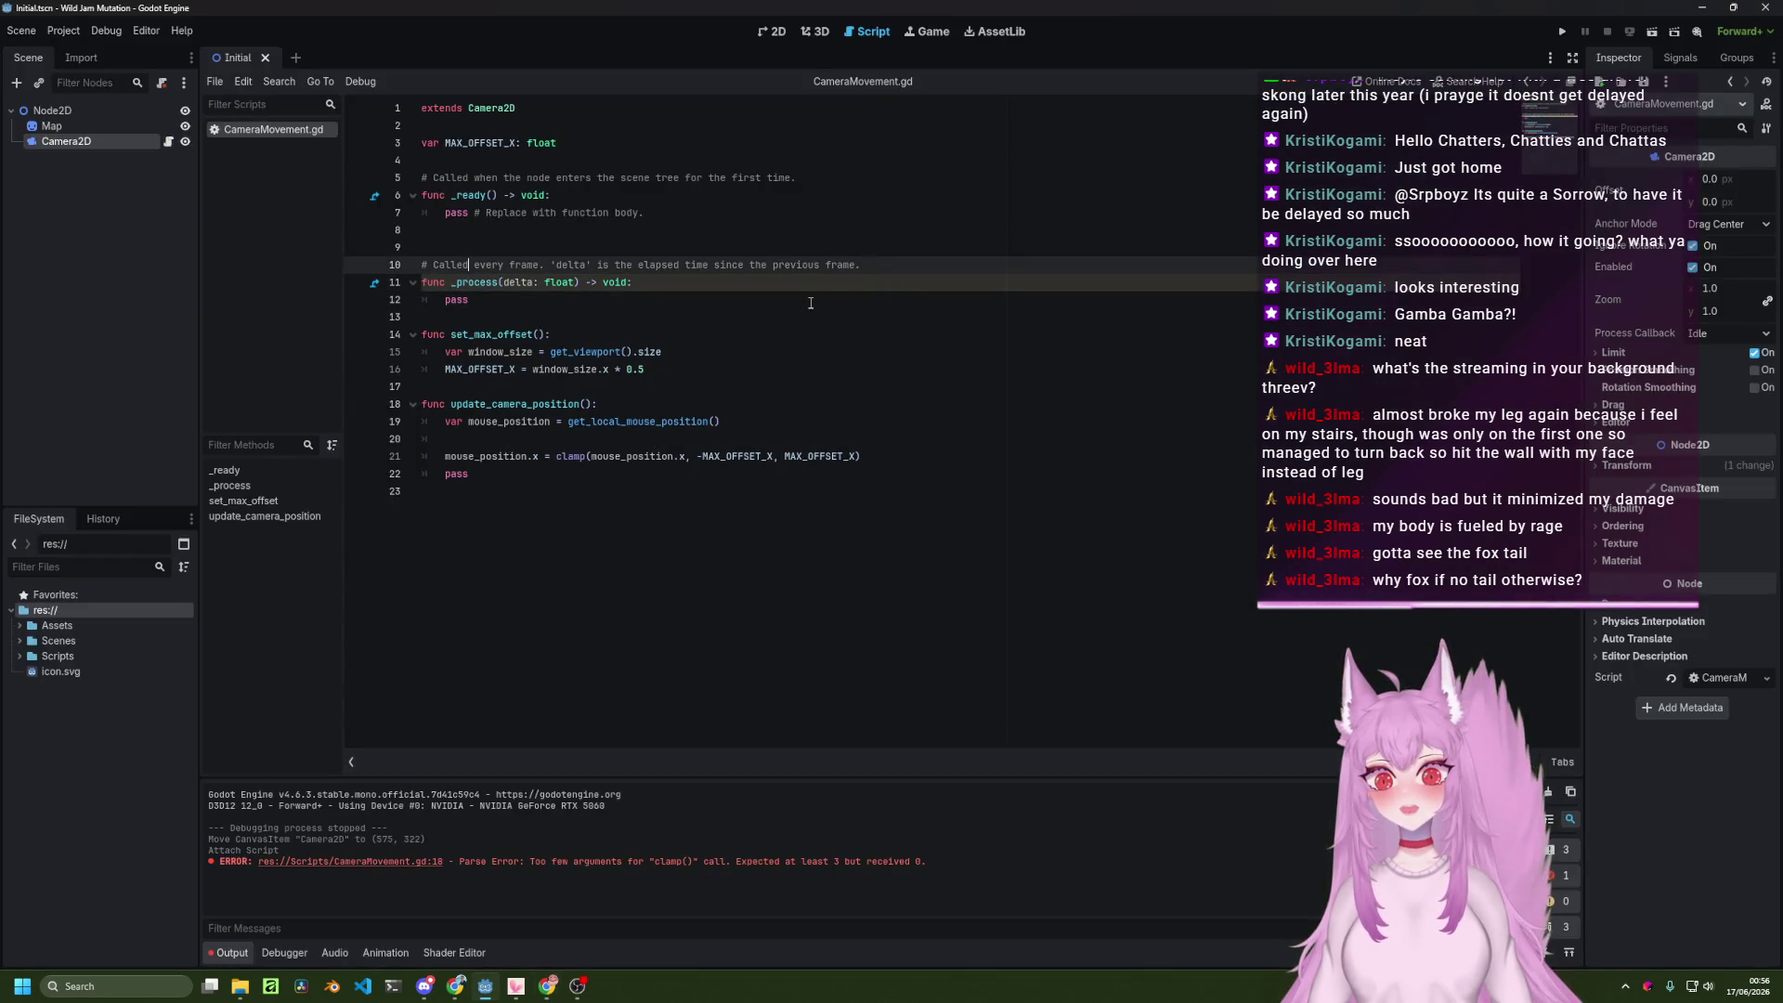
key(Home)
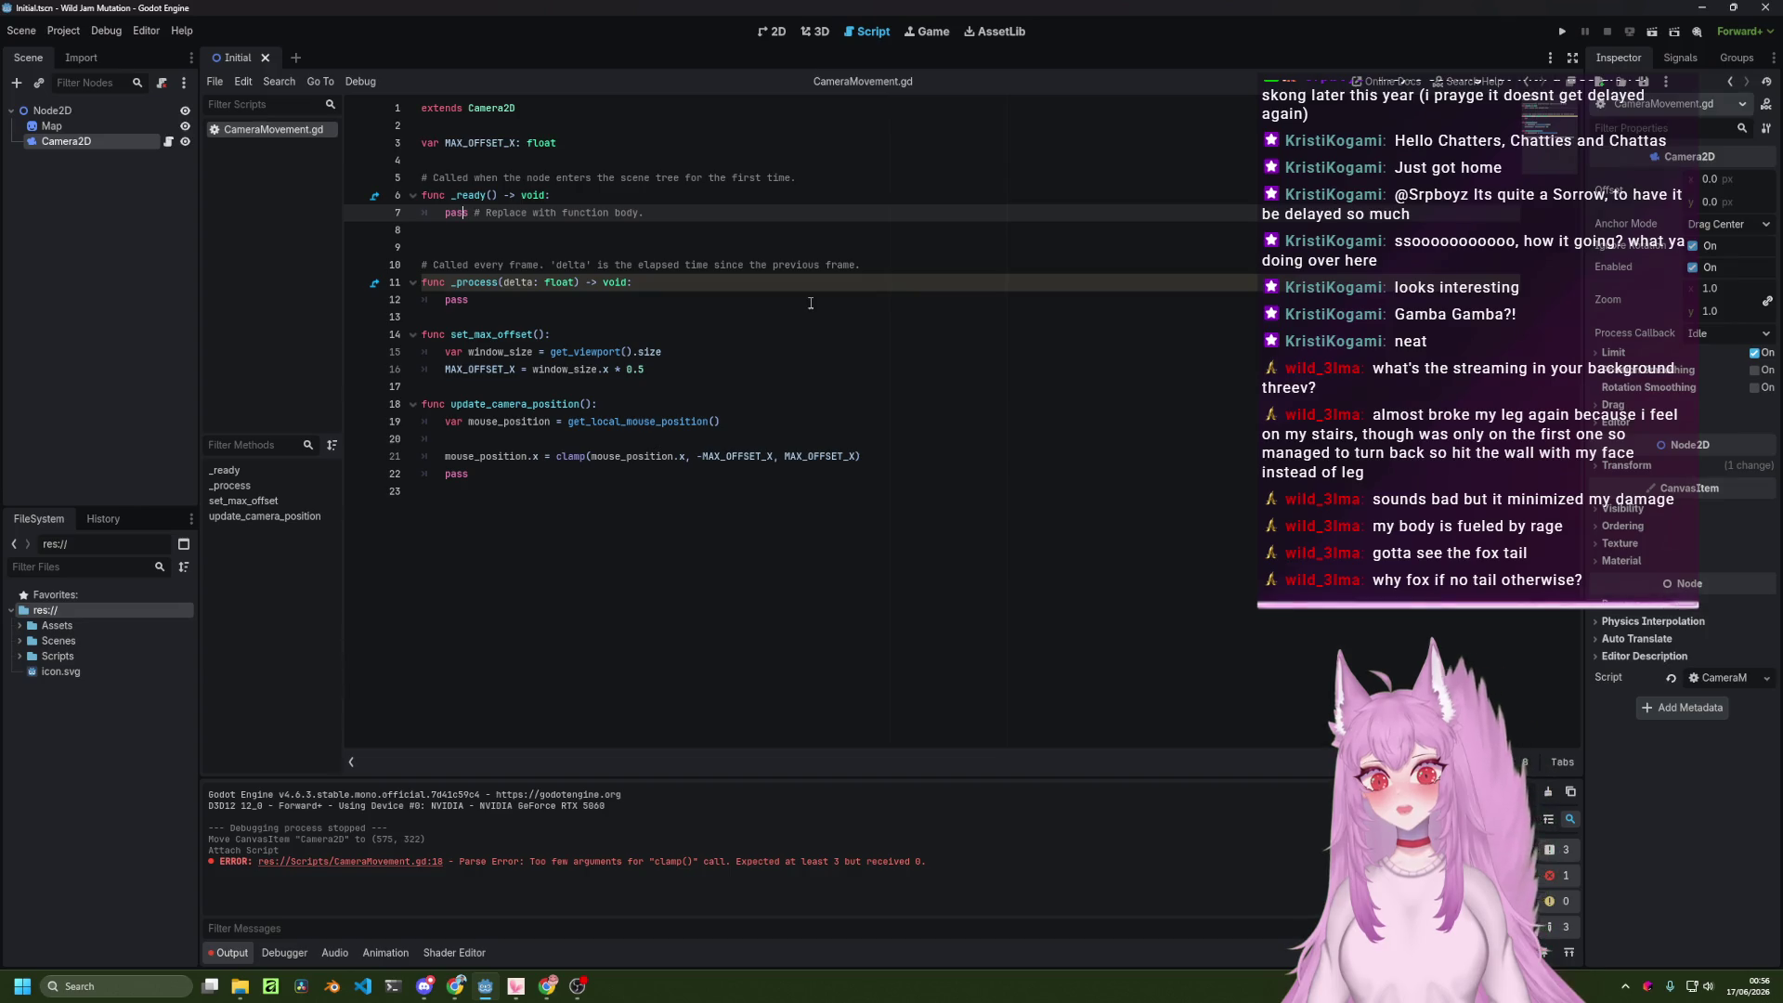
key(ctrl+shift+Right)
key(ctrl+shift+Right)
key(ctrl+shift+Right)
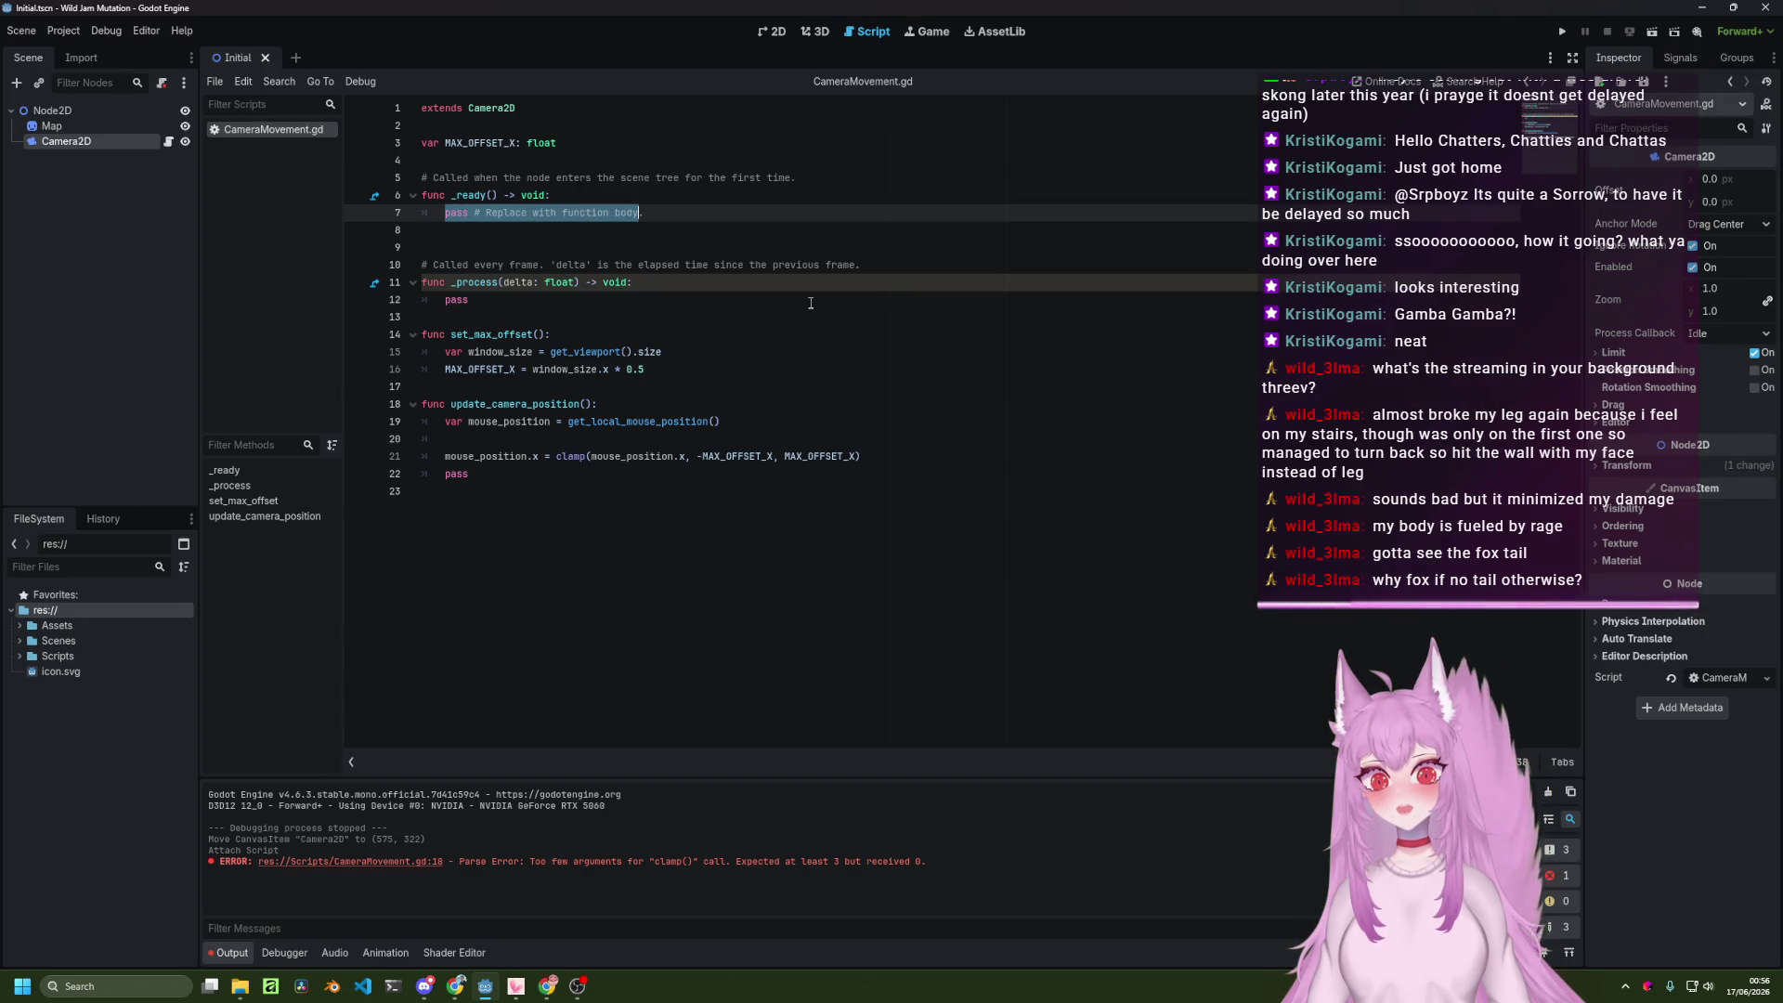
key(ctrl+shift+Right)
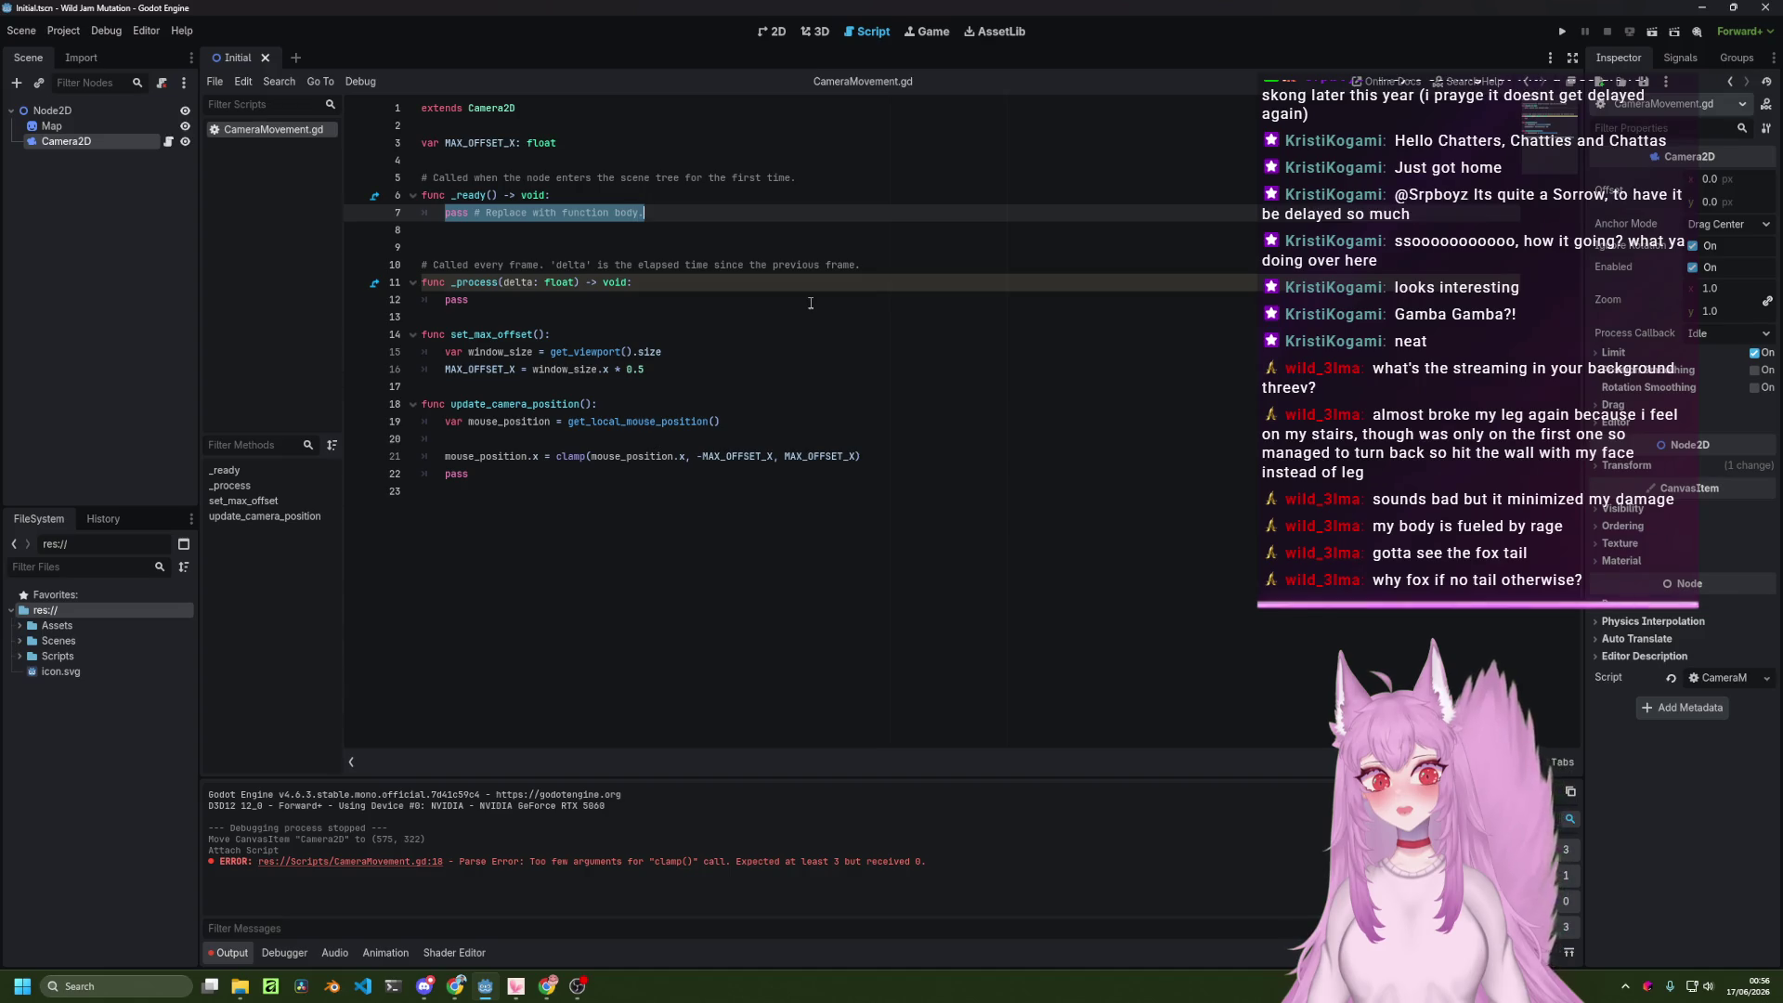
key(BackSpace)
text(et)
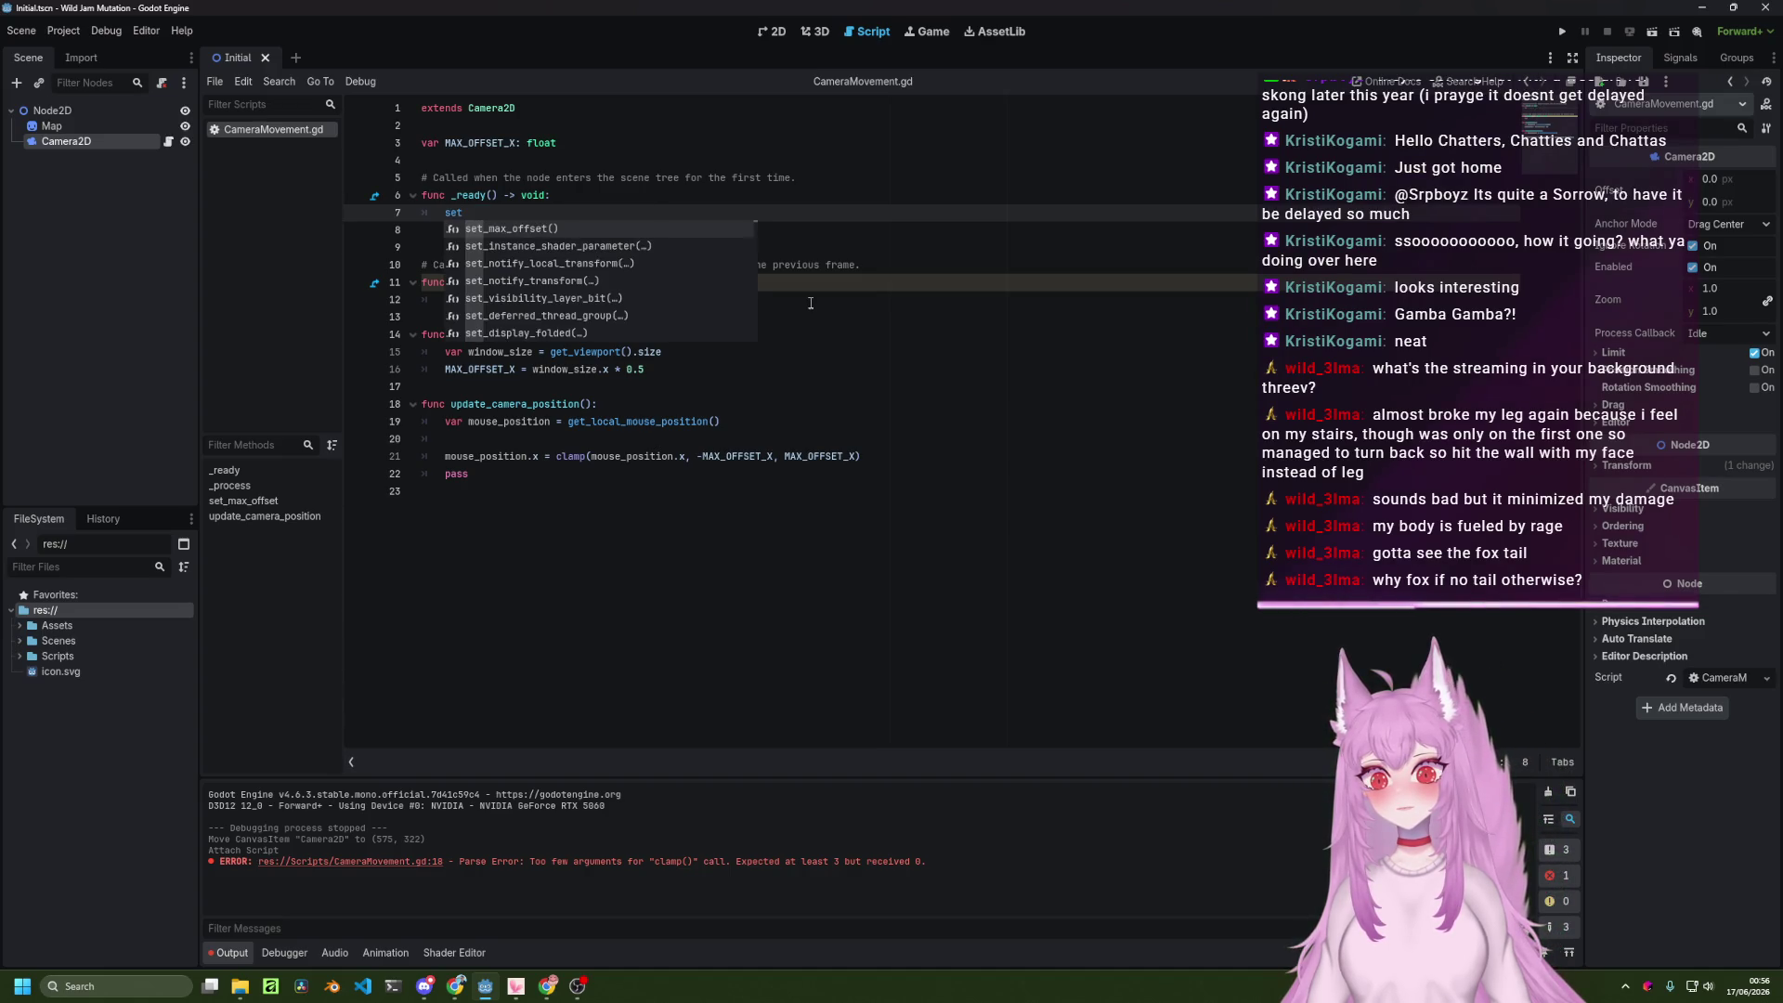
key(Return)
key(Return)
Remove the leftover pass line from update_camera_position.
key(Down)
key(Down)
key(Down)
key(shift+End)
key(BackSpace)
key(BackSpace)
key(BackSpace)
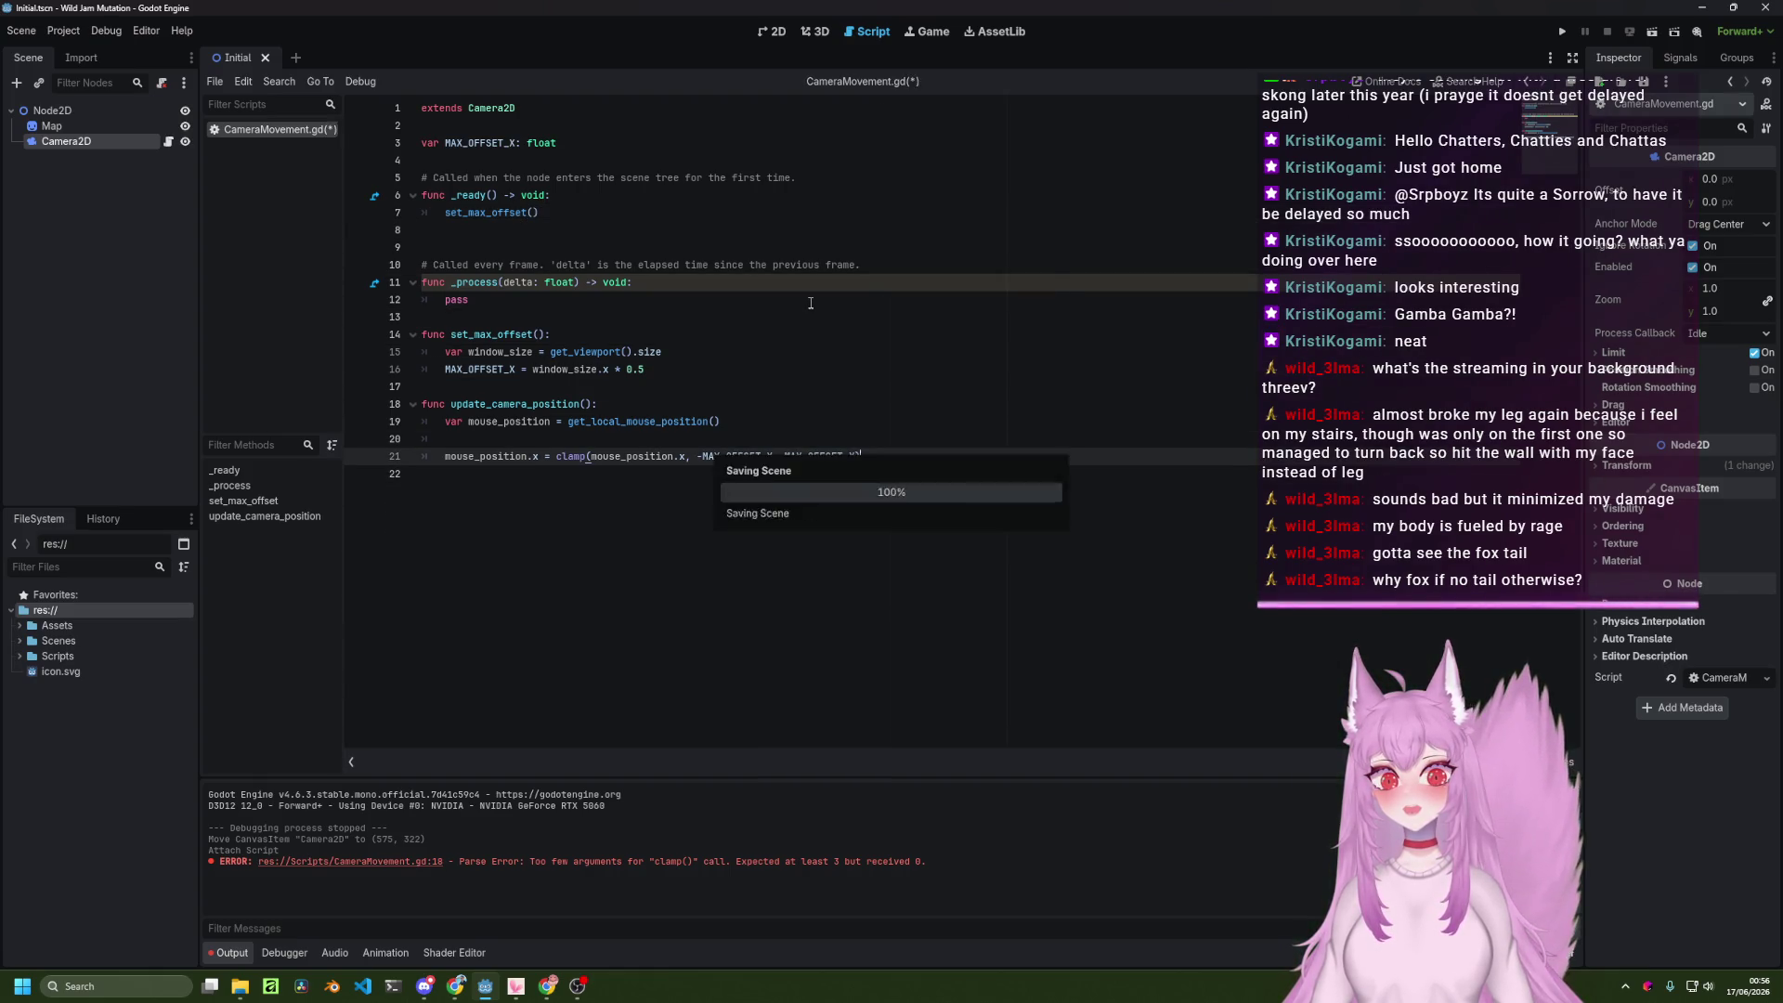
key(alt+Tab)
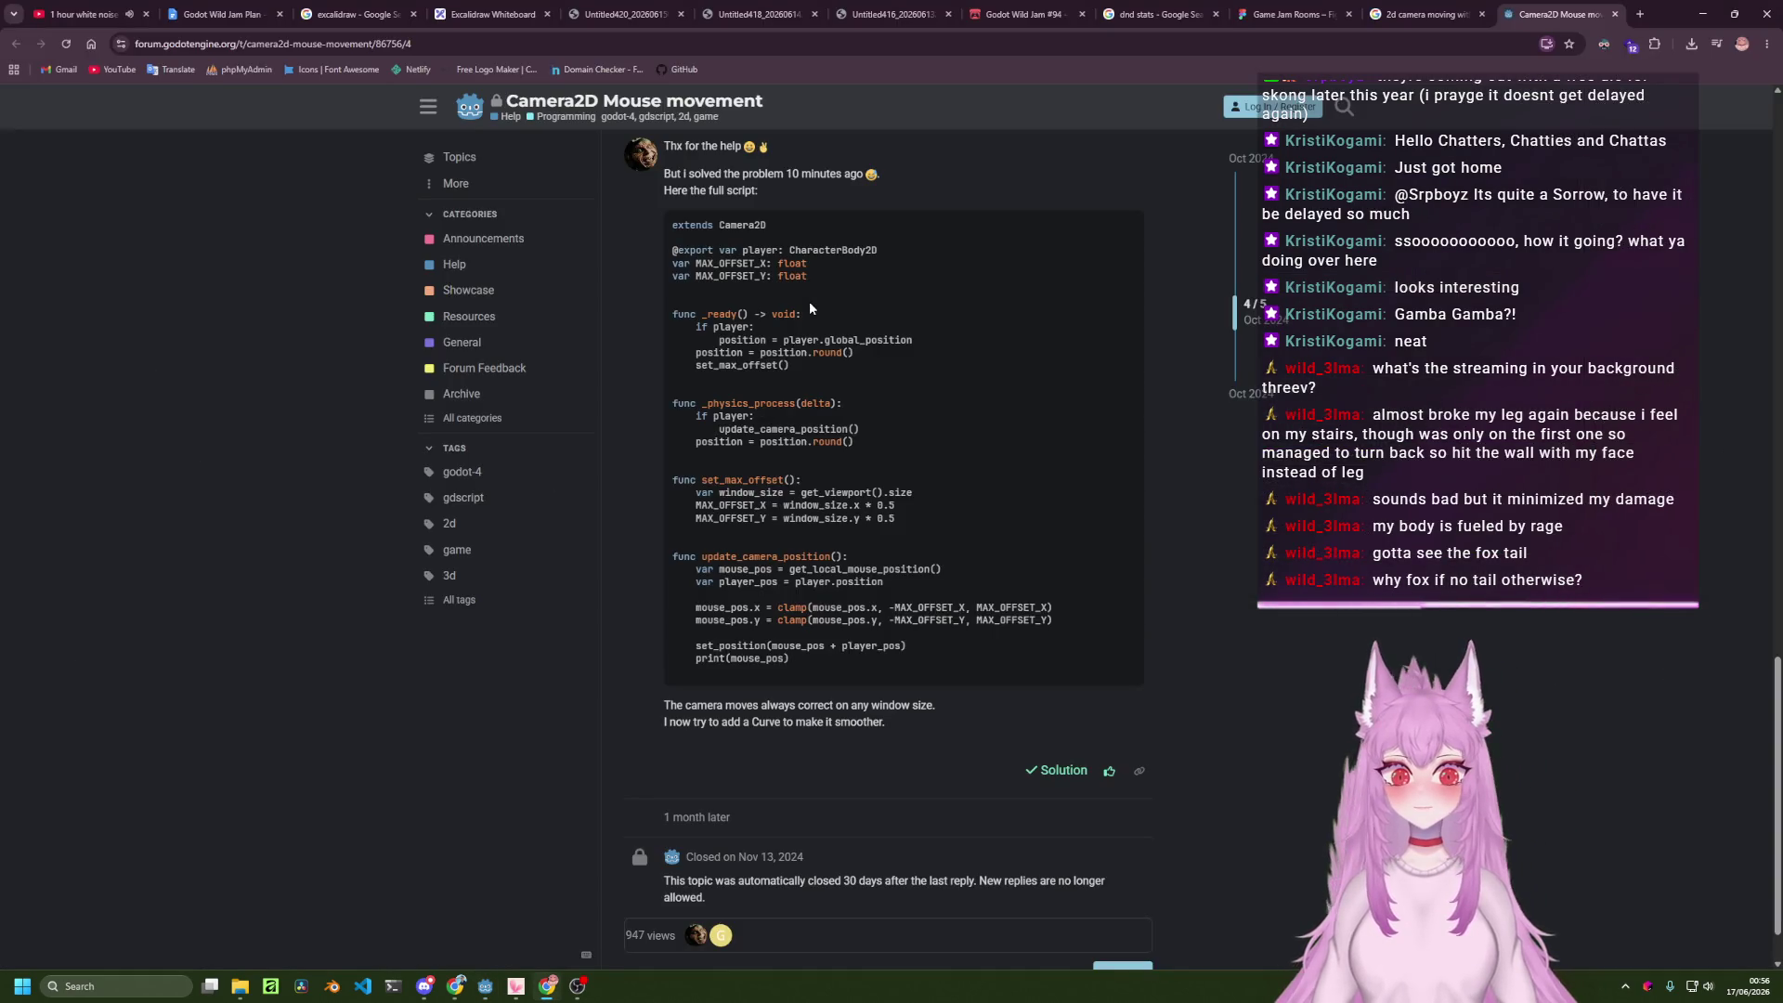
key(alt+Tab)
key(alt+Tab)
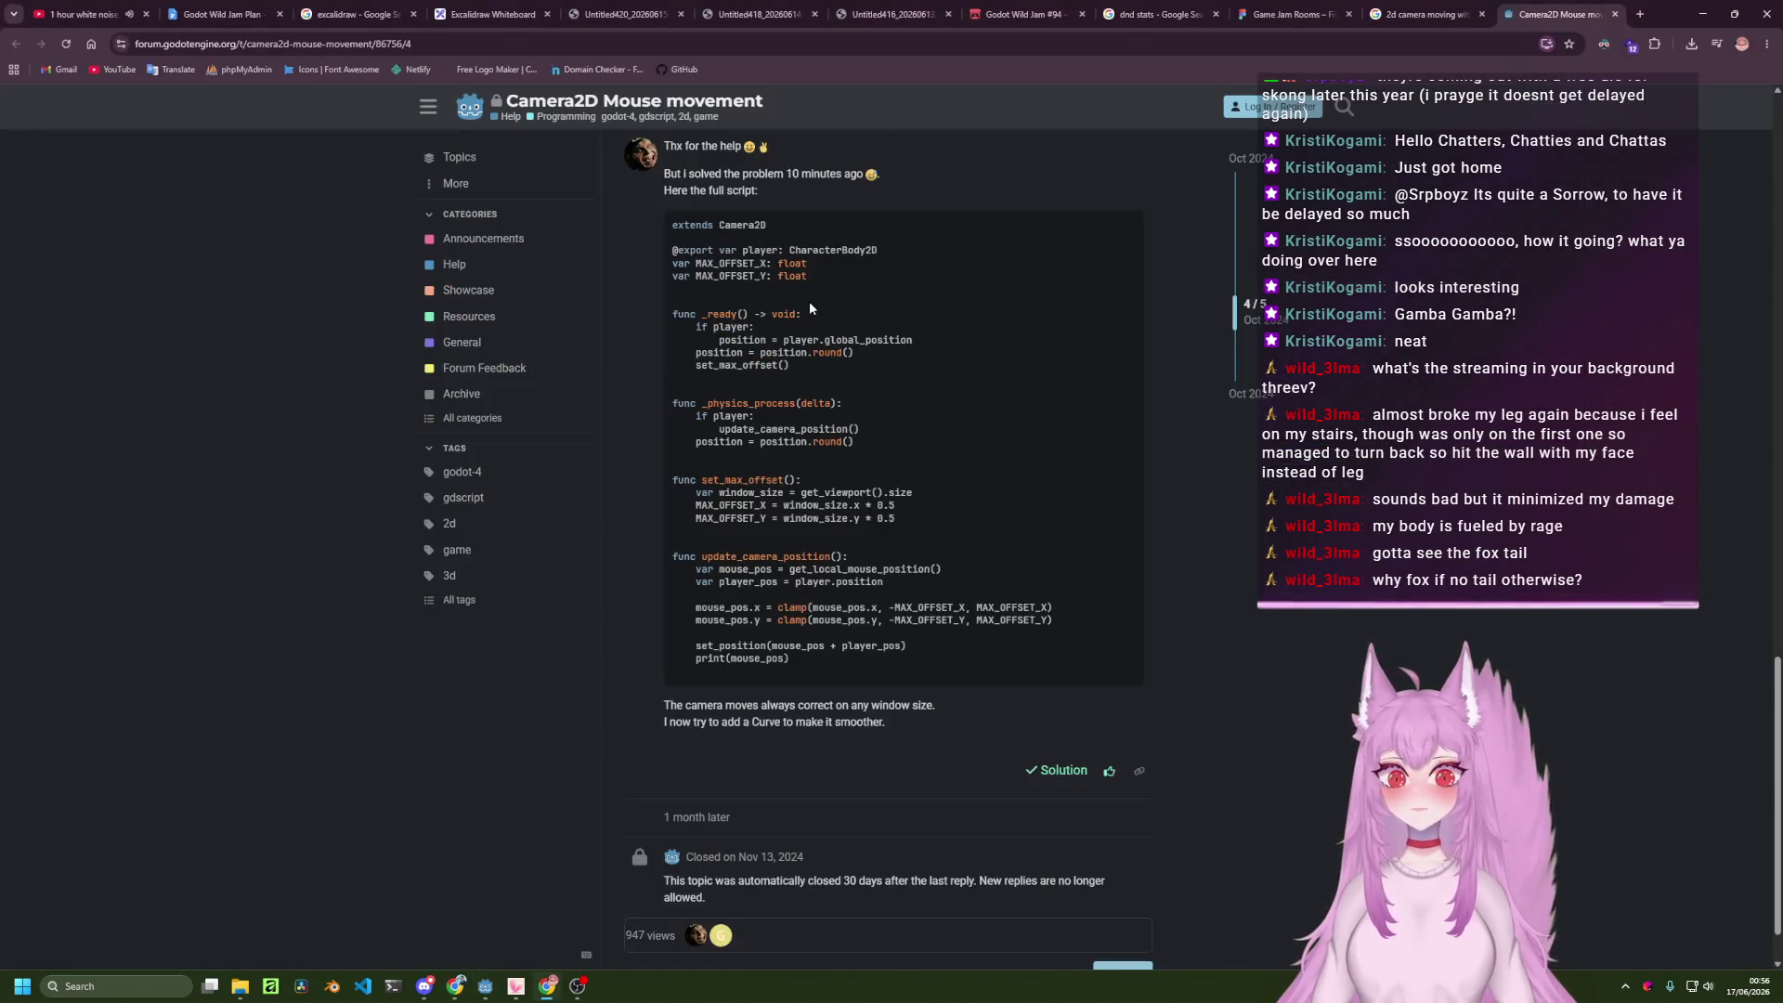
drag(734, 385, 850, 434)
click(799, 429)
key(alt+Tab)
key(Return)
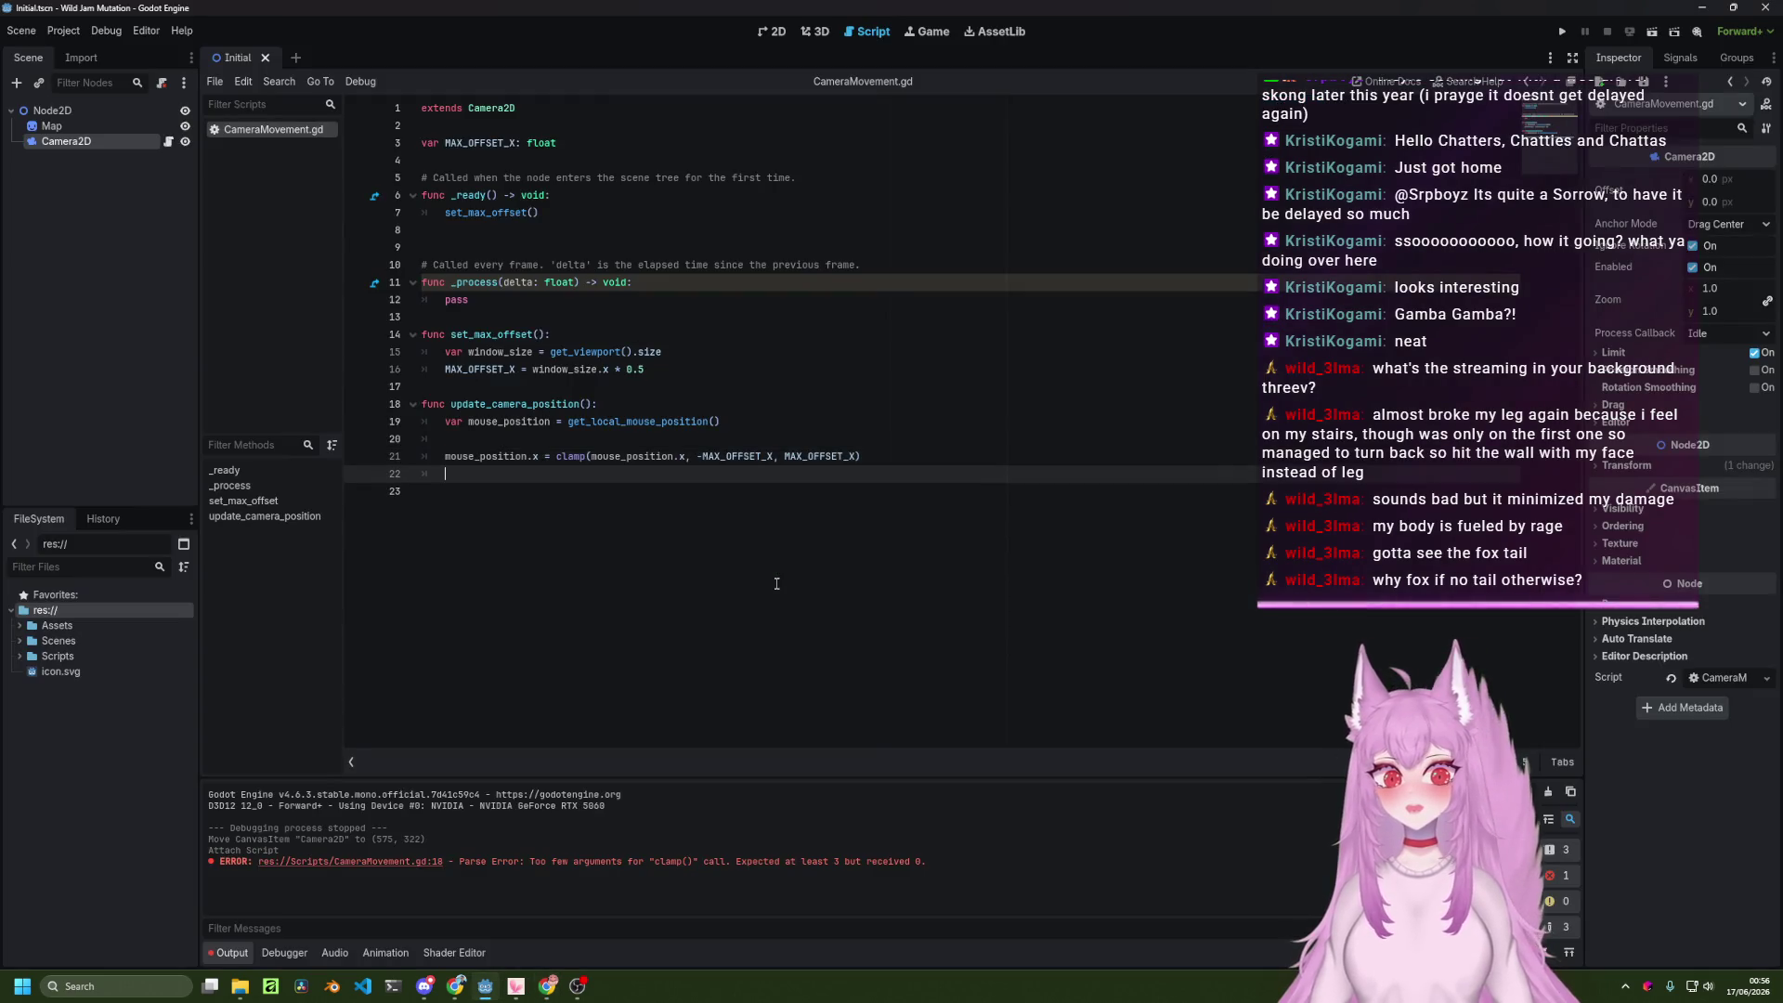
text(set)
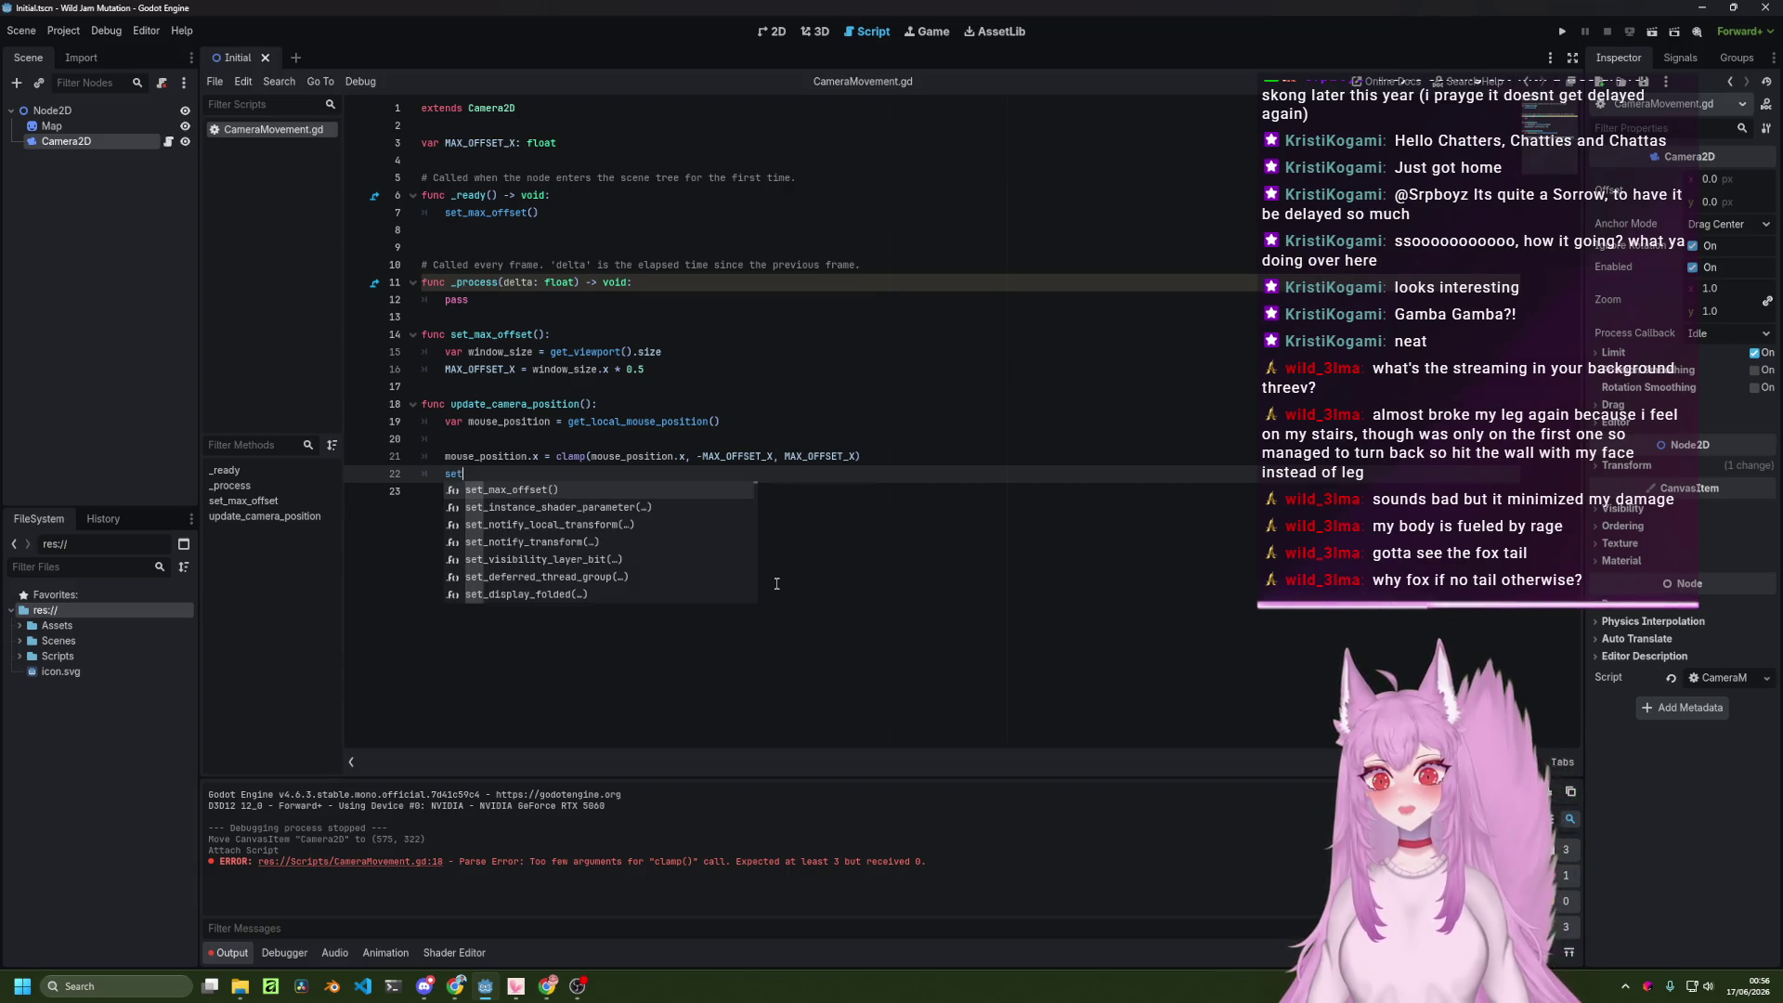
key(Escape)
text(_)
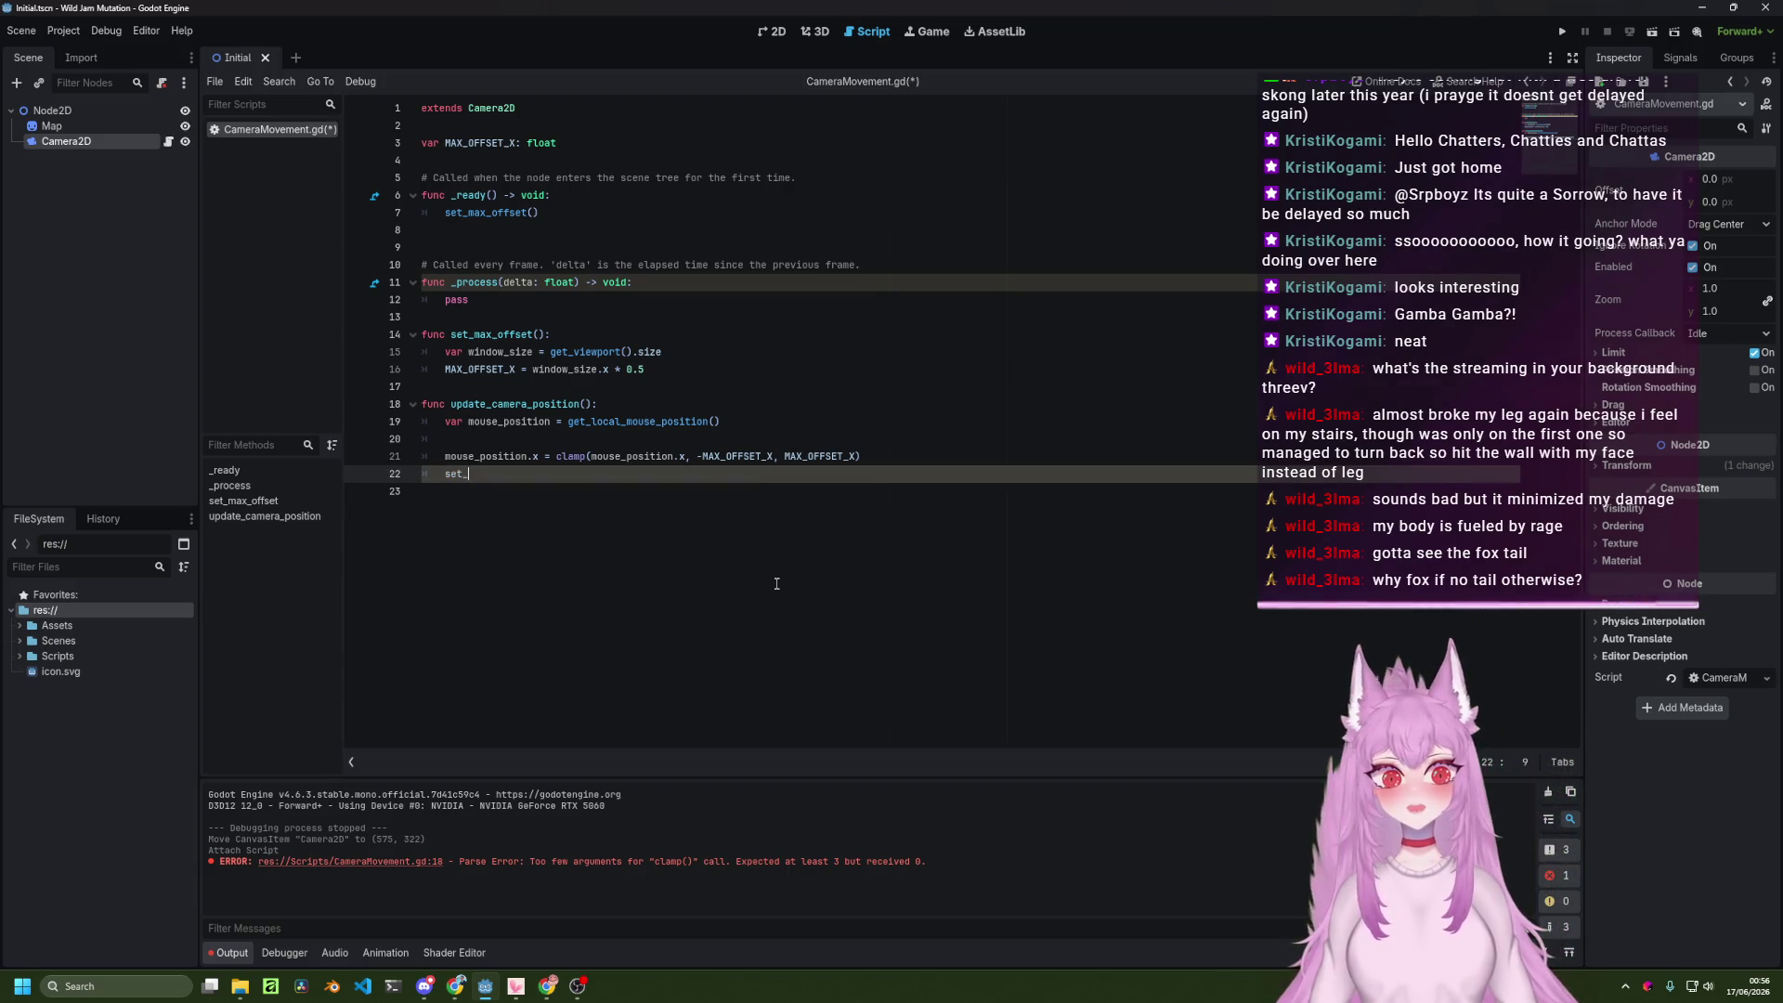
text(posit)
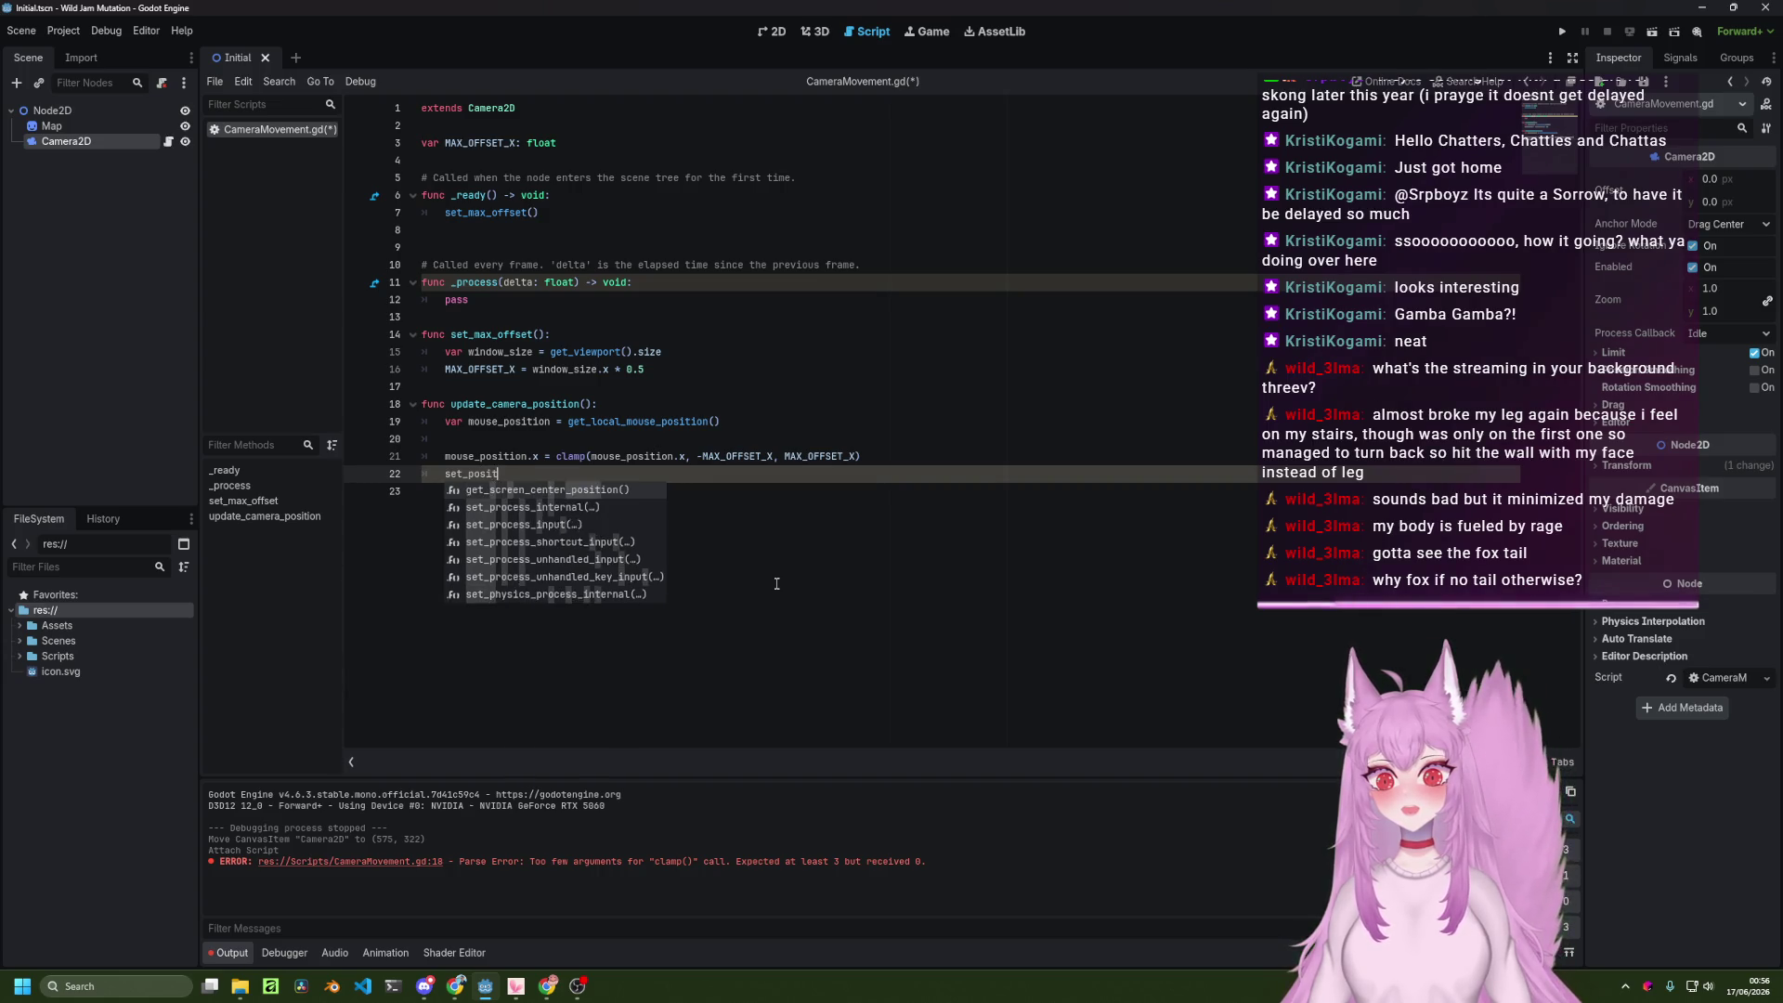
text(ion()
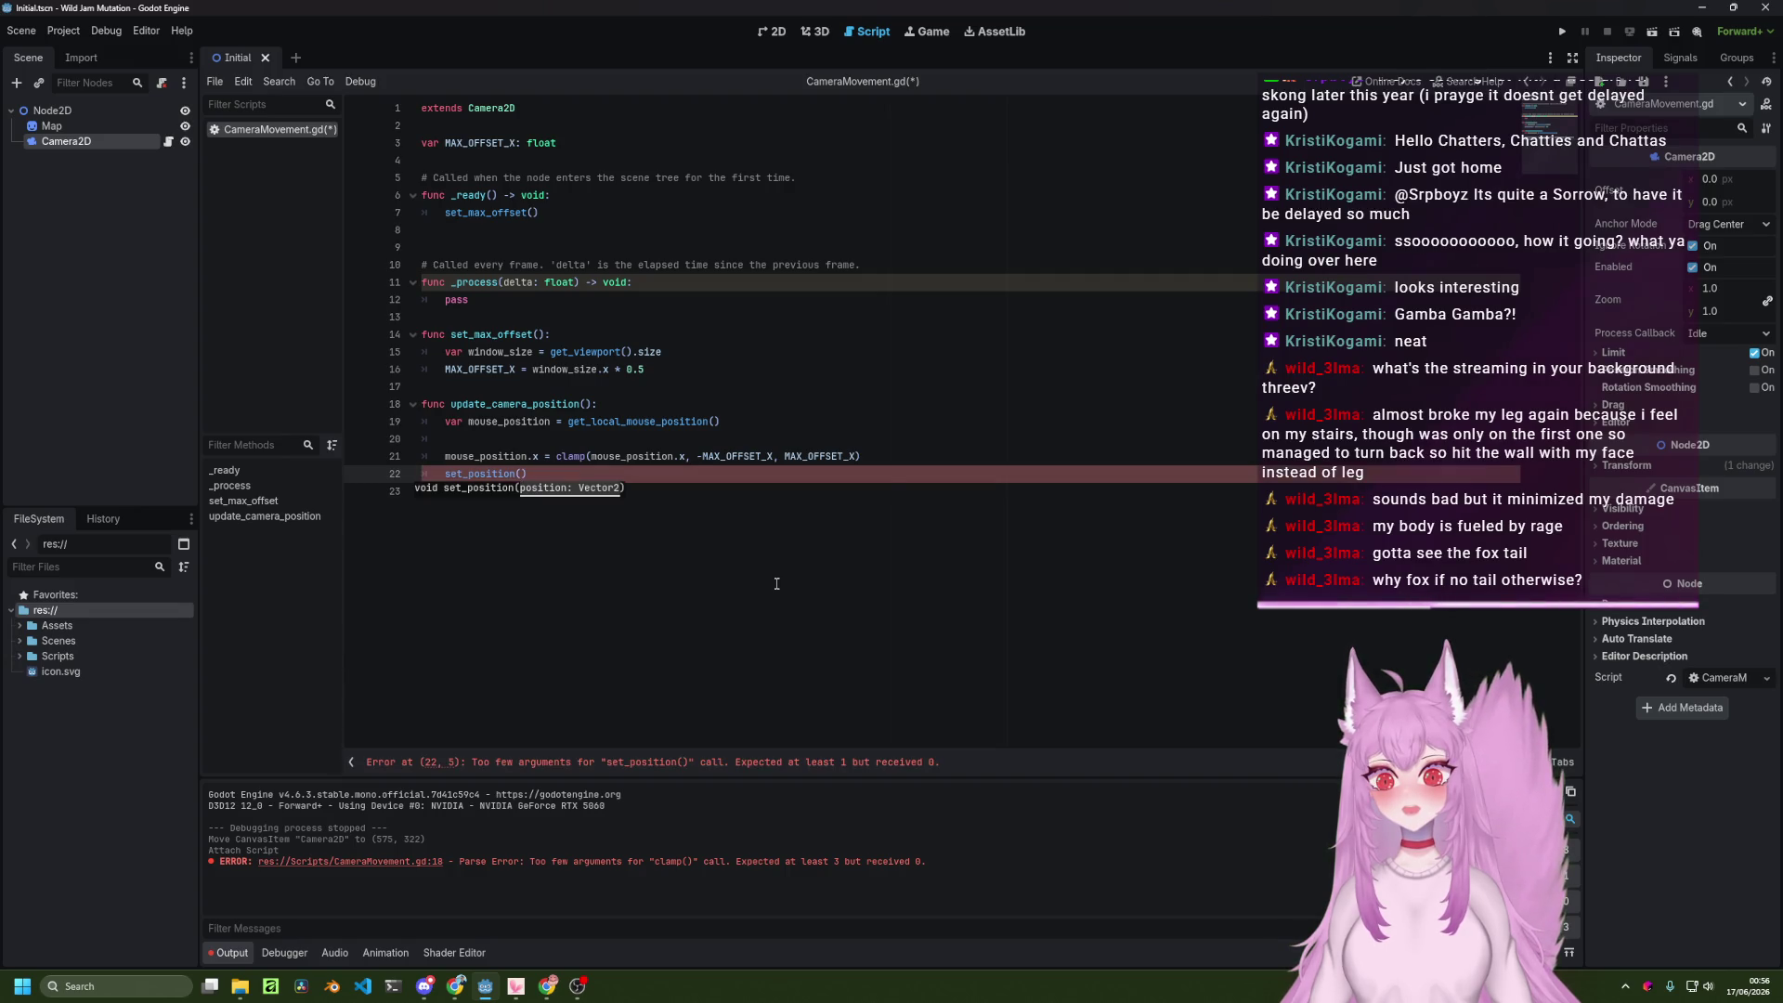
key(alt+Tab)
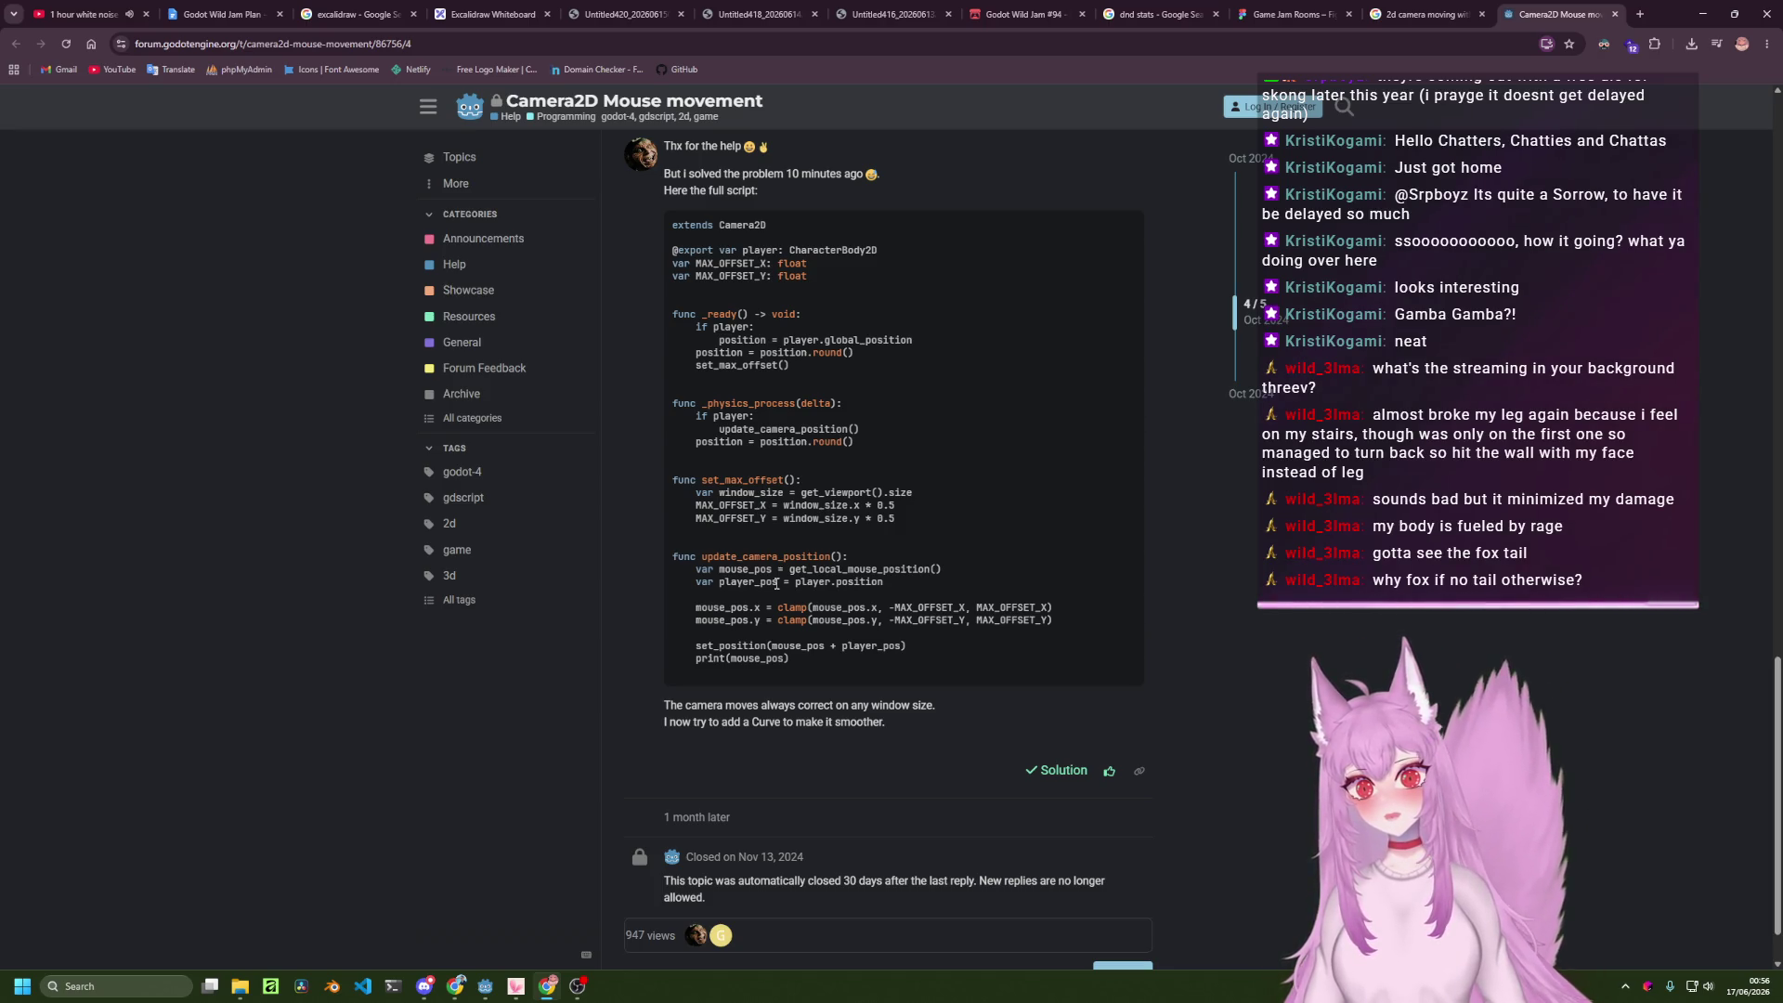
key(alt+Tab)
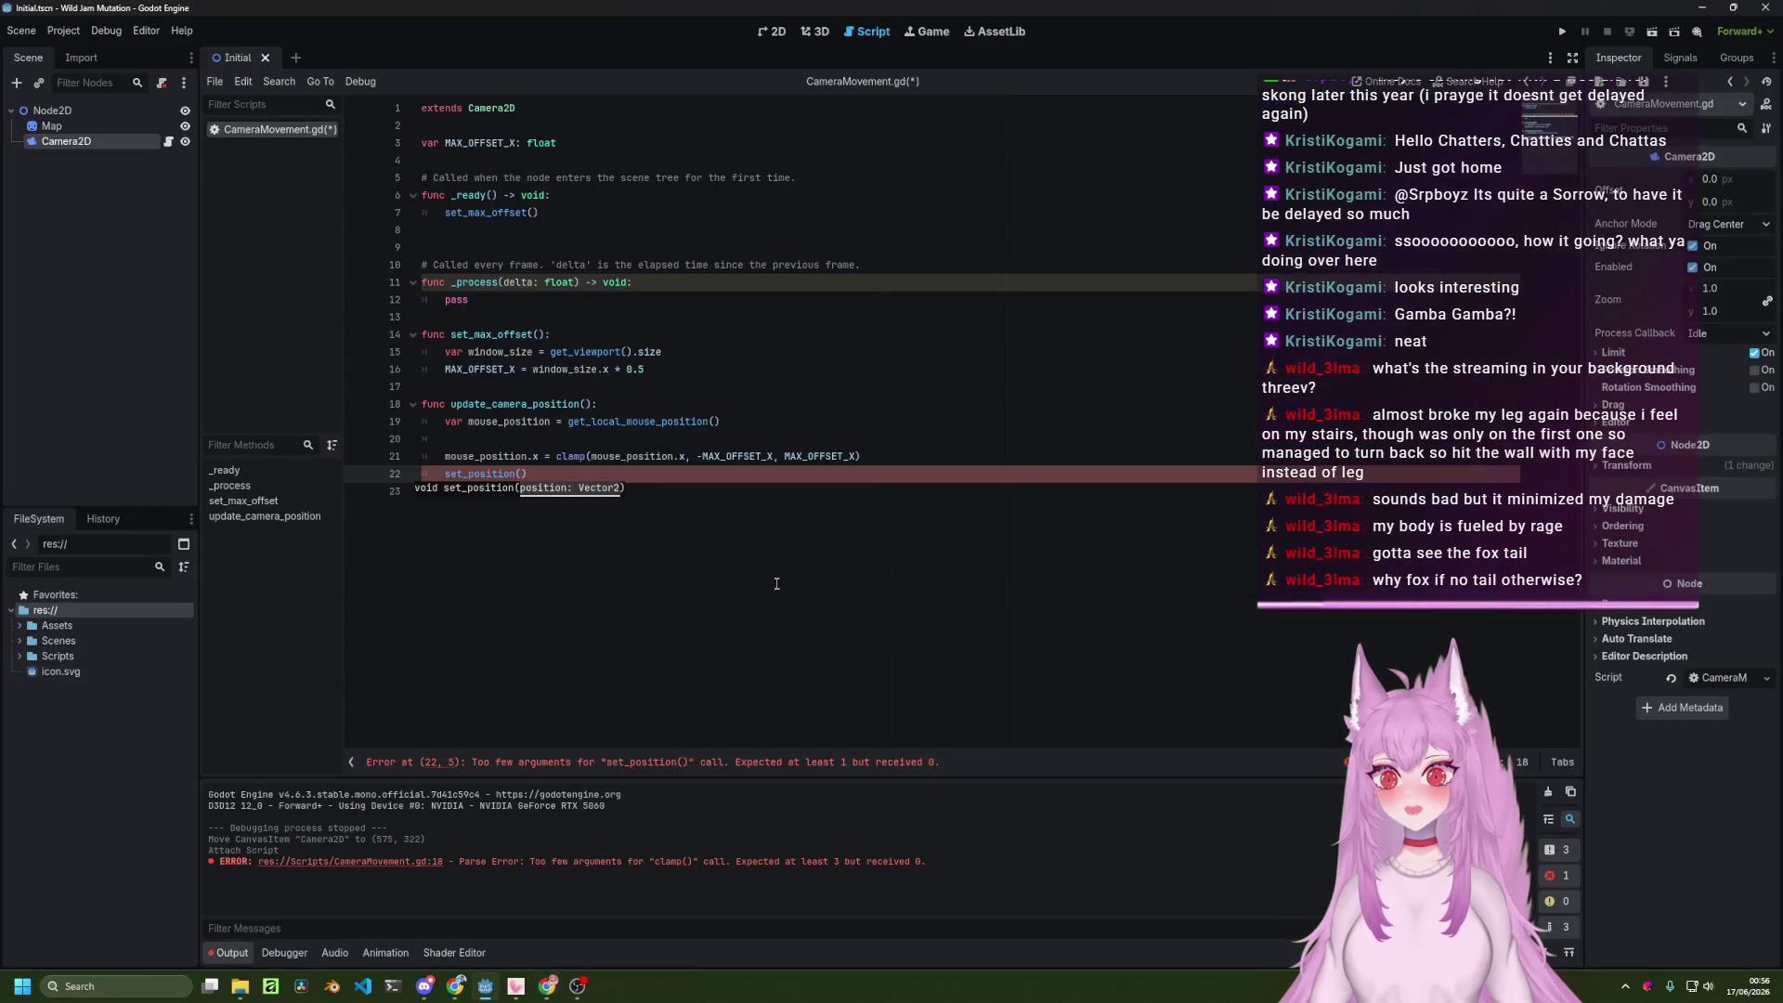
key(ctrl+BackSpace)
key(ctrl+BackSpace)
key(ctrl+s)
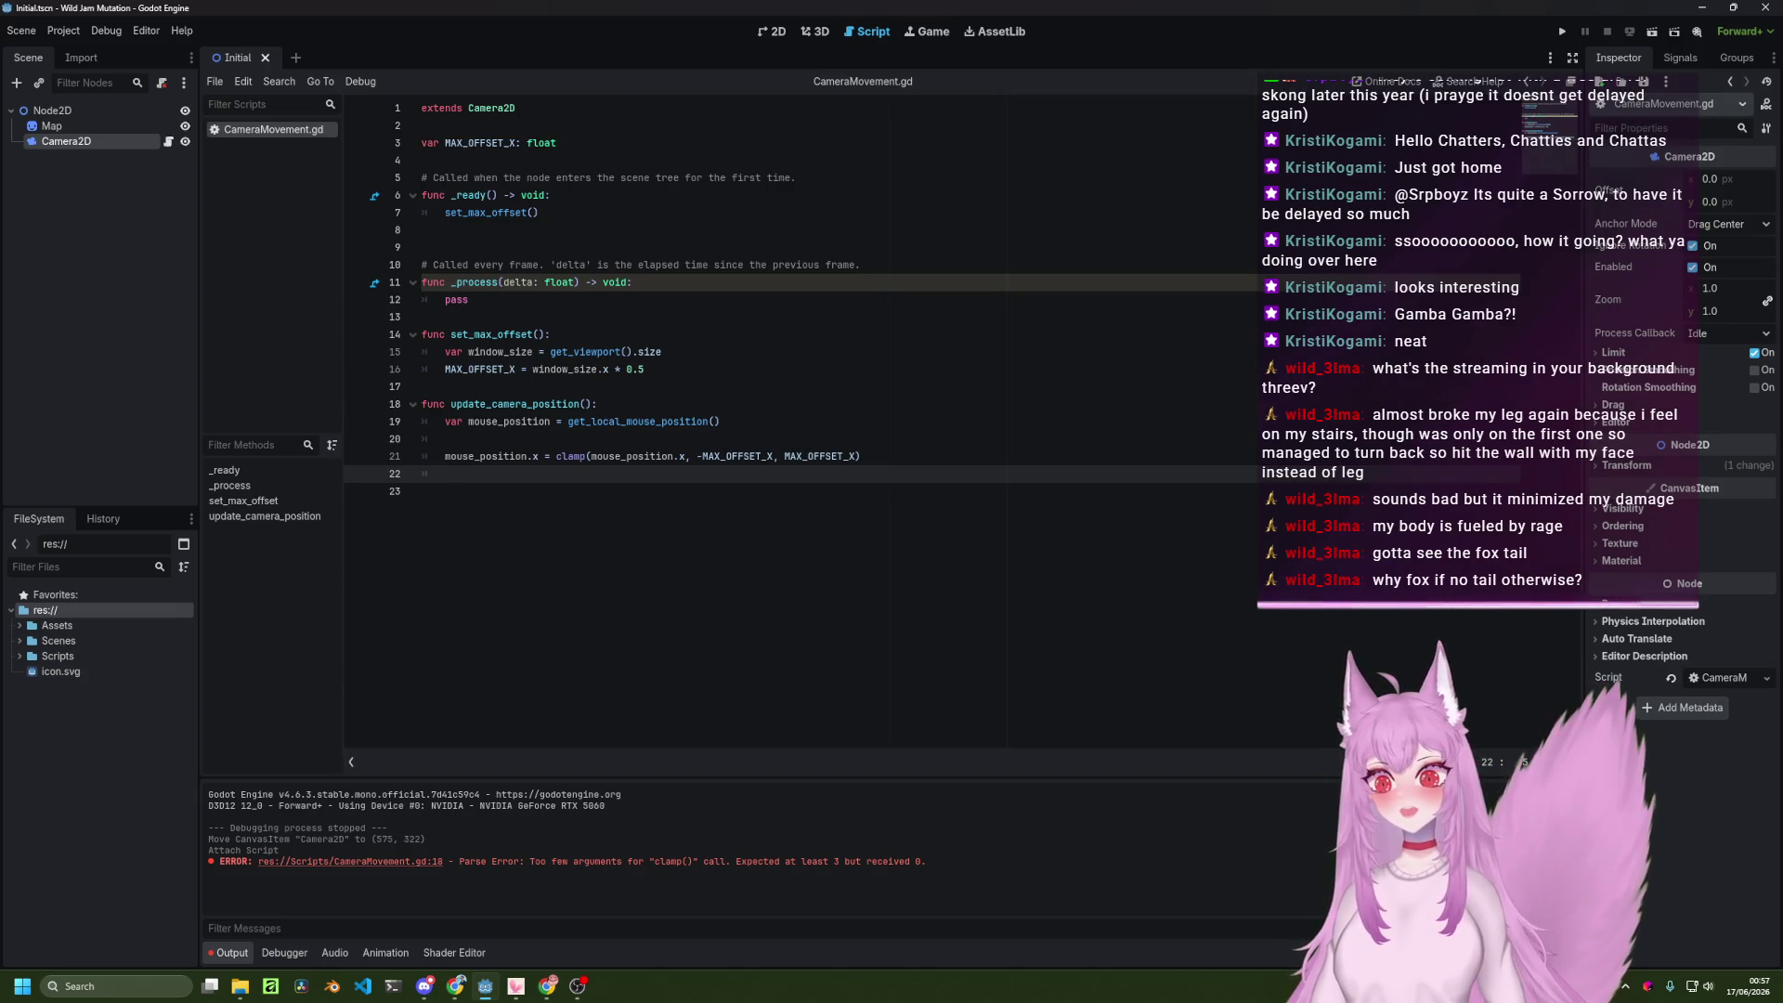
key(alt+Tab)
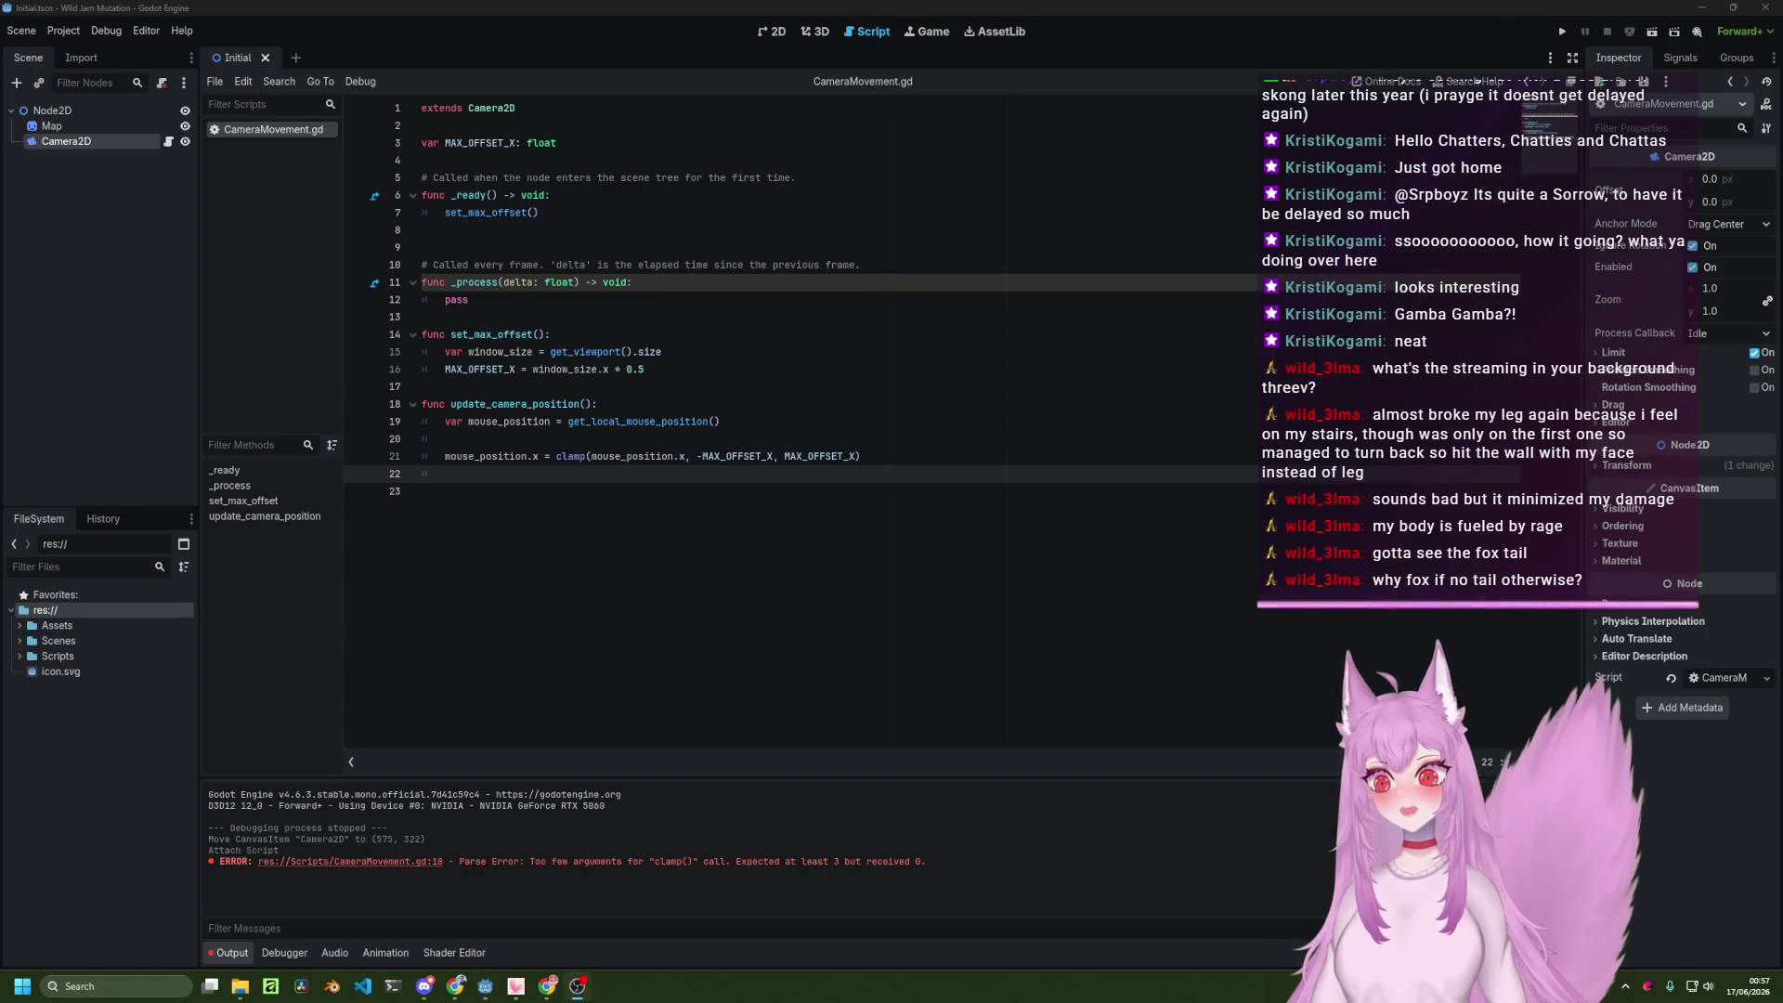
click(759, 520)
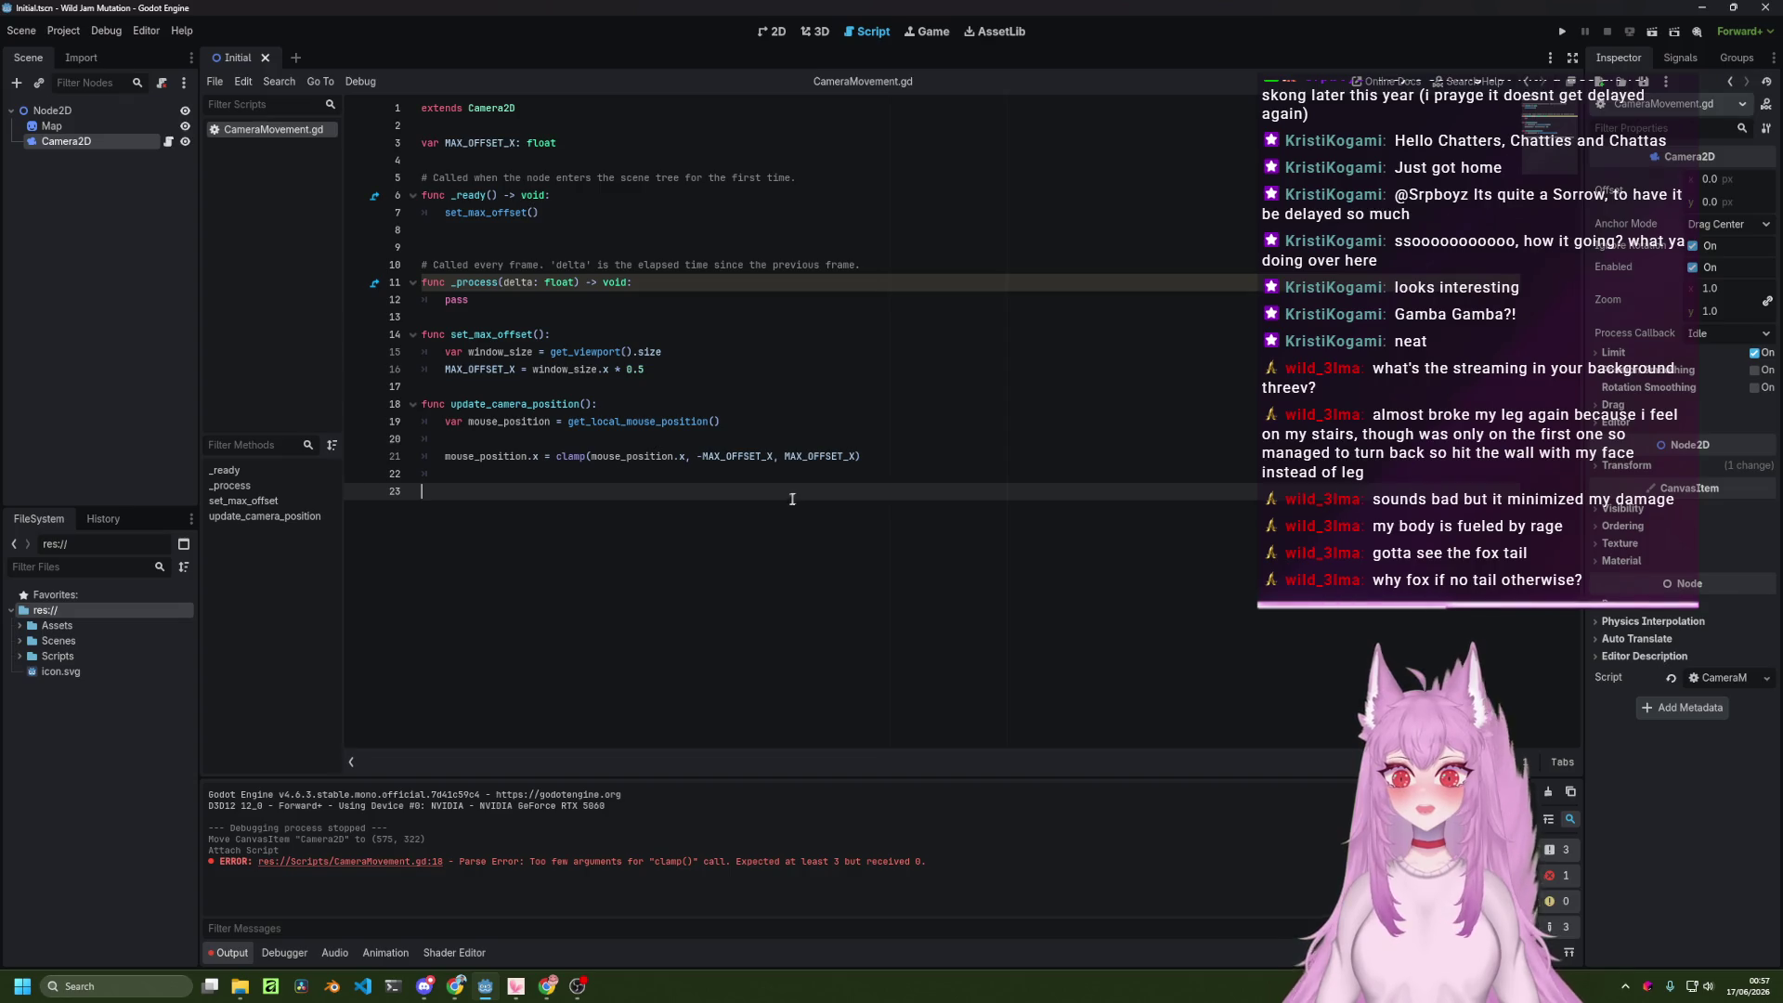
Delete the empty line after the clamp call, then show the Initial scene in the 2D view.
key(BackSpace)
key(BackSpace)
key(BackSpace)
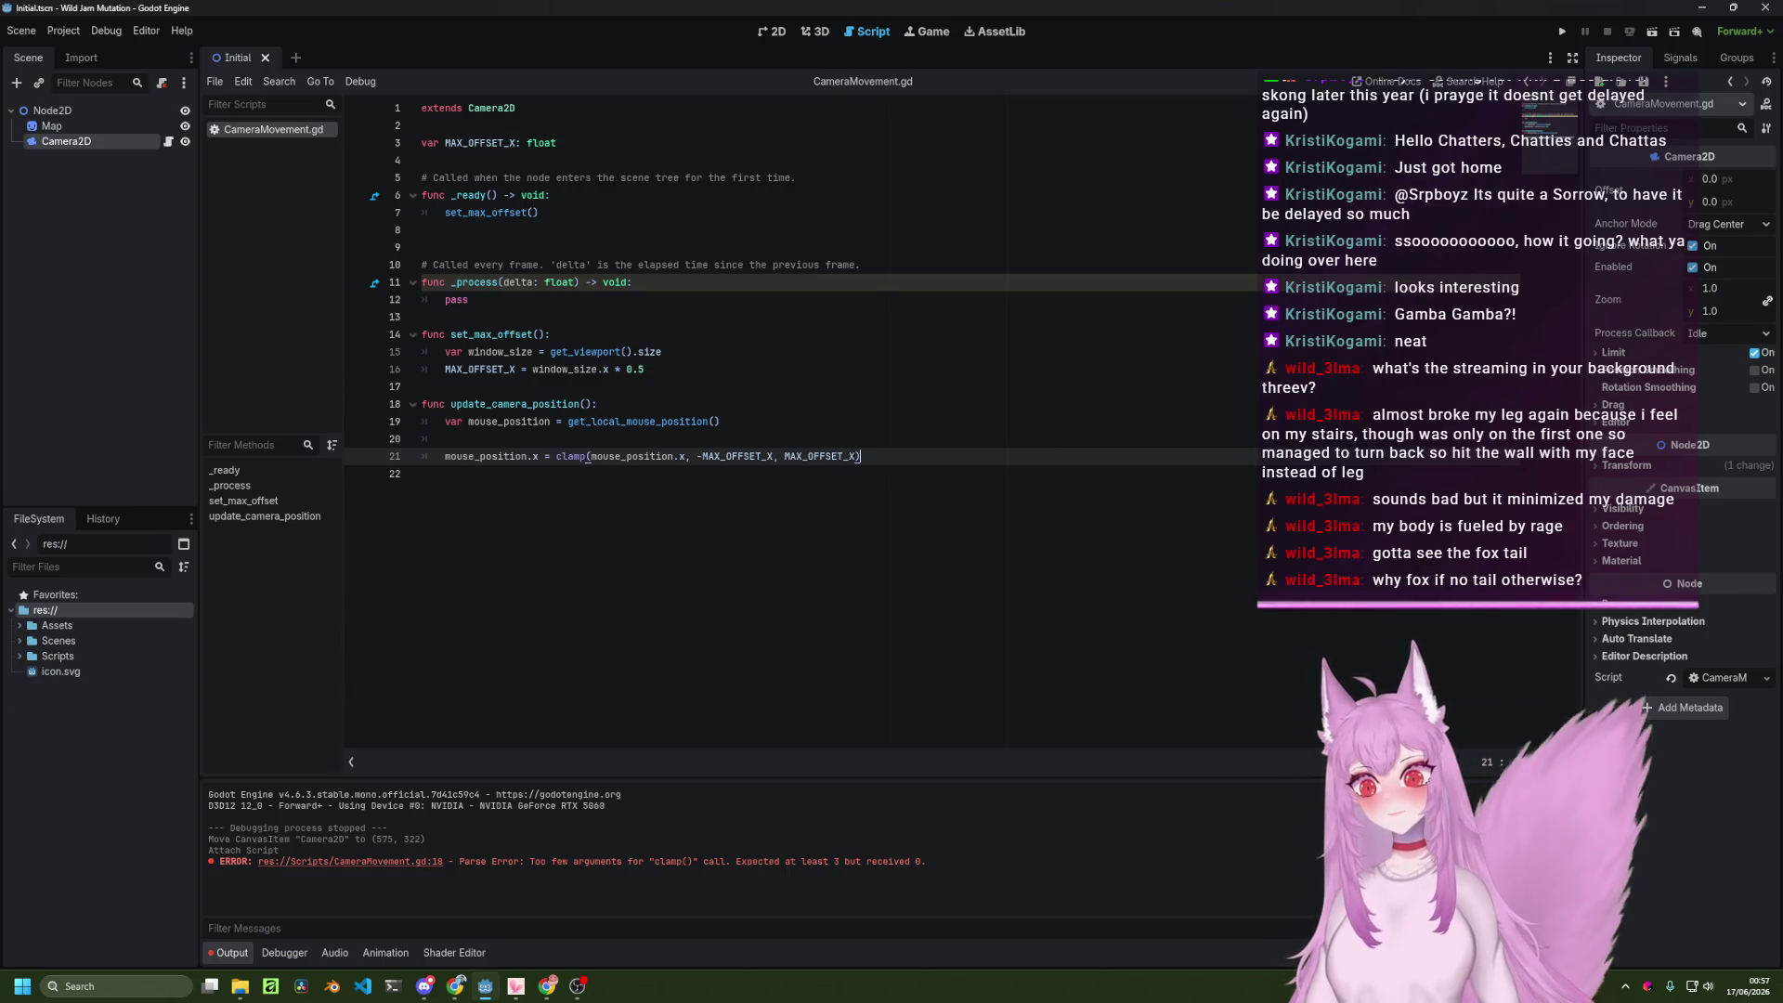
key(alt+Tab)
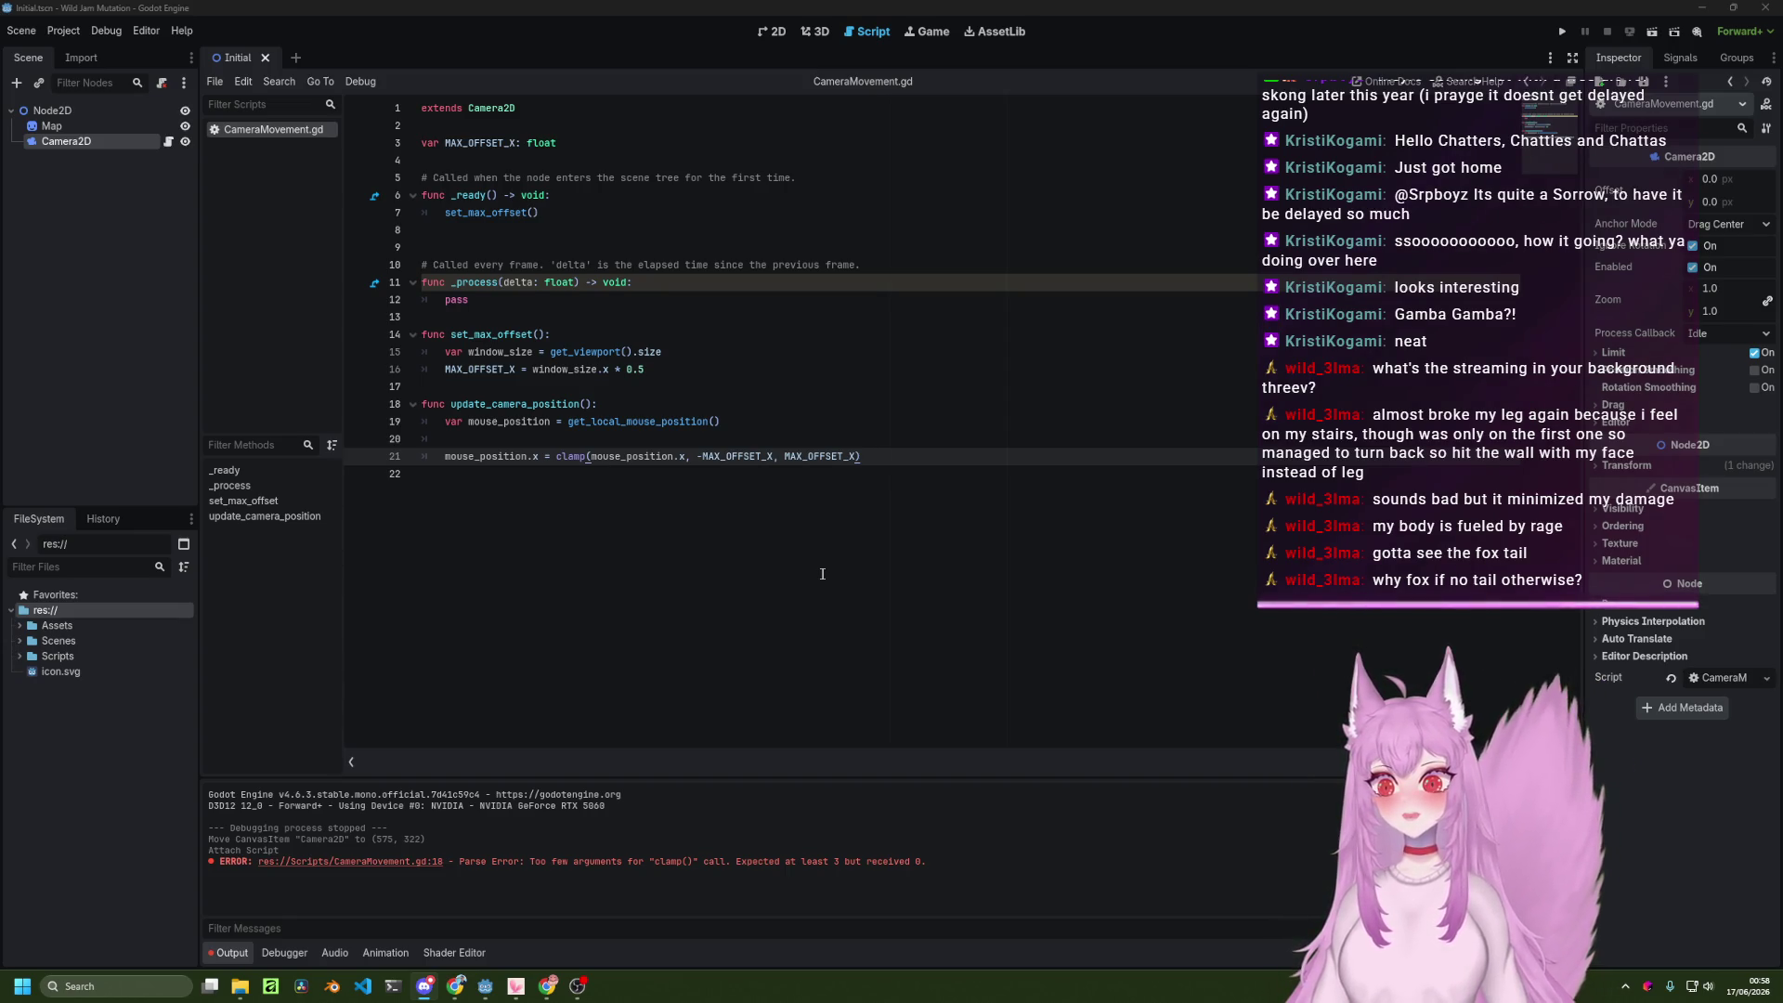
click(869, 538)
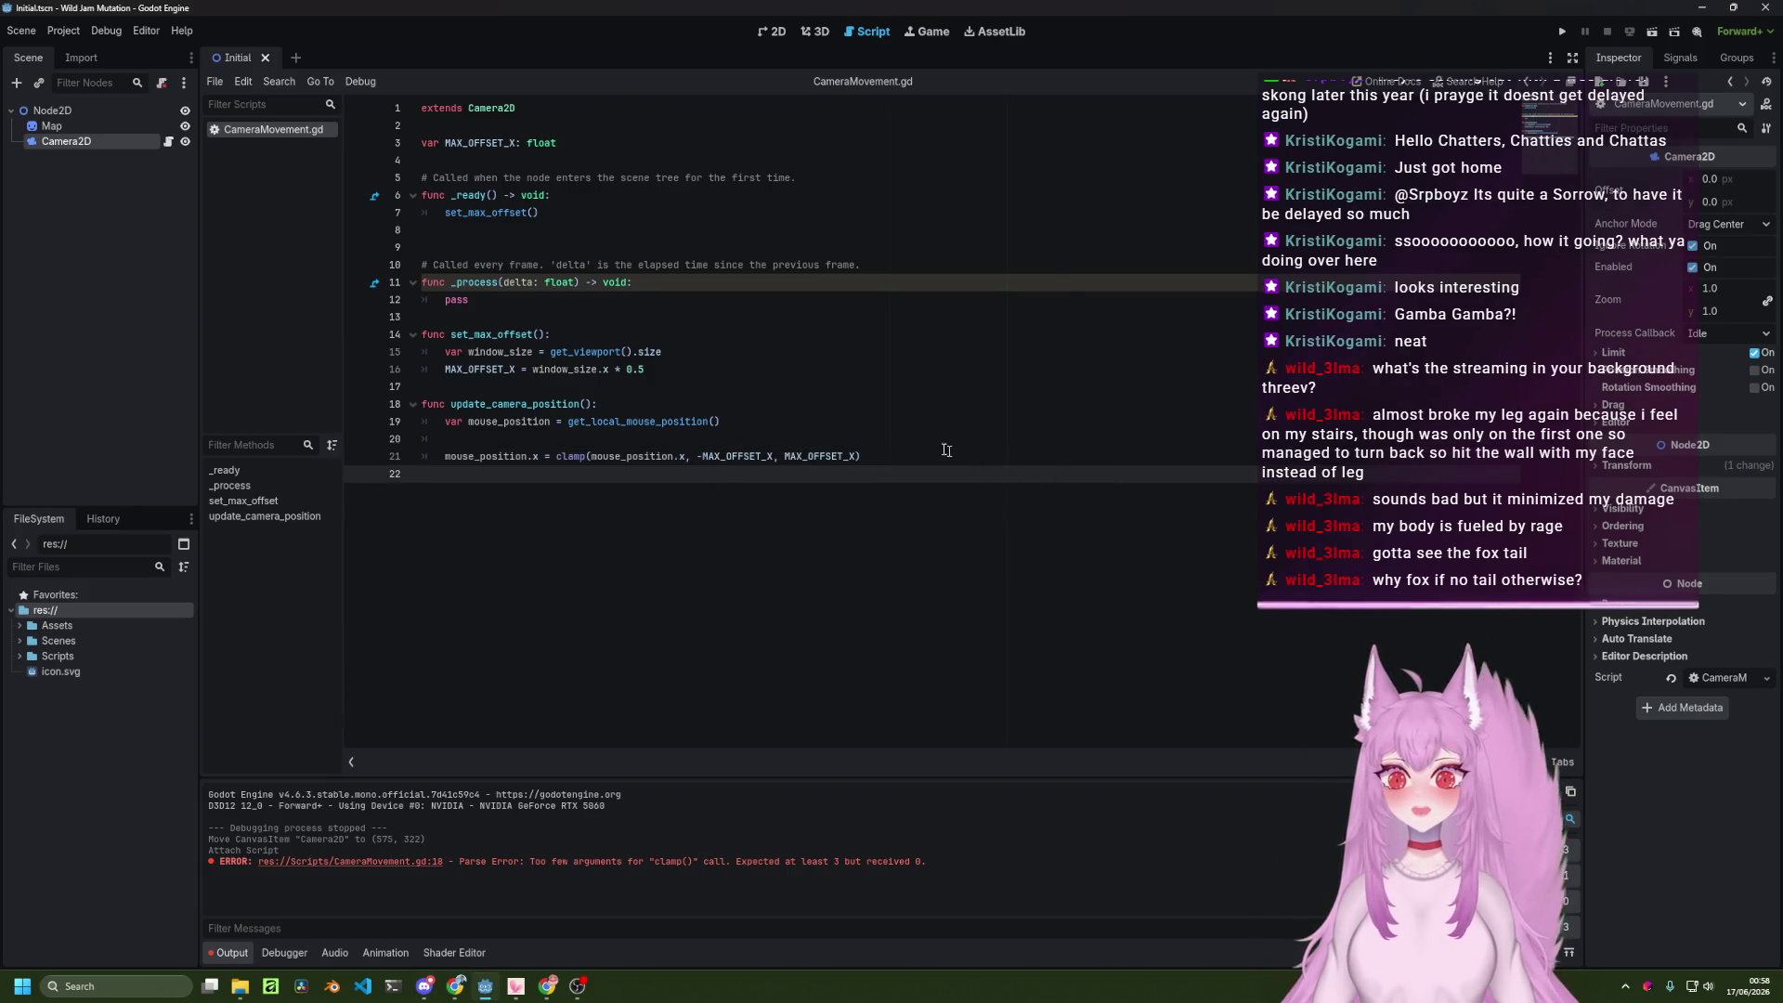
click(775, 32)
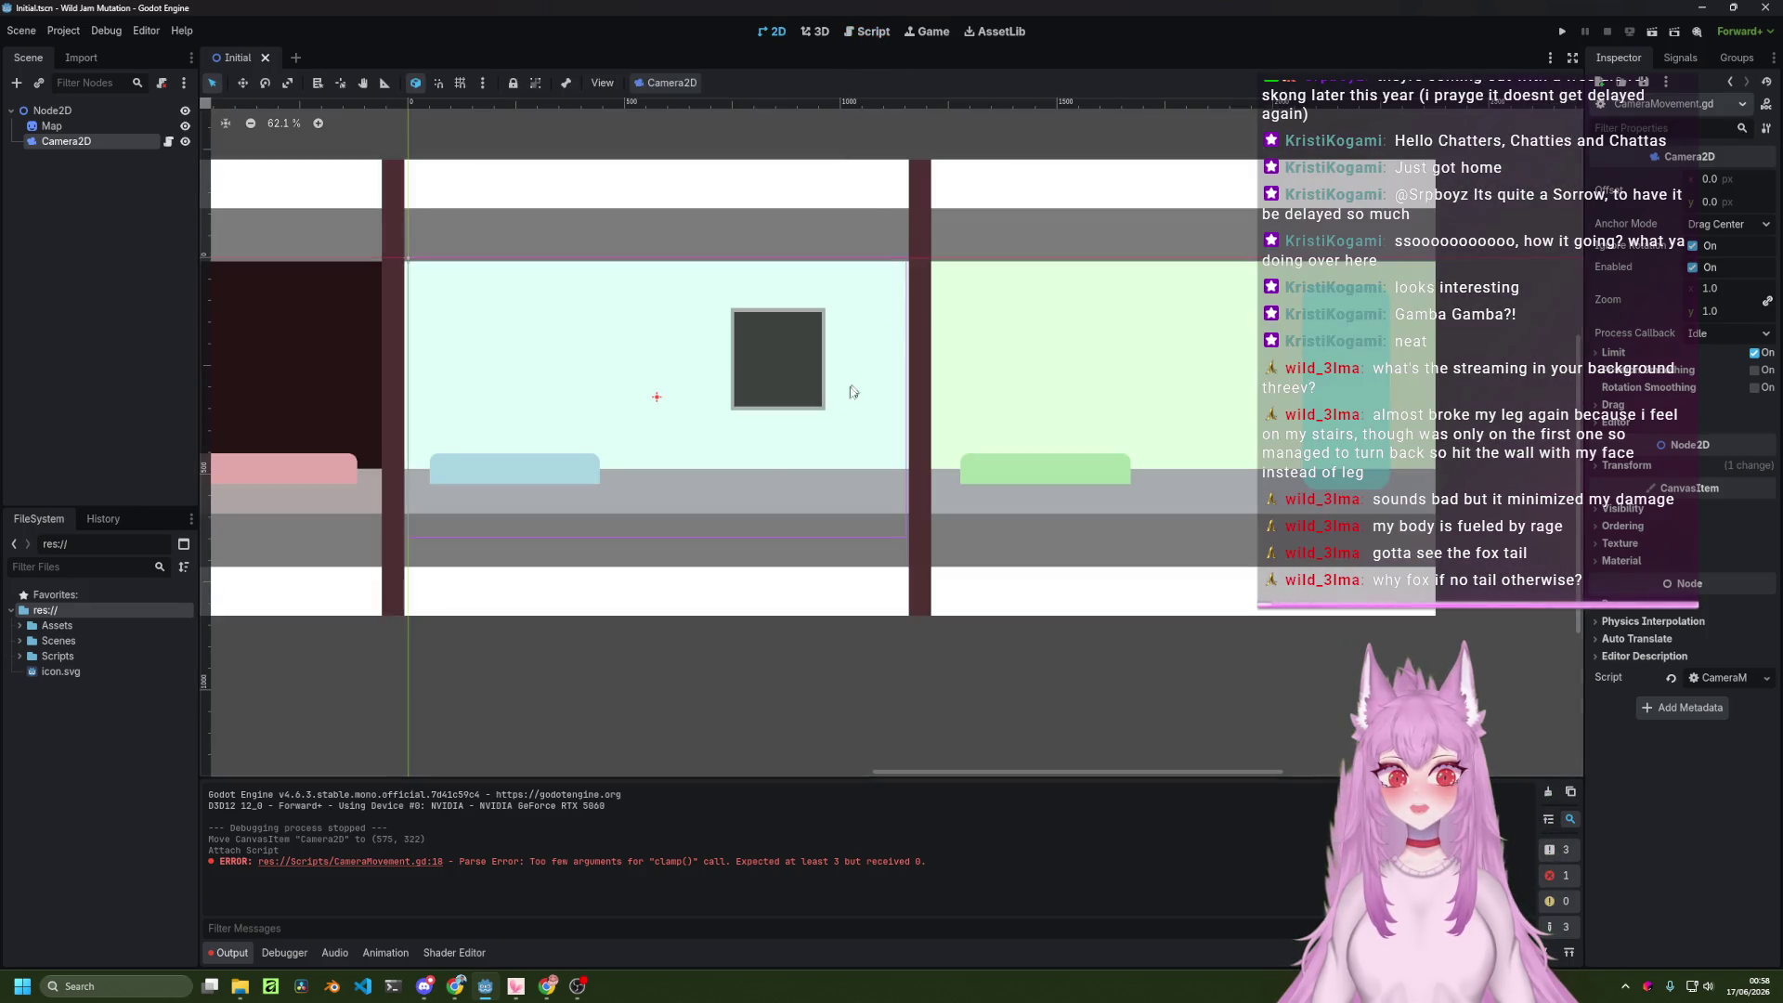
mouse_move(705, 474)
mouse_down()
mouse_move(1223, 466)
mouse_move(1067, 465)
mouse_up()
click(1223, 471)
key(ctrl+z)
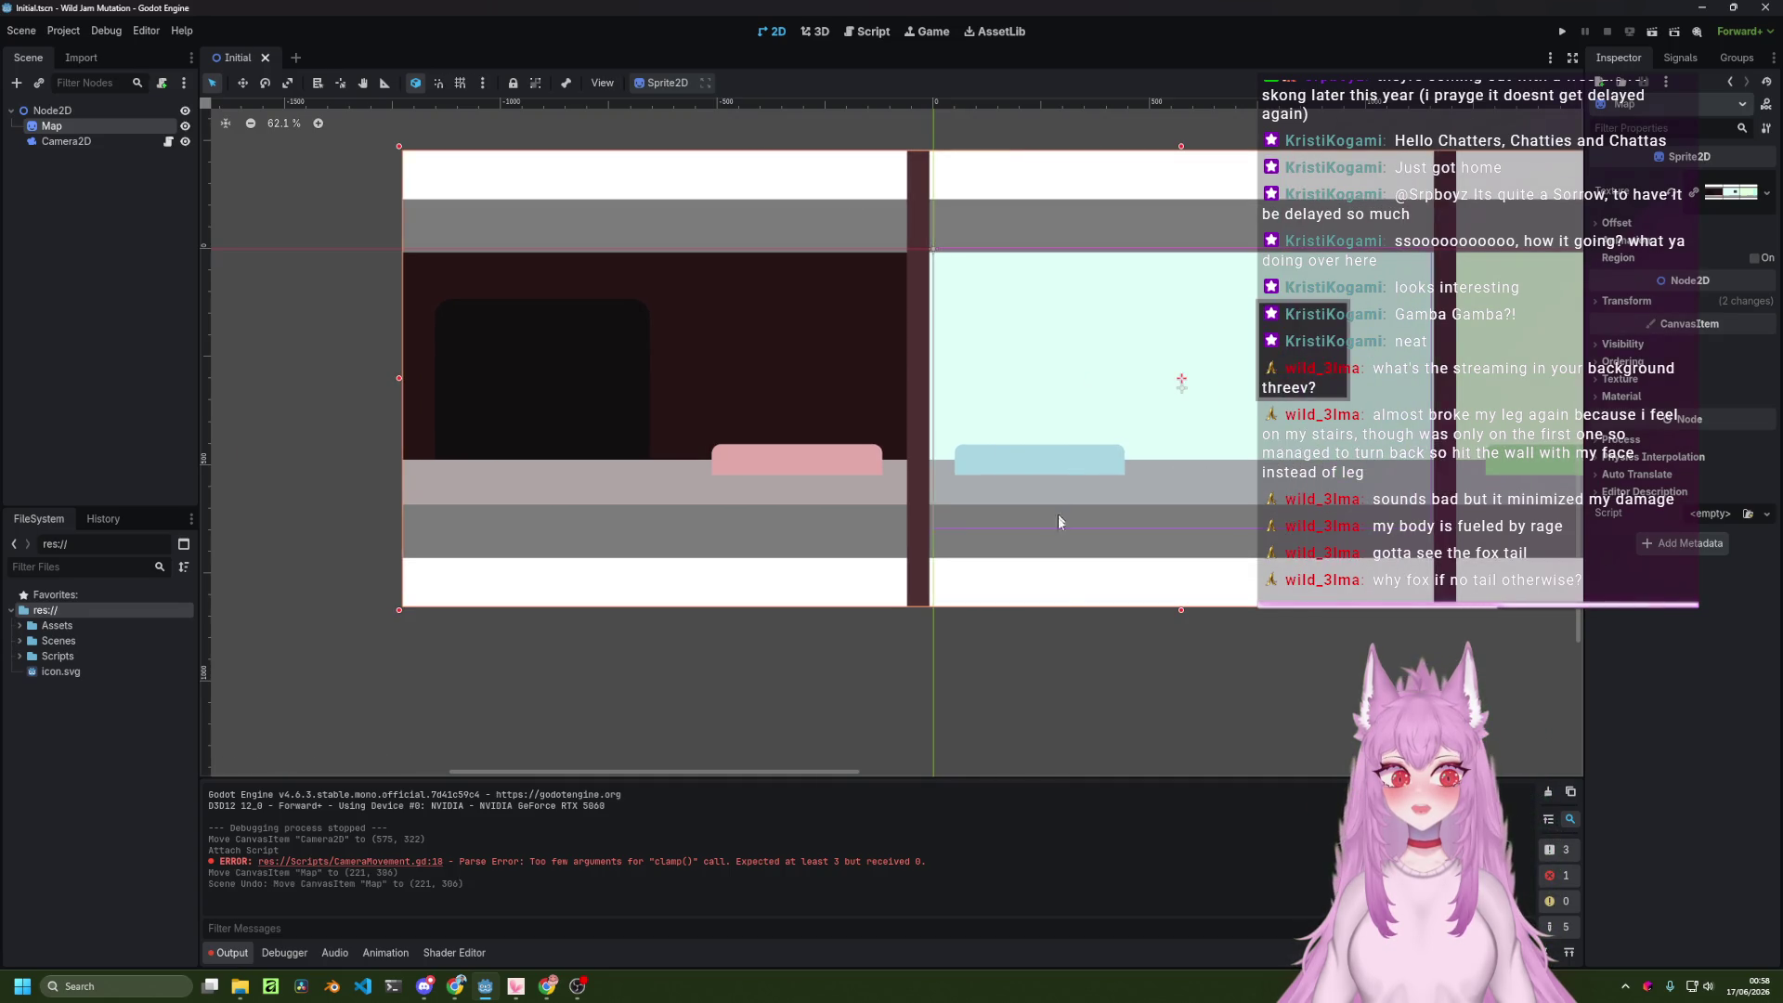
drag(1218, 696, 851, 724)
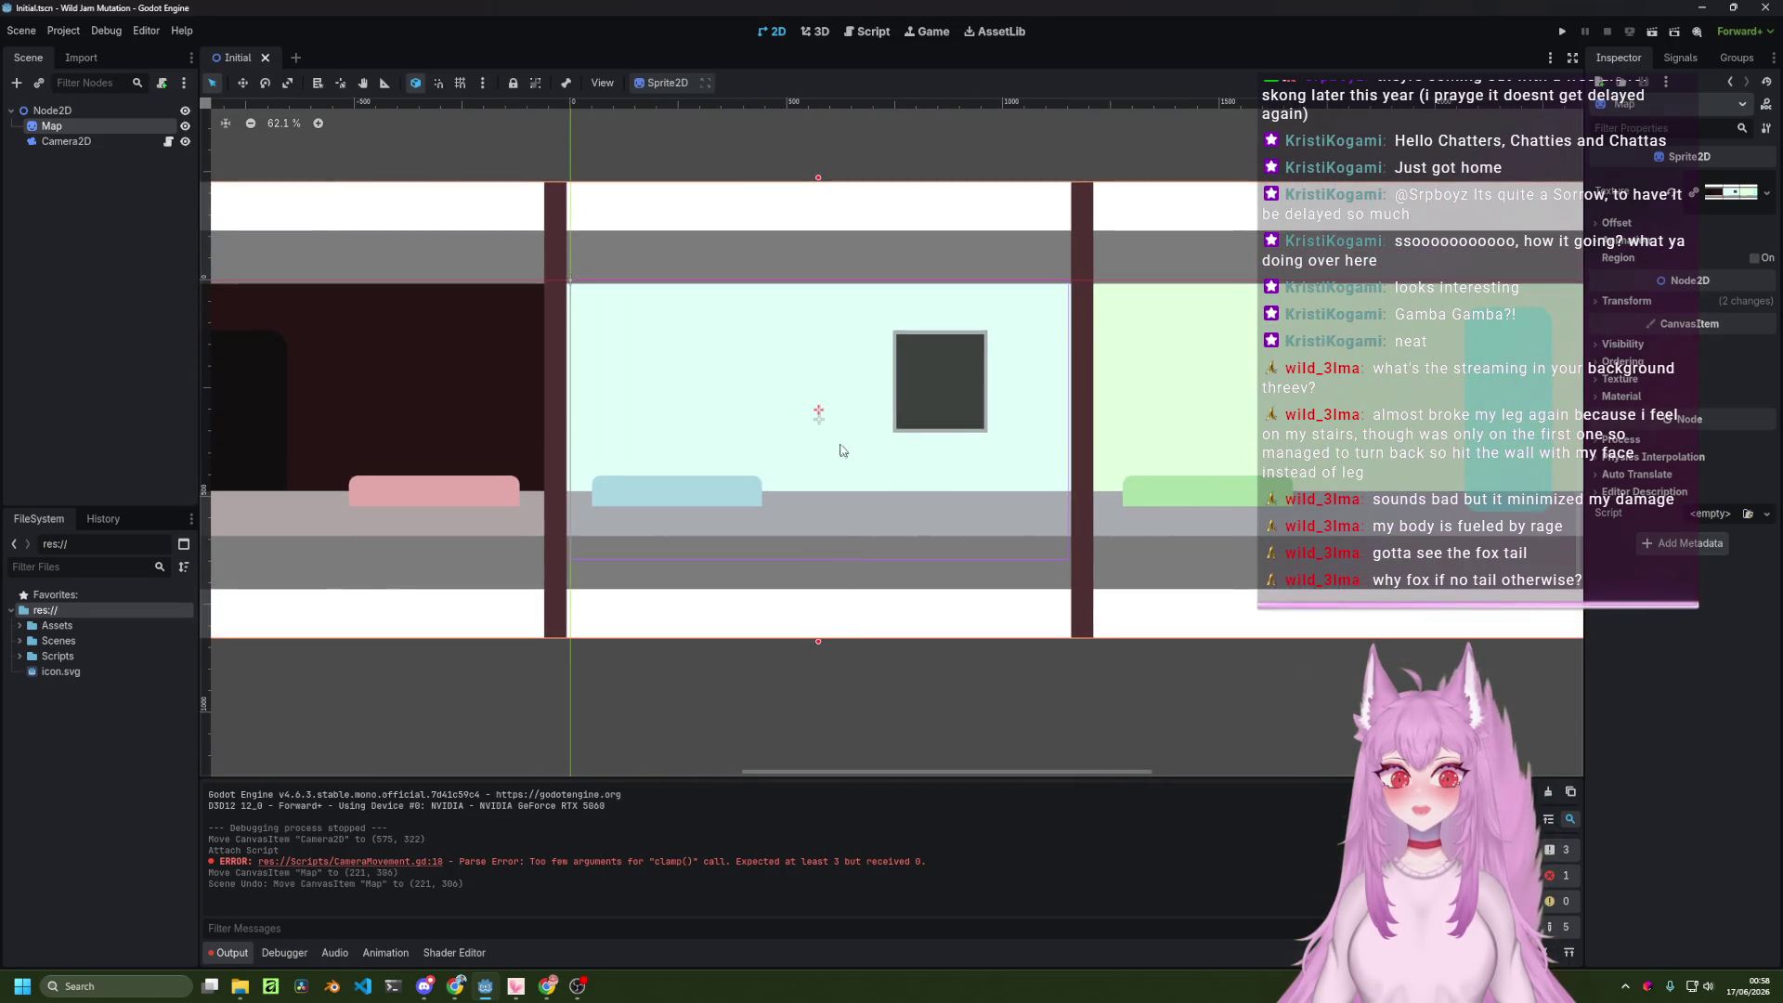
drag(819, 414, 820, 457)
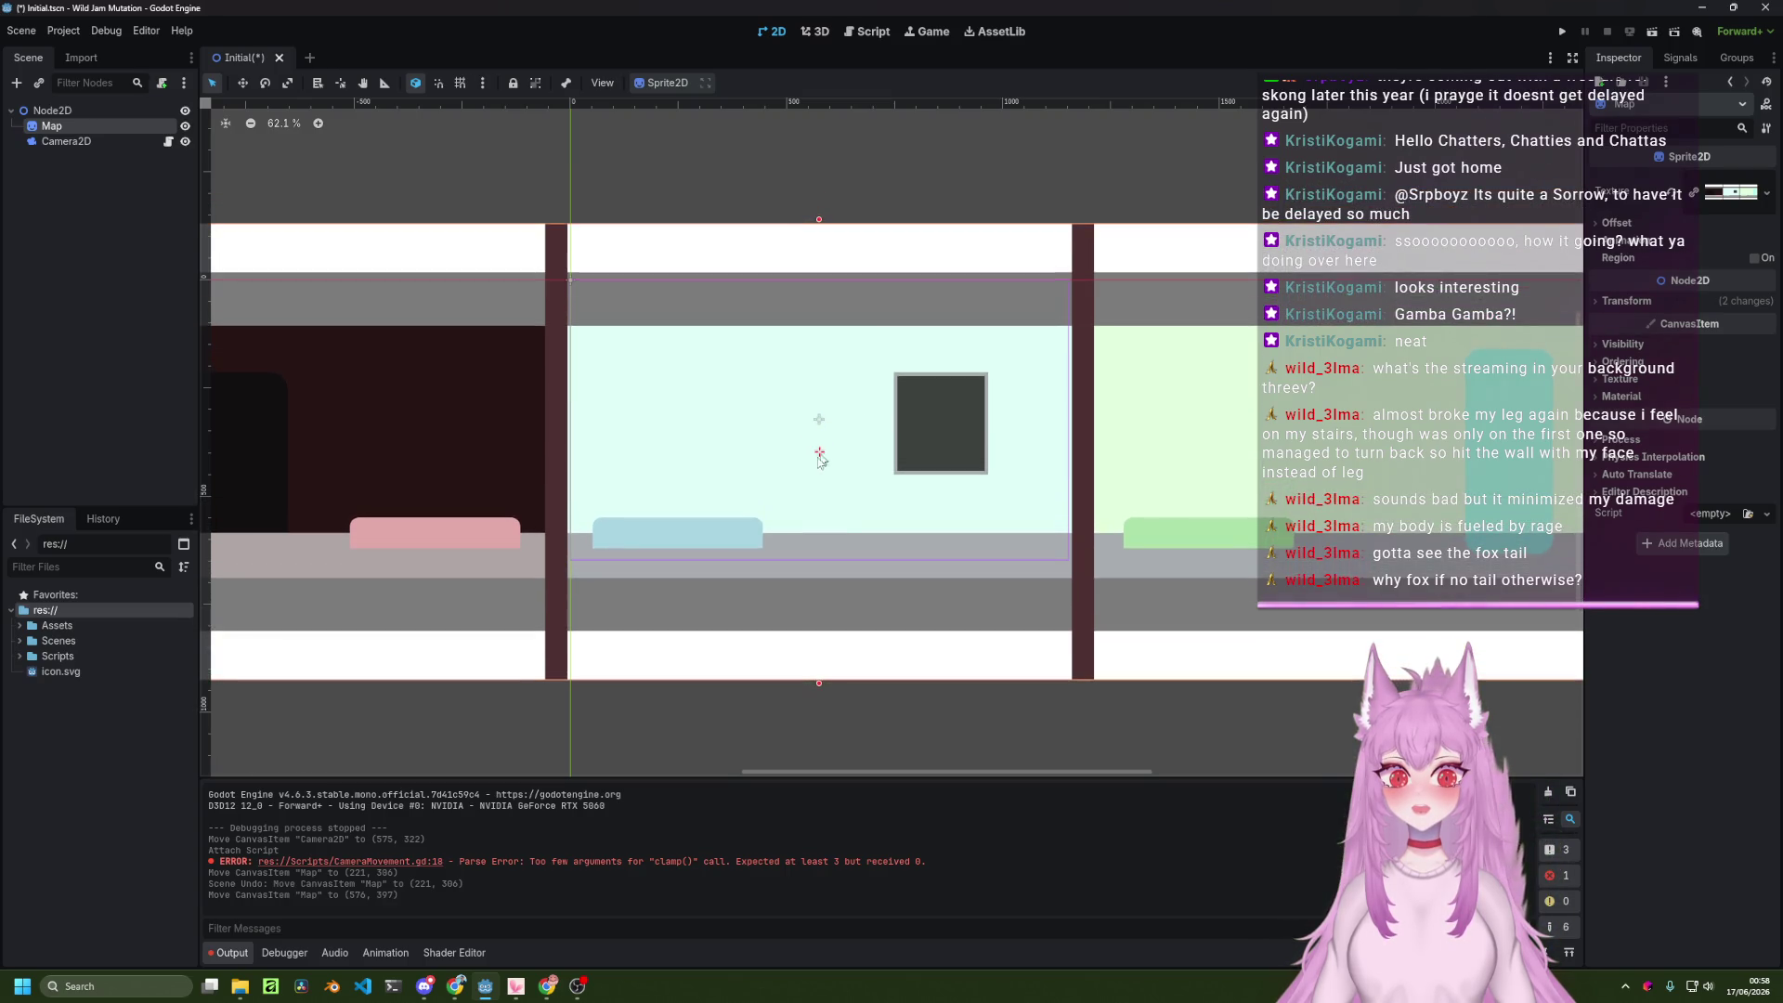
key(ctrl+z)
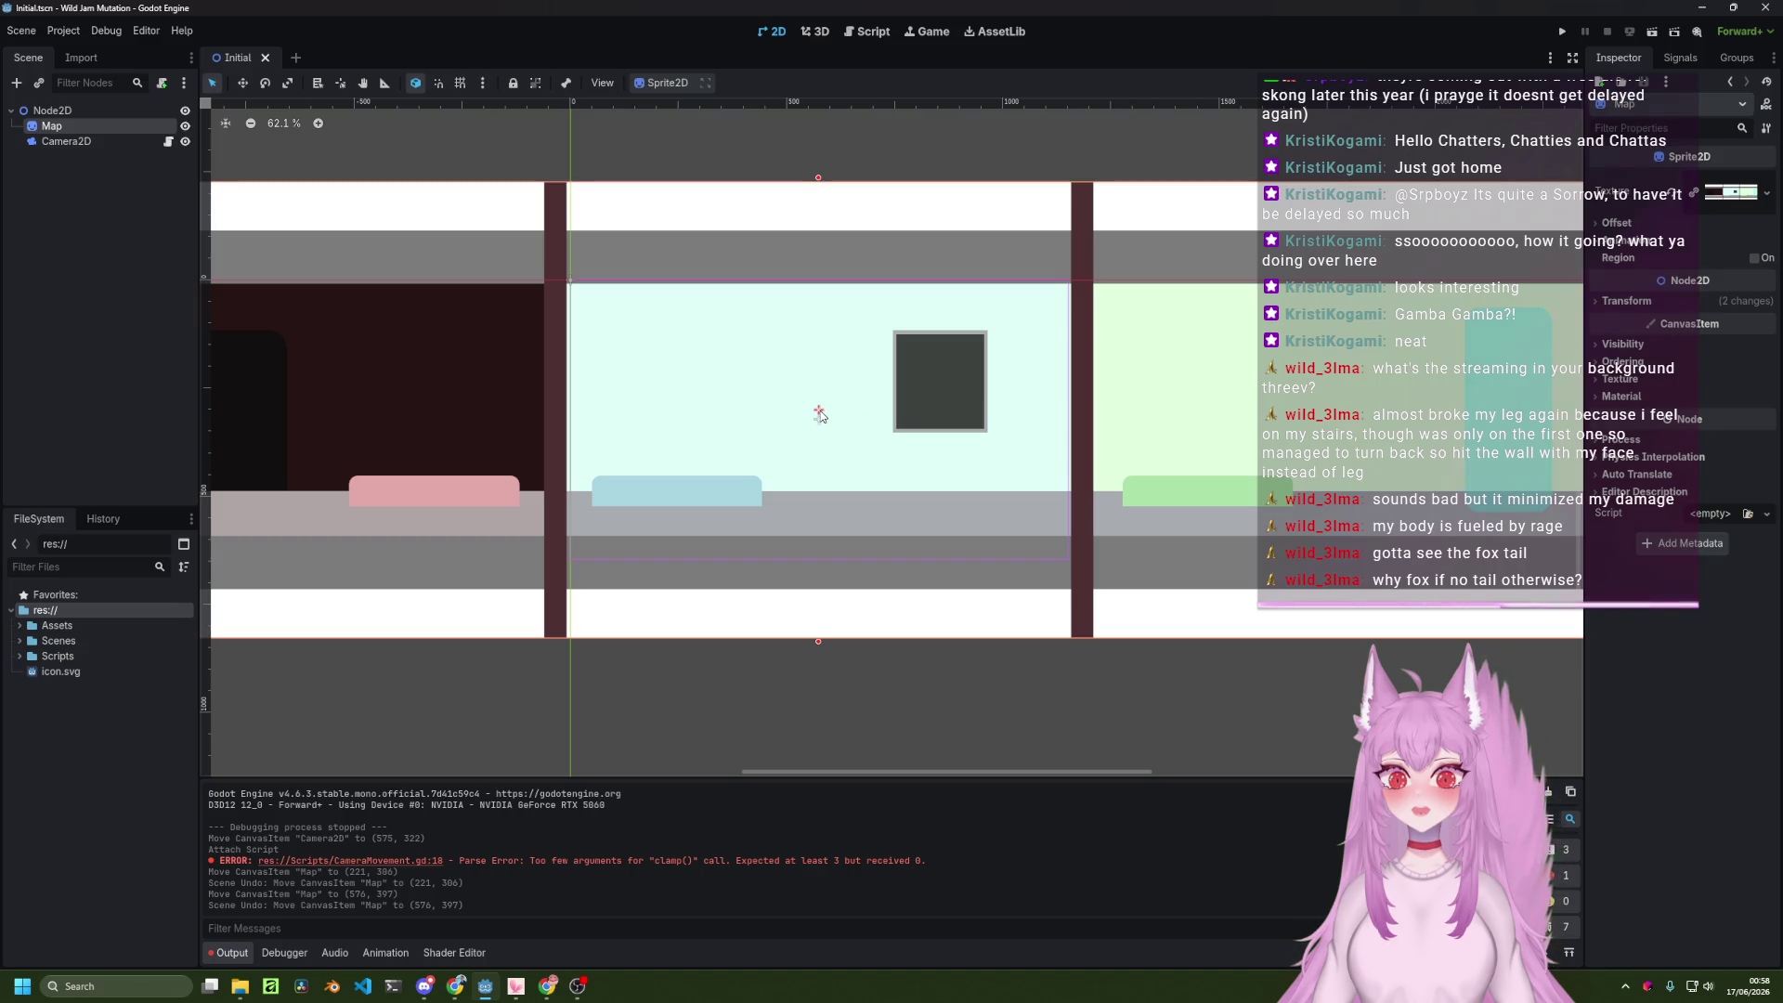
drag(819, 414, 819, 421)
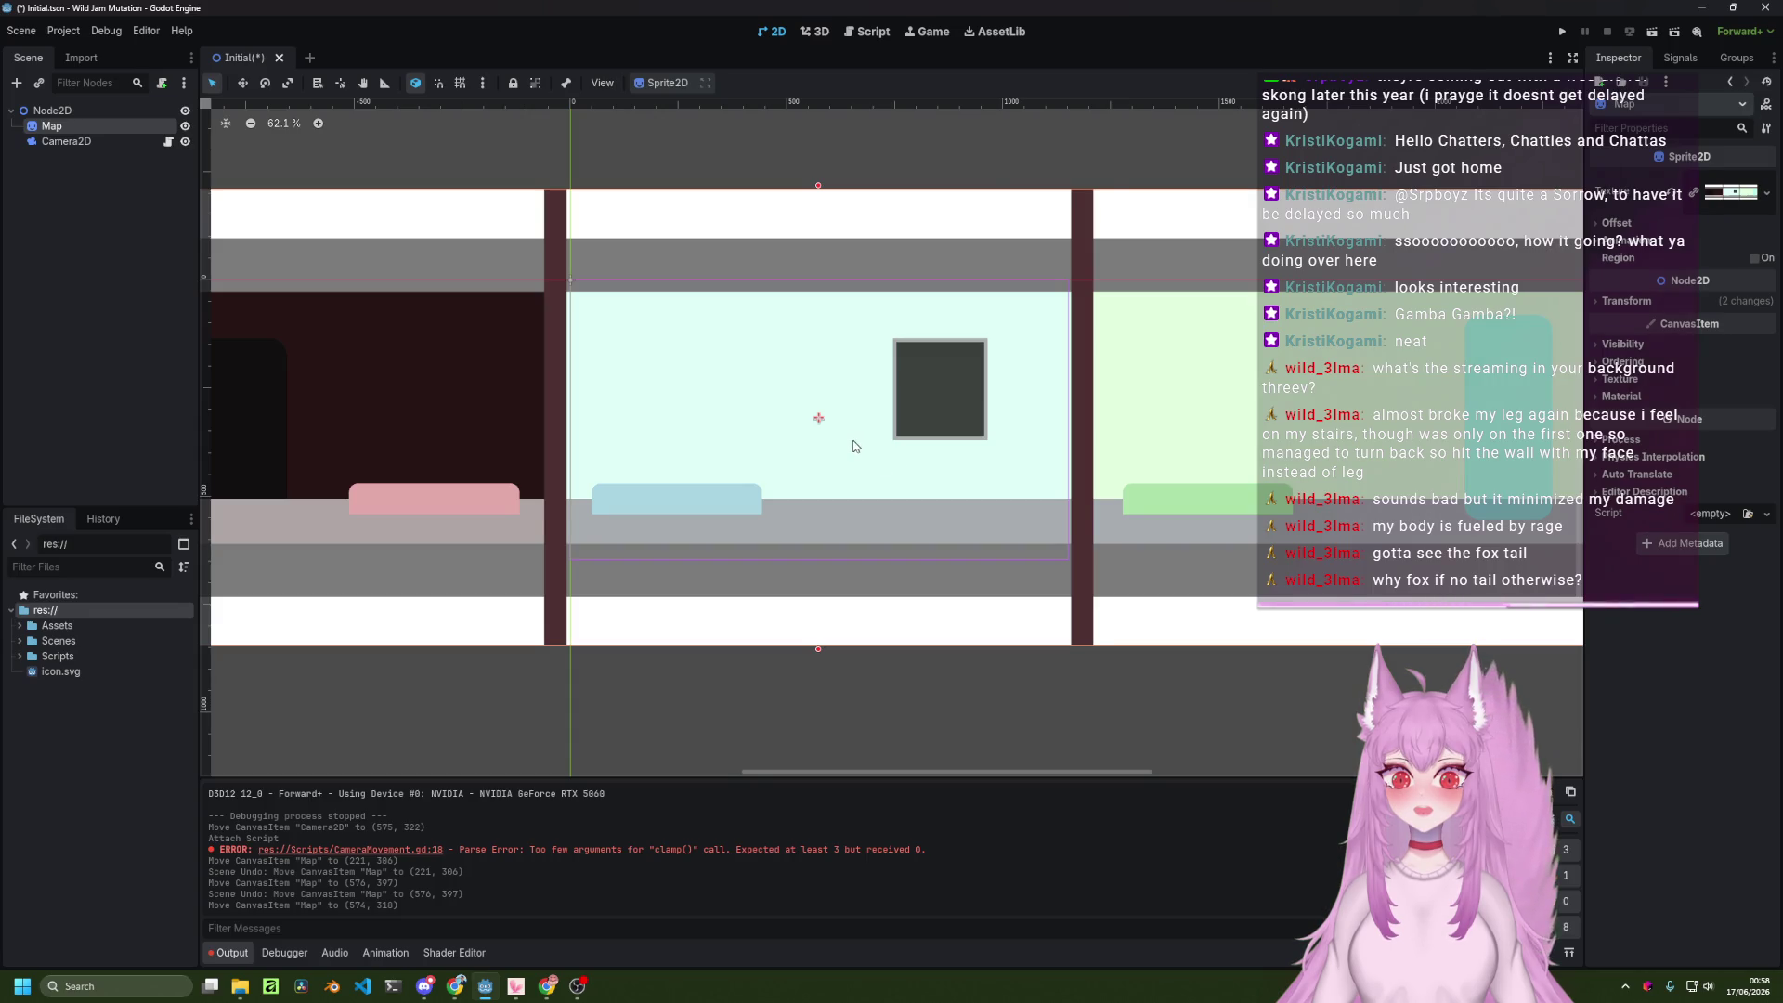
scroll(855, 446, up, 3)
scroll(853, 443, up, 4)
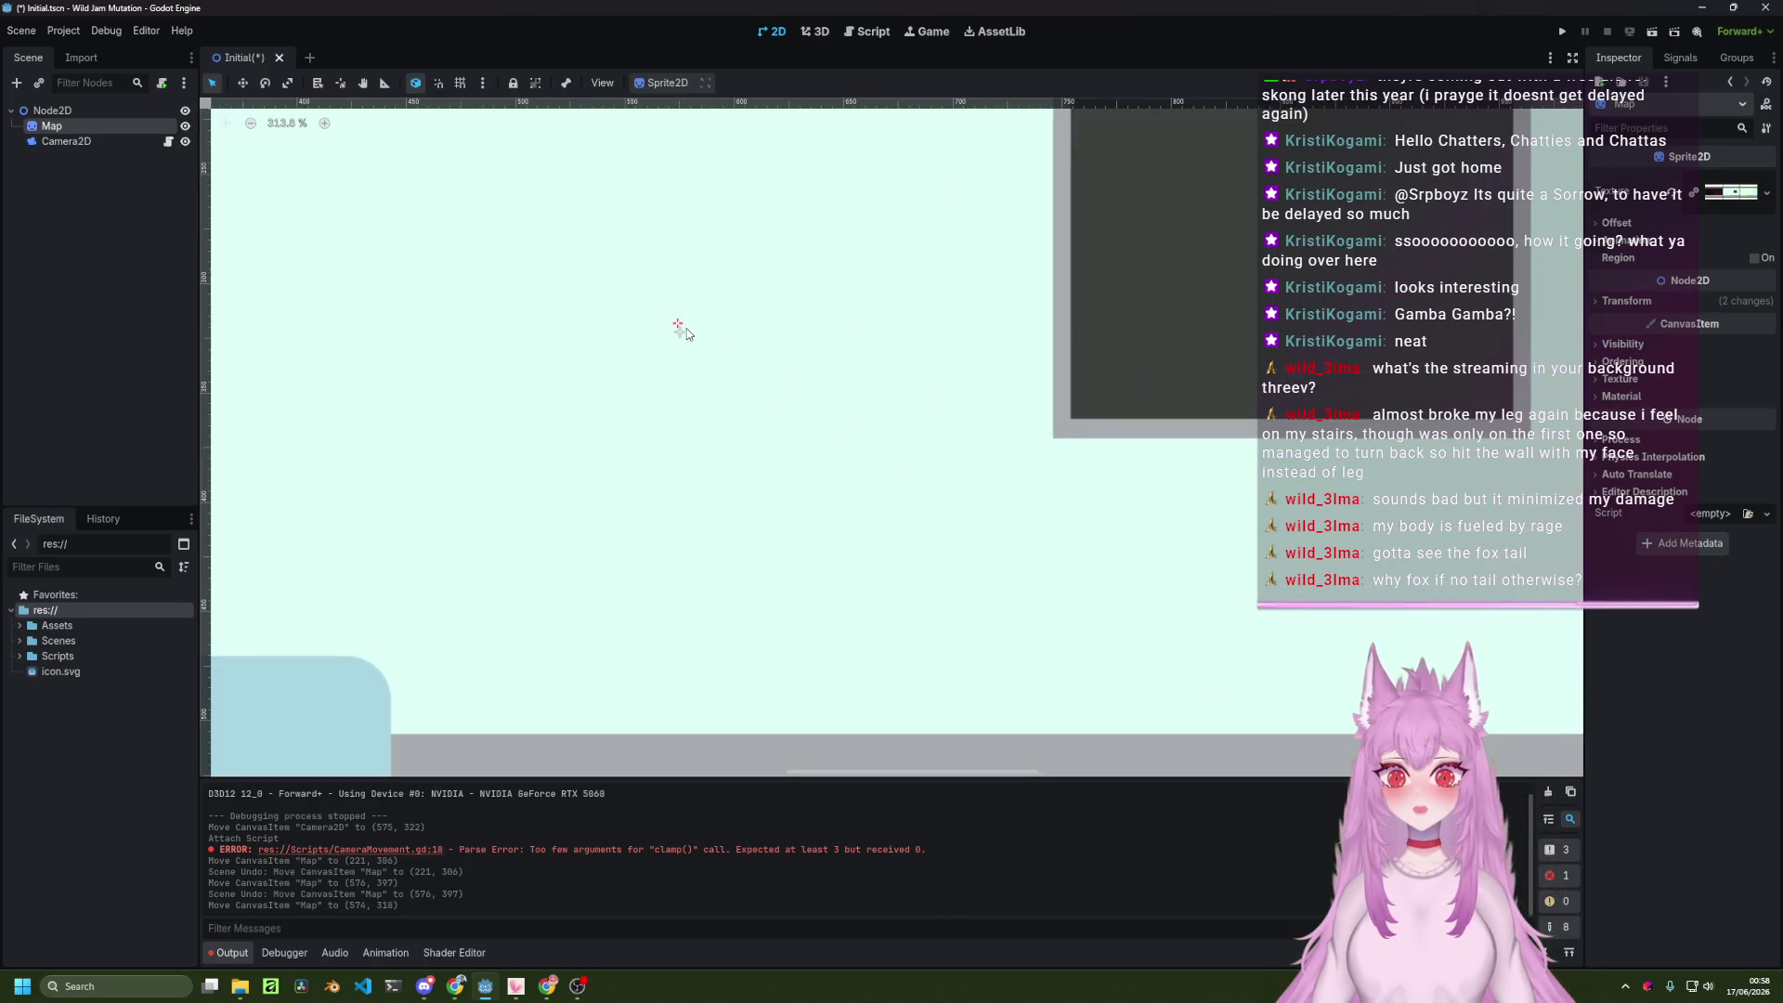
drag(677, 326, 685, 350)
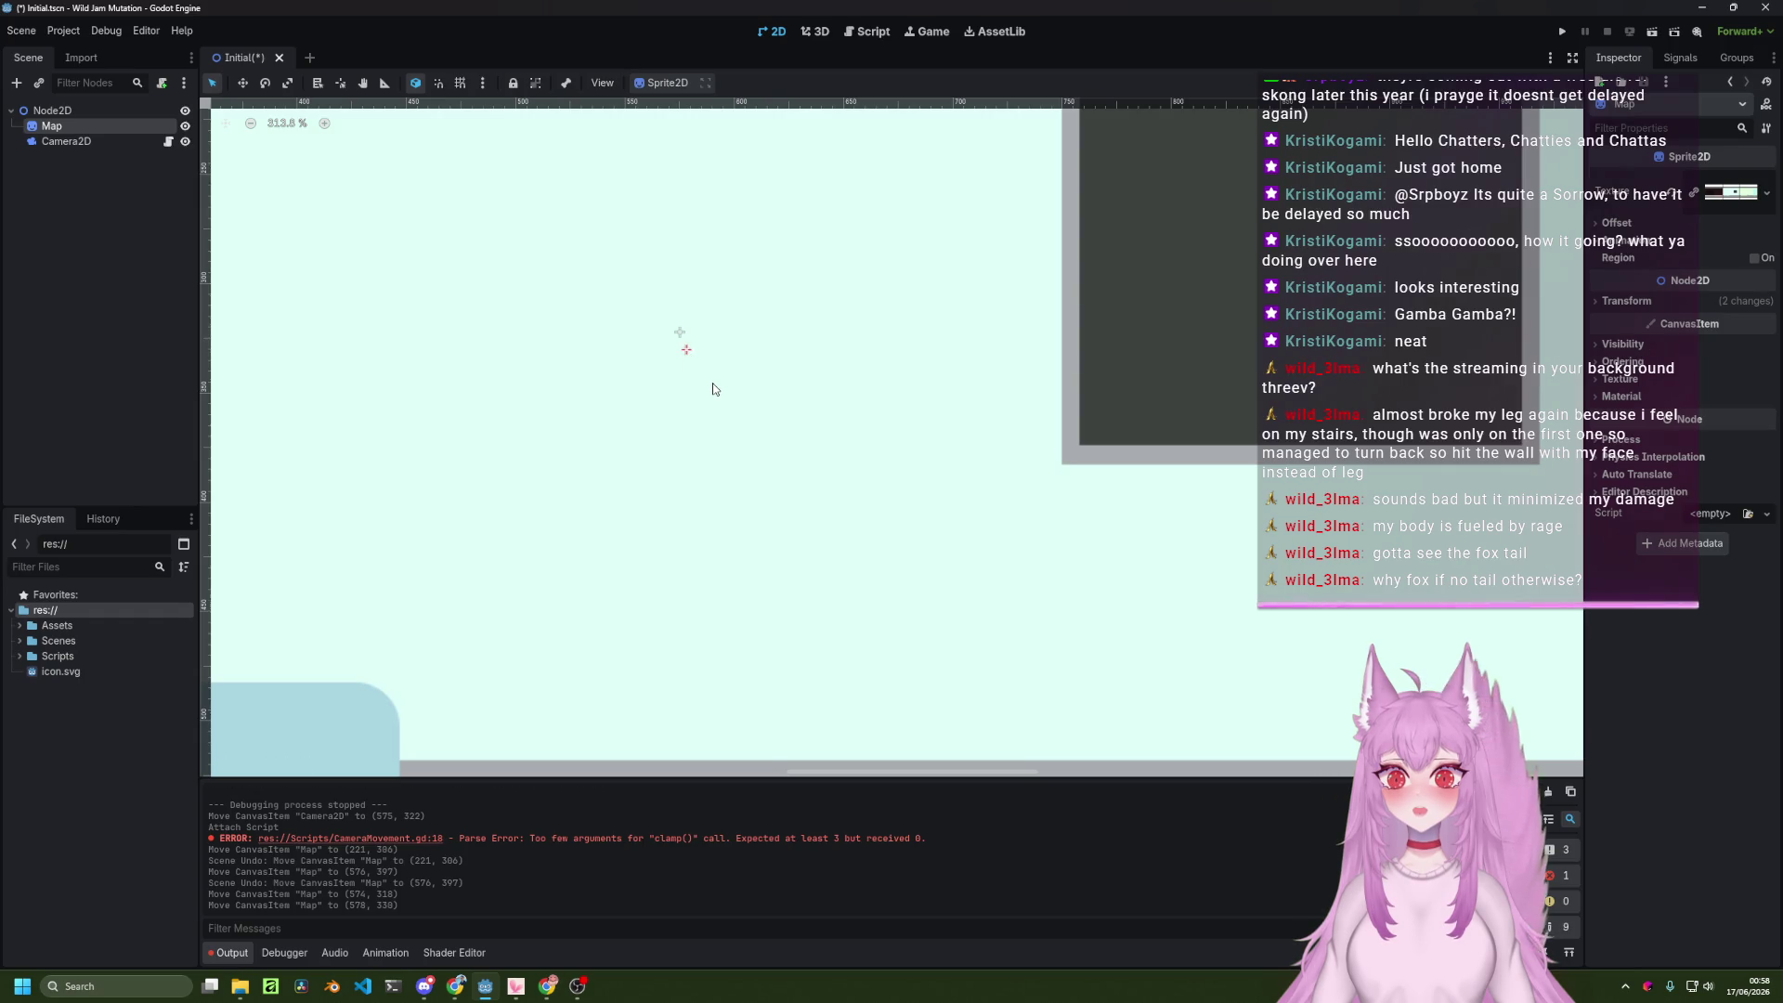
key(ctrl+z)
key(ctrl+z)
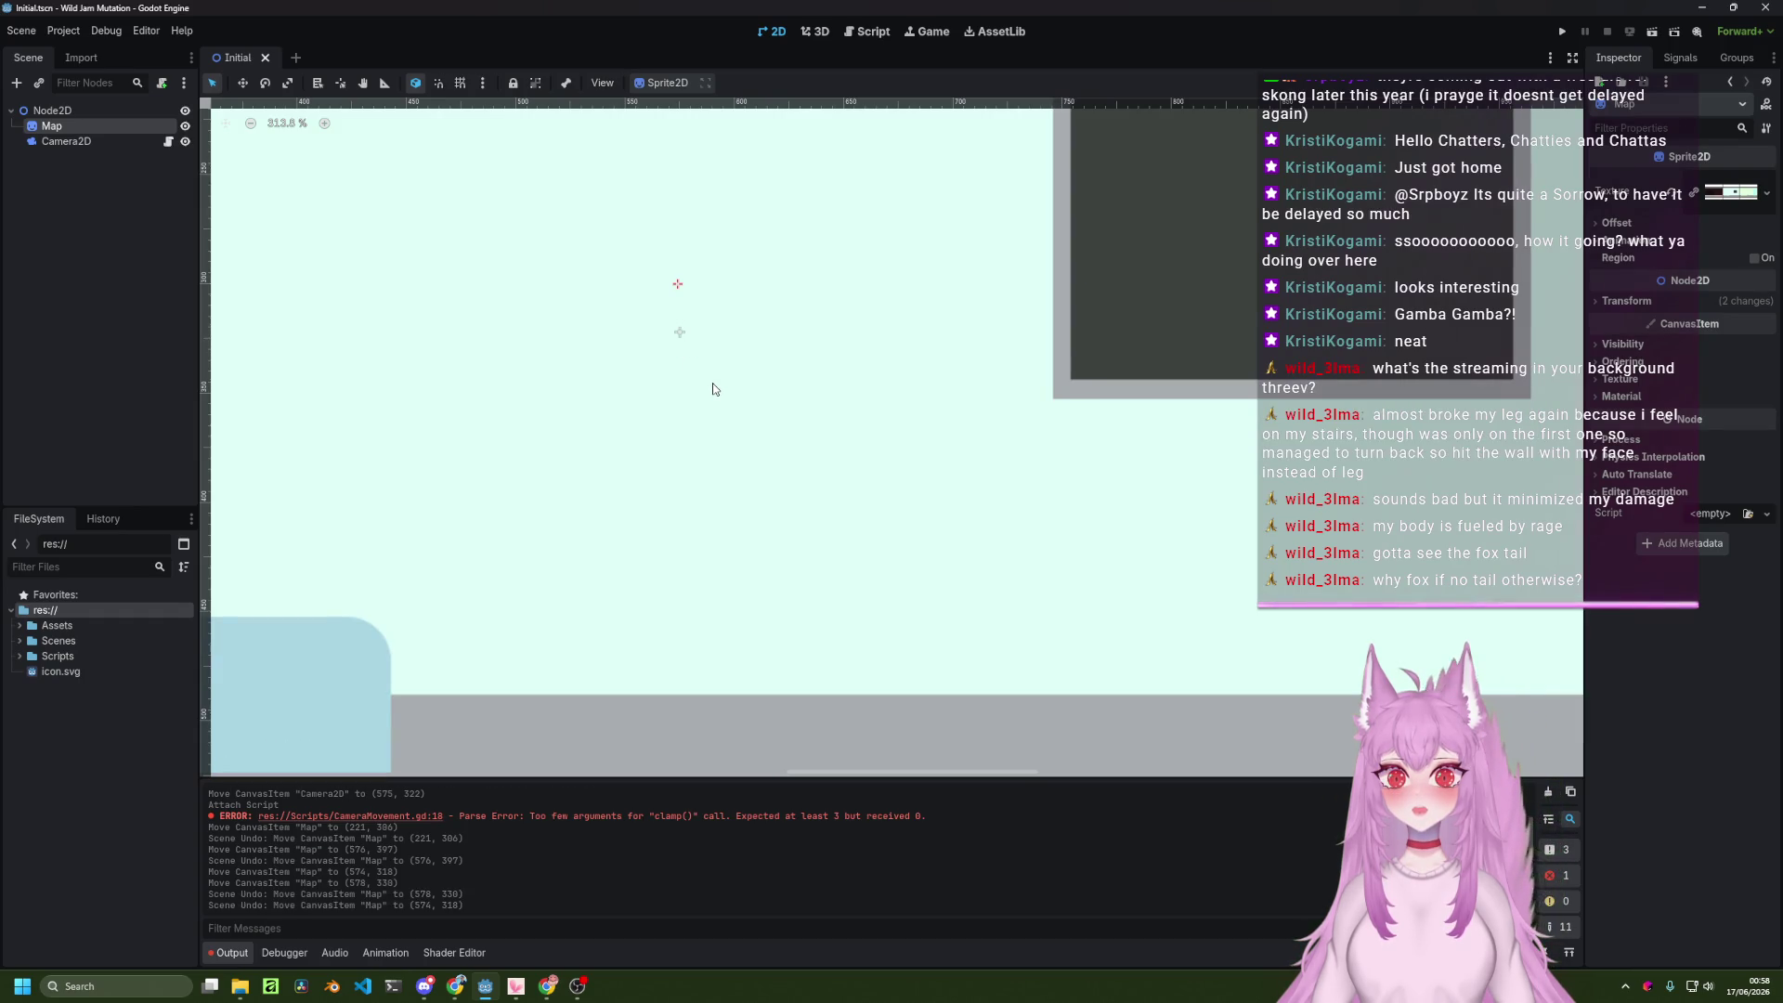
scroll(714, 388, down, 1)
drag(681, 330, 681, 353)
key(ctrl+z)
click(75, 143)
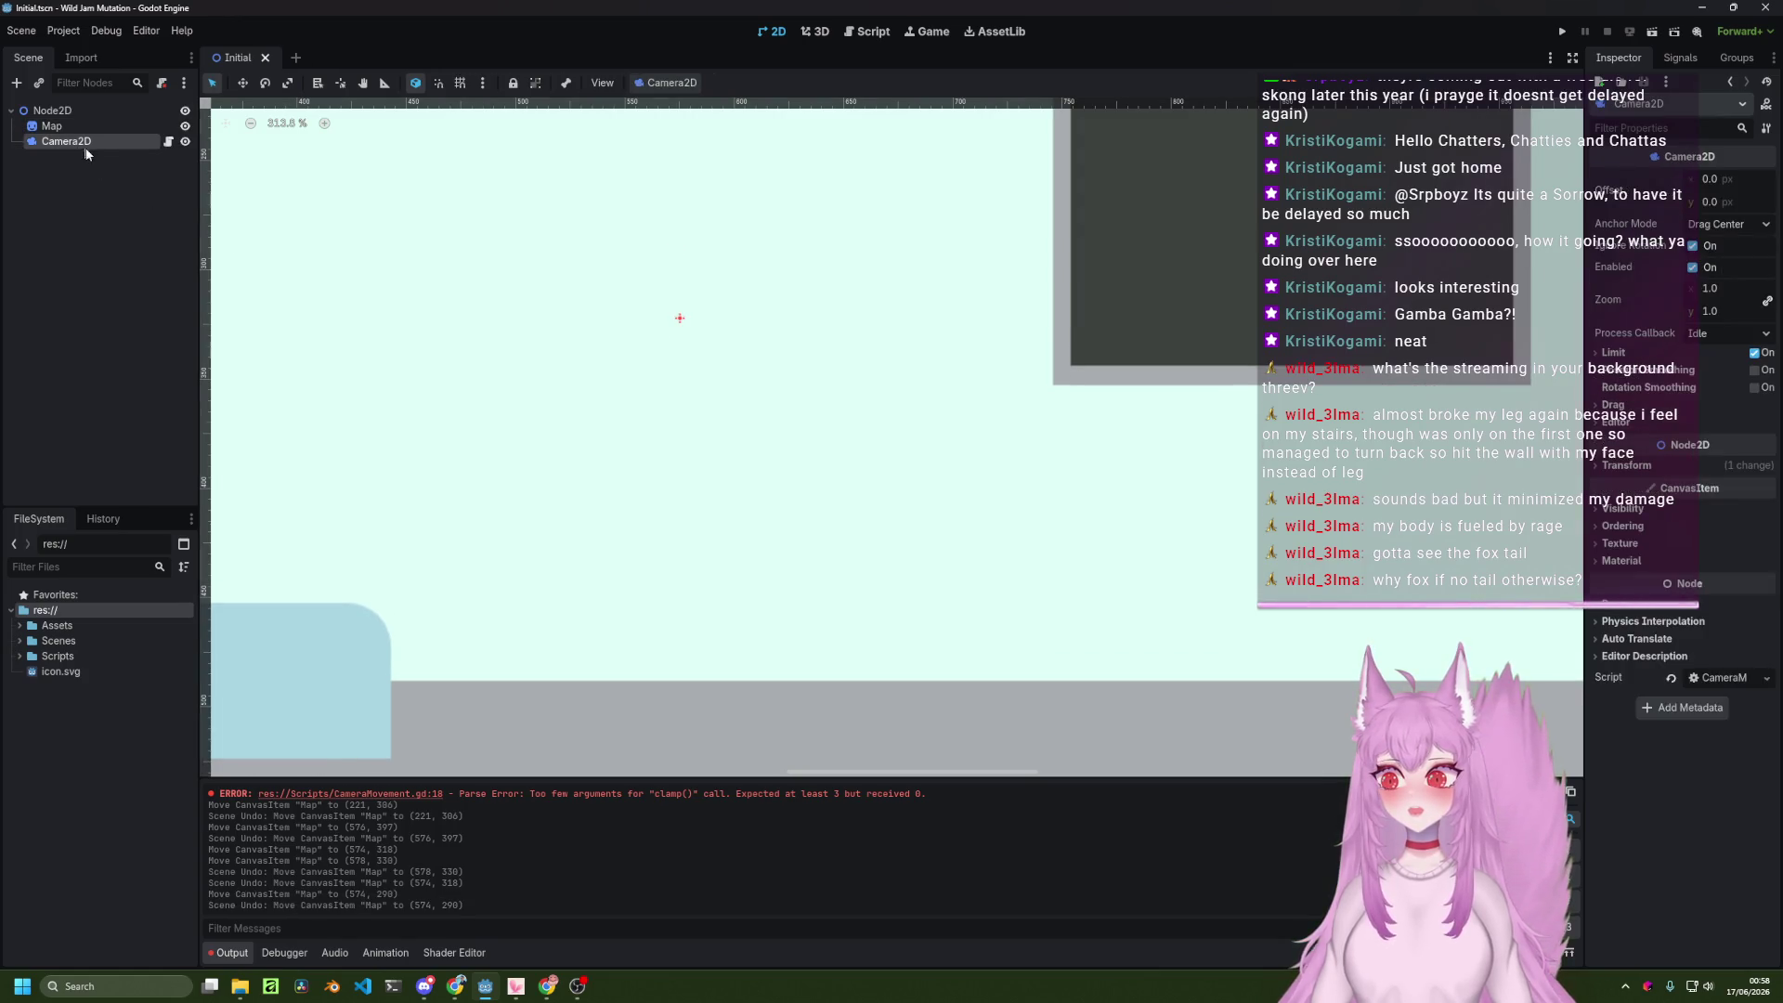
Move the Camera2D up about 45 px, undo the extra nudge, and save the scene.
drag(678, 322, 678, 282)
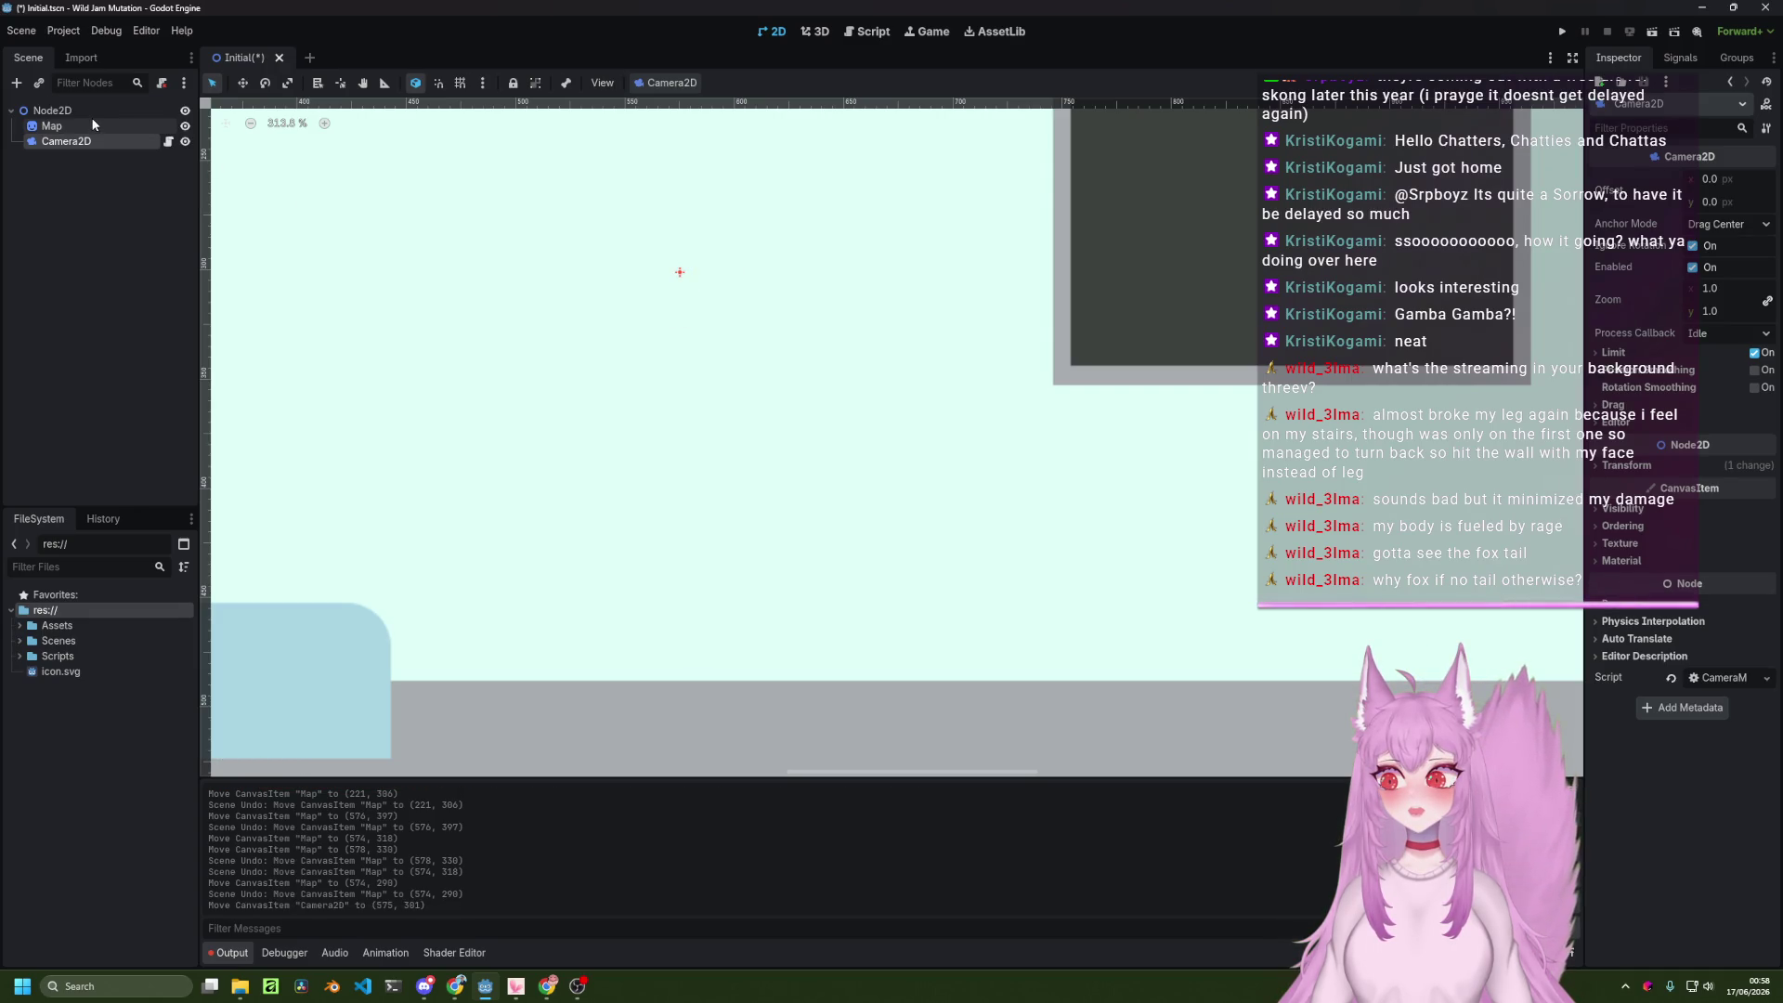
click(93, 113)
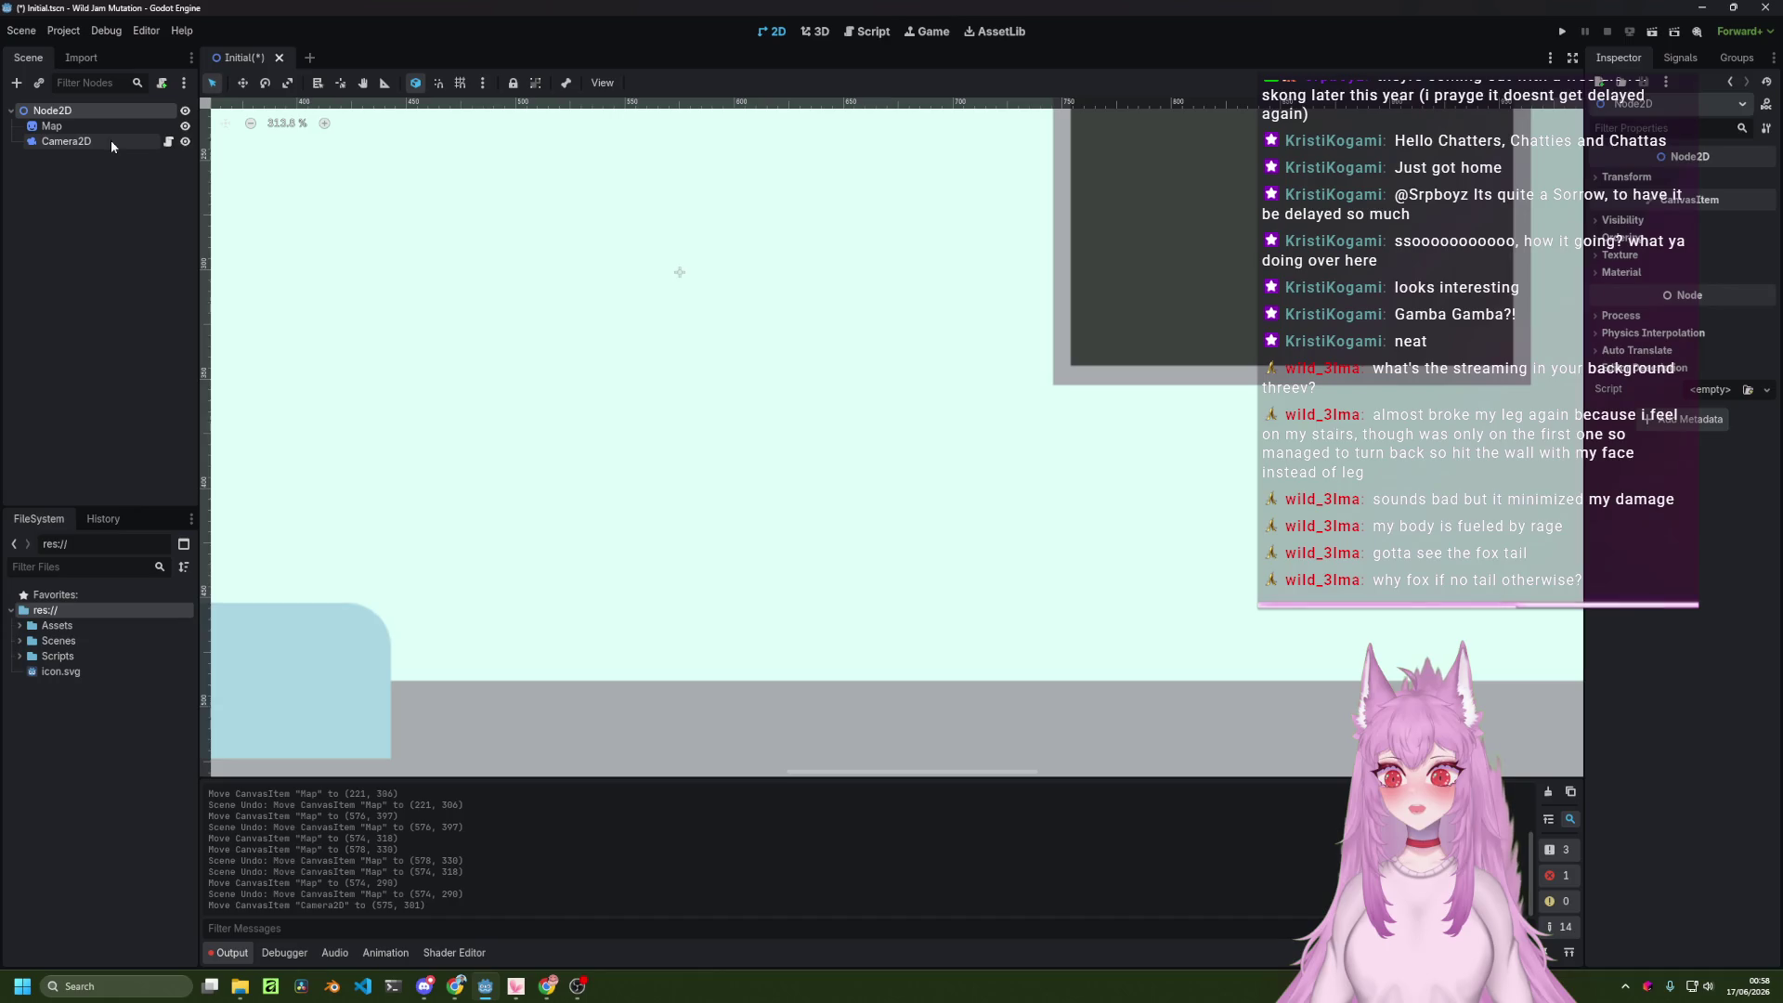
click(93, 127)
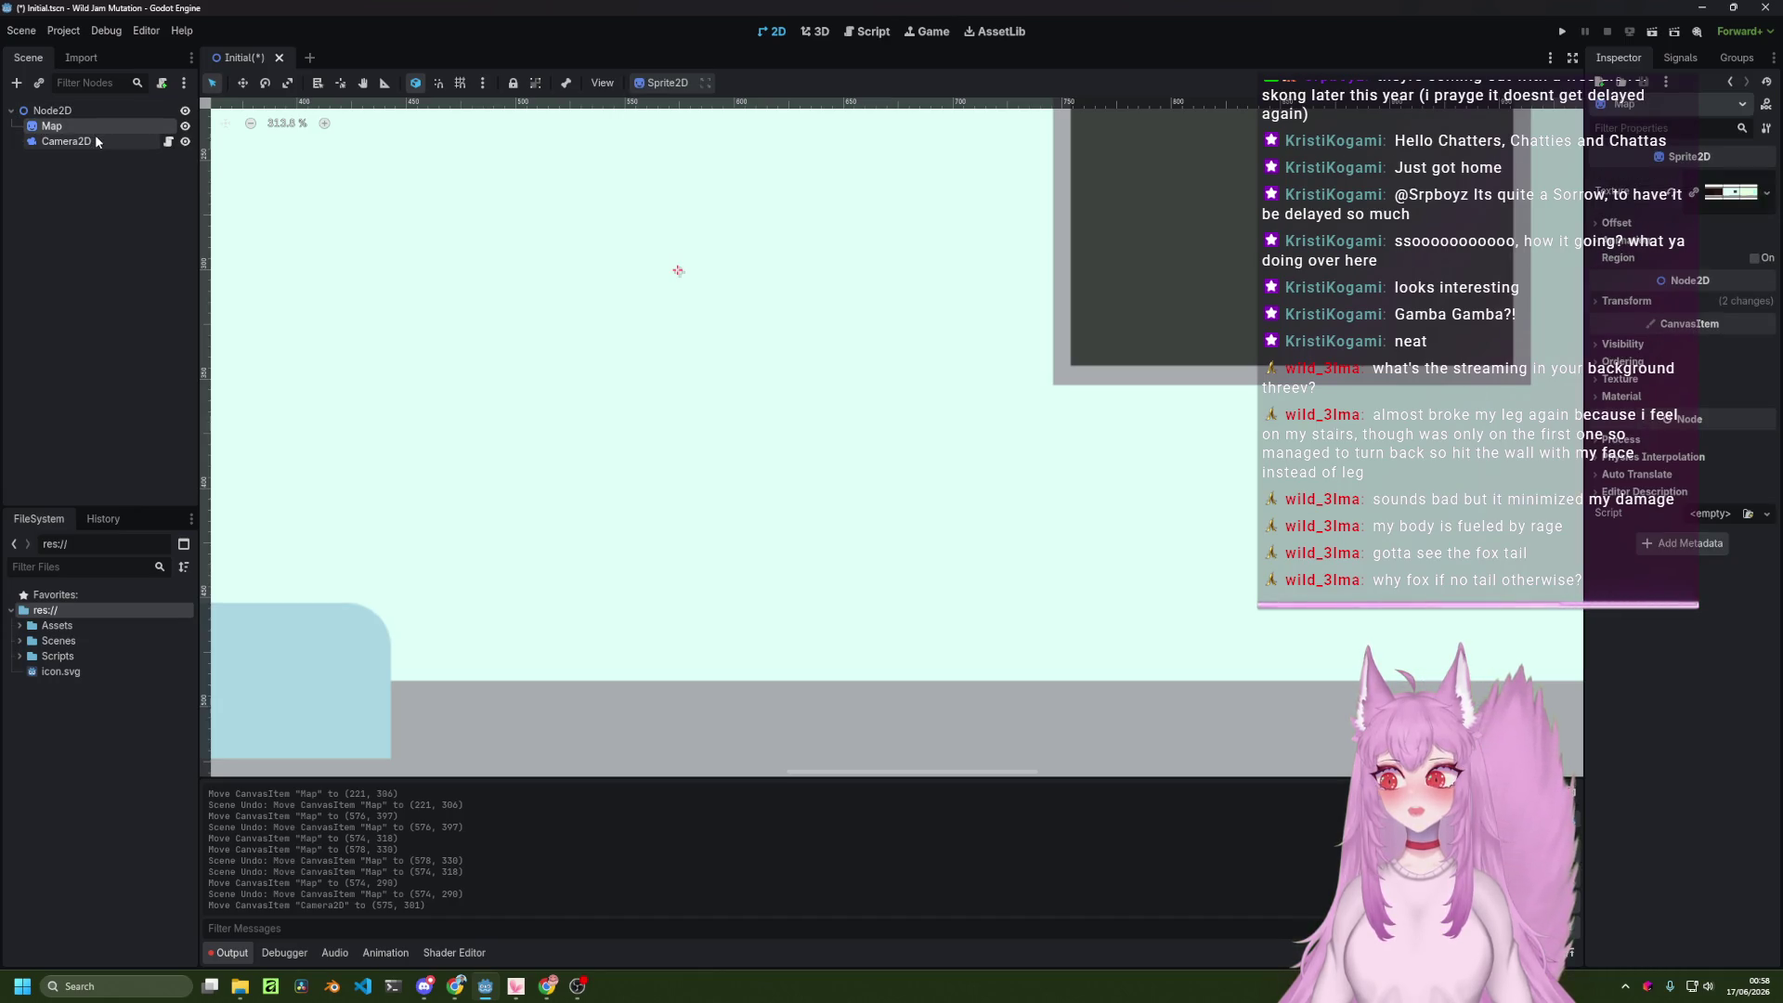
click(96, 141)
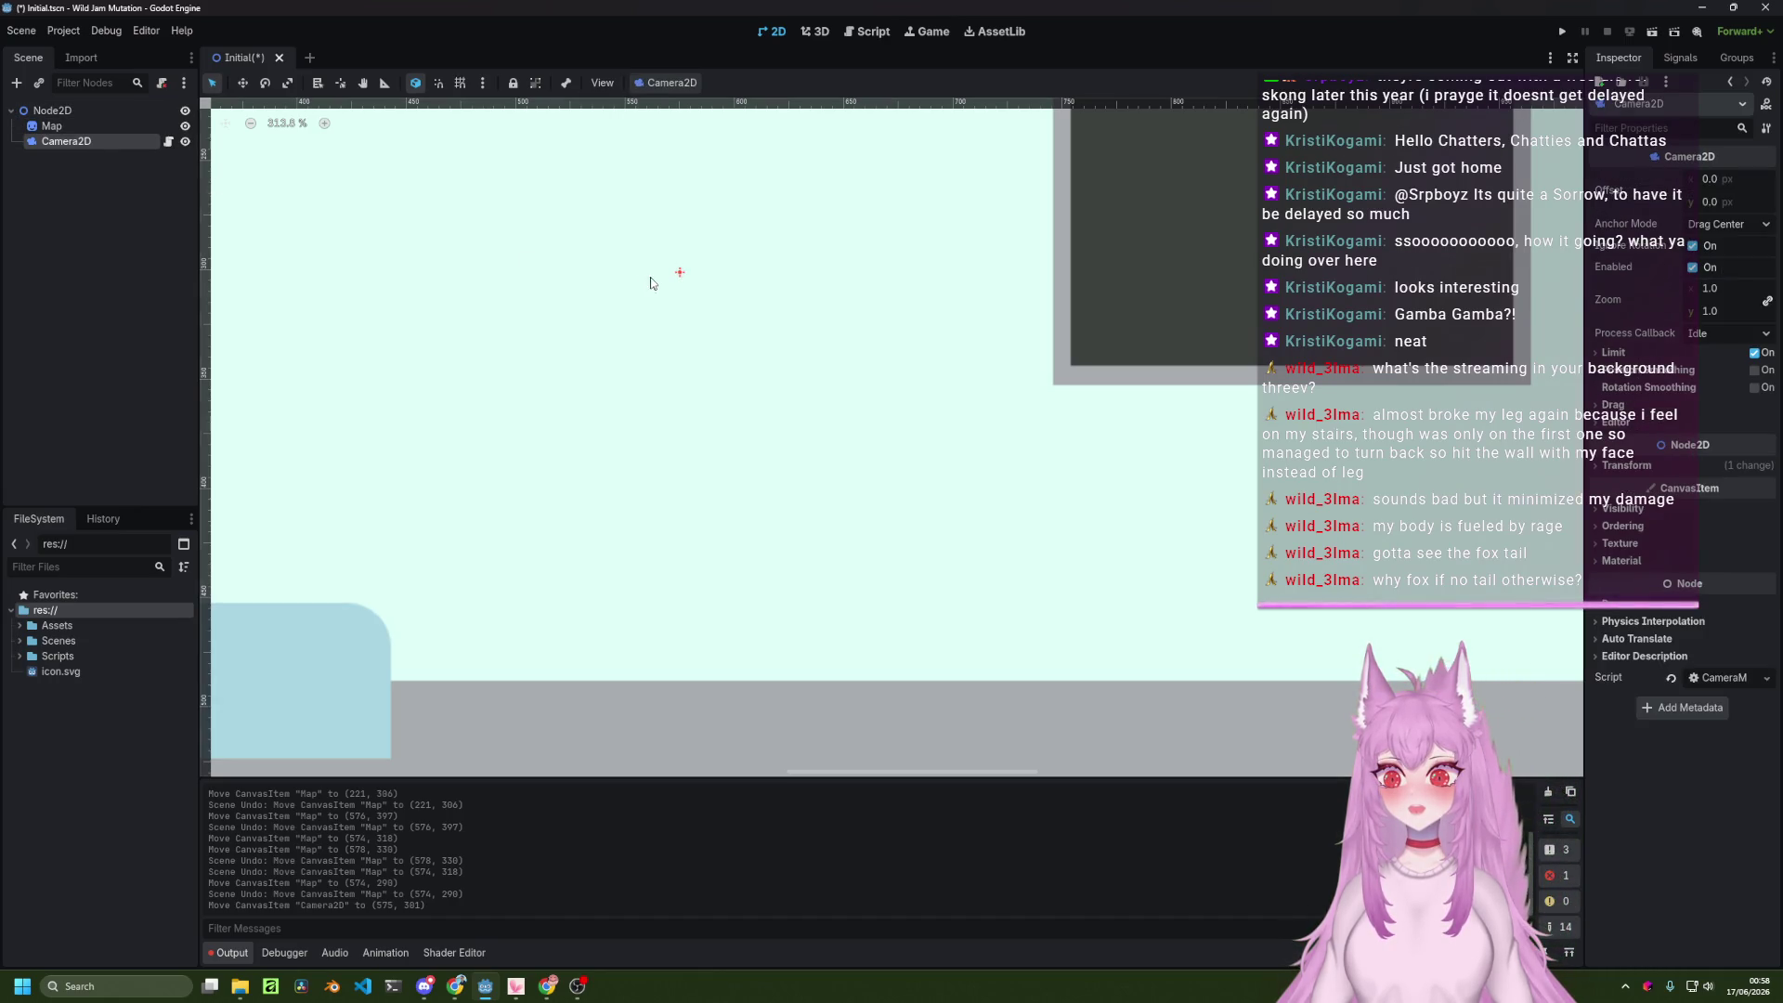
drag(680, 278, 685, 295)
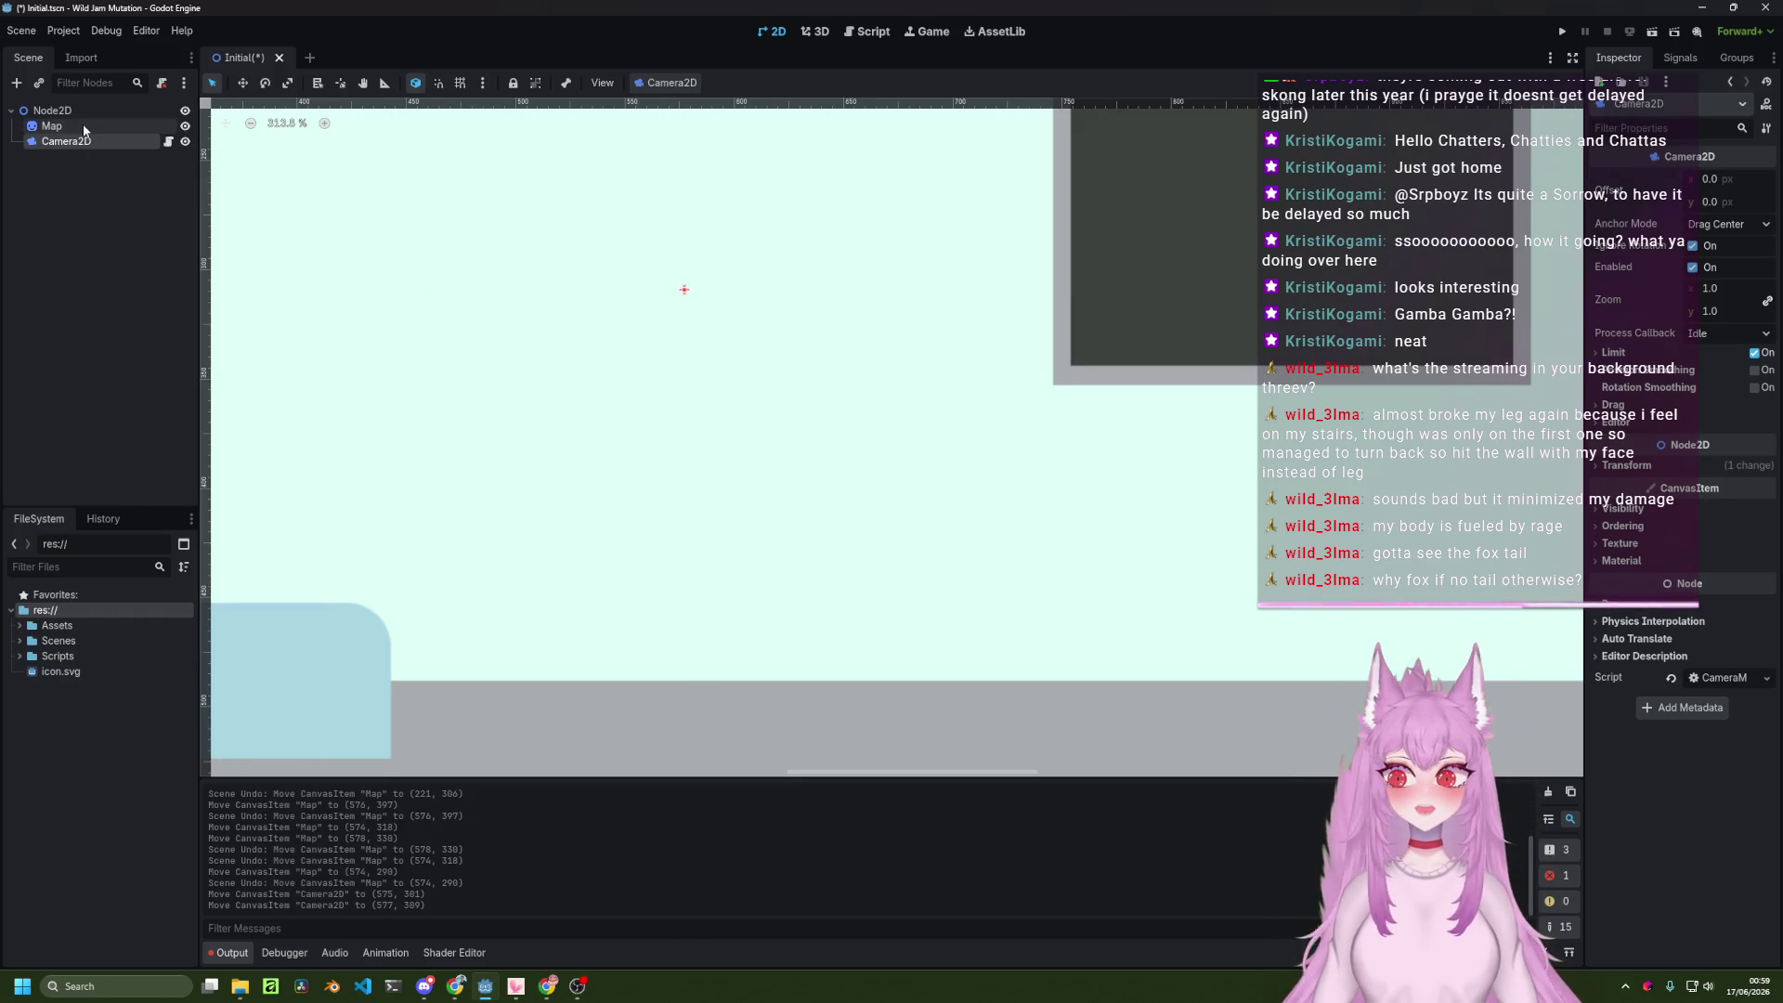
click(93, 158)
key(ctrl+z)
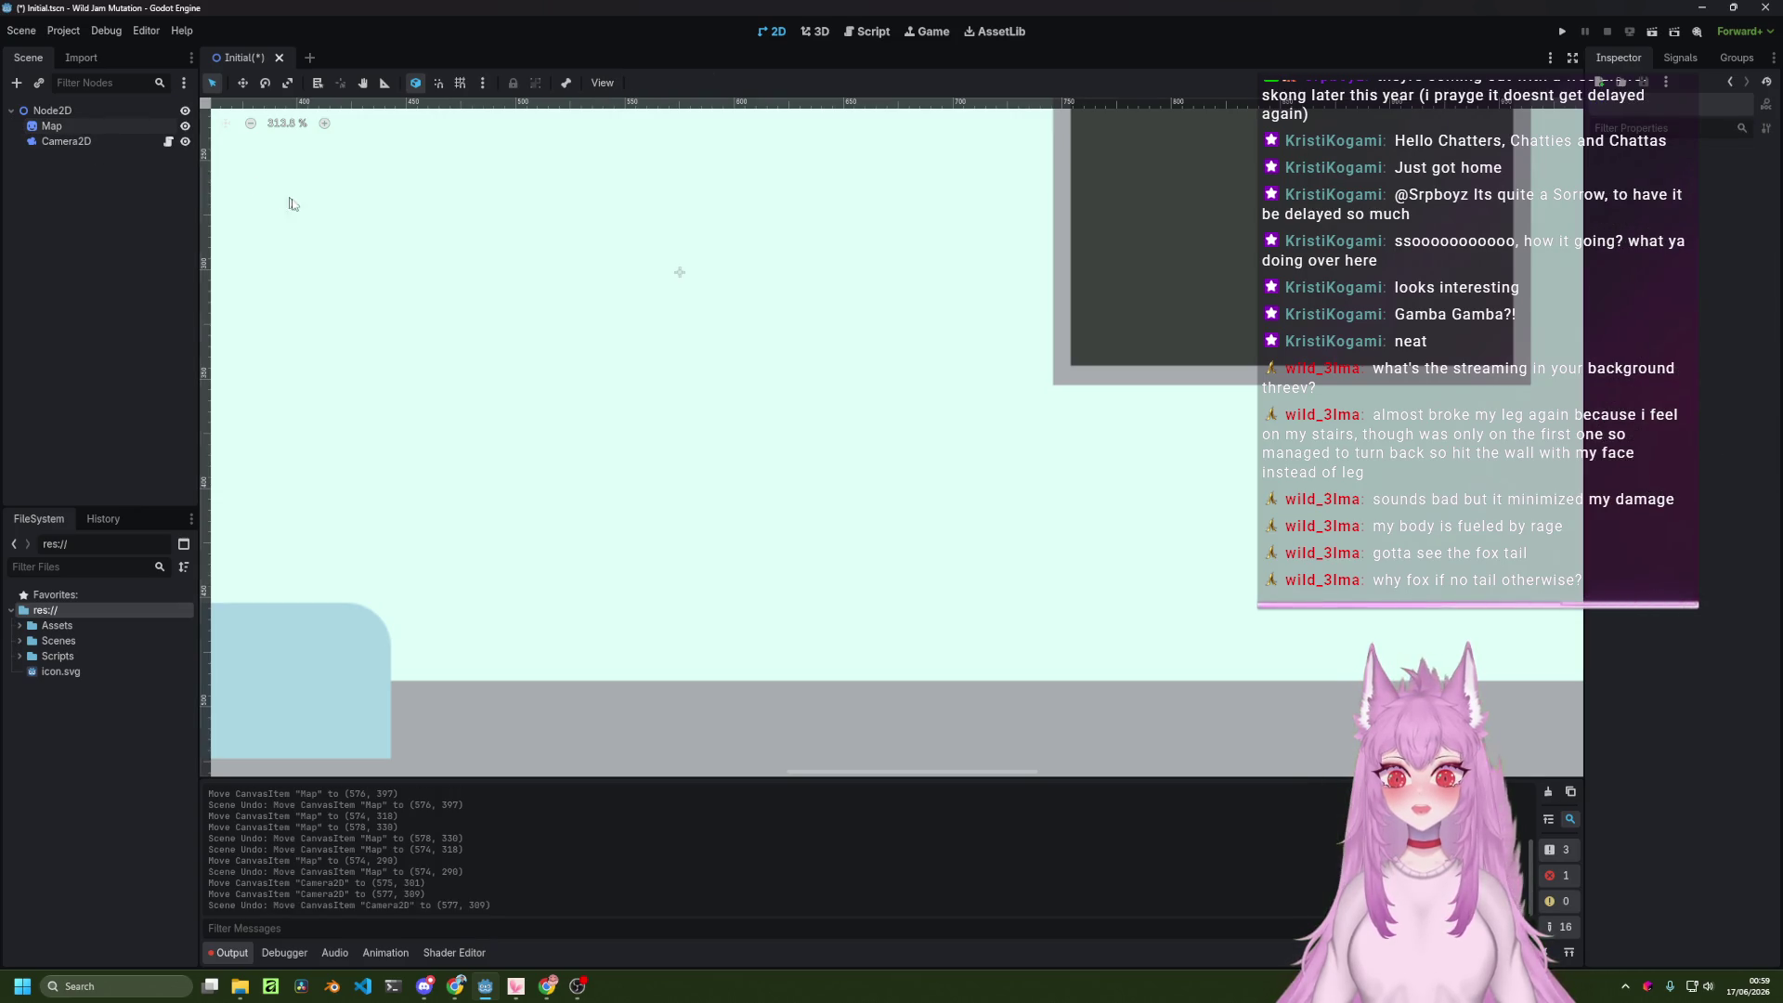
click(93, 139)
click(89, 125)
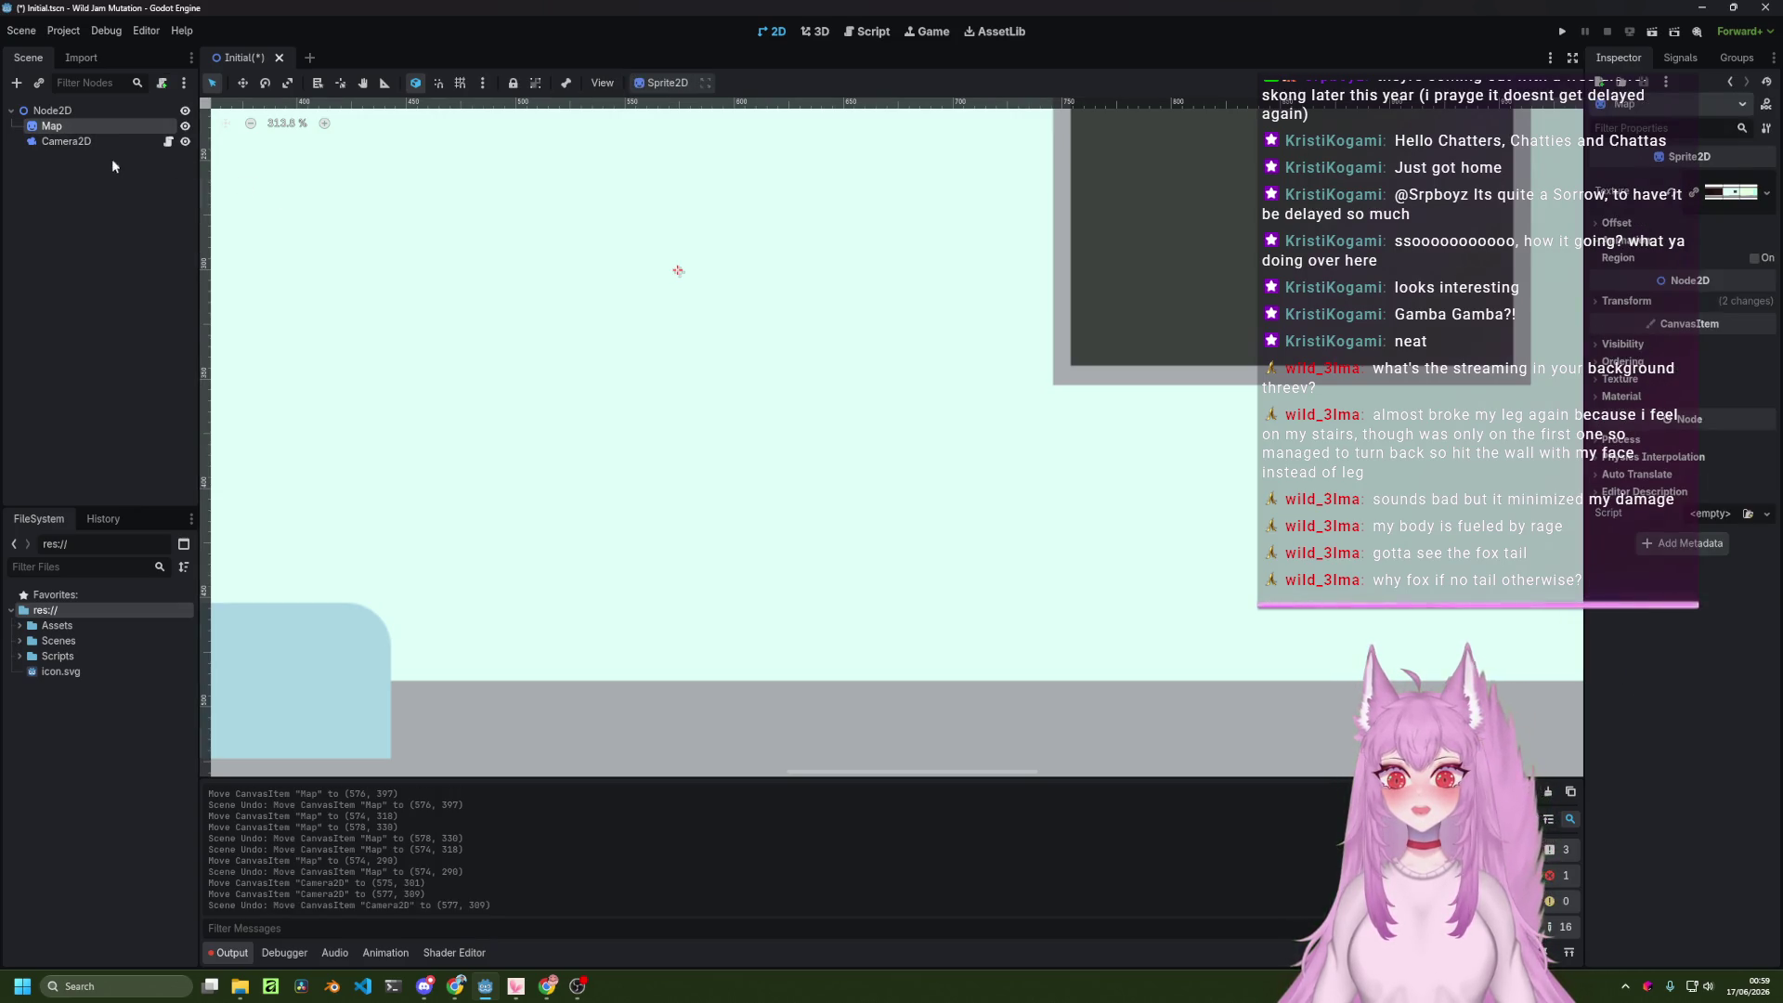
key(ctrl+s)
Zoom out and pan so the whole three-room map is visible.
scroll(706, 464, down, 2)
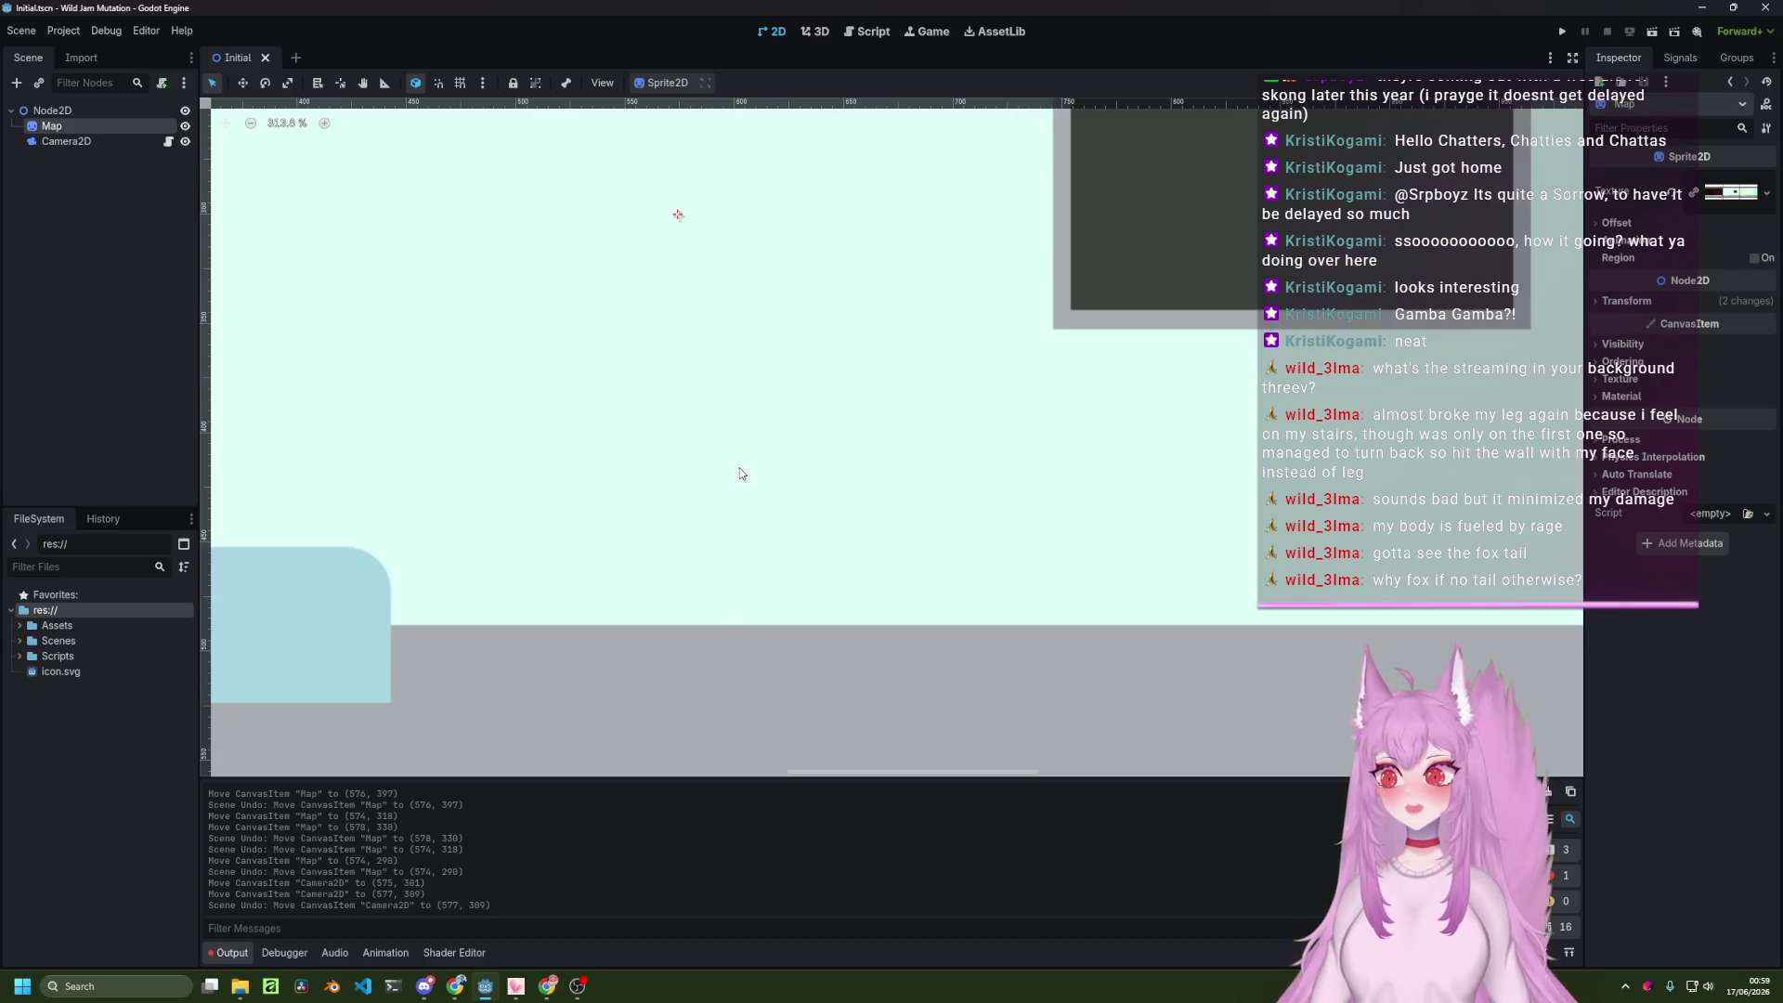
scroll(740, 473, down, 9)
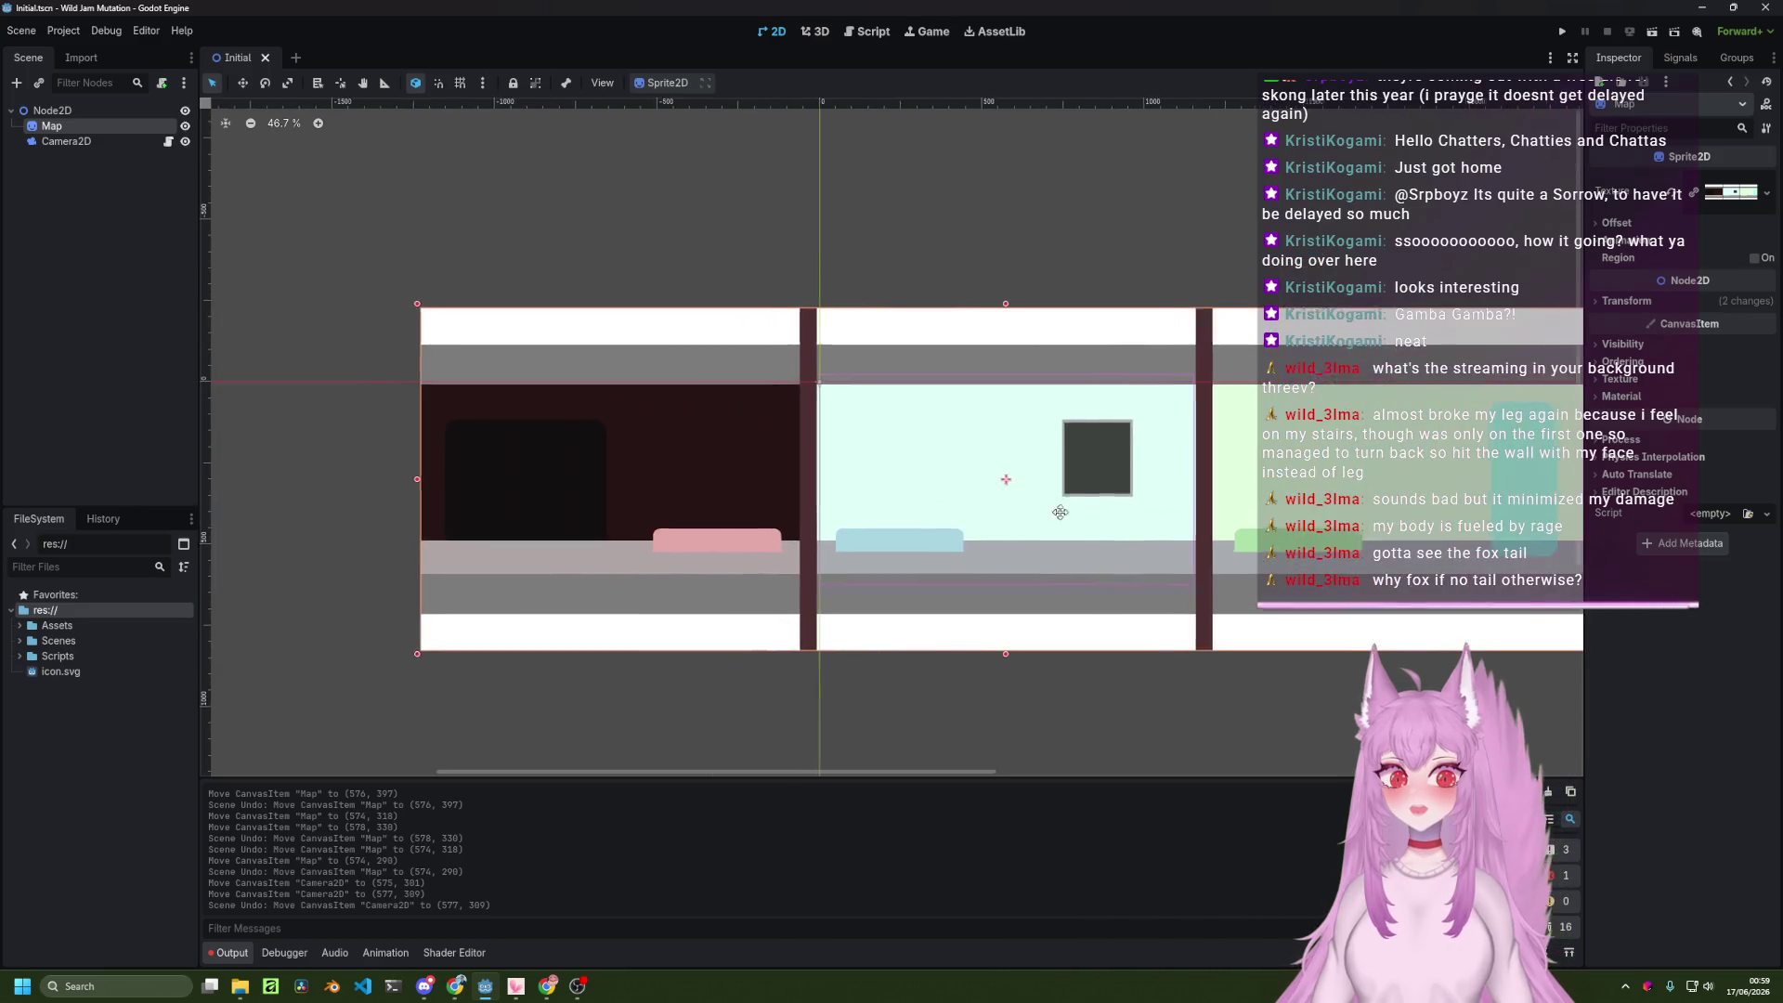
drag(1061, 511, 935, 456)
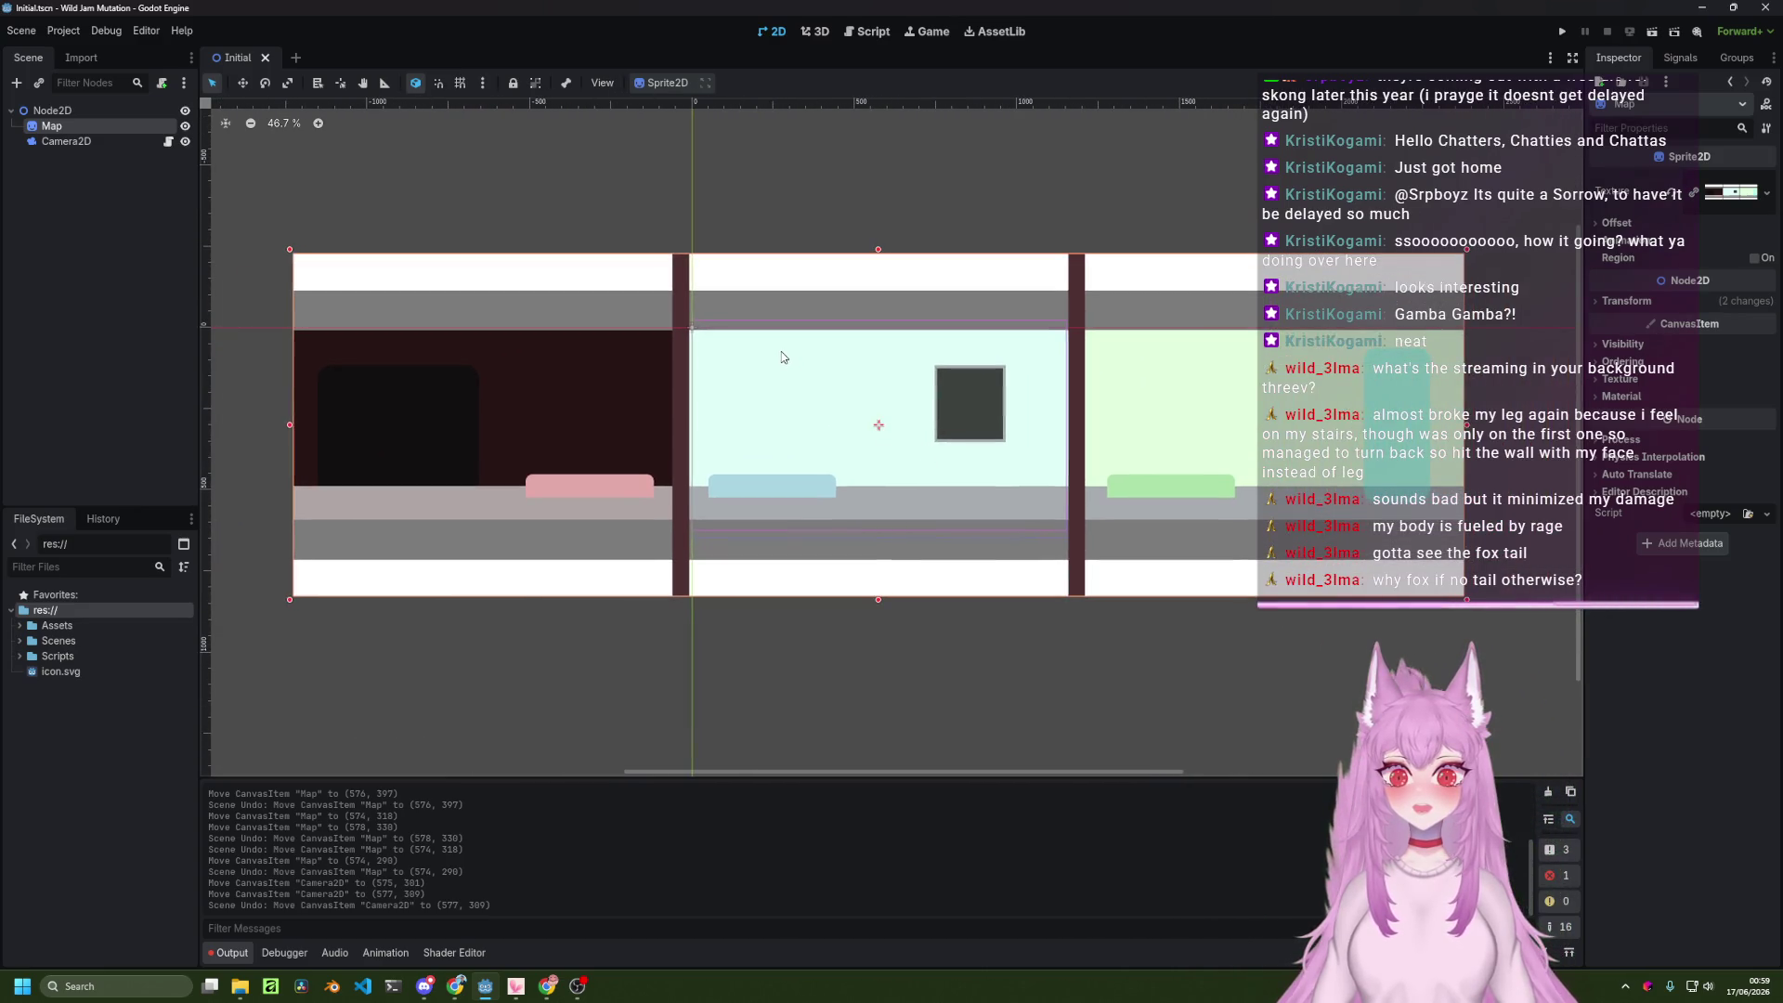